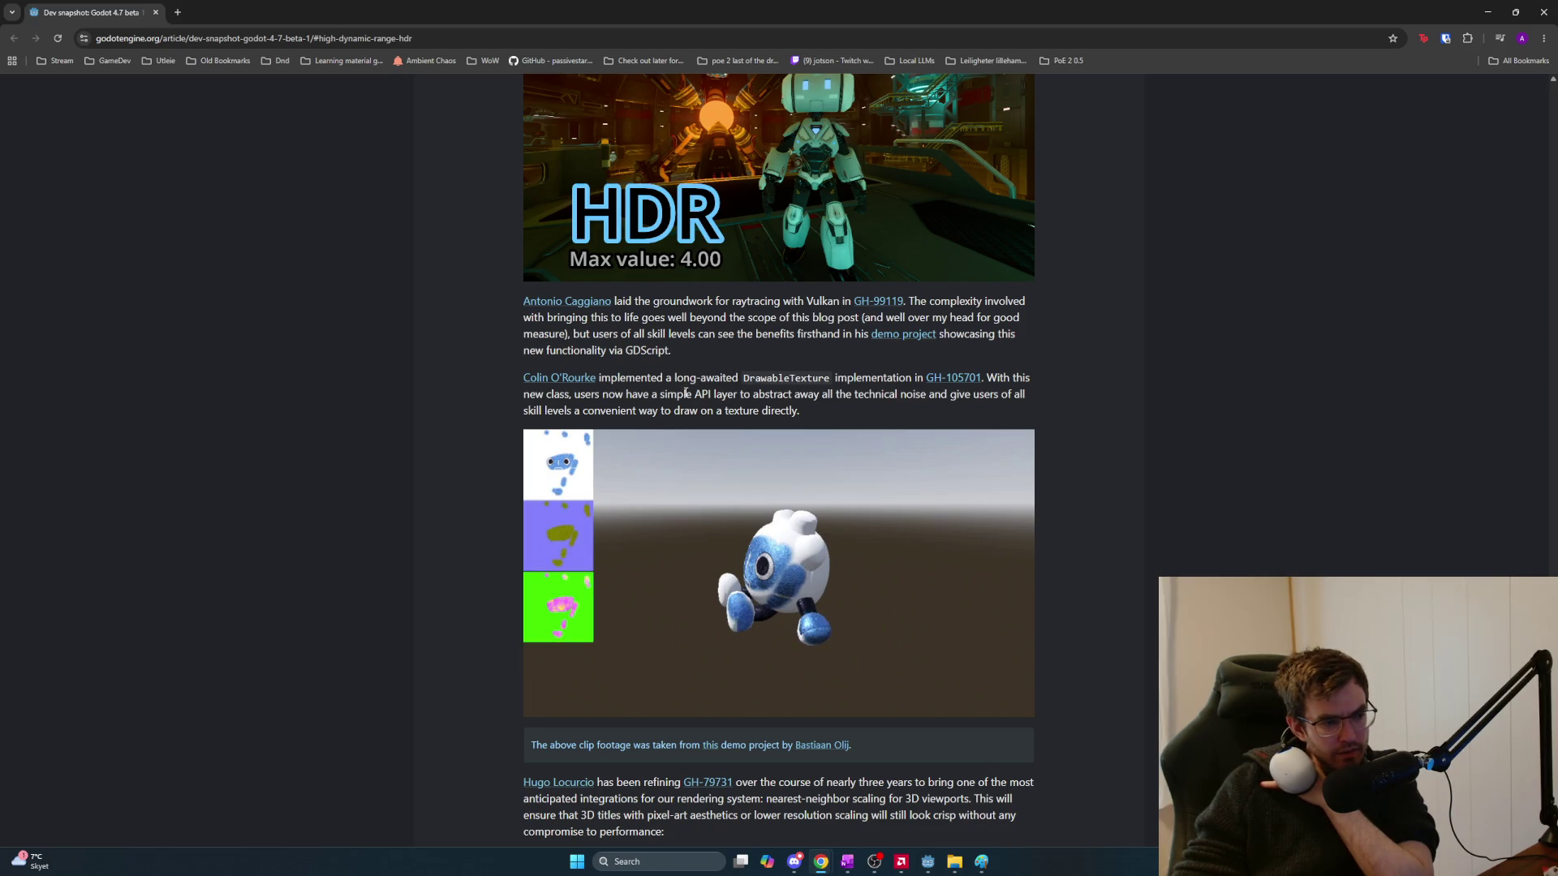
Scroll the Godot 4.7 beta 1 article from the DrawableTexture demo down to Changelog and Downloads
{"action": "scroll", "coordinate": [686, 394], "scroll_direction": "down", "scroll_amount": 2}
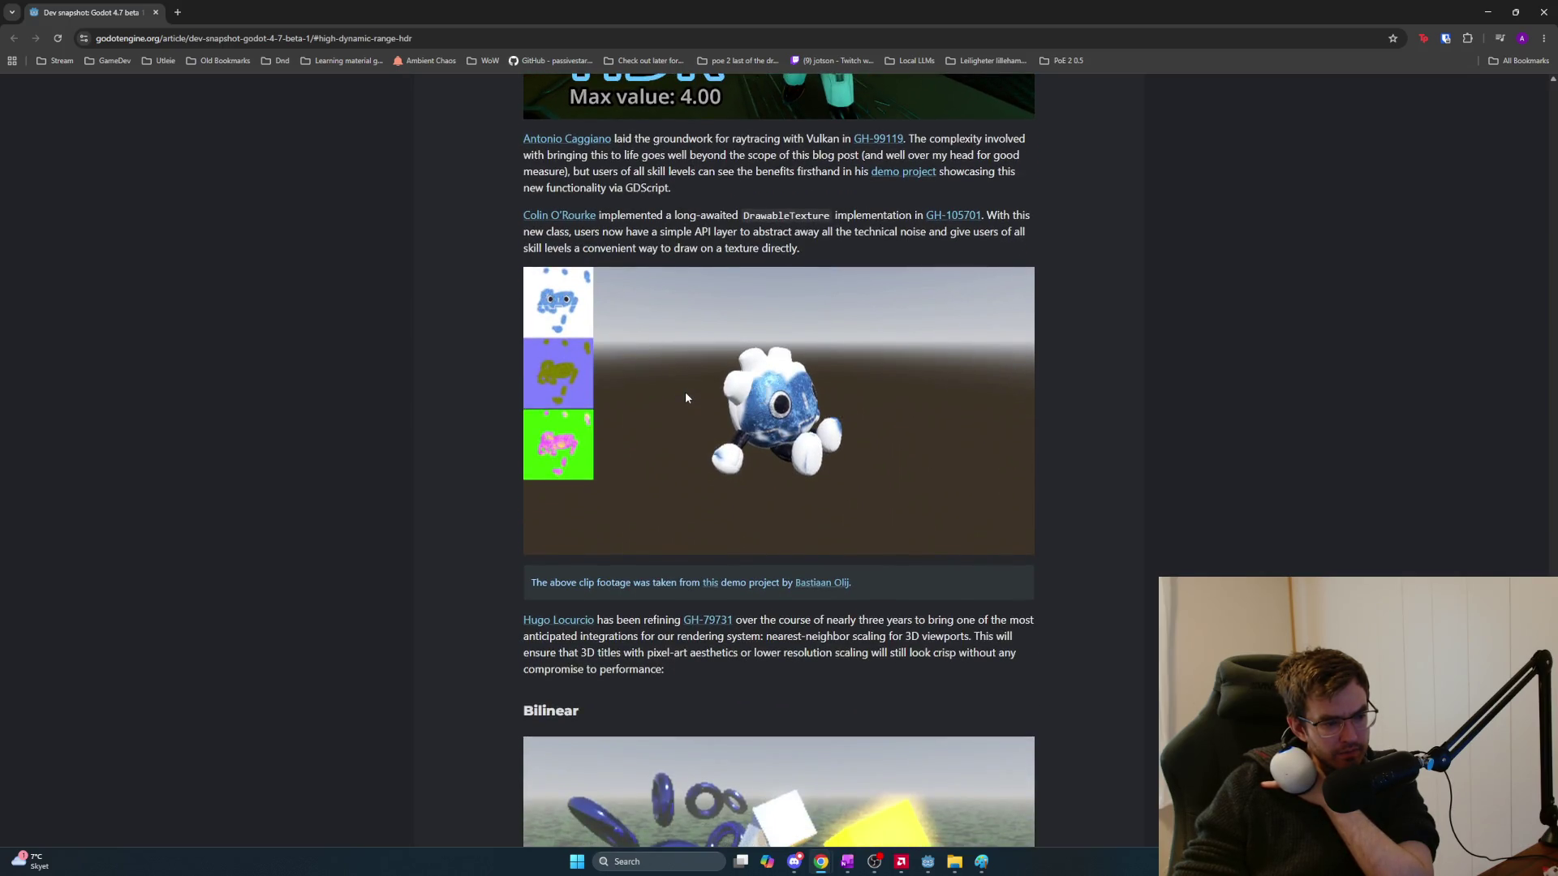
{"action": "scroll", "coordinate": [686, 397], "scroll_direction": "down", "scroll_amount": 2}
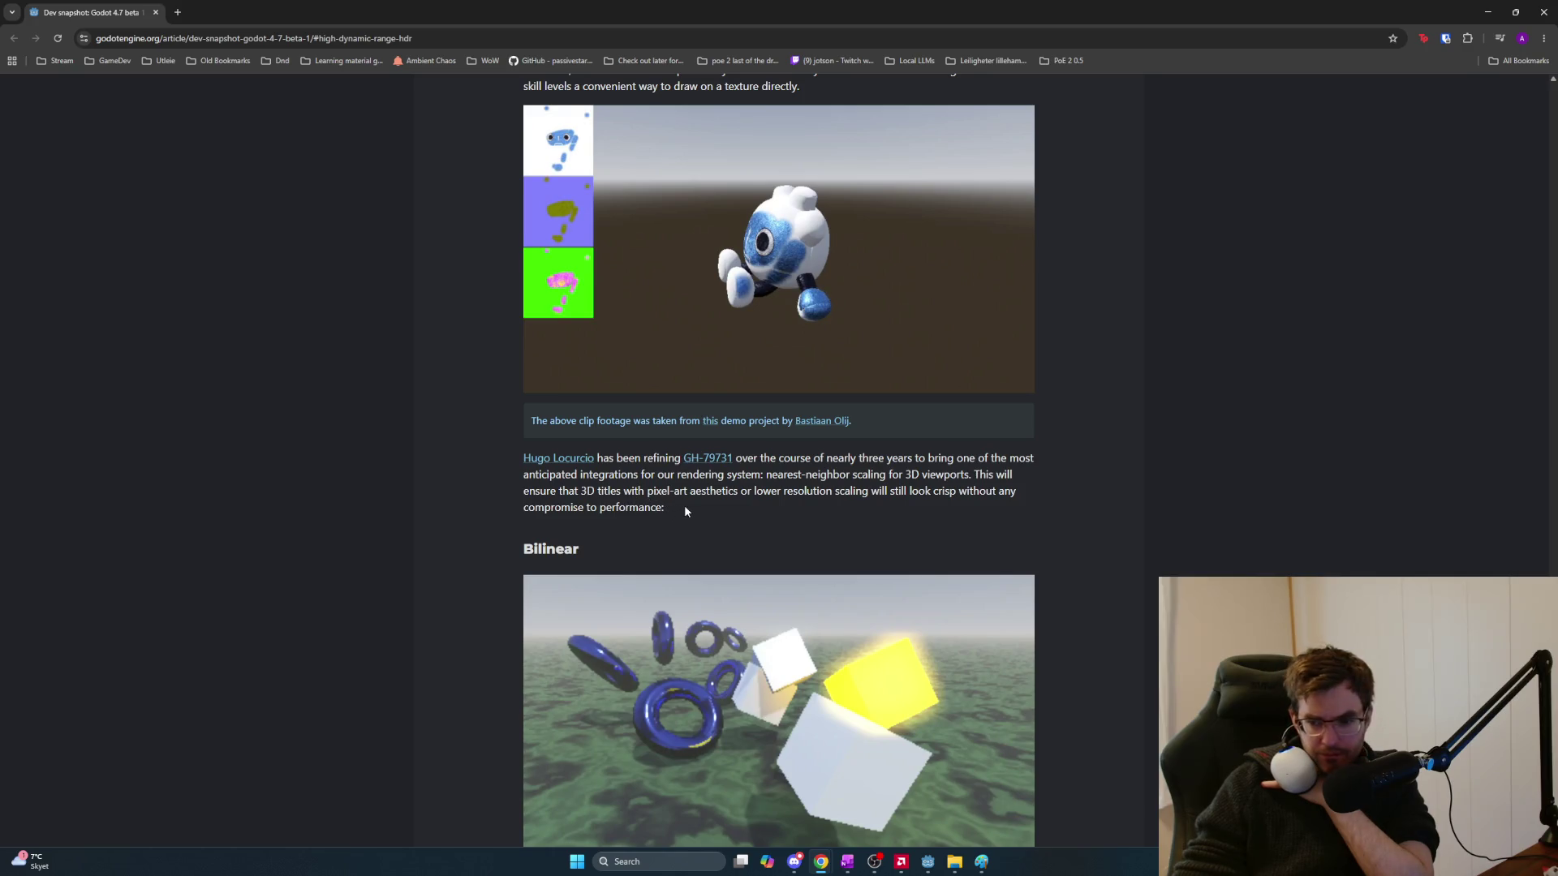
{"action": "scroll", "coordinate": [689, 511], "scroll_direction": "down", "scroll_amount": 1}
{"action": "scroll", "coordinate": [690, 511], "scroll_direction": "down", "scroll_amount": 6}
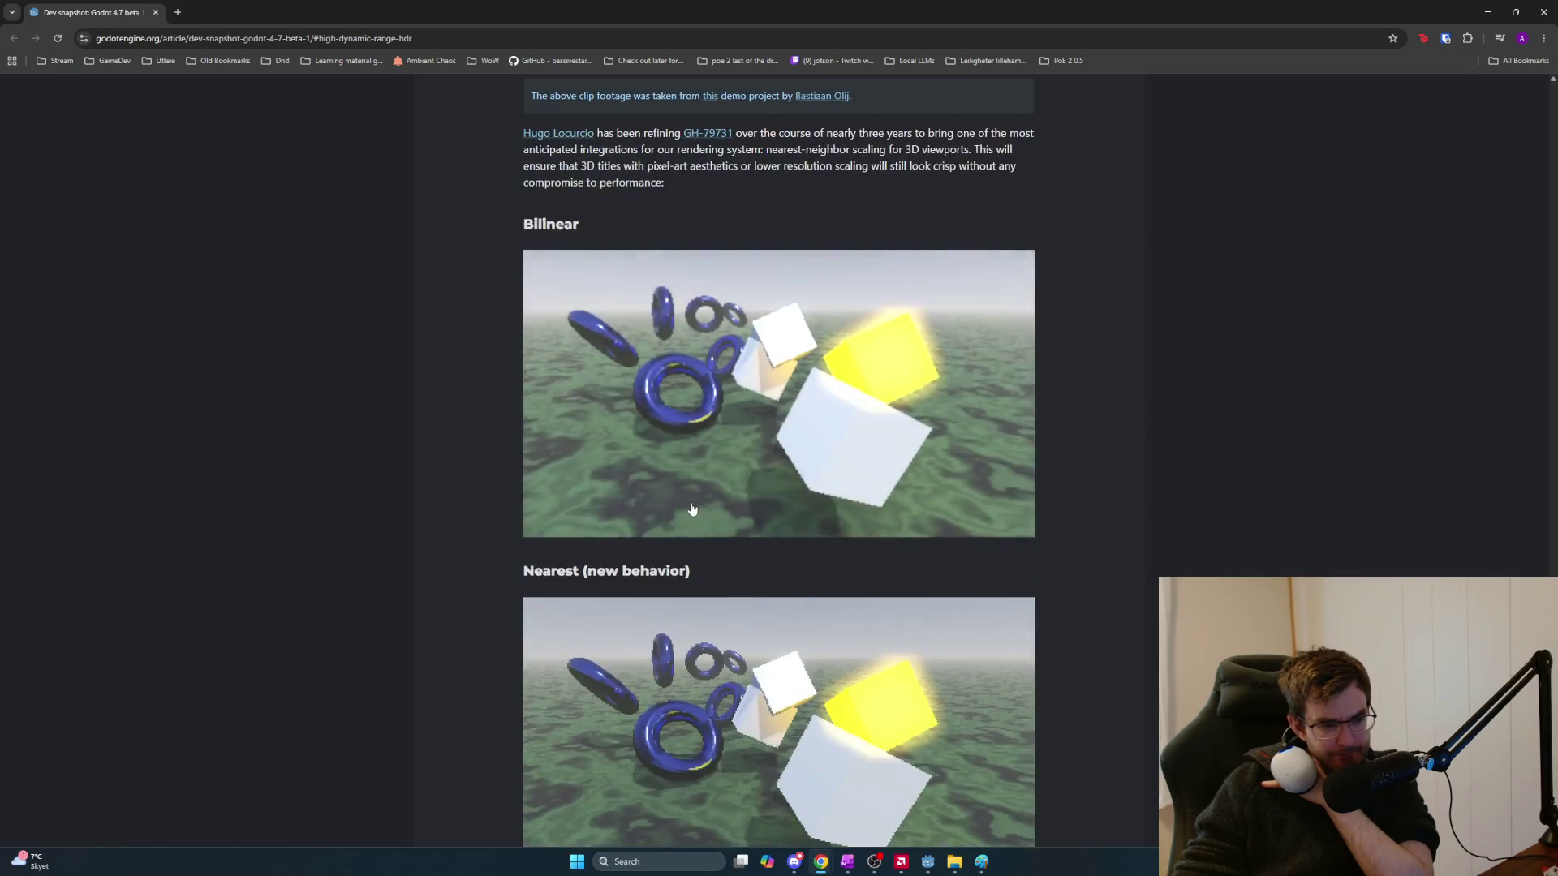
{"action": "scroll", "coordinate": [702, 509], "scroll_direction": "up", "scroll_amount": 2}
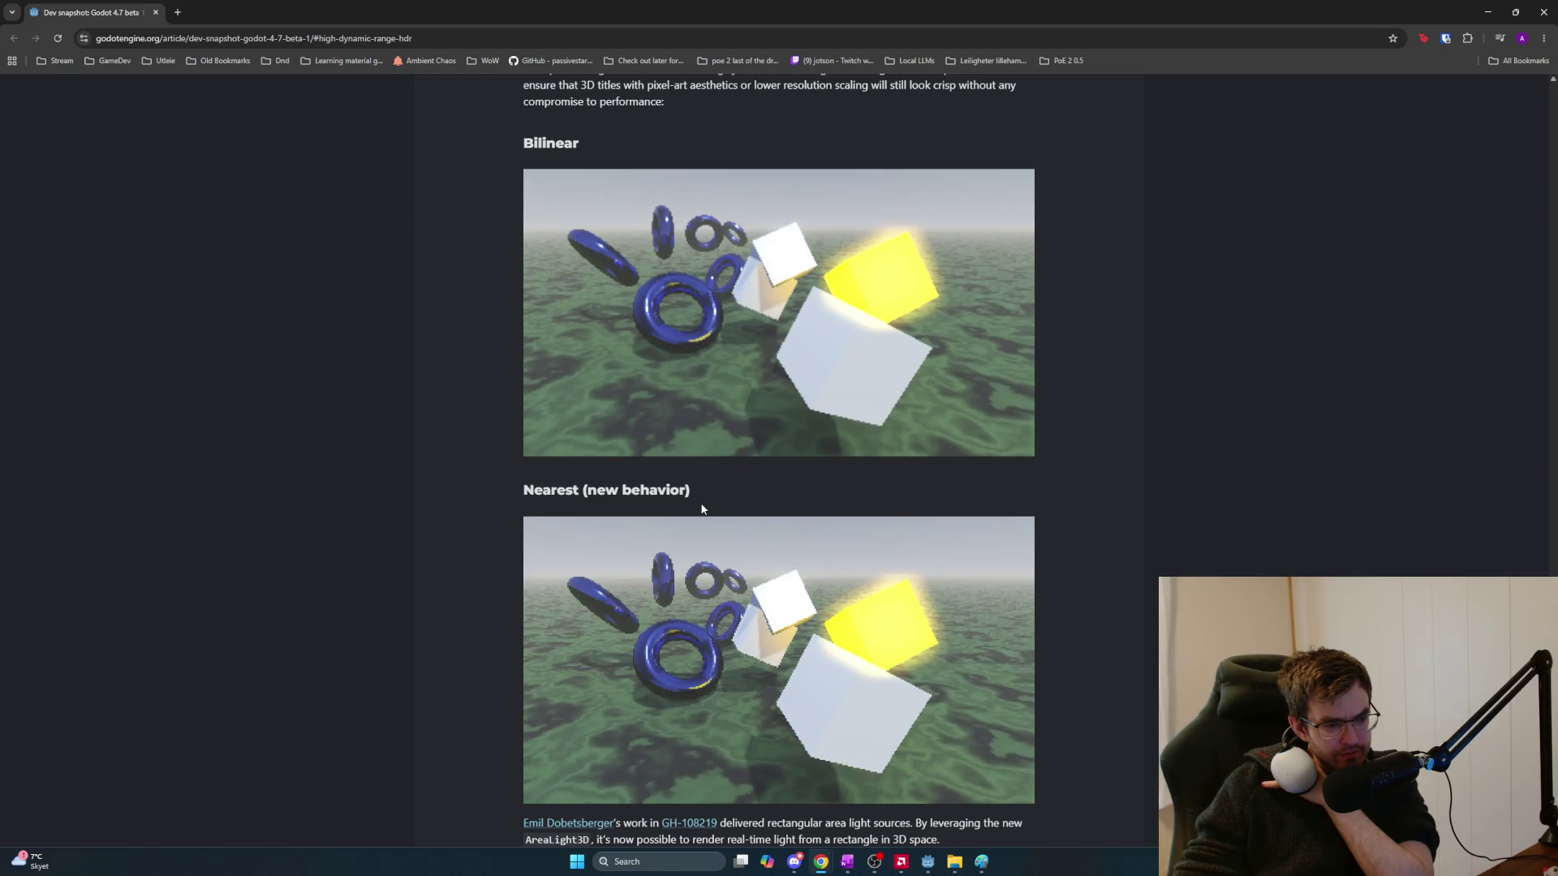
{"action": "scroll", "coordinate": [702, 509], "scroll_direction": "down", "scroll_amount": 8}
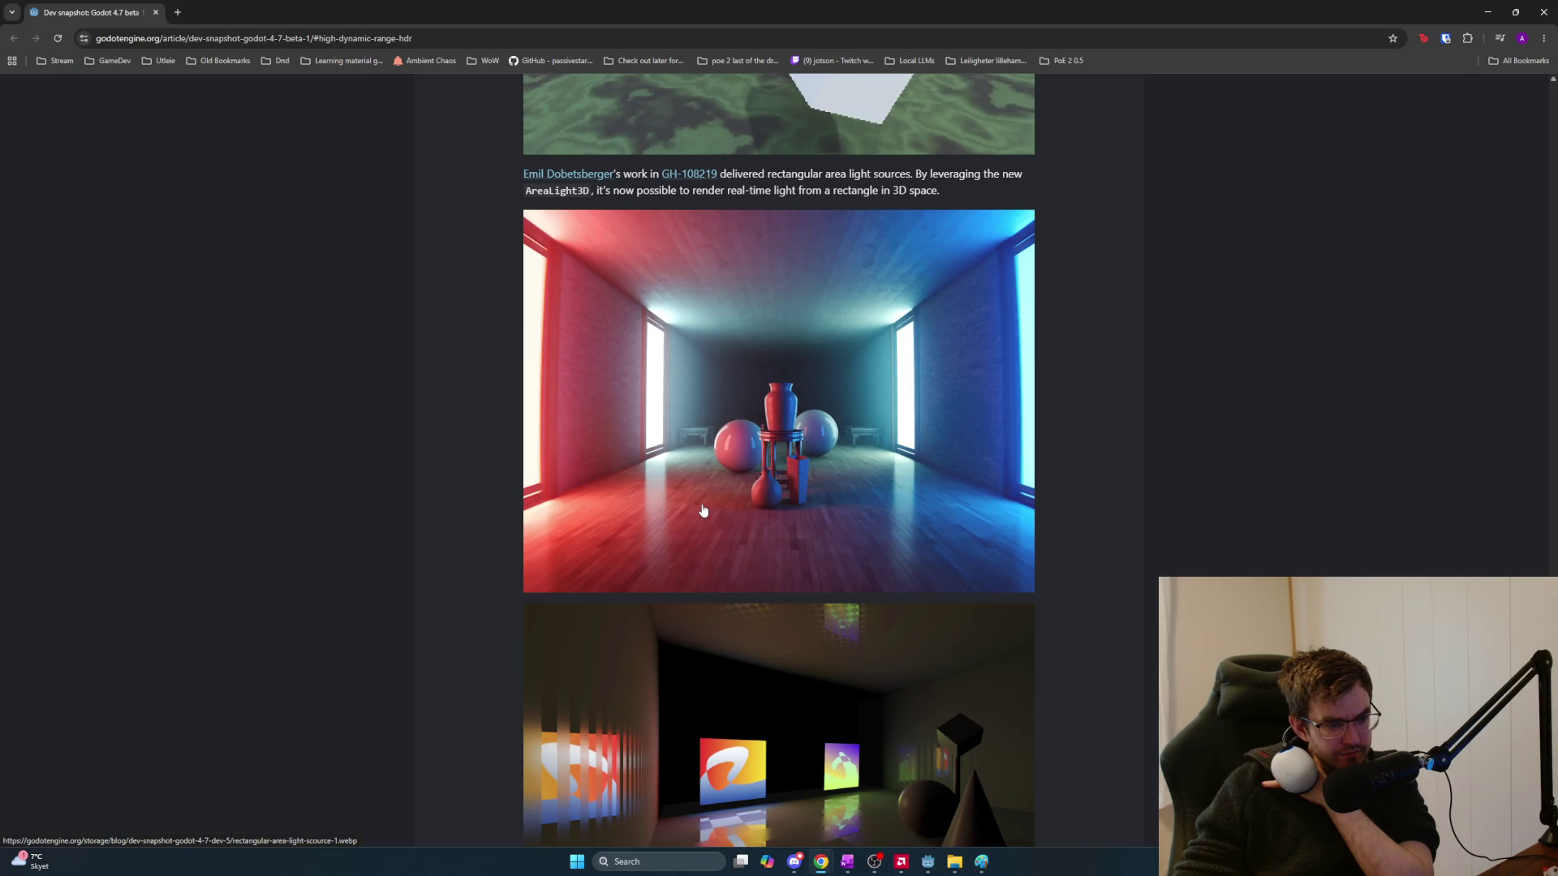
{"action": "scroll", "coordinate": [703, 510], "scroll_direction": "down", "scroll_amount": 4}
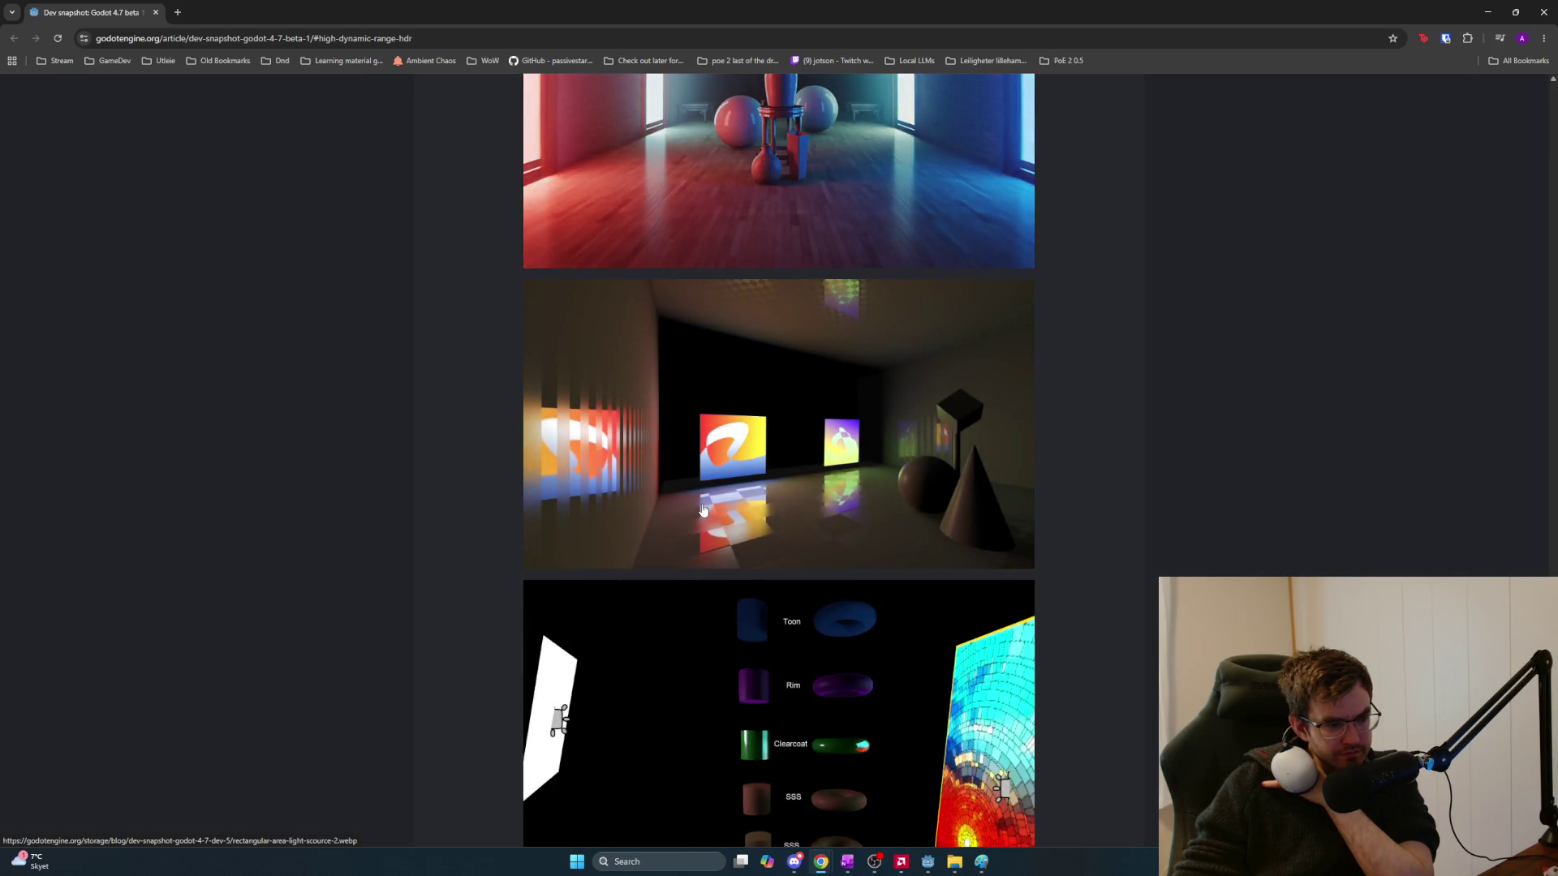
{"action": "scroll", "coordinate": [703, 509], "scroll_direction": "down", "scroll_amount": 3}
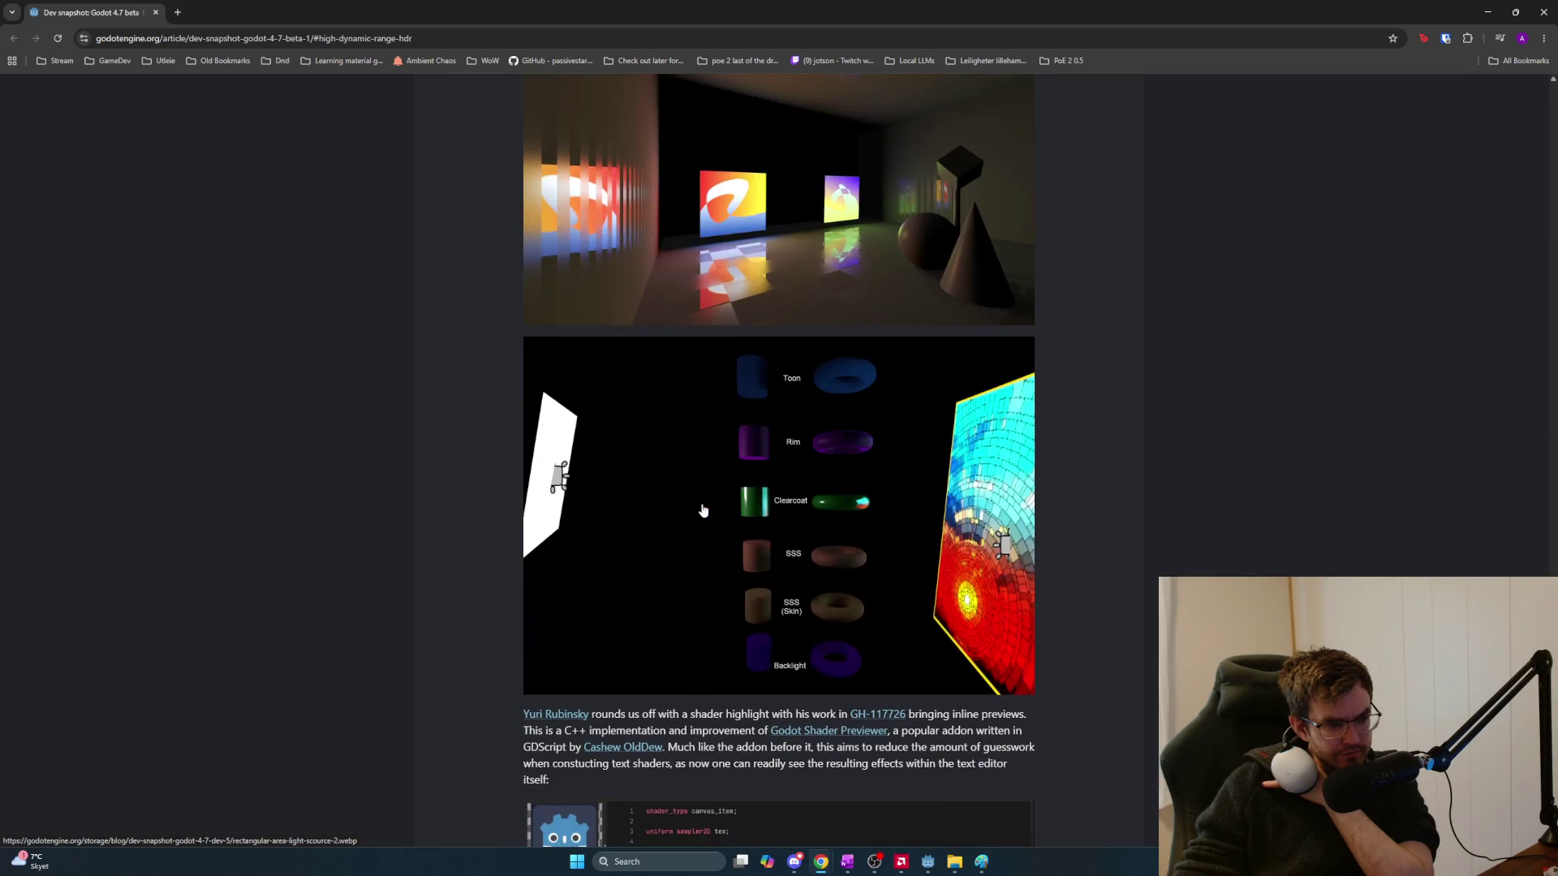
{"action": "scroll", "coordinate": [703, 510], "scroll_direction": "down", "scroll_amount": 4}
{"action": "scroll", "coordinate": [702, 510], "scroll_direction": "down", "scroll_amount": 3}
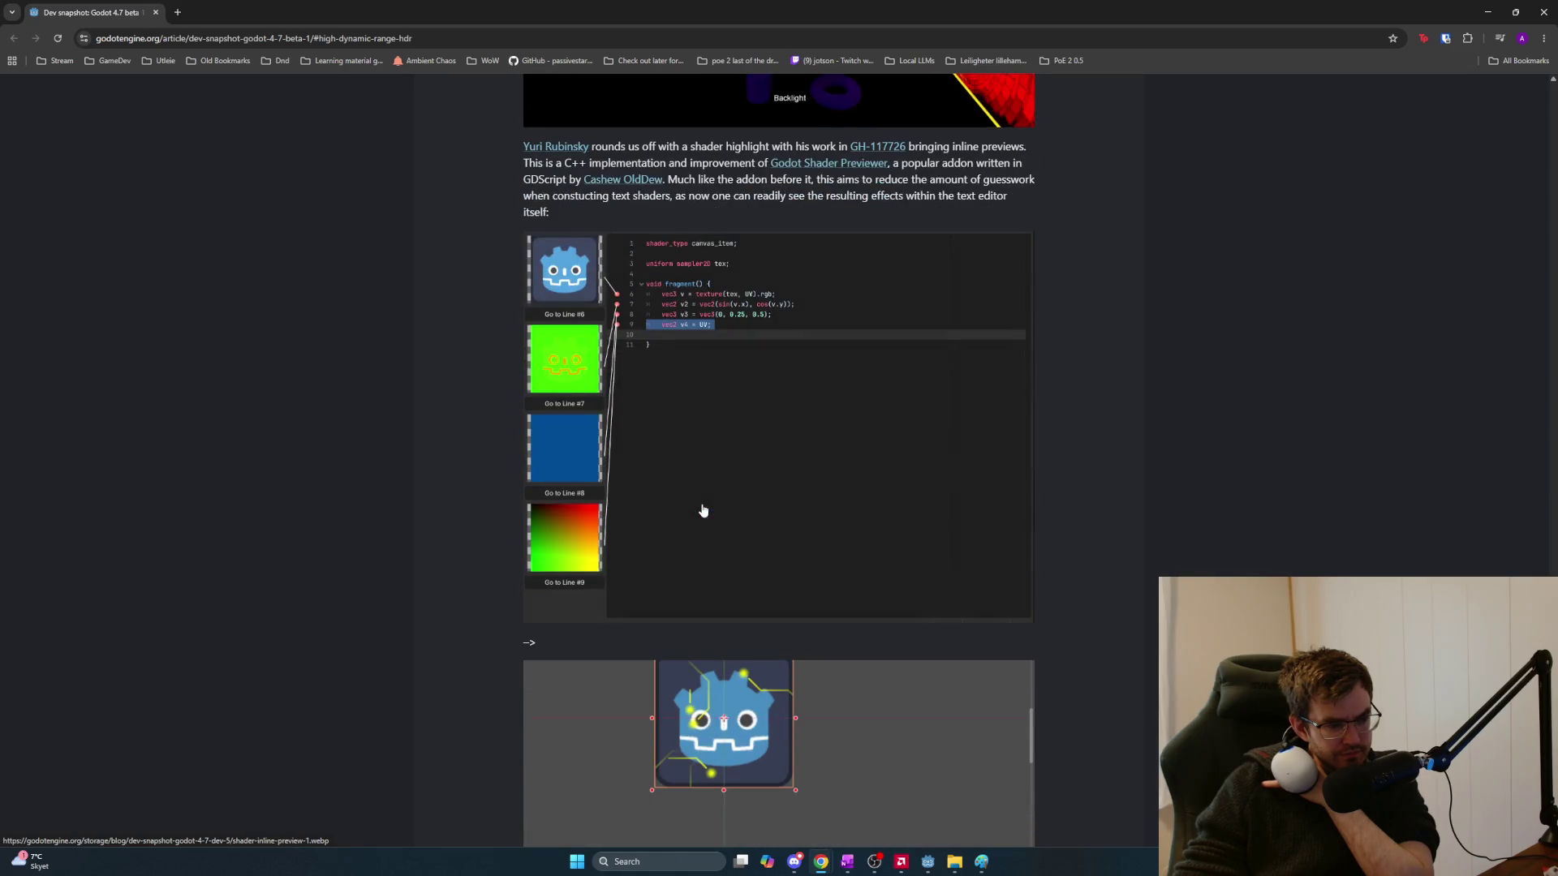
{"action": "scroll", "coordinate": [702, 510], "scroll_direction": "down", "scroll_amount": 7}
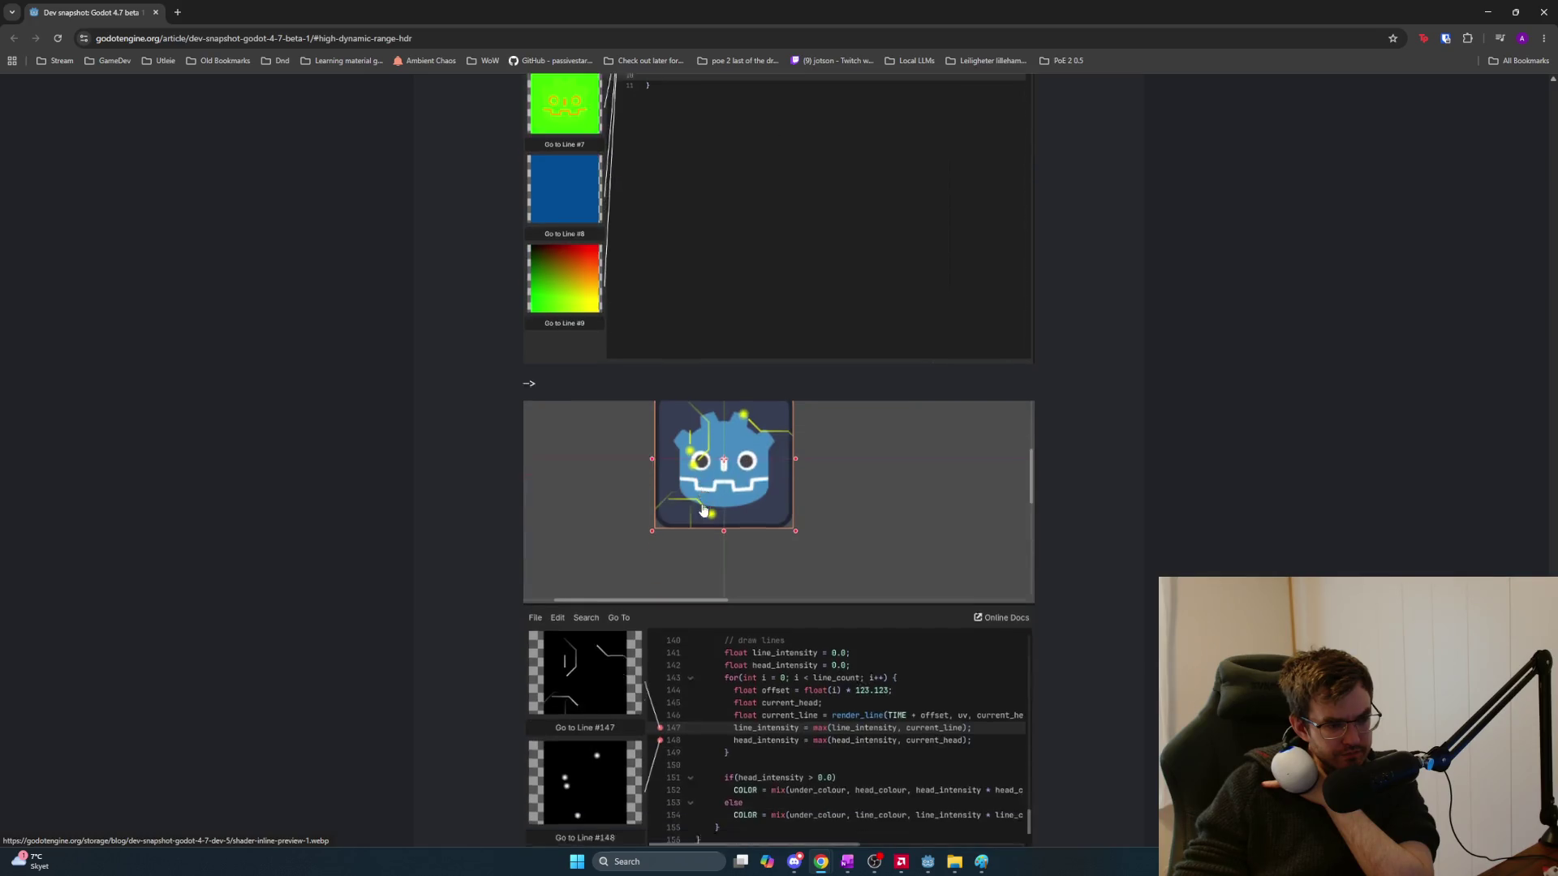
{"action": "scroll", "coordinate": [902, 545], "scroll_direction": "down", "scroll_amount": 6}
{"action": "scroll", "coordinate": [902, 546], "scroll_direction": "down", "scroll_amount": 1}
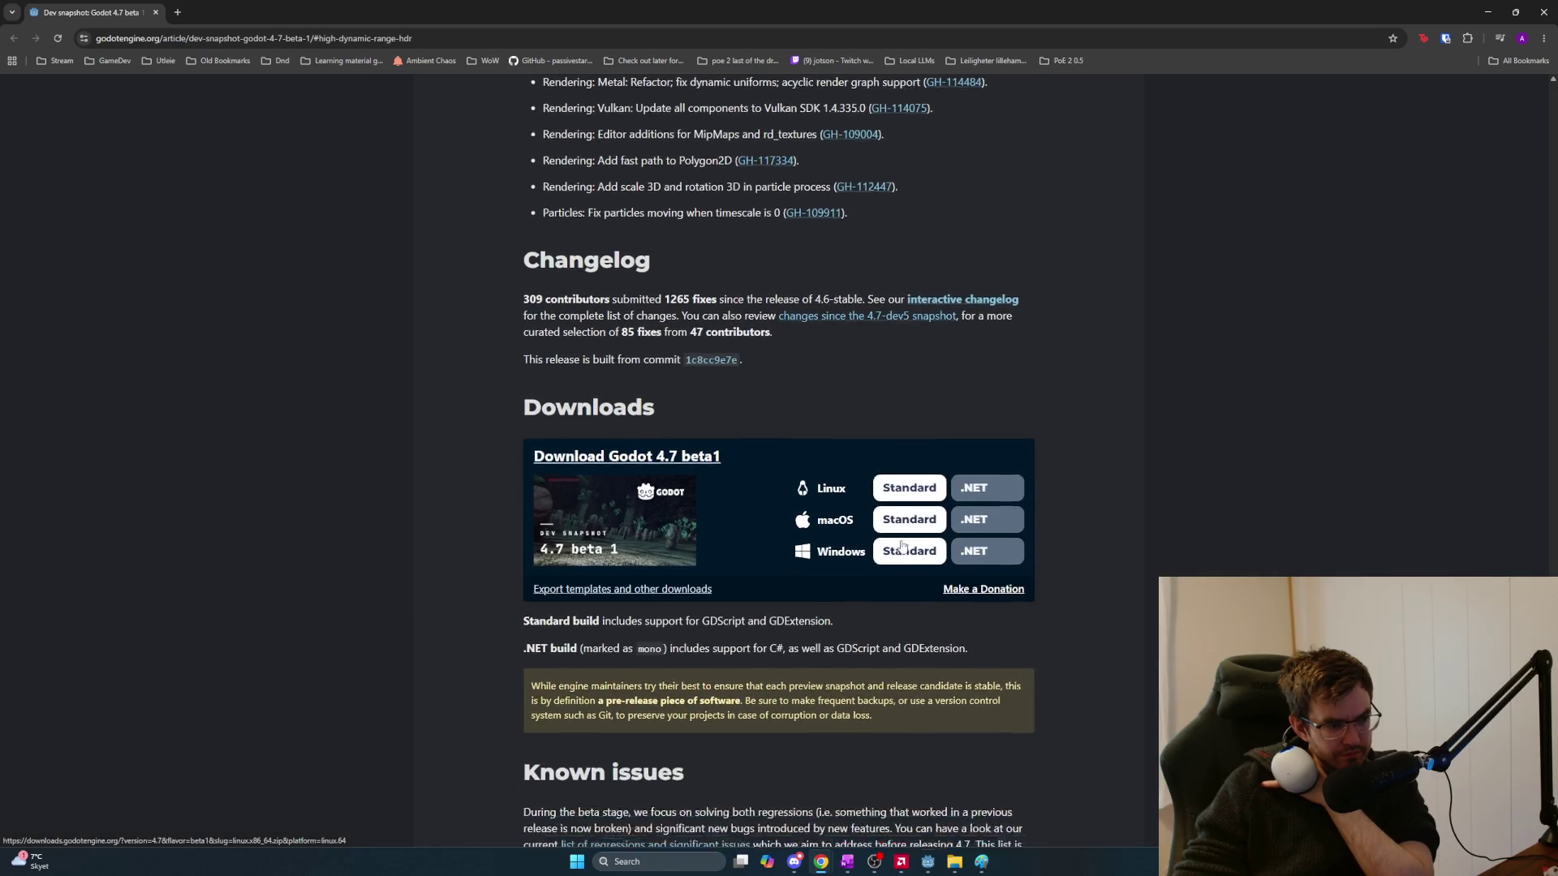
Scroll back up from Downloads to the HDR, Vulkan raytracing and DrawableTexture passages
{"action": "scroll", "coordinate": [1218, 554], "scroll_direction": "up", "scroll_amount": 1}
{"action": "scroll", "coordinate": [1218, 555], "scroll_direction": "up", "scroll_amount": 10}
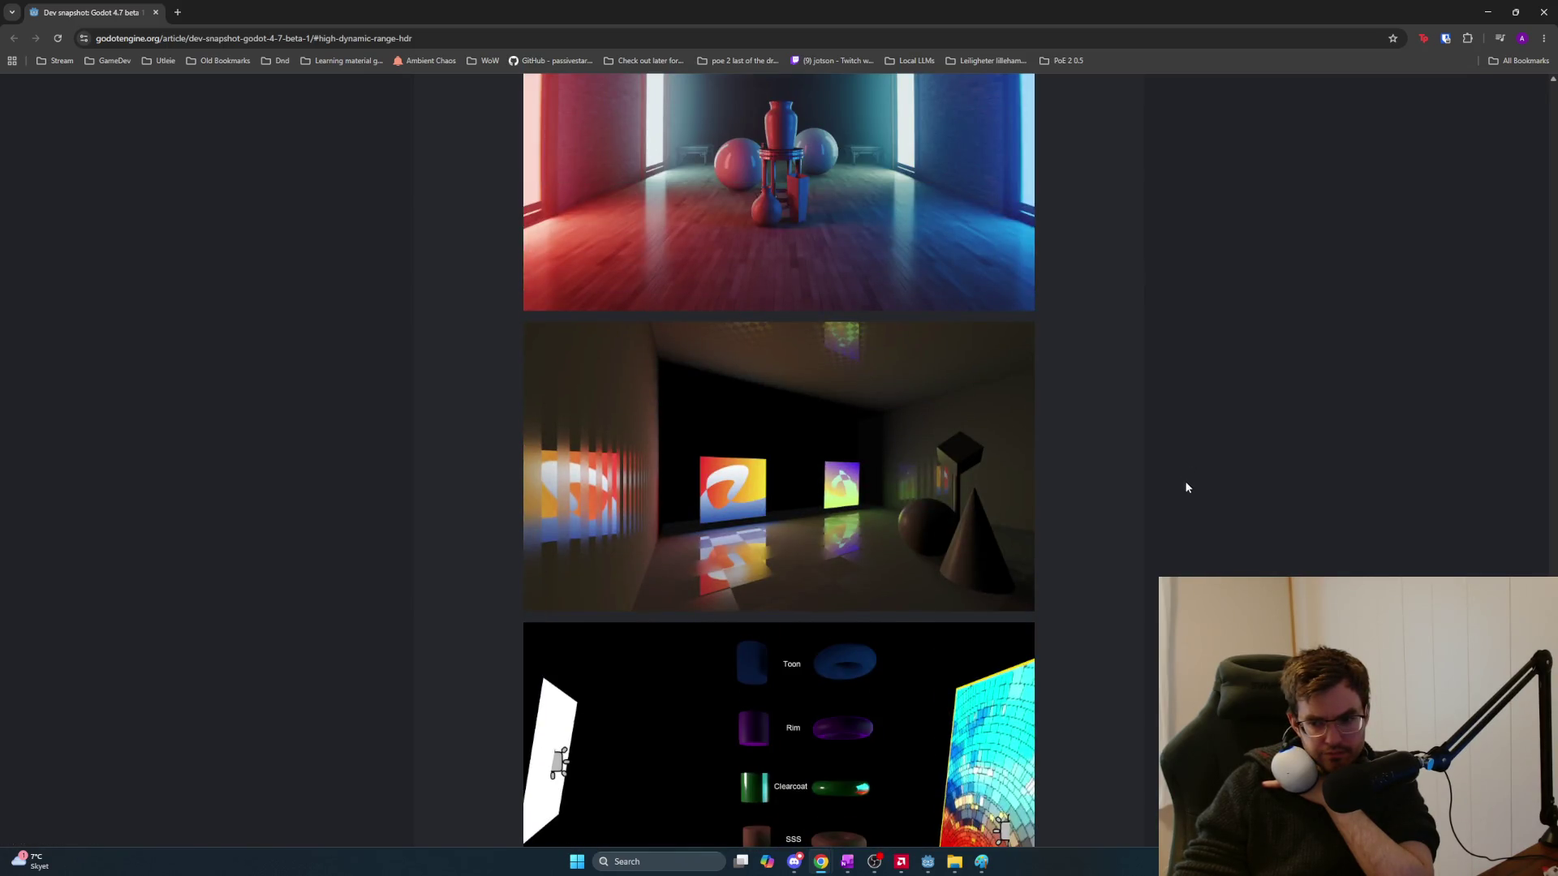
{"action": "scroll", "coordinate": [1182, 488], "scroll_direction": "up", "scroll_amount": 3}
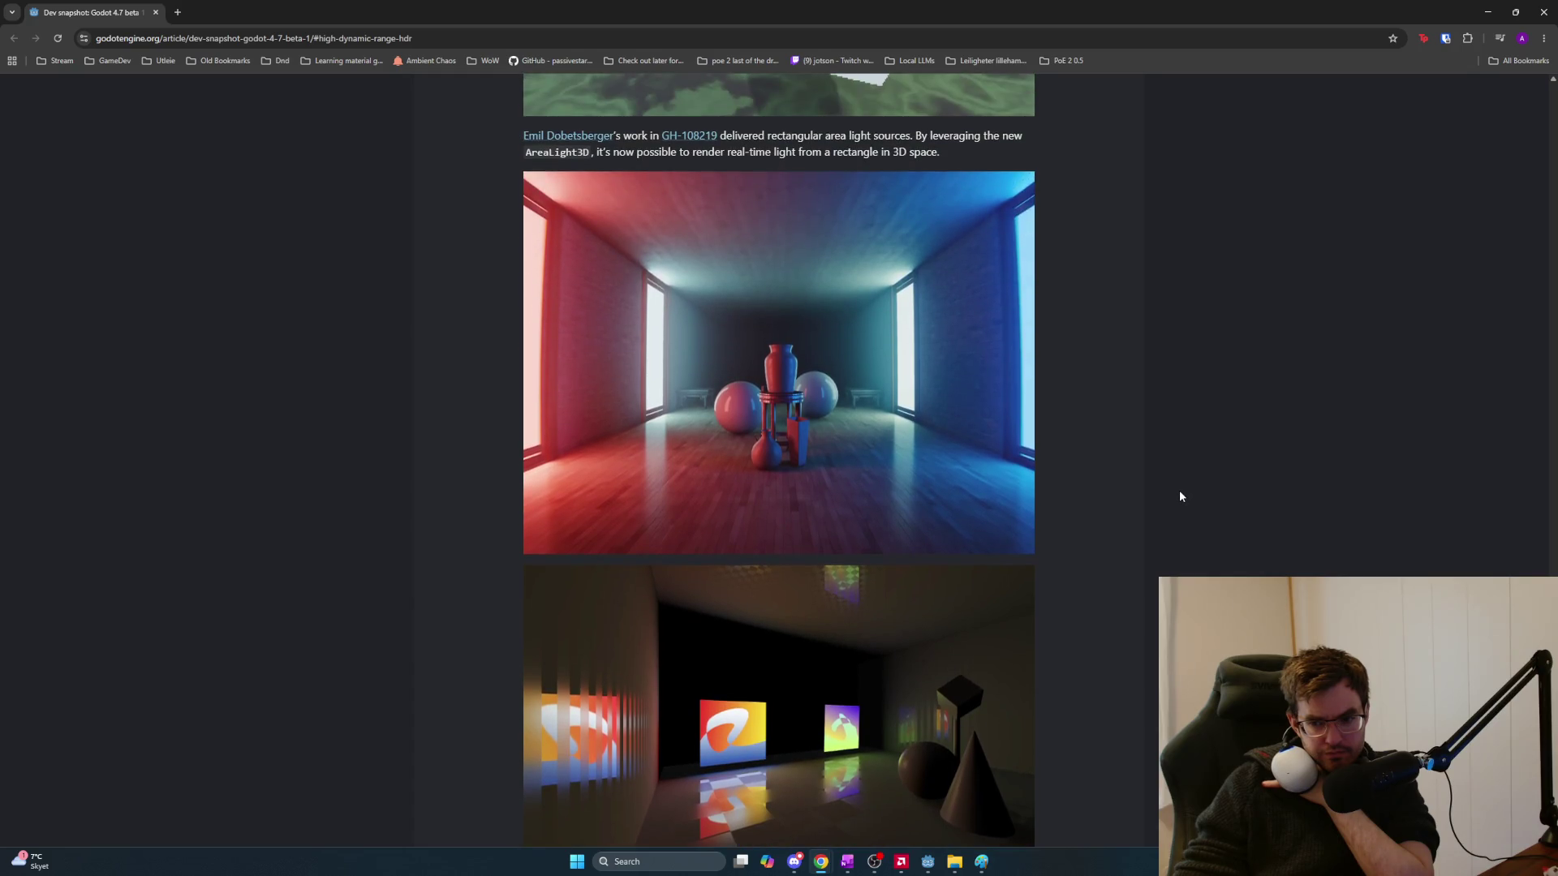
{"action": "scroll", "coordinate": [1180, 496], "scroll_direction": "up", "scroll_amount": 1}
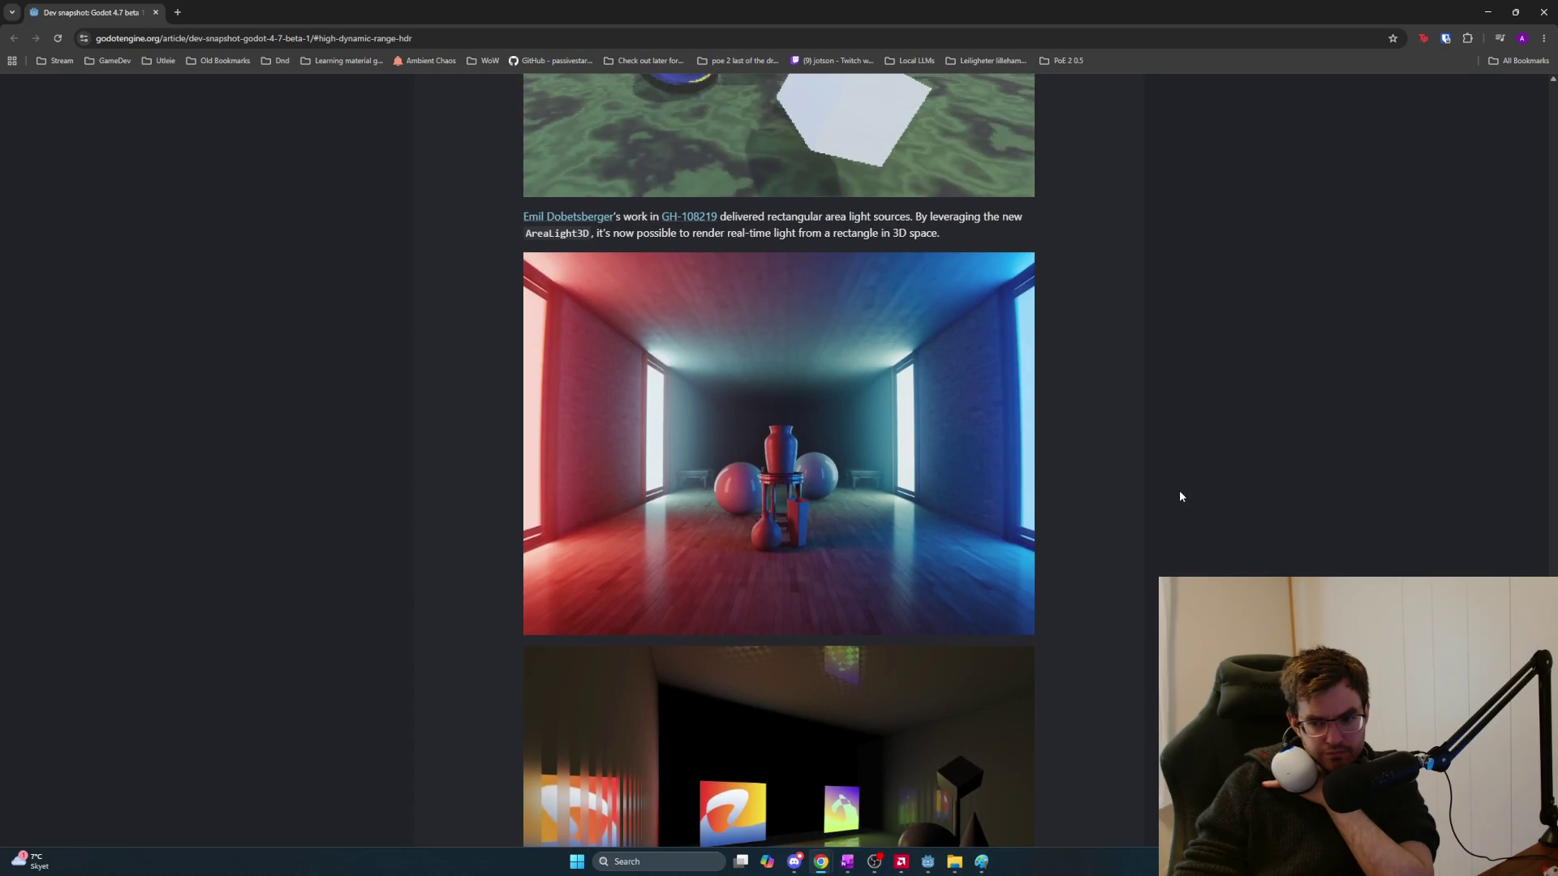
{"action": "scroll", "coordinate": [1181, 496], "scroll_direction": "up", "scroll_amount": 8}
{"action": "scroll", "coordinate": [1180, 499], "scroll_direction": "up", "scroll_amount": 7}
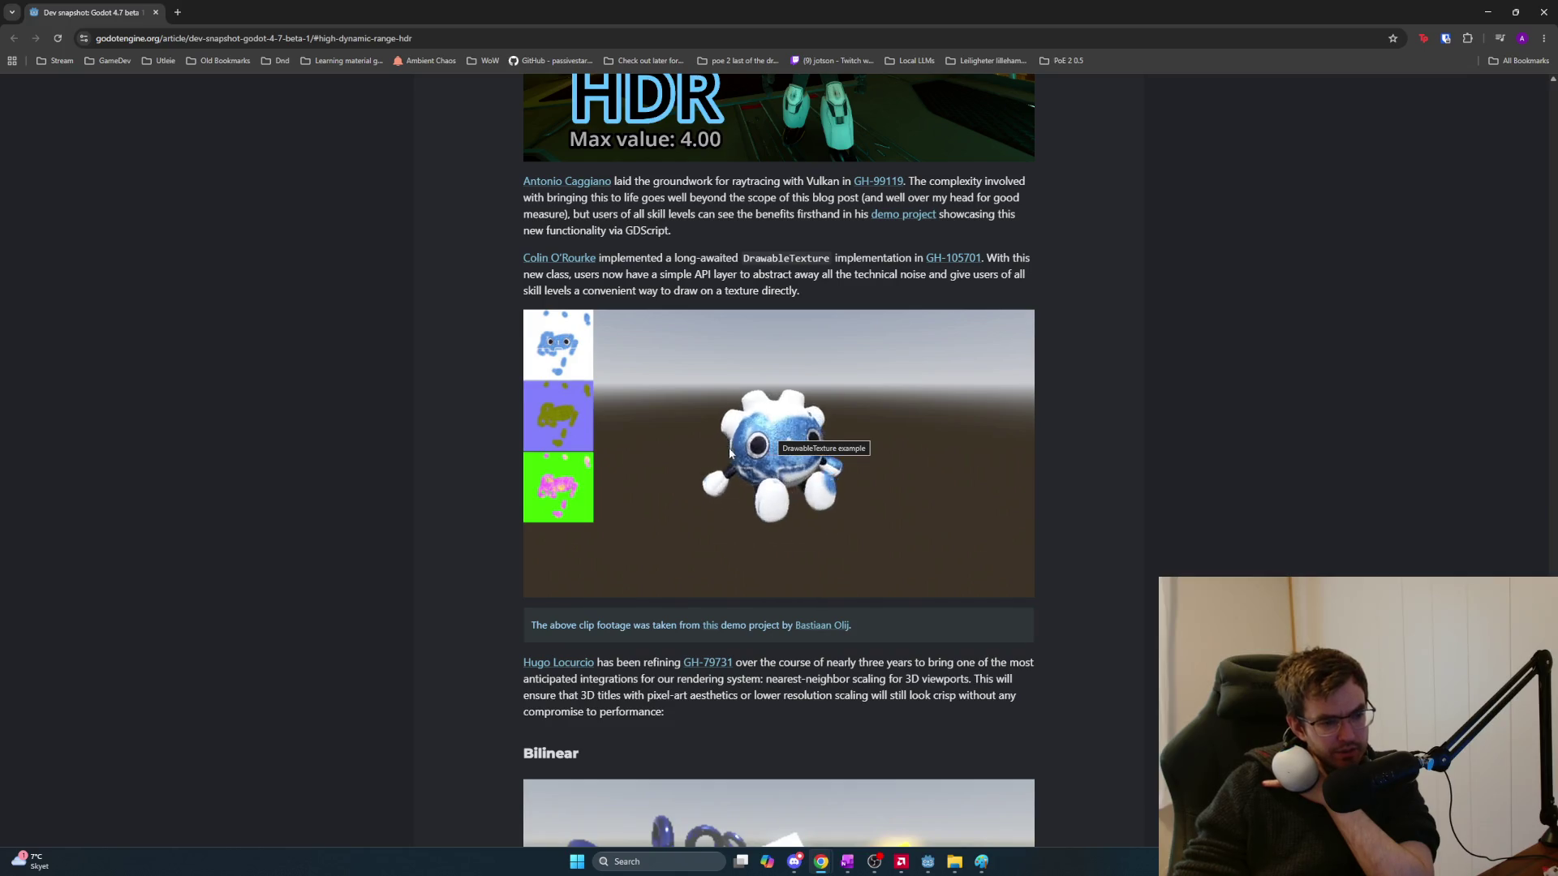
{"action": "scroll", "coordinate": [791, 560], "scroll_direction": "up", "scroll_amount": 4}
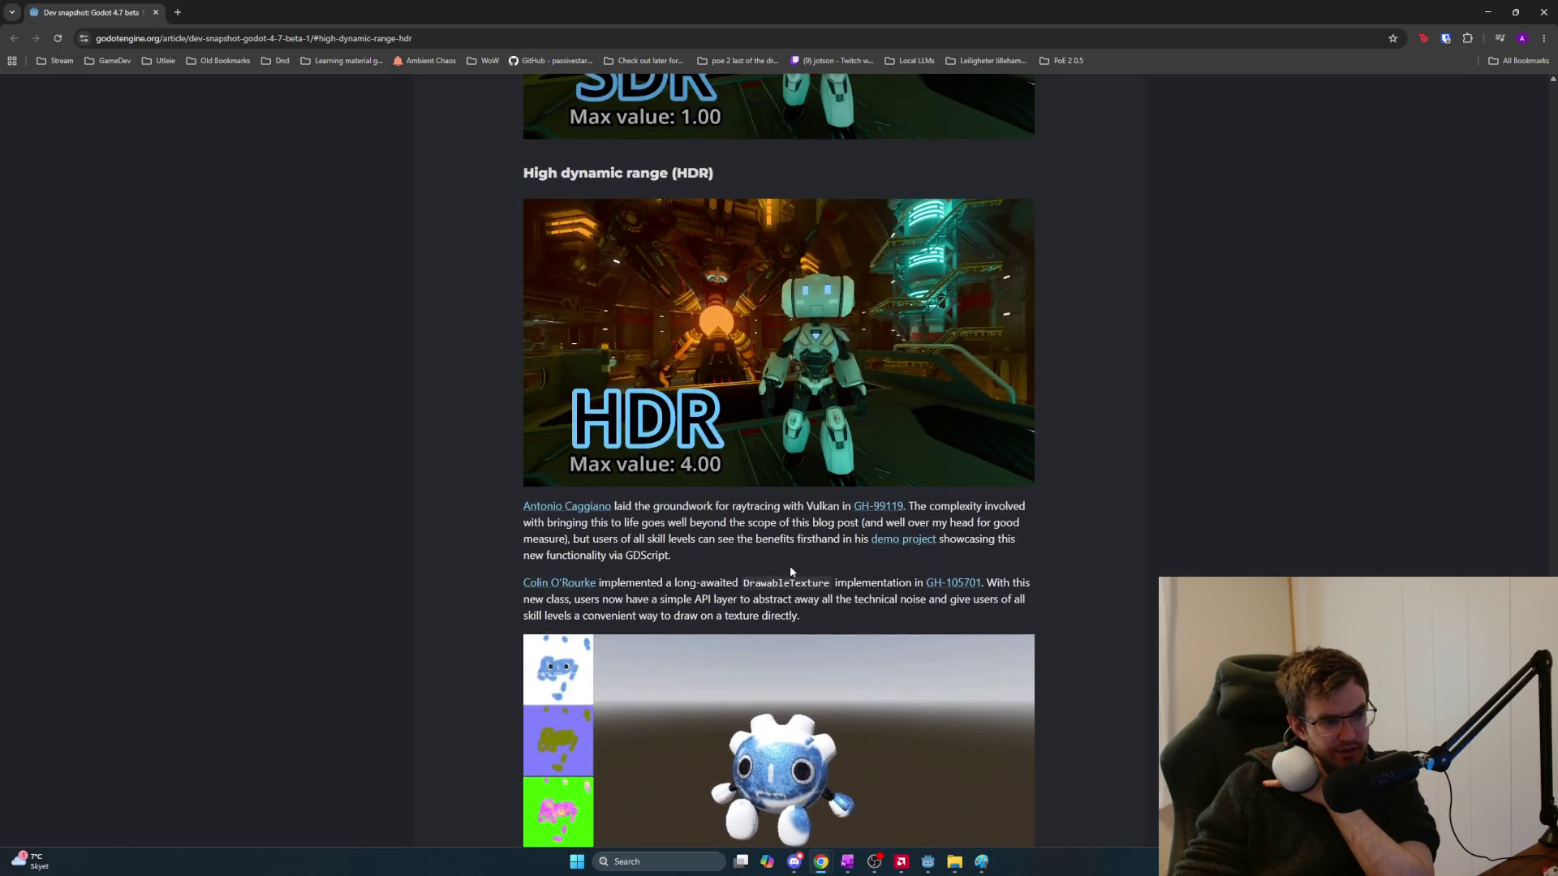
{"action": "scroll", "coordinate": [792, 569], "scroll_direction": "down", "scroll_amount": 3}
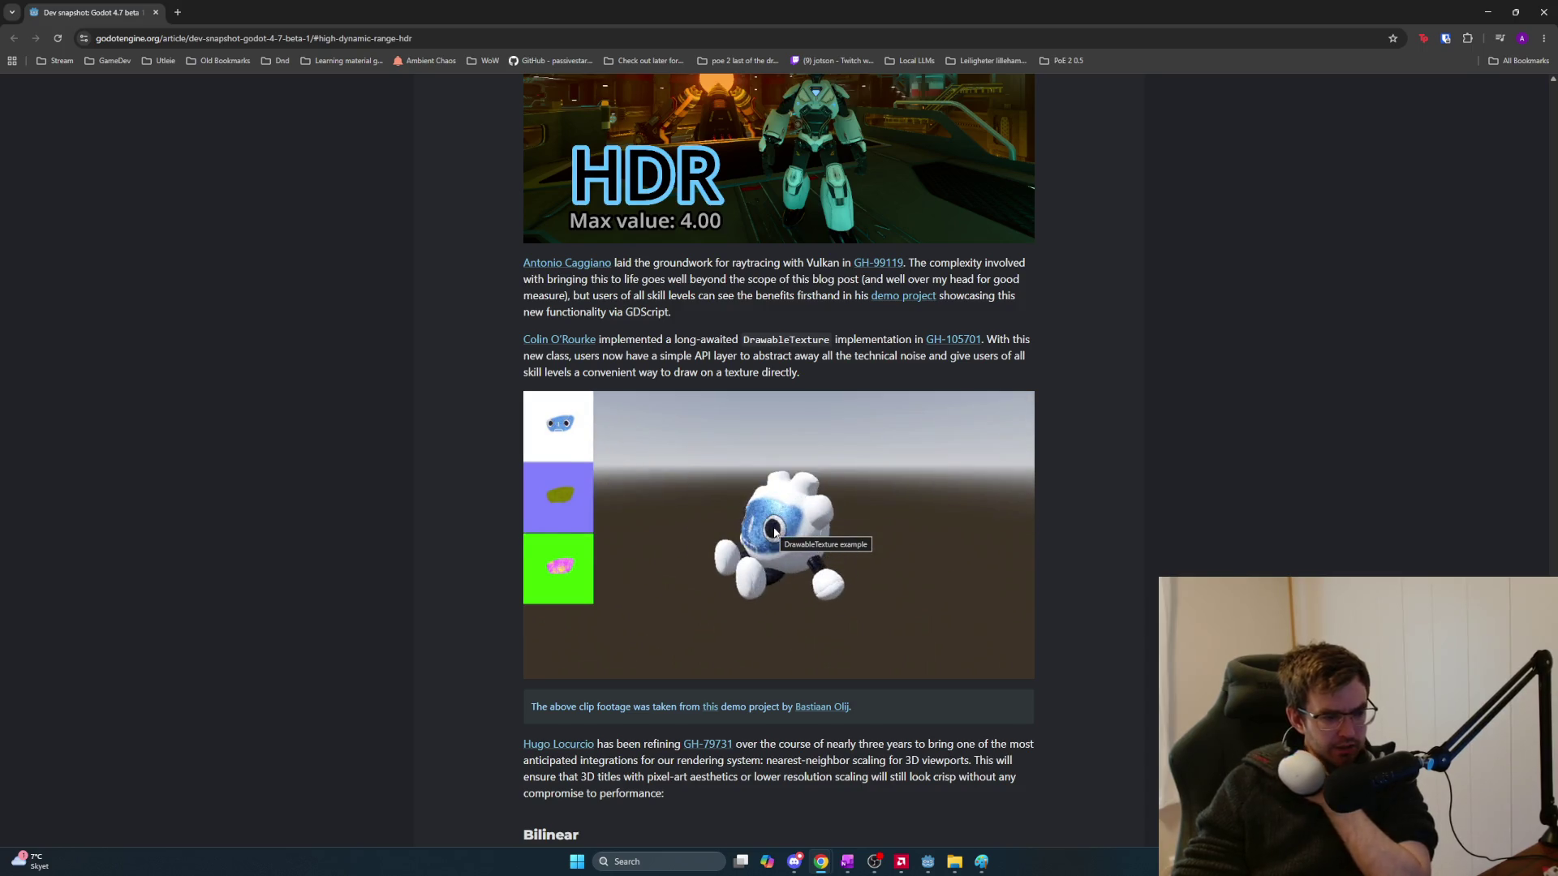
{"action": "scroll", "coordinate": [785, 558], "scroll_direction": "down", "scroll_amount": 1}
{"action": "scroll", "coordinate": [786, 558], "scroll_direction": "down", "scroll_amount": 1}
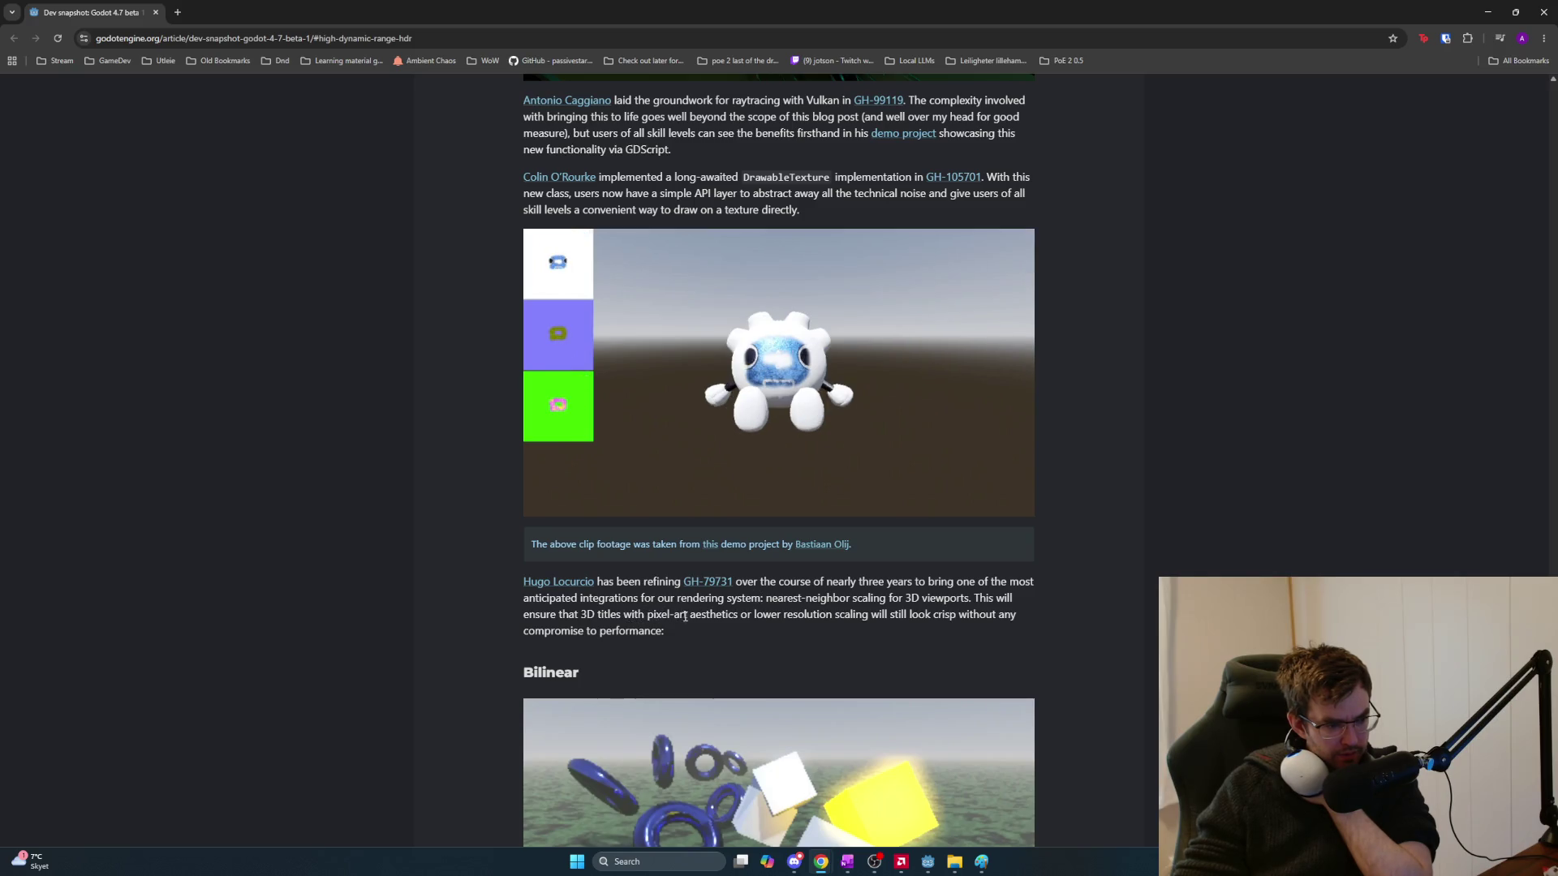
{"action": "scroll", "coordinate": [799, 613], "scroll_direction": "up", "scroll_amount": 3}
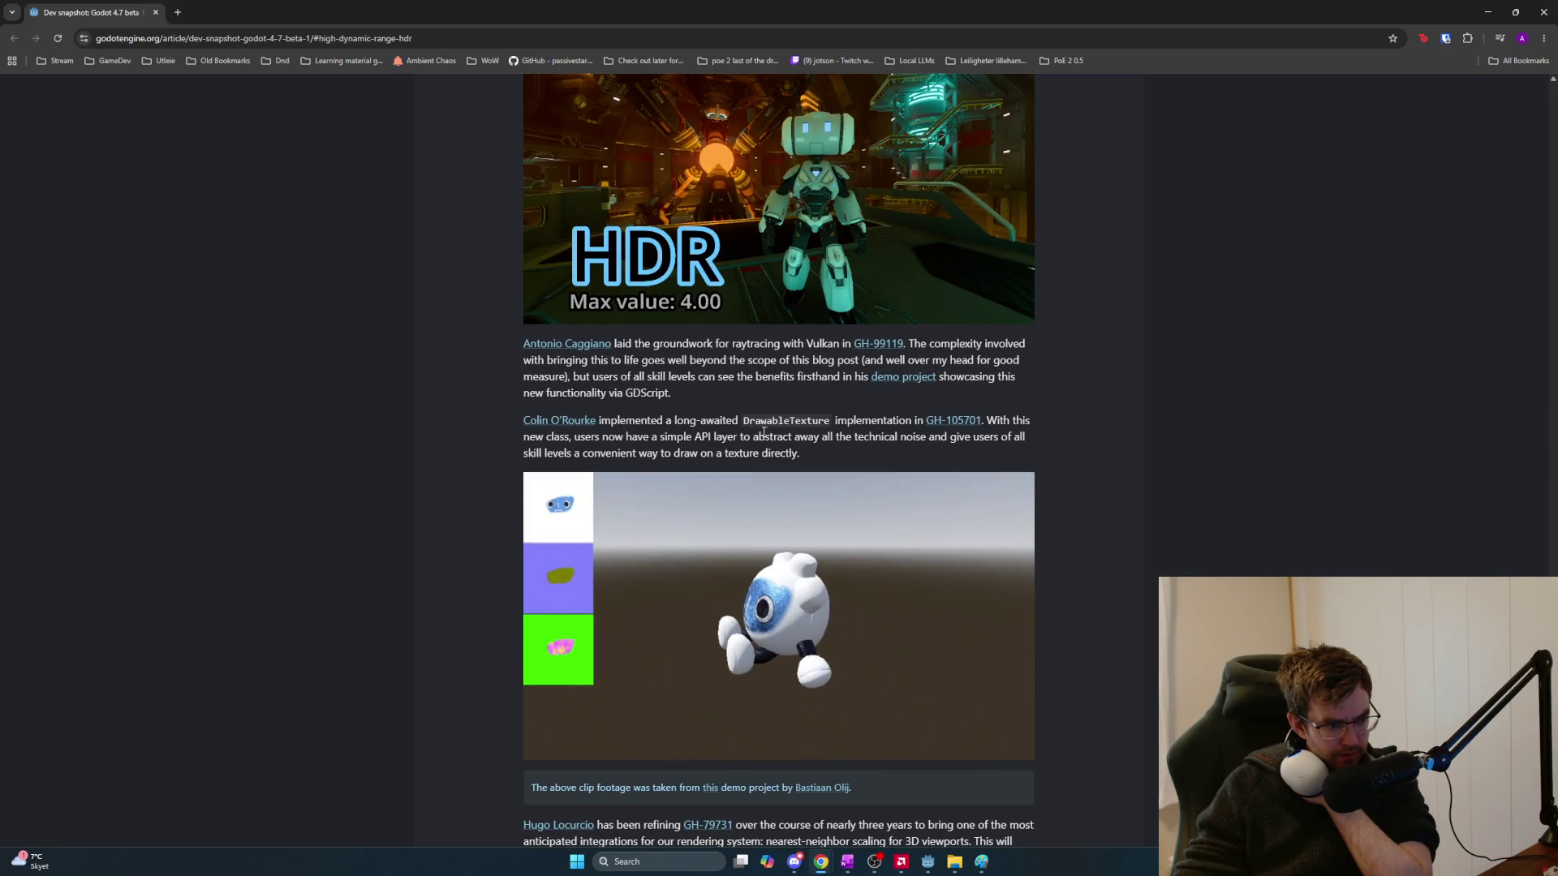
Highlight the word DrawableTexture in the paragraph about drawing directly on textures
{"action": "mouse_move", "coordinate": [861, 422]}
{"action": "left_mouse_down"}
{"action": "mouse_move", "coordinate": [986, 421]}
{"action": "mouse_move", "coordinate": [628, 437]}
{"action": "mouse_move", "coordinate": [762, 453]}
{"action": "mouse_move", "coordinate": [1014, 442]}
{"action": "mouse_move", "coordinate": [801, 454]}
{"action": "mouse_move", "coordinate": [649, 435]}
{"action": "left_mouse_up"}
{"action": "left_click", "coordinate": [802, 455]}
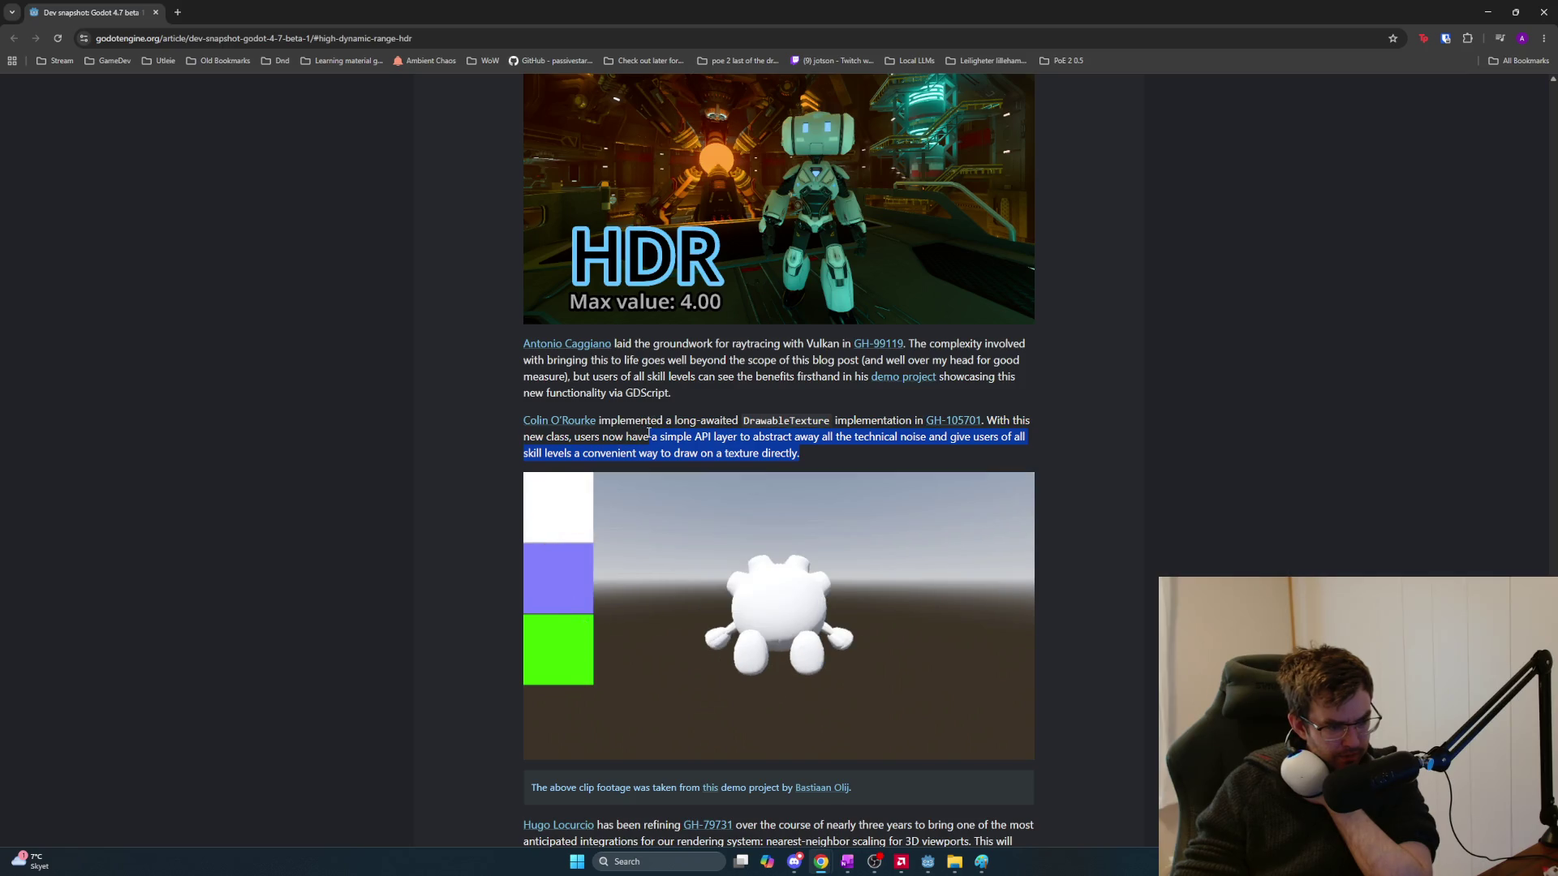
{"action": "left_click", "coordinate": [796, 438]}
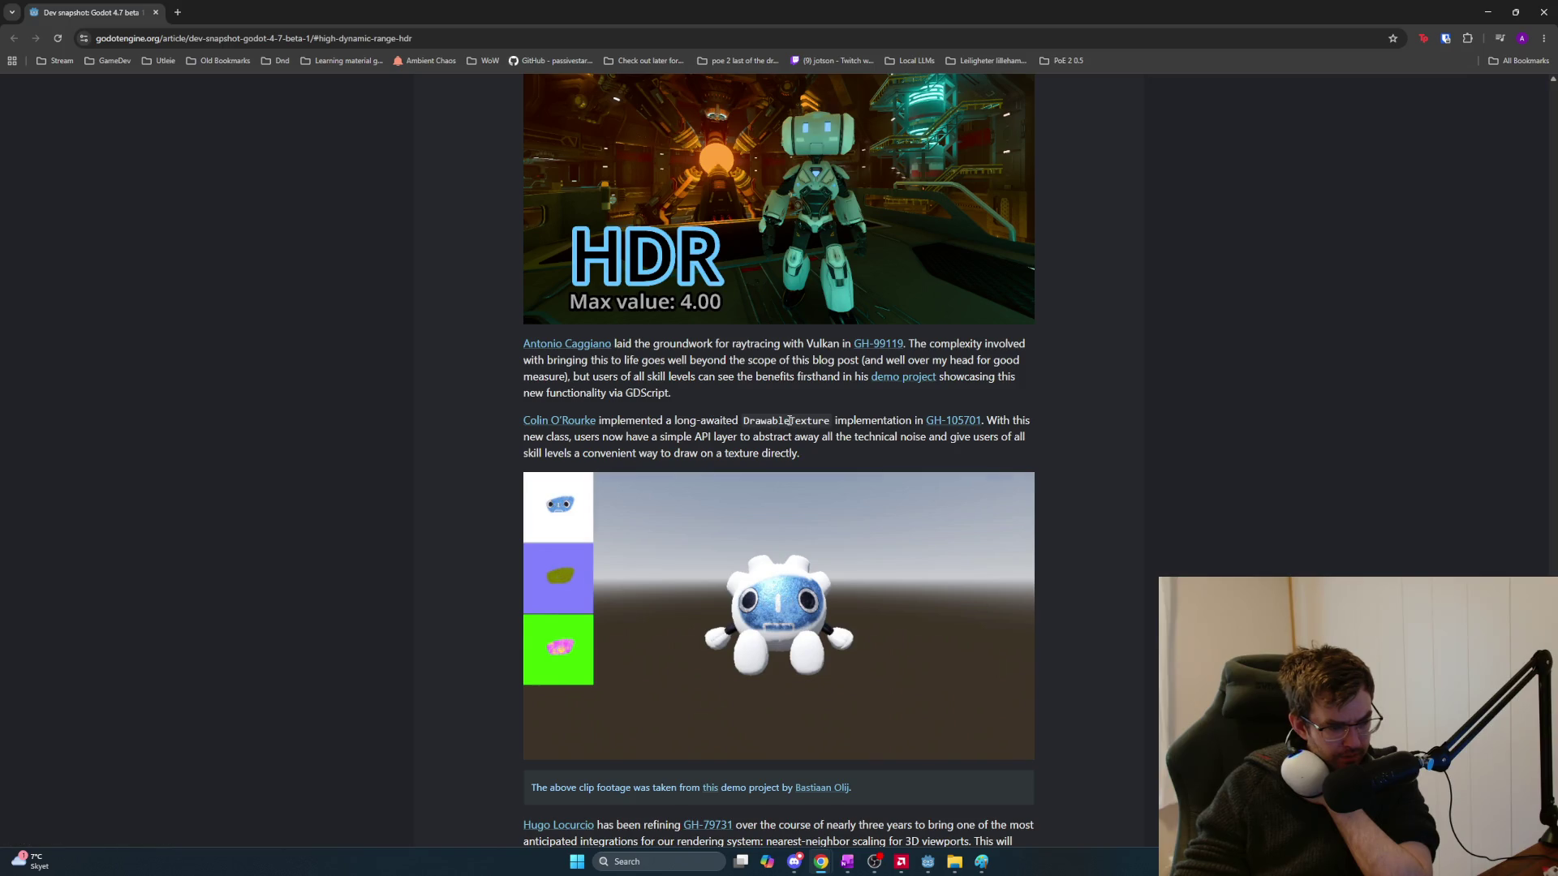
{"action": "double_click", "coordinate": [790, 420]}
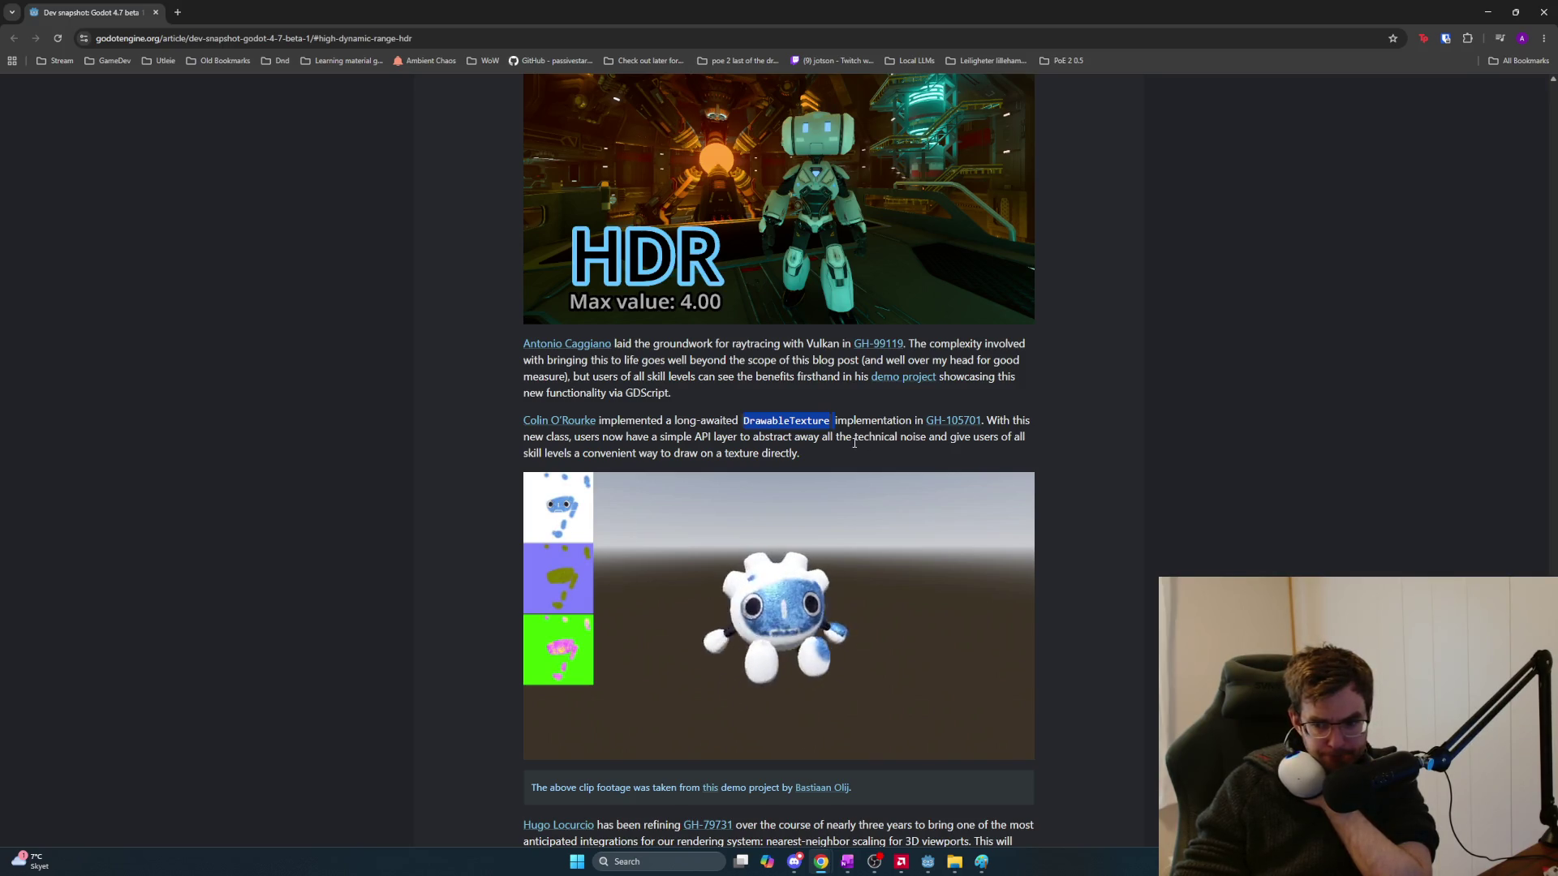
{"action": "scroll", "coordinate": [715, 582], "scroll_direction": "up", "scroll_amount": 10}
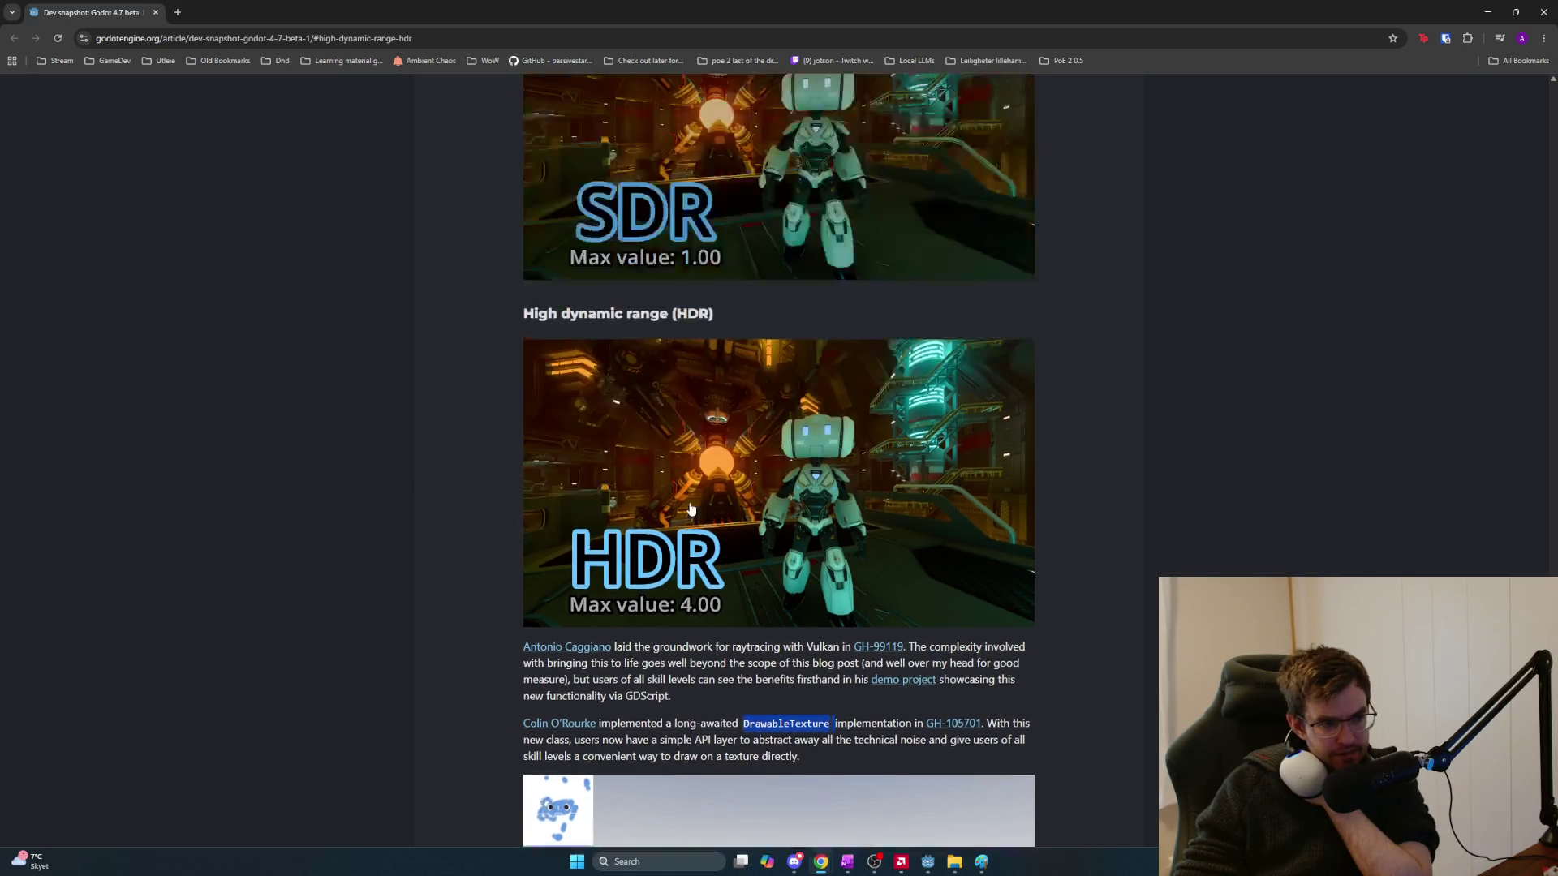
Scroll up past the Windows and Android sections to the 'One-way collisions: new behavior' demo
{"action": "scroll", "coordinate": [715, 582], "scroll_direction": "up", "scroll_amount": 4}
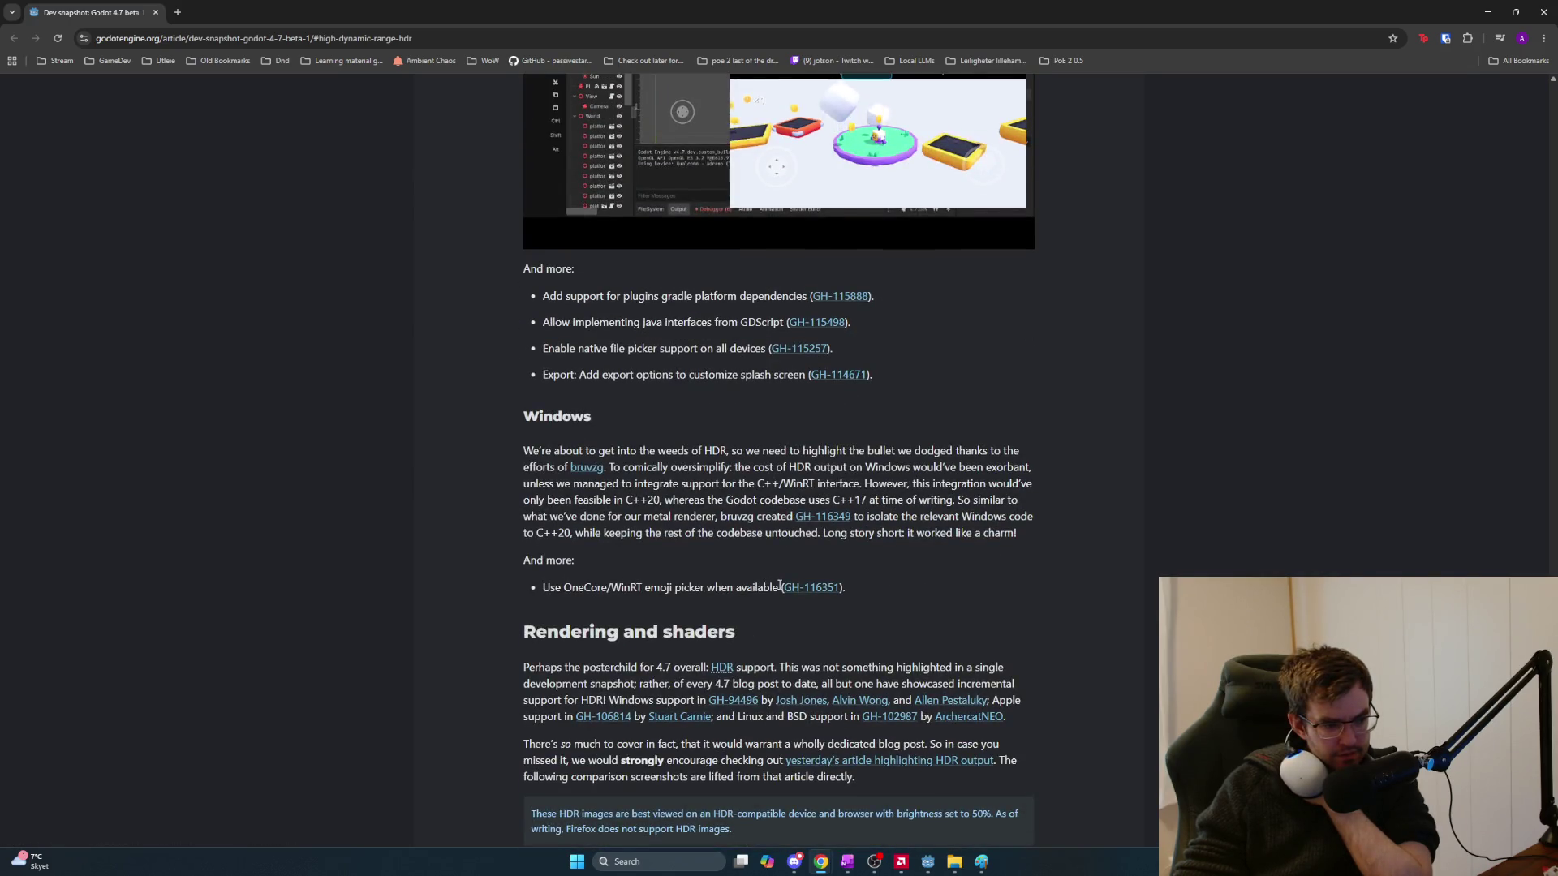
{"action": "scroll", "coordinate": [780, 589], "scroll_direction": "up", "scroll_amount": 8}
{"action": "scroll", "coordinate": [781, 589], "scroll_direction": "up", "scroll_amount": 4}
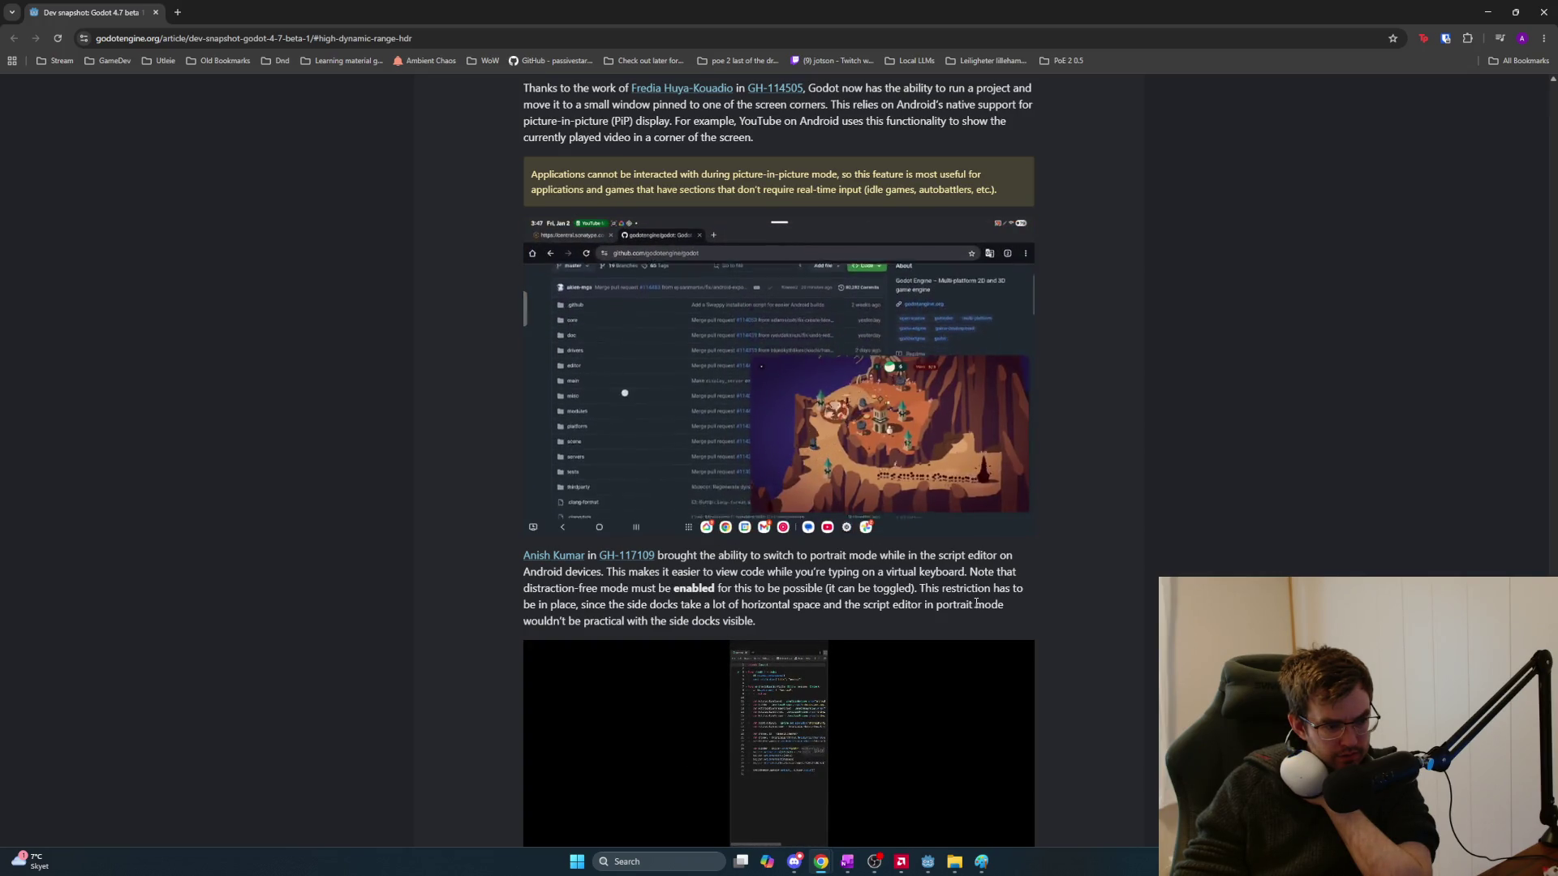
{"action": "scroll", "coordinate": [976, 604], "scroll_direction": "up", "scroll_amount": 1}
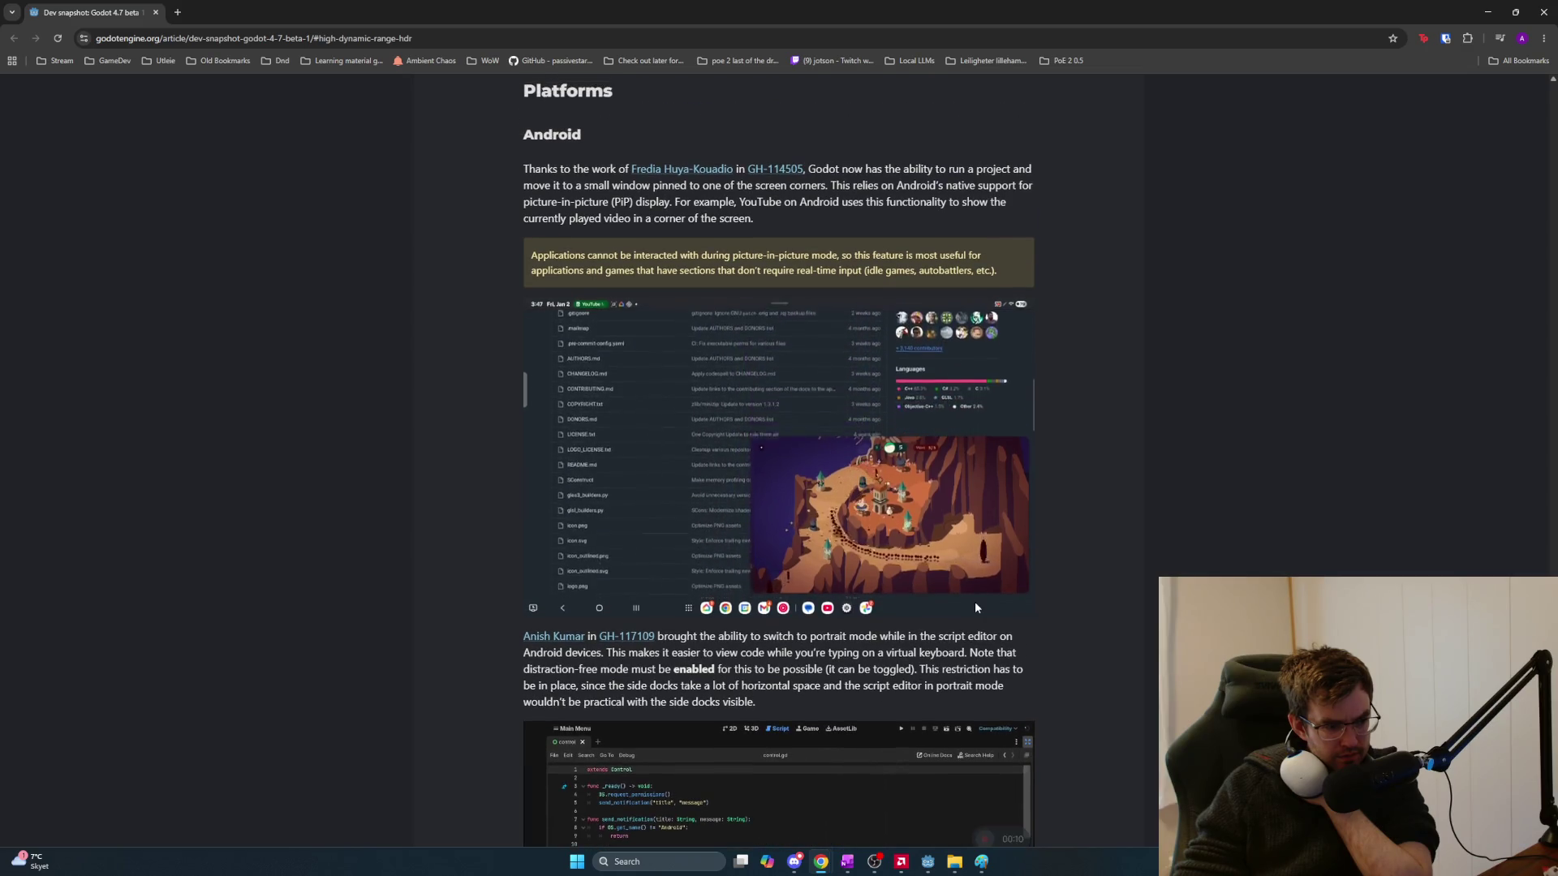
{"action": "scroll", "coordinate": [976, 604], "scroll_direction": "down", "scroll_amount": 2}
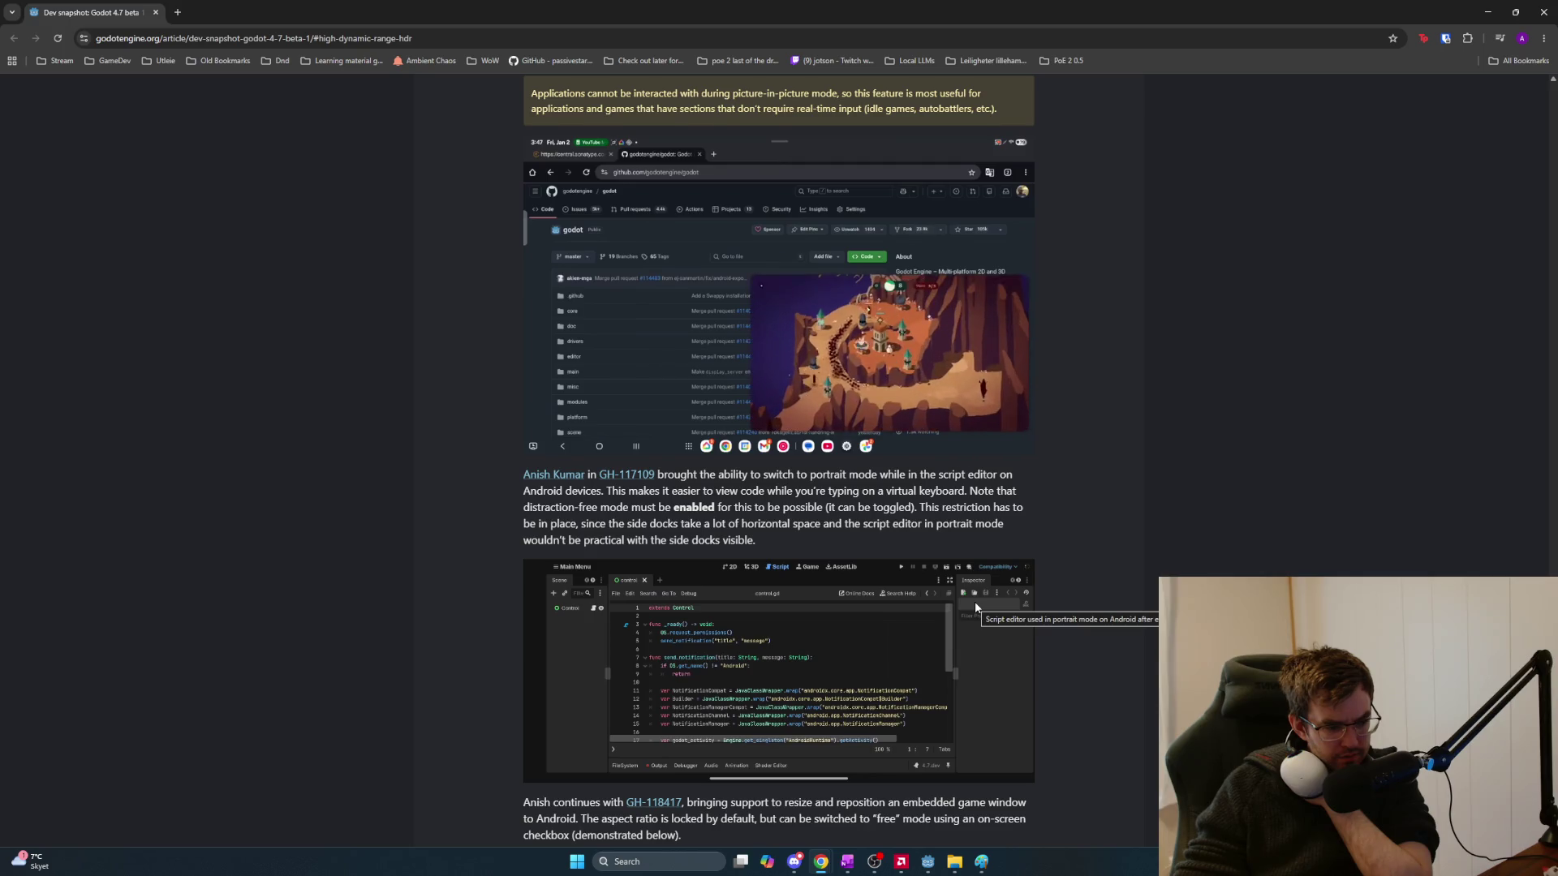
{"action": "scroll", "coordinate": [976, 605], "scroll_direction": "down", "scroll_amount": 4}
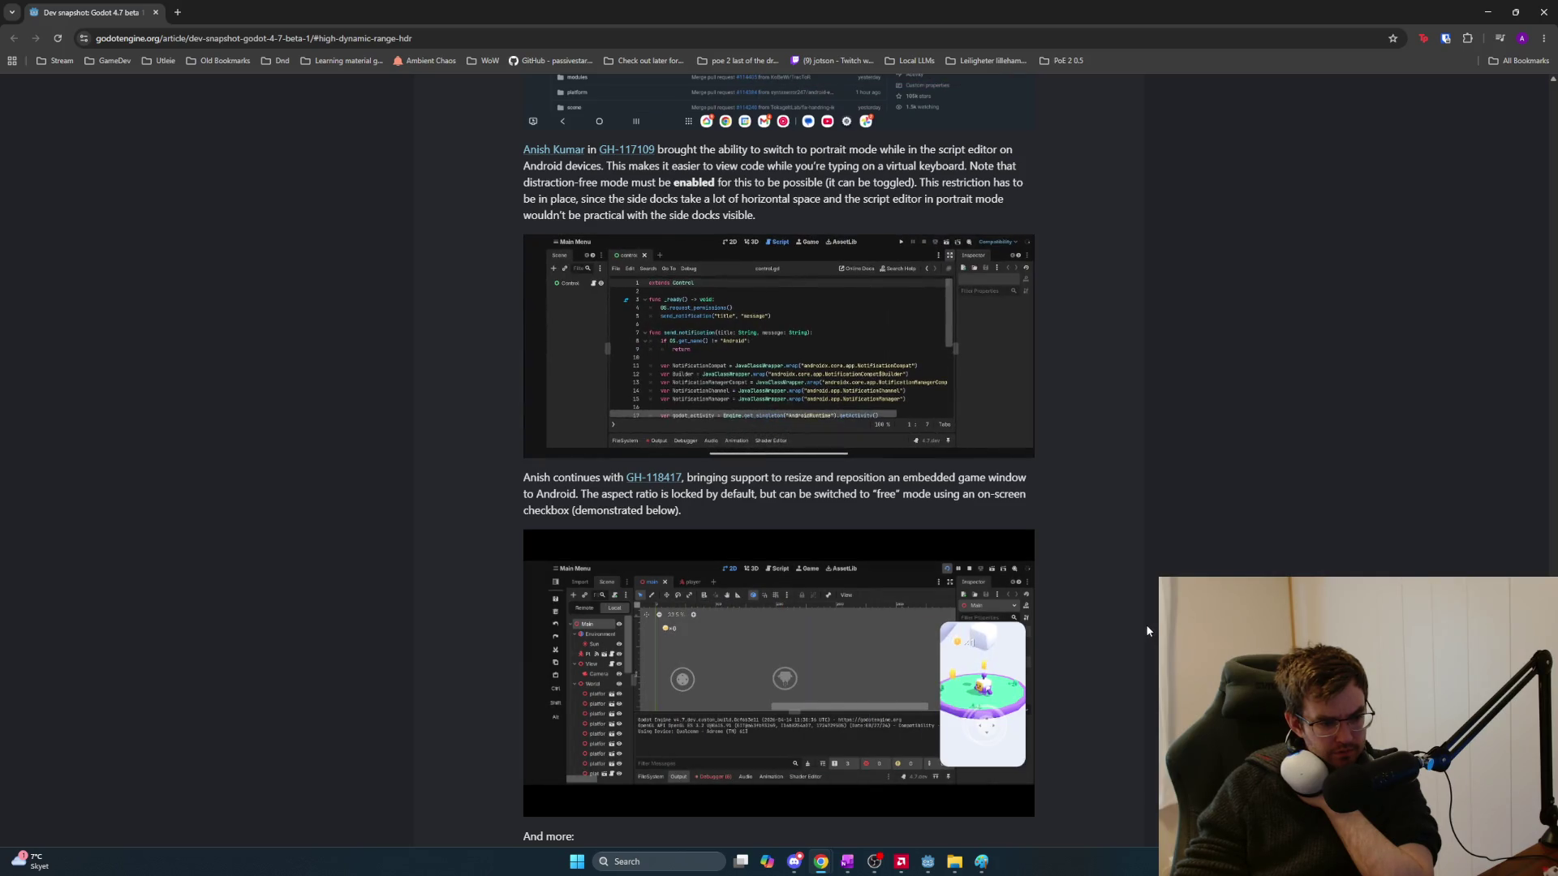
{"action": "scroll", "coordinate": [1143, 630], "scroll_direction": "up", "scroll_amount": 3}
{"action": "scroll", "coordinate": [1143, 630], "scroll_direction": "up", "scroll_amount": 3}
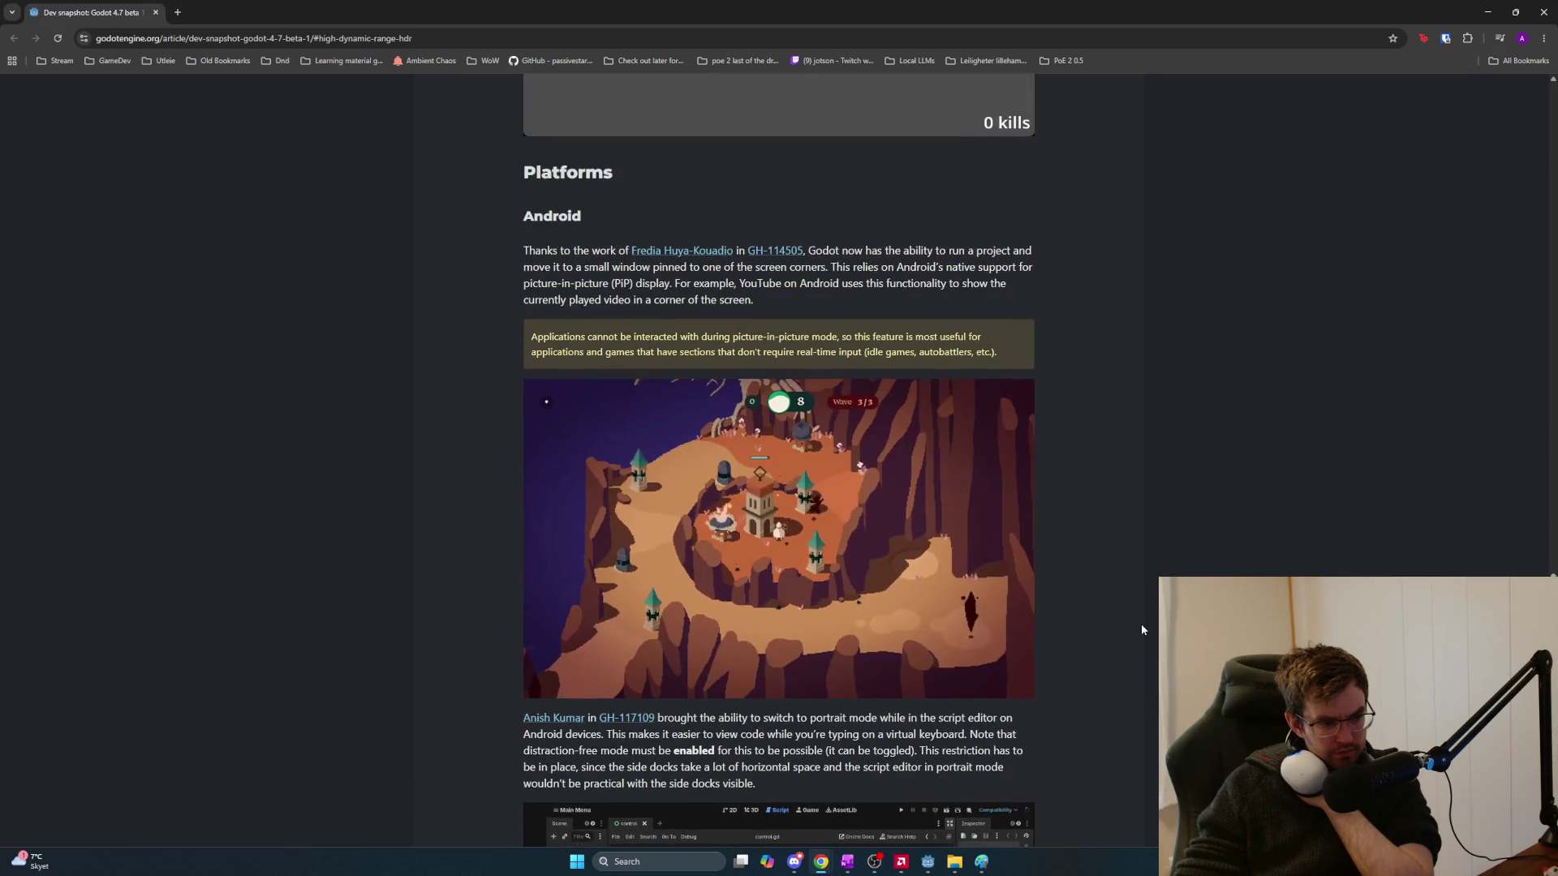
{"action": "scroll", "coordinate": [1141, 629], "scroll_direction": "up", "scroll_amount": 3}
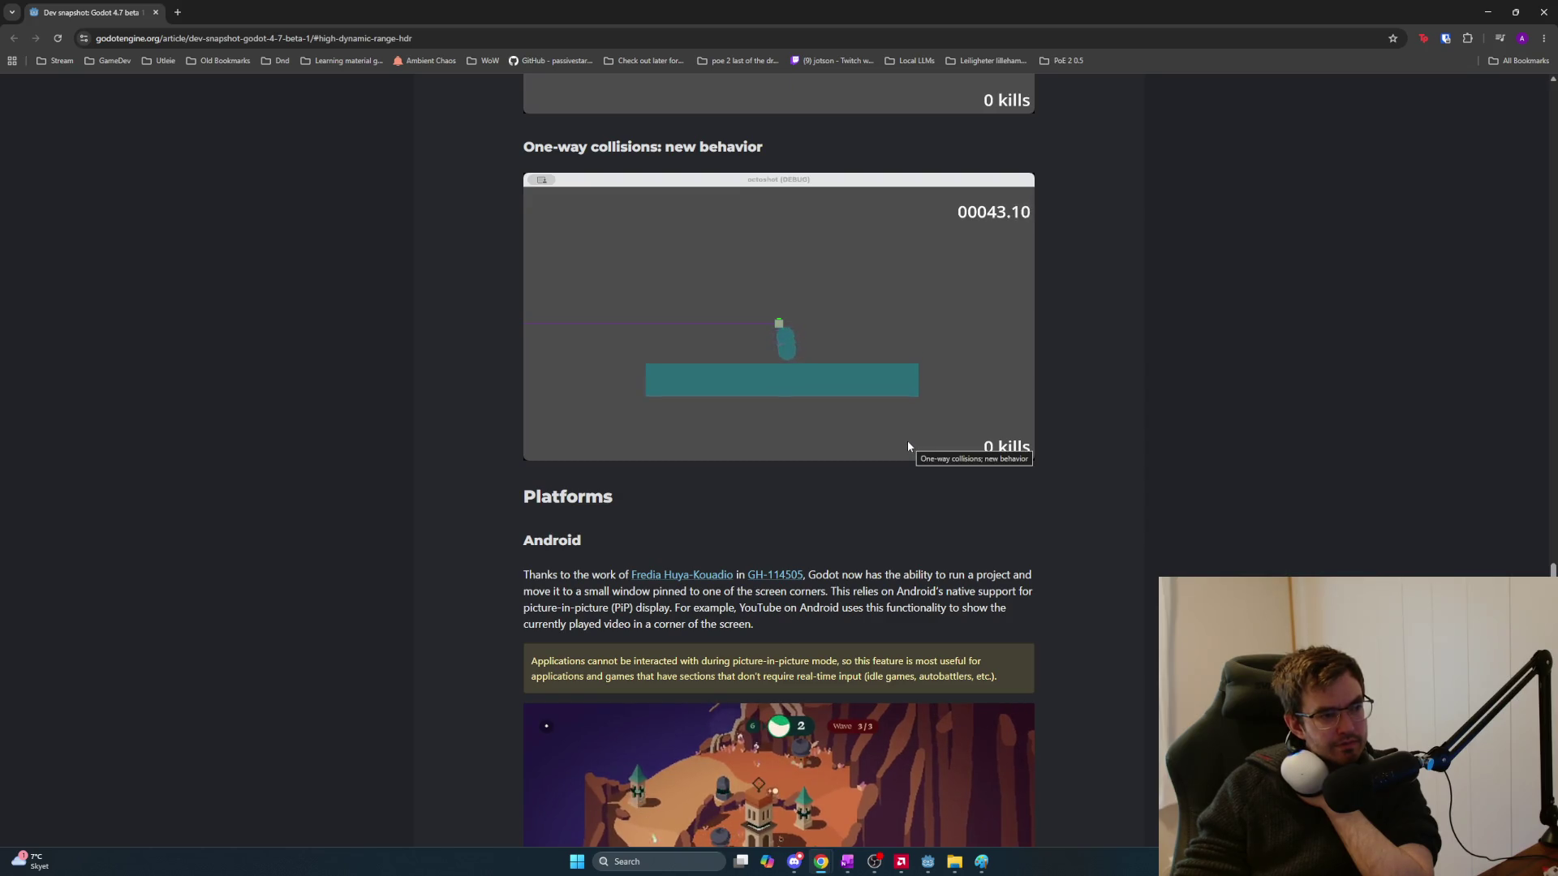
{"action": "scroll", "coordinate": [894, 512], "scroll_direction": "up", "scroll_amount": 1}
{"action": "scroll", "coordinate": [894, 514], "scroll_direction": "up", "scroll_amount": 1}
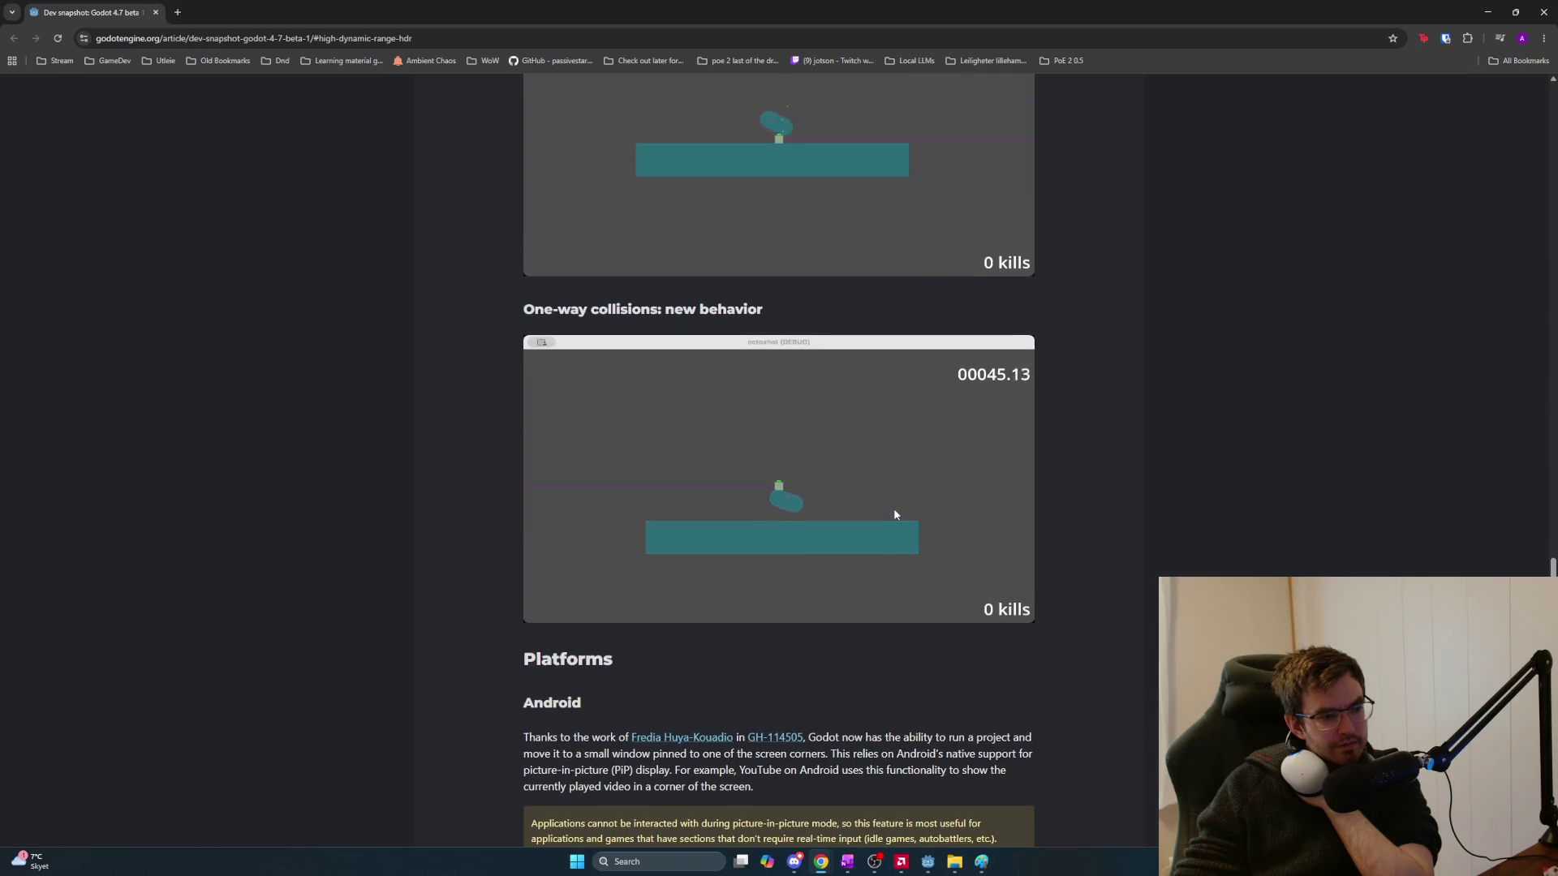
{"action": "scroll", "coordinate": [894, 511], "scroll_direction": "up", "scroll_amount": 2}
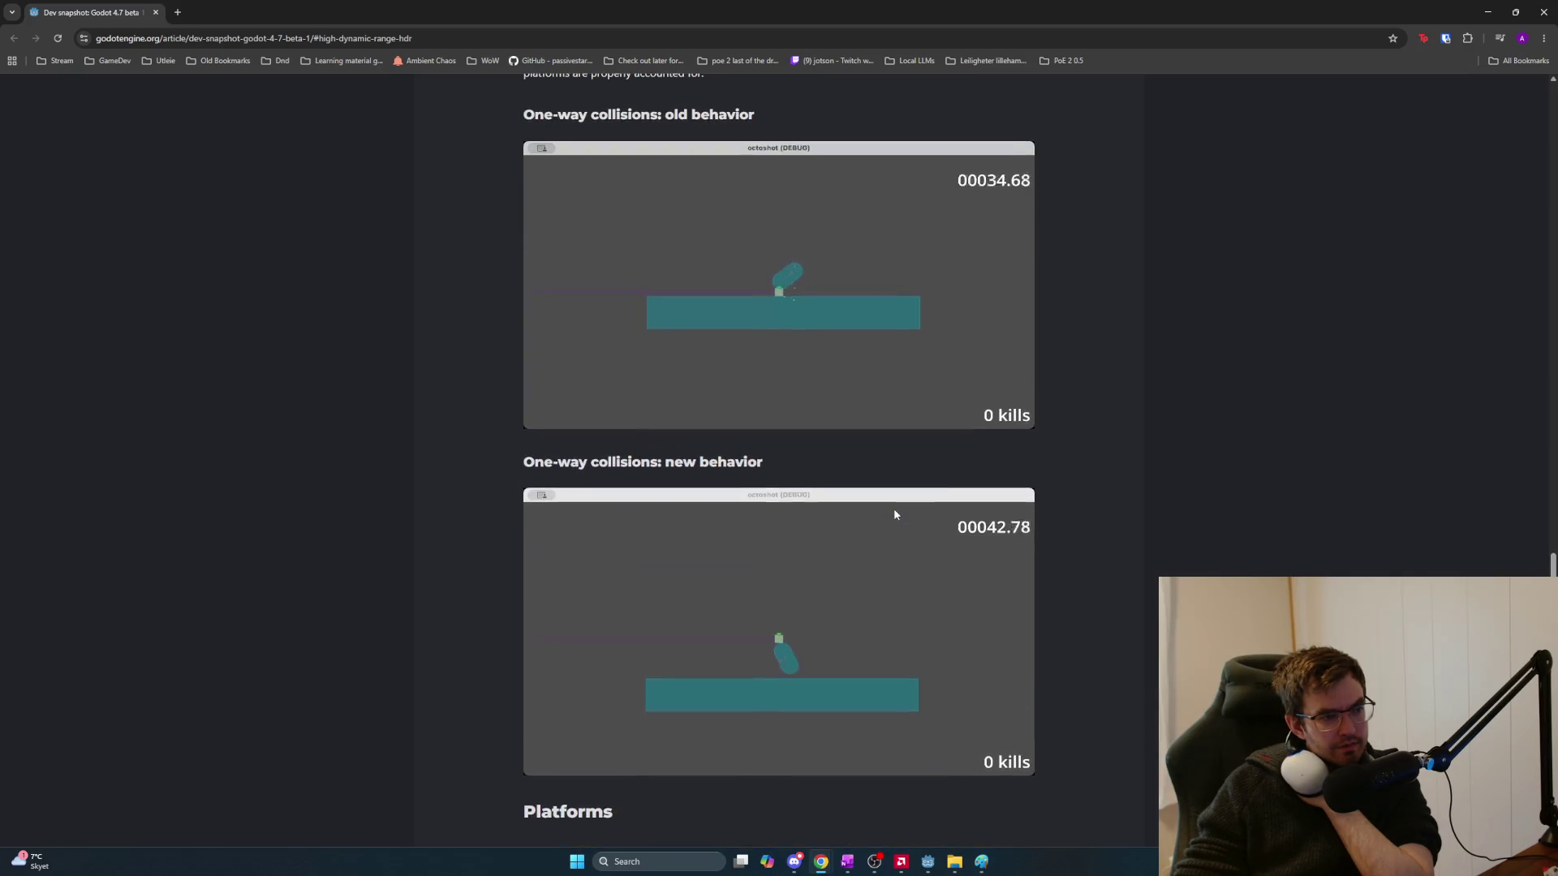
{"action": "scroll", "coordinate": [895, 514], "scroll_direction": "up", "scroll_amount": 2}
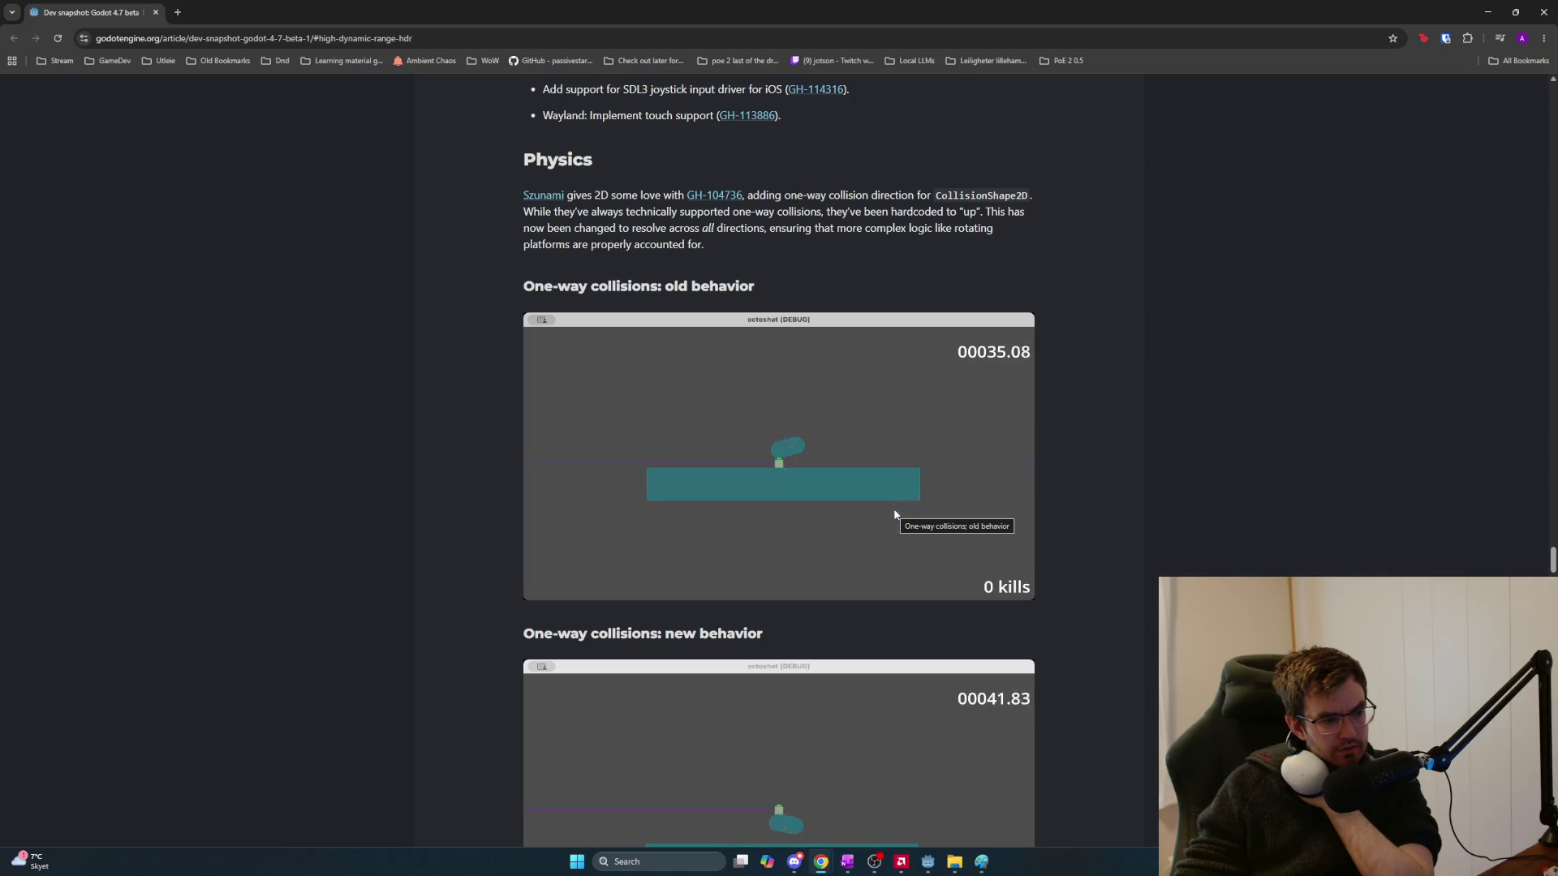
{"action": "scroll", "coordinate": [896, 514], "scroll_direction": "down", "scroll_amount": 4}
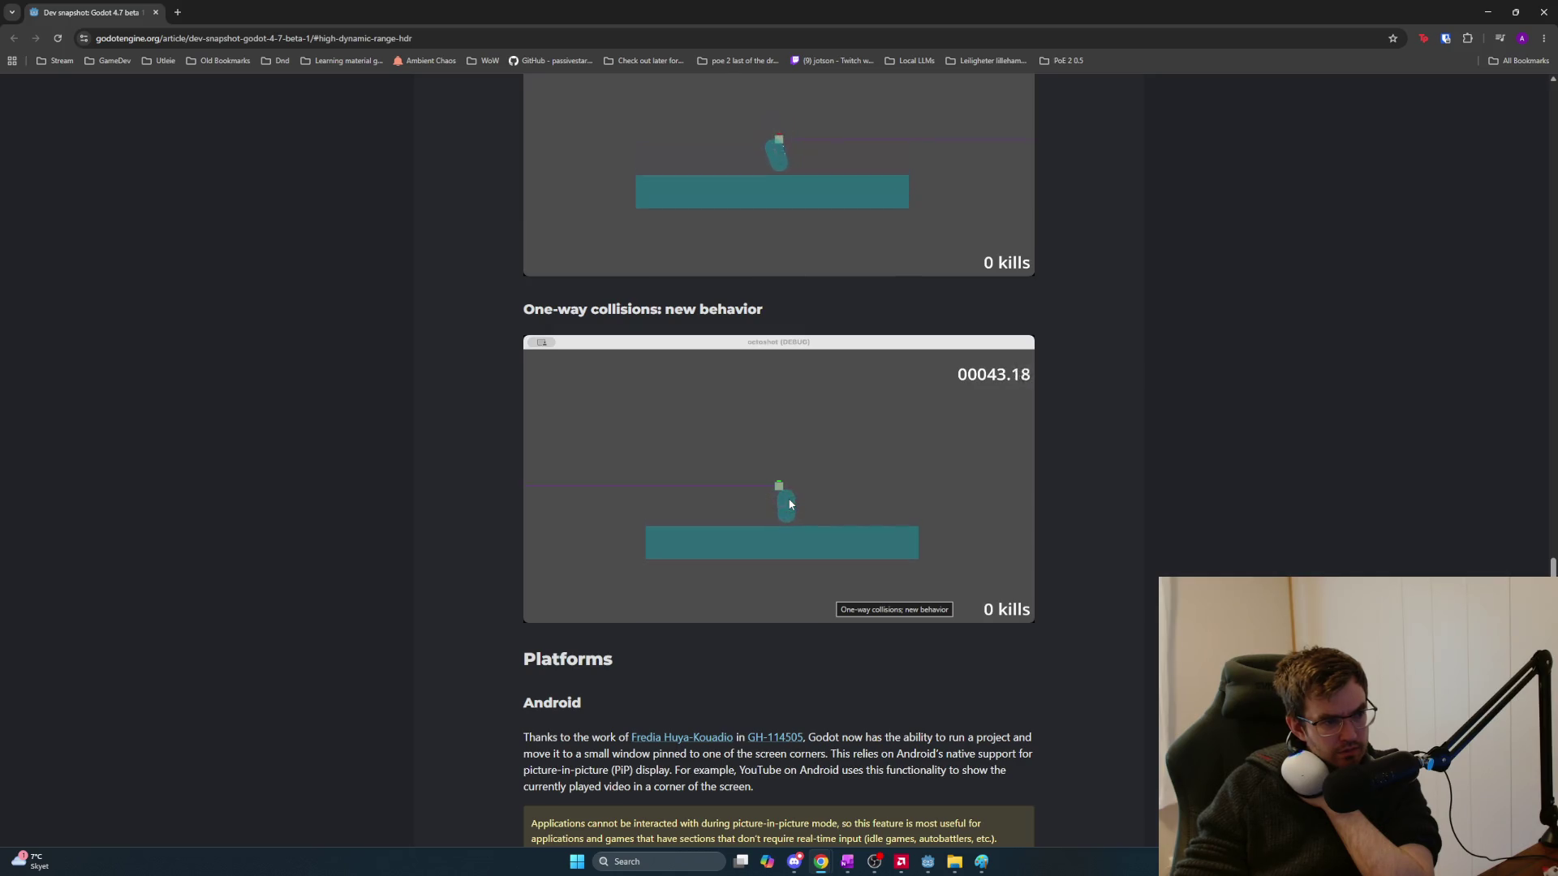
{"action": "scroll", "coordinate": [790, 504], "scroll_direction": "up", "scroll_amount": 3}
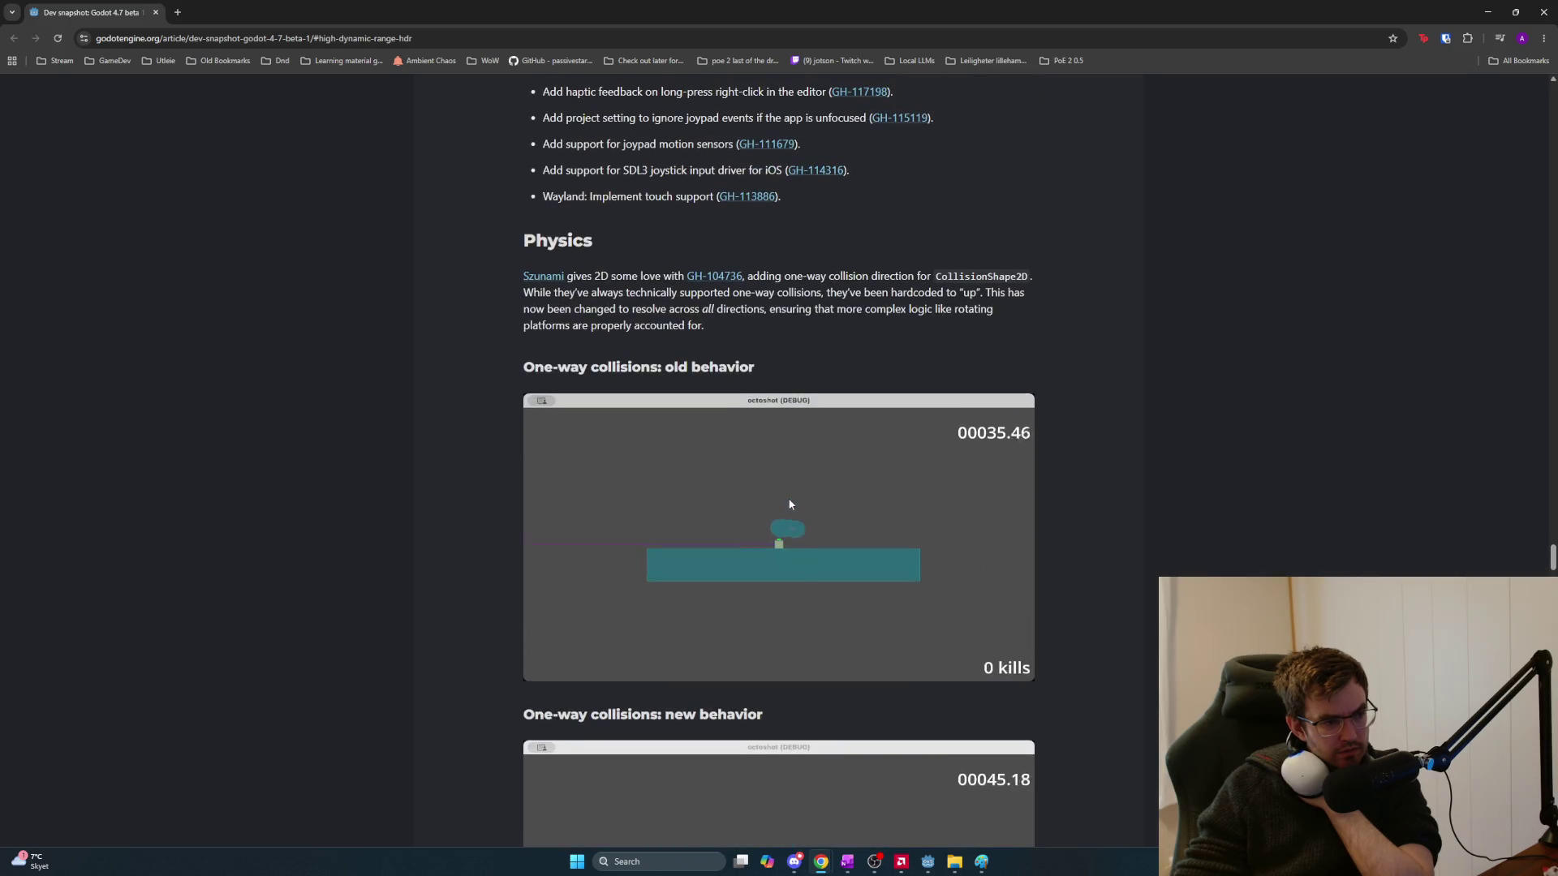
{"action": "scroll", "coordinate": [742, 342], "scroll_direction": "up", "scroll_amount": 10}
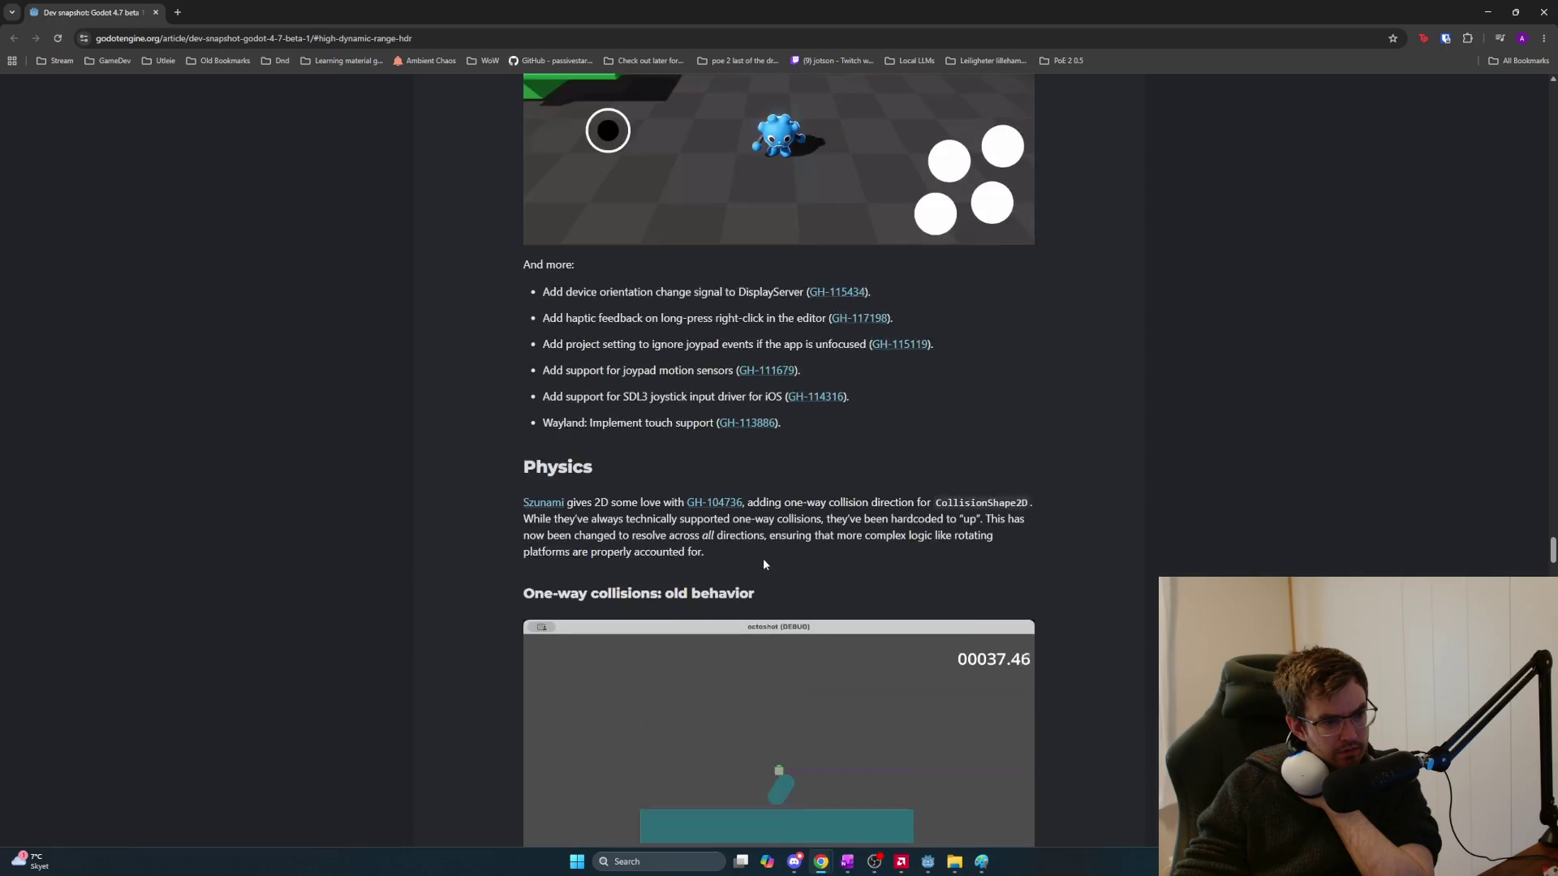
{"action": "scroll", "coordinate": [1097, 560], "scroll_direction": "up", "scroll_amount": 4}
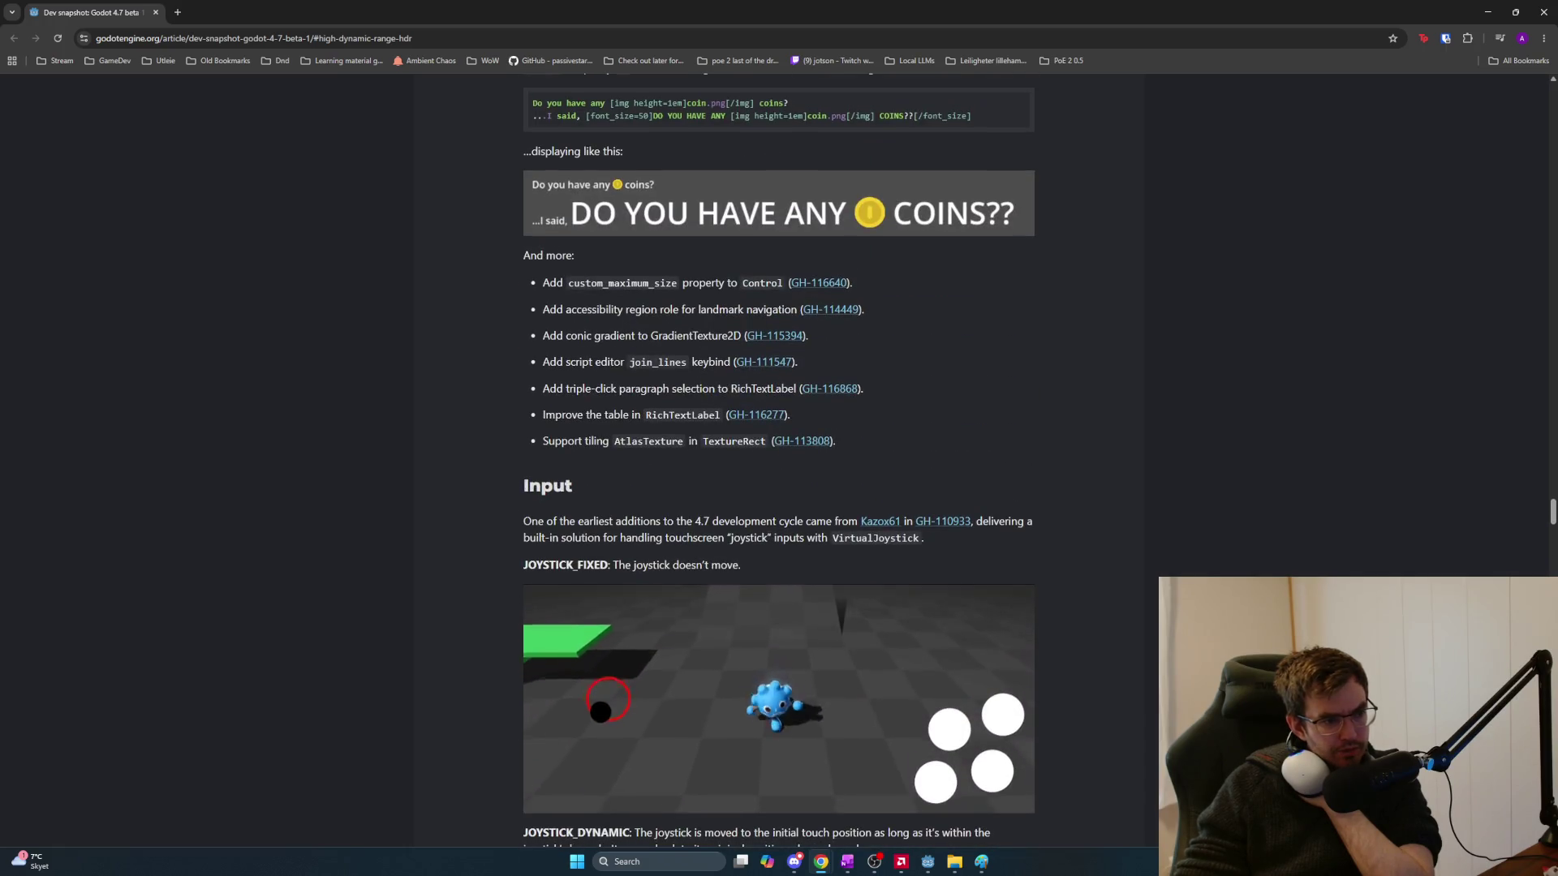
{"action": "scroll", "coordinate": [887, 532], "scroll_direction": "up", "scroll_amount": 12}
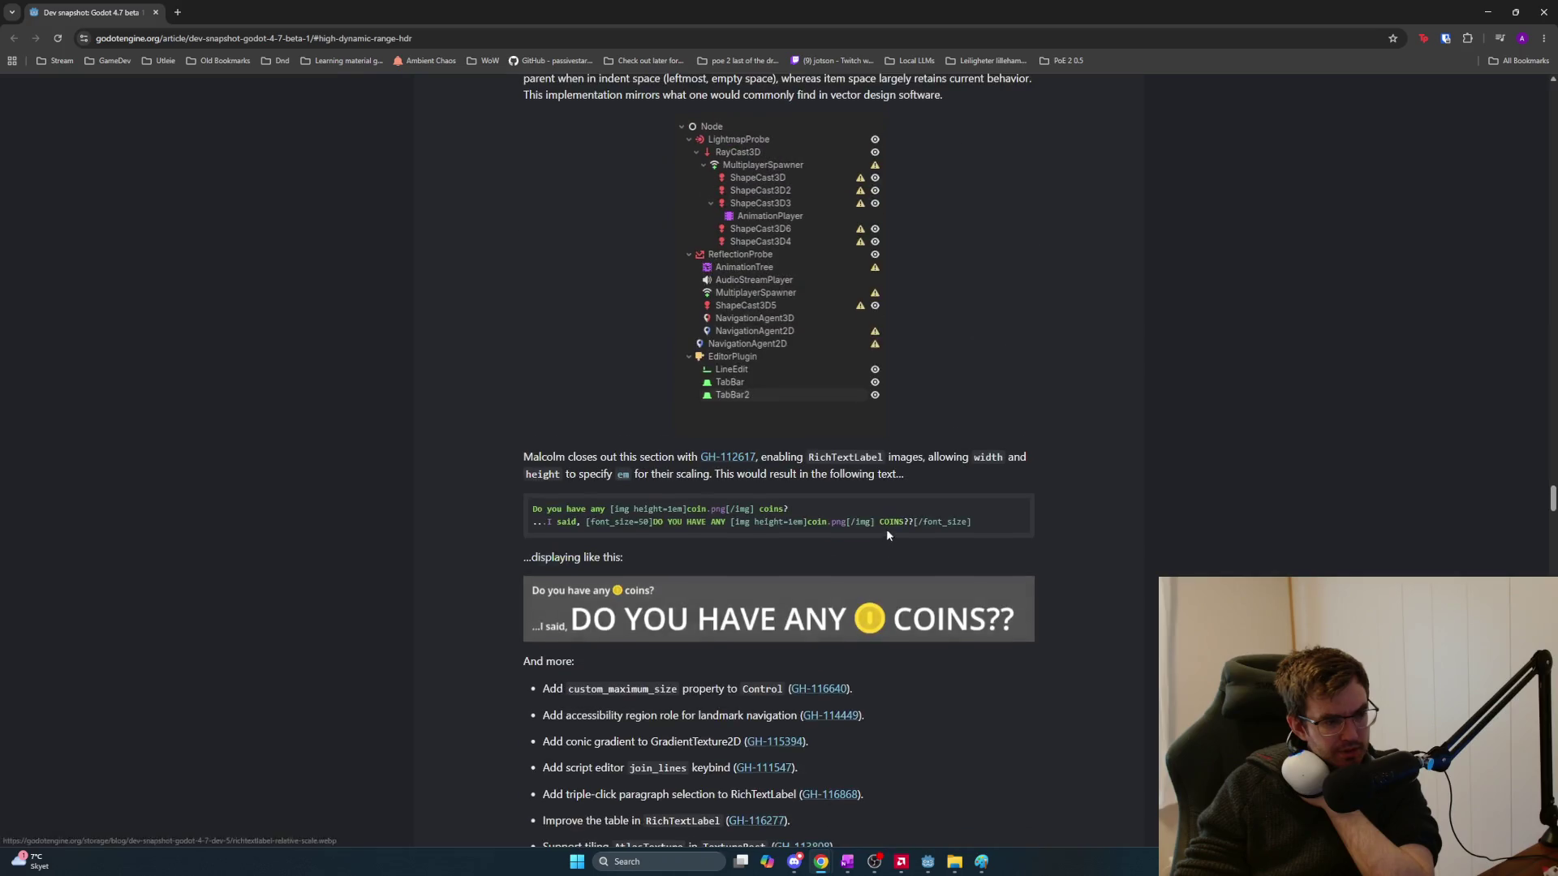
{"action": "left_click_drag", "start_coordinate": [1552, 485], "coordinate": [1553, 93]}
{"action": "scroll", "coordinate": [779, 460], "scroll_direction": "down", "scroll_amount": 20}
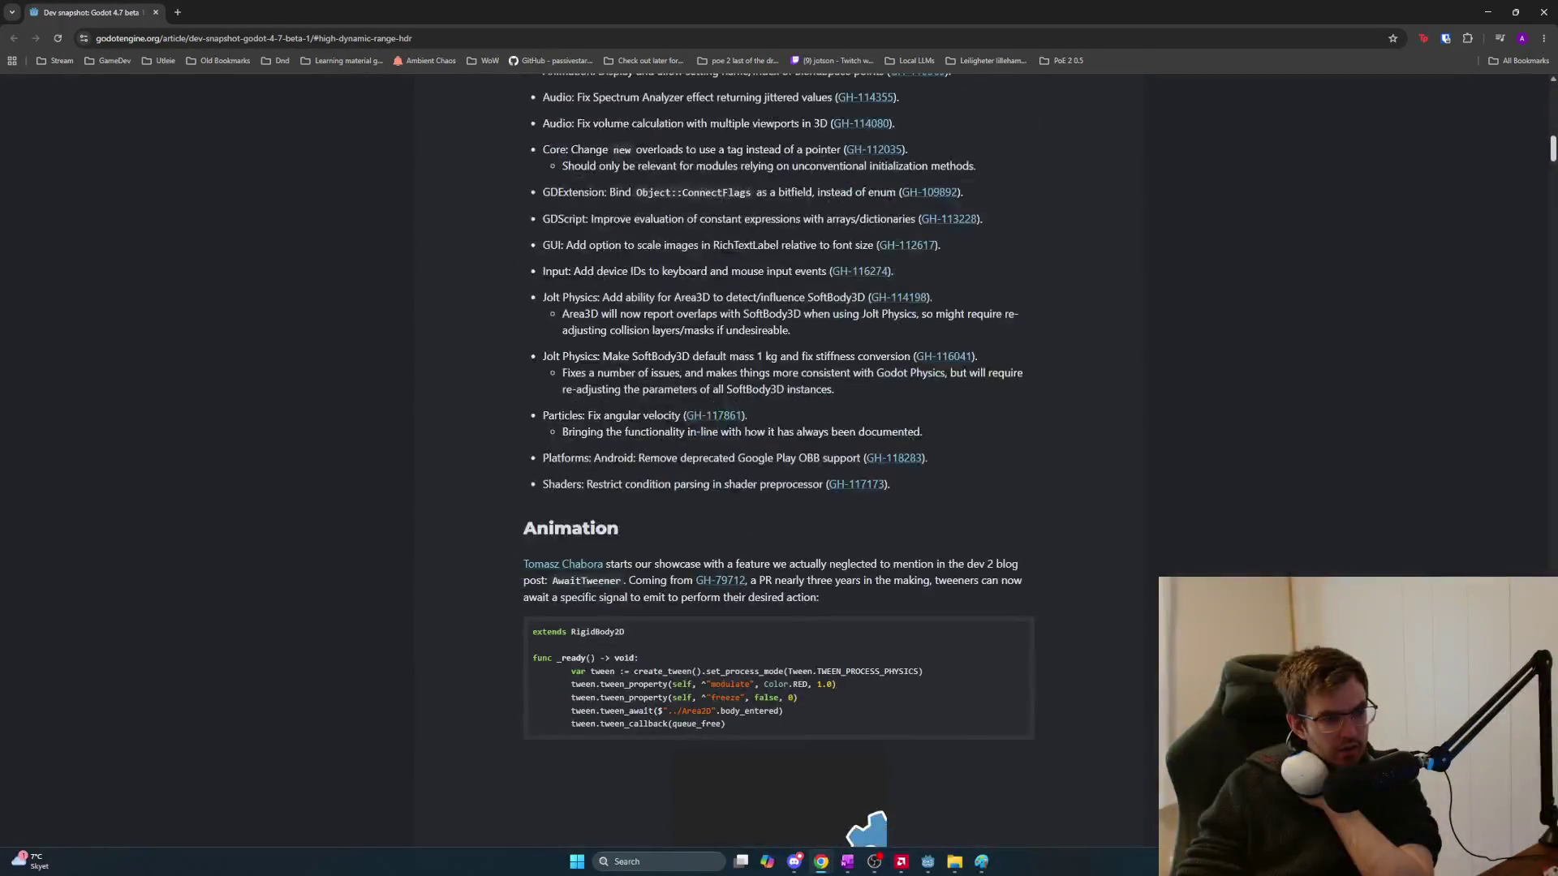
{"action": "scroll", "coordinate": [779, 460], "scroll_direction": "down", "scroll_amount": 8}
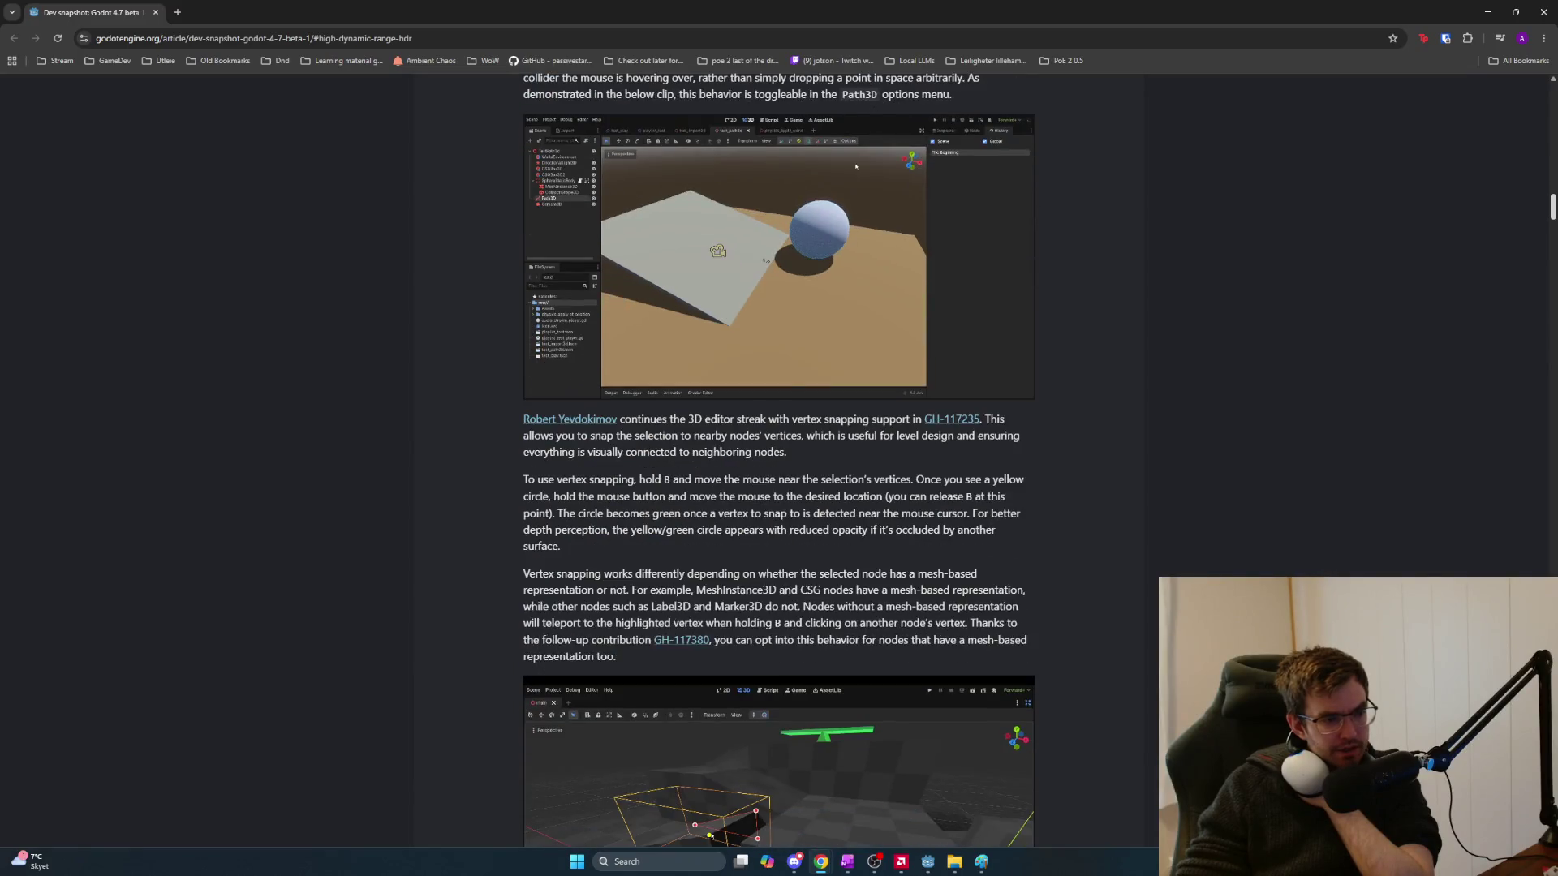
{"action": "scroll", "coordinate": [779, 460], "scroll_direction": "down", "scroll_amount": 4}
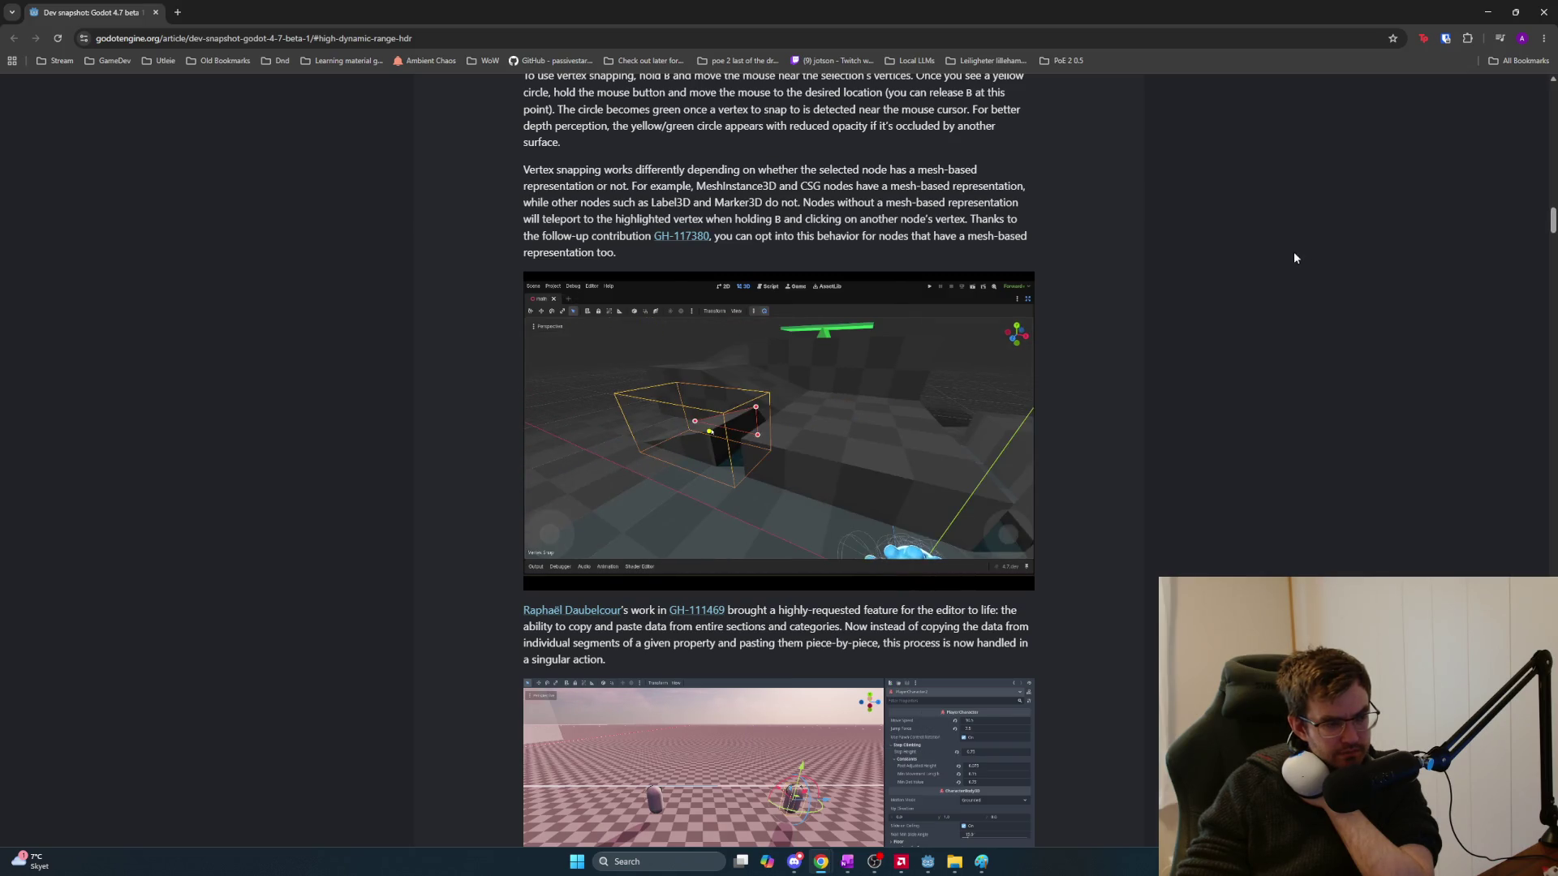
{"action": "scroll", "coordinate": [1295, 259], "scroll_direction": "up", "scroll_amount": 3}
{"action": "scroll", "coordinate": [1297, 266], "scroll_direction": "up", "scroll_amount": 4}
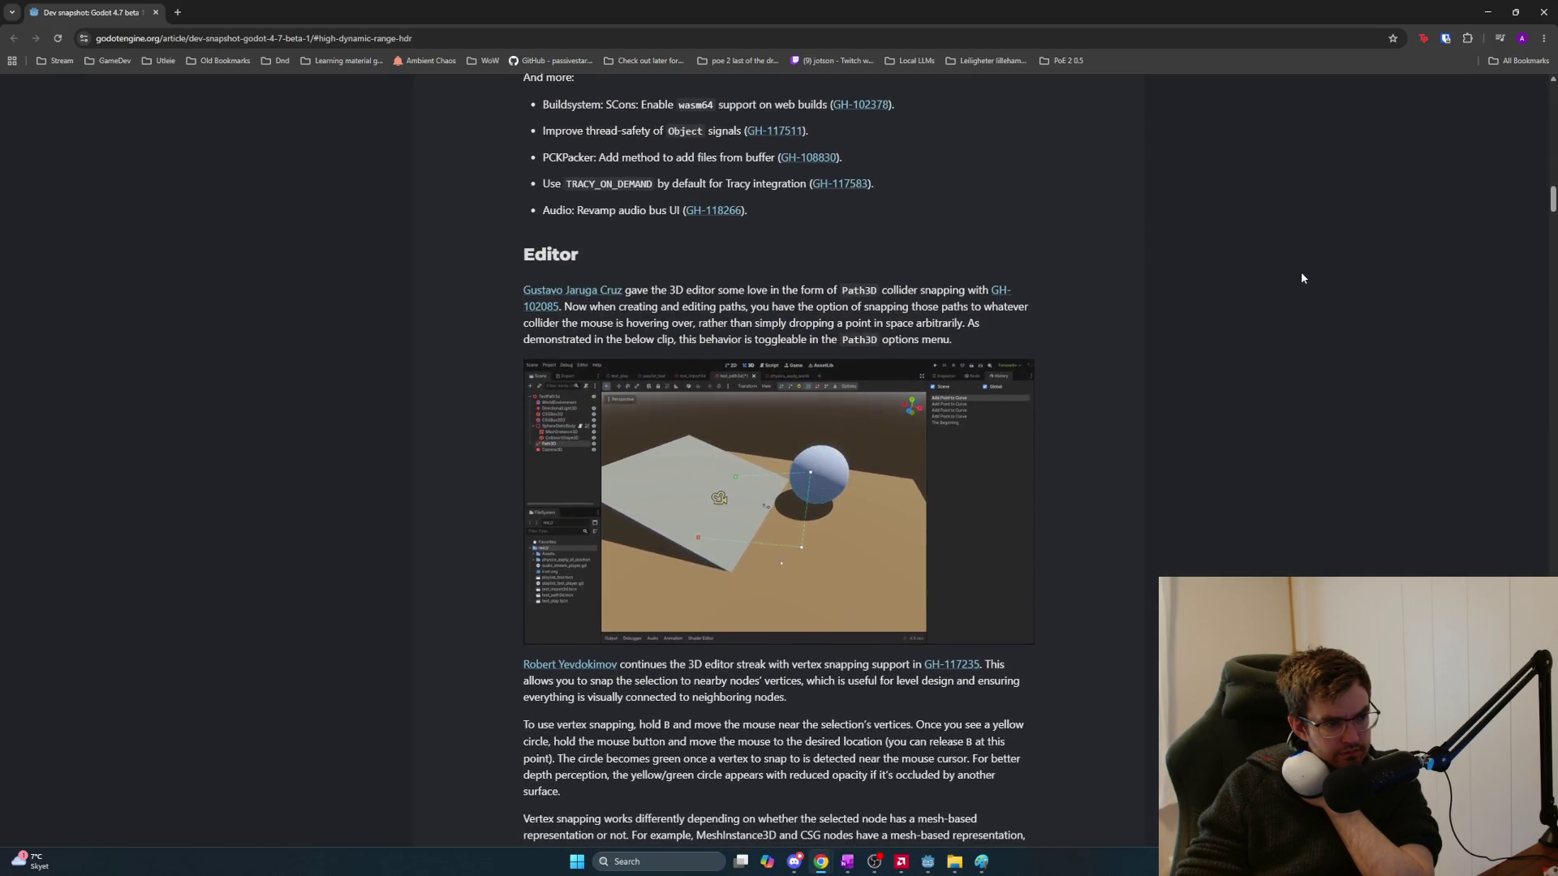
{"action": "scroll", "coordinate": [1303, 278], "scroll_direction": "up", "scroll_amount": 10}
{"action": "scroll", "coordinate": [1304, 276], "scroll_direction": "up", "scroll_amount": 13}
{"action": "mouse_move", "coordinate": [1551, 145]}
{"action": "left_mouse_down"}
{"action": "mouse_move", "coordinate": [1552, 85]}
{"action": "mouse_move", "coordinate": [1542, 268]}
{"action": "mouse_move", "coordinate": [1517, 323]}
{"action": "mouse_move", "coordinate": [1523, 525]}
{"action": "left_mouse_up"}
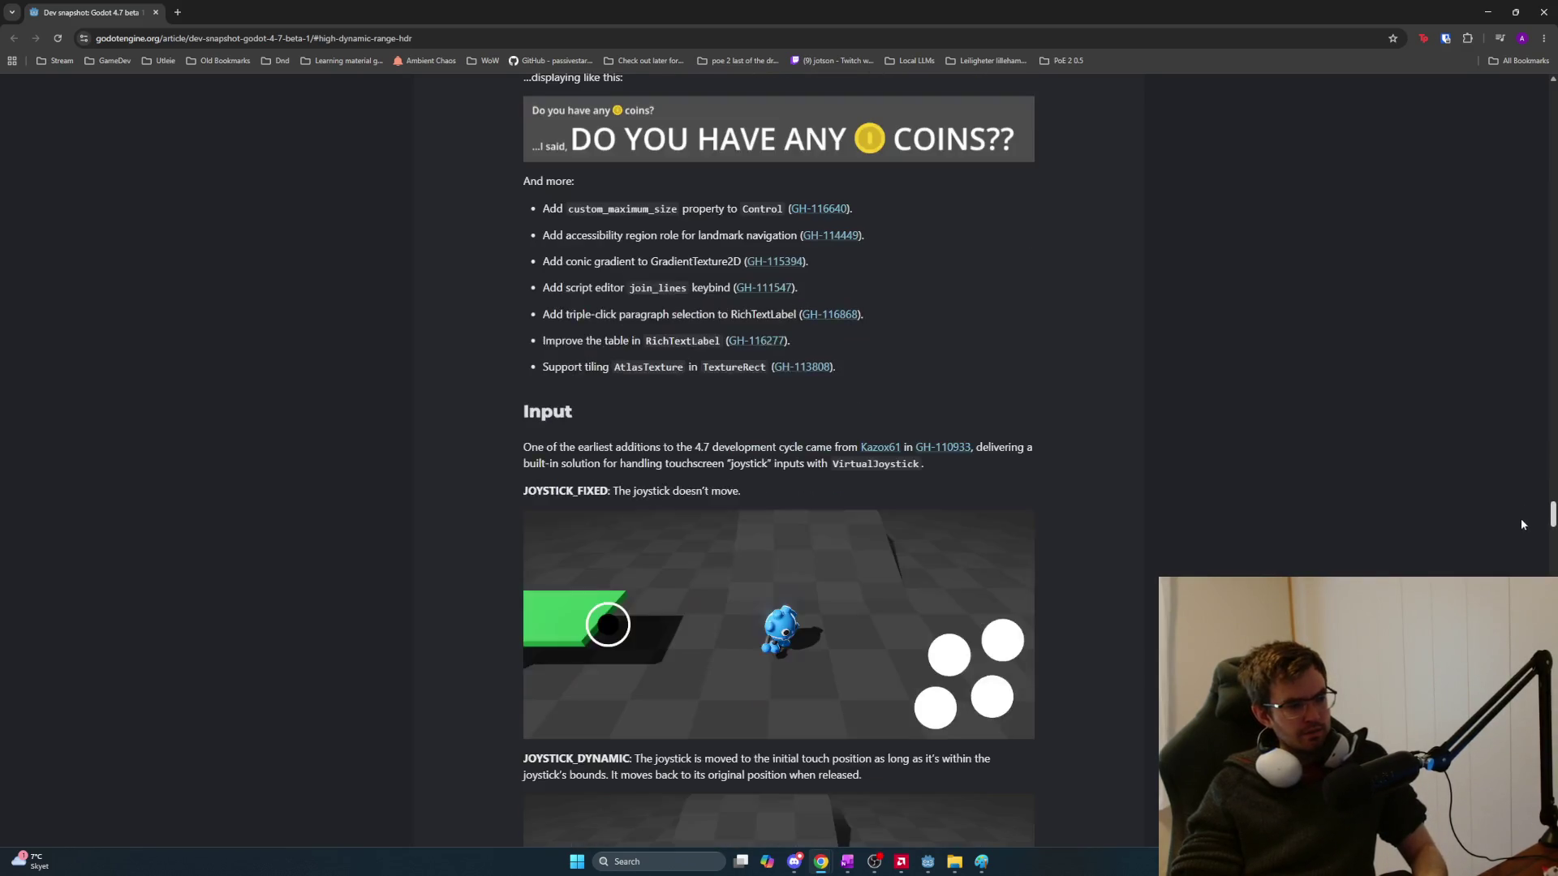
Bookmark the Godot 4.7 article into the Learning material gamedev folder
{"action": "key", "text": "ctrl+d"}
{"action": "left_click", "coordinate": [1324, 126]}
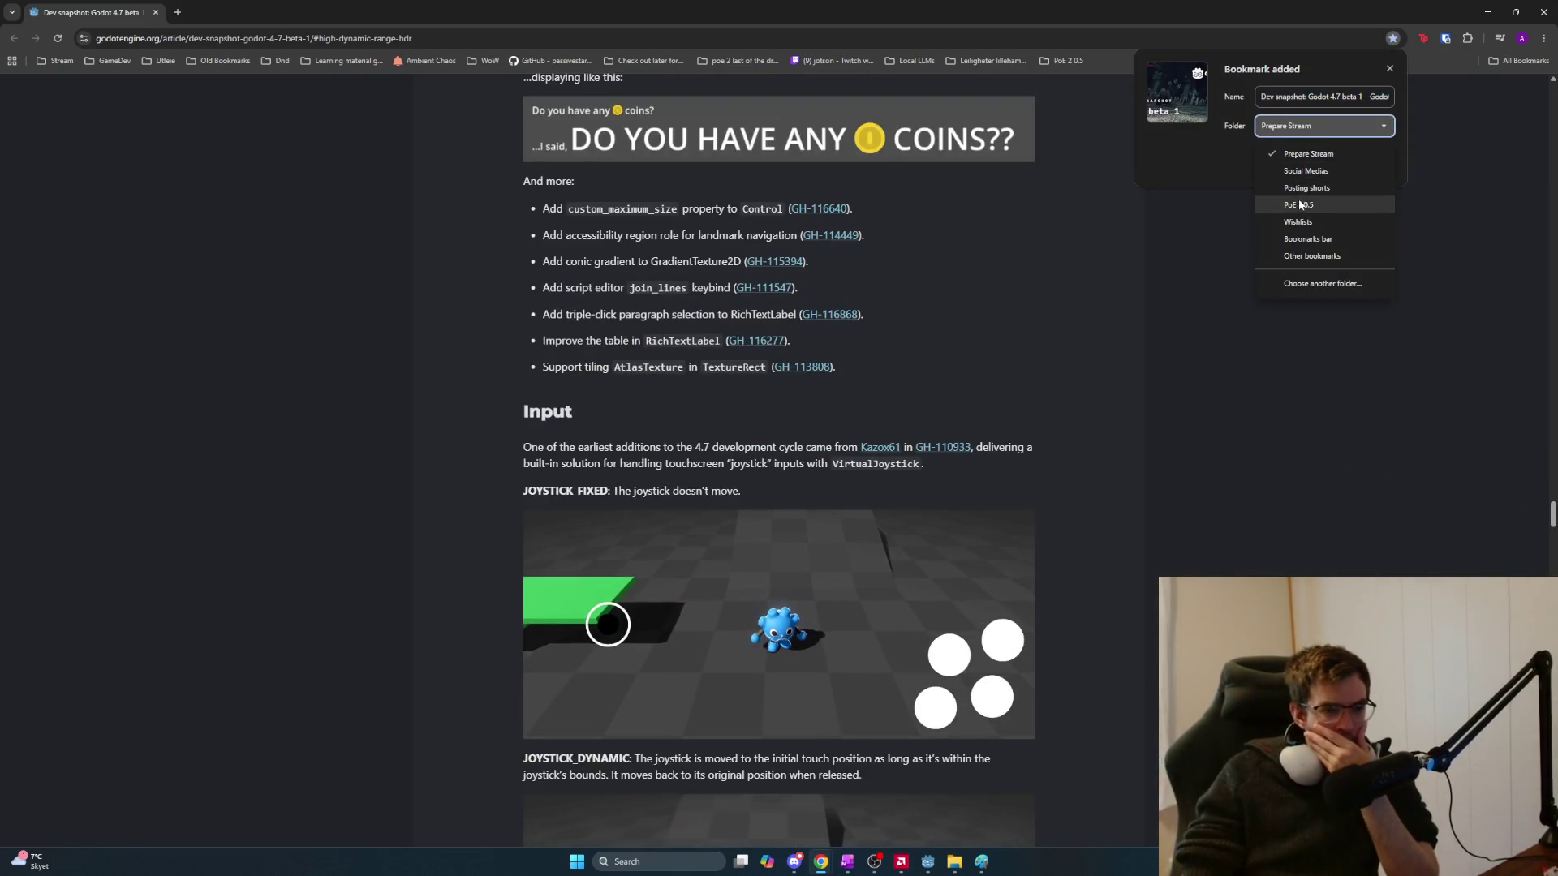
{"action": "left_click", "coordinate": [1313, 257]}
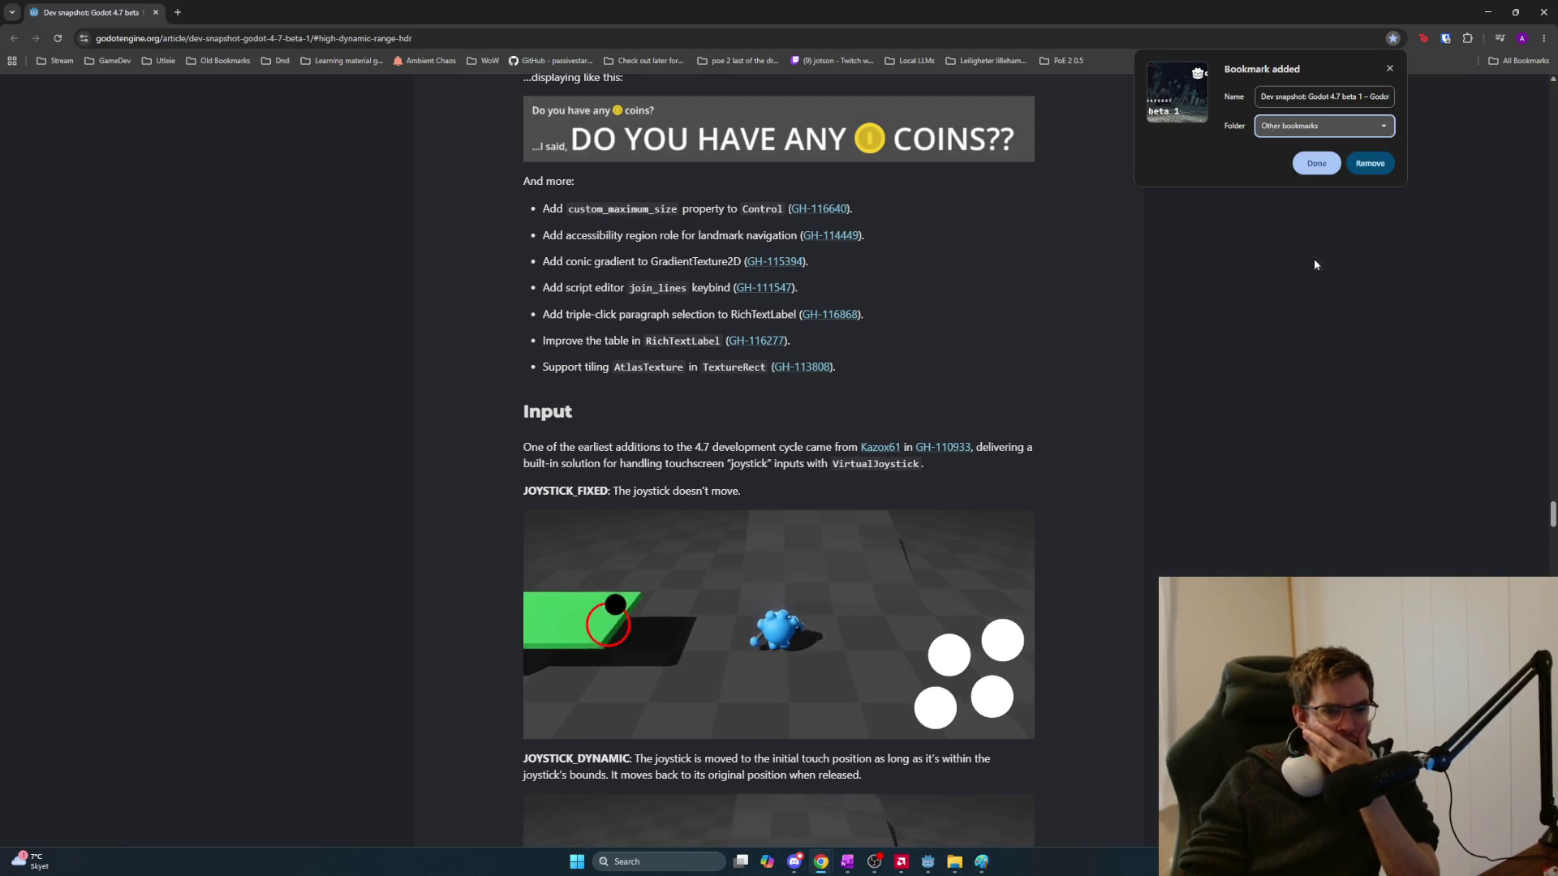
{"action": "left_click", "coordinate": [1323, 126]}
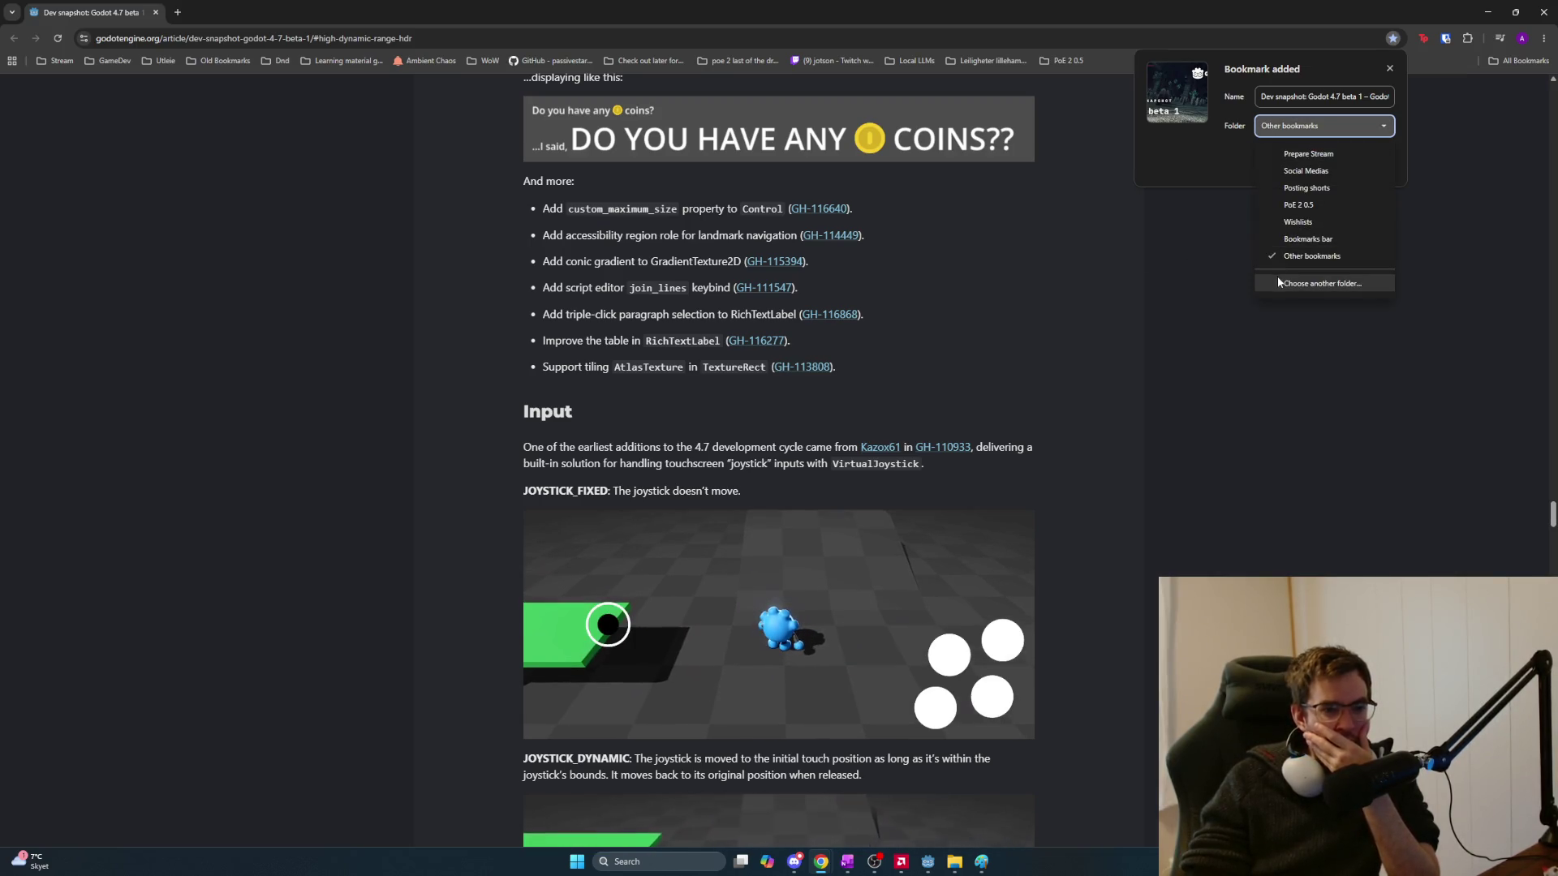
{"action": "left_click", "coordinate": [1281, 280]}
{"action": "left_click", "coordinate": [759, 255]}
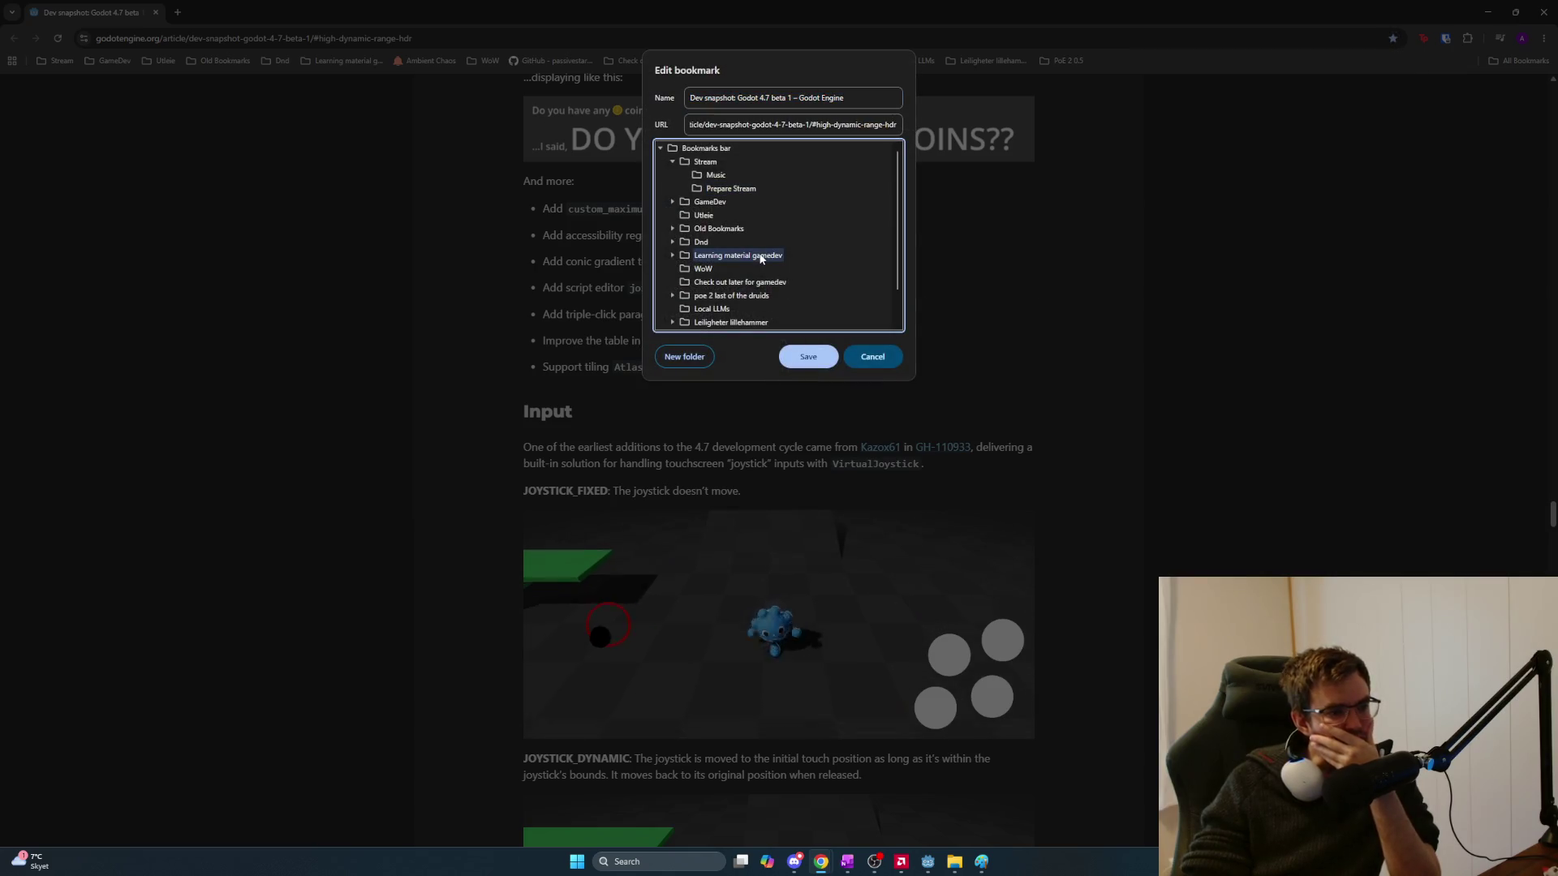
{"action": "left_click", "coordinate": [872, 357]}
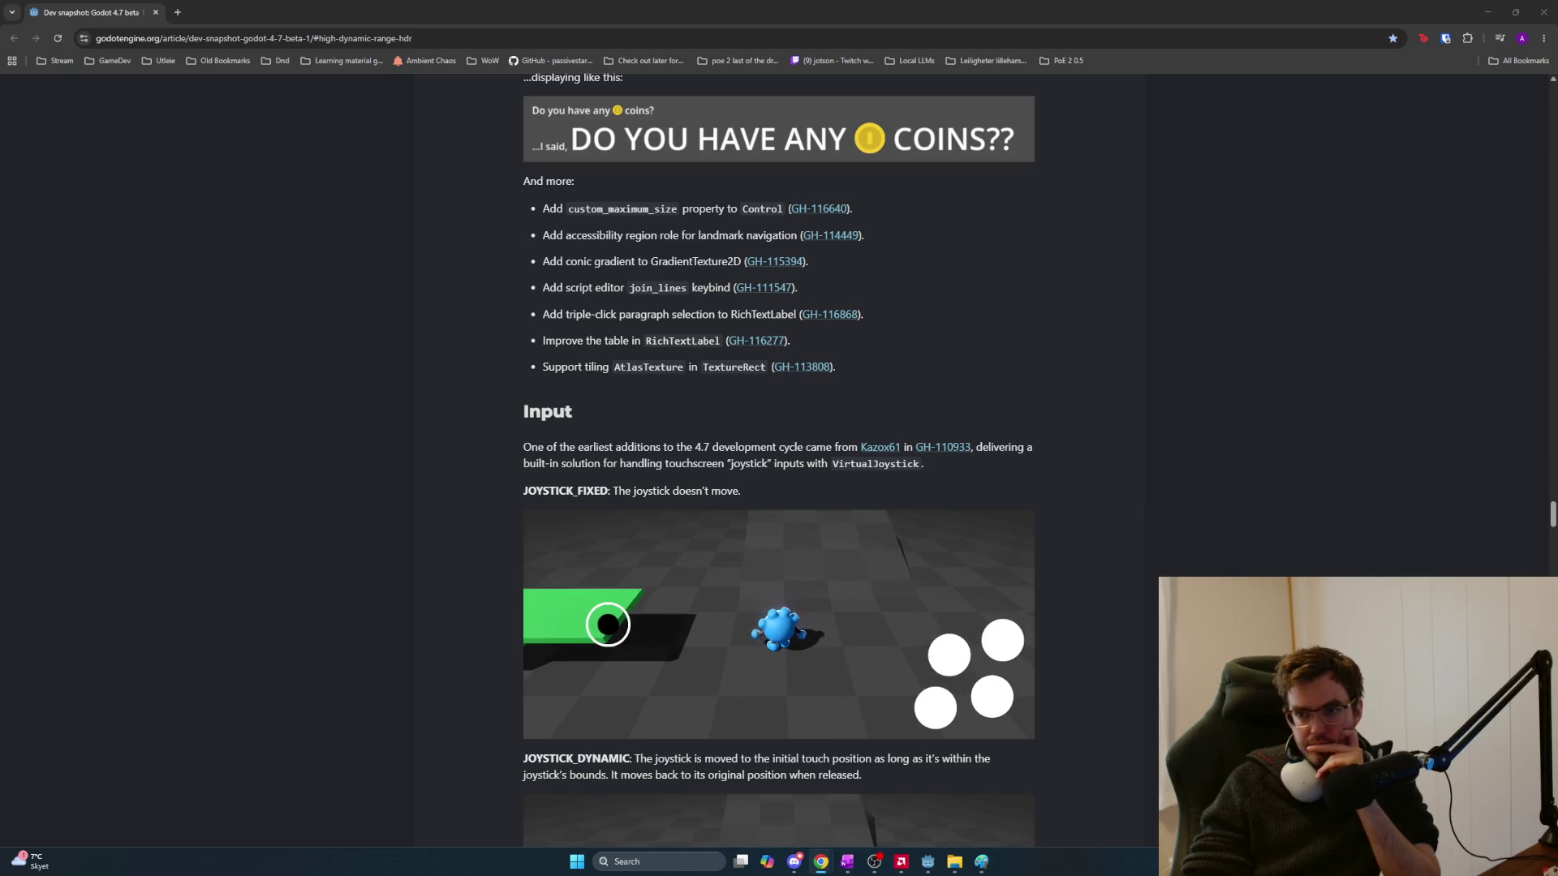
{"action": "double_click", "coordinate": [936, 188]}
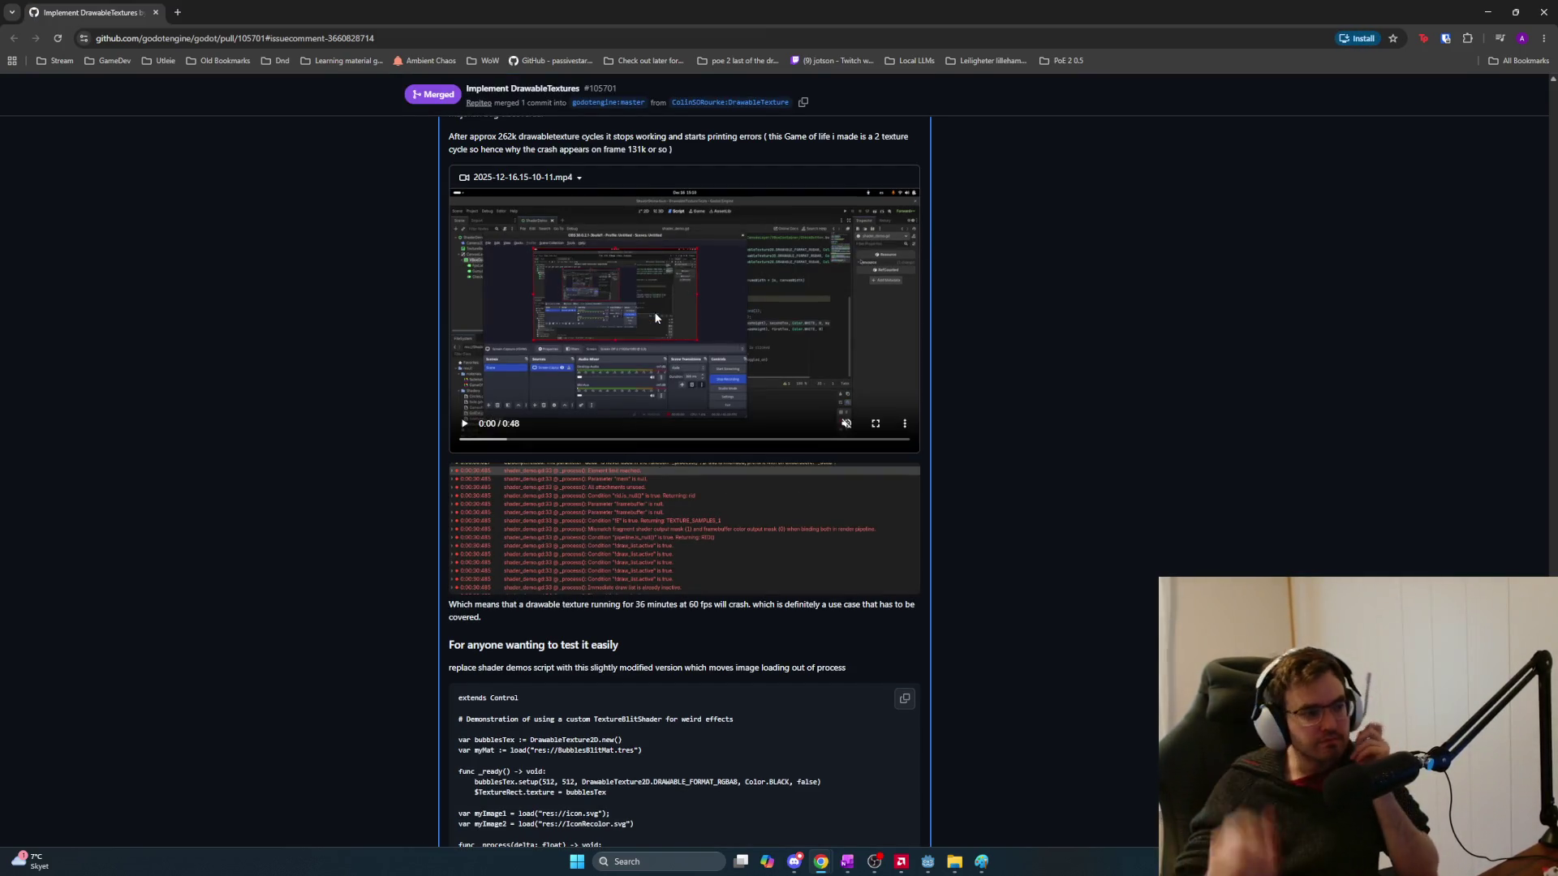
Play the crash clip in the DrawableTextures pull request full screen through to its 0:48 end
{"action": "left_click", "coordinate": [465, 425]}
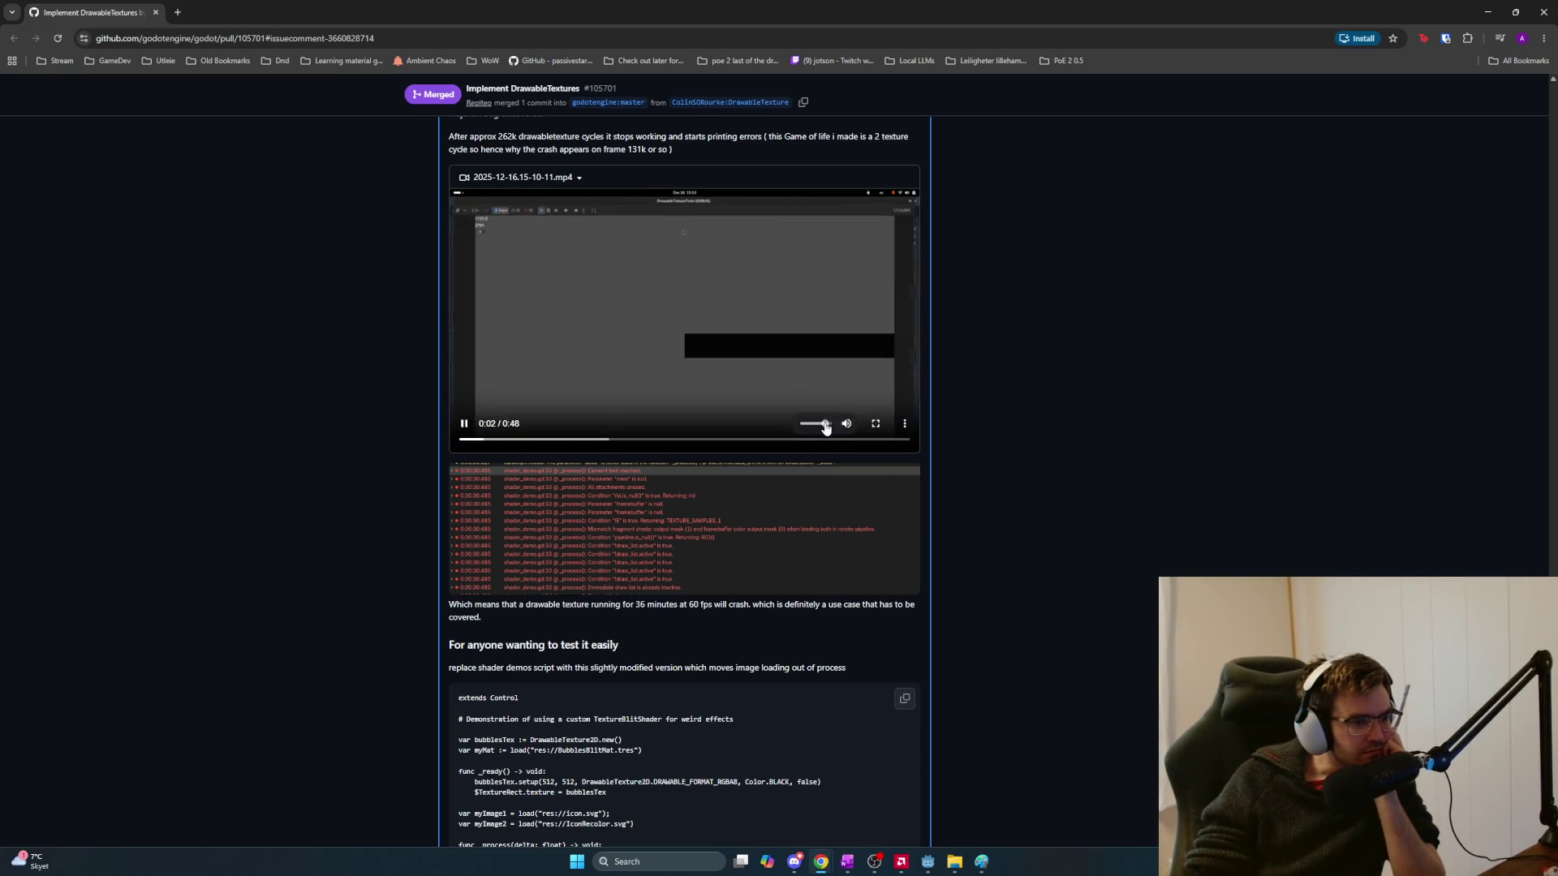
{"action": "left_click", "coordinate": [876, 424]}
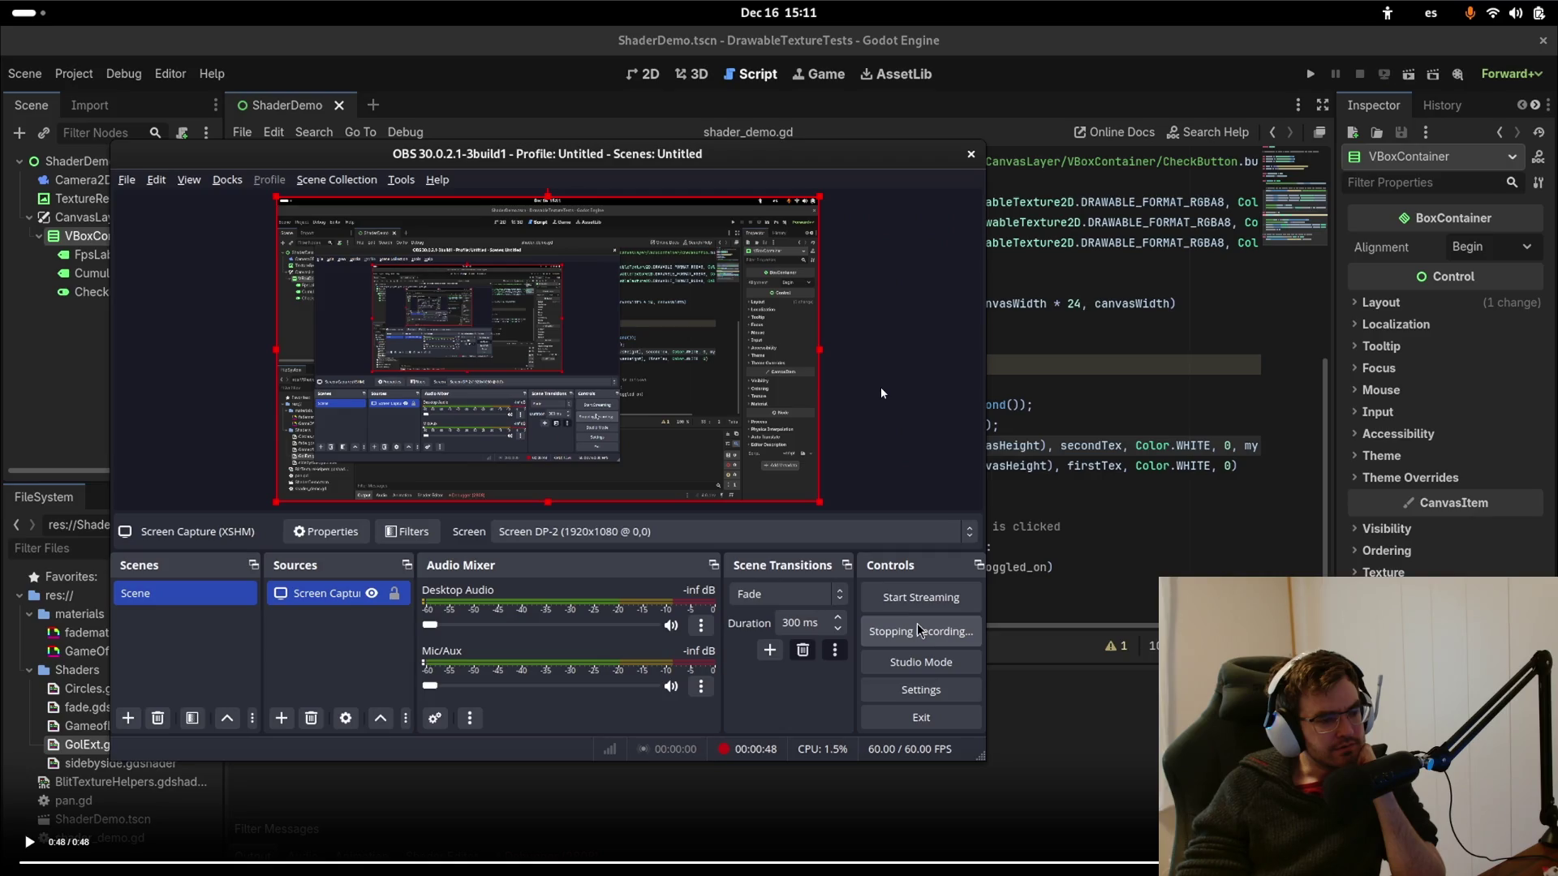
{"action": "key", "text": "Escape"}
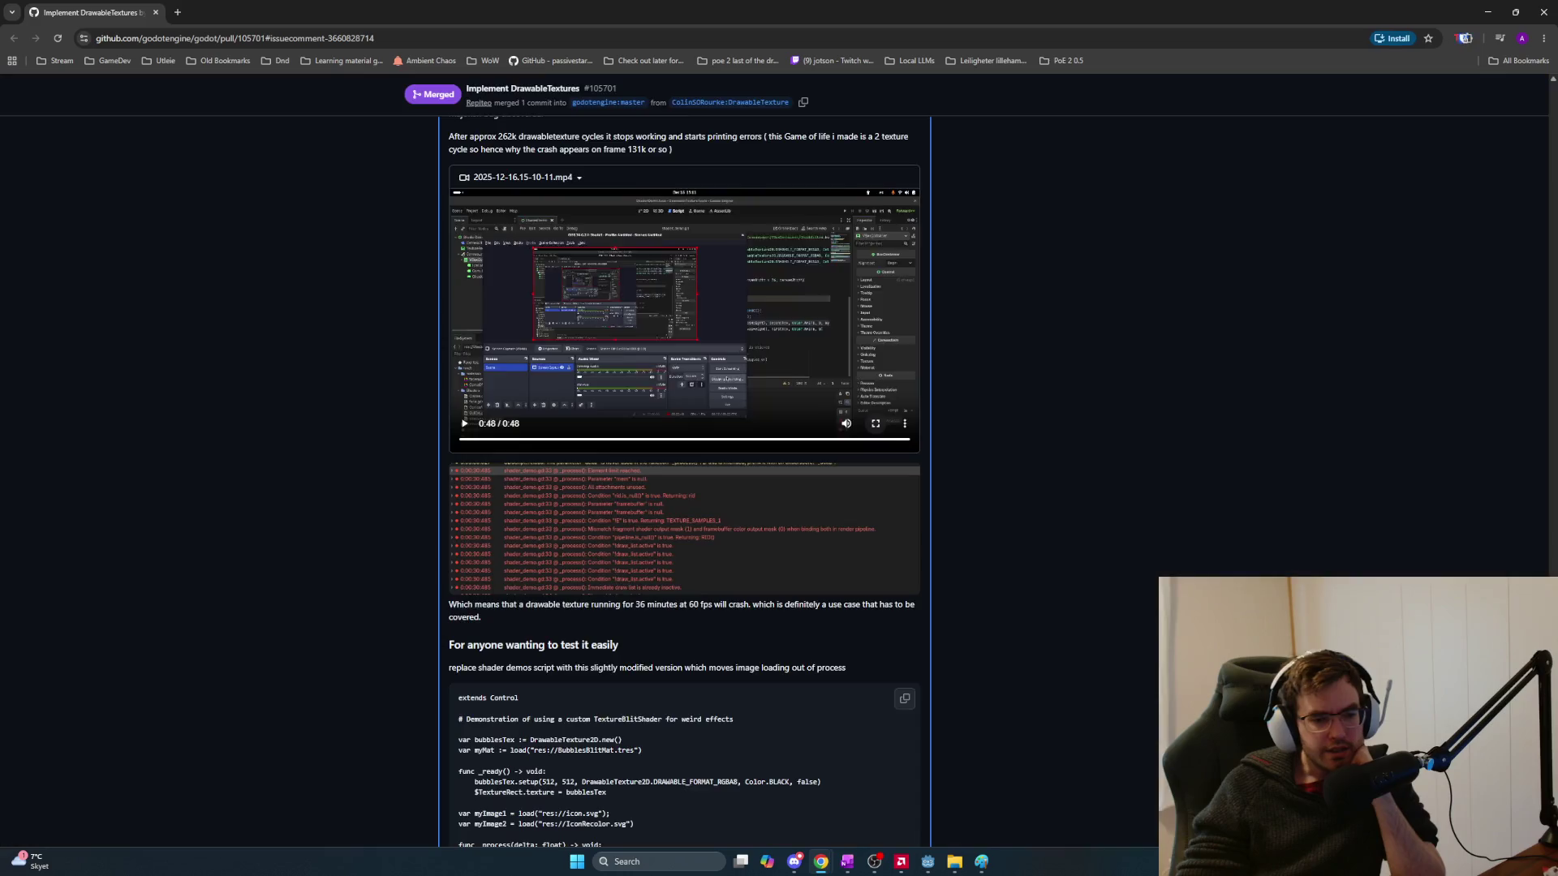
Read through the DrawableTextures pull request comments, then close its tab
{"action": "scroll", "coordinate": [810, 466], "scroll_direction": "down", "scroll_amount": 2}
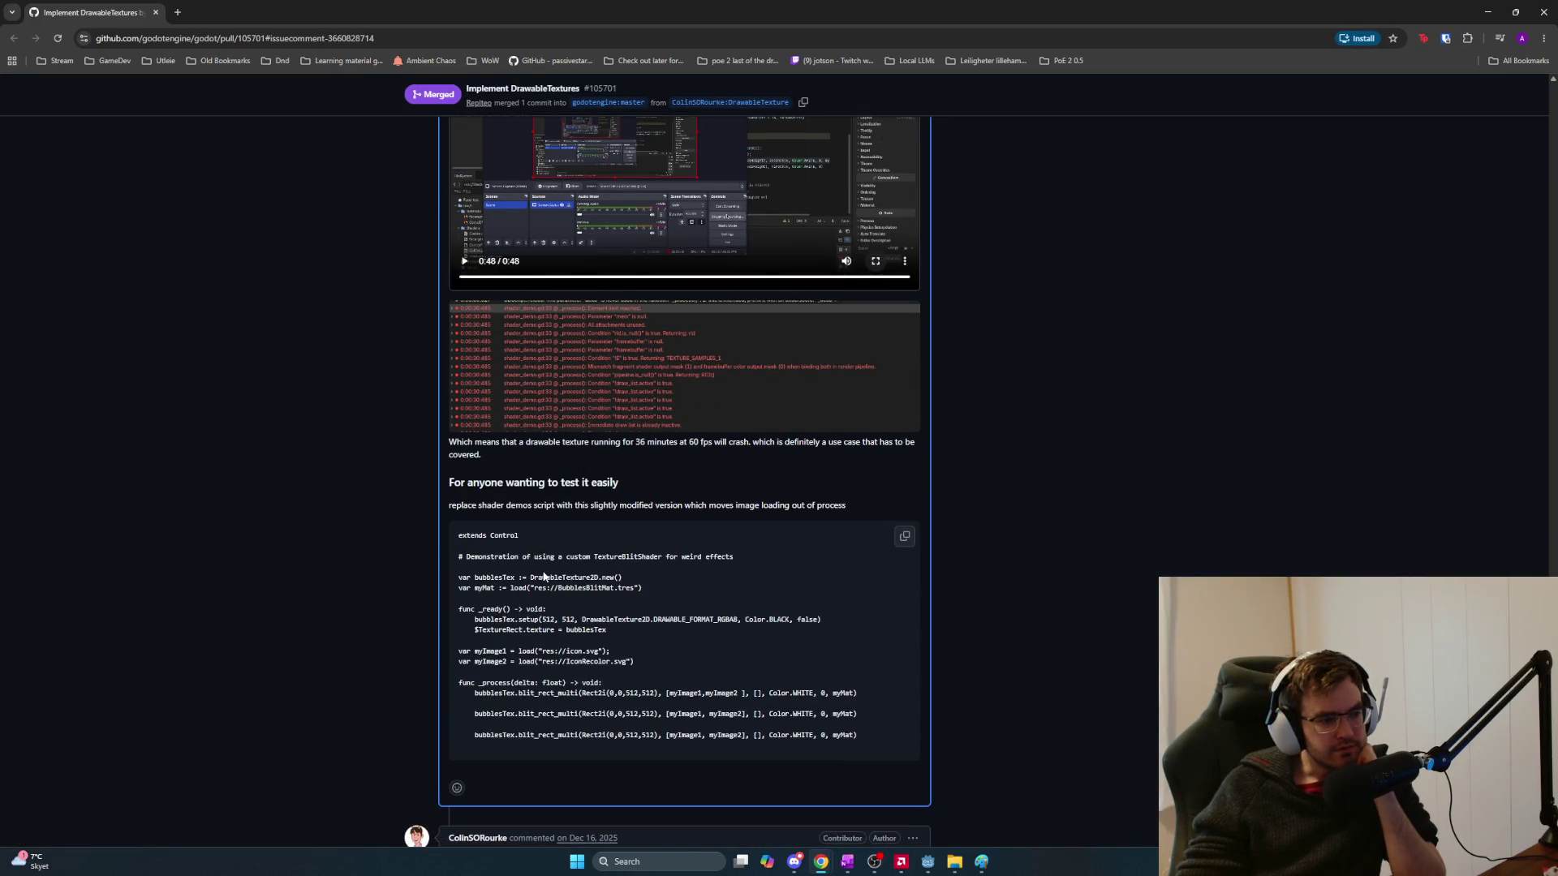
{"action": "scroll", "coordinate": [544, 576], "scroll_direction": "down", "scroll_amount": 2}
{"action": "scroll", "coordinate": [592, 584], "scroll_direction": "down", "scroll_amount": 2}
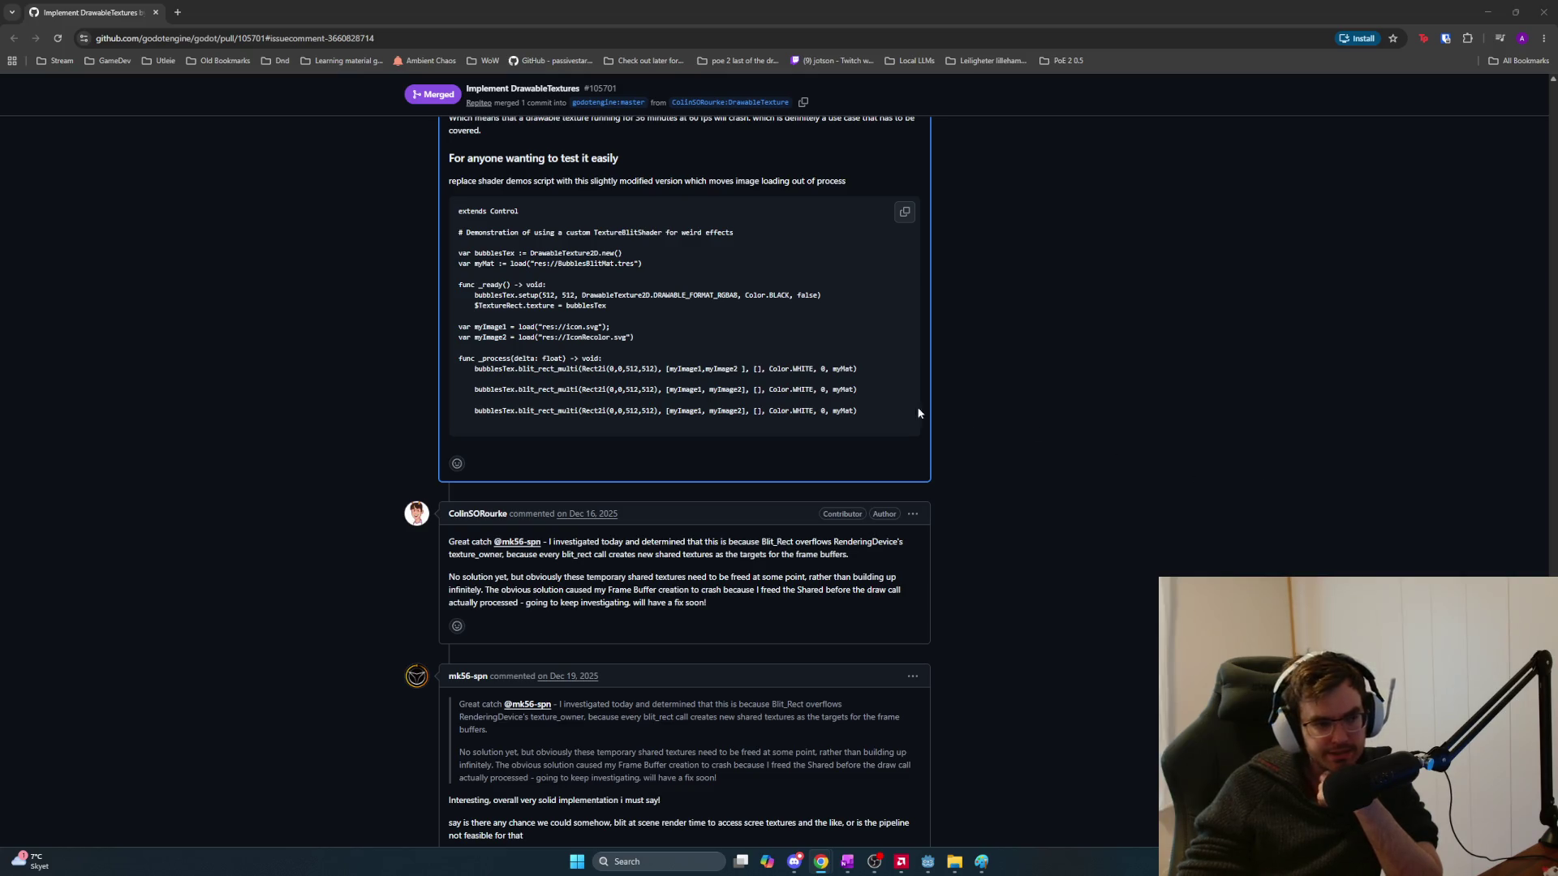
{"action": "scroll", "coordinate": [929, 414], "scroll_direction": "up", "scroll_amount": 15}
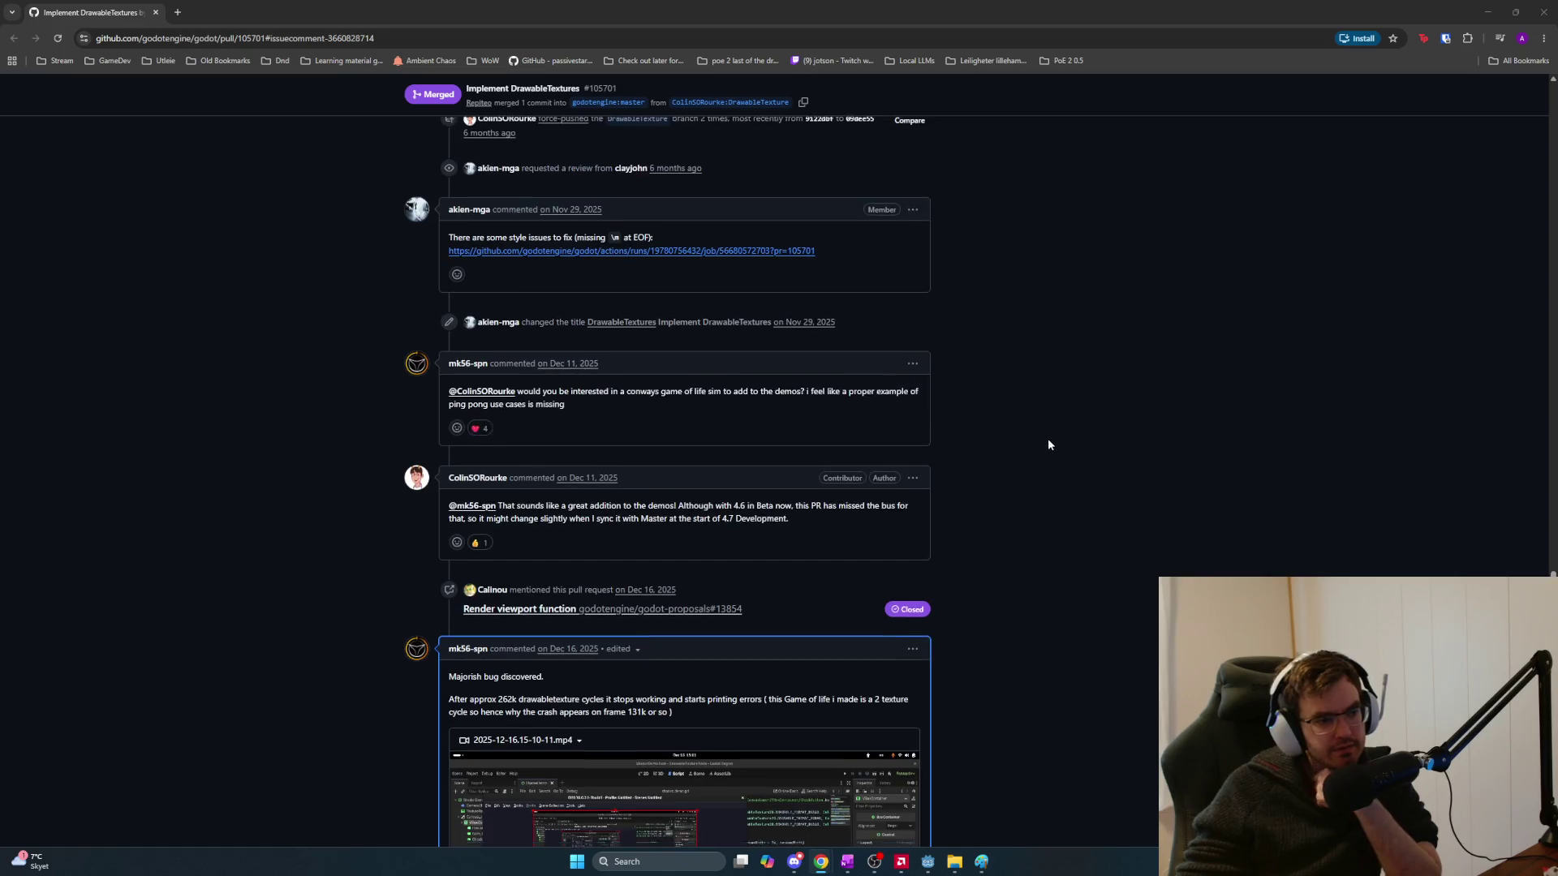
{"action": "scroll", "coordinate": [1047, 445], "scroll_direction": "up", "scroll_amount": 1}
{"action": "left_click_drag", "start_coordinate": [1545, 574], "coordinate": [1536, 387]}
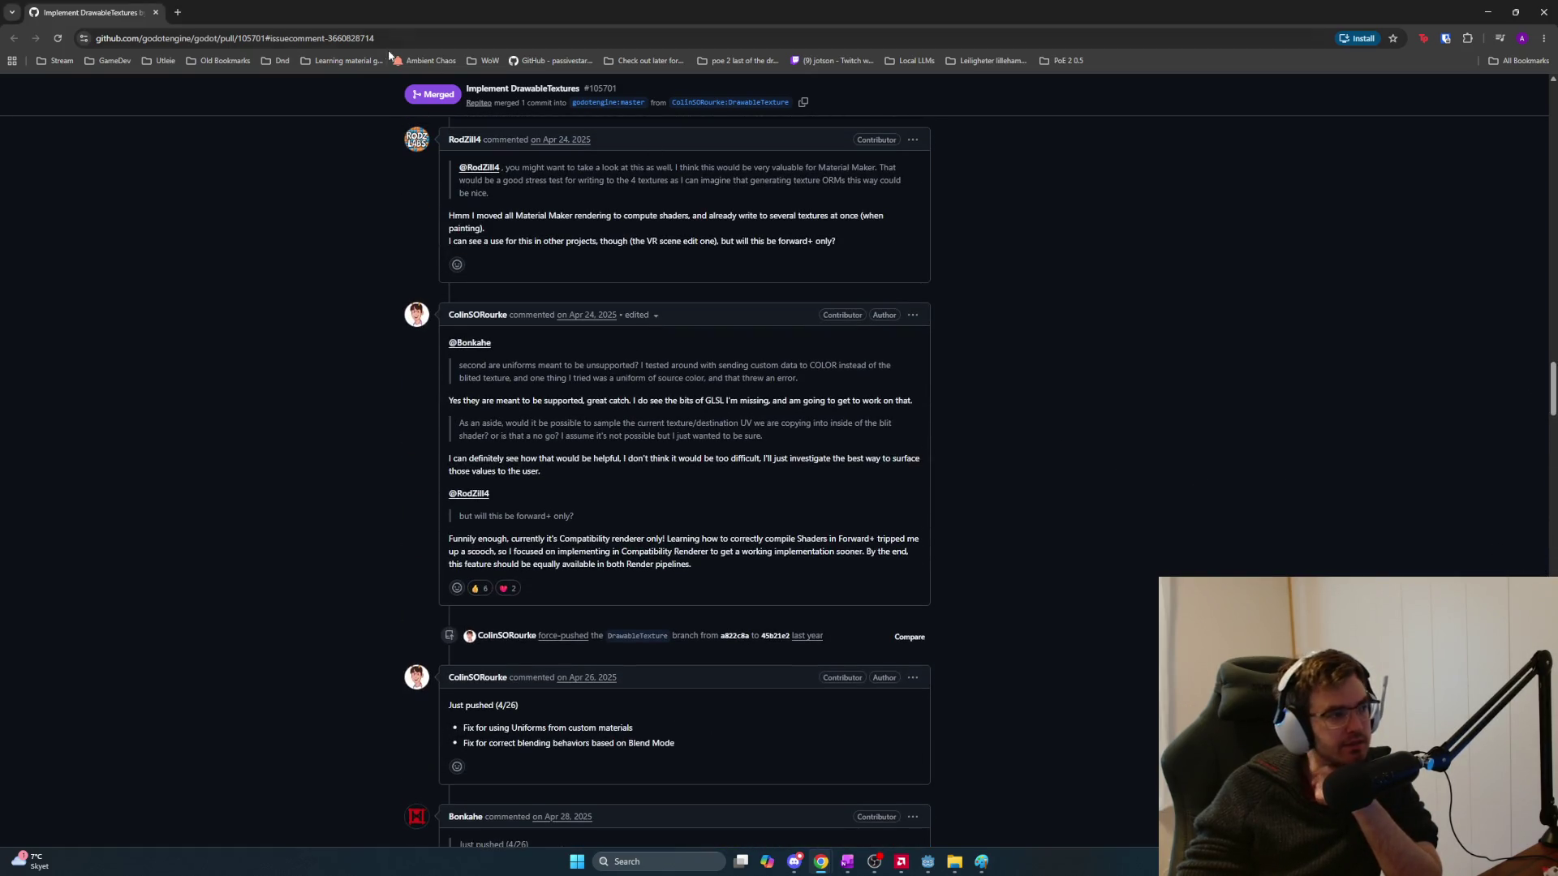
{"action": "left_click", "coordinate": [156, 12]}
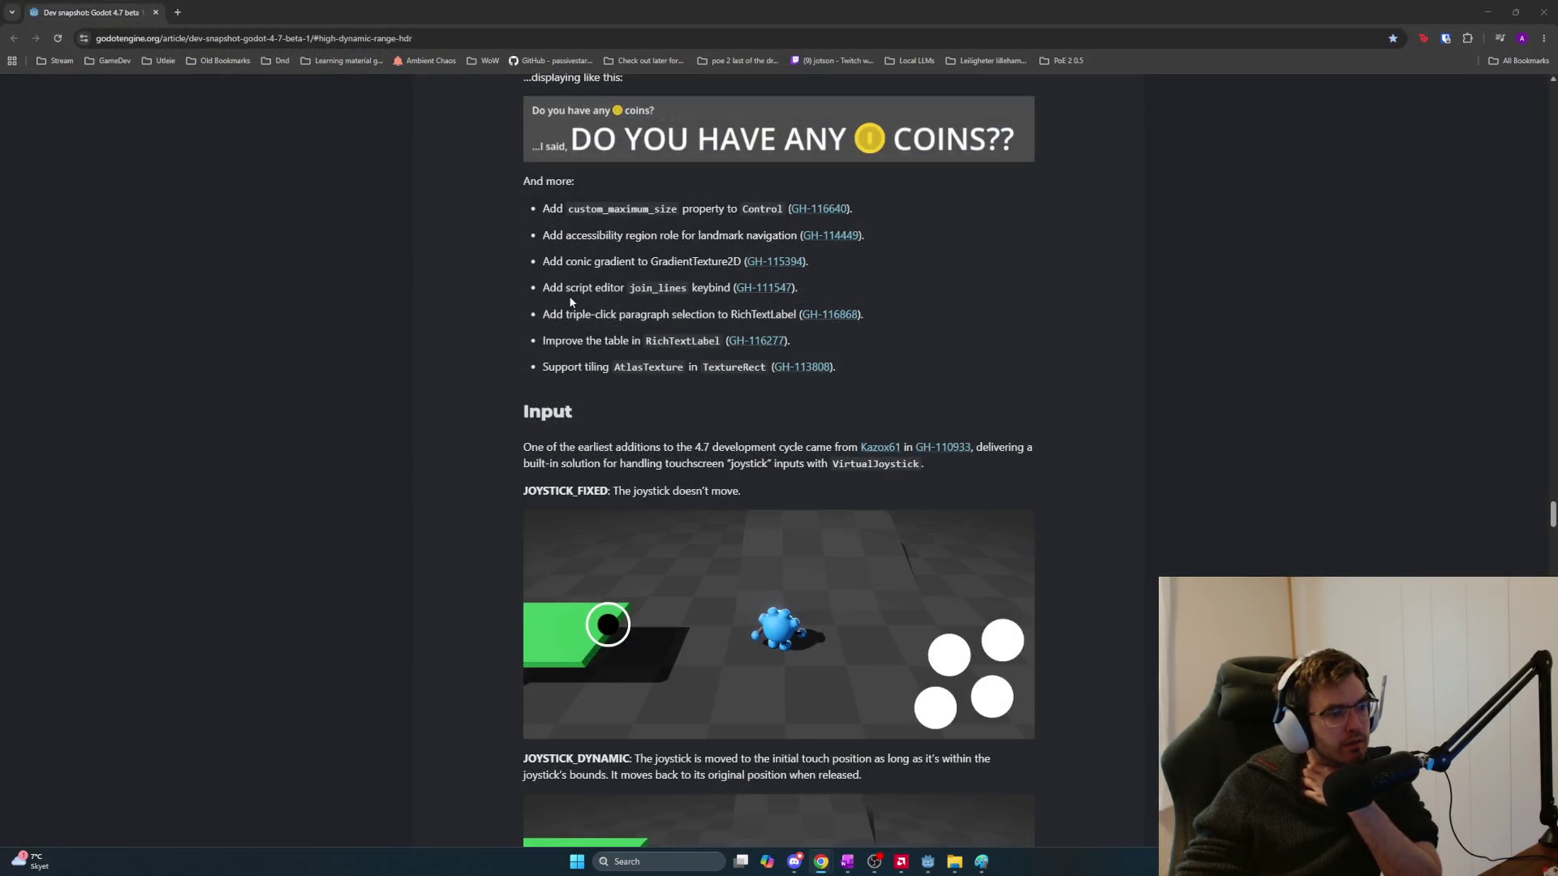
Scroll the article down to its Support and donation footer, then close the tab
{"action": "scroll", "coordinate": [578, 299], "scroll_direction": "down", "scroll_amount": 4}
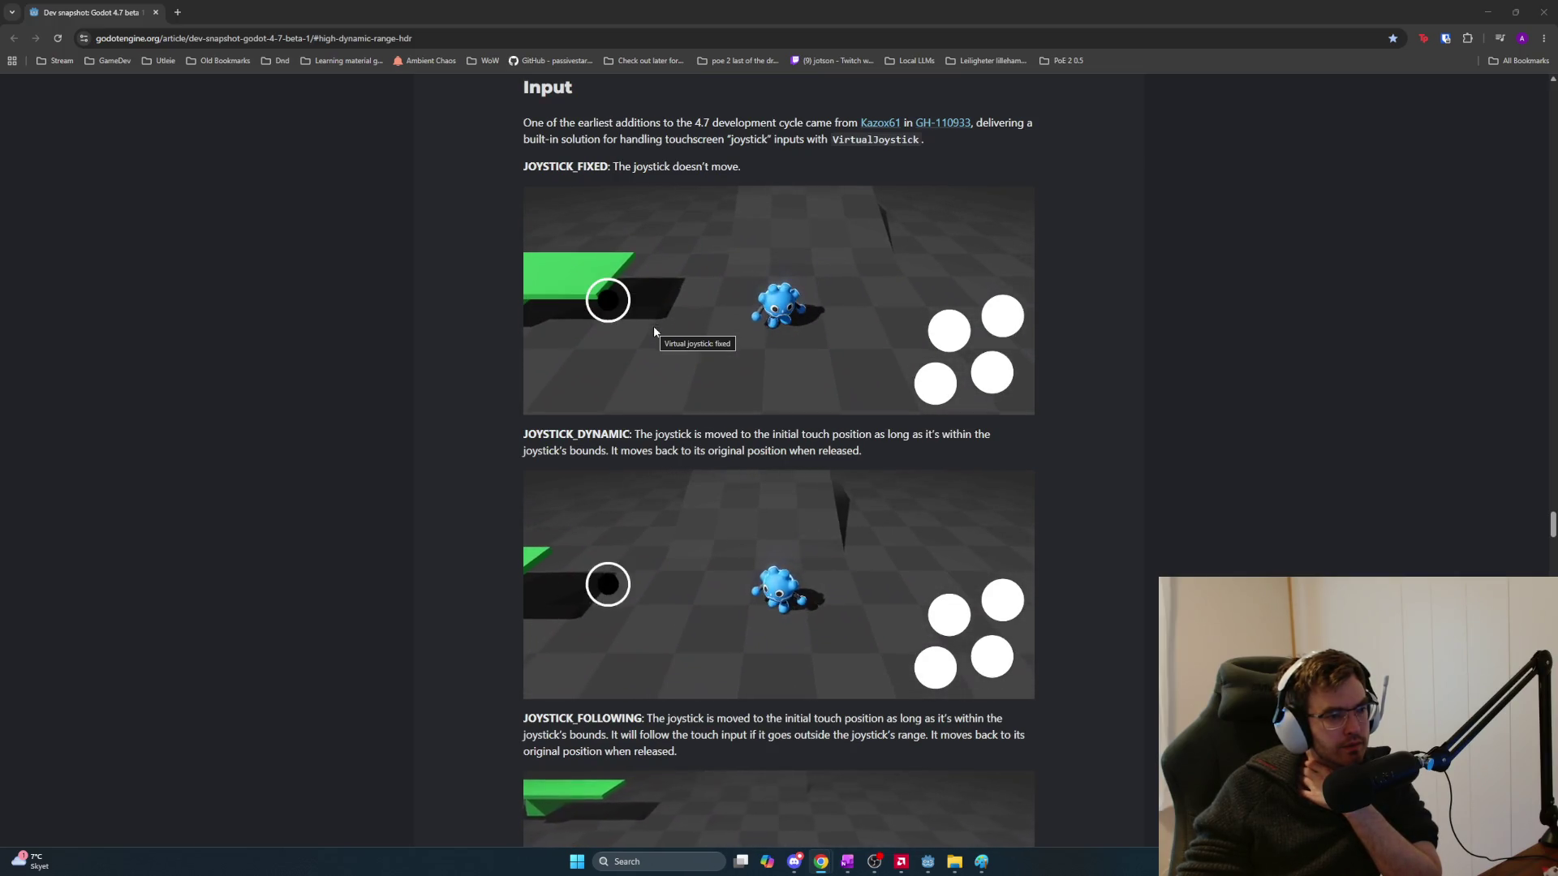
{"action": "scroll", "coordinate": [961, 397], "scroll_direction": "down", "scroll_amount": 3}
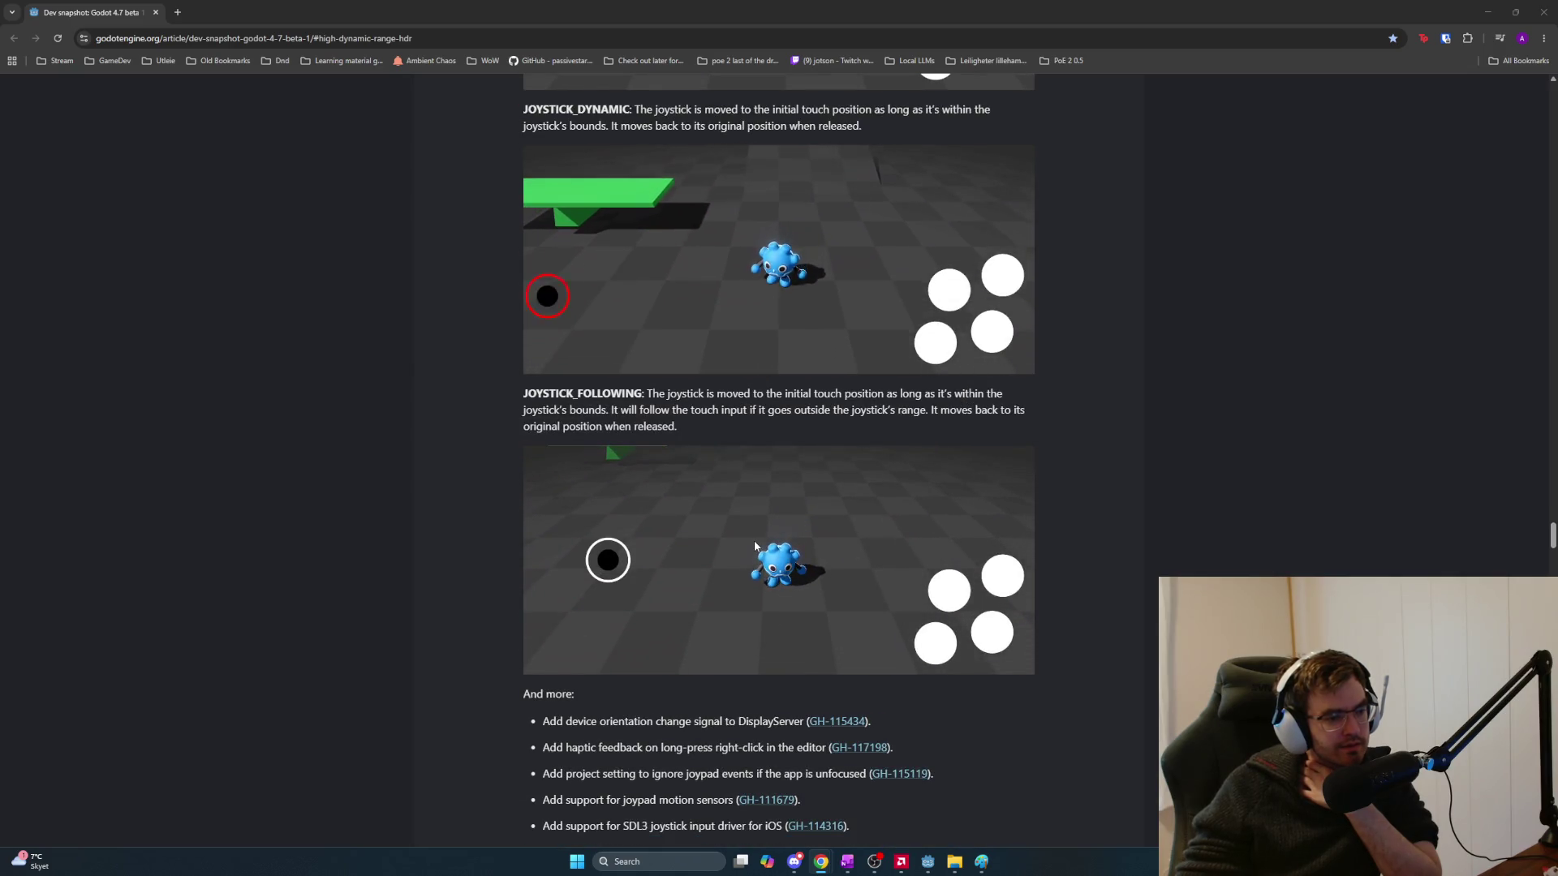
{"action": "scroll", "coordinate": [753, 540], "scroll_direction": "down", "scroll_amount": 3}
{"action": "scroll", "coordinate": [753, 544], "scroll_direction": "down", "scroll_amount": 3}
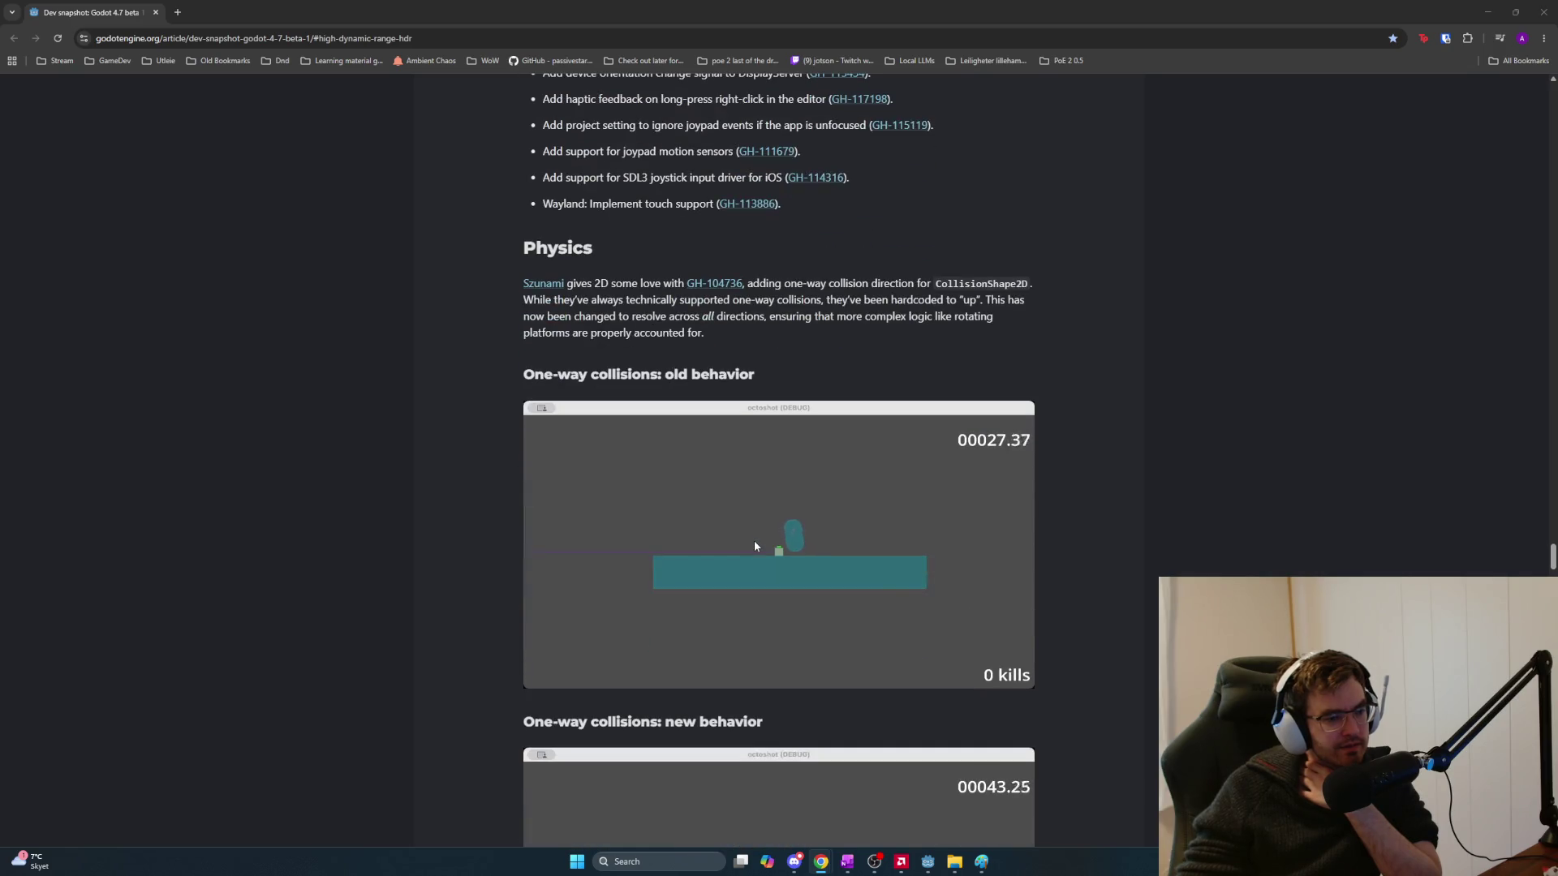
{"action": "scroll", "coordinate": [754, 544], "scroll_direction": "down", "scroll_amount": 2}
{"action": "scroll", "coordinate": [800, 566], "scroll_direction": "up", "scroll_amount": 15}
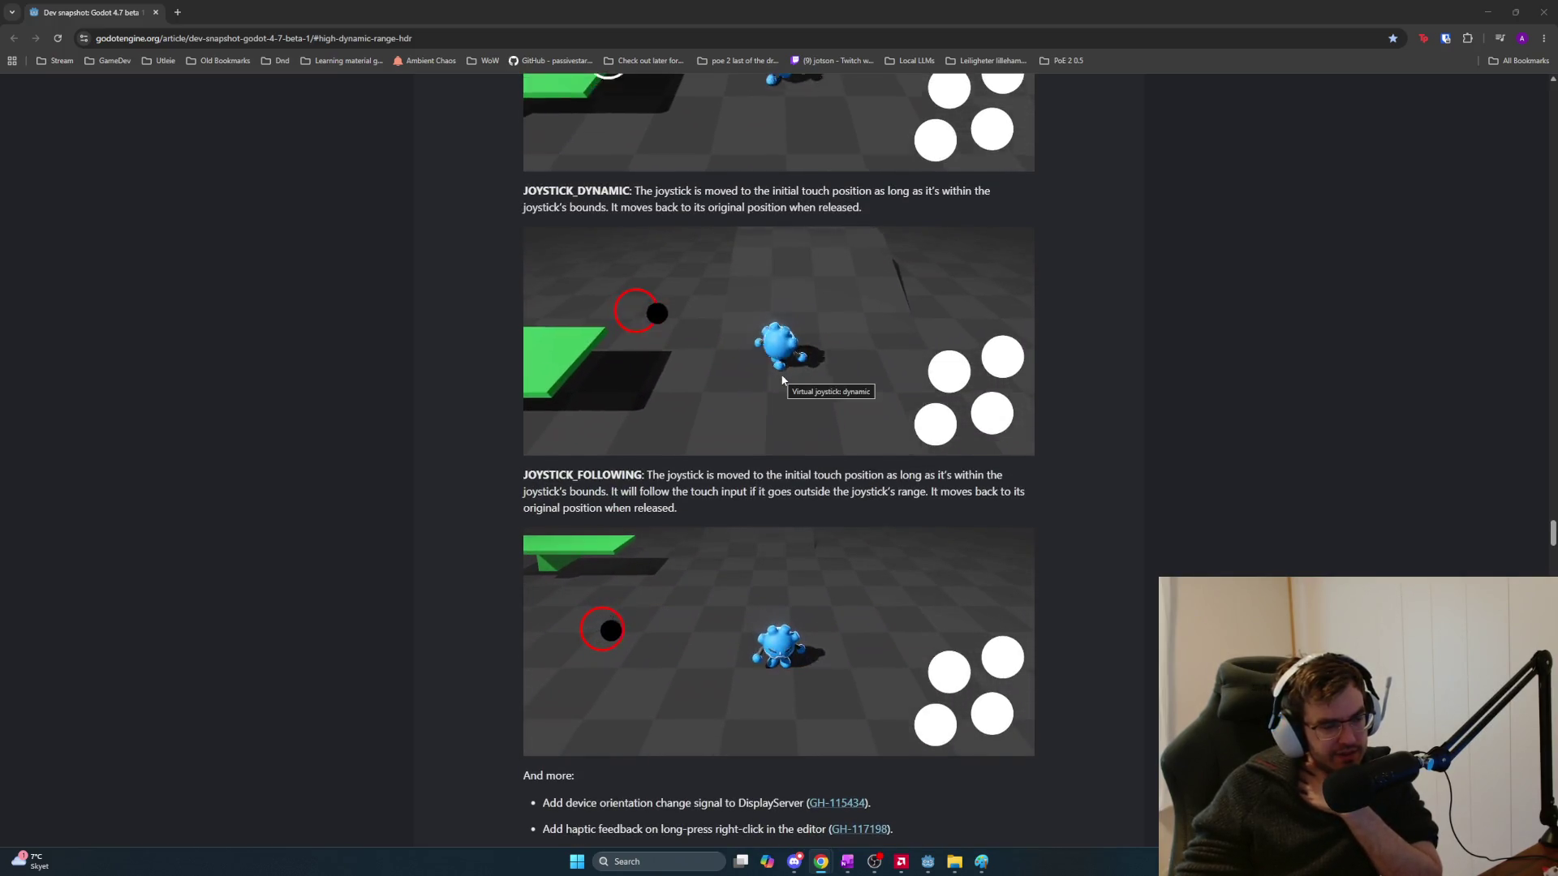
{"action": "scroll", "coordinate": [804, 414], "scroll_direction": "down", "scroll_amount": 15}
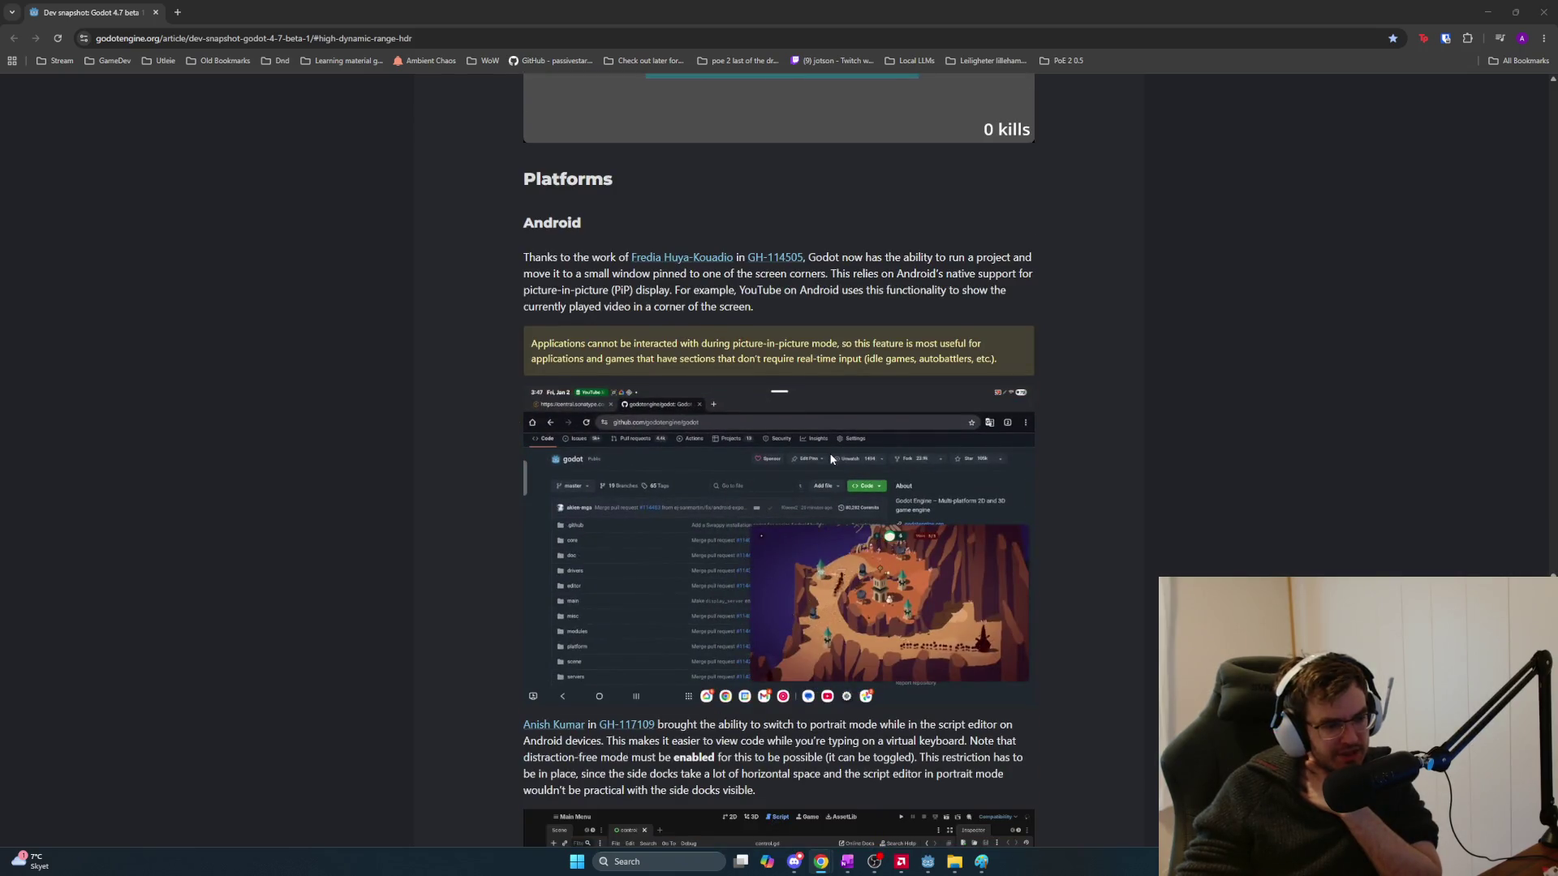
{"action": "scroll", "coordinate": [832, 454], "scroll_direction": "down", "scroll_amount": 9}
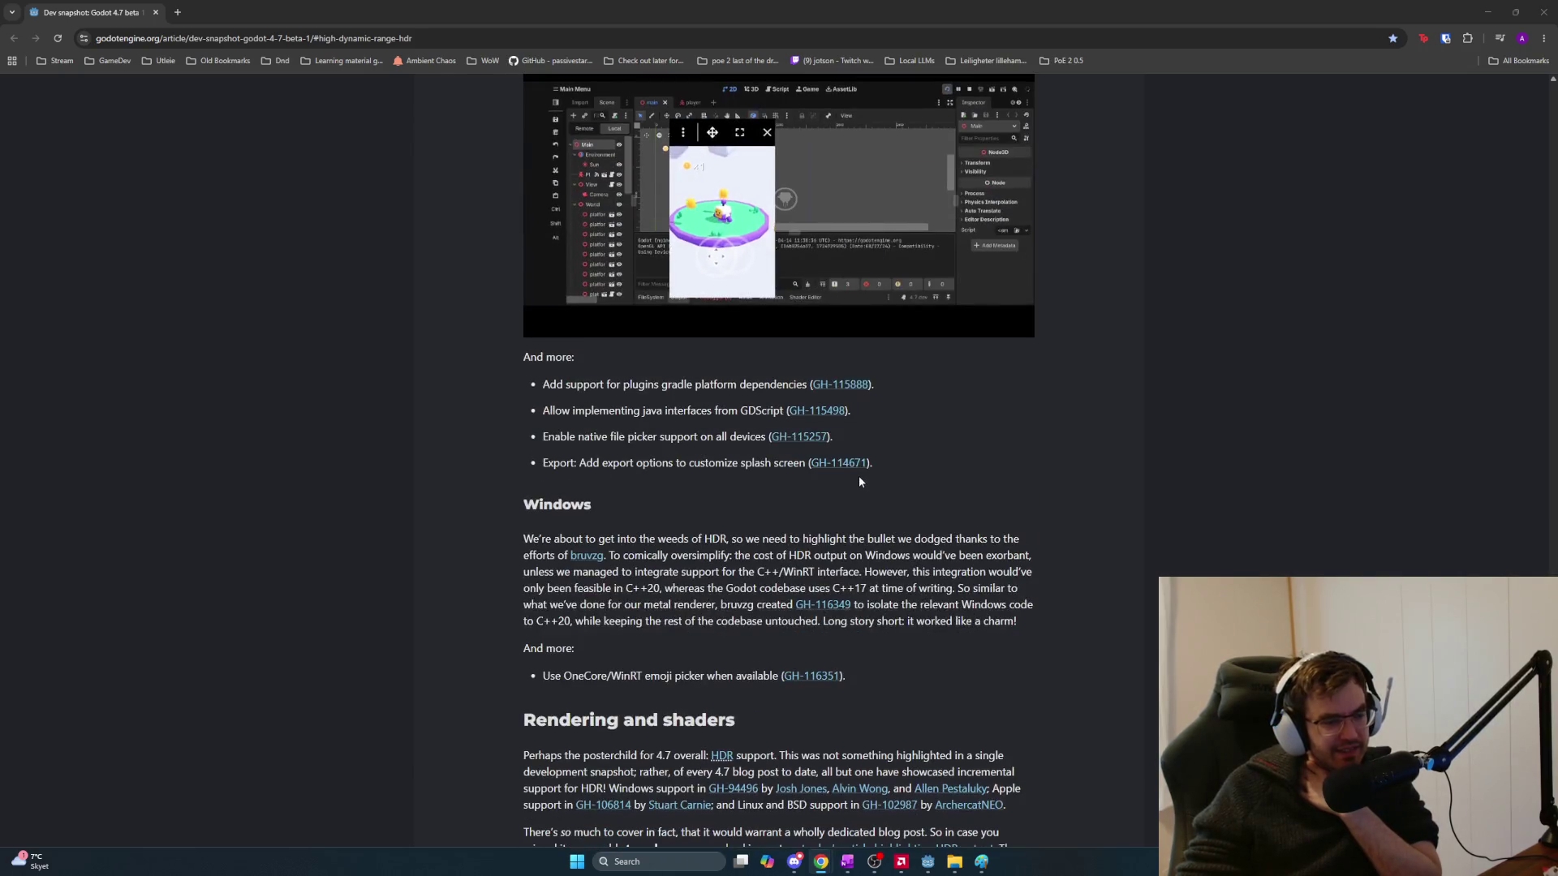
{"action": "scroll", "coordinate": [859, 476], "scroll_direction": "down", "scroll_amount": 15}
{"action": "scroll", "coordinate": [862, 477], "scroll_direction": "down", "scroll_amount": 13}
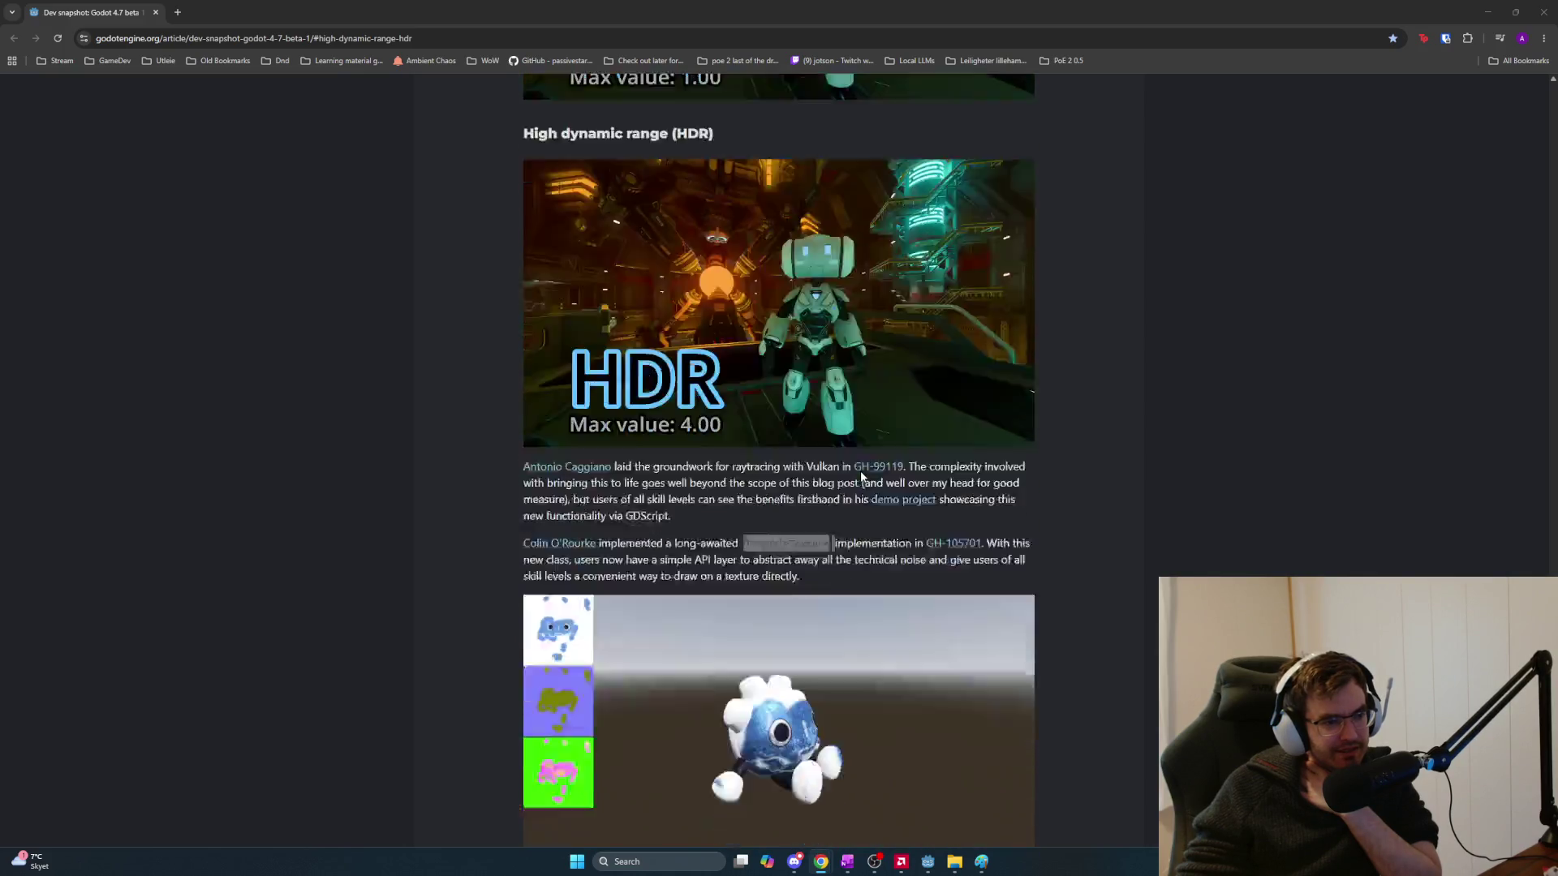
{"action": "scroll", "coordinate": [861, 477], "scroll_direction": "down", "scroll_amount": 20}
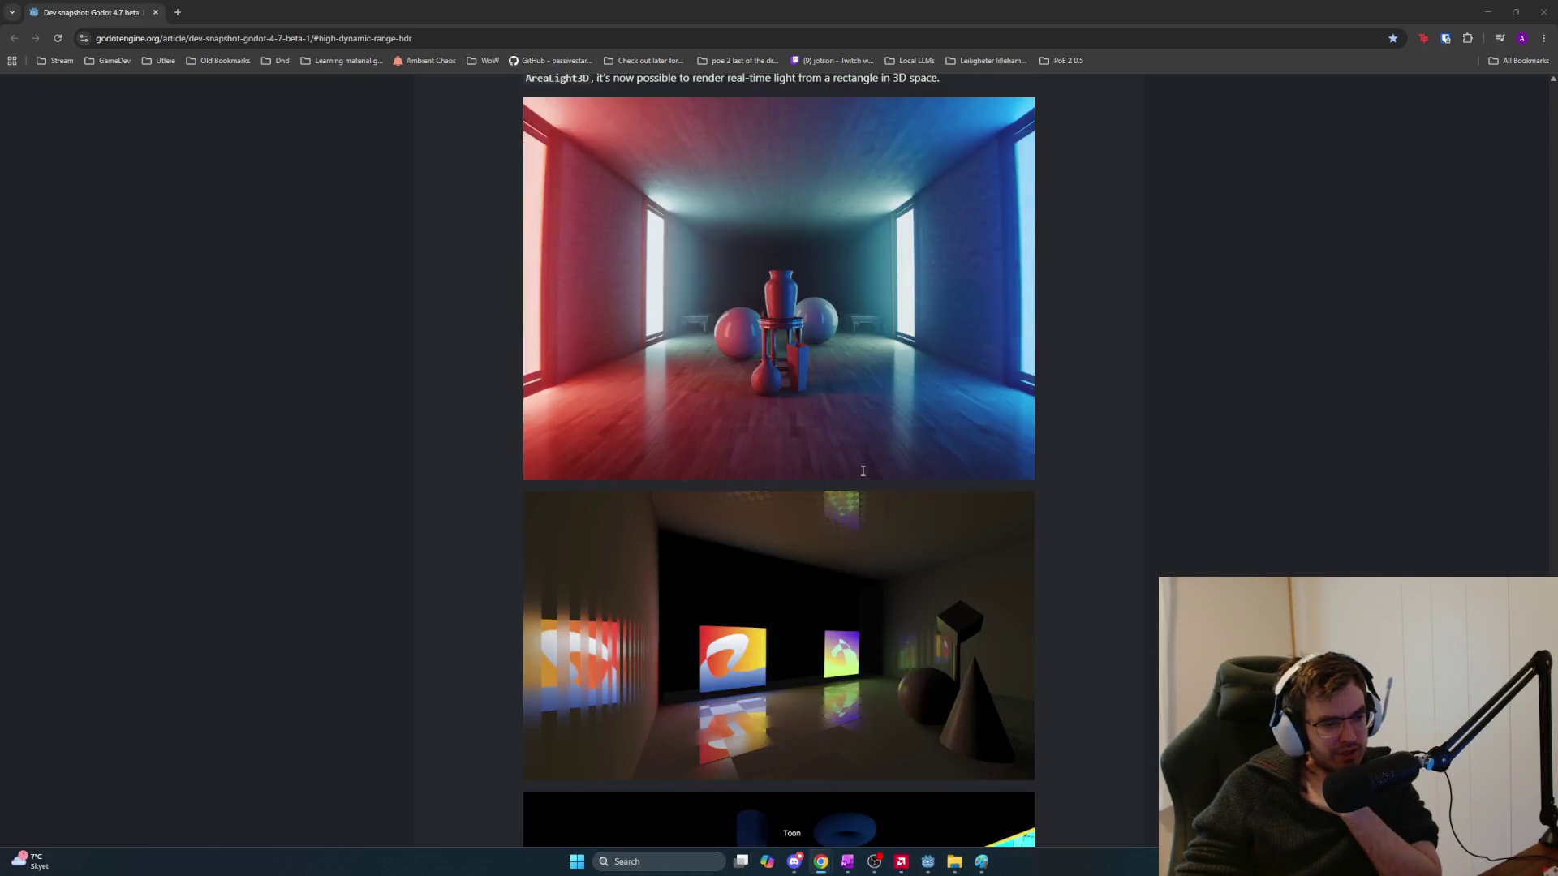
{"action": "scroll", "coordinate": [865, 480], "scroll_direction": "down", "scroll_amount": 20}
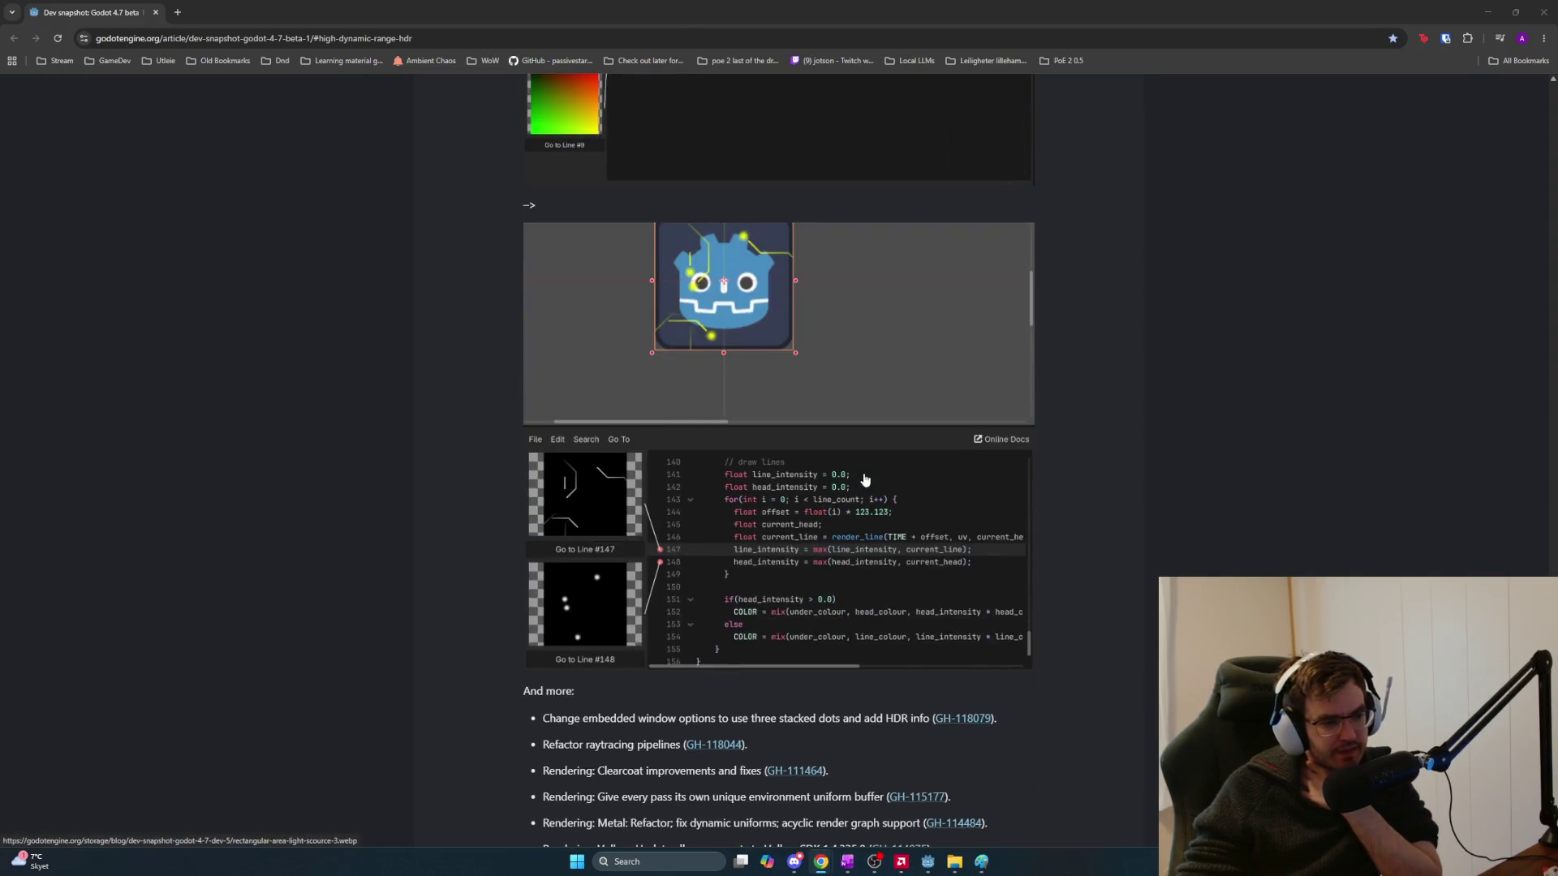
{"action": "scroll", "coordinate": [858, 481], "scroll_direction": "down", "scroll_amount": 5}
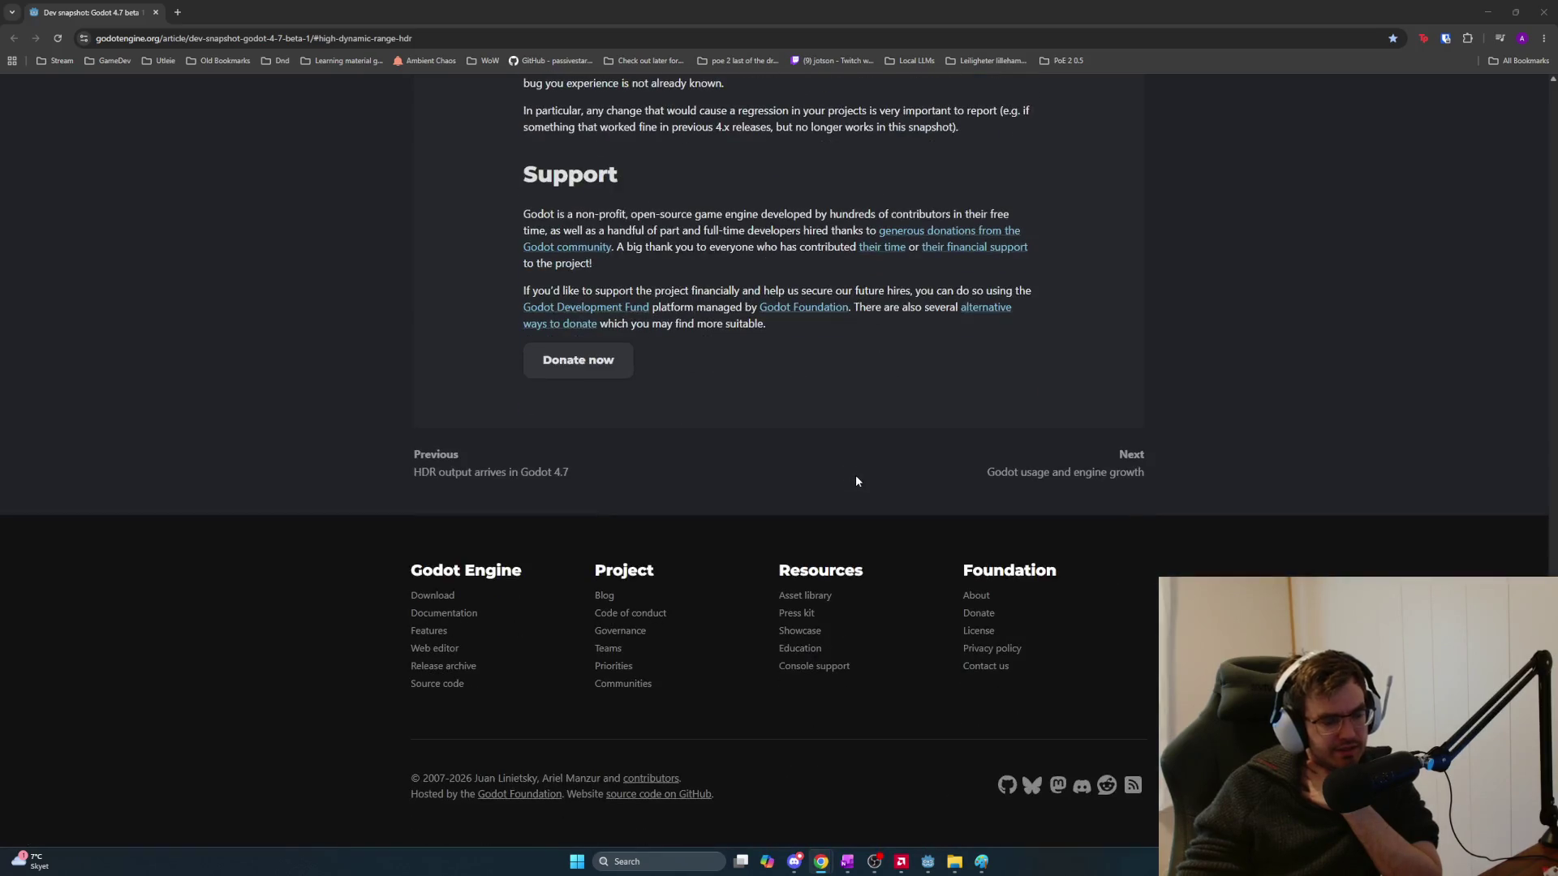
{"action": "left_click", "coordinate": [156, 13]}
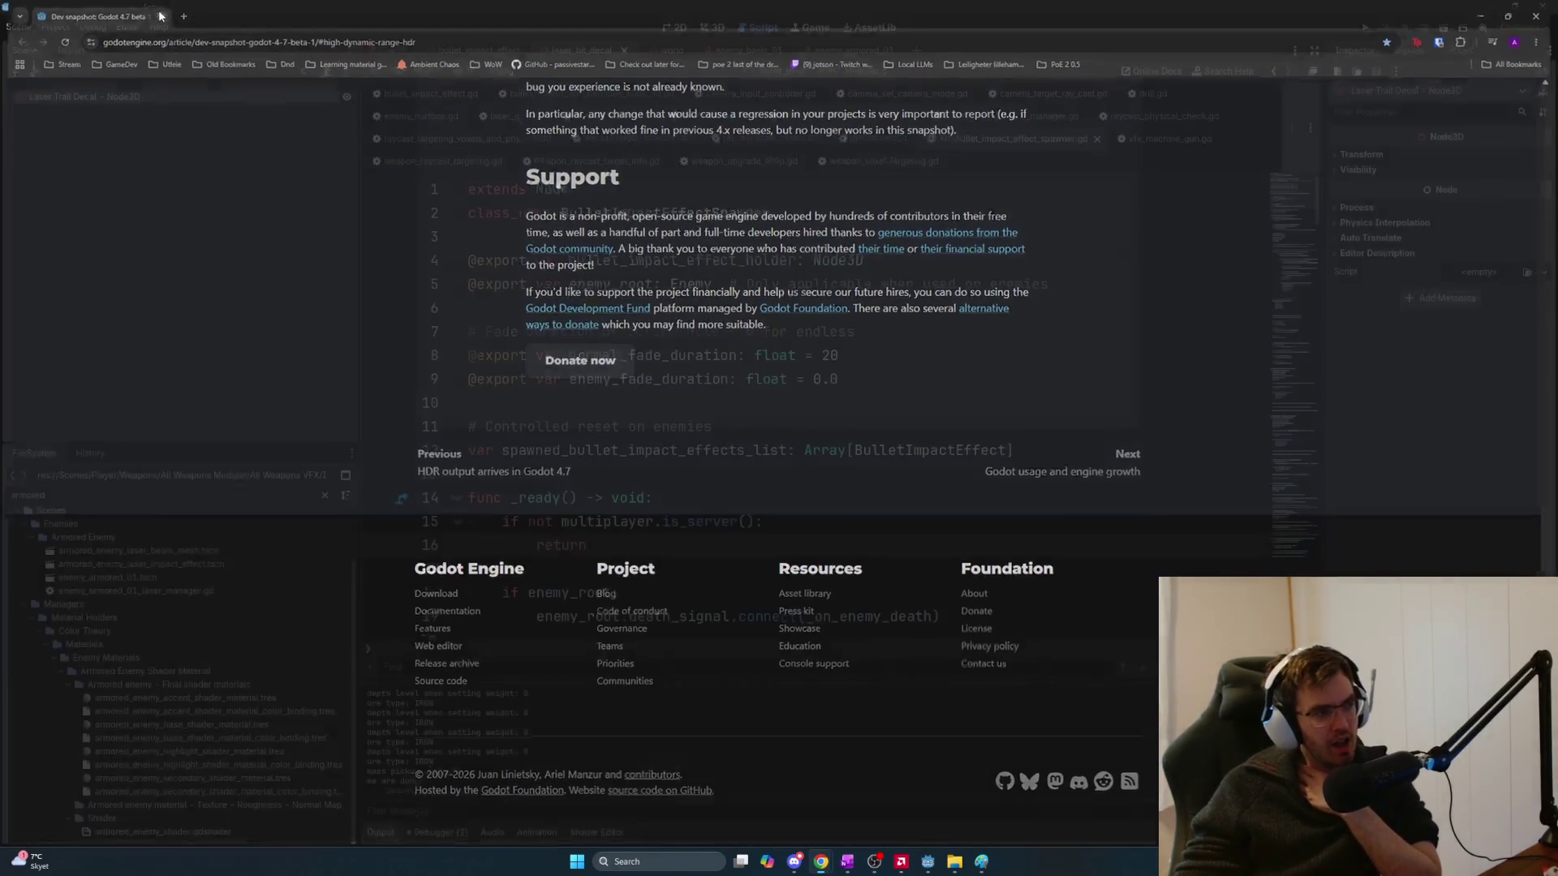
Review the fade-duration and reset-on-enemies lines 9–11 of vfx_bullet_impact_effect_spawner.gd, then switch to ChatGPT
{"action": "left_click", "coordinate": [670, 383]}
{"action": "left_click", "coordinate": [698, 403]}
{"action": "left_click", "coordinate": [736, 423]}
{"action": "mouse_move", "coordinate": [735, 423]}
{"action": "left_mouse_down"}
{"action": "mouse_move", "coordinate": [509, 397]}
{"action": "mouse_move", "coordinate": [465, 430]}
{"action": "left_mouse_up"}
{"action": "left_click", "coordinate": [545, 426]}
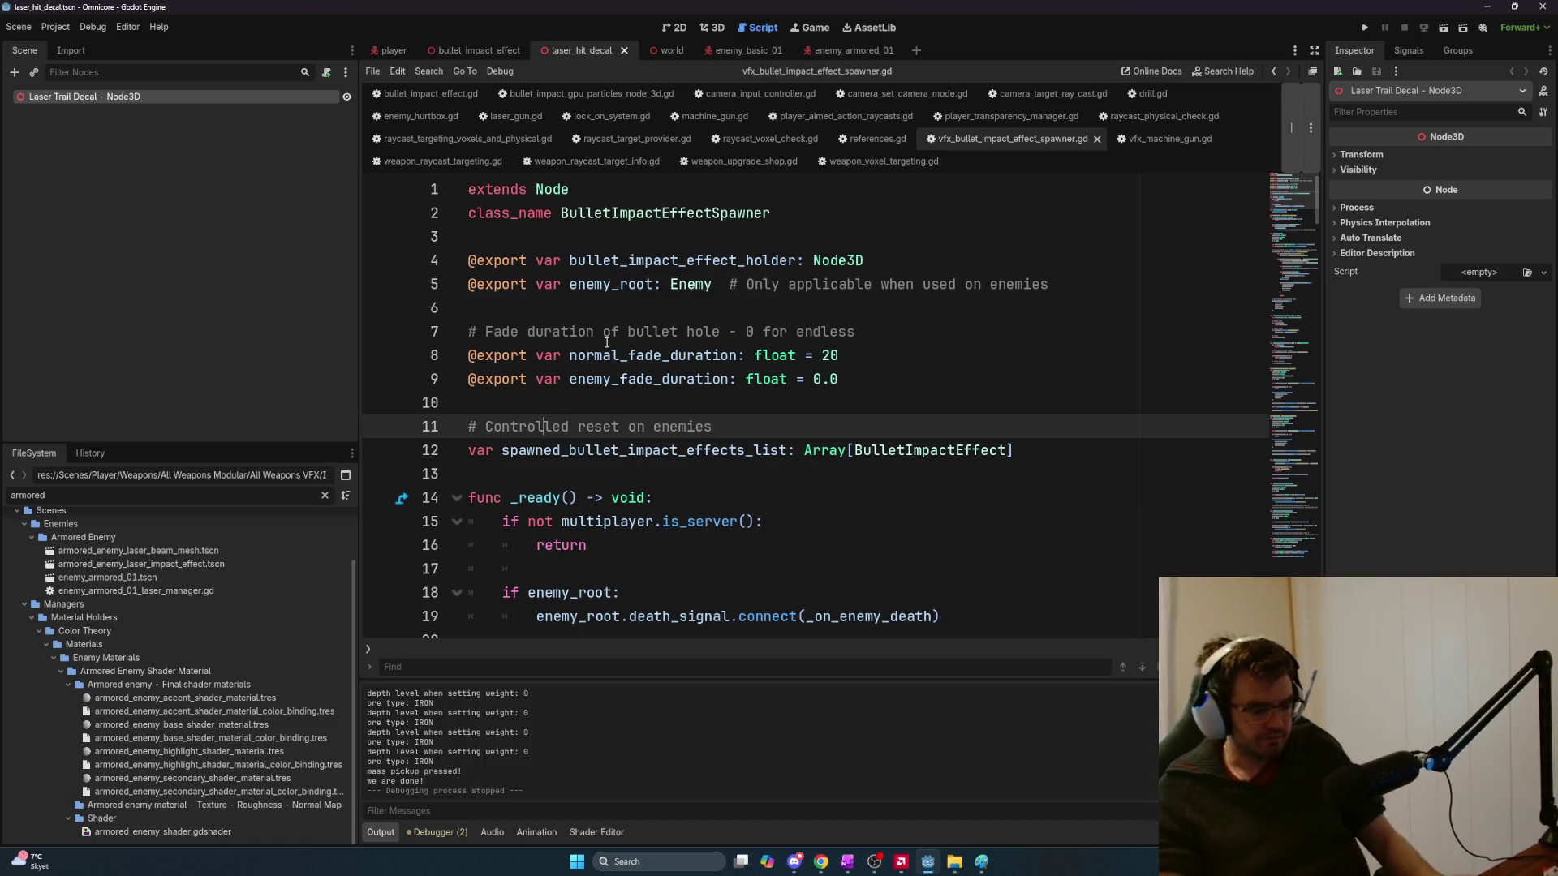
{"action": "key", "text": "alt+Tab"}
{"action": "key", "text": "Tab"}
{"action": "key", "text": "Tab"}
{"action": "key", "text": "Tab"}
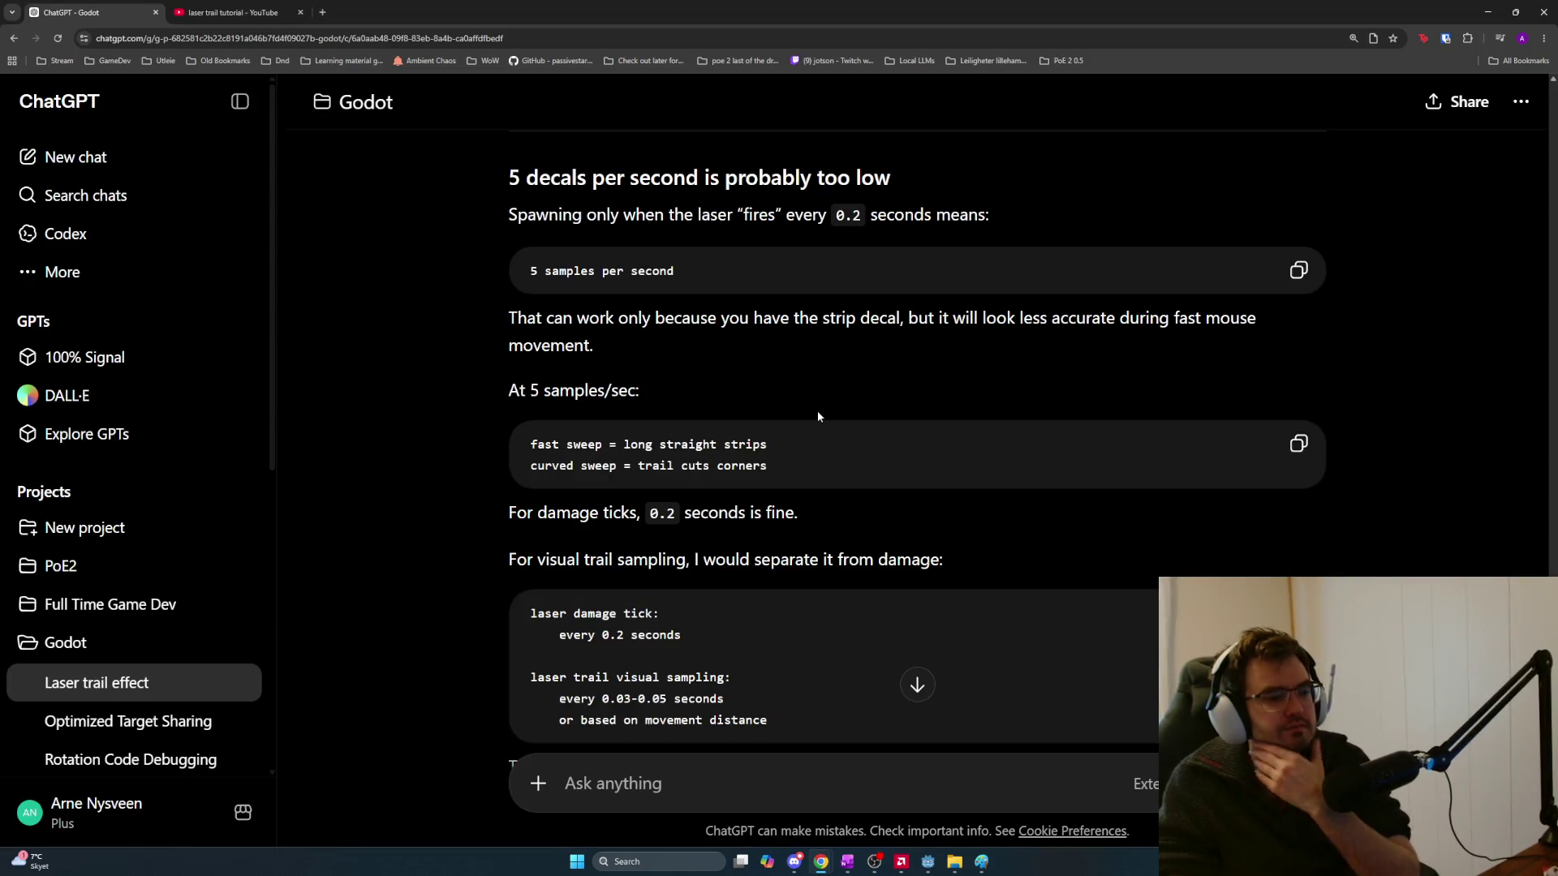
{"action": "scroll", "coordinate": [811, 415], "scroll_direction": "down", "scroll_amount": 2}
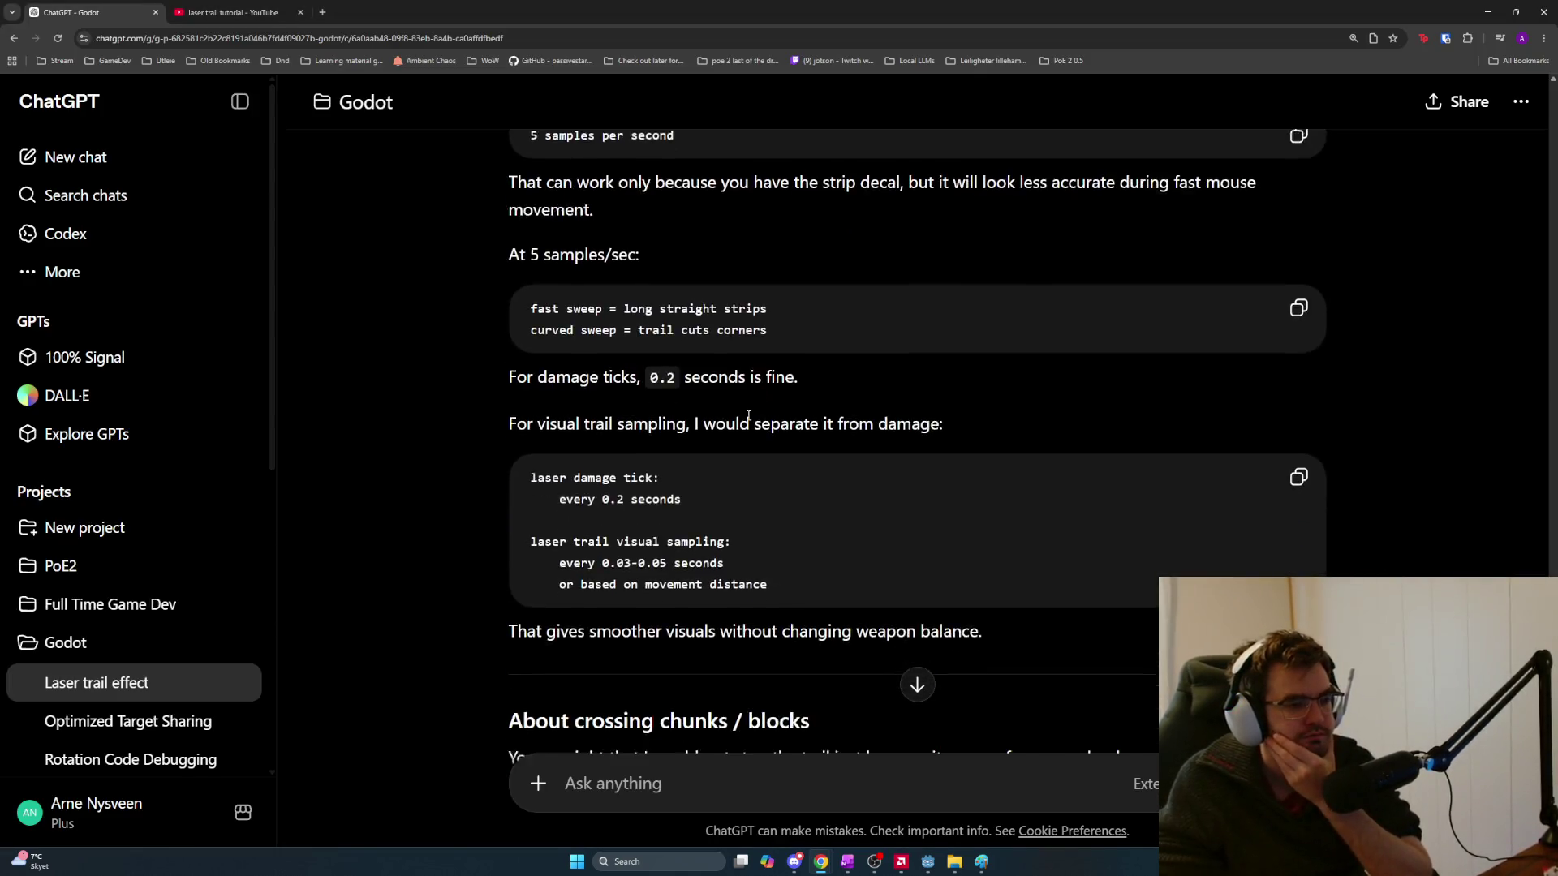
{"action": "left_click_drag", "start_coordinate": [640, 351], "coordinate": [814, 392]}
{"action": "left_click", "coordinate": [813, 393]}
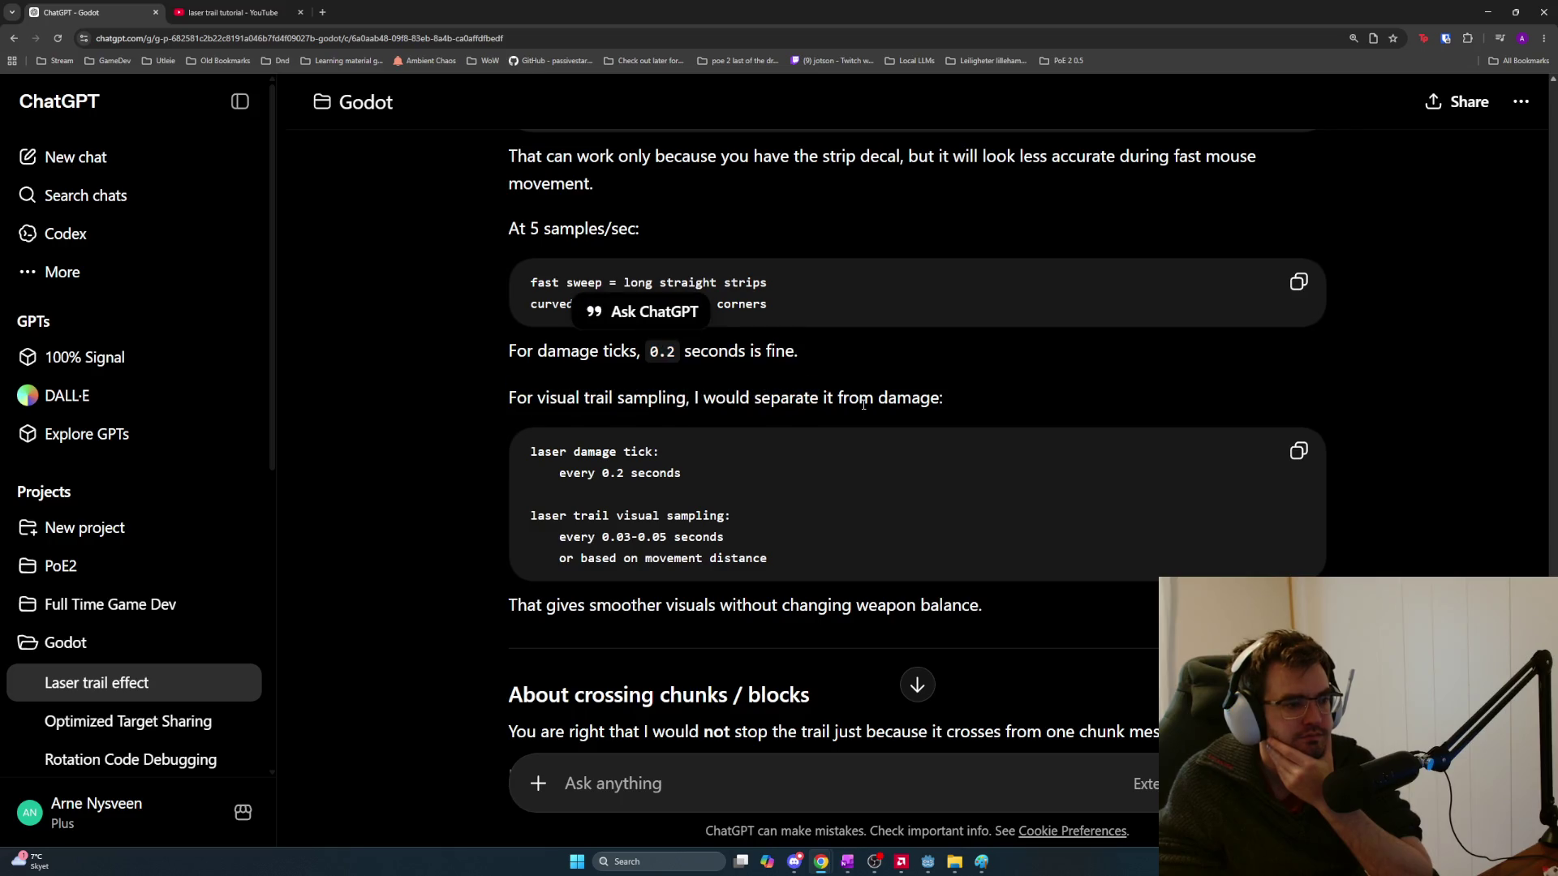
{"action": "scroll", "coordinate": [863, 405], "scroll_direction": "down", "scroll_amount": 1}
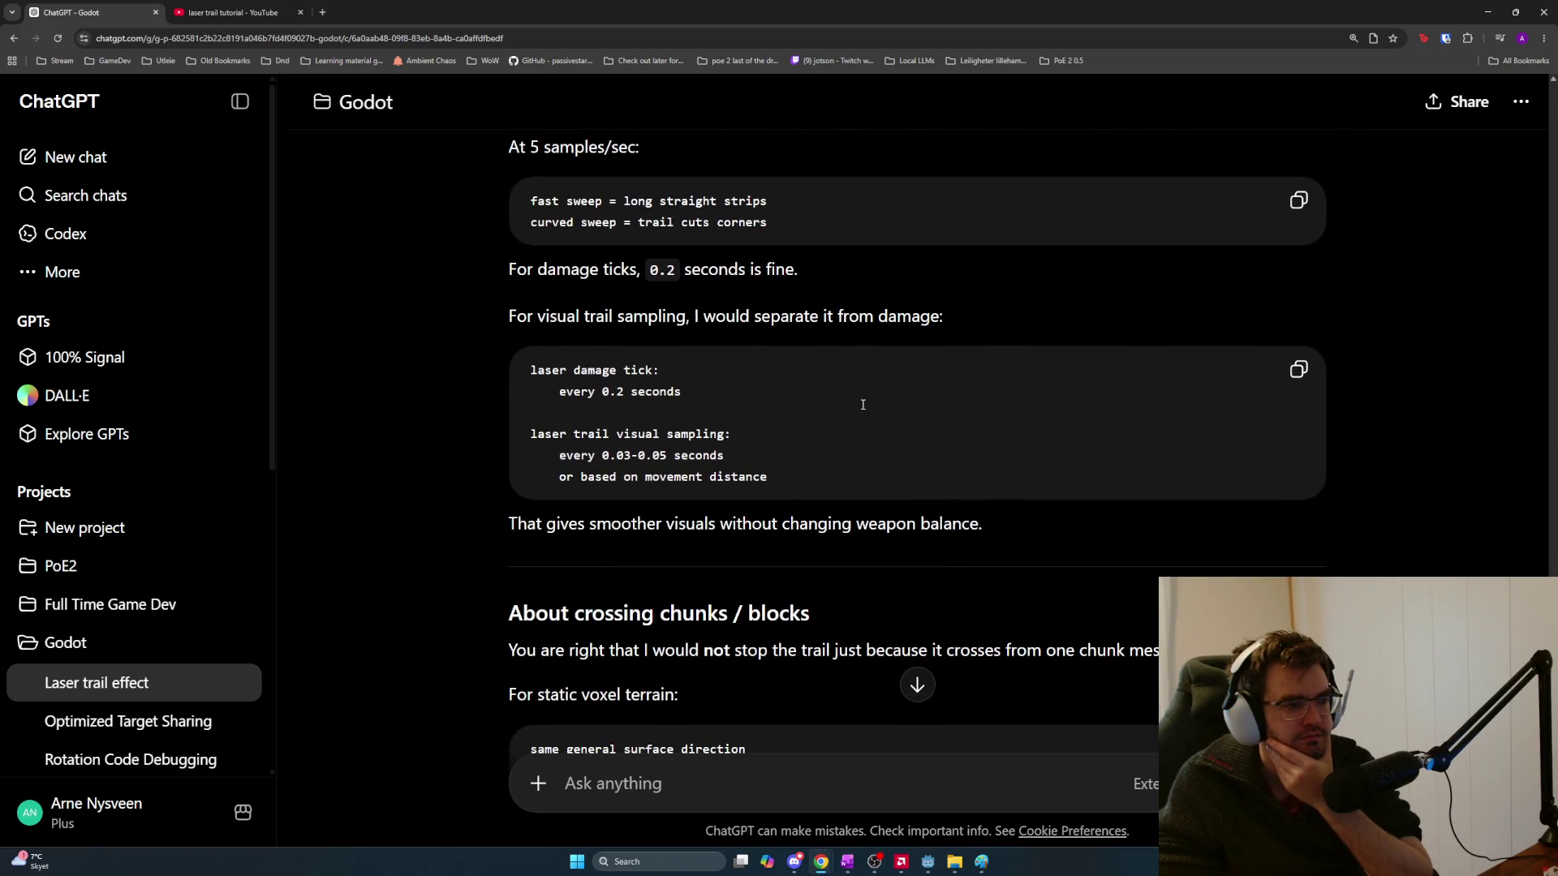
{"action": "scroll", "coordinate": [862, 404], "scroll_direction": "down", "scroll_amount": 1}
{"action": "scroll", "coordinate": [862, 404], "scroll_direction": "down", "scroll_amount": 1}
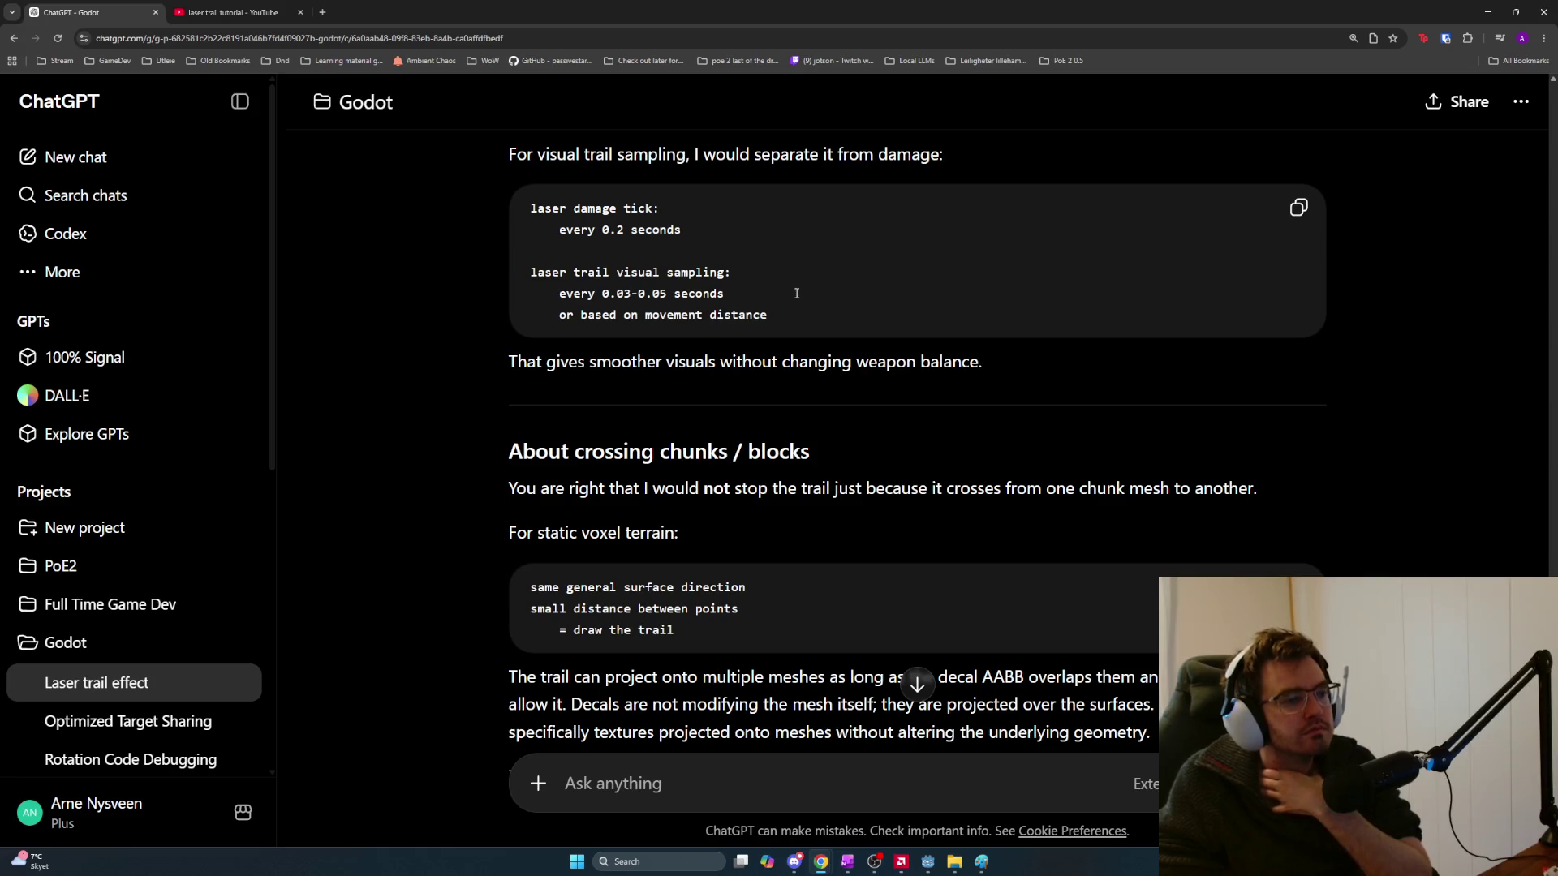
{"action": "scroll", "coordinate": [804, 299], "scroll_direction": "down", "scroll_amount": 1}
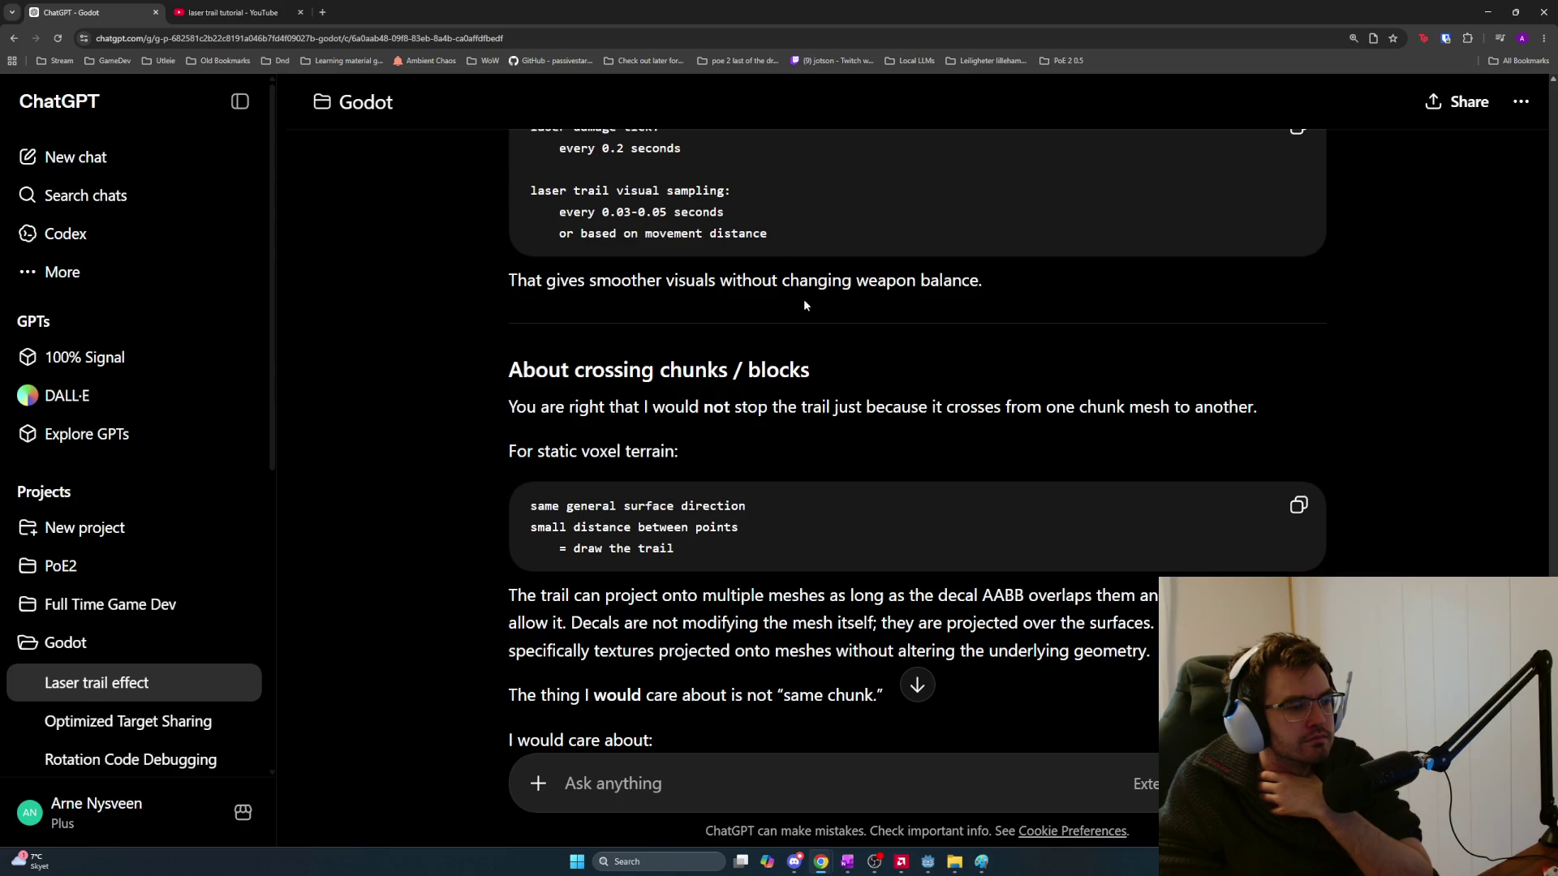
{"action": "scroll", "coordinate": [804, 306], "scroll_direction": "down", "scroll_amount": 2}
{"action": "scroll", "coordinate": [803, 306], "scroll_direction": "down", "scroll_amount": 1}
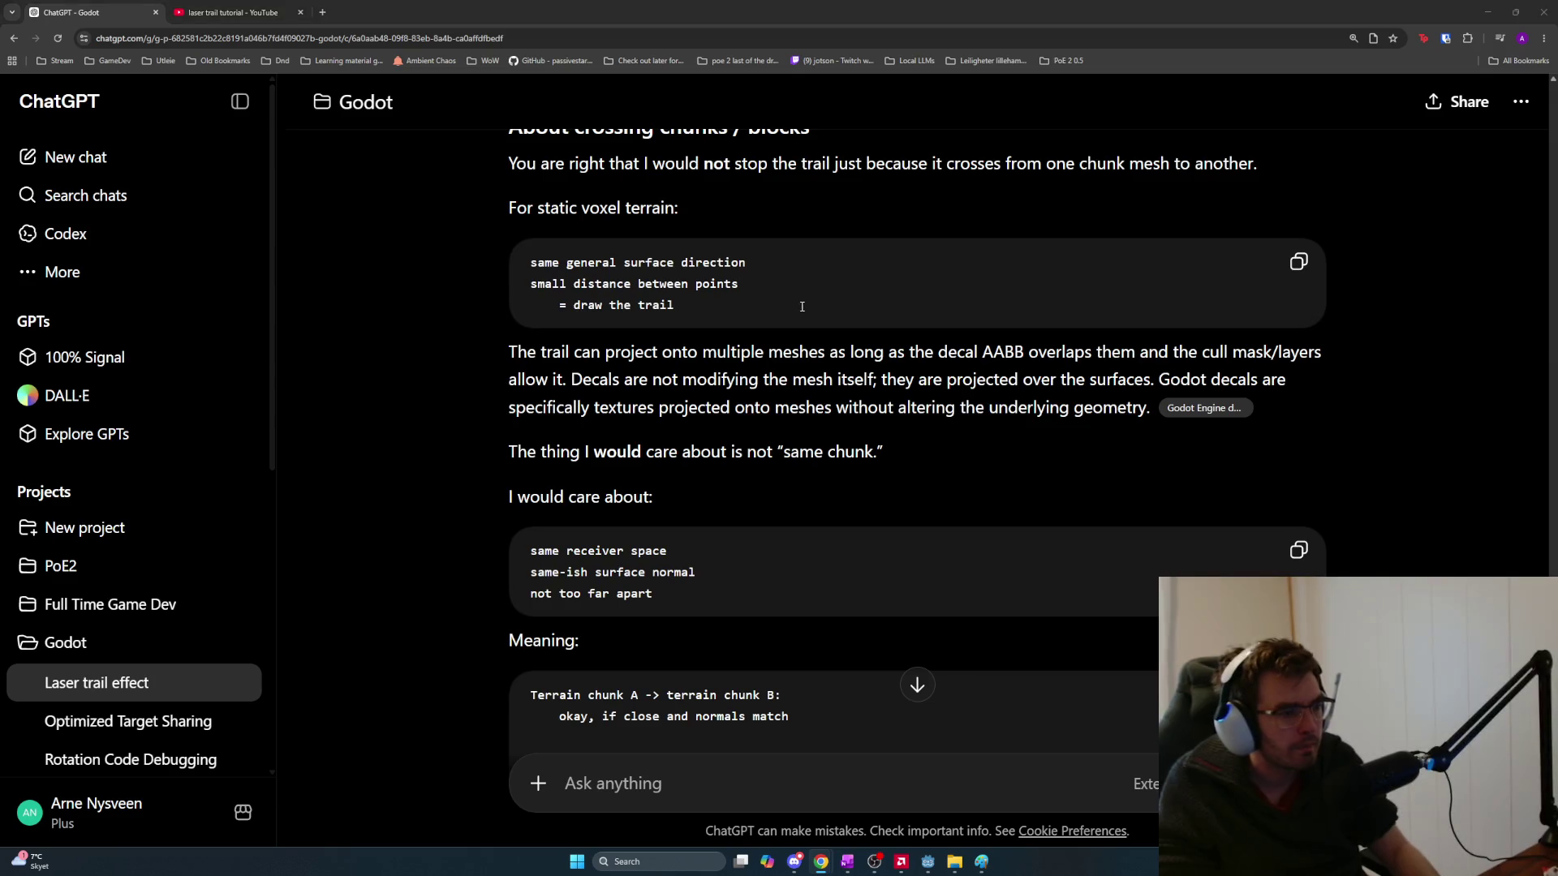
{"action": "key", "text": "alt+Tab"}
{"action": "key", "text": "Escape"}
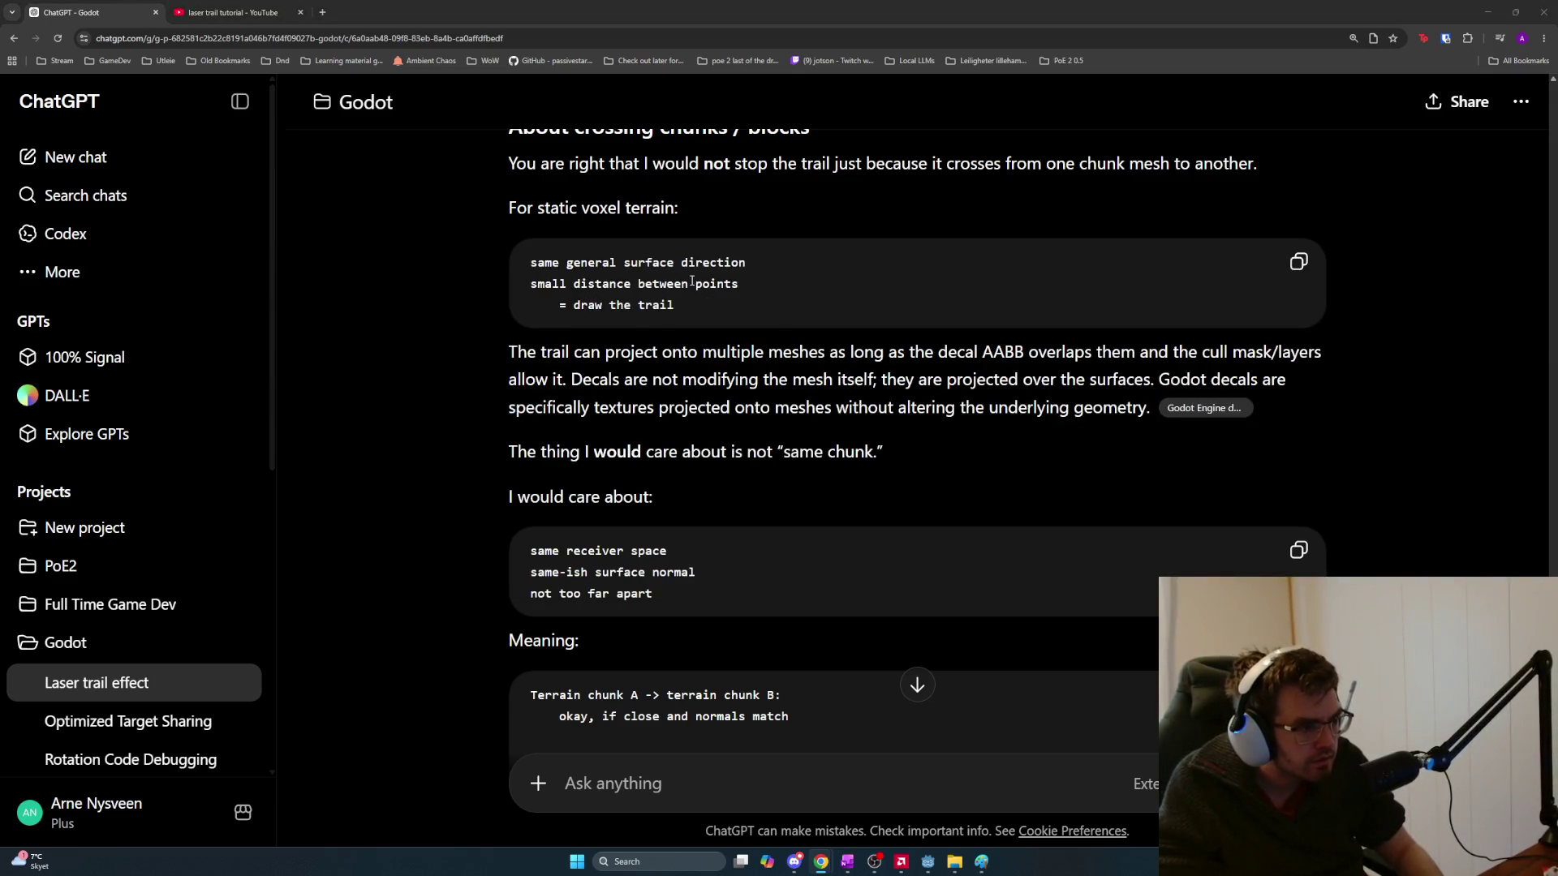
{"action": "left_click_drag", "start_coordinate": [591, 287], "coordinate": [755, 301]}
{"action": "left_click", "coordinate": [755, 302]}
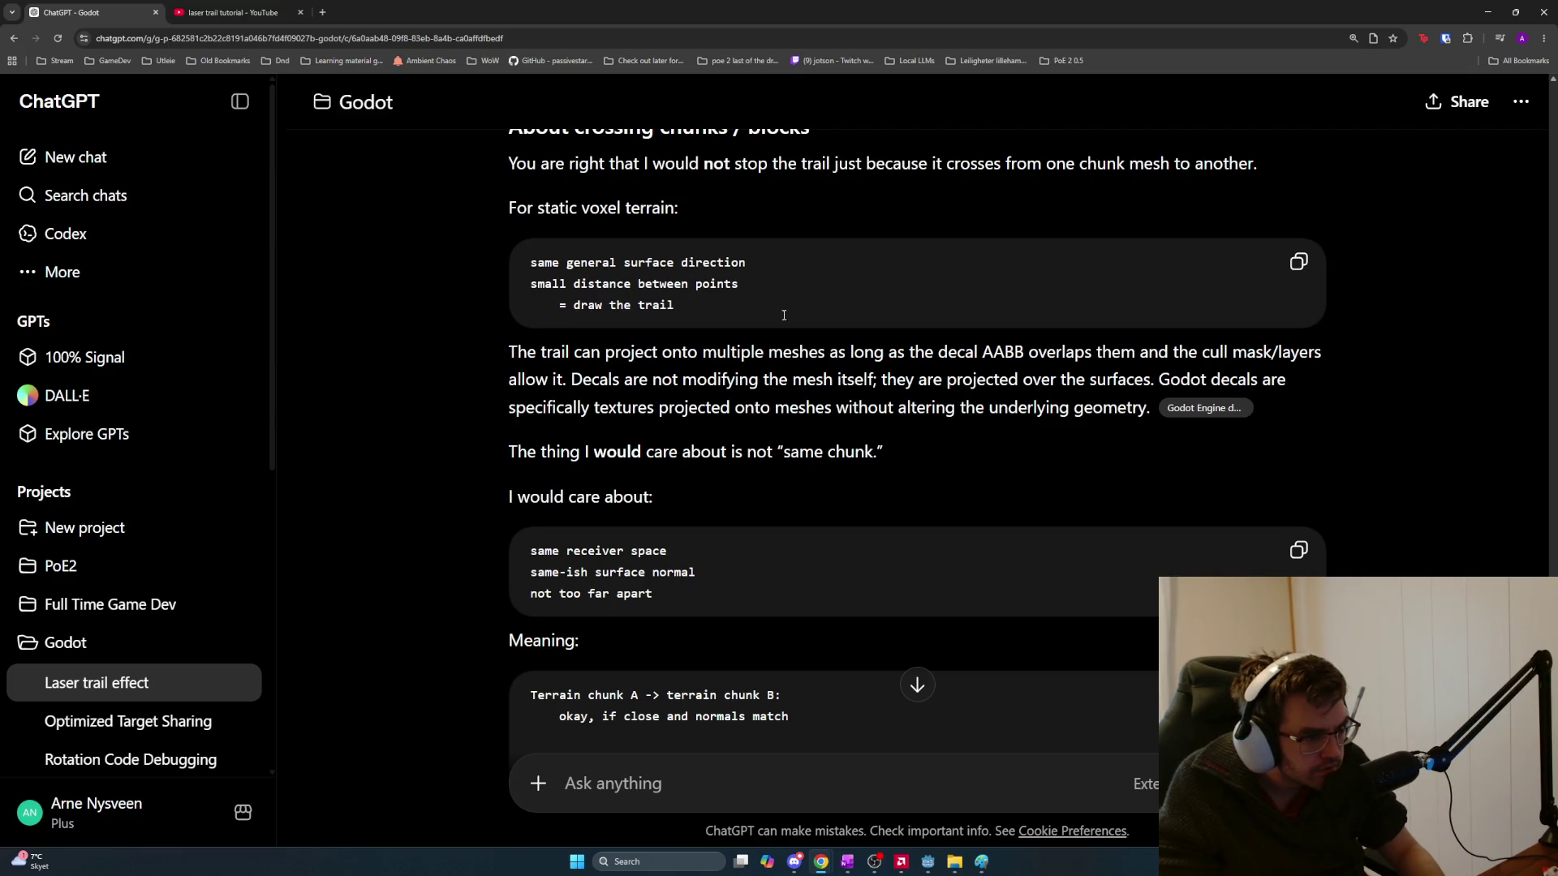
{"action": "scroll", "coordinate": [784, 313], "scroll_direction": "down", "scroll_amount": 2}
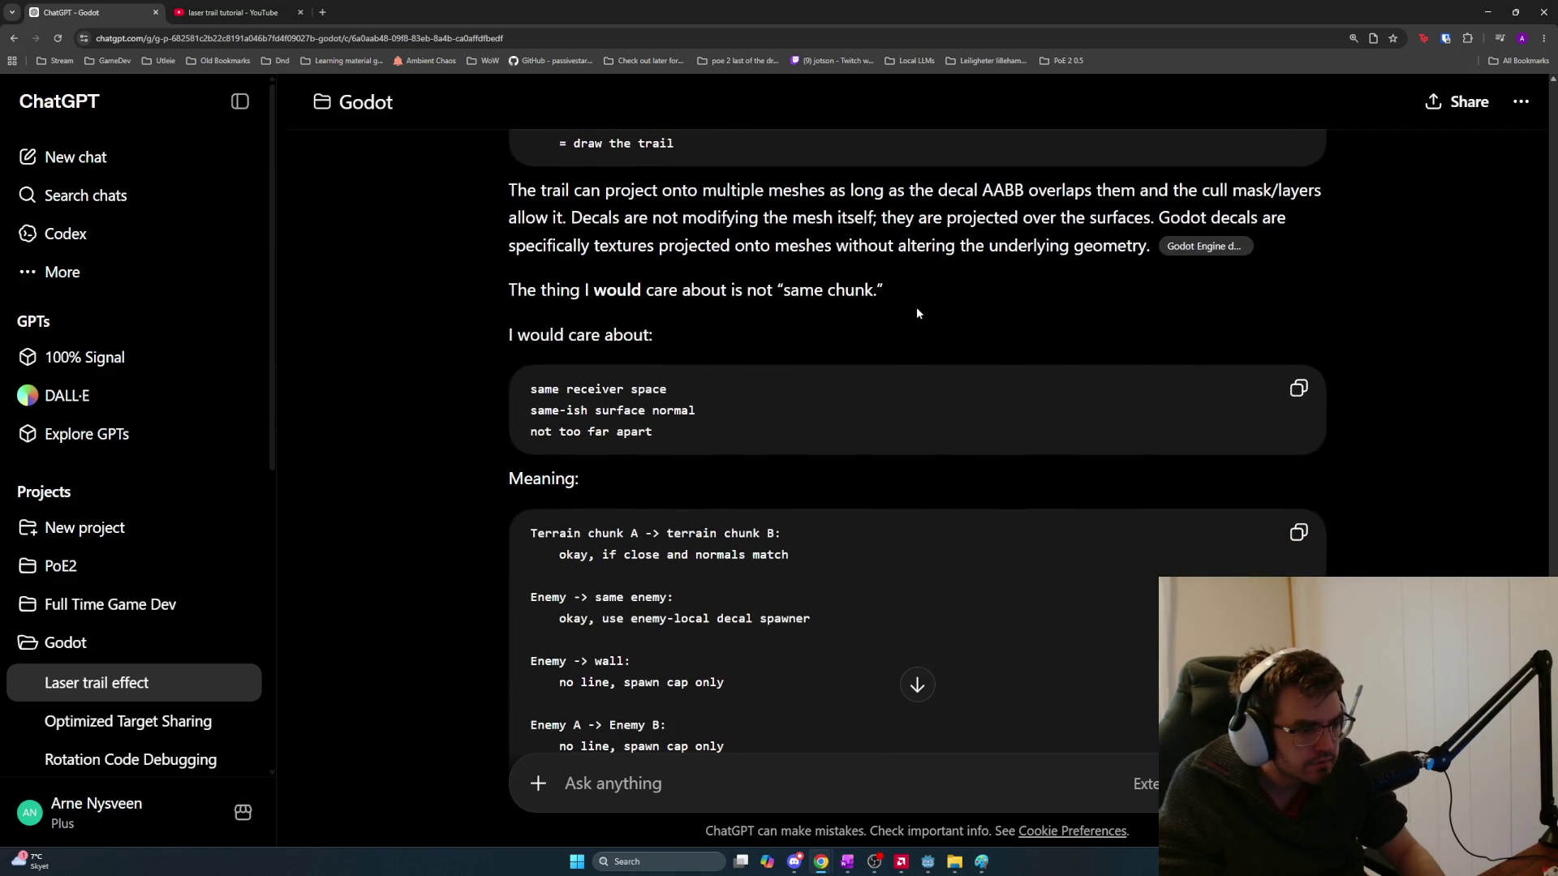
{"action": "left_click_drag", "start_coordinate": [707, 298], "coordinate": [913, 300]}
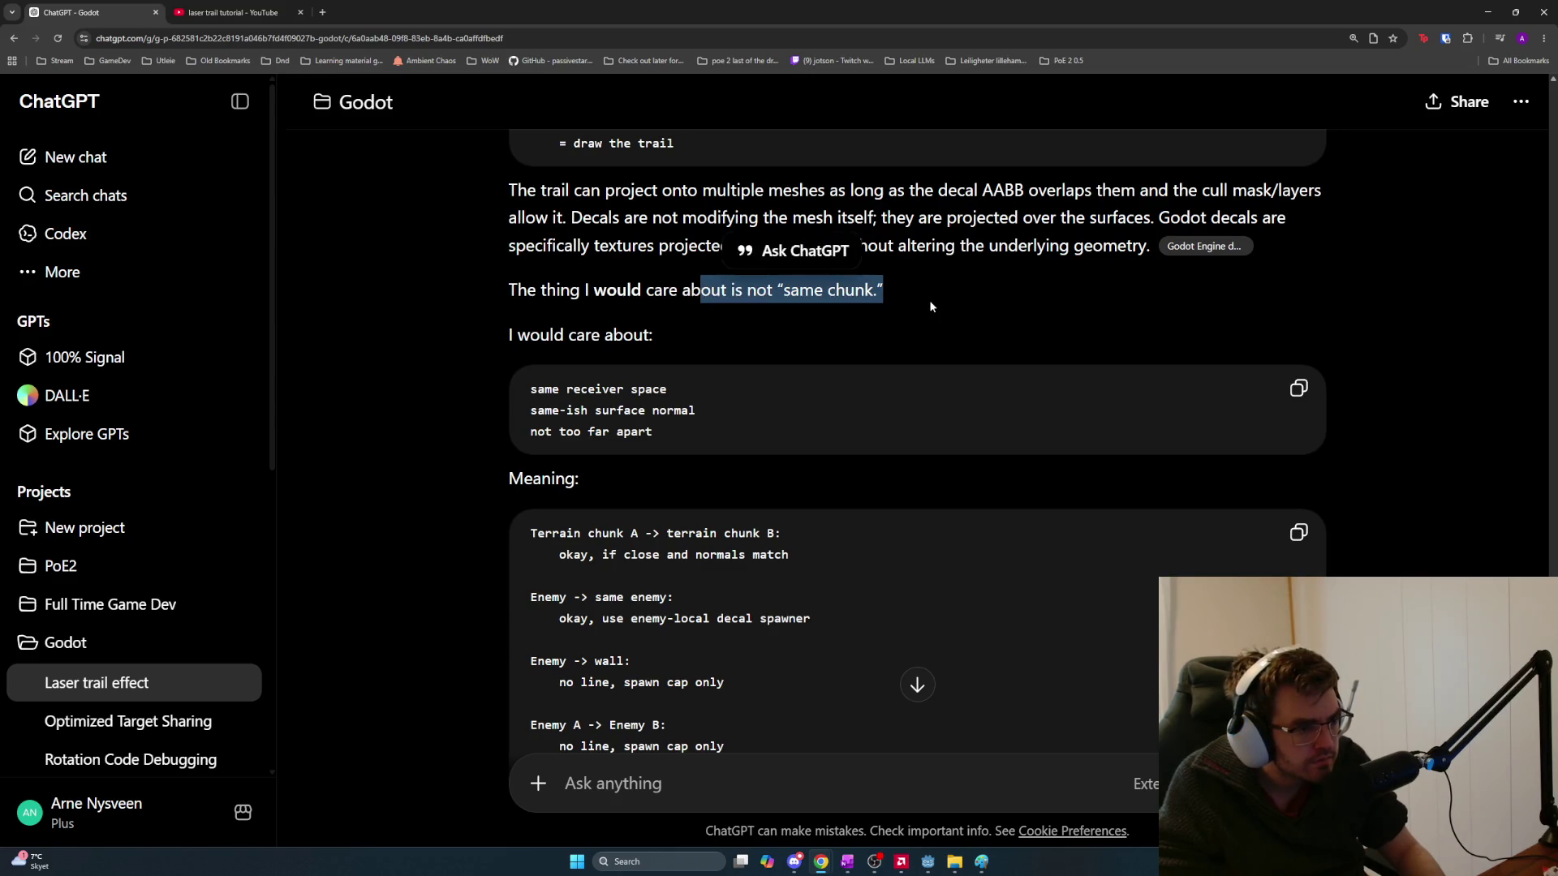
{"action": "left_click", "coordinate": [790, 323]}
{"action": "mouse_move", "coordinate": [531, 390]}
{"action": "left_mouse_down"}
{"action": "mouse_move", "coordinate": [762, 421]}
{"action": "mouse_move", "coordinate": [513, 401]}
{"action": "mouse_move", "coordinate": [530, 388]}
{"action": "left_mouse_up"}
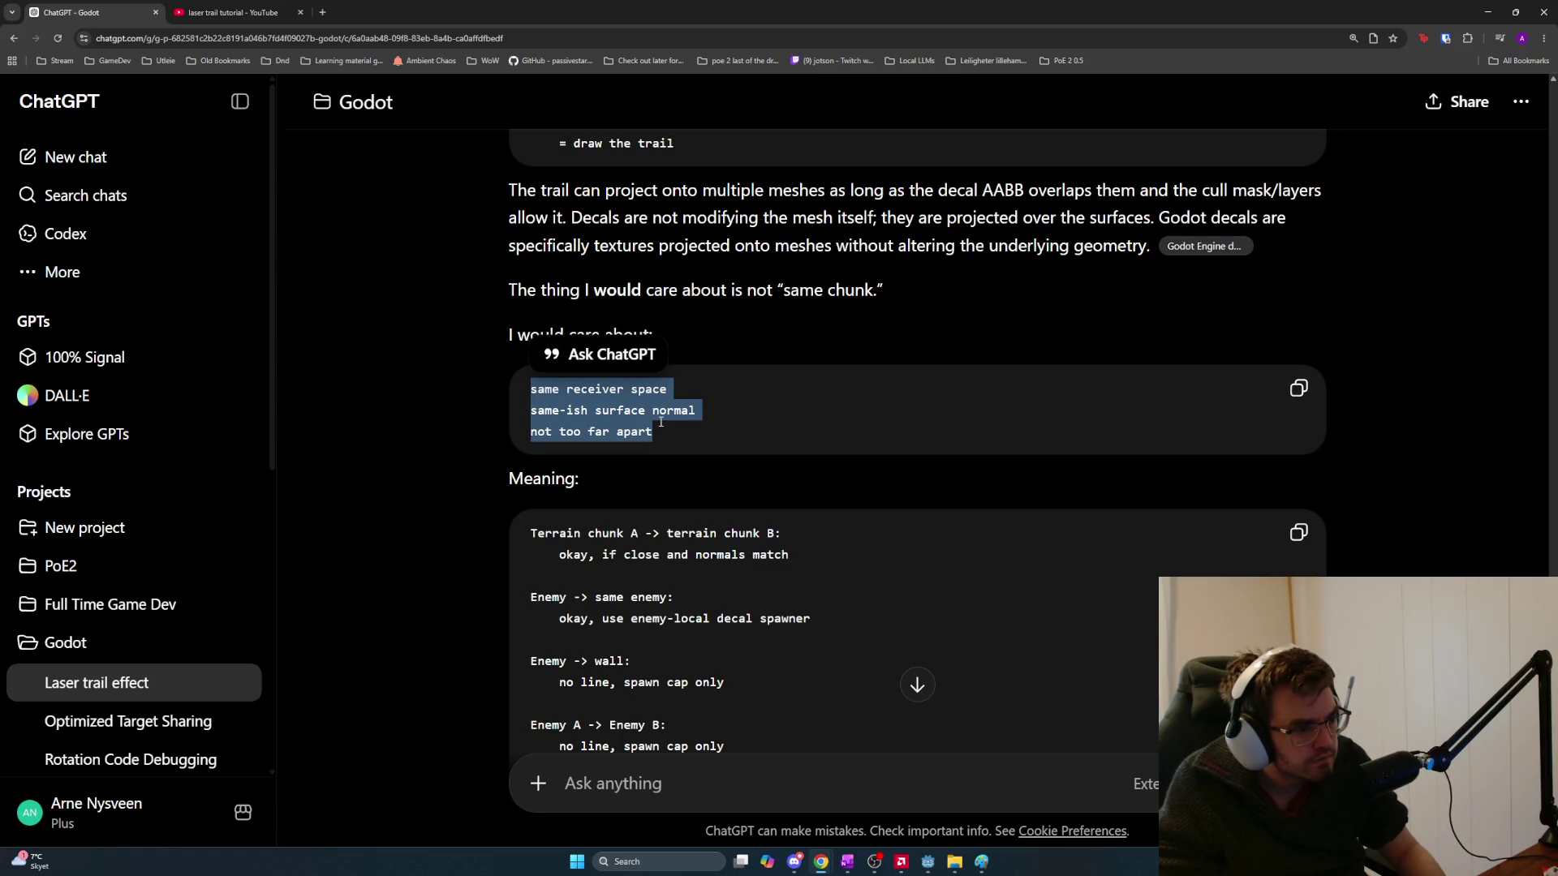
{"action": "left_click", "coordinate": [690, 434]}
{"action": "left_click_drag", "start_coordinate": [705, 428], "coordinate": [520, 393]}
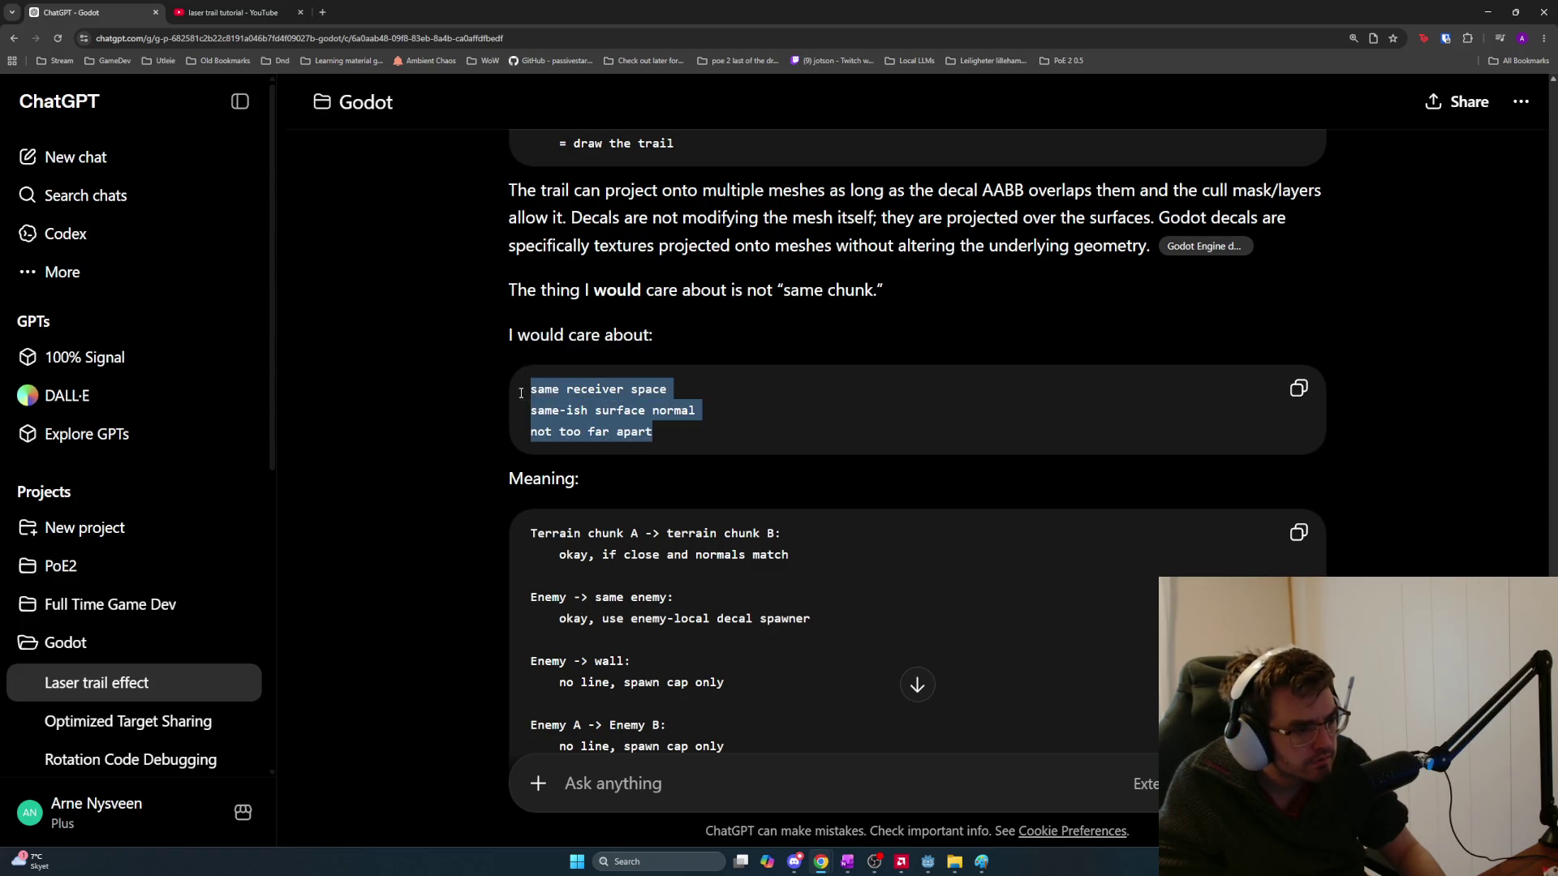
{"action": "left_click", "coordinate": [523, 392]}
{"action": "triple_click", "coordinate": [530, 390]}
{"action": "left_click", "coordinate": [532, 390]}
{"action": "mouse_move", "coordinate": [531, 391]}
{"action": "left_mouse_down"}
{"action": "mouse_move", "coordinate": [719, 431]}
{"action": "mouse_move", "coordinate": [498, 385]}
{"action": "mouse_move", "coordinate": [735, 435]}
{"action": "left_mouse_up"}
{"action": "left_click", "coordinate": [720, 431]}
{"action": "left_click", "coordinate": [531, 390]}
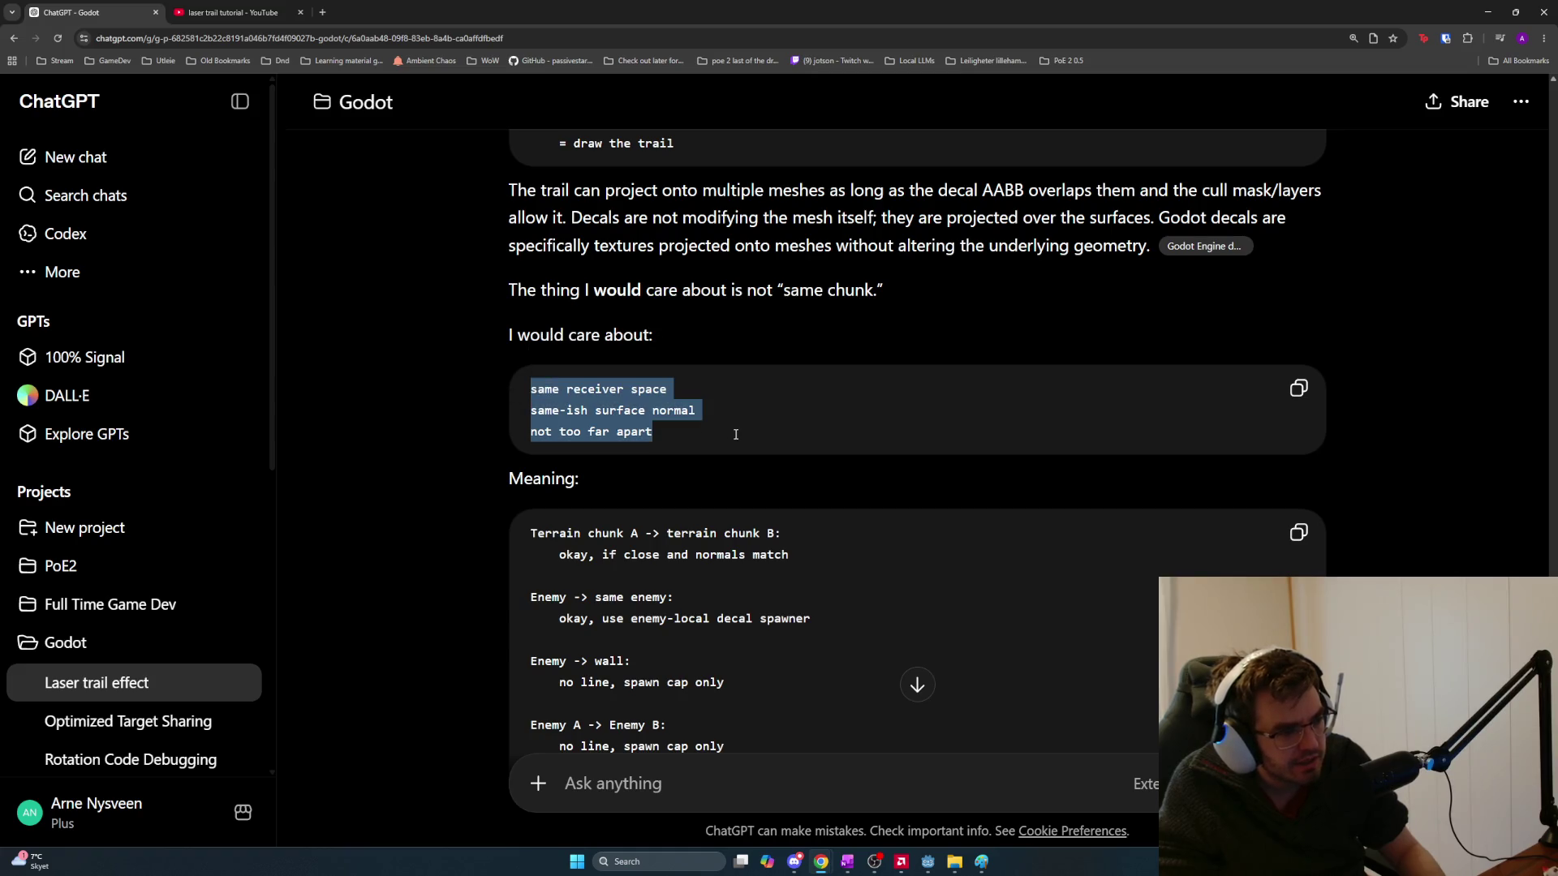
{"action": "scroll", "coordinate": [736, 431], "scroll_direction": "down", "scroll_amount": 2}
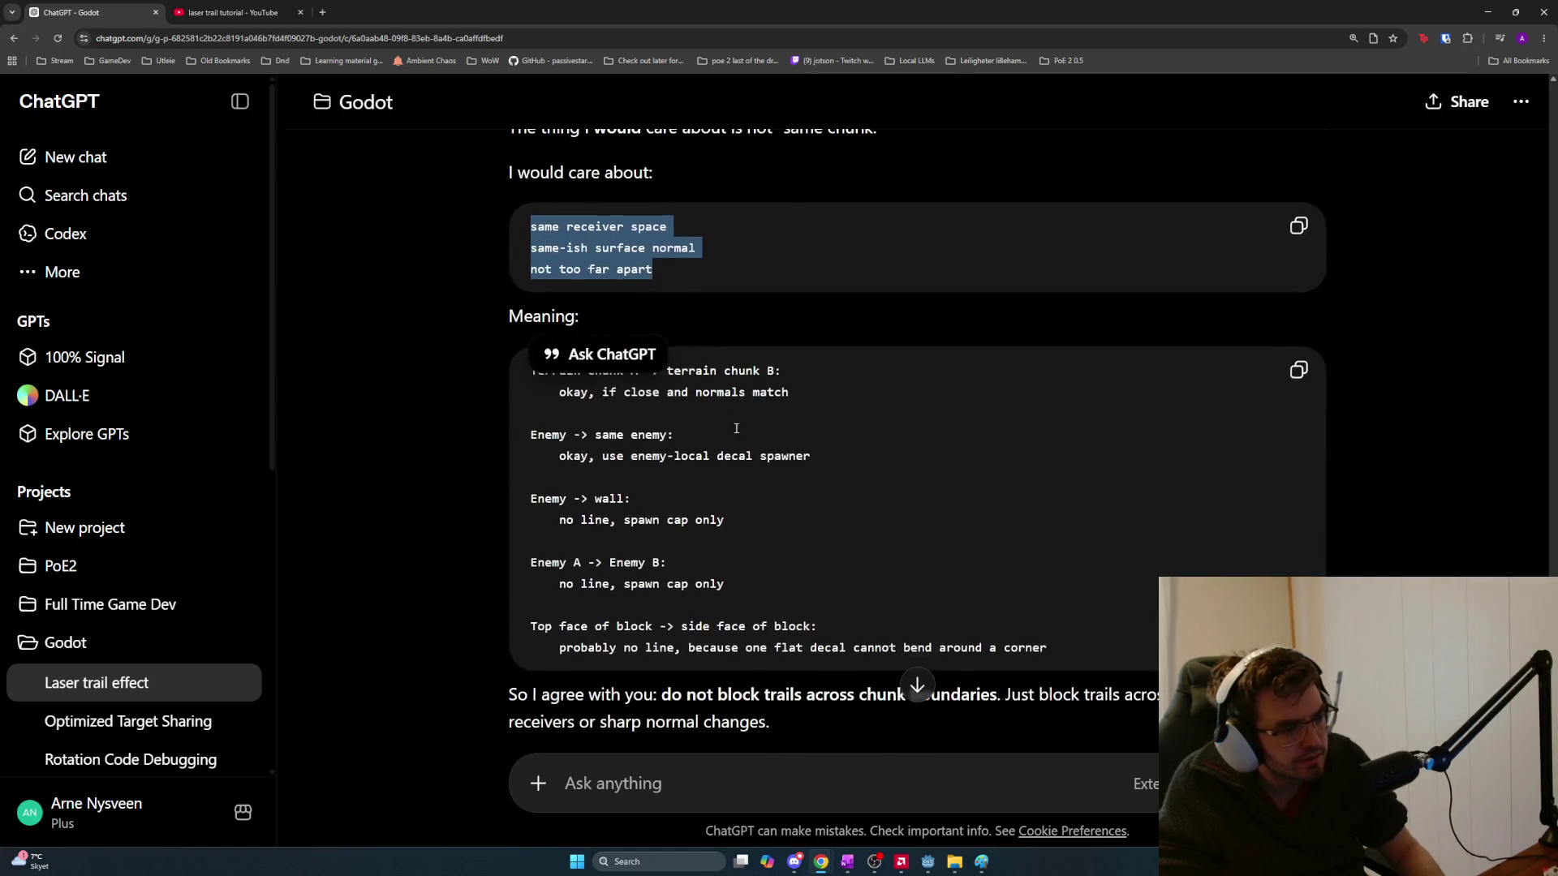
{"action": "left_click", "coordinate": [487, 318]}
{"action": "mouse_move", "coordinate": [522, 362]}
{"action": "left_mouse_down"}
{"action": "mouse_move", "coordinate": [807, 406]}
{"action": "mouse_move", "coordinate": [816, 464]}
{"action": "mouse_move", "coordinate": [867, 494]}
{"action": "left_mouse_up"}
{"action": "scroll", "coordinate": [866, 495], "scroll_direction": "down", "scroll_amount": 1}
{"action": "left_click", "coordinate": [866, 495]}
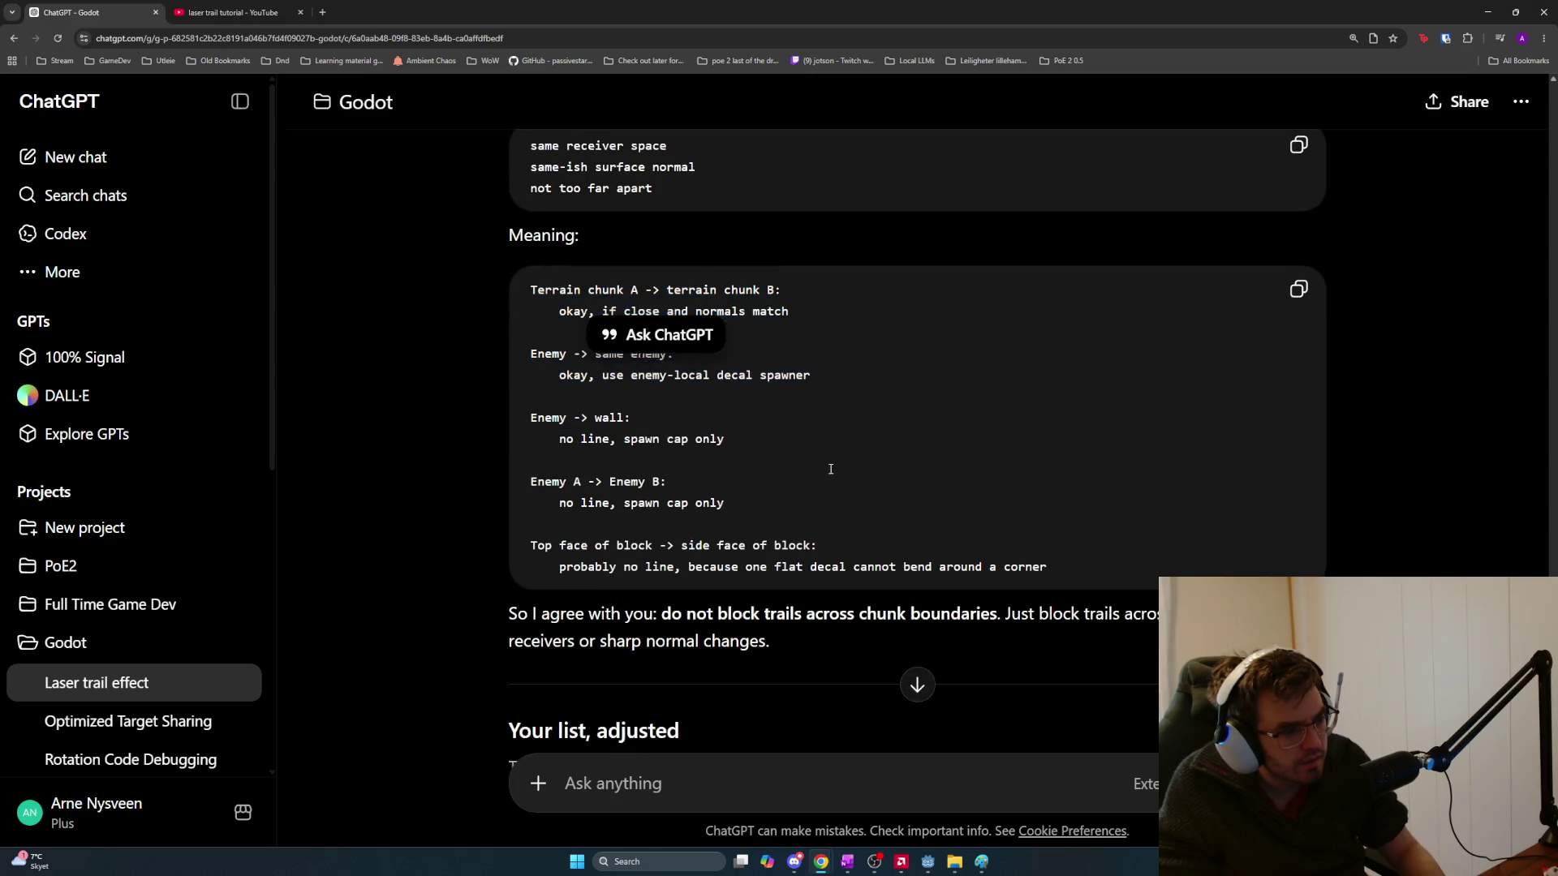
{"action": "scroll", "coordinate": [828, 468], "scroll_direction": "down", "scroll_amount": 1}
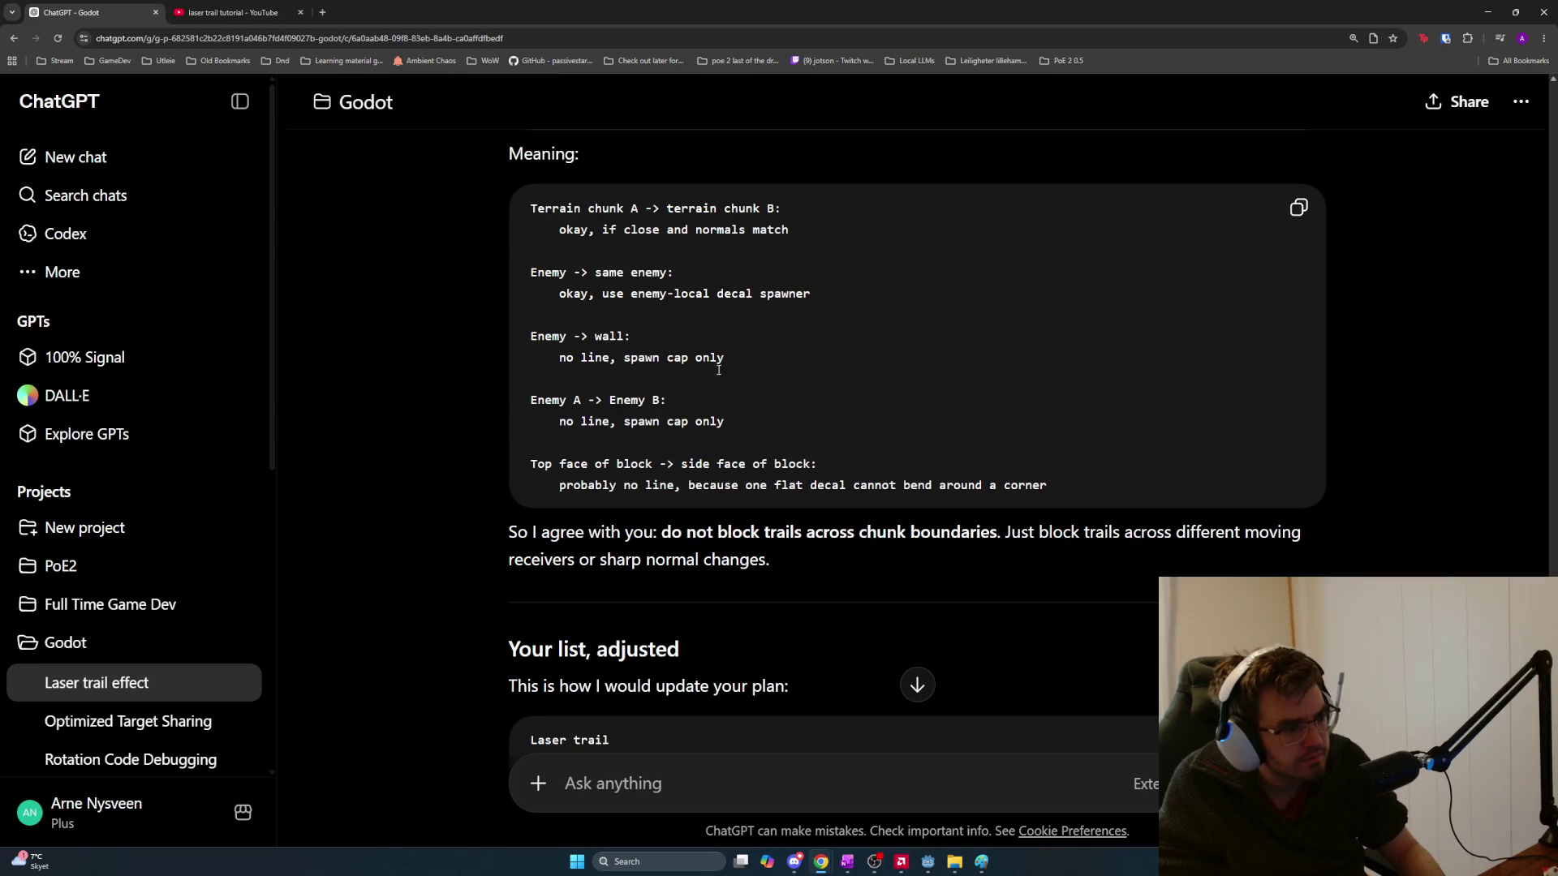
{"action": "mouse_move", "coordinate": [739, 365]}
{"action": "left_mouse_down"}
{"action": "mouse_move", "coordinate": [529, 357]}
{"action": "mouse_move", "coordinate": [734, 429]}
{"action": "left_mouse_up"}
{"action": "left_click", "coordinate": [745, 436]}
{"action": "mouse_move", "coordinate": [725, 359]}
{"action": "left_mouse_down"}
{"action": "mouse_move", "coordinate": [568, 357]}
{"action": "mouse_move", "coordinate": [529, 333]}
{"action": "left_mouse_up"}
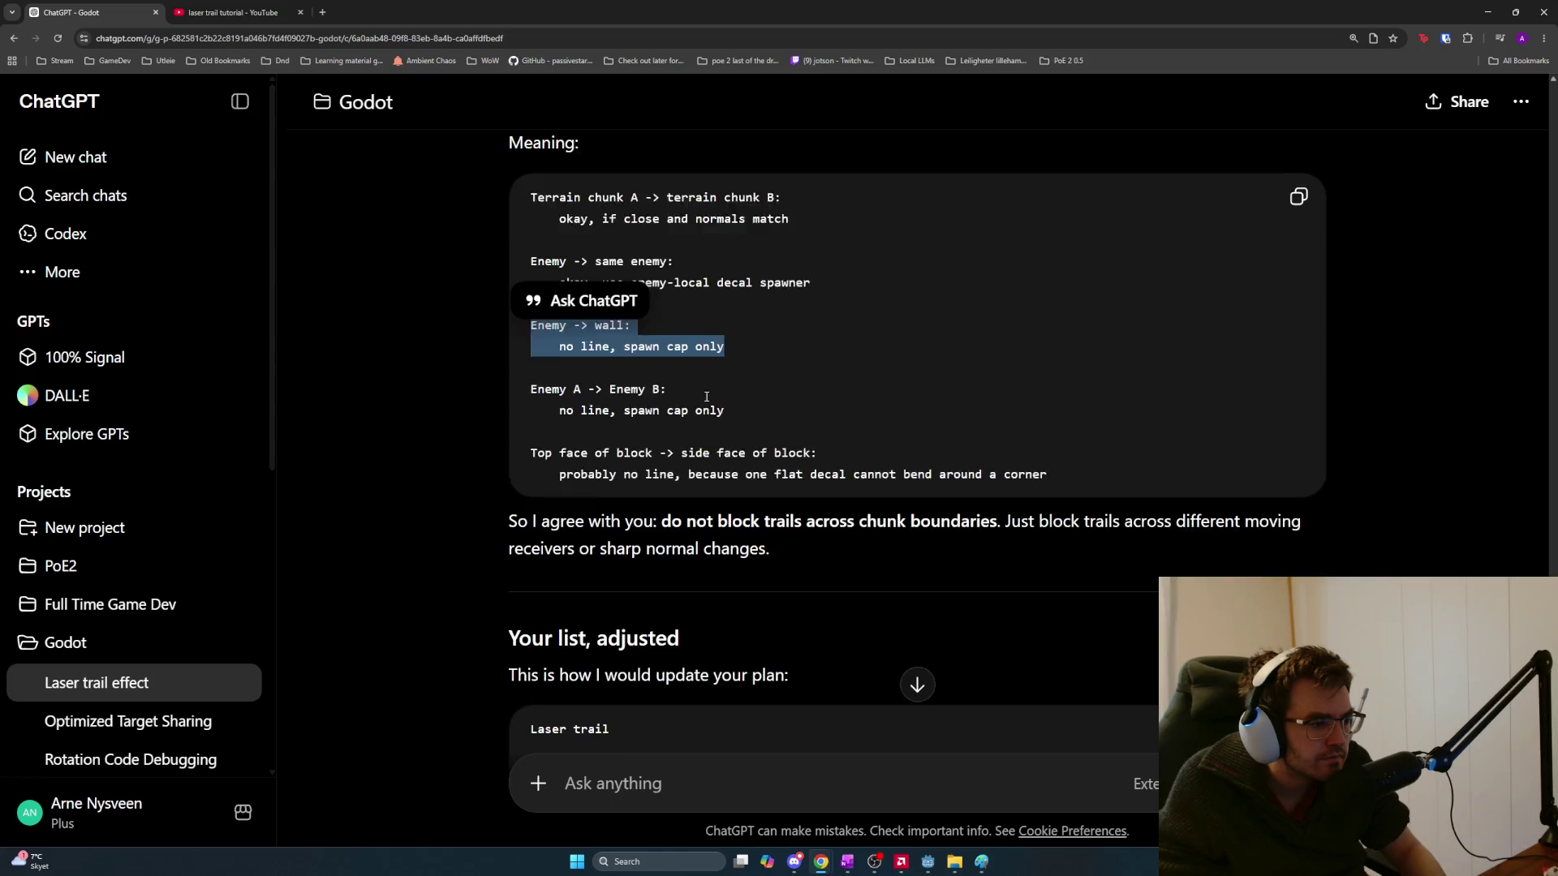
{"action": "scroll", "coordinate": [706, 397], "scroll_direction": "down", "scroll_amount": 1}
{"action": "left_click", "coordinate": [516, 376]}
{"action": "mouse_move", "coordinate": [515, 377]}
{"action": "left_mouse_down"}
{"action": "mouse_move", "coordinate": [1056, 406]}
{"action": "mouse_move", "coordinate": [529, 383]}
{"action": "left_mouse_up"}
{"action": "left_click", "coordinate": [1056, 406]}
{"action": "scroll", "coordinate": [799, 419], "scroll_direction": "down", "scroll_amount": 1}
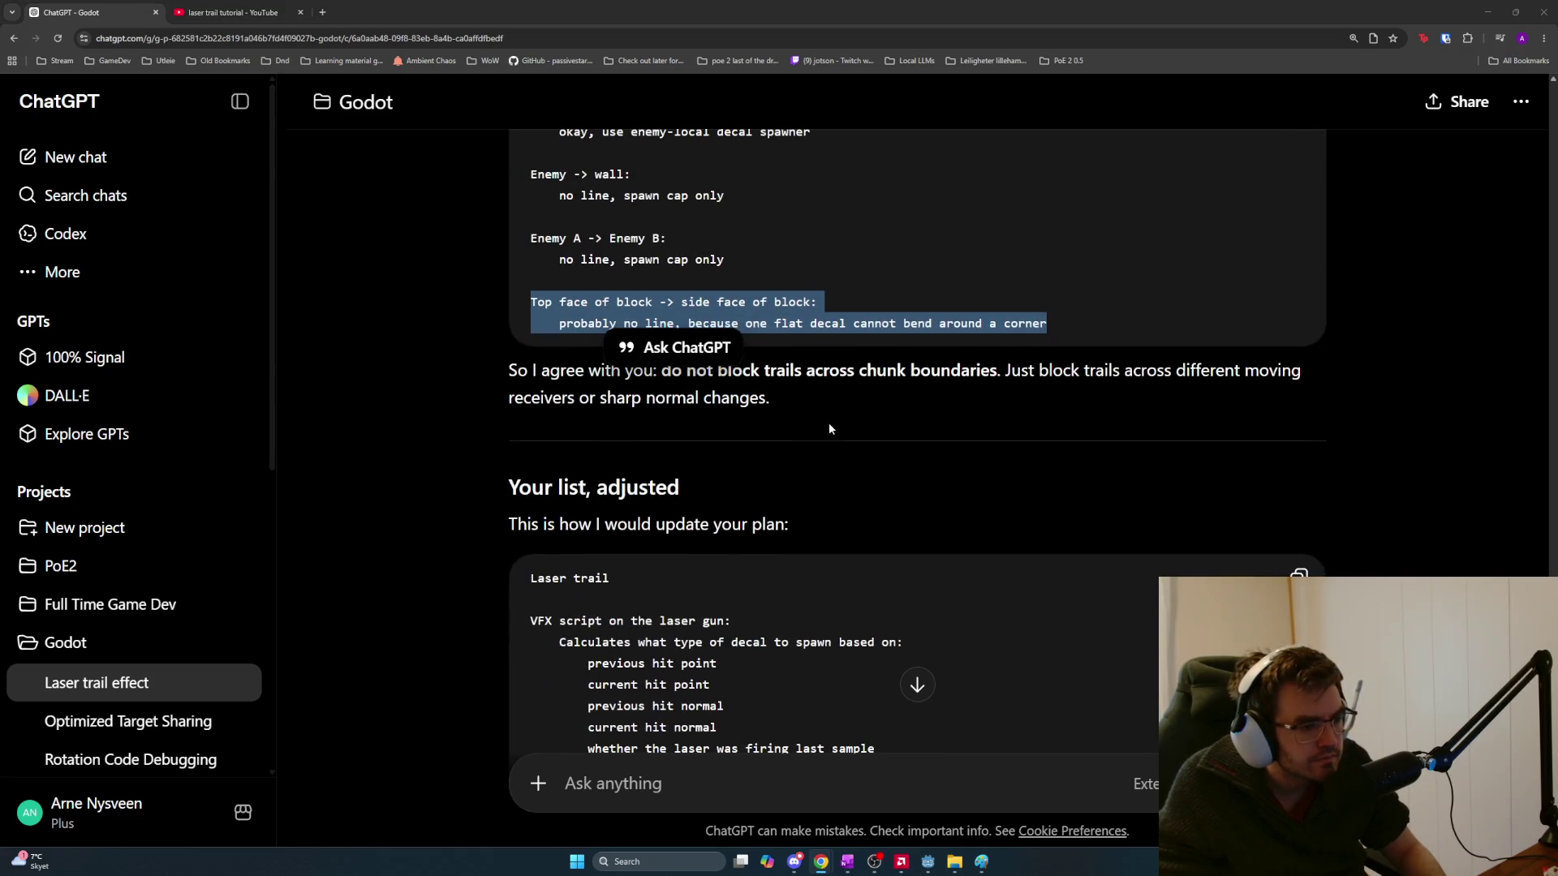
{"action": "key", "text": "alt+Tab"}
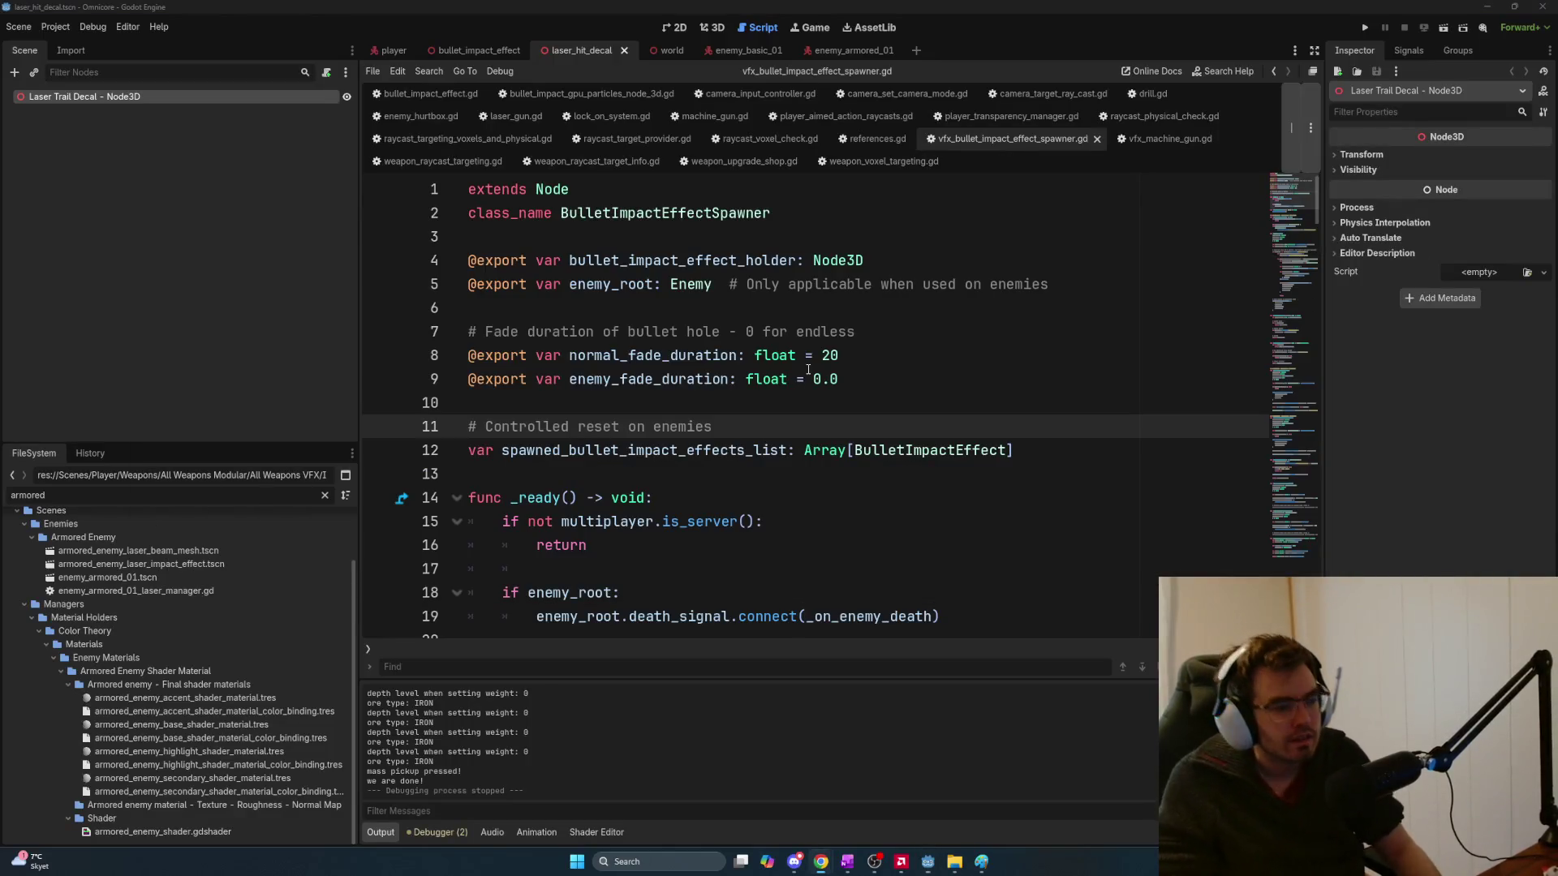
Scroll the spawner script, then switch to OneNote's Current Task laser trail plan
{"action": "scroll", "coordinate": [801, 375], "scroll_direction": "down", "scroll_amount": 1}
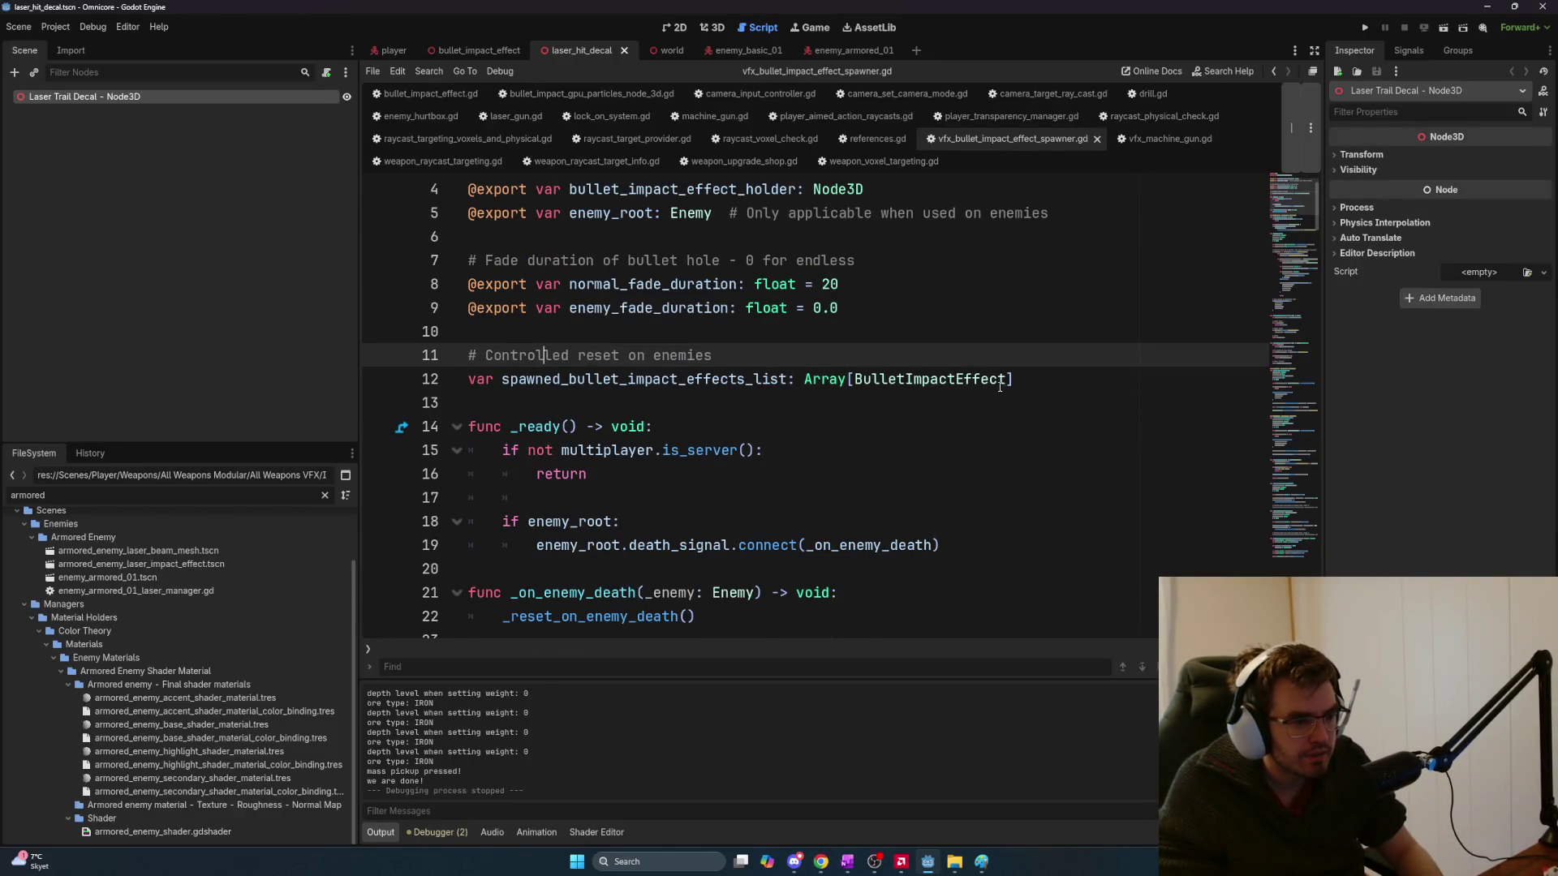
{"action": "key", "text": "alt+Tab"}
{"action": "key", "text": "alt+Tab"}
{"action": "key", "text": "alt+shift+Tab"}
{"action": "key", "text": "alt+shift+Tab"}
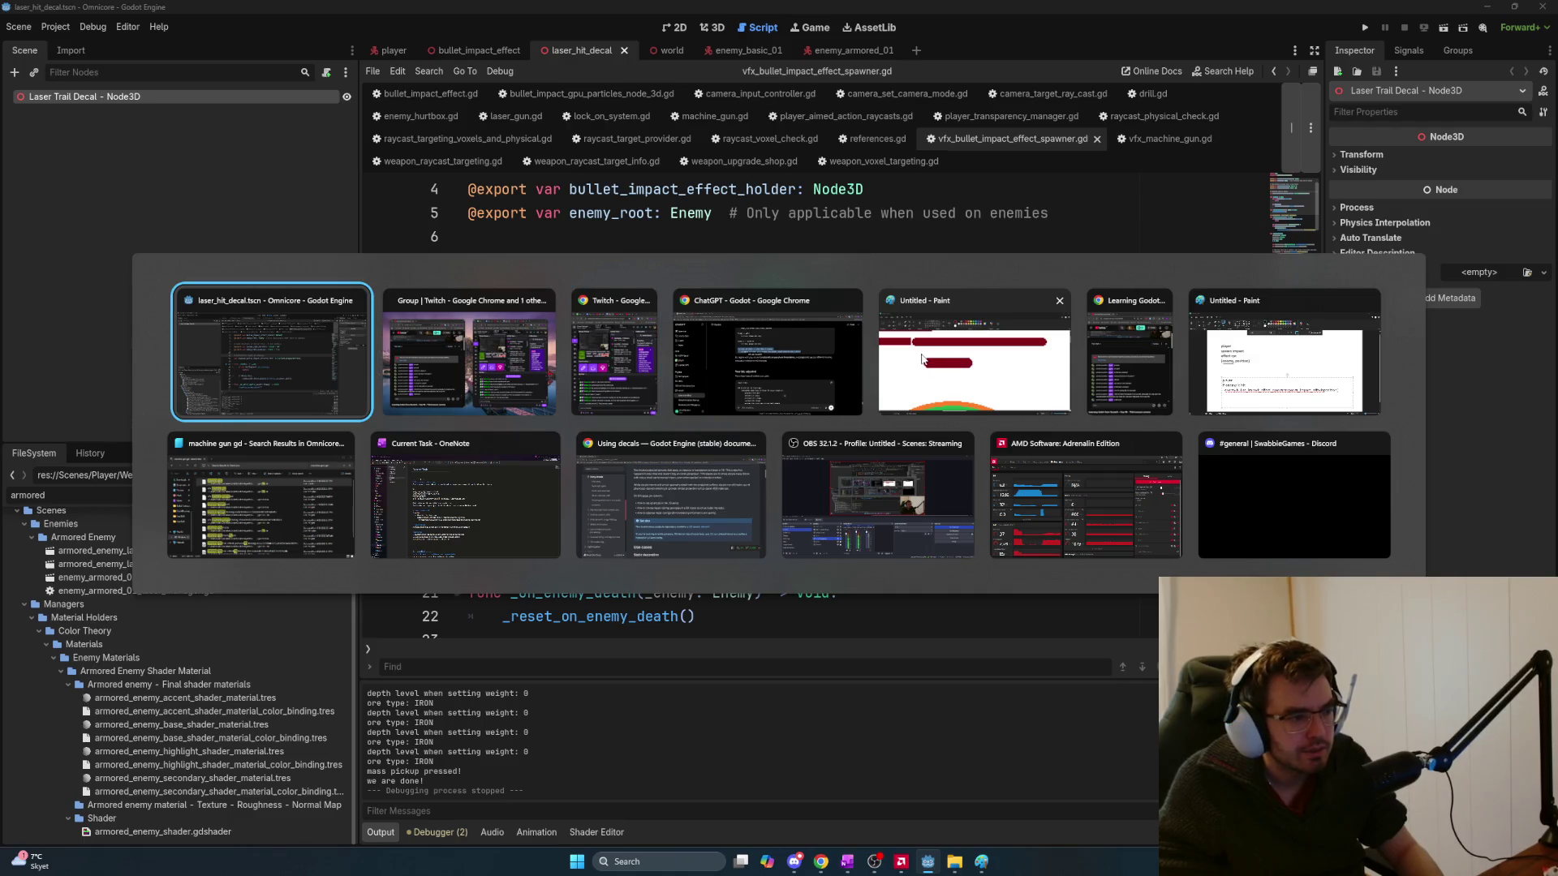
{"action": "left_click", "coordinate": [504, 492]}
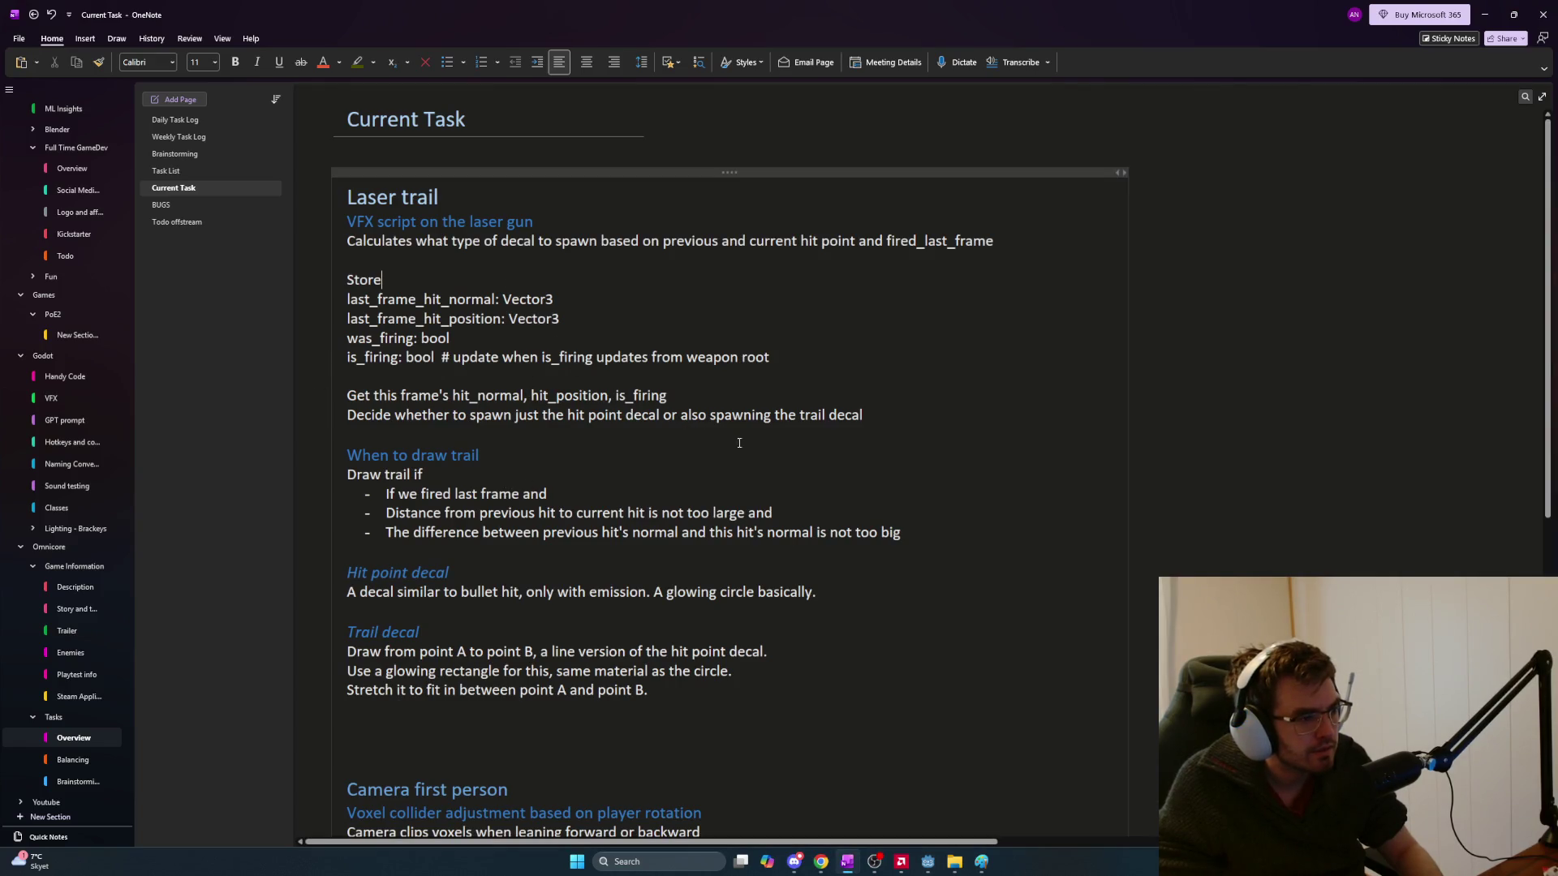
Open a blank line below the Trail decal notes
{"action": "left_click", "coordinate": [869, 415]}
{"action": "scroll", "coordinate": [851, 398], "scroll_direction": "down", "scroll_amount": 3}
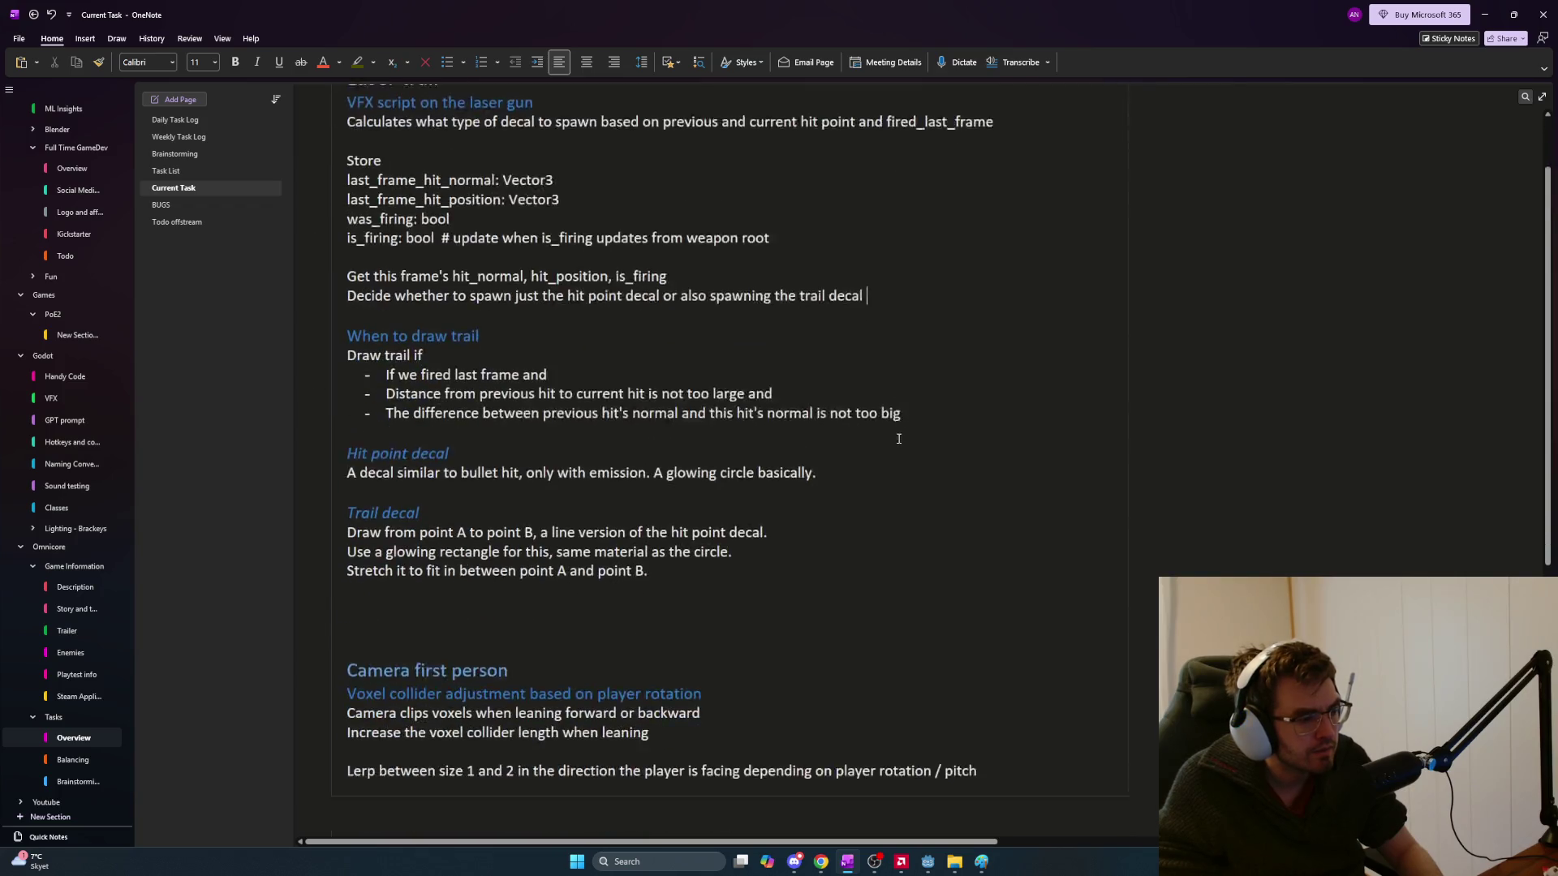
{"action": "scroll", "coordinate": [850, 401], "scroll_direction": "up", "scroll_amount": 3}
{"action": "scroll", "coordinate": [875, 418], "scroll_direction": "down", "scroll_amount": 3}
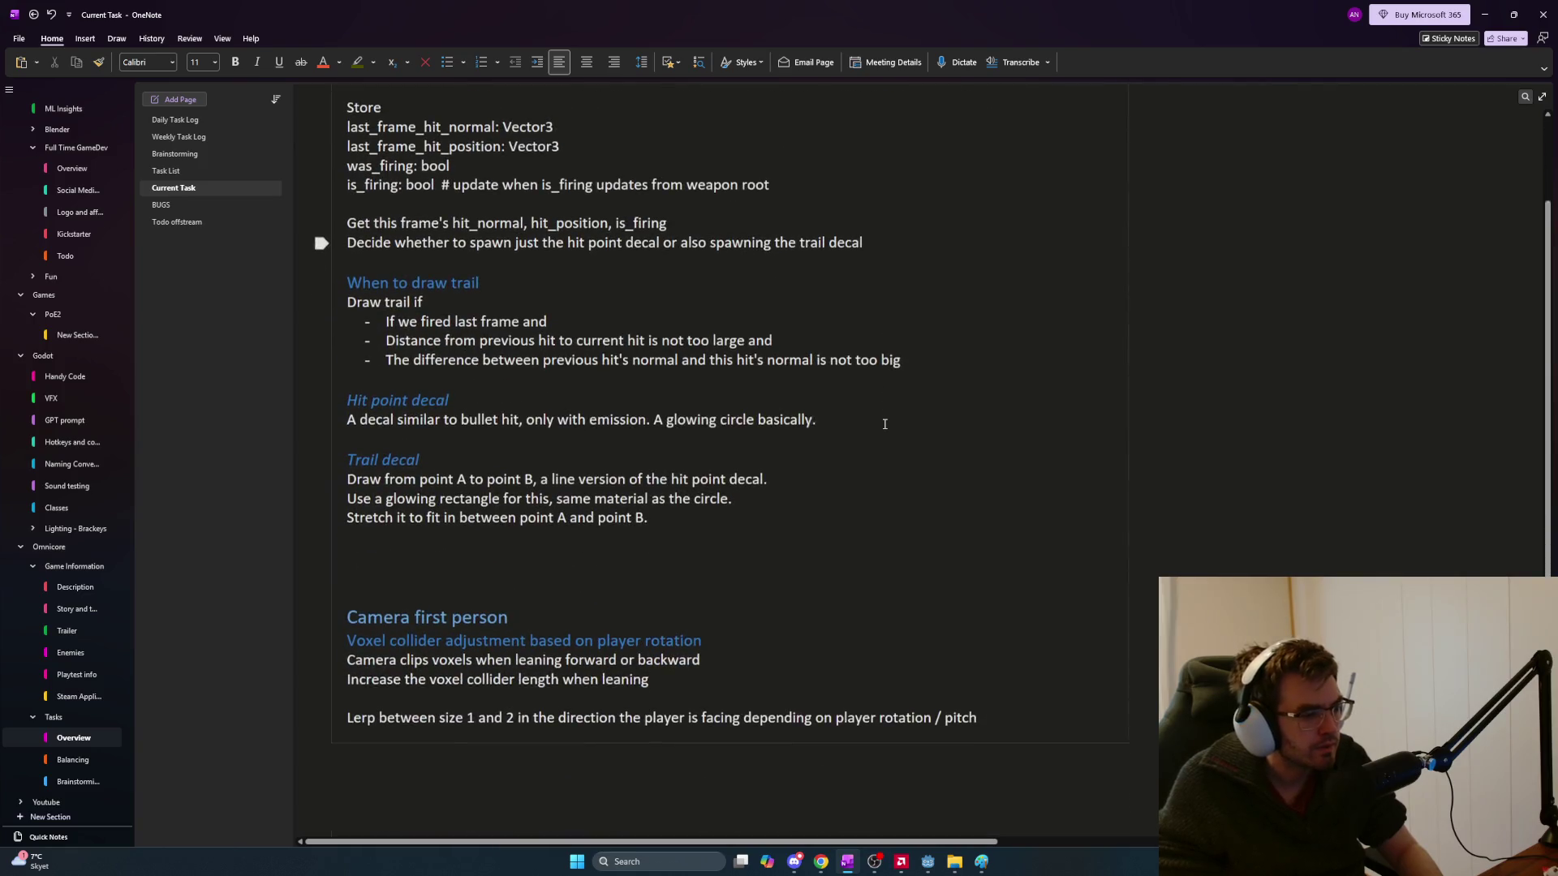
{"action": "left_click", "coordinate": [923, 389]}
{"action": "left_click", "coordinate": [486, 556]}
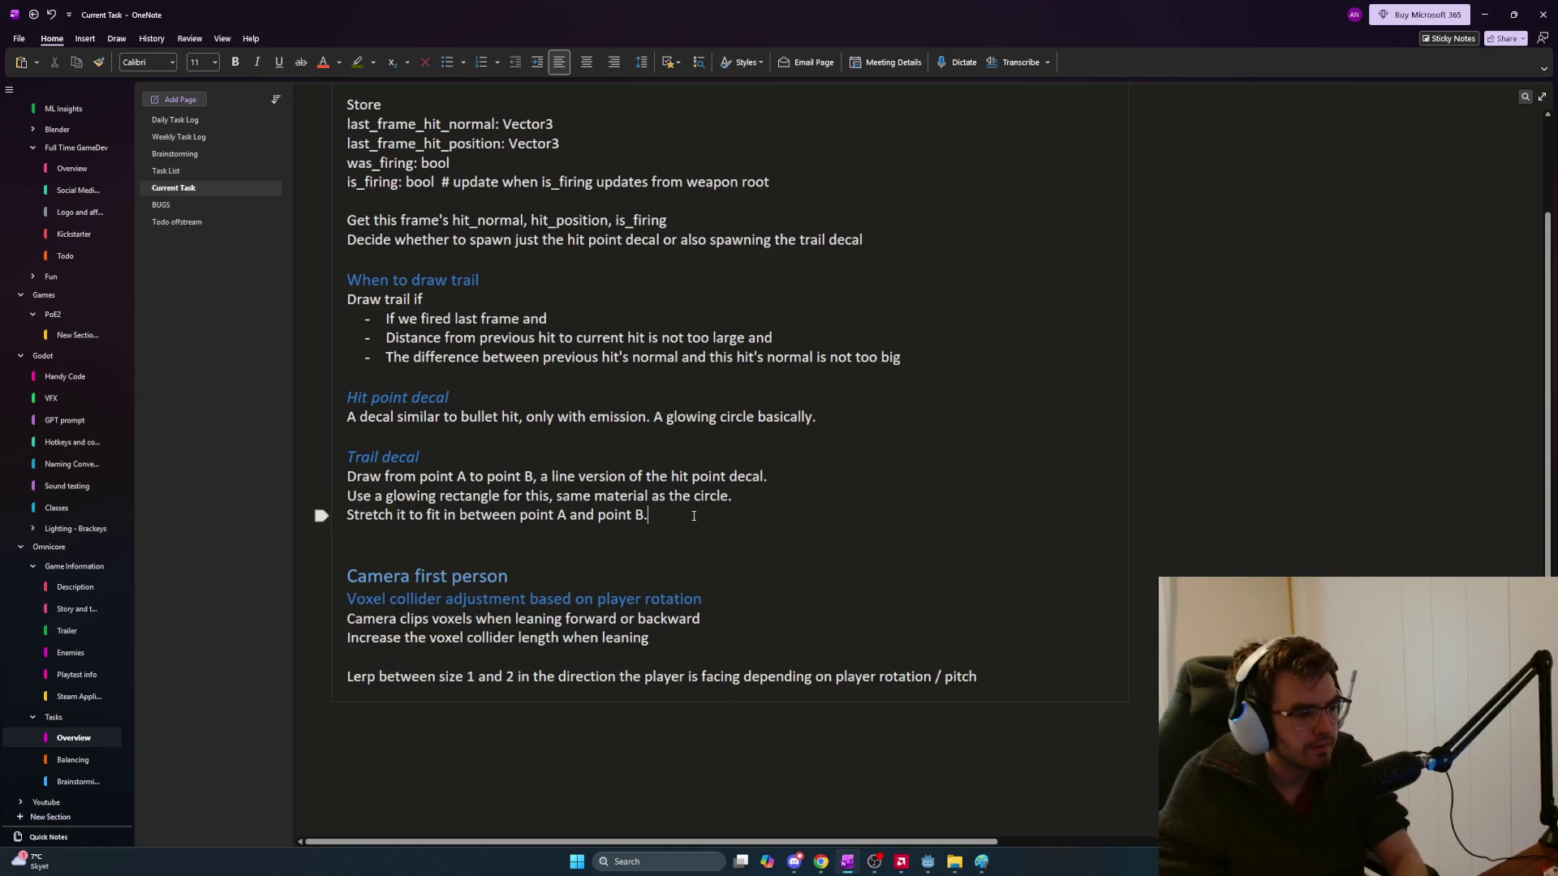
{"action": "key", "text": "Return"}
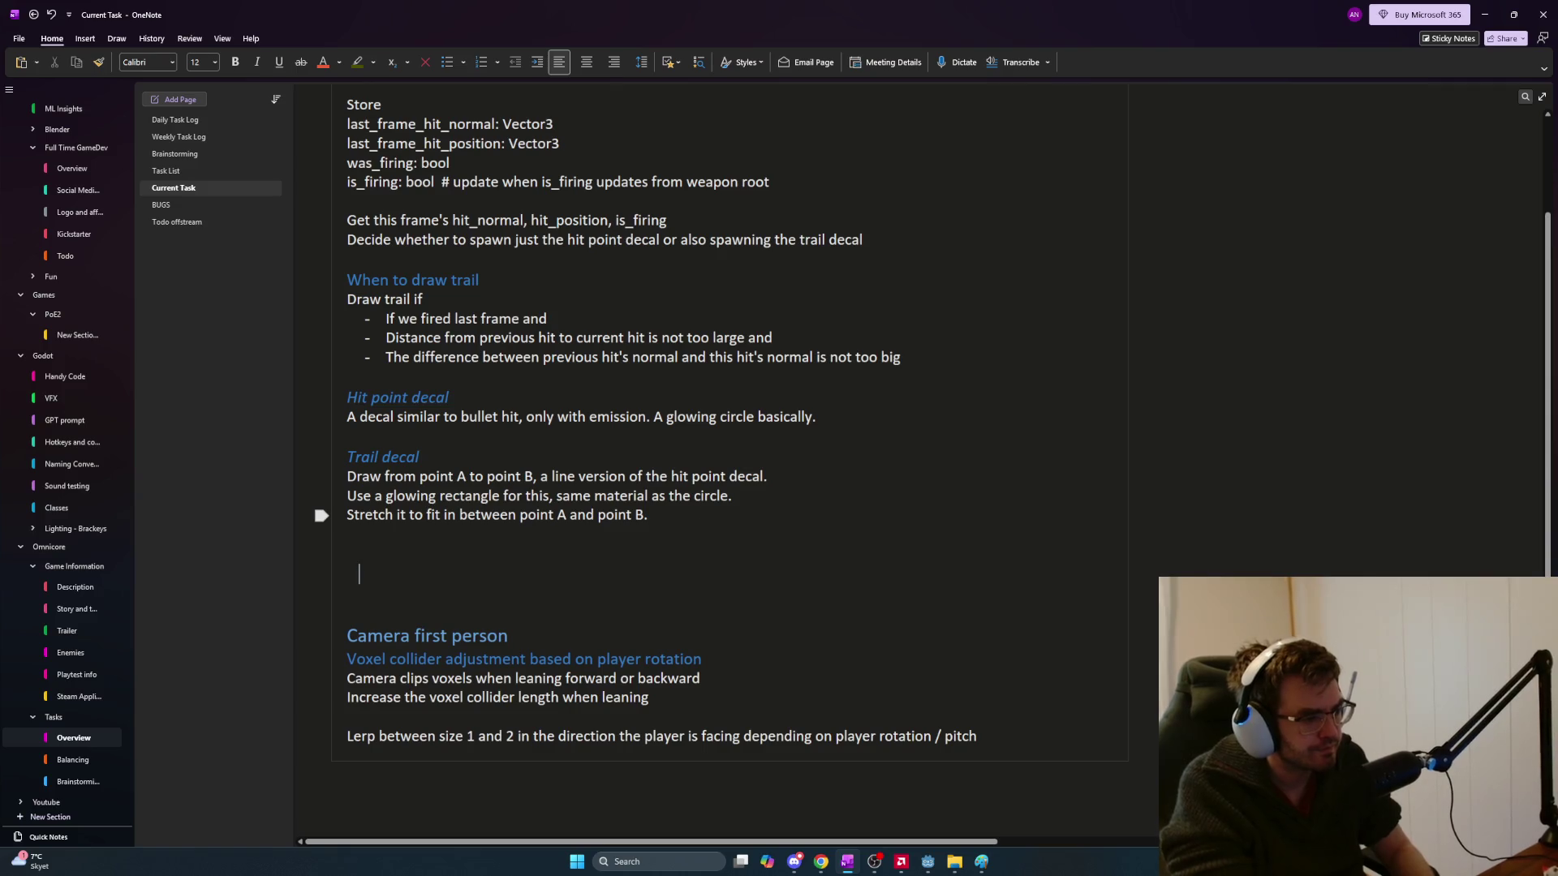
{"action": "type", "text": "O"}
Add the heading 'The actual VFX spawner placed on player and enemy, called where needed'
{"action": "key", "text": "ctrl+alt+2"}
{"action": "type", "text": "VFX spawner"}
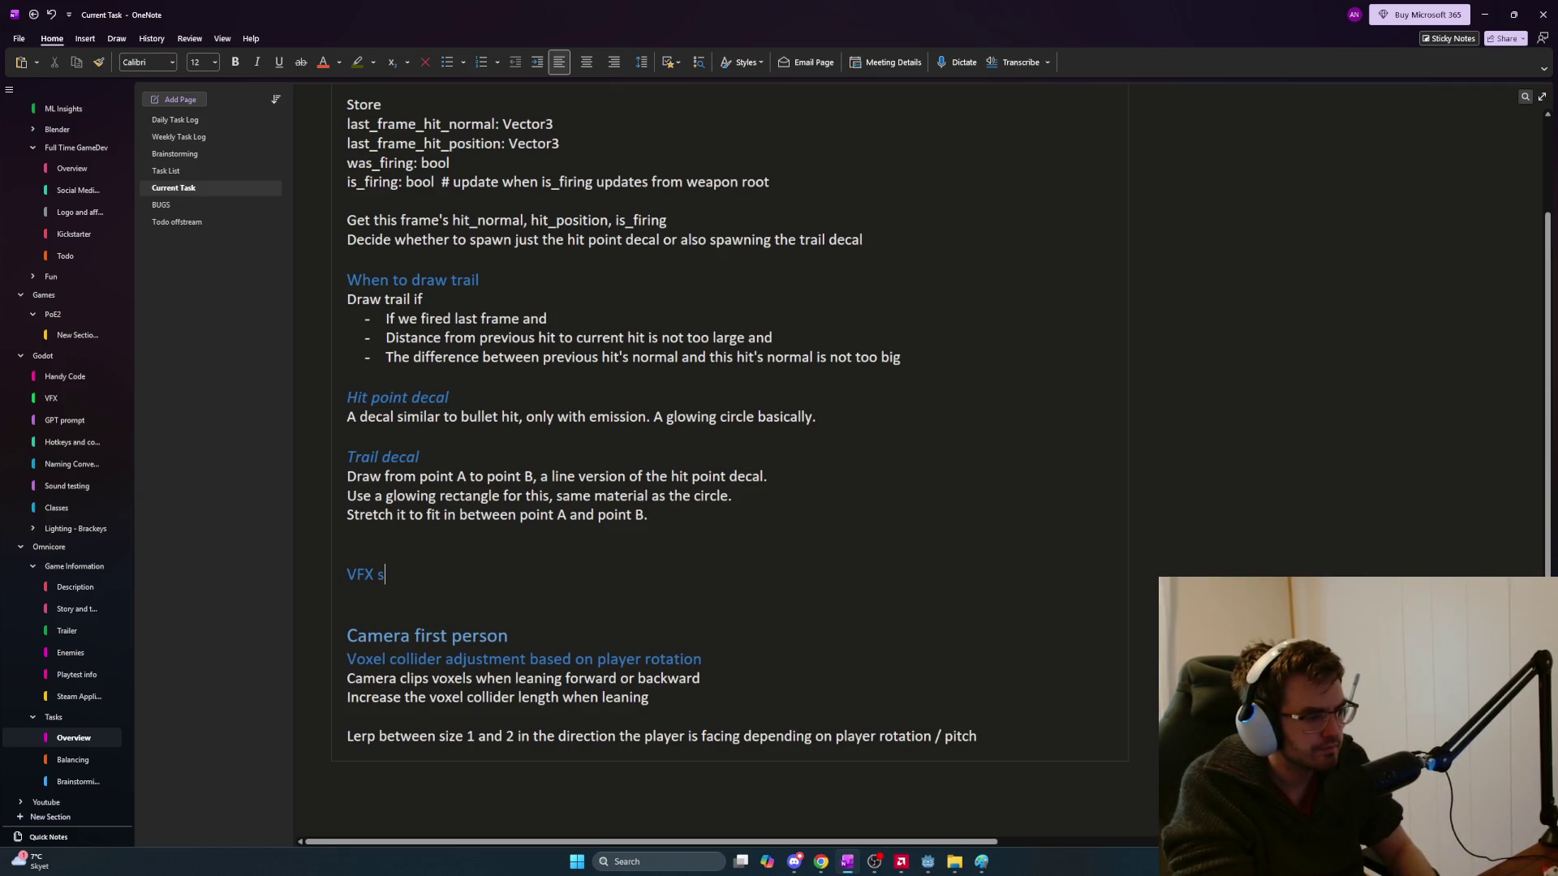
{"action": "key", "text": "ctrl+BackSpace"}
{"action": "key", "text": "ctrl+BackSpace"}
{"action": "type", "text": "The actual VC"}
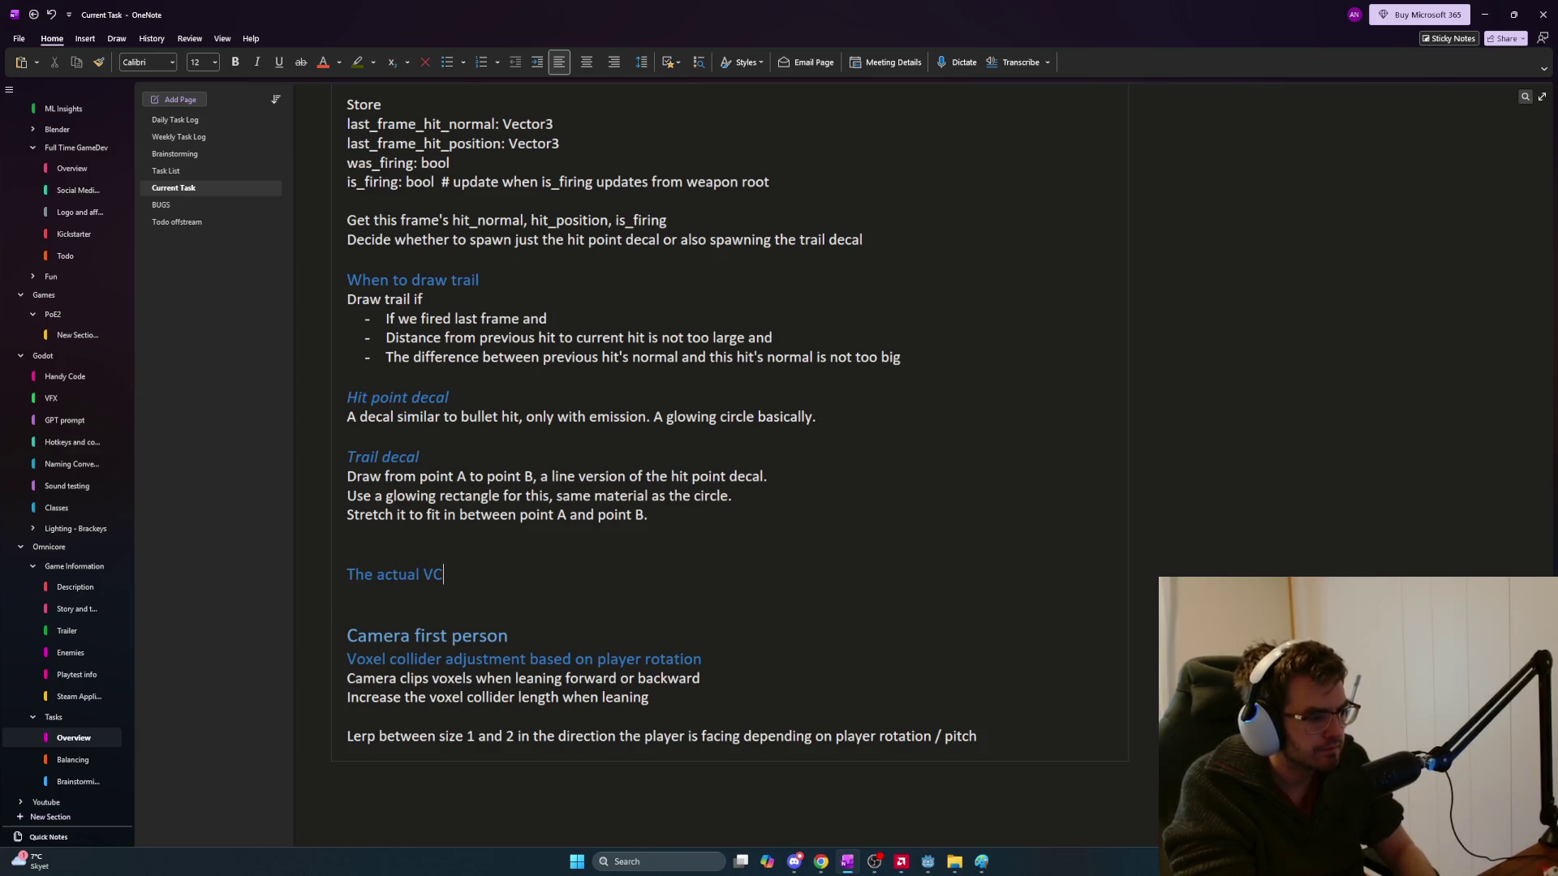
{"action": "key", "text": "BackSpace"}
{"action": "type", "text": "FX spawner"}
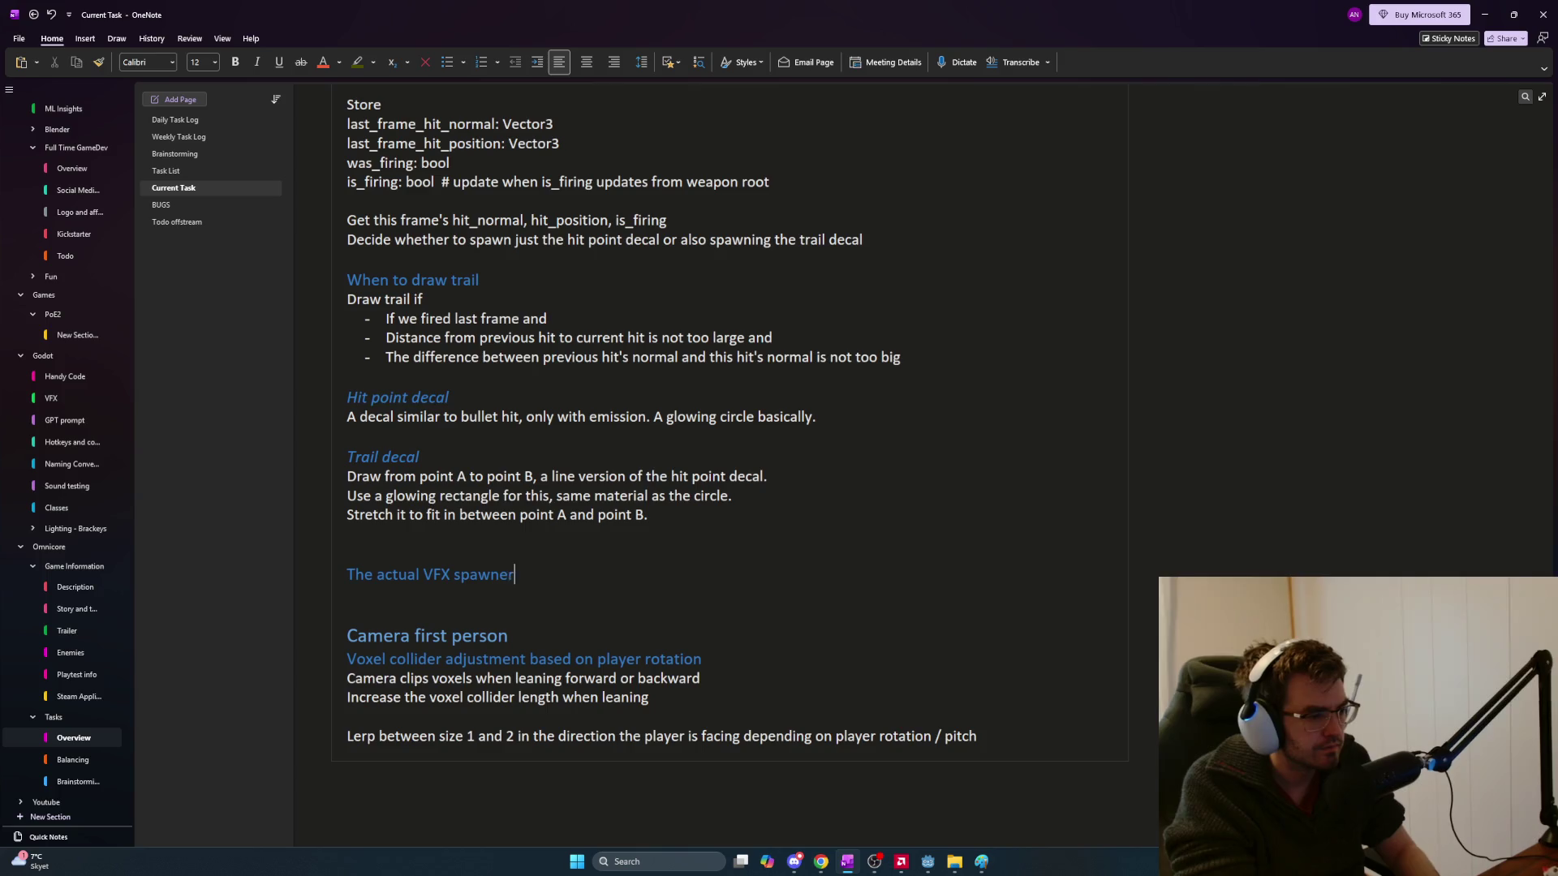
{"action": "type", "text": " placed on playter"}
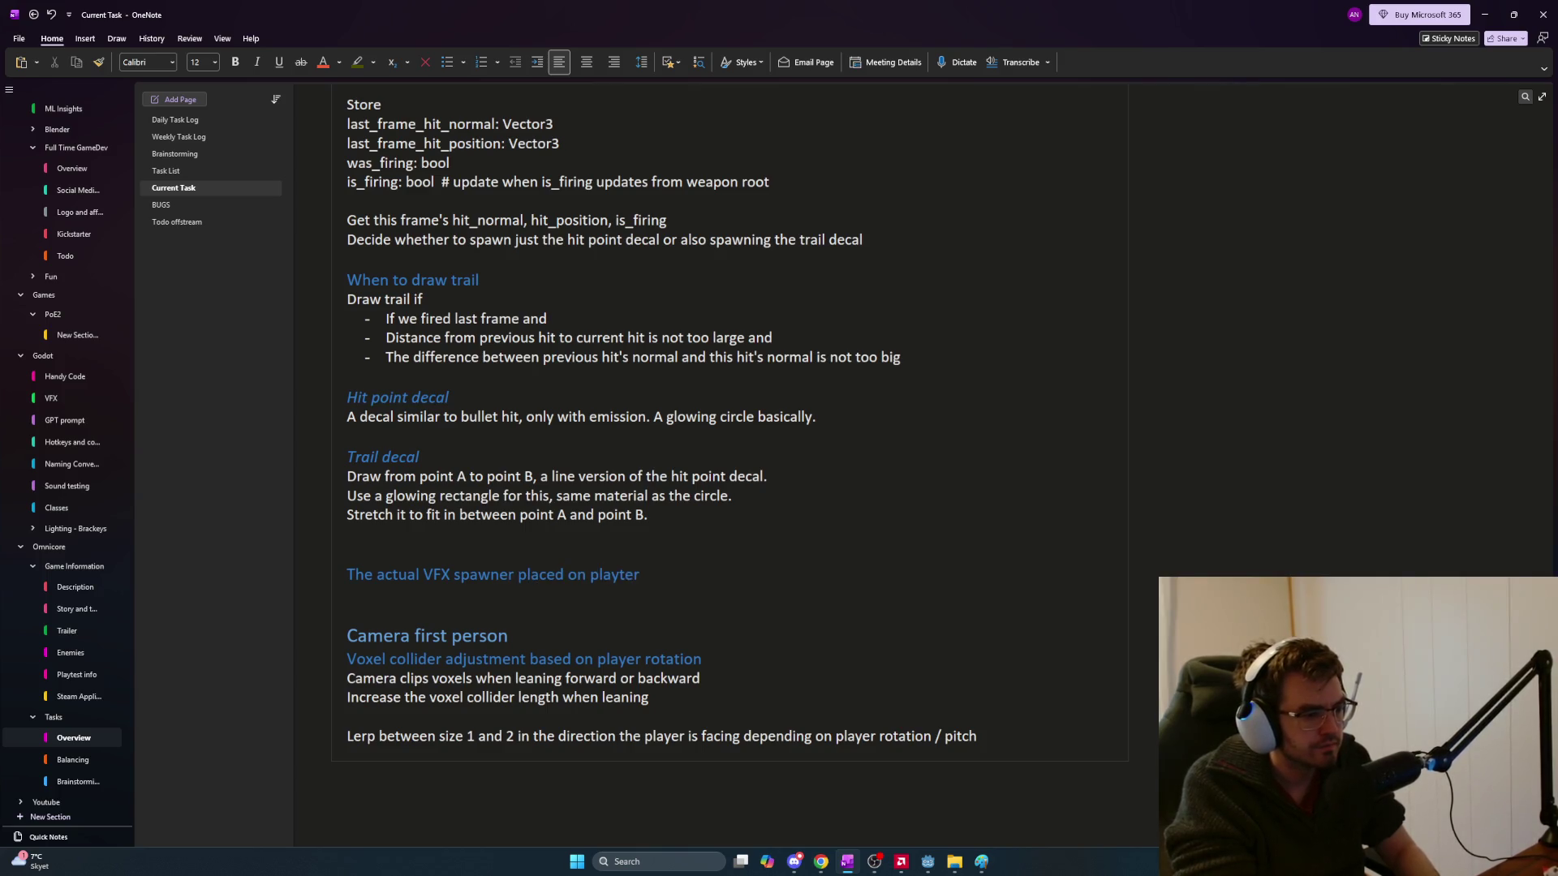
{"action": "key", "text": "BackSpace"}
{"action": "key", "text": "BackSpace"}
{"action": "key", "text": "BackSpace"}
{"action": "type", "text": "er and enemy"}
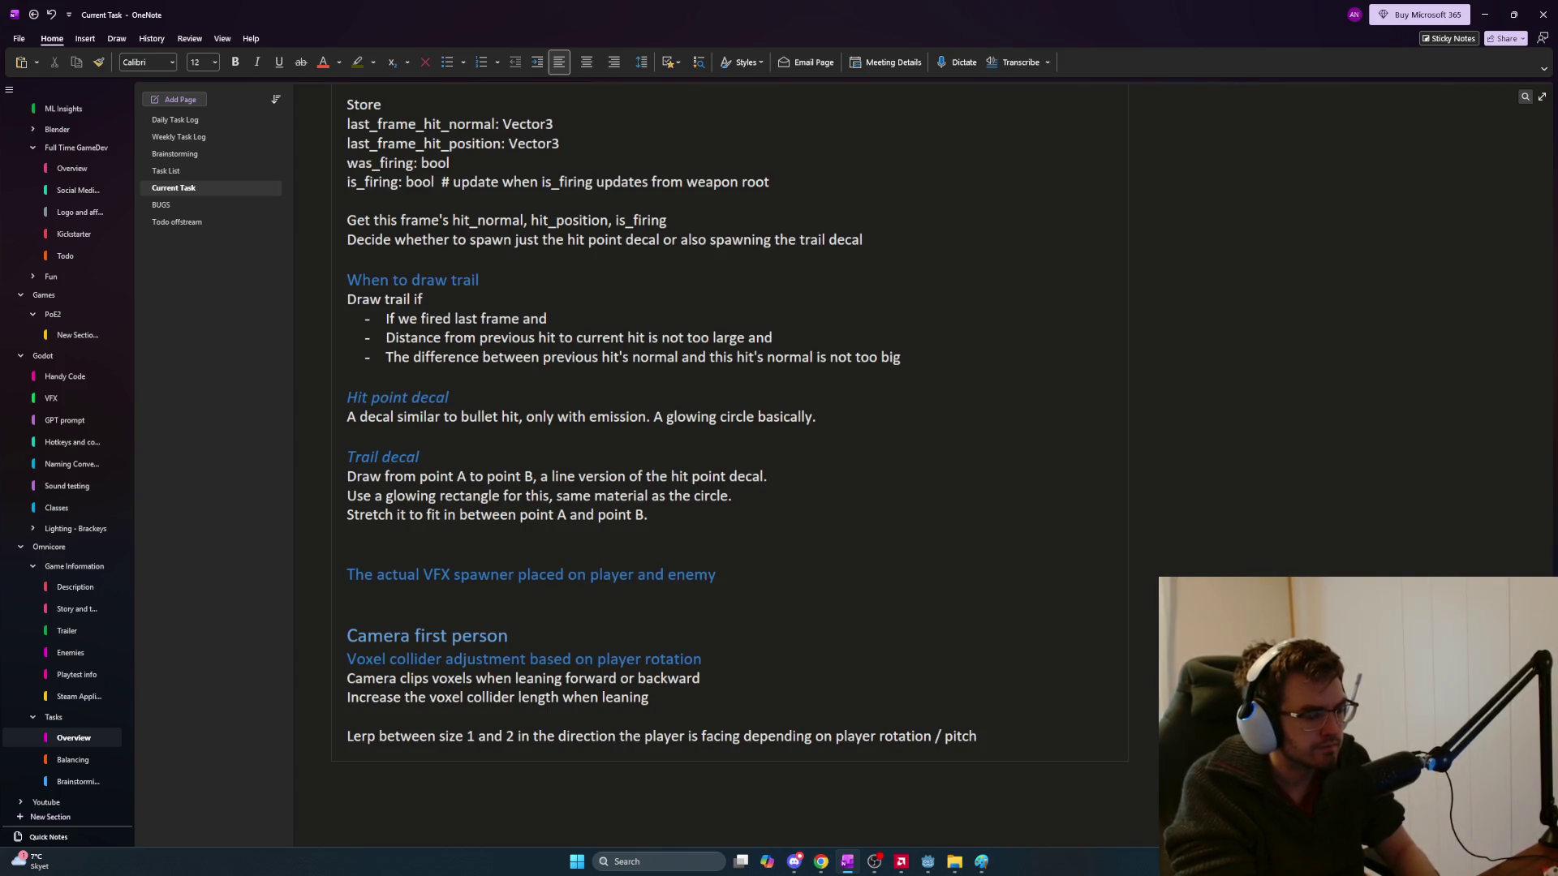
{"action": "type", "text": "lled where needed"}
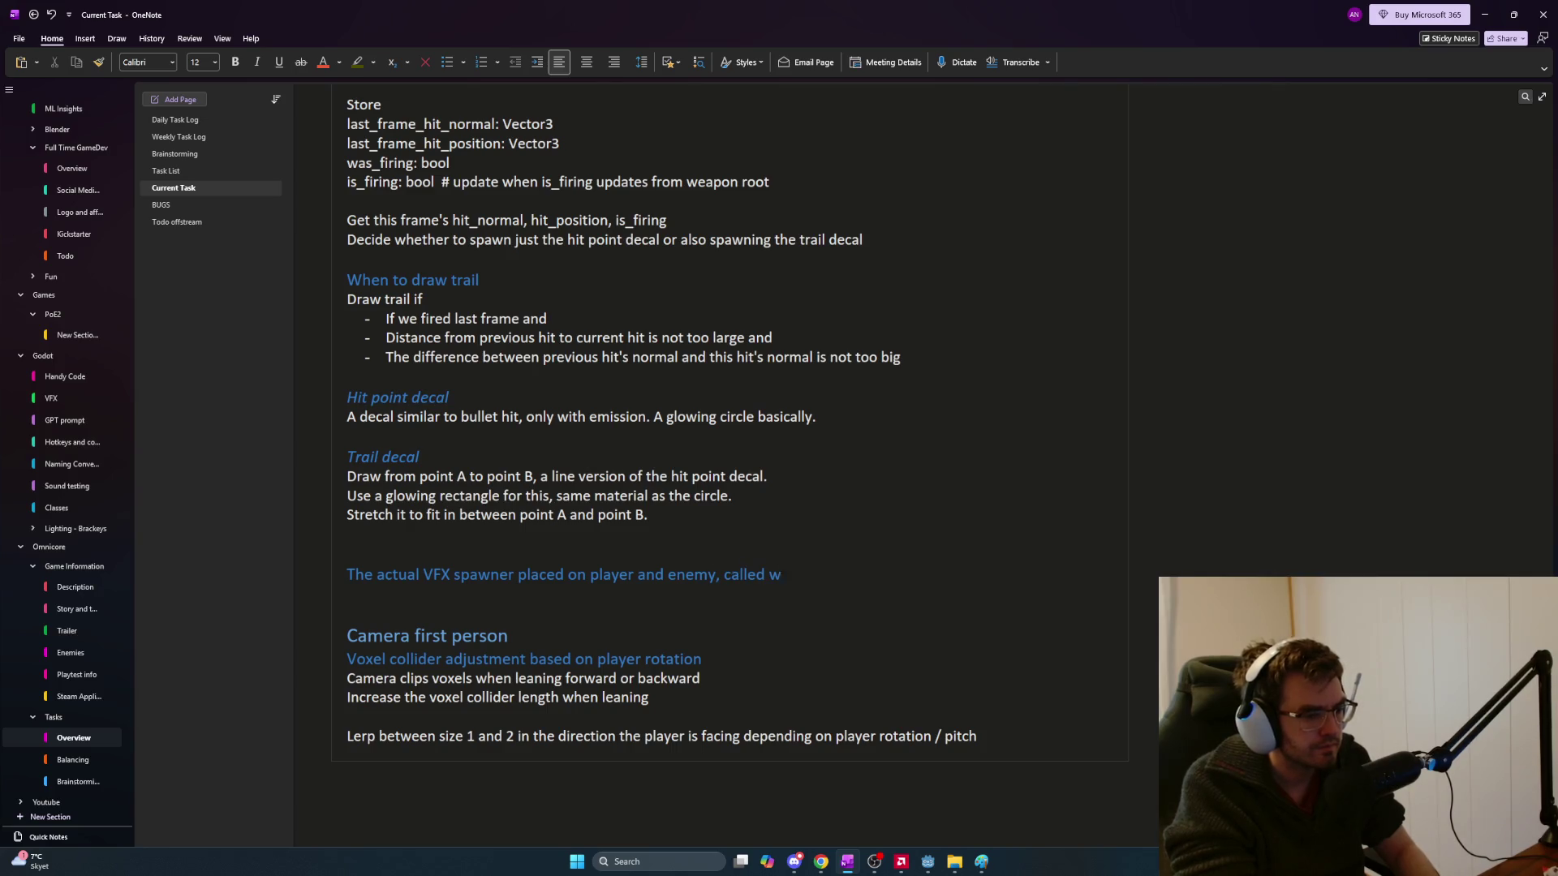
{"action": "key", "text": "Return"}
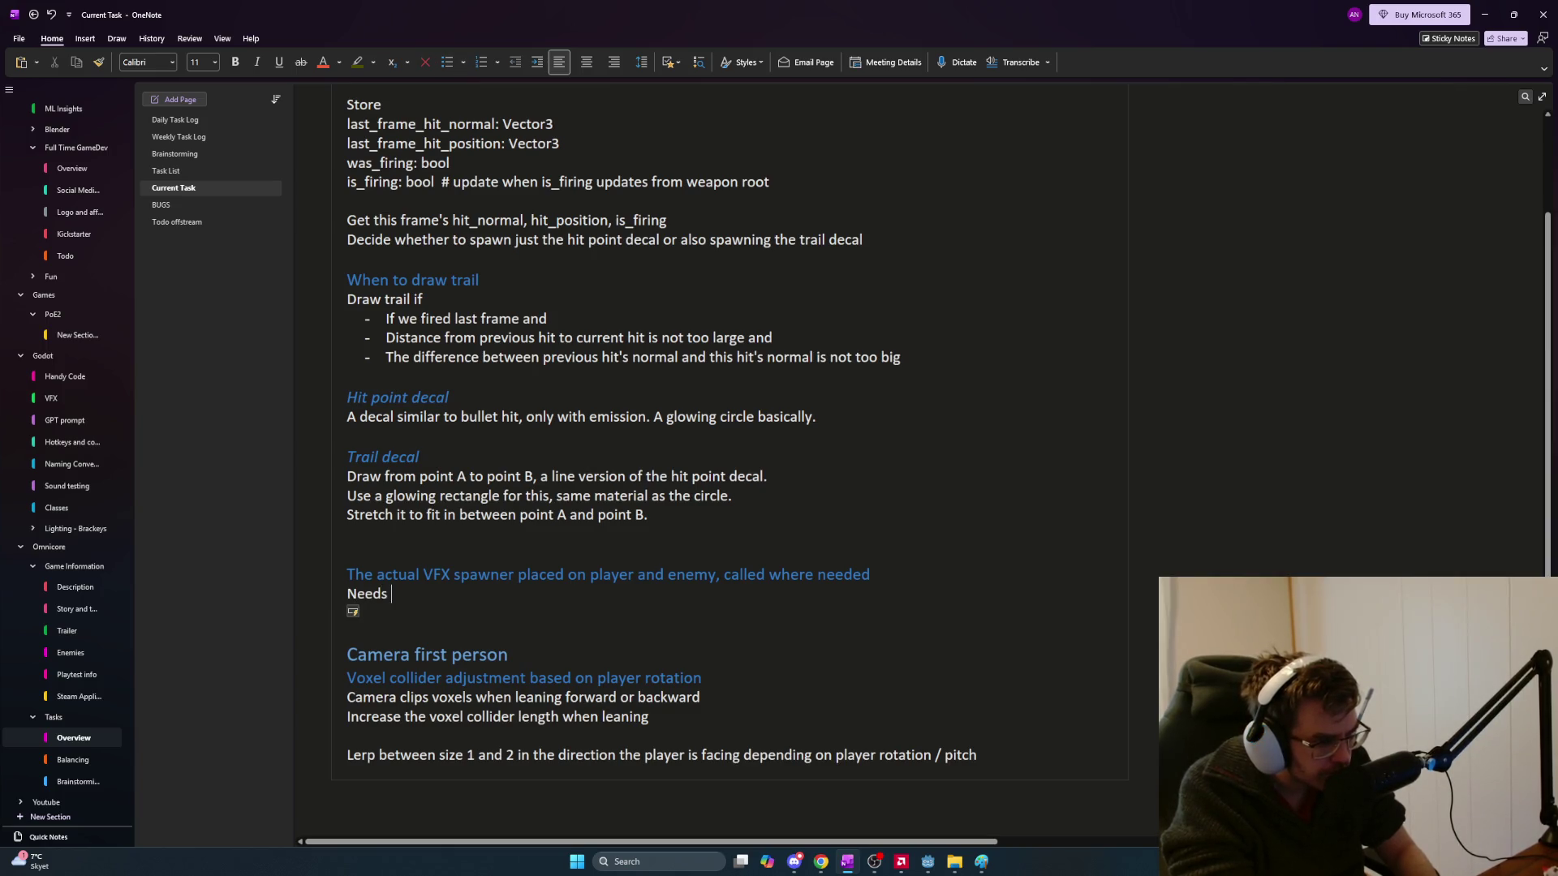
List 'Hit position' and 'Hit normal' on separate lines under the spawner heading
{"action": "type", "text": "ition Norma"}
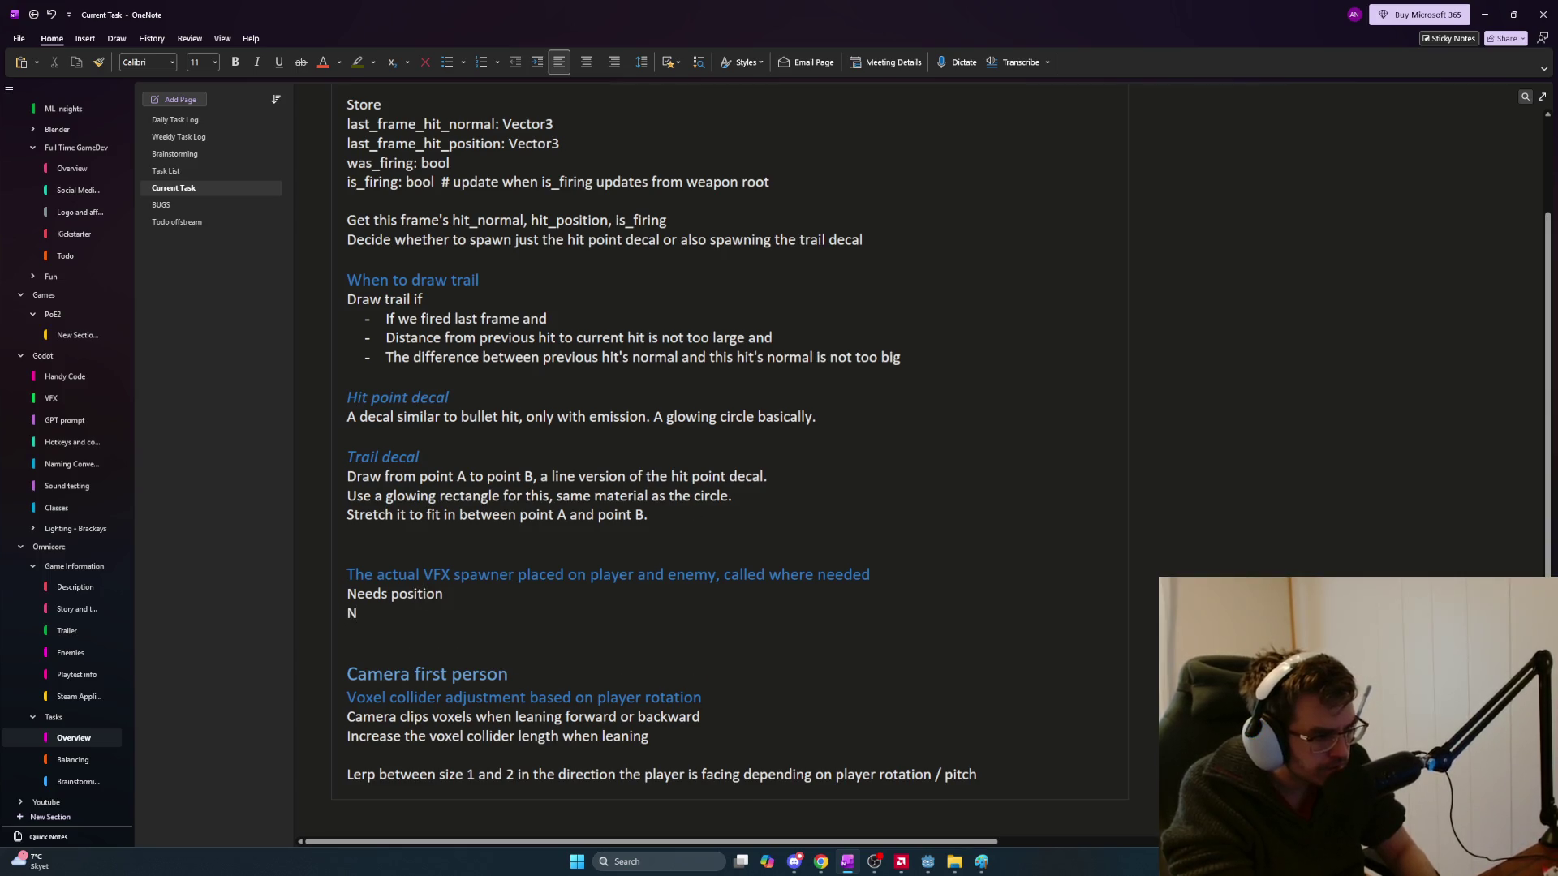
{"action": "key", "text": "BackSpace"}
{"action": "key", "text": "BackSpace"}
{"action": "key", "text": "BackSpace"}
{"action": "type", "text": "H"}
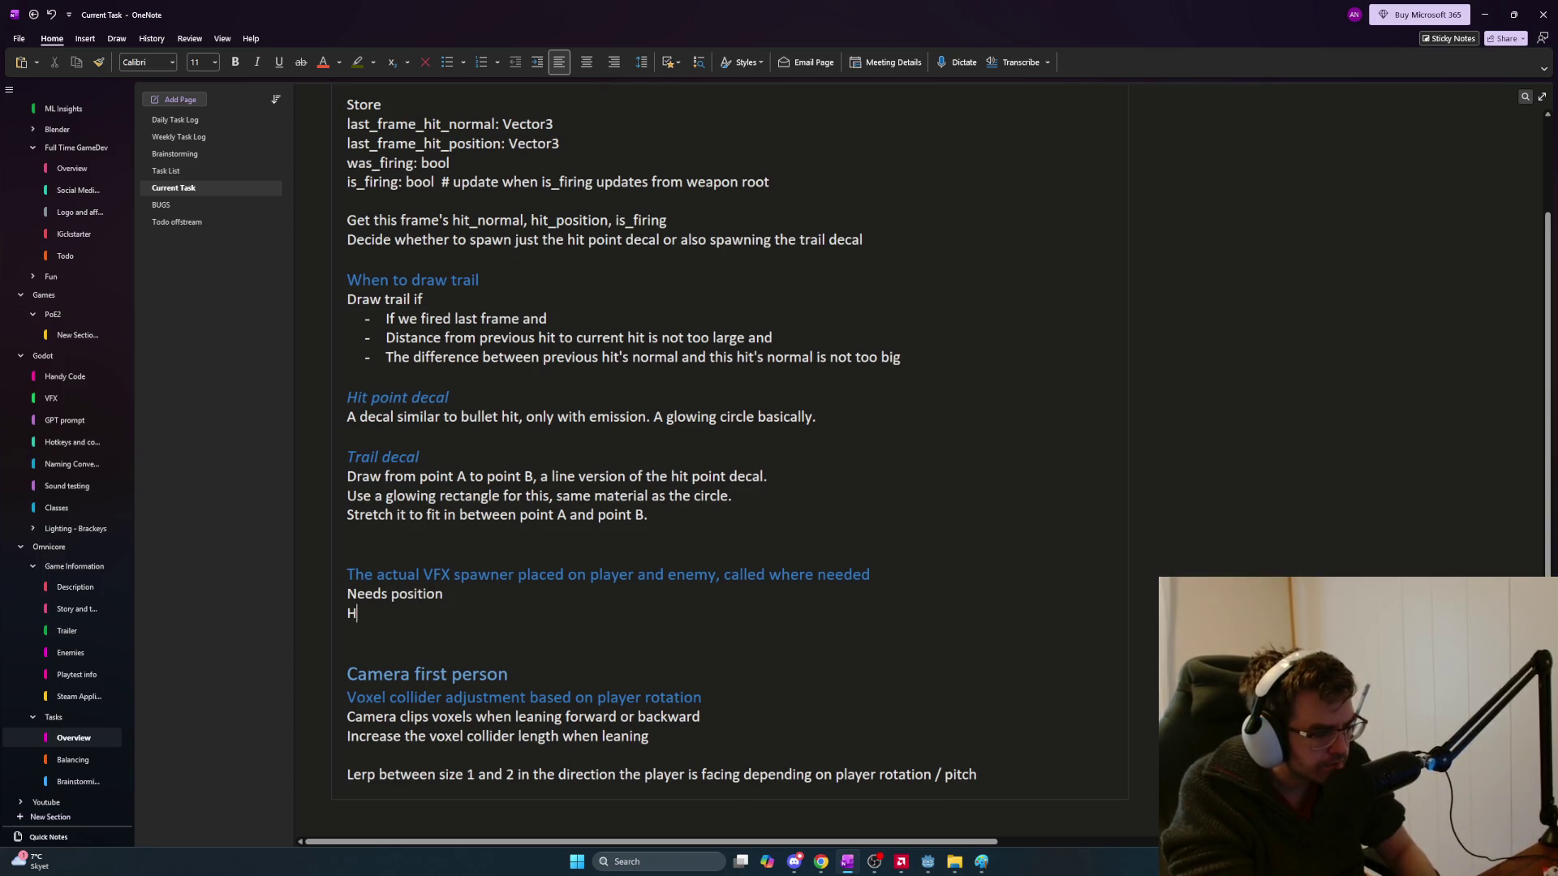
{"action": "type", "text": "it normal"}
{"action": "key", "text": "Return"}
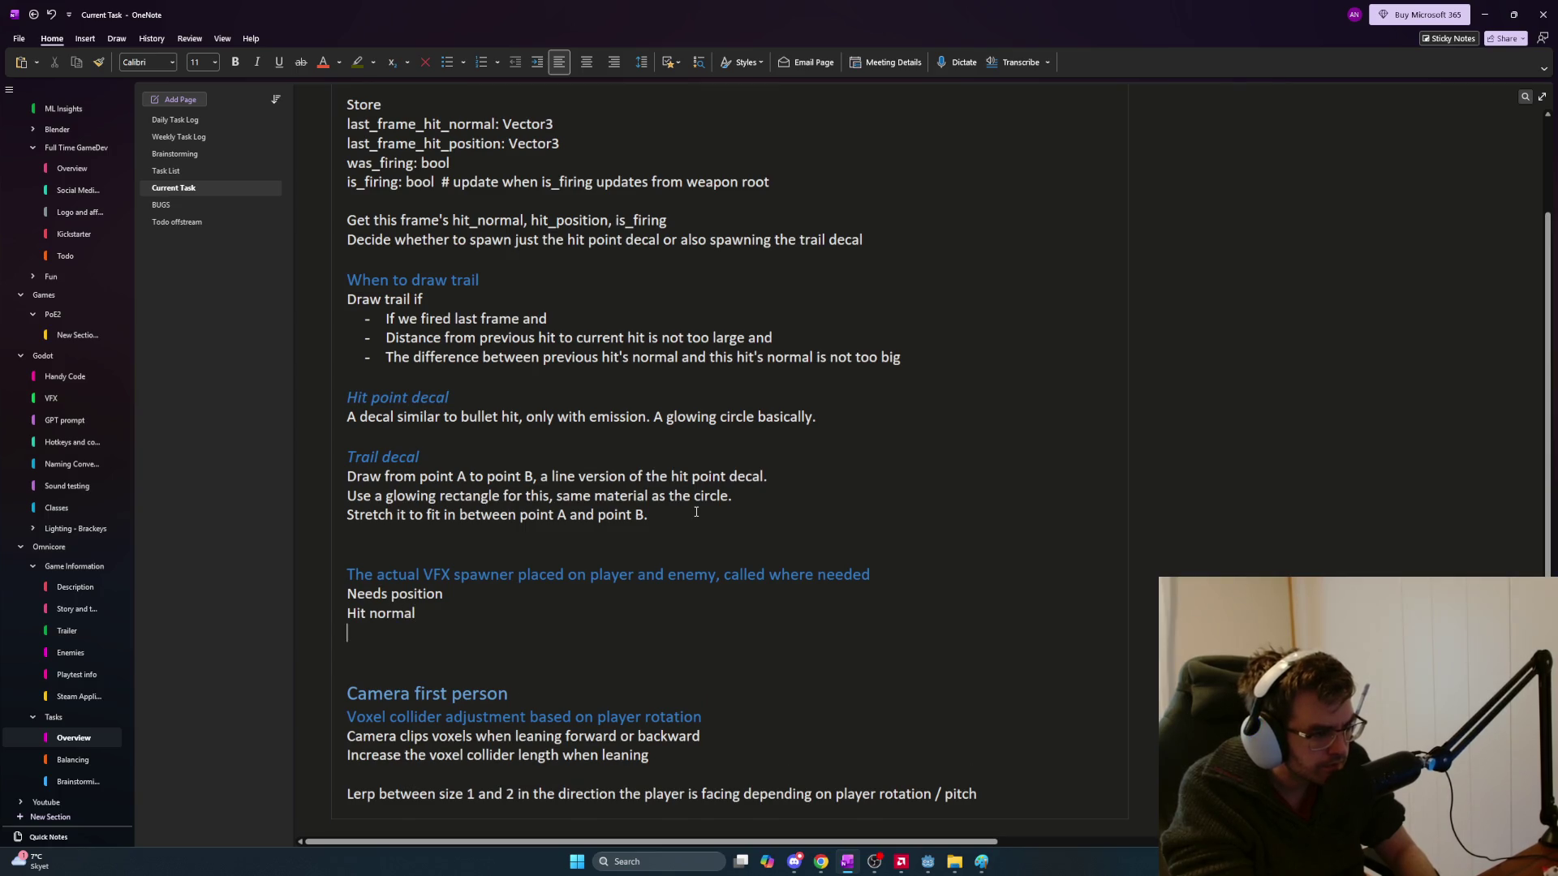
{"action": "key", "text": "Up"}
{"action": "key", "text": "Up"}
{"action": "key", "text": "Home"}
{"action": "key", "text": "Delete"}
{"action": "key", "text": "Delete"}
{"action": "key", "text": "Delete"}
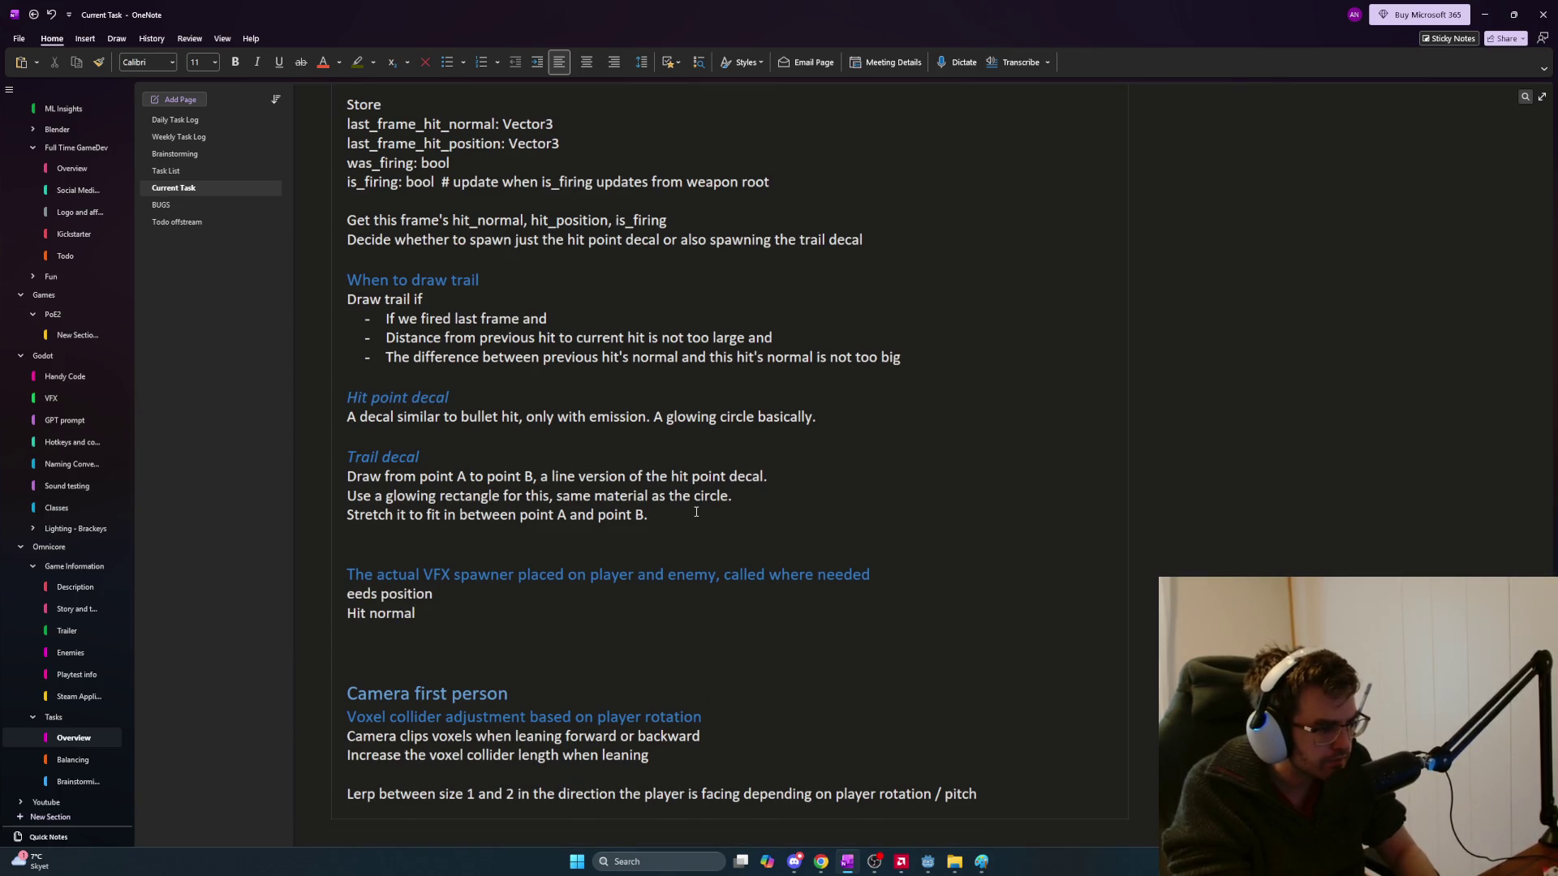
{"action": "type", "text": "Hit"}
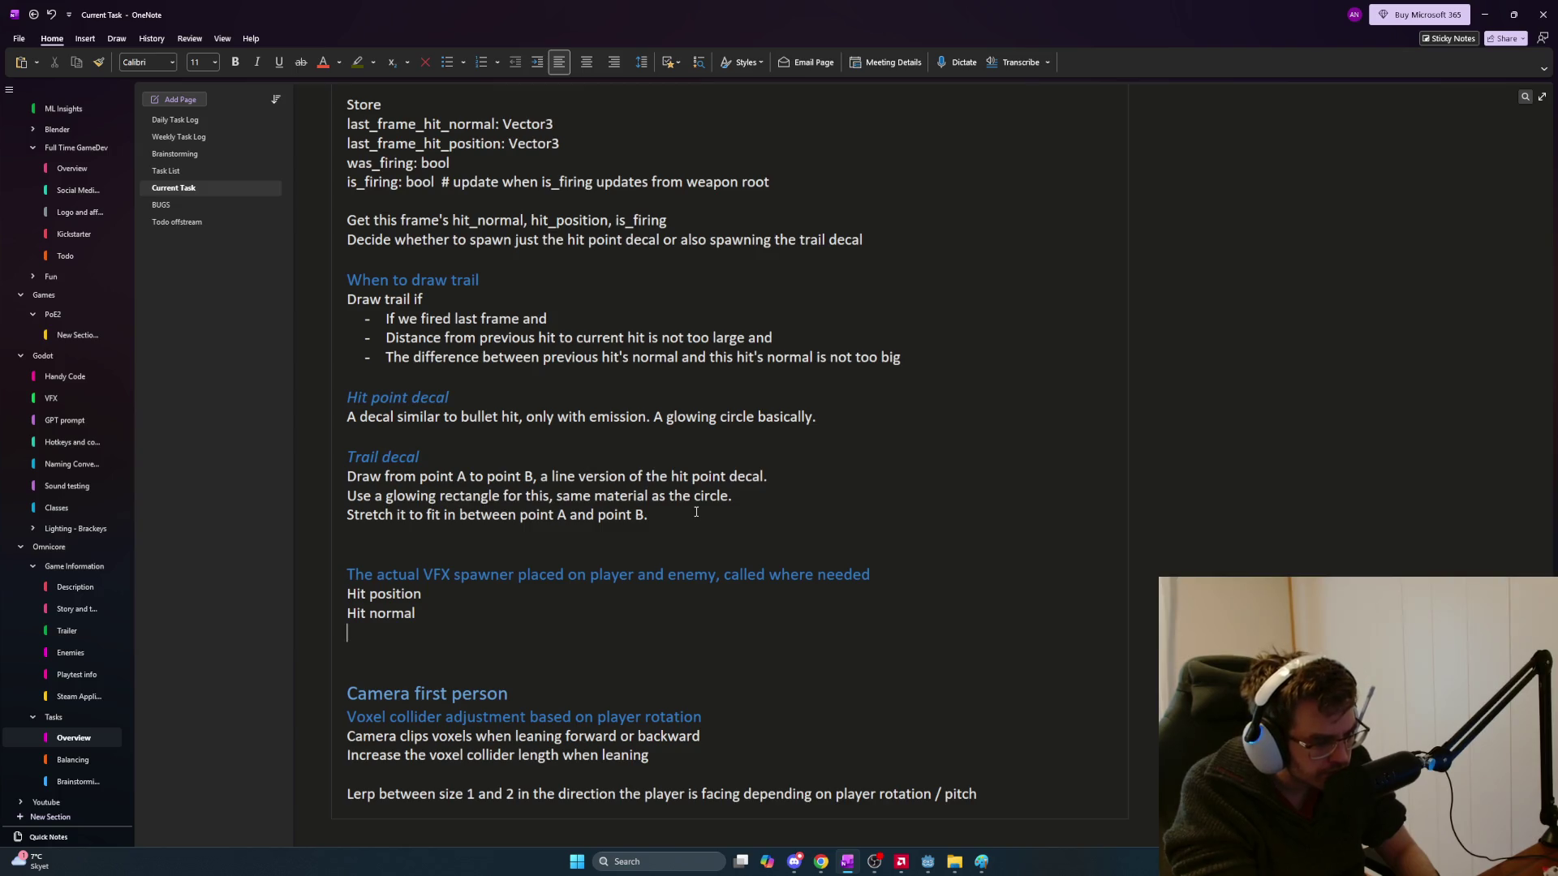
Leave a blank line and start the note 'I think we do a simple'
{"action": "key", "text": "Return"}
{"action": "type", "text": "Check if time since"}
{"action": "key", "text": "ctrl+BackSpace"}
{"action": "key", "text": "ctrl+BackSpace"}
{"action": "key", "text": "ctrl+BackSpace"}
{"action": "type", "text": "I think we do a simple"}
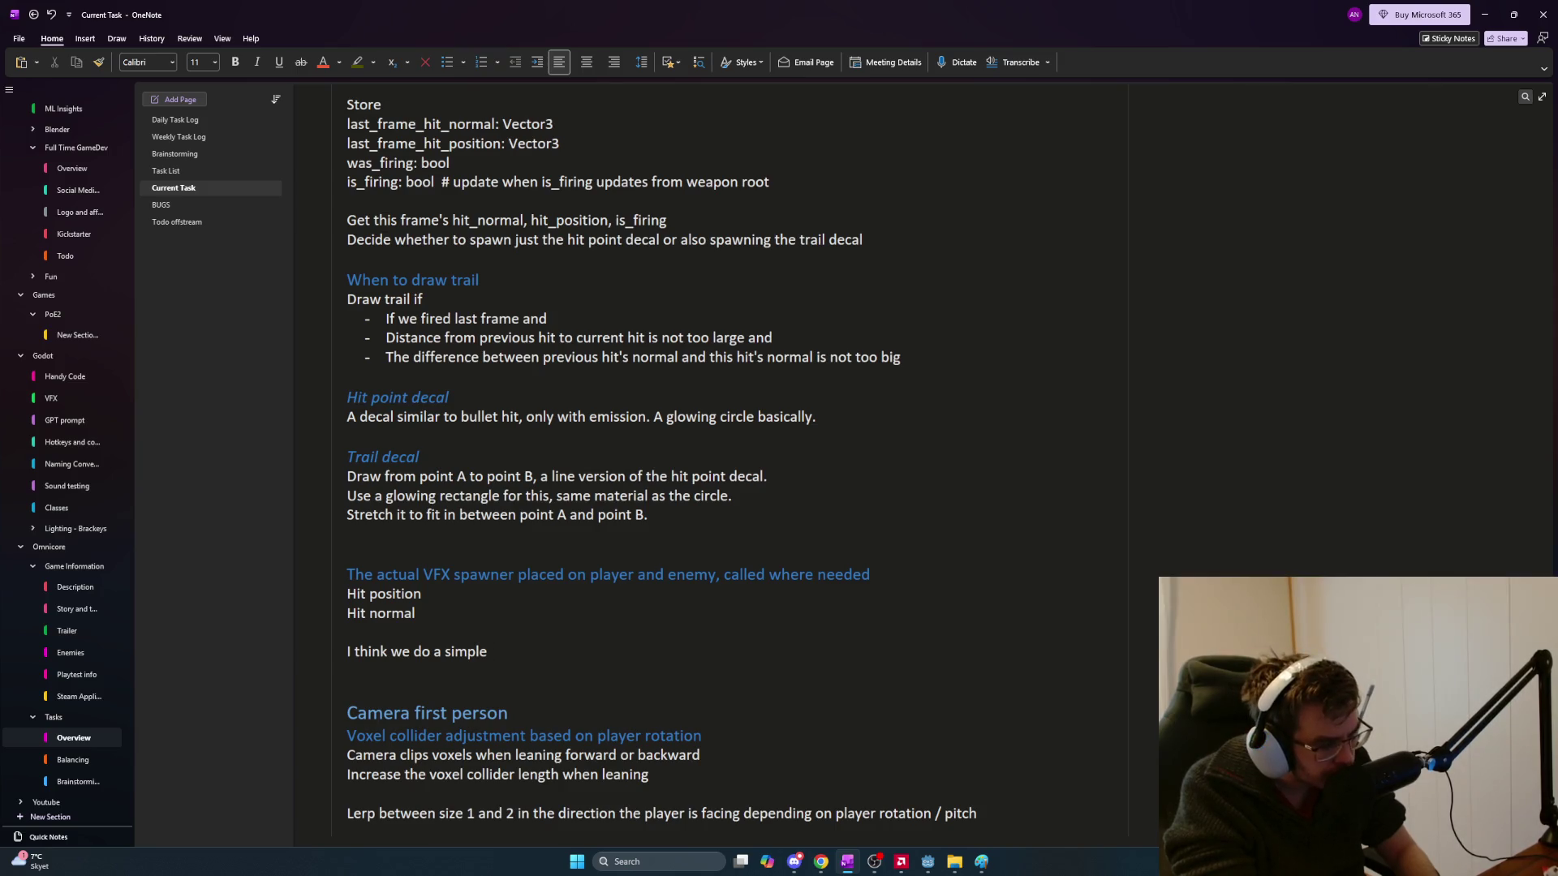
Finish the note as a simple process_frame count when is_firing
{"action": "type", "text": "wi"}
{"action": "key", "text": "BackSpace"}
{"action": "key", "text": "BackSpace"}
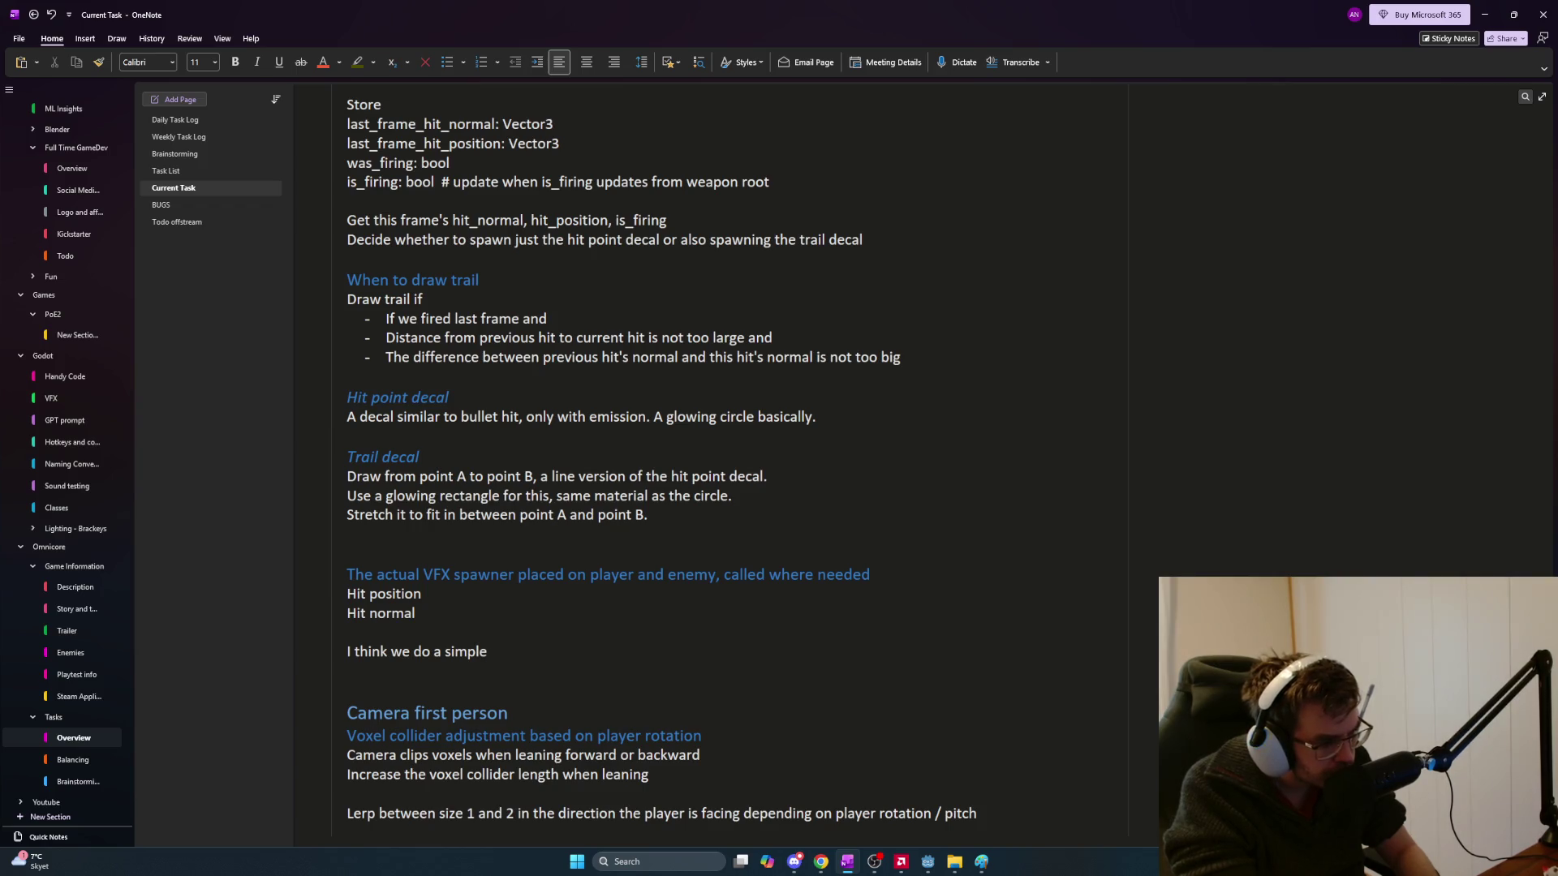
{"action": "type", "text": "physics"}
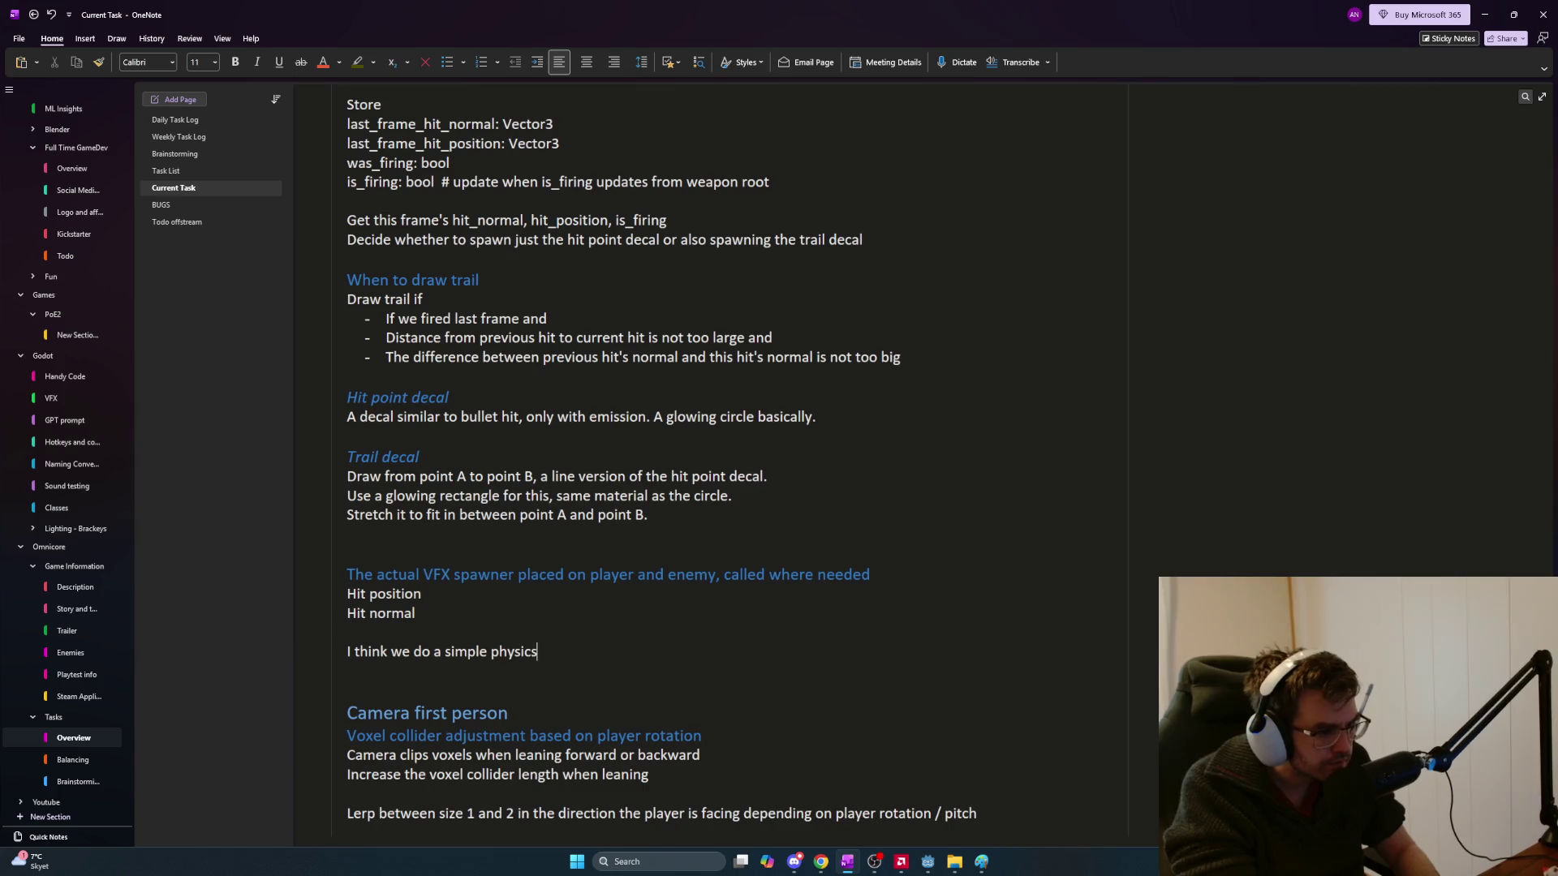
{"action": "key", "text": "BackSpace"}
{"action": "key", "text": "BackSpace"}
{"action": "key", "text": "BackSpace"}
{"action": "type", "text": "process_fram"}
{"action": "key", "text": "BackSpace"}
{"action": "key", "text": "BackSpace"}
{"action": "key", "text": "BackSpace"}
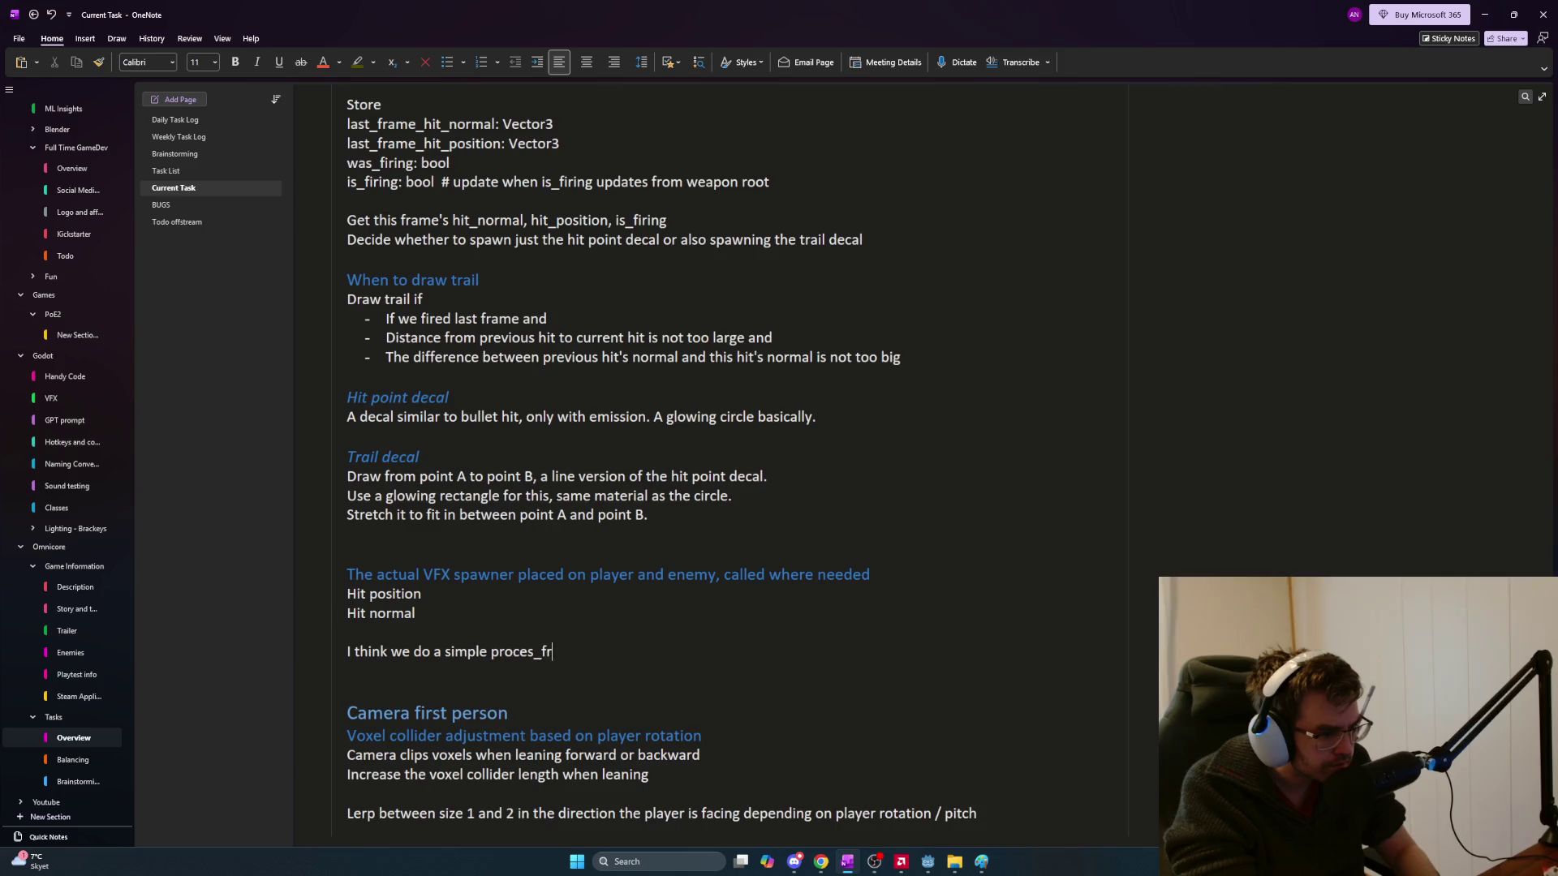
{"action": "type", "text": "frame count"}
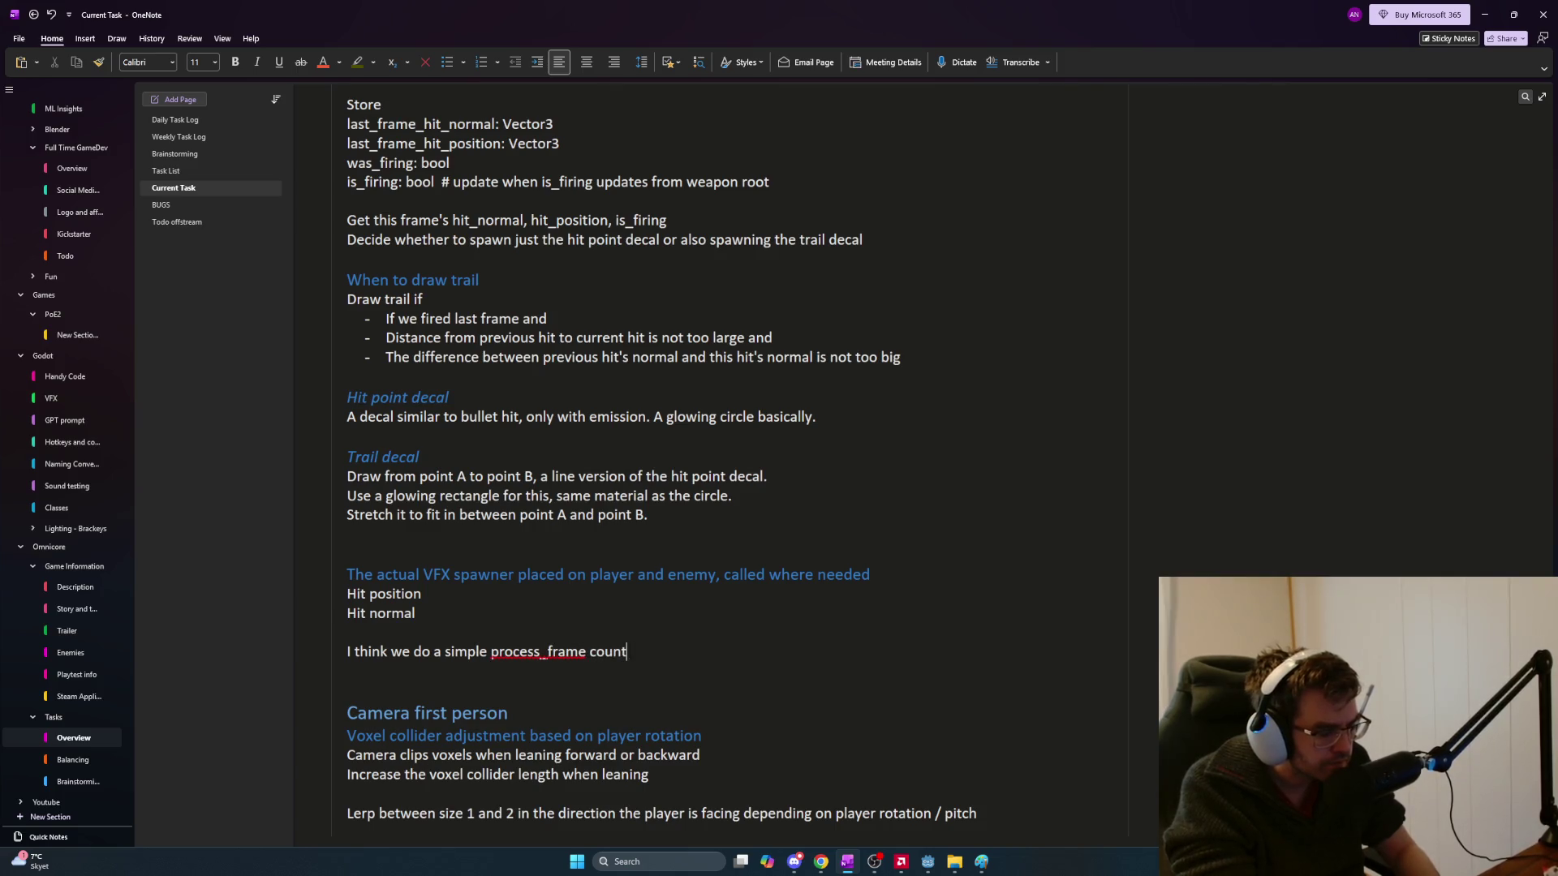
{"action": "type", "text": " when "}
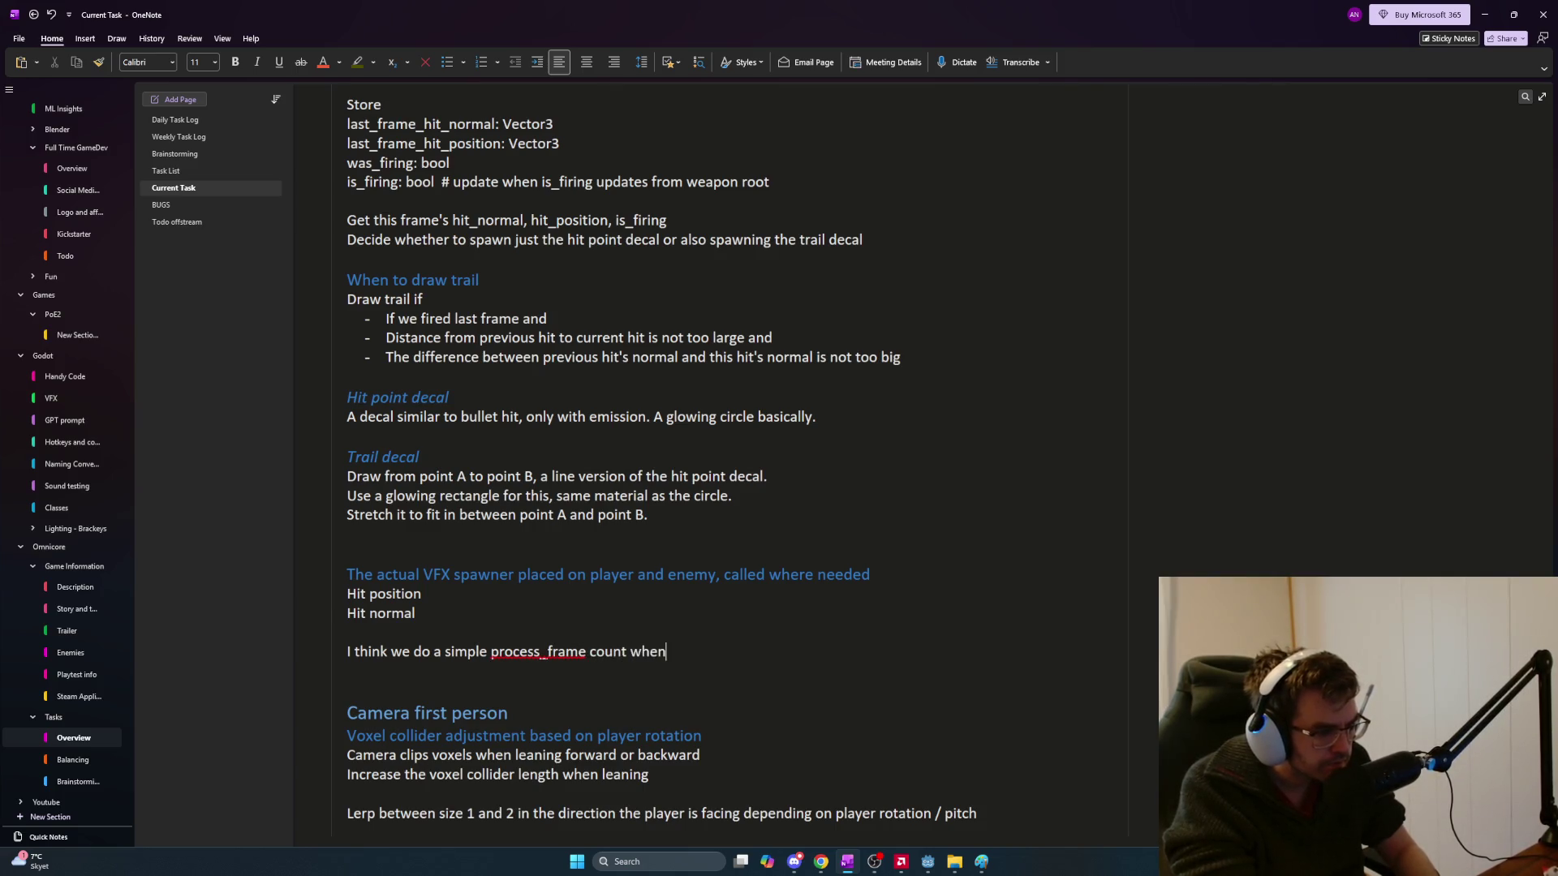
{"action": "type", "text": "is_firing"}
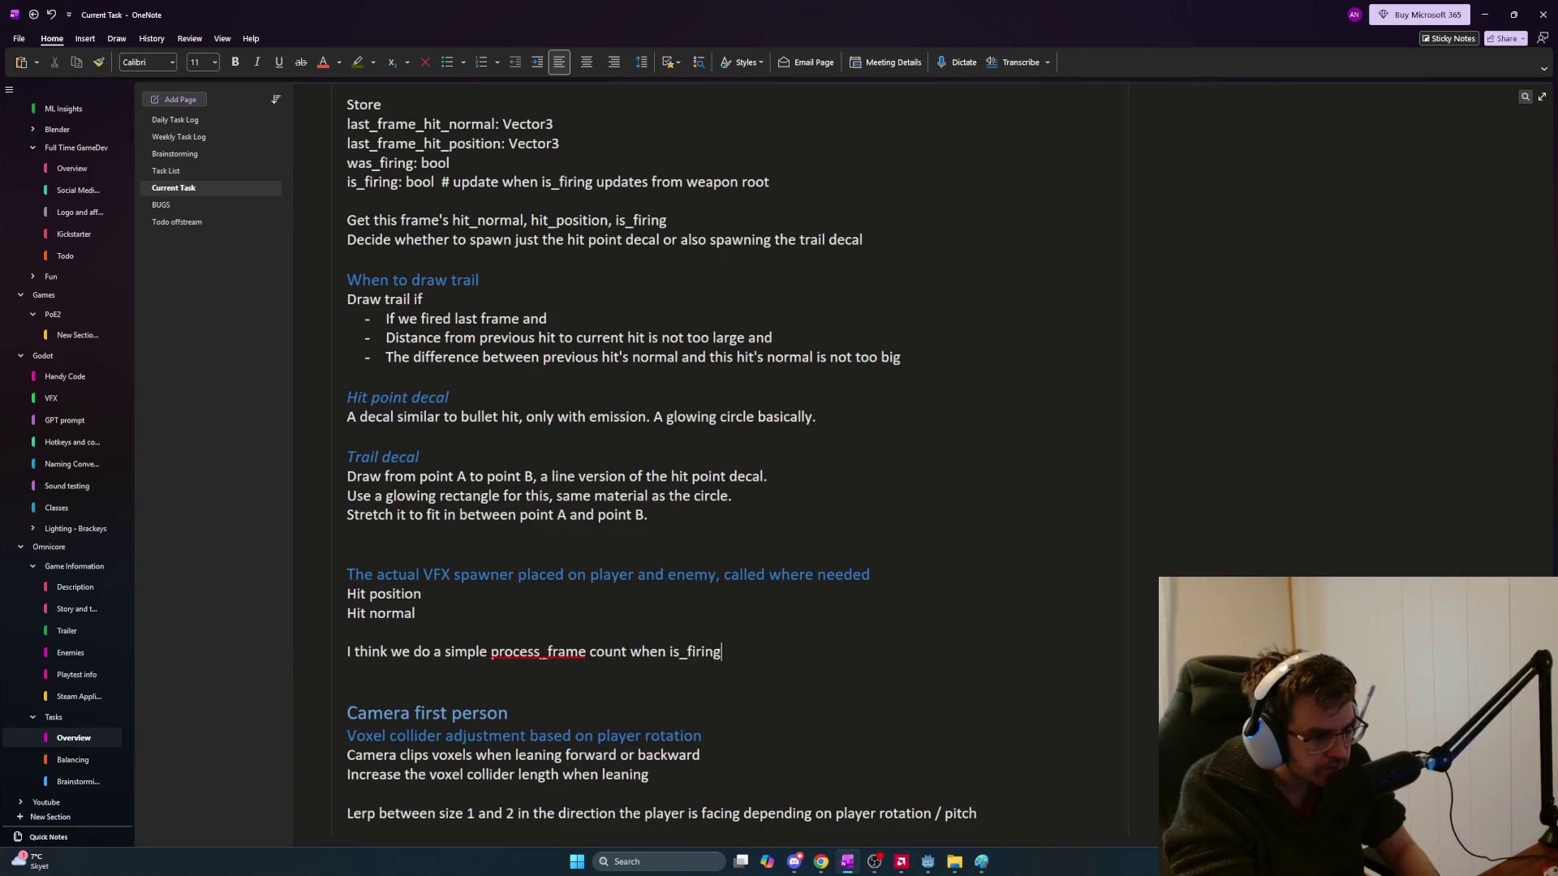
{"action": "key", "text": "Return"}
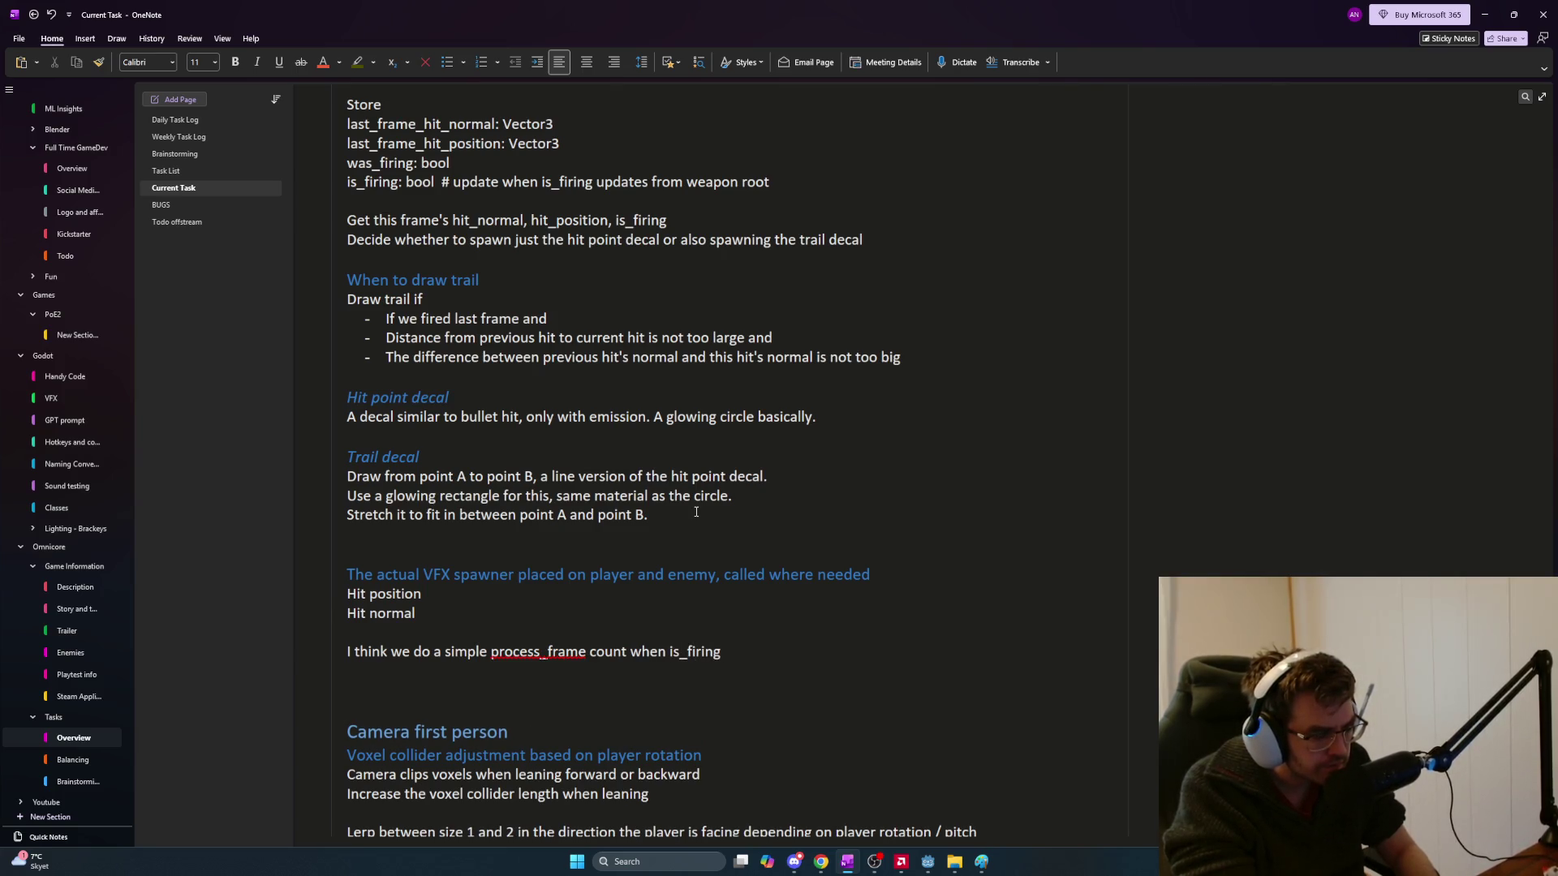
Add 'When we spawn a hit position, we set was_firing = true' and rename is_firing to was_firing above
{"action": "type", "text": "When"}
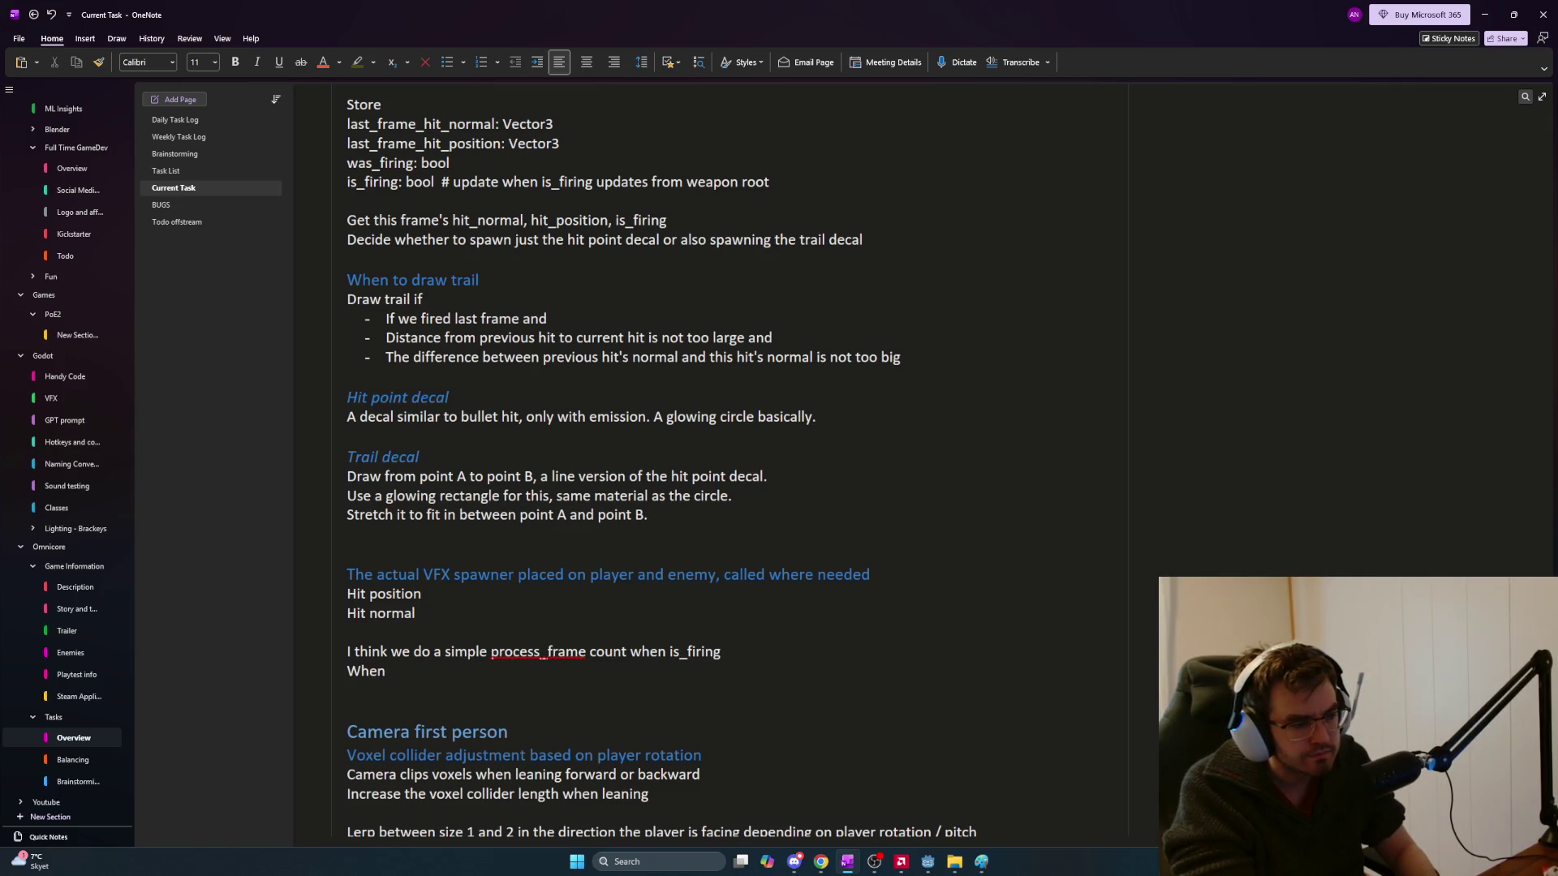
{"action": "type", "text": " we spawn a "}
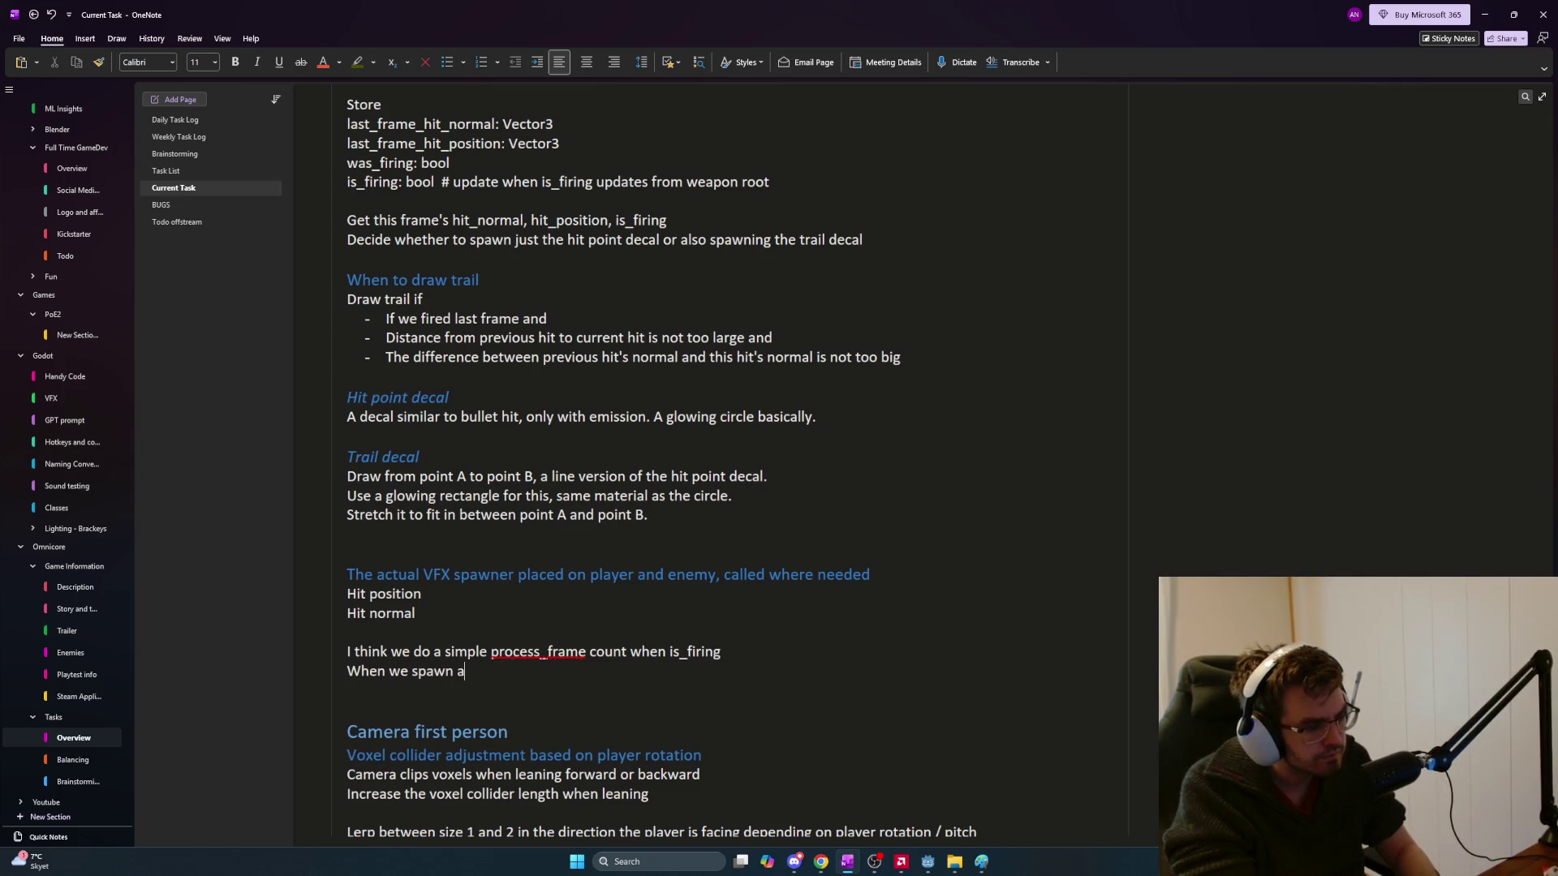
{"action": "type", "text": "hi"}
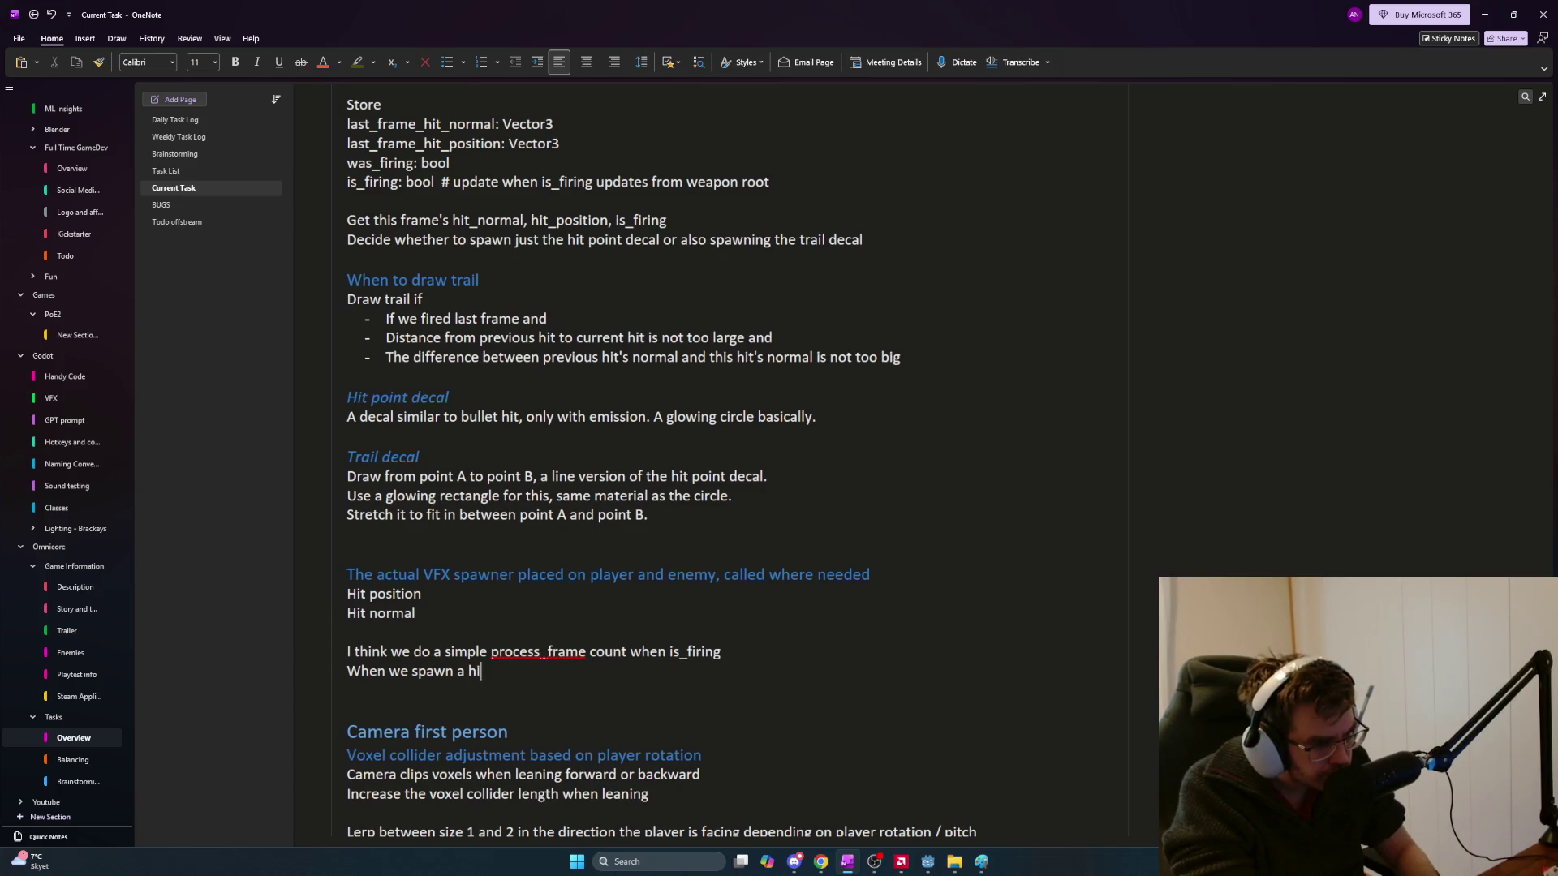
{"action": "type", "text": "t position"}
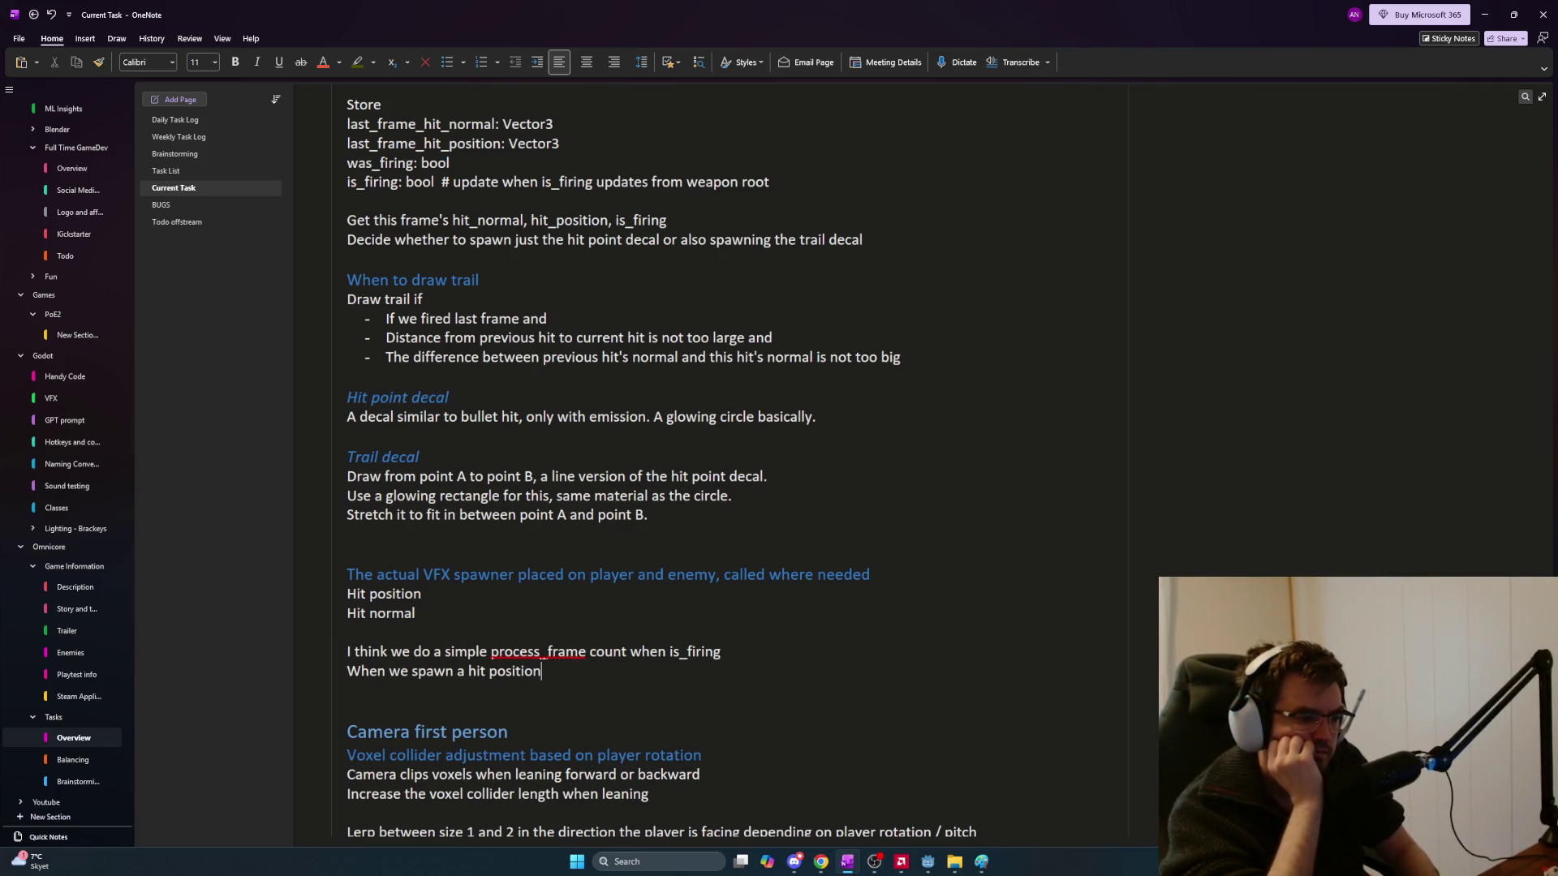
{"action": "type", "text": ", we set "}
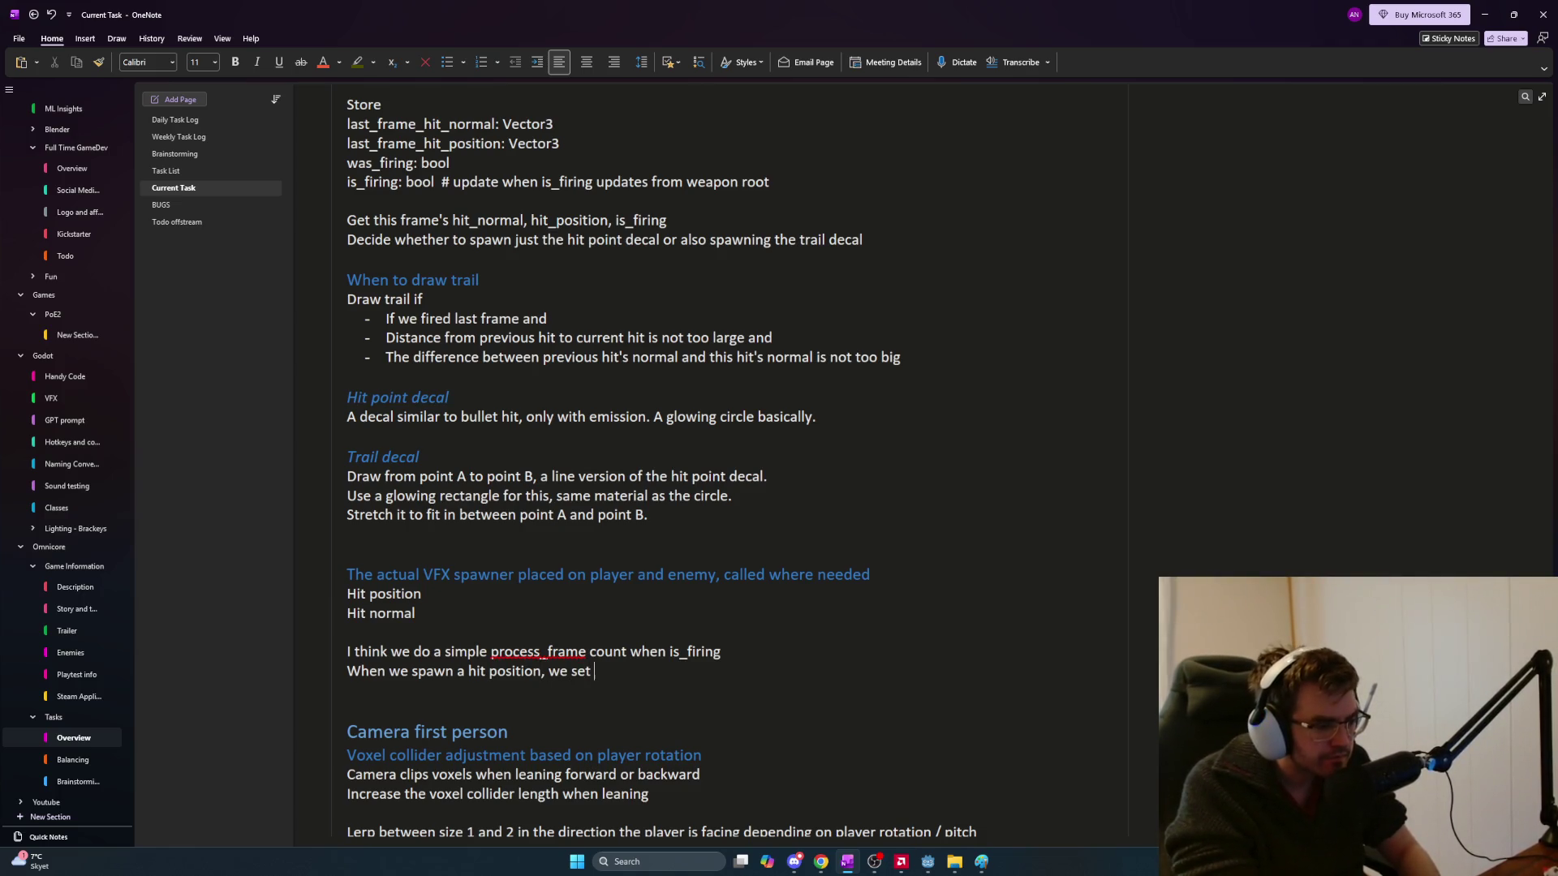
{"action": "type", "text": "is_firing tot r"}
{"action": "key", "text": "BackSpace"}
{"action": "key", "text": "BackSpace"}
{"action": "type", "text": "true"}
{"action": "key", "text": "Return"}
{"action": "type", "text": "After 0"}
{"action": "key", "text": "BackSpace"}
{"action": "key", "text": "BackSpace"}
{"action": "key", "text": "BackSpace"}
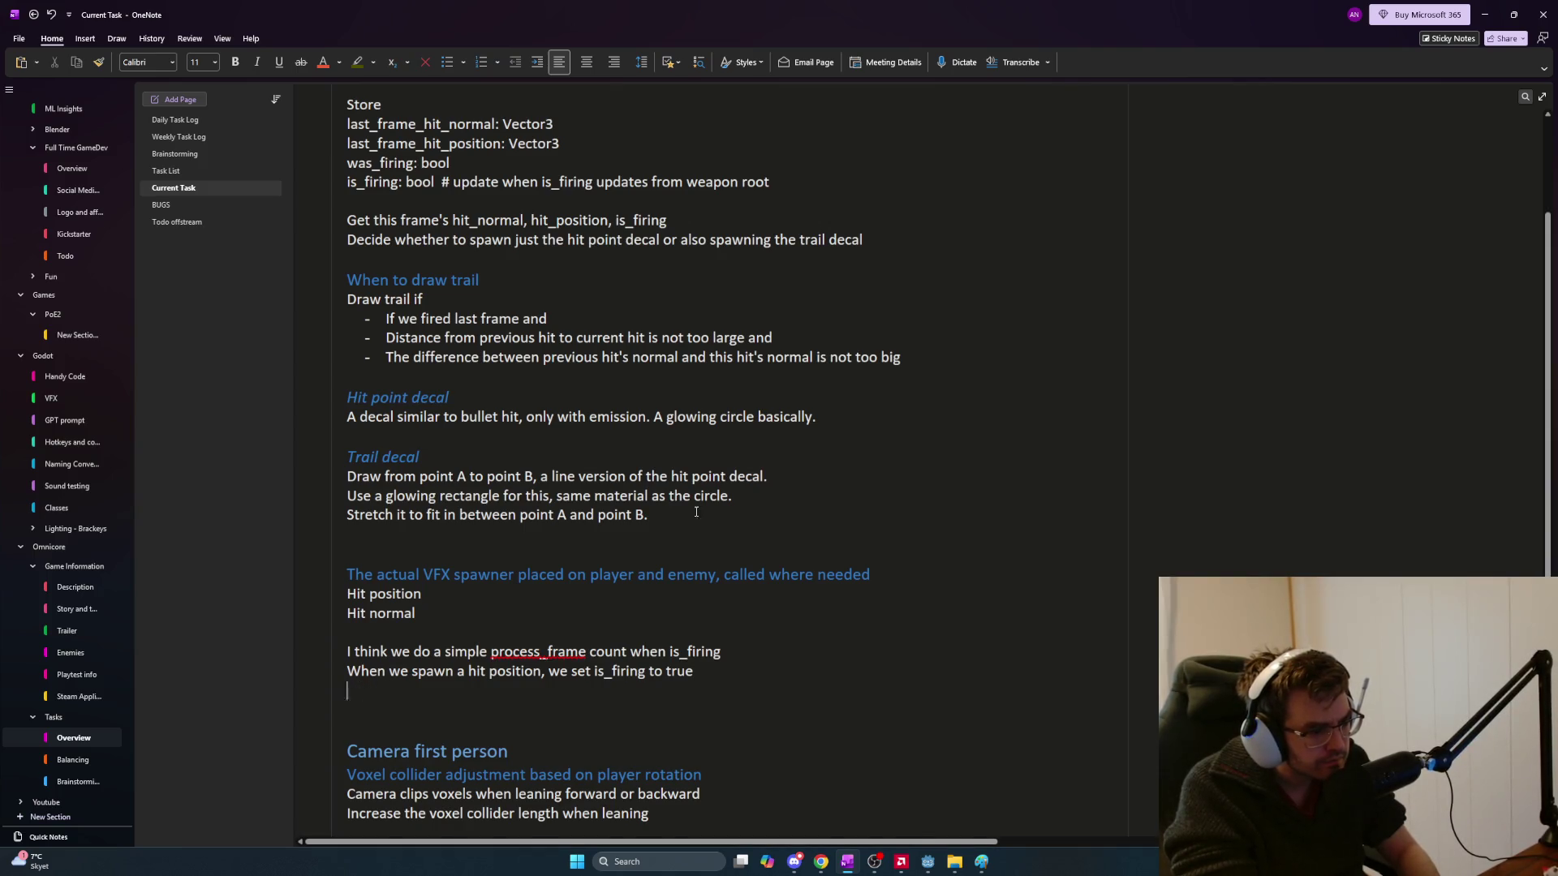
{"action": "key", "text": "BackSpace"}
{"action": "key", "text": "BackSpace"}
{"action": "type", "text": "was_firi"}
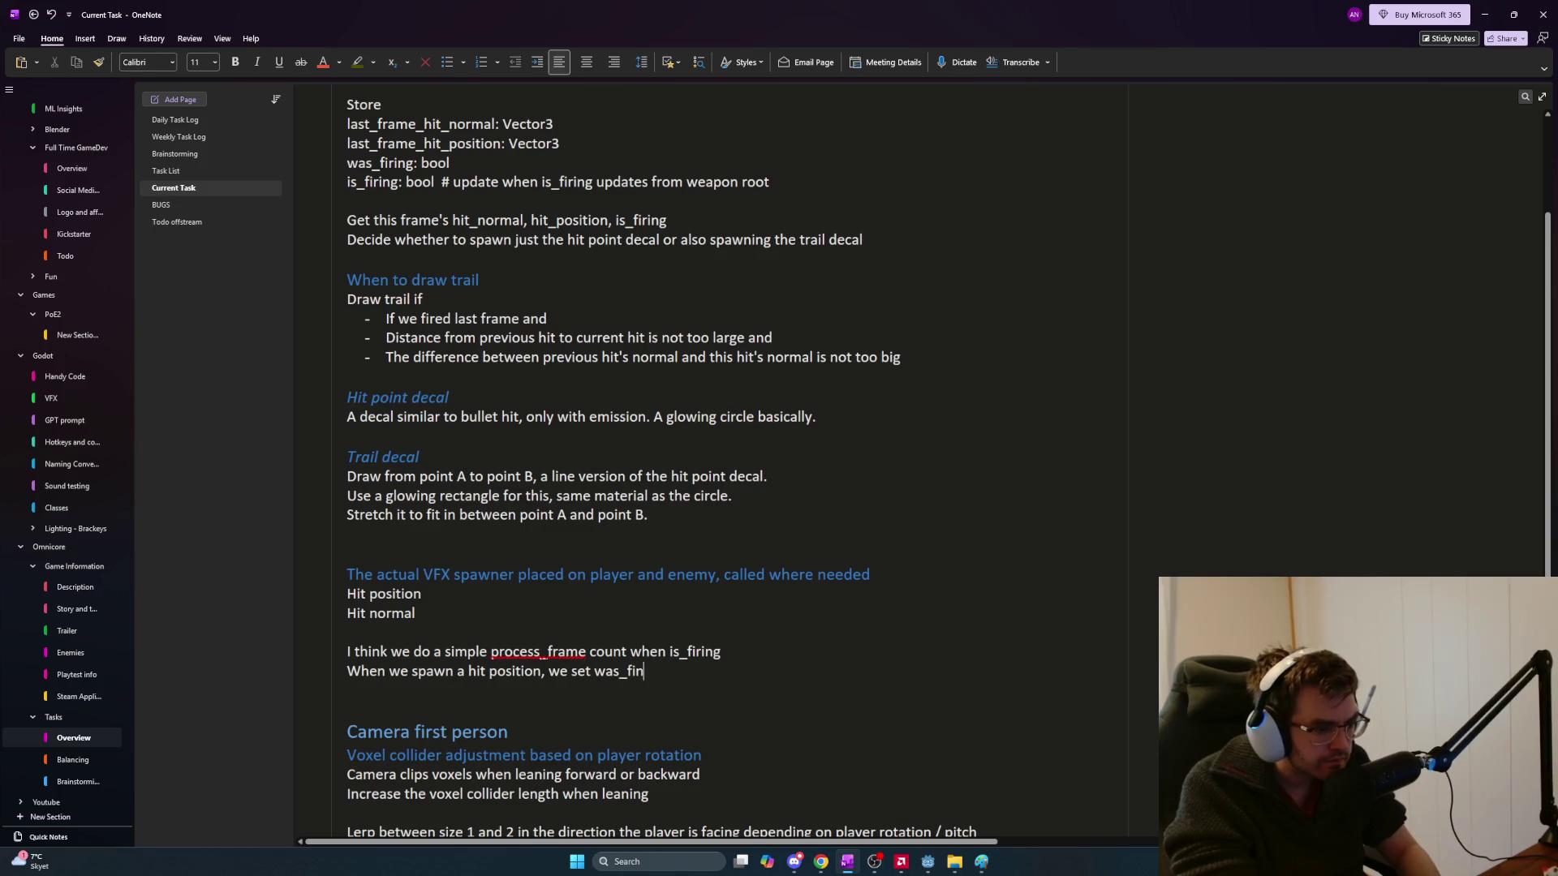
{"action": "type", "text": "ng = true"}
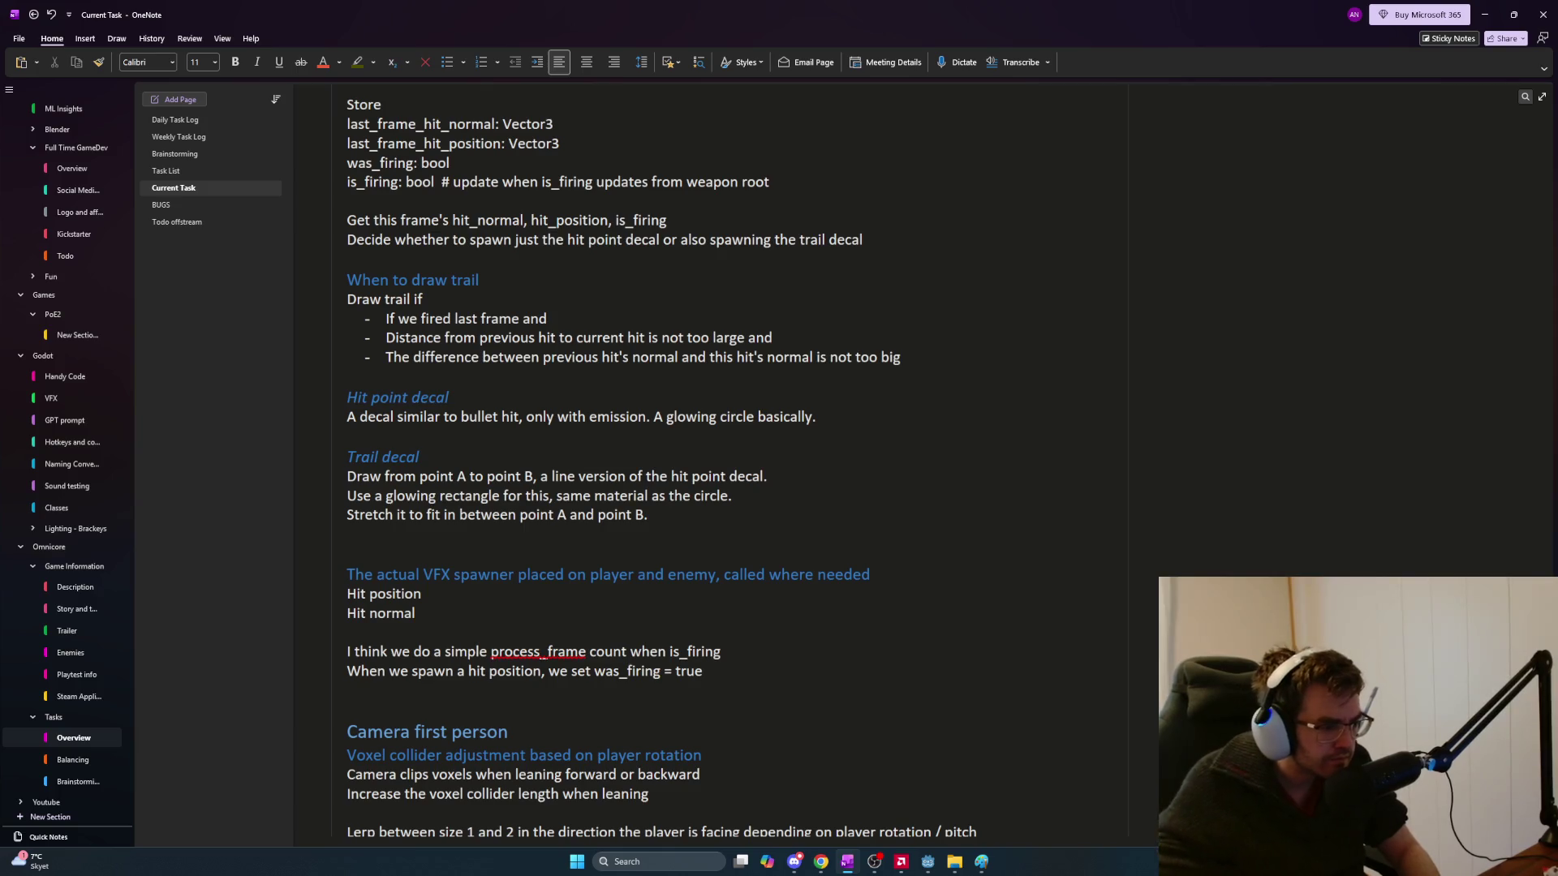
{"action": "double_click", "coordinate": [720, 653]}
{"action": "key", "text": "BackSpace"}
{"action": "key", "text": "BackSpace"}
{"action": "key", "text": "BackSpace"}
{"action": "type", "text": "was_firing"}
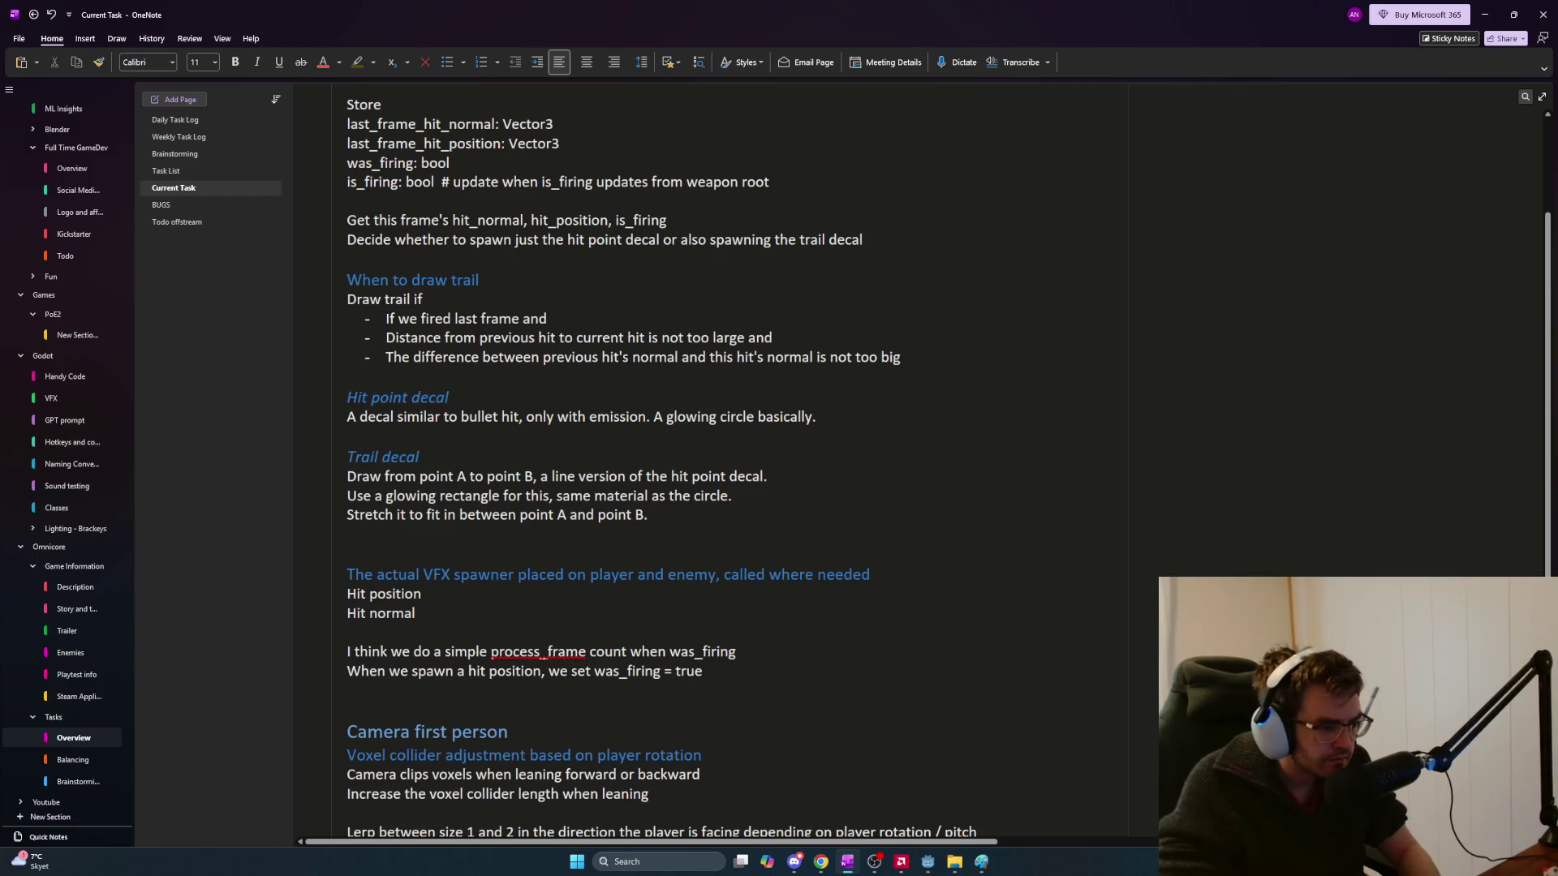
Add 'Count to 0.4 for example in process; if was_firing, after 0.3 set was_firing = false'
{"action": "key", "text": "Down"}
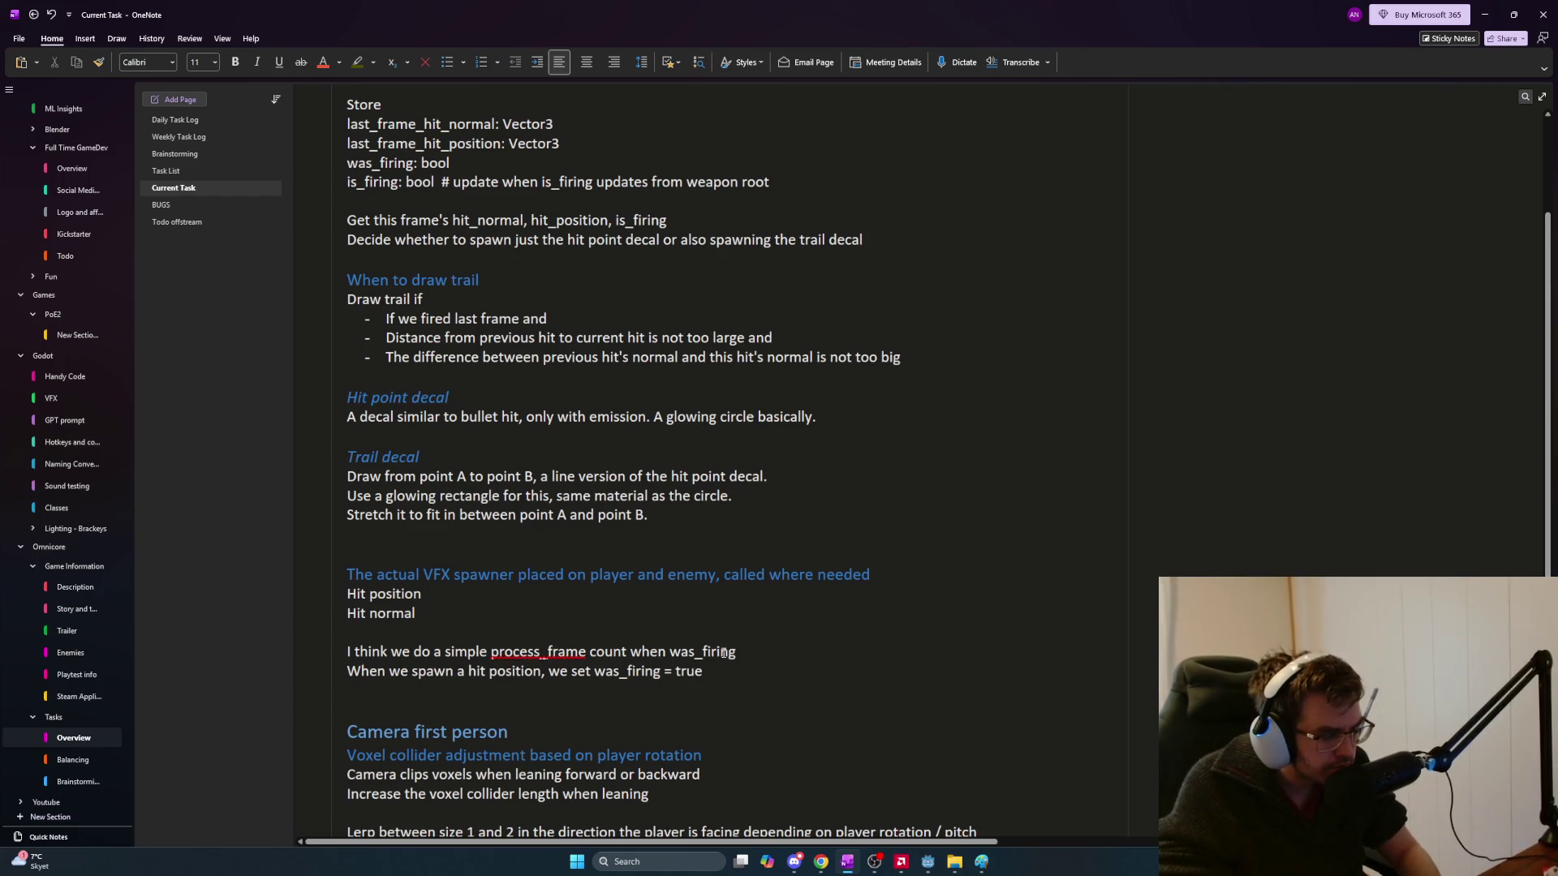
{"action": "key", "text": "Return"}
{"action": "type", "text": "Count"}
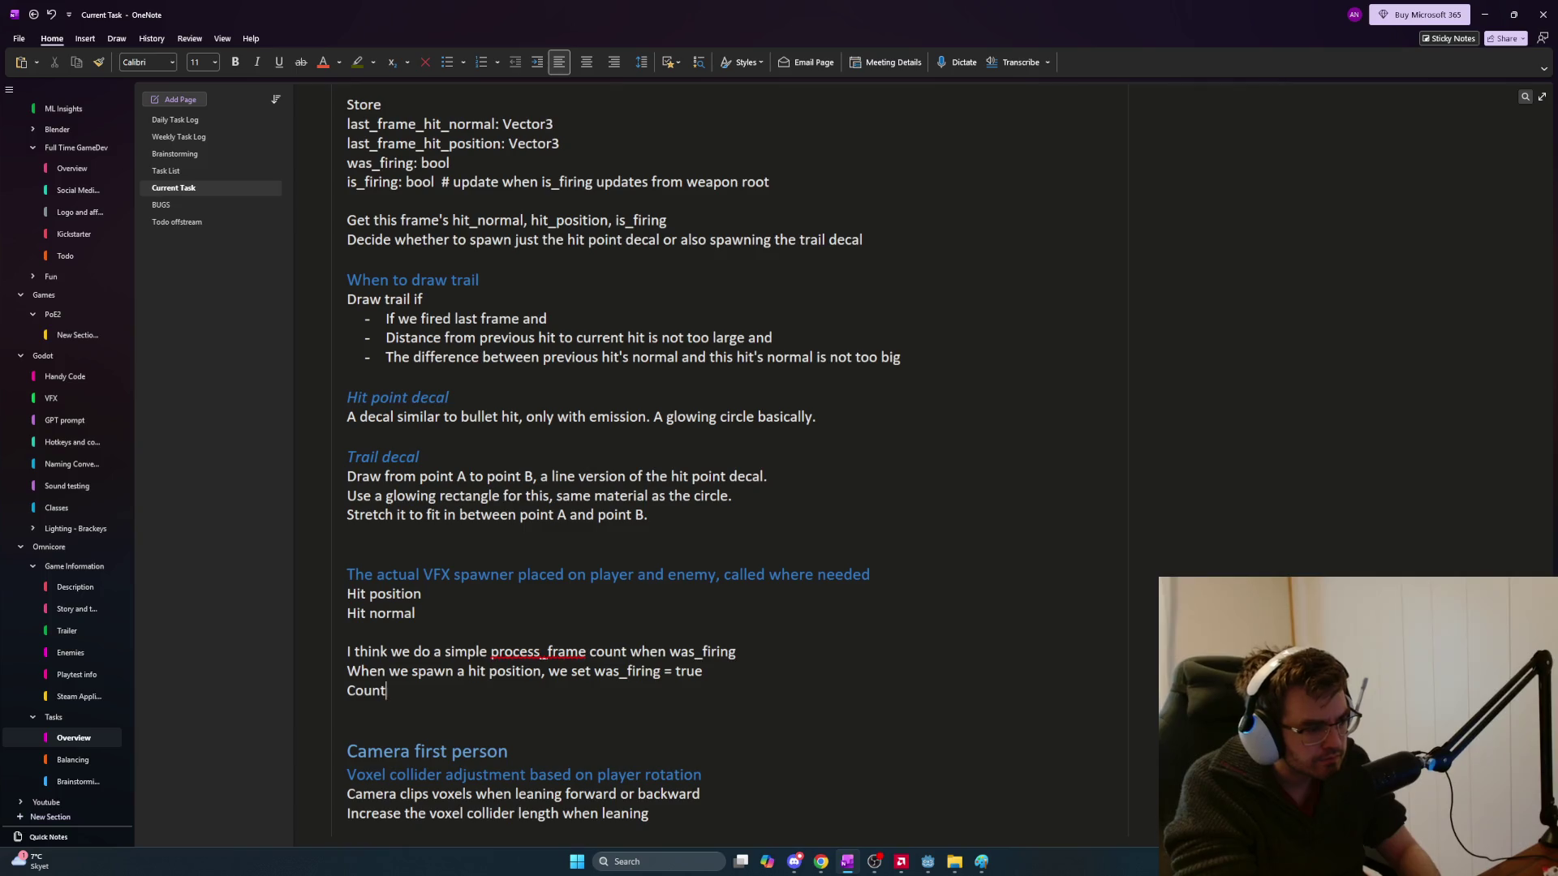
{"action": "type", "text": " to 0.4"}
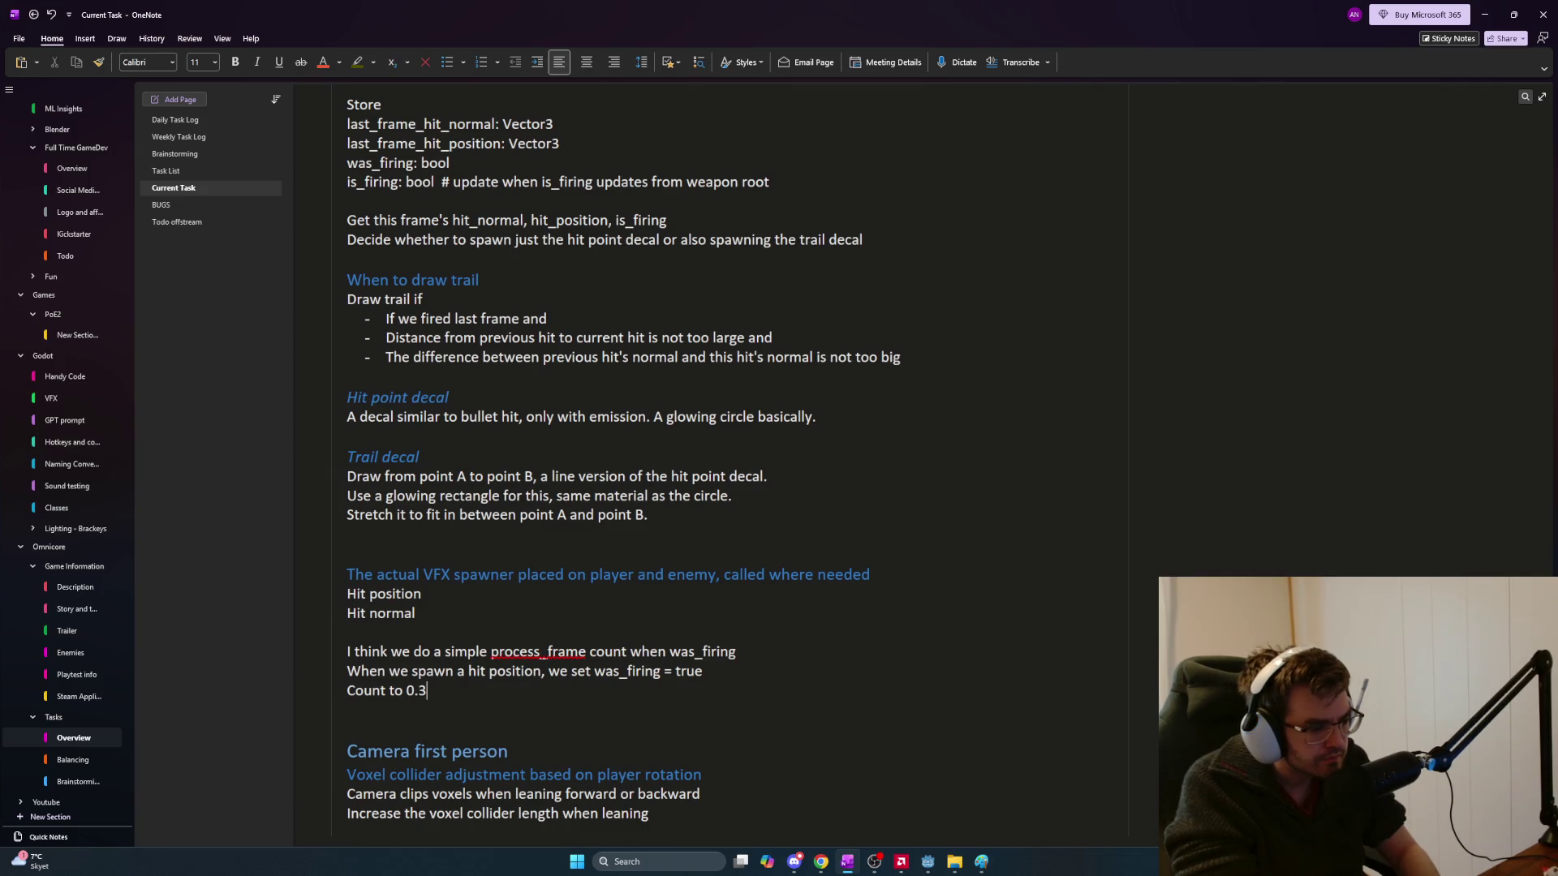
{"action": "type", "text": " for exampl"}
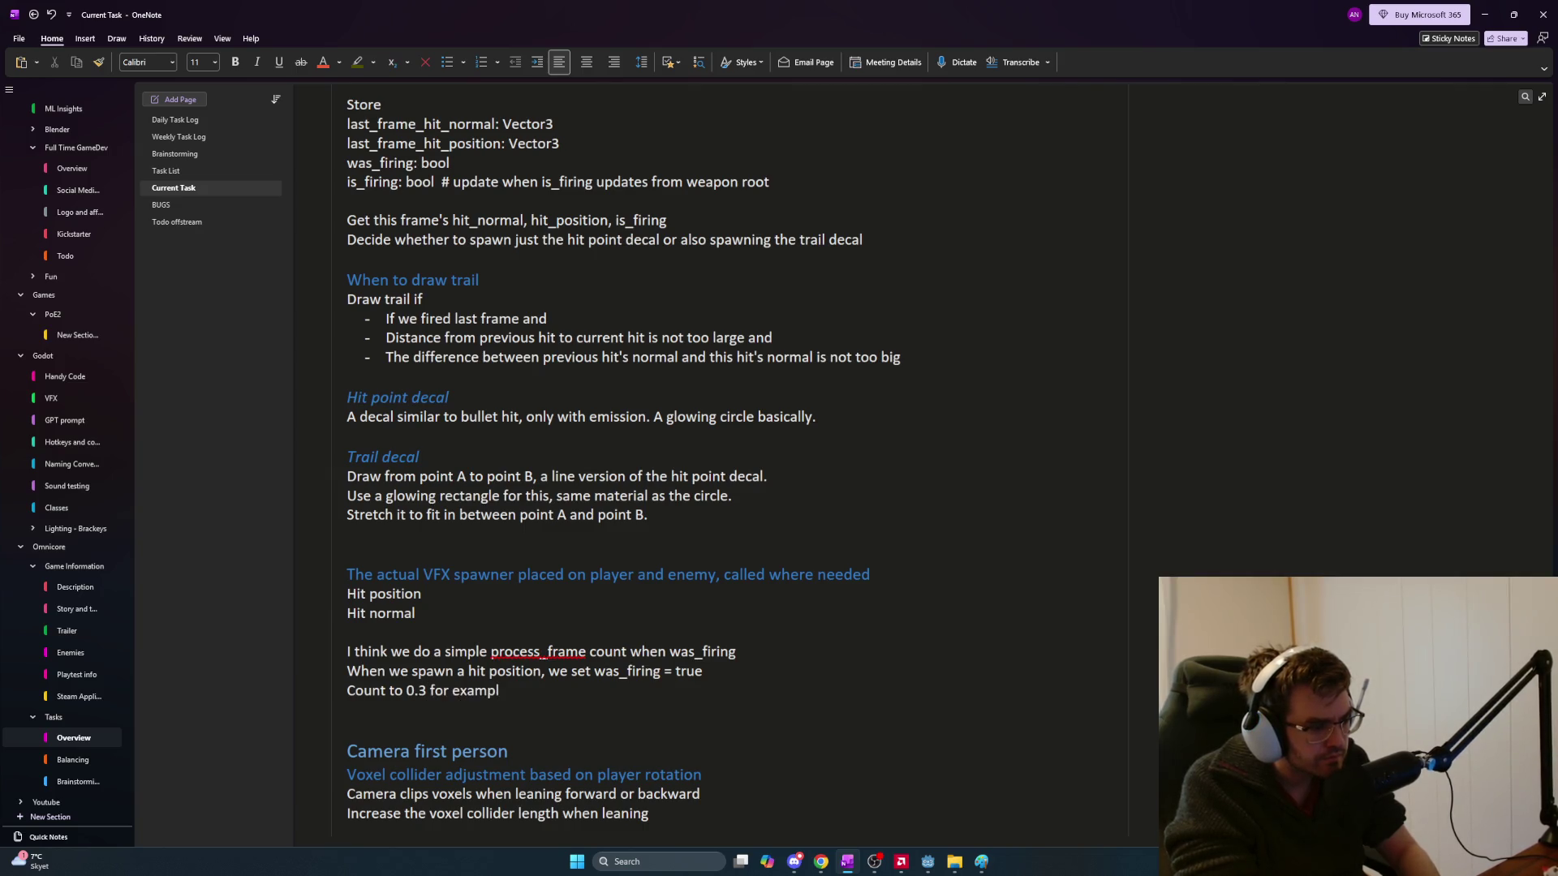
{"action": "type", "text": "e in process"}
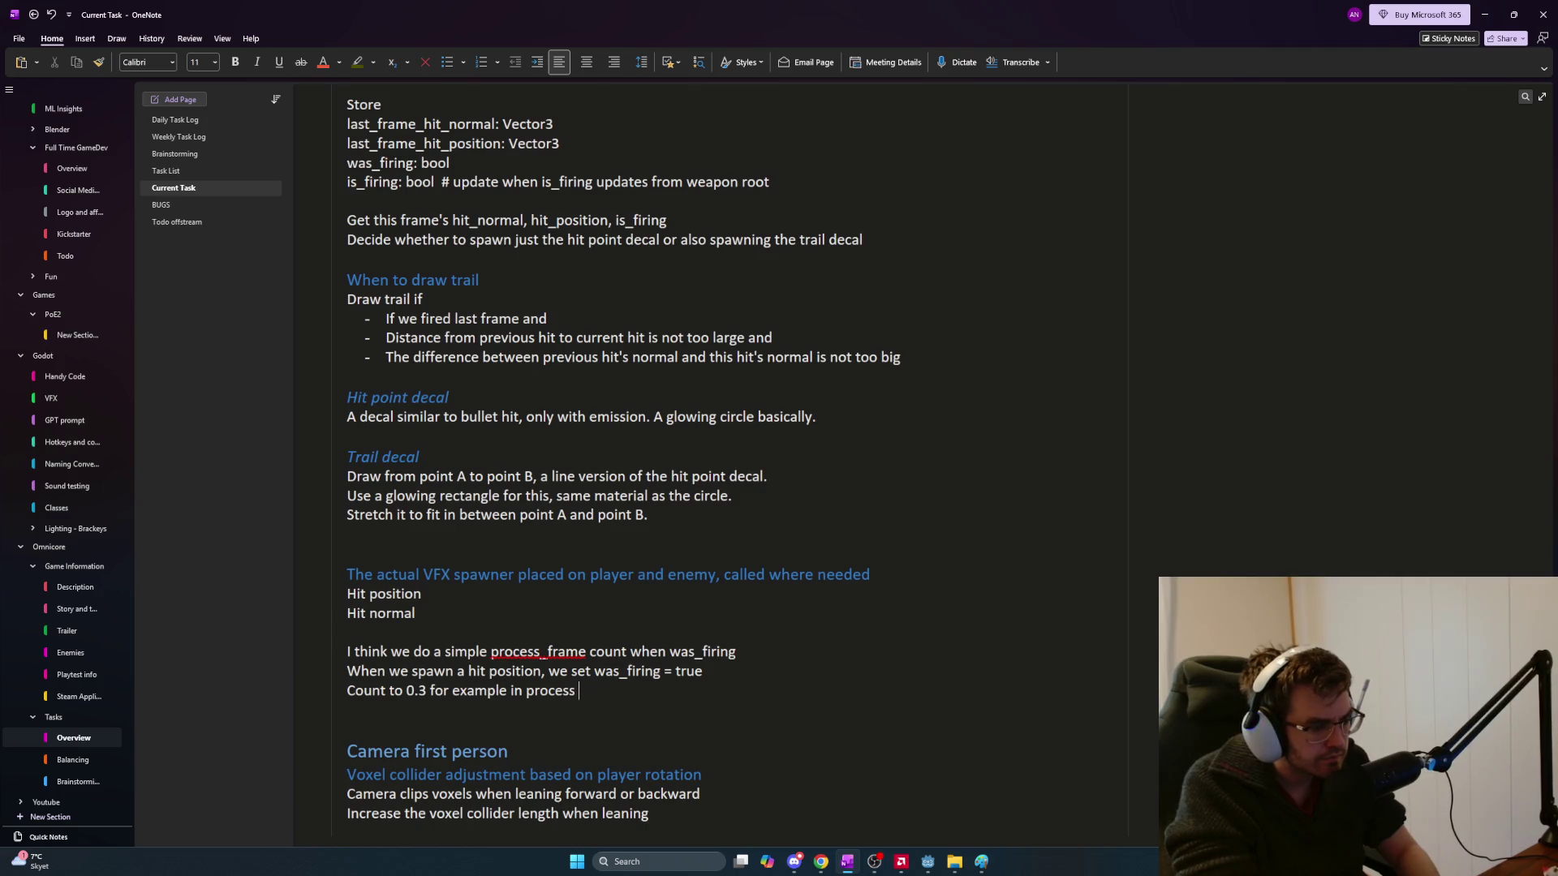
{"action": "type", "text": "if was_firing"}
{"action": "type", "text": ", a"}
{"action": "type", "text": "f we reach 0.3 "}
{"action": "type", "text": "set was_firing"}
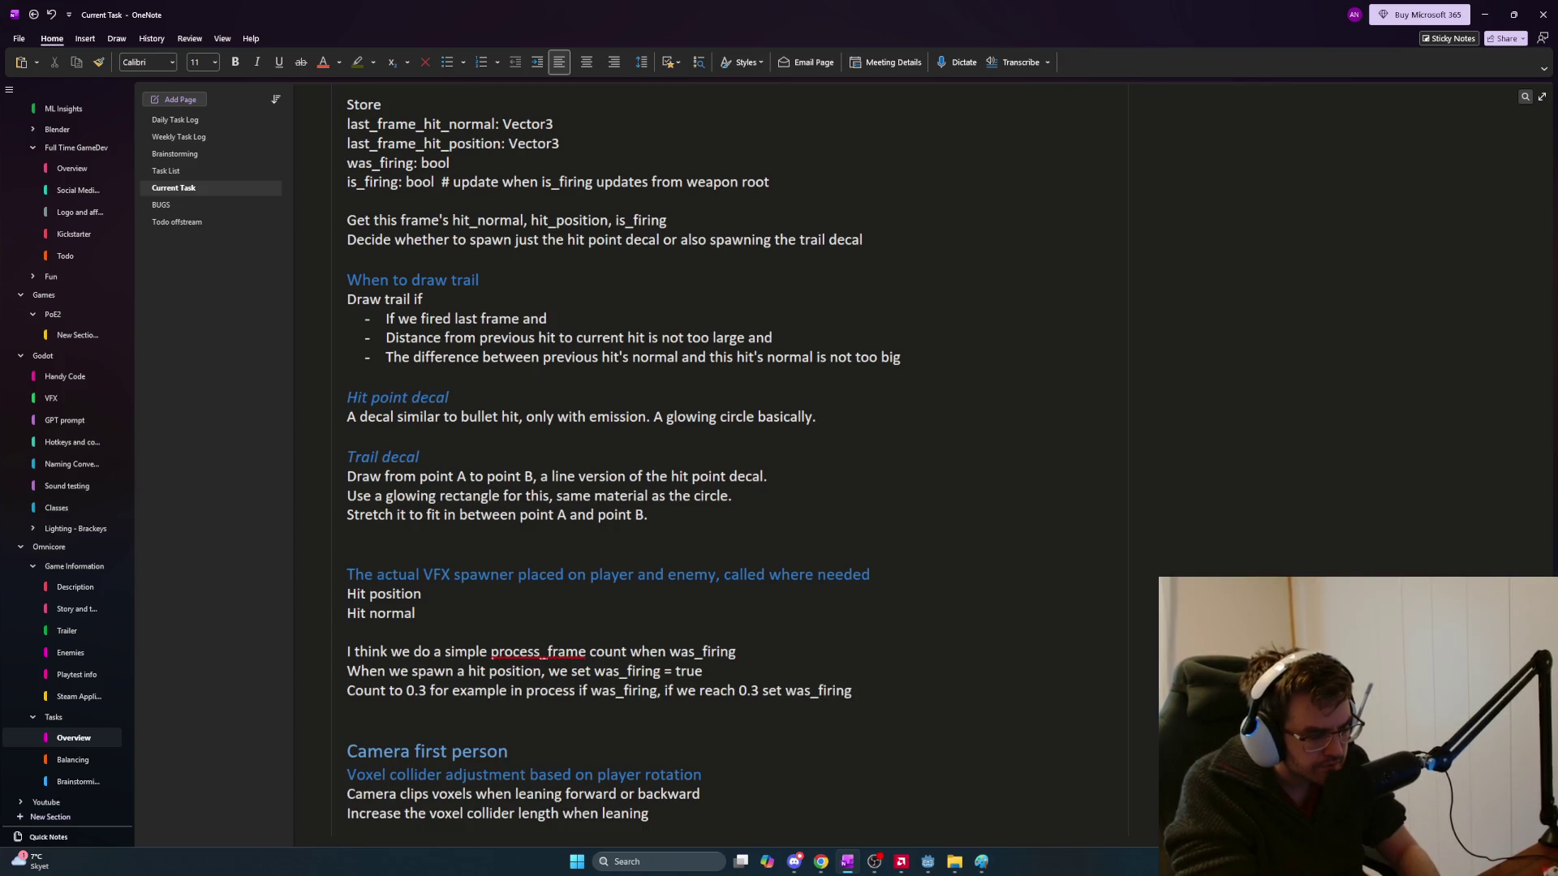
{"action": "type", "text": "= false"}
{"action": "key", "text": "Return"}
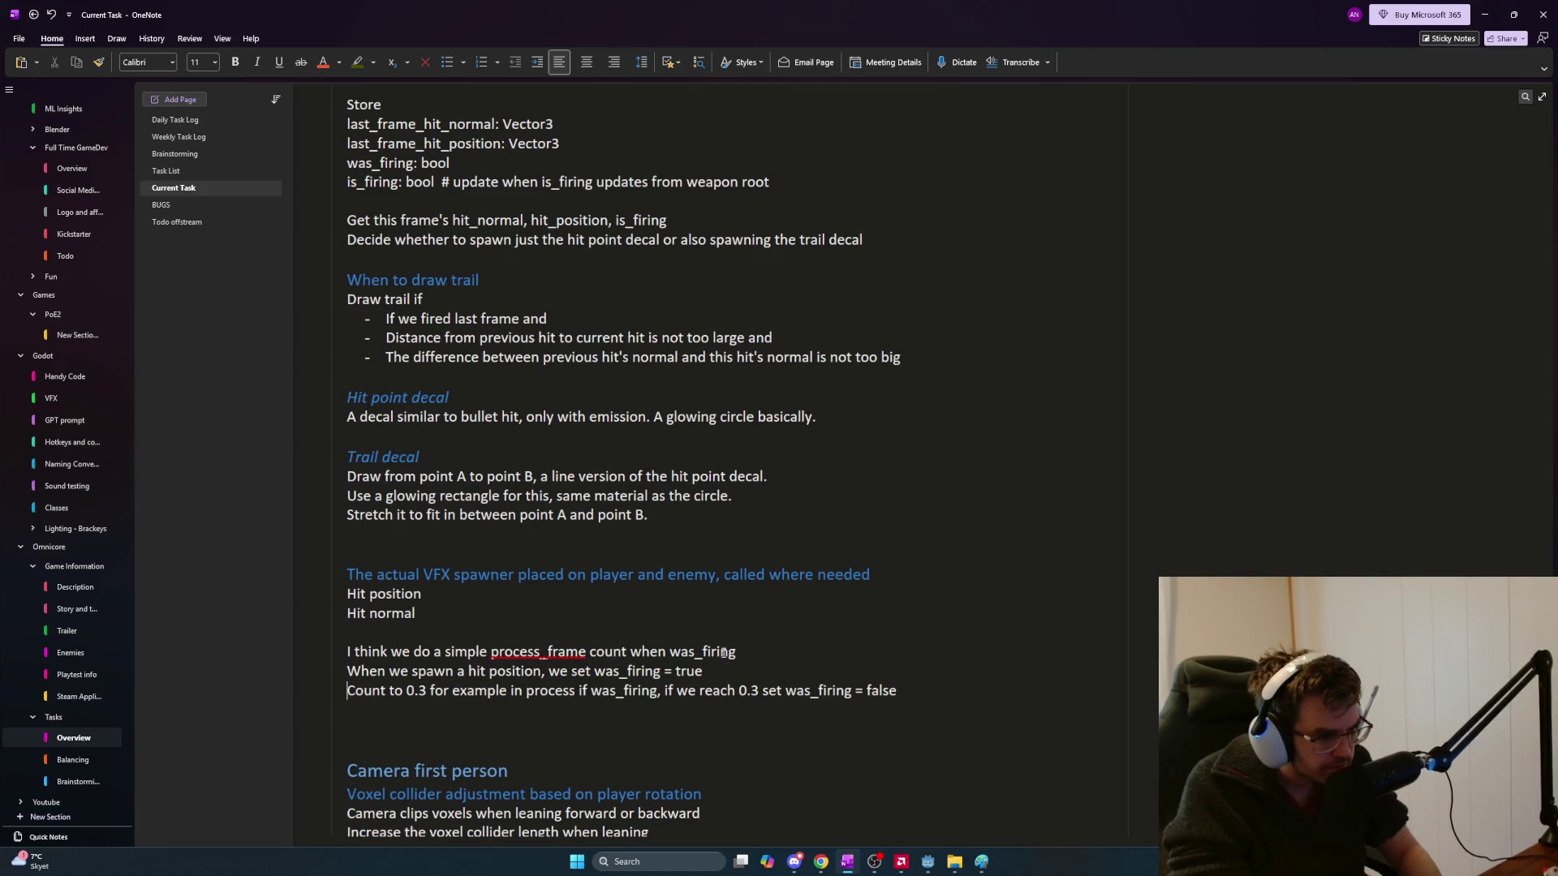
Append 'and was_firing_expiration_timer = 0.0' to the spawn line and make the condition 'was_firing_expiration_timer > 0.3'
{"action": "left_click", "coordinate": [721, 672]}
{"action": "type", "text": "and w"}
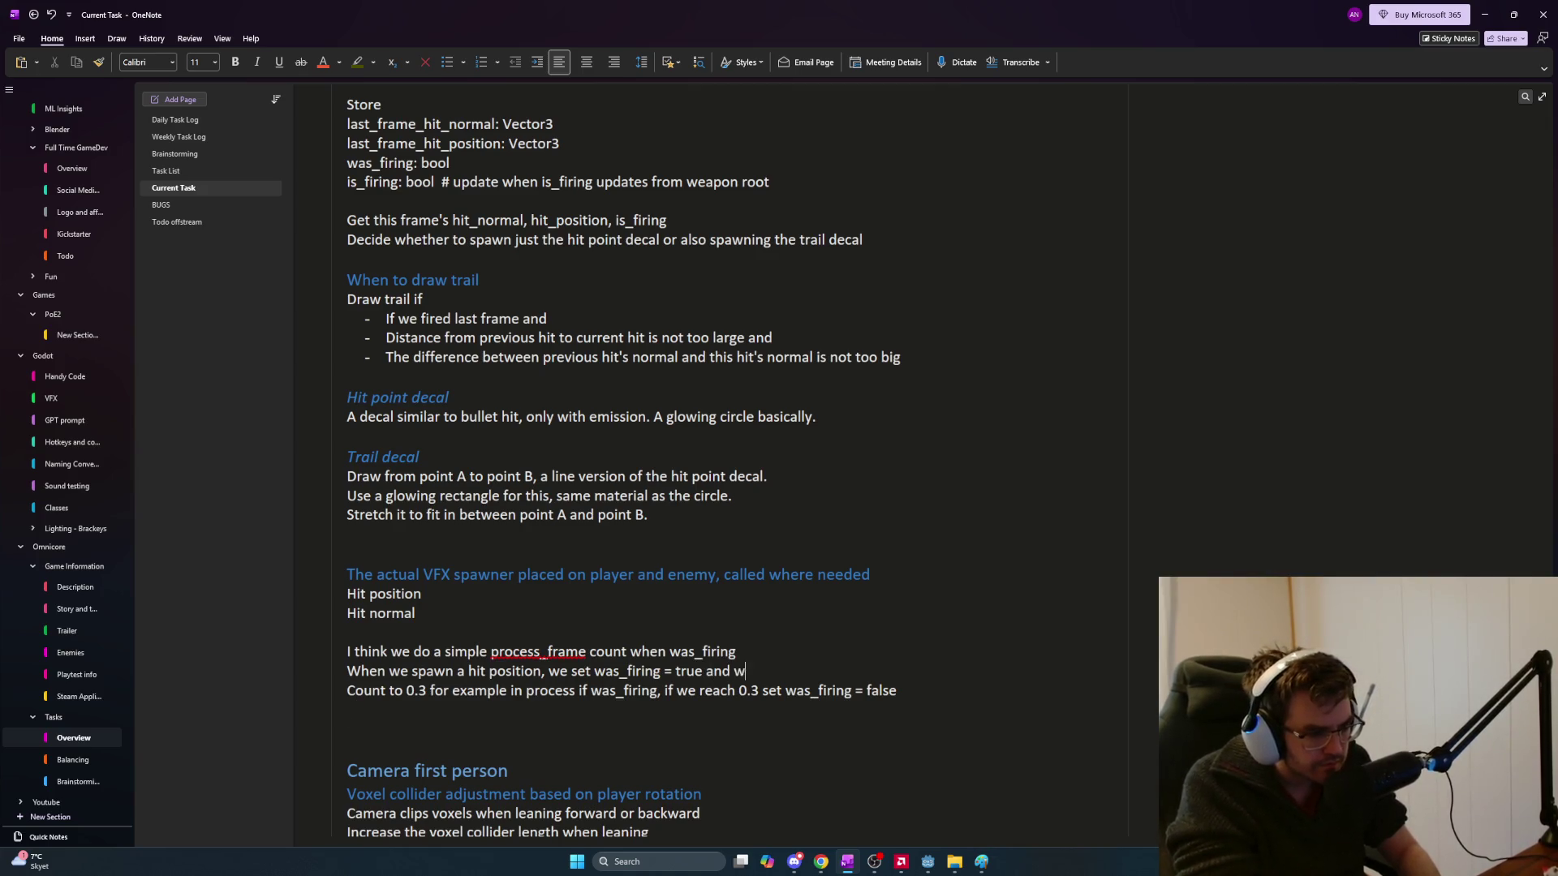
{"action": "type", "text": "as_firing_t"}
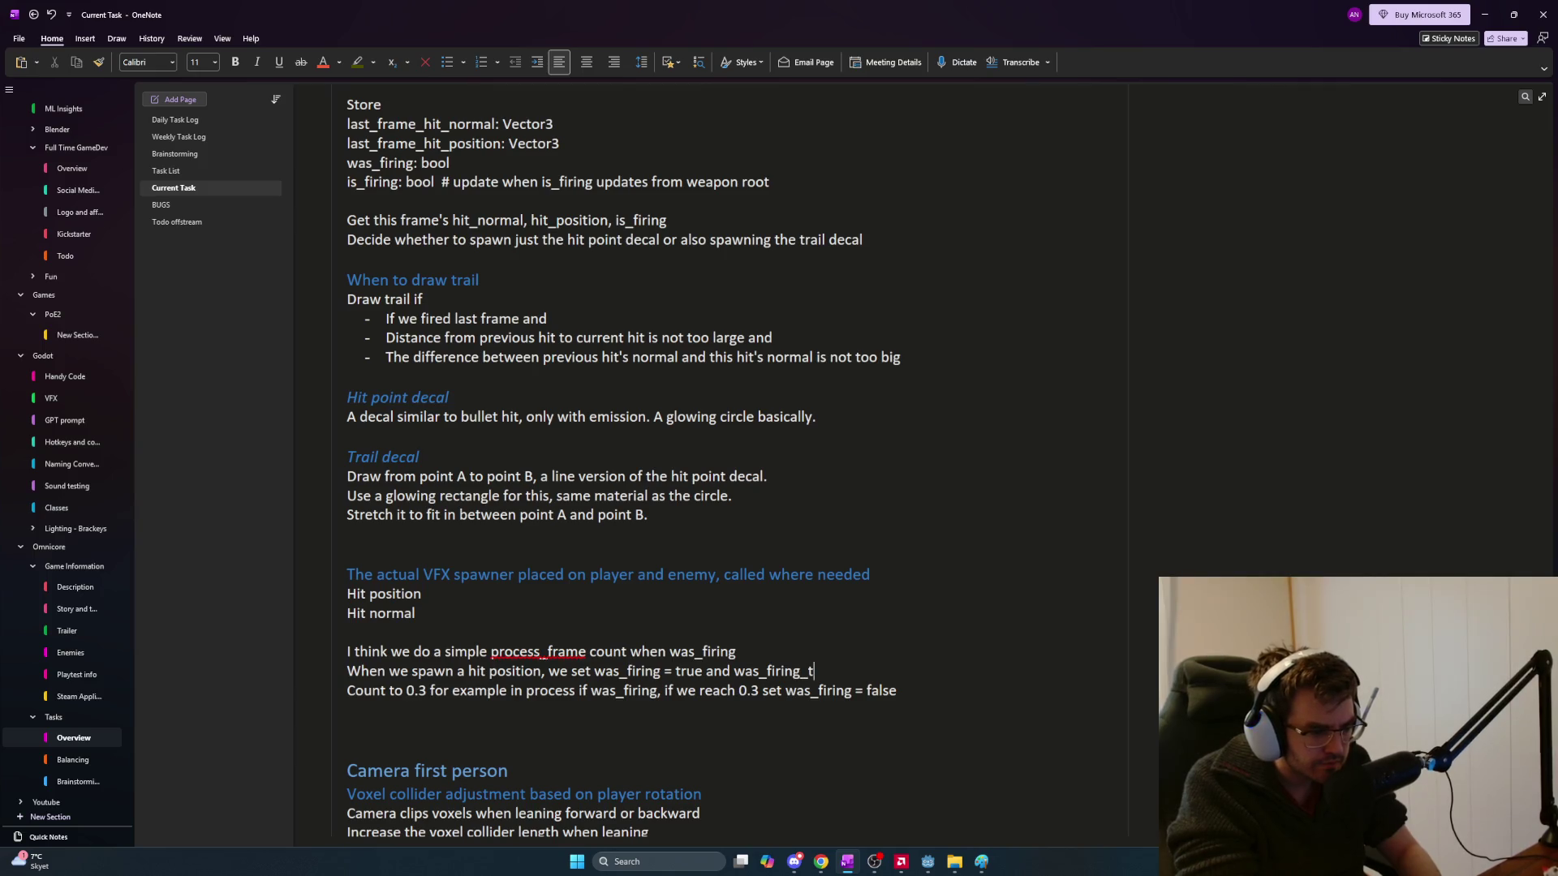
{"action": "key", "text": "BackSpace"}
{"action": "key", "text": "BackSpace"}
{"action": "key", "text": "BackSpace"}
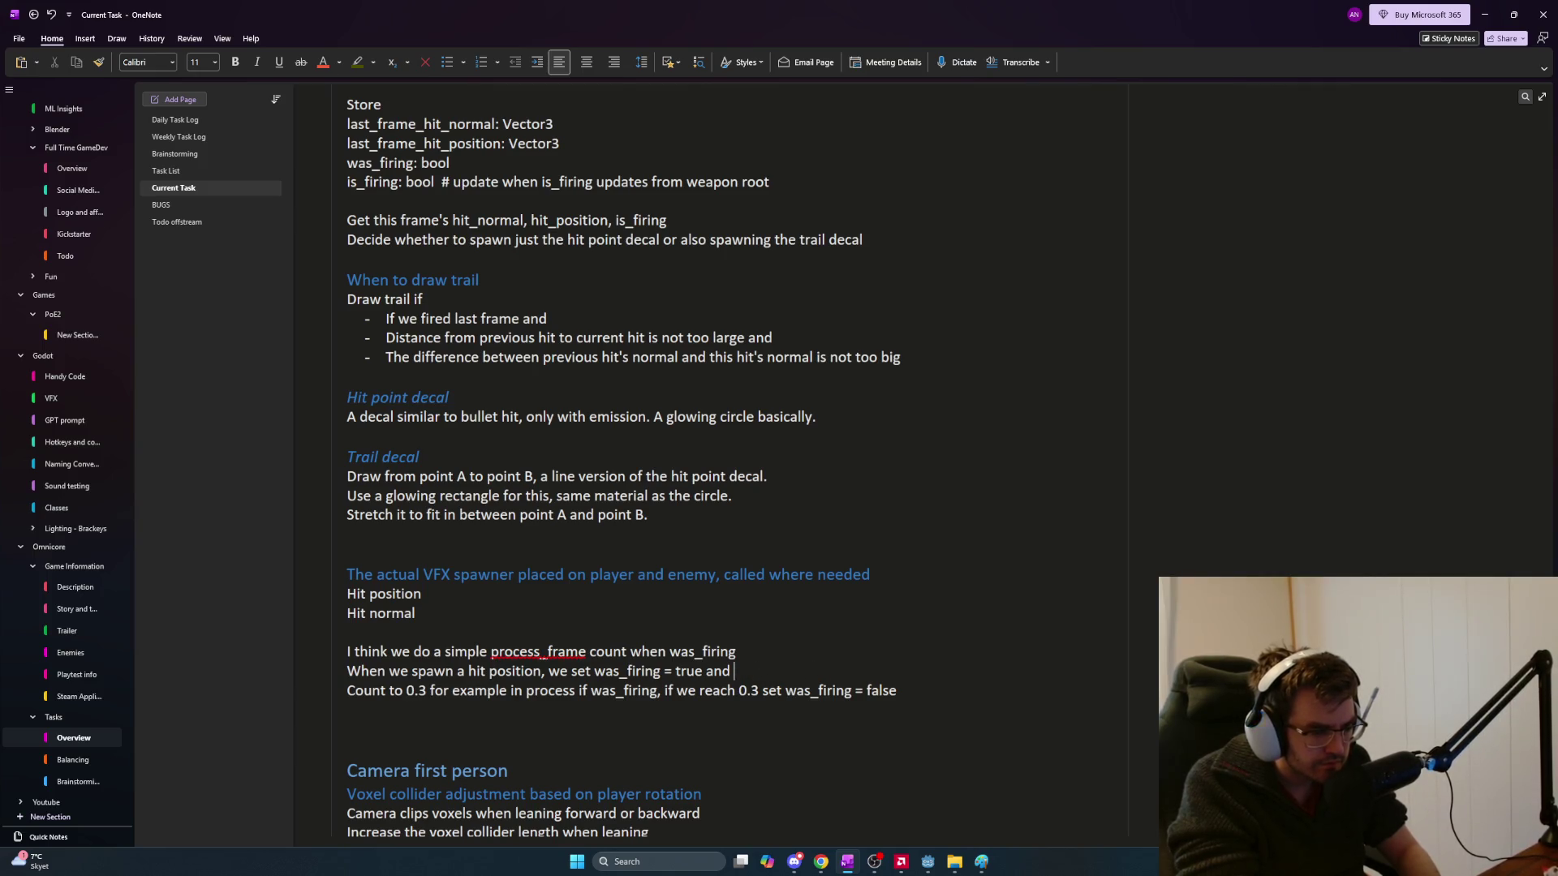
{"action": "type", "text": "was_firing_expiration_t"}
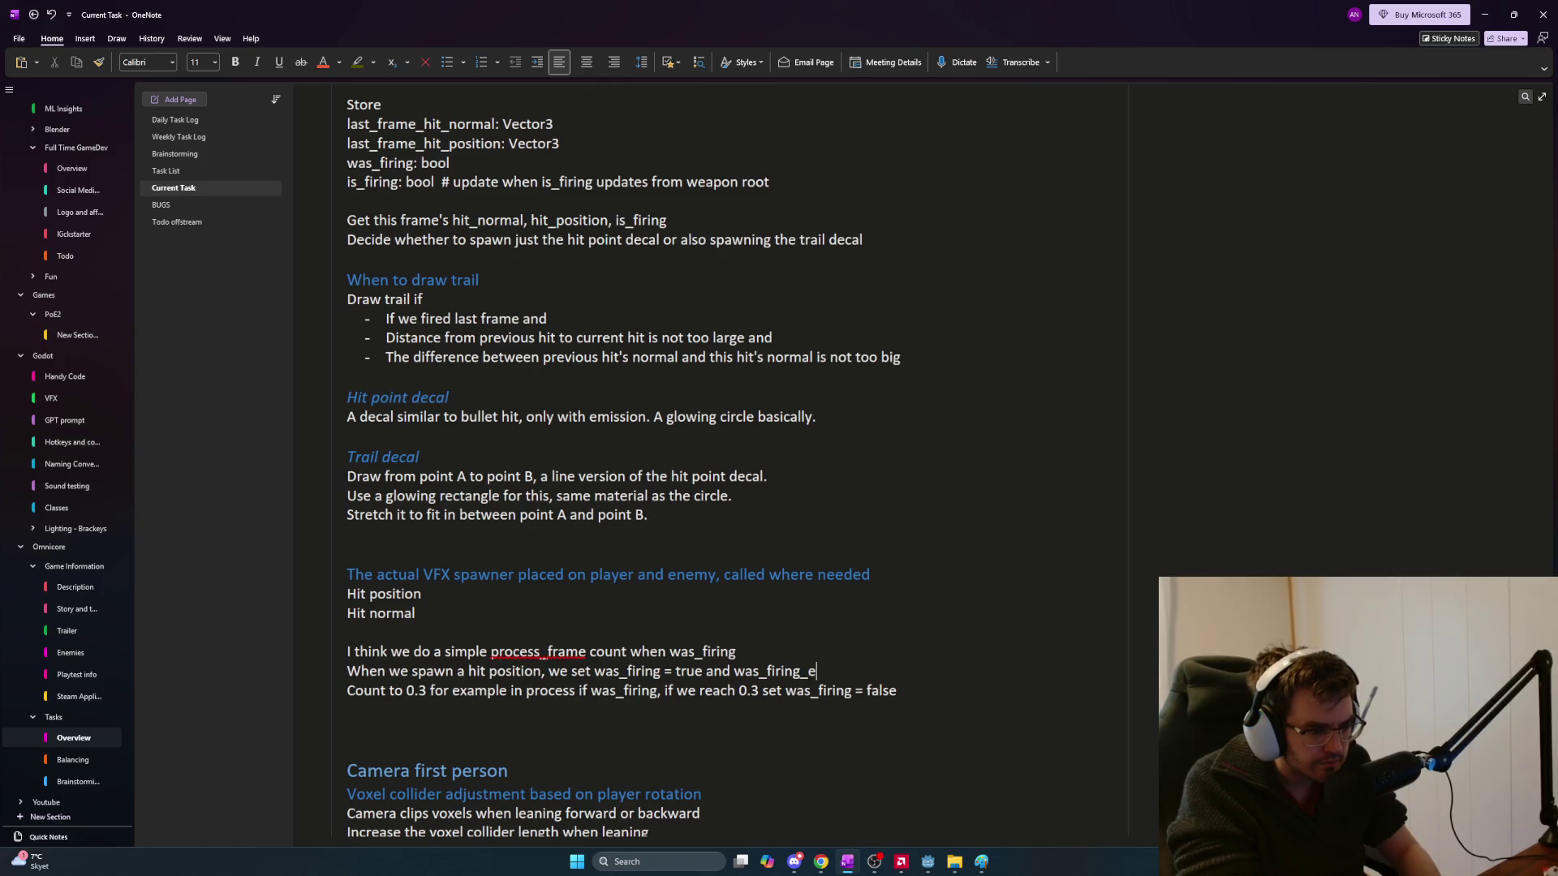
{"action": "type", "text": "imer = 0.0"}
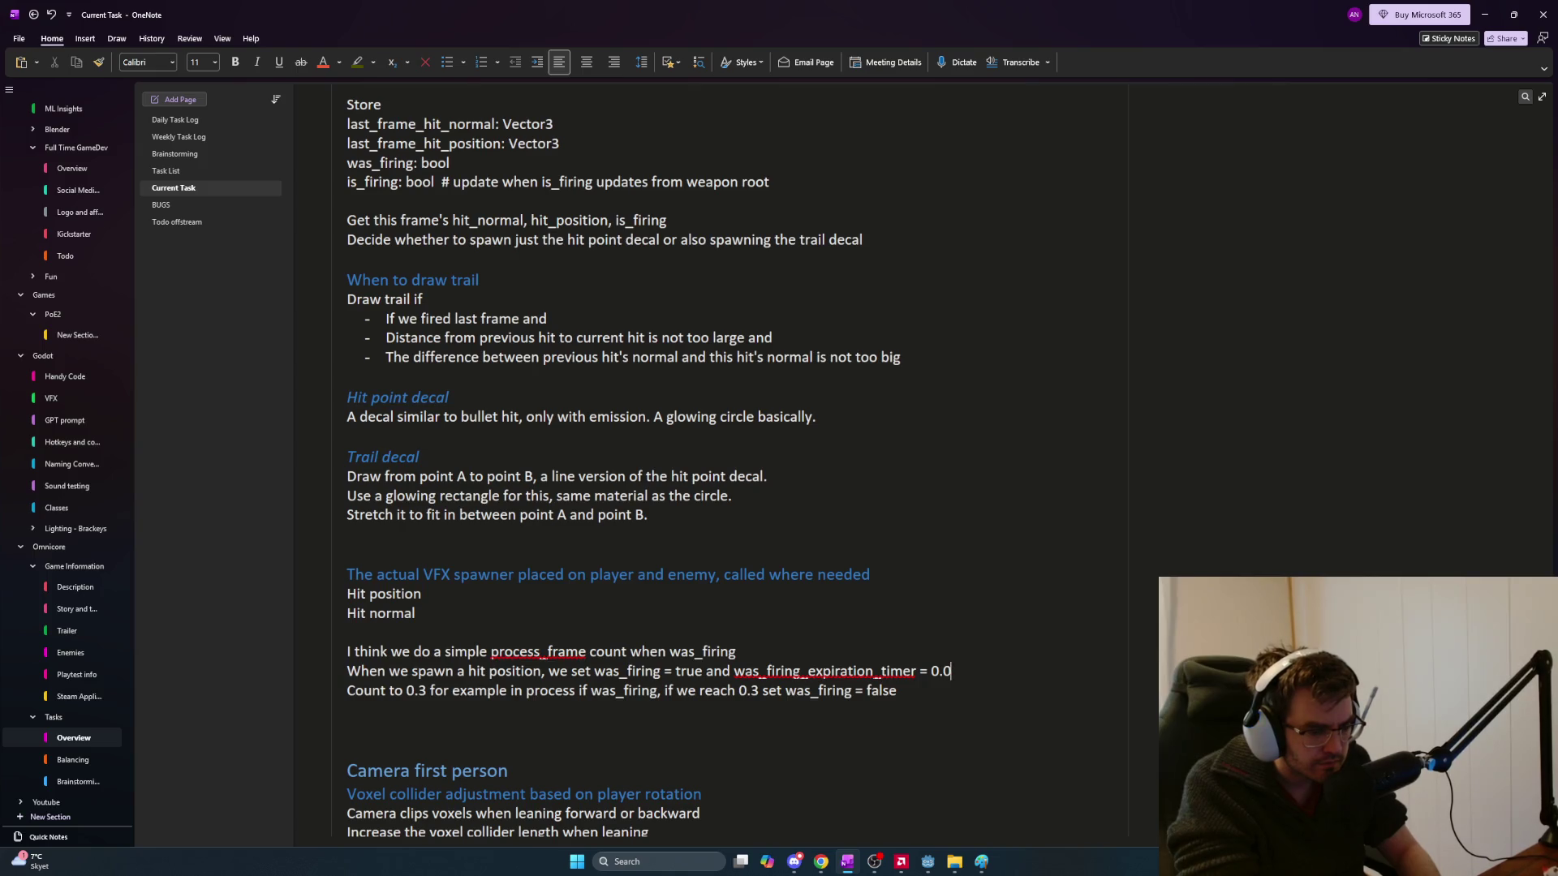
{"action": "key", "text": "Left"}
{"action": "key", "text": "Left"}
{"action": "type", "text": "was_fi"}
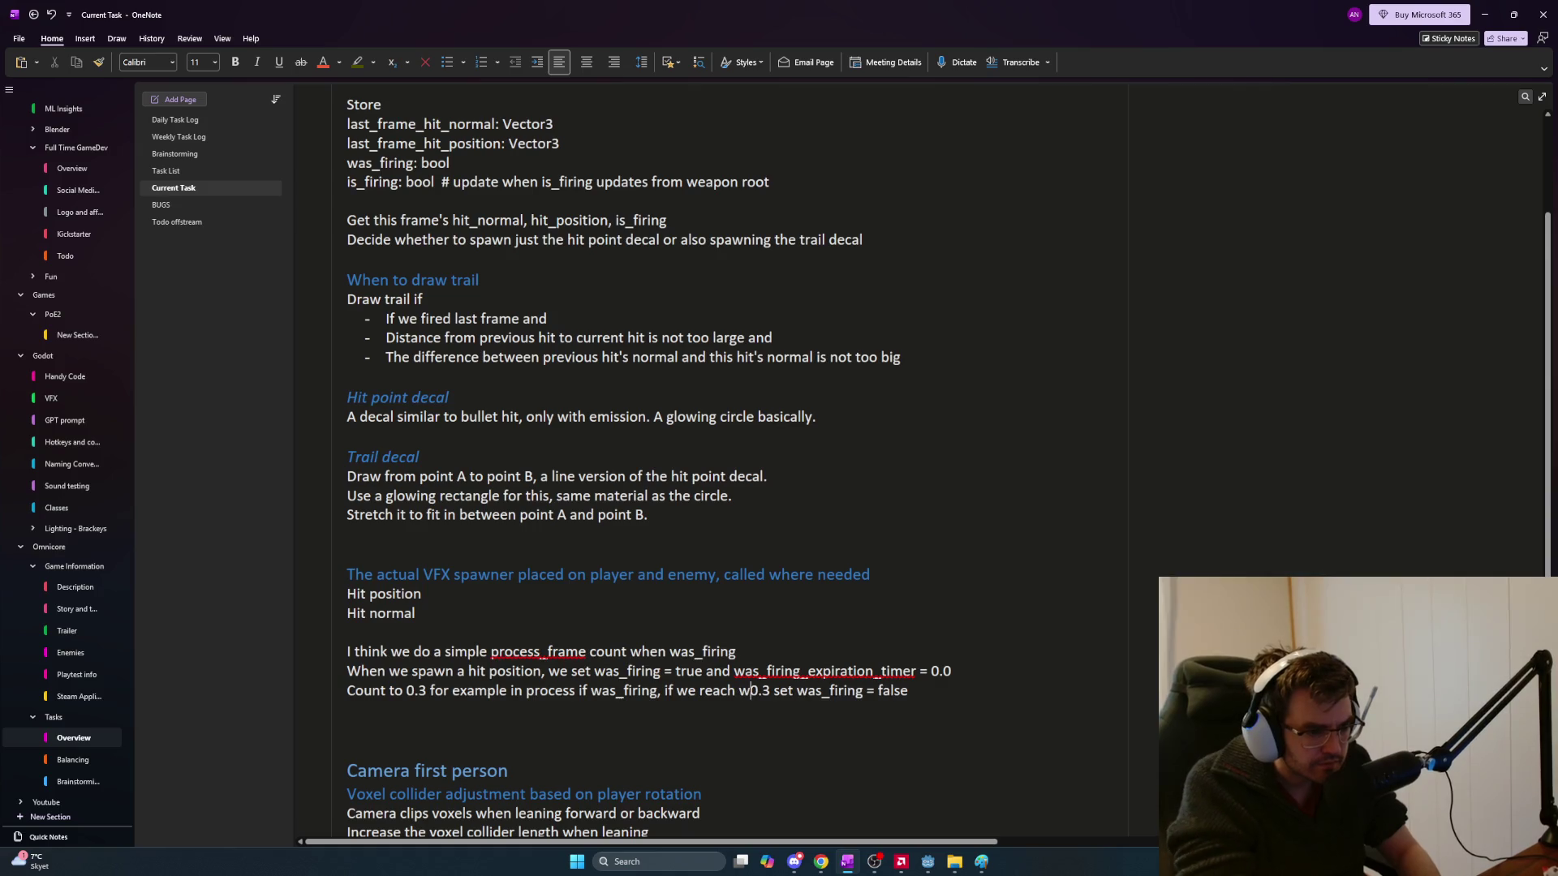
{"action": "type", "text": "ring_exparation"}
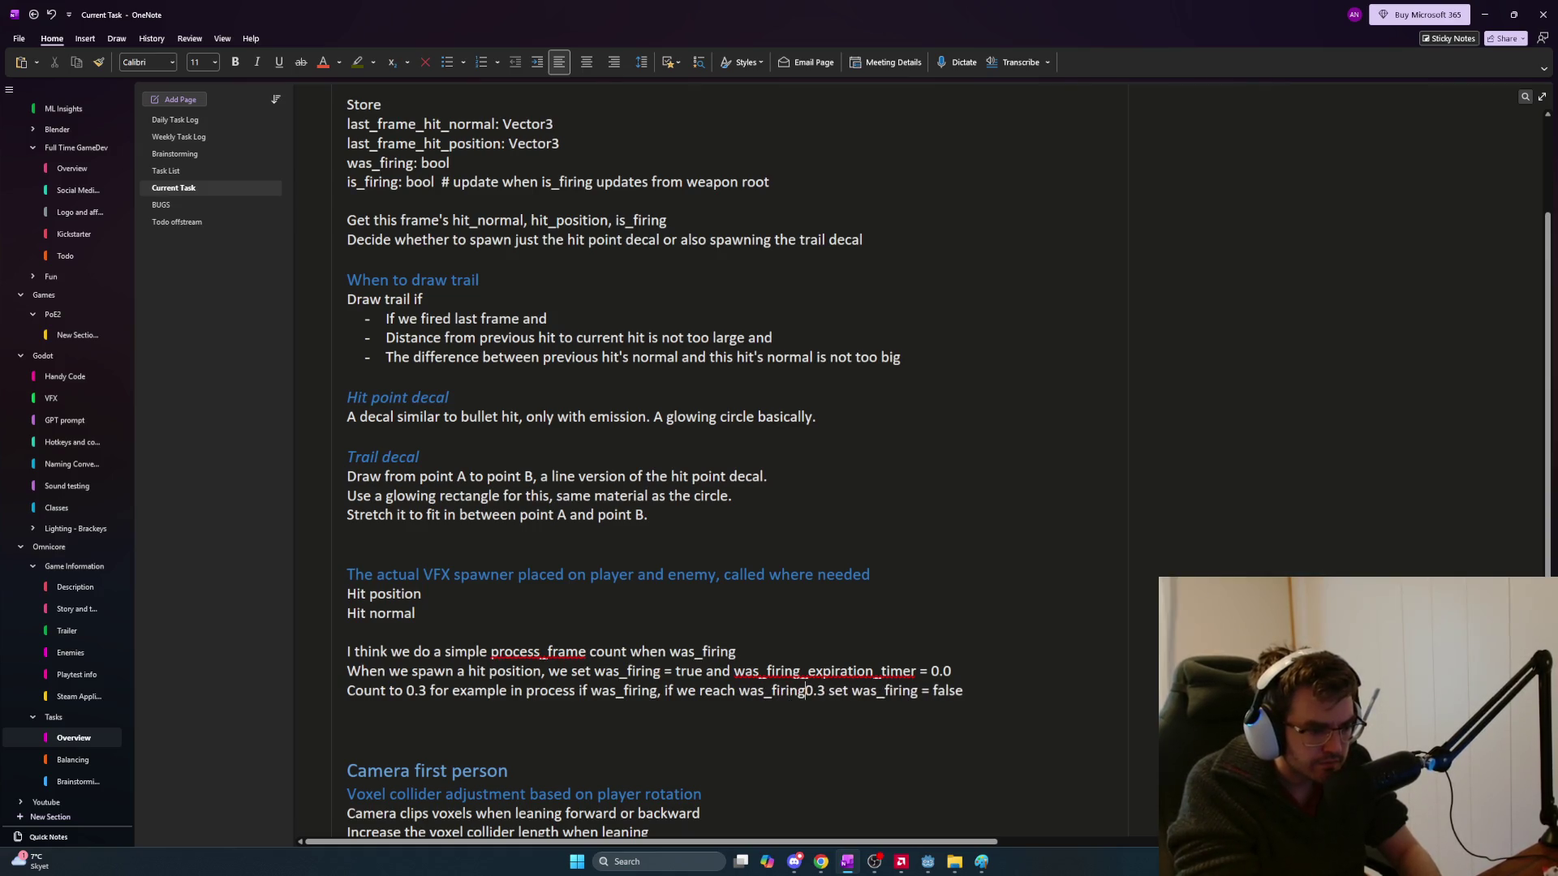
{"action": "key", "text": "BackSpace"}
{"action": "type", "text": "_timer >"}
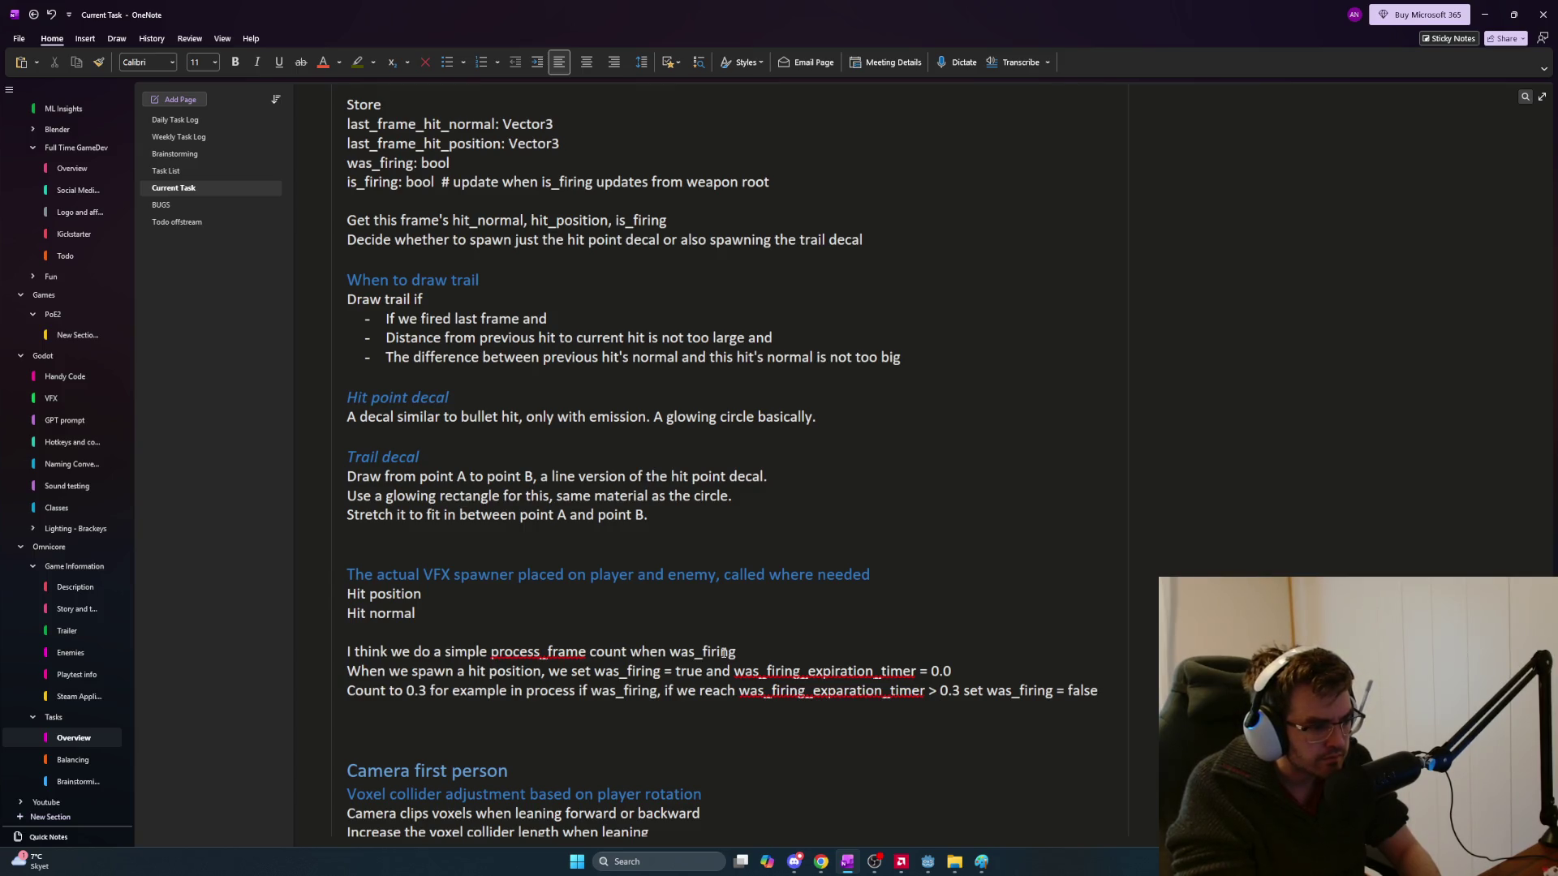
{"action": "key", "text": "Return"}
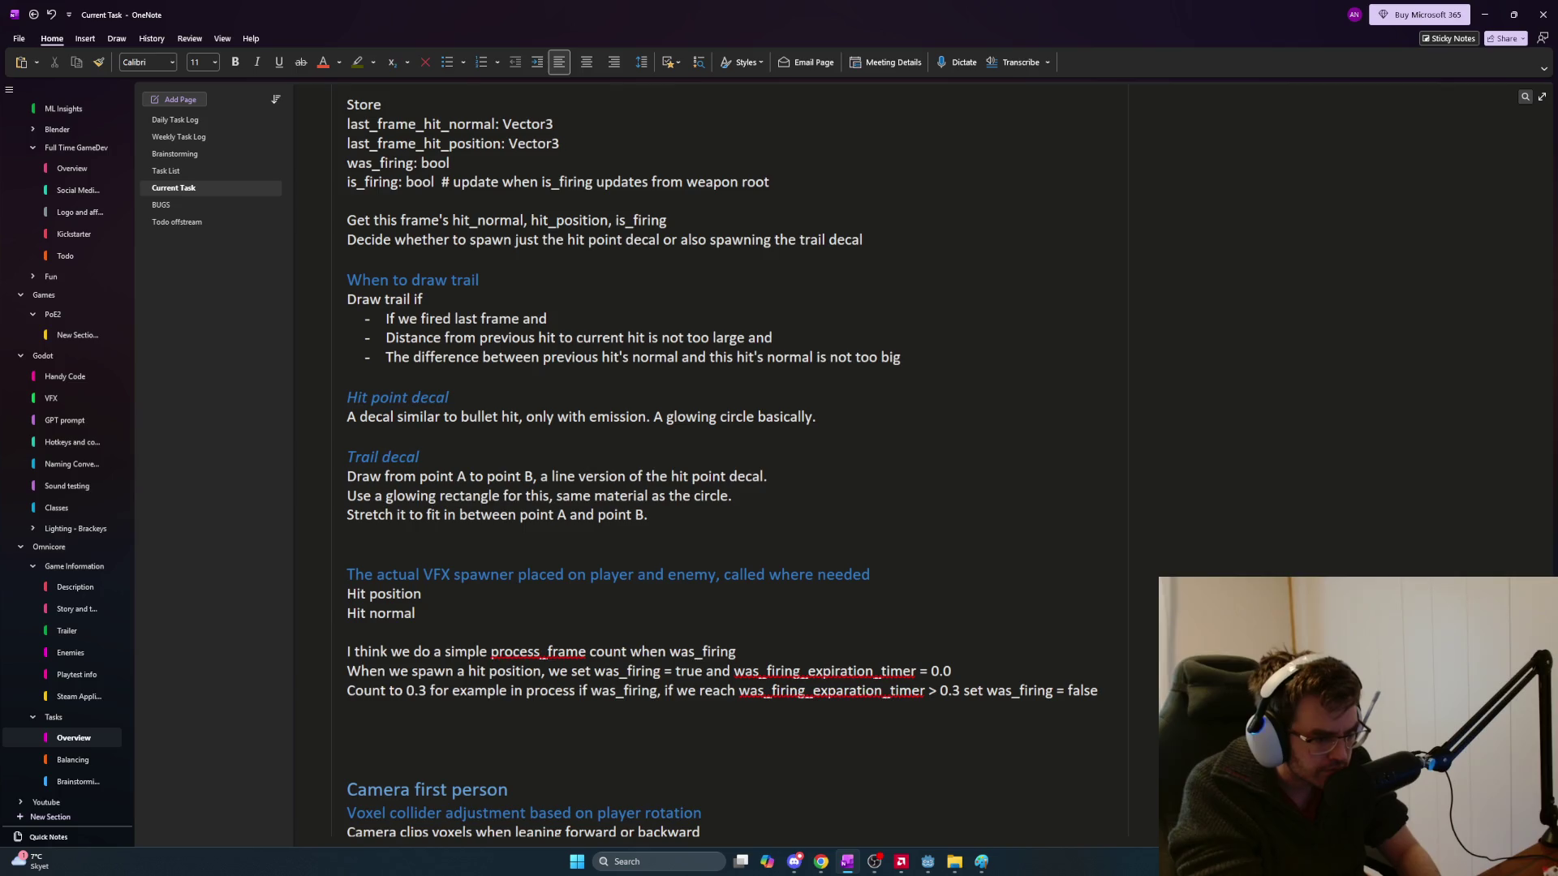
Note that tracking was_firing avoids all enemies listening for the is_firing signal, then begin 'It also works great when drawing across'
{"action": "type", "text": "This way we can track"}
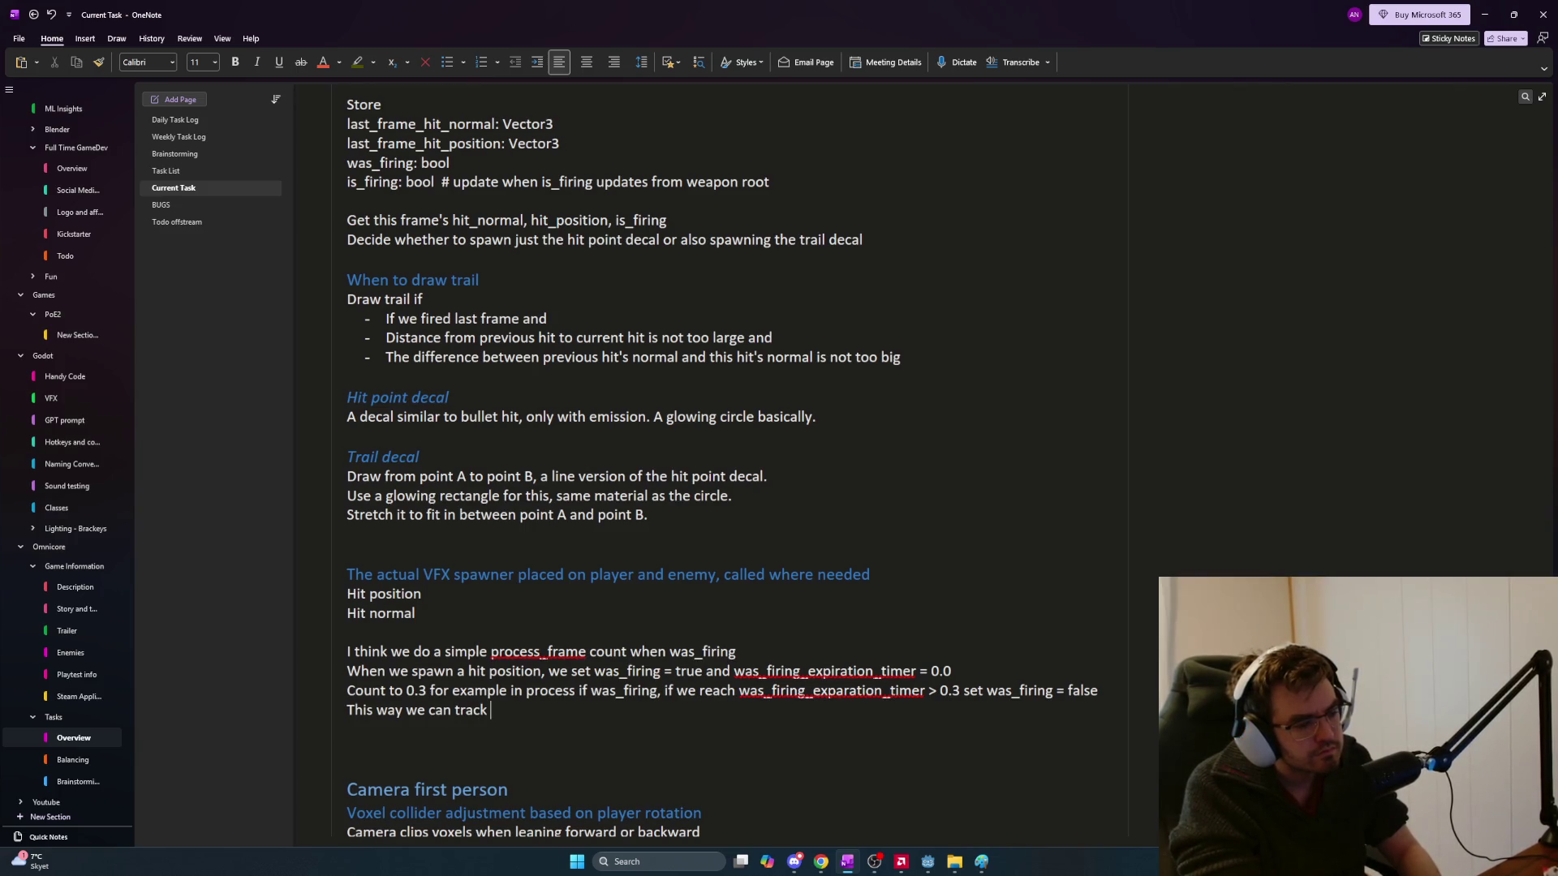
{"action": "type", "text": " was_firing "}
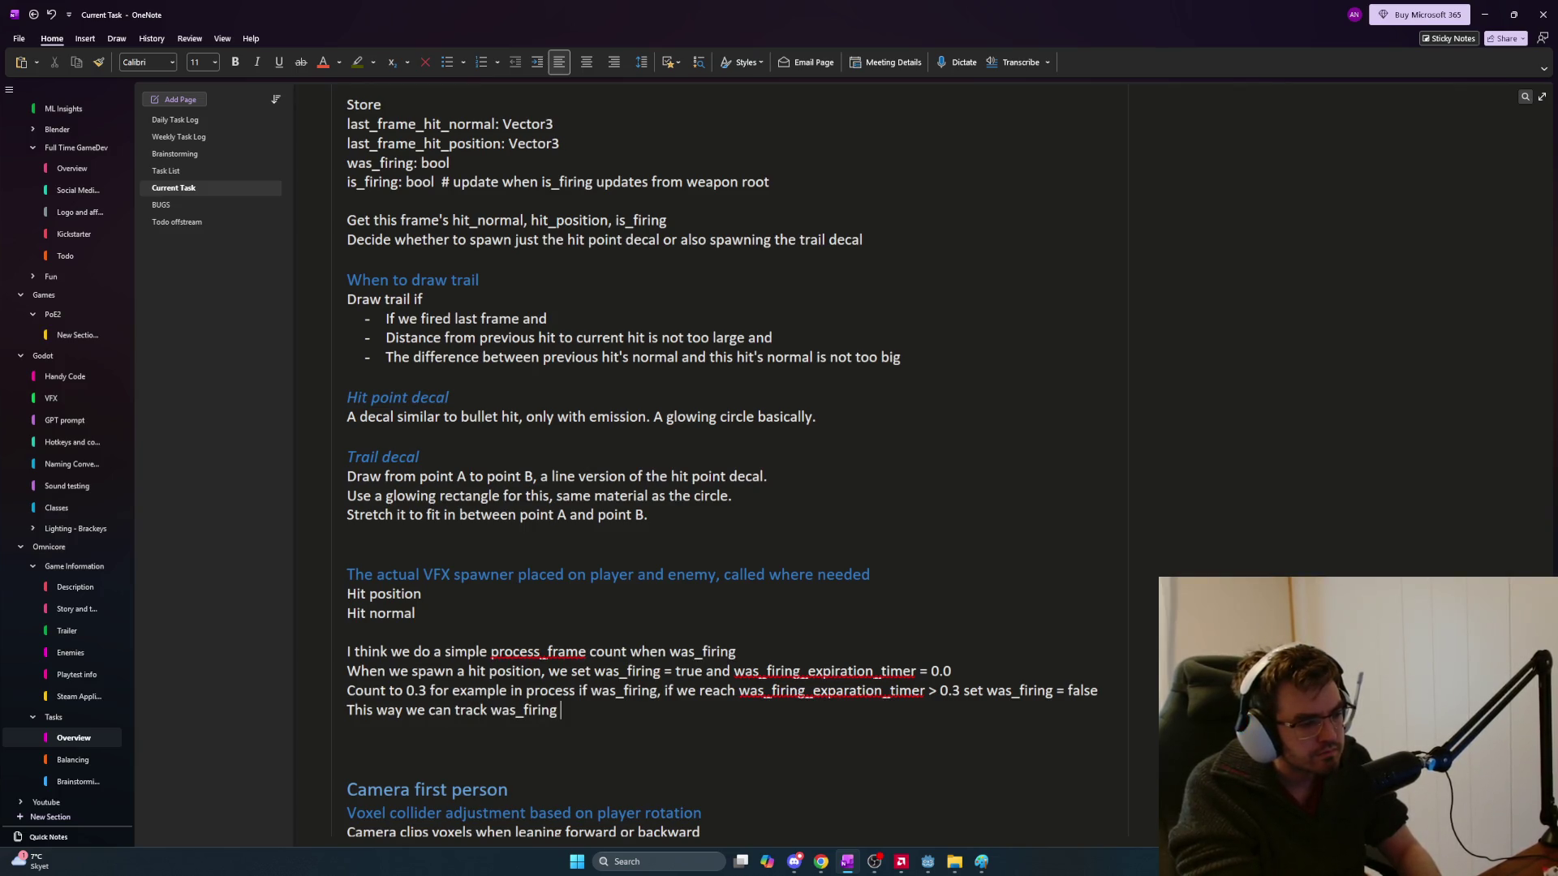
{"action": "type", "text": "on enemies"}
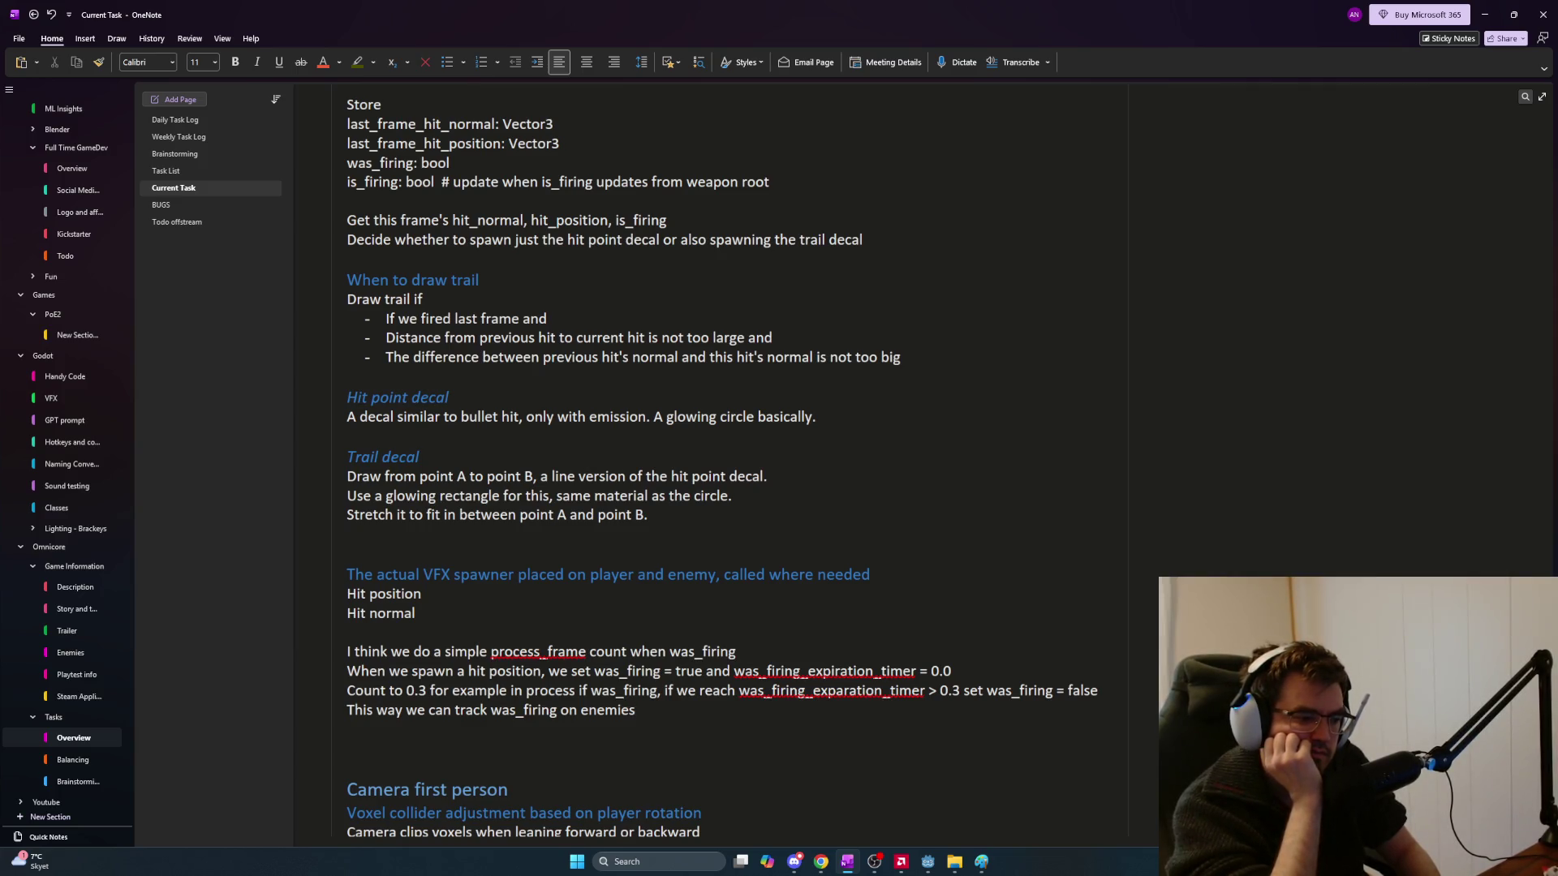
{"action": "type", "text": "witho"}
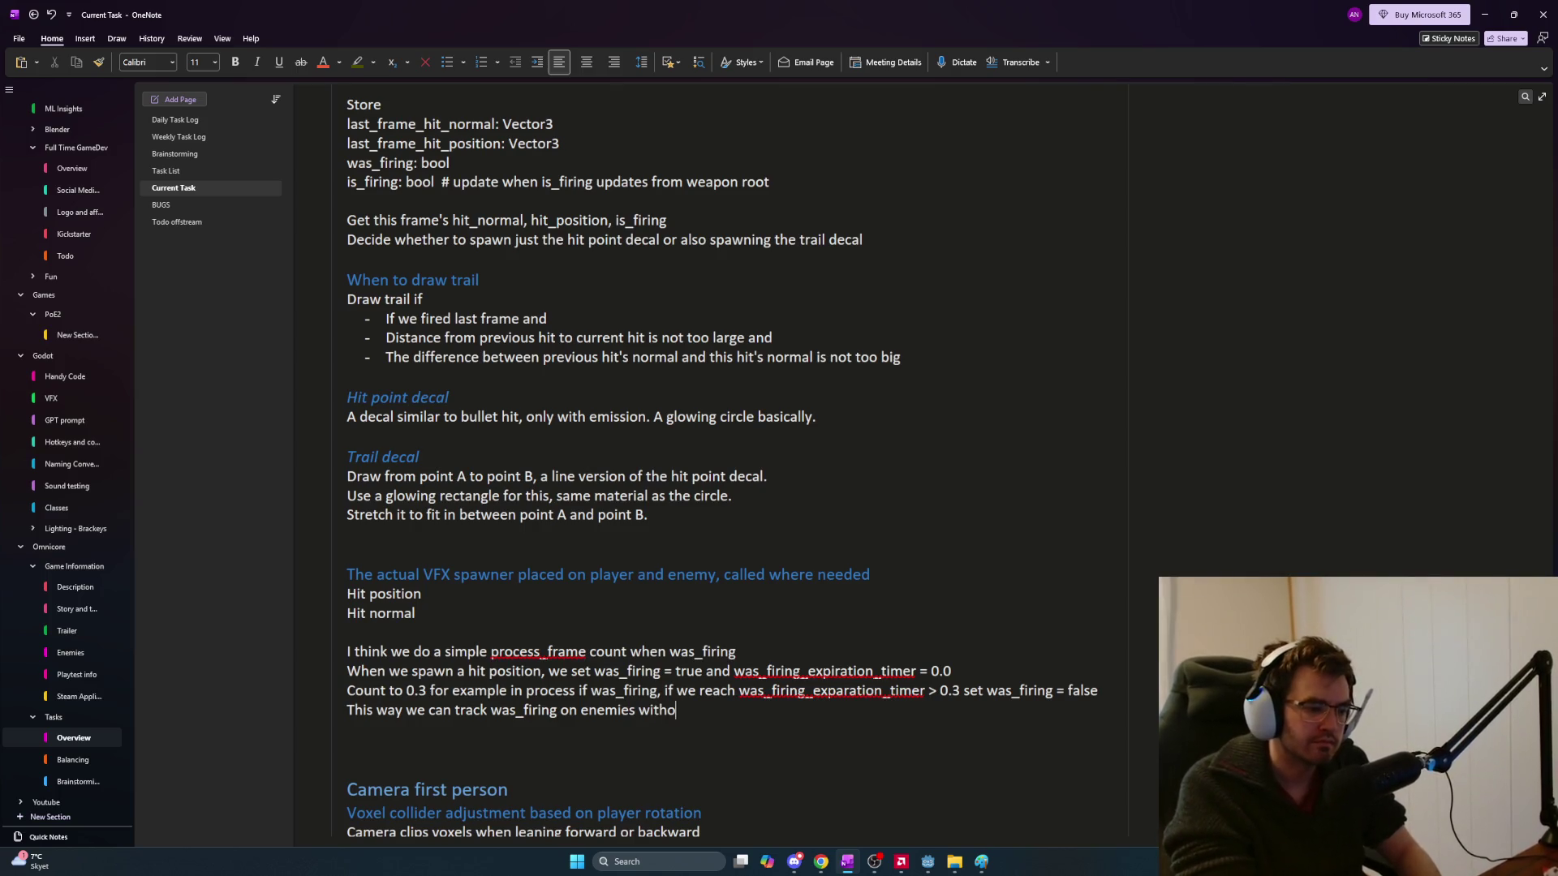
{"action": "type", "text": "ut needing to conn"}
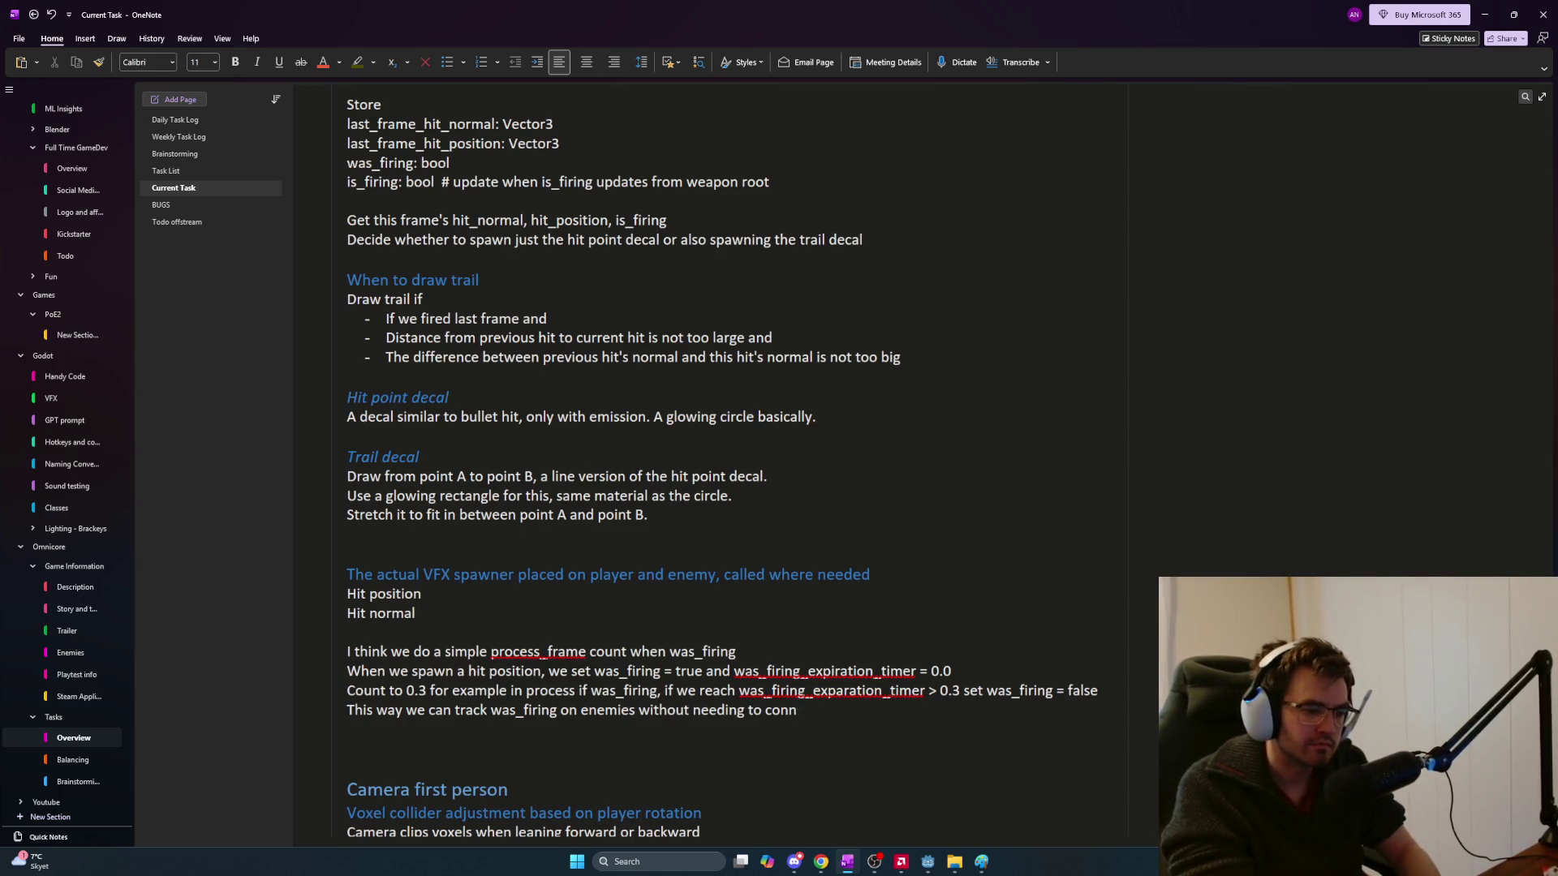
{"action": "type", "text": "ect to a signal"}
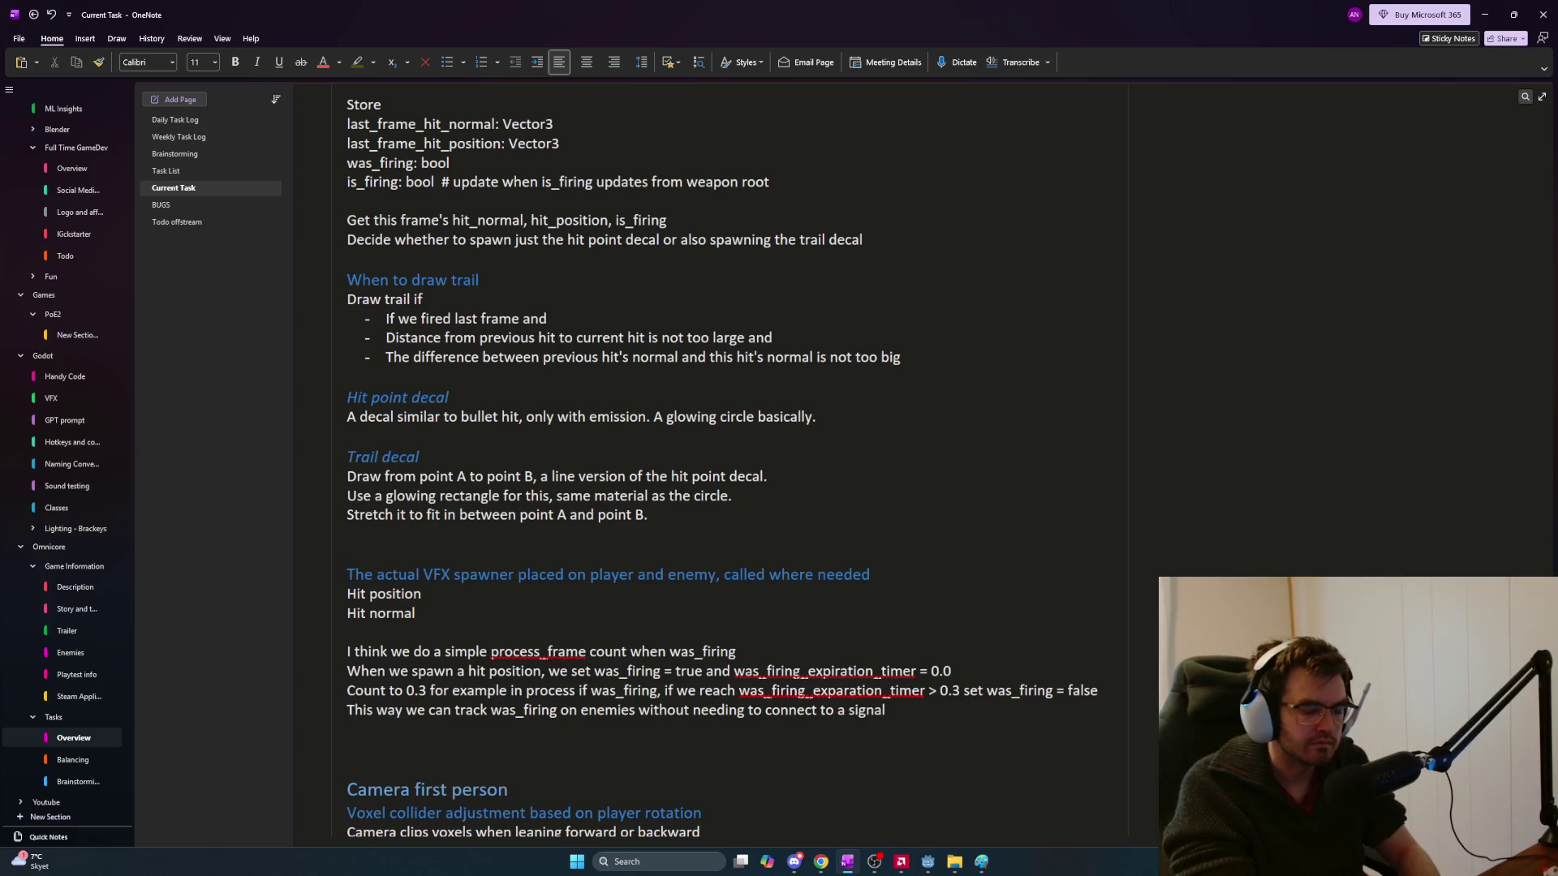
{"action": "type", "text": ", which allows us to"}
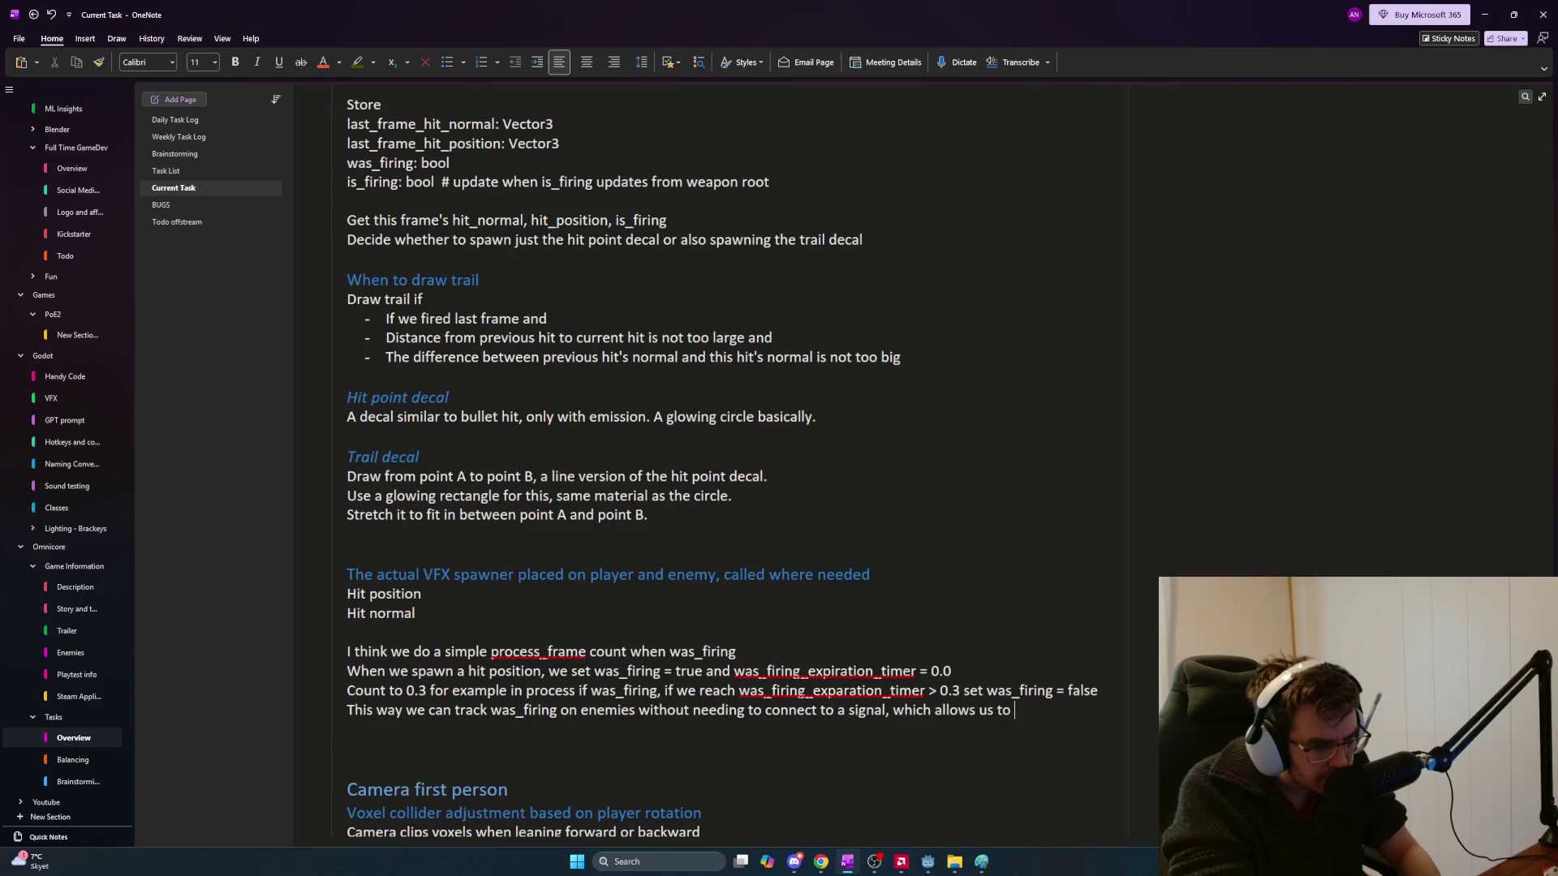
{"action": "type", "text": "not have all an"}
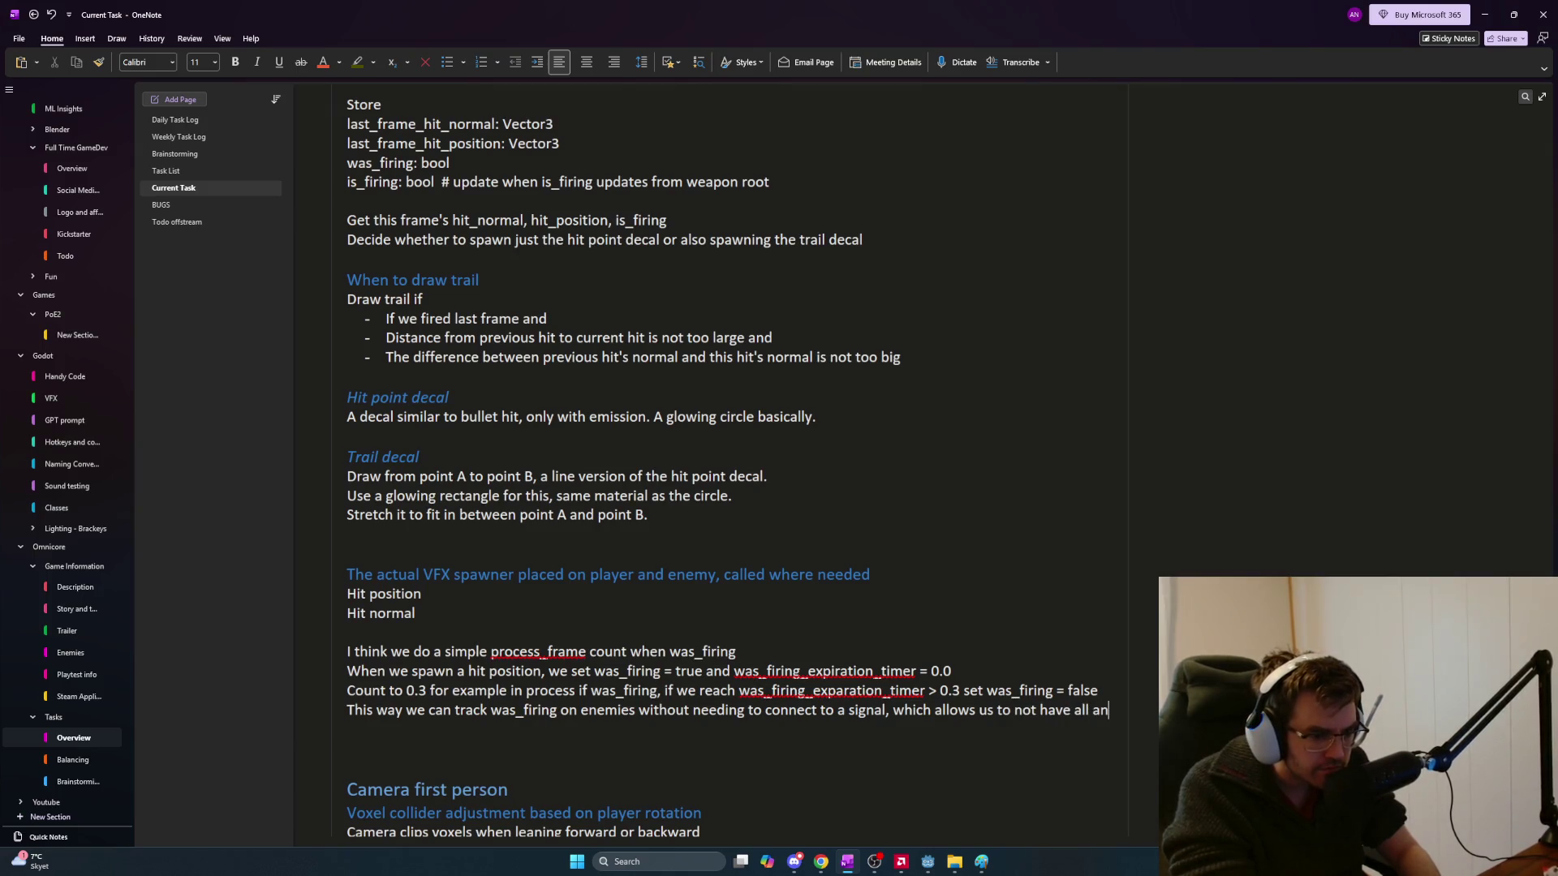
{"action": "key", "text": "BackSpace"}
{"action": "key", "text": "BackSpace"}
{"action": "type", "text": "enemies listening"}
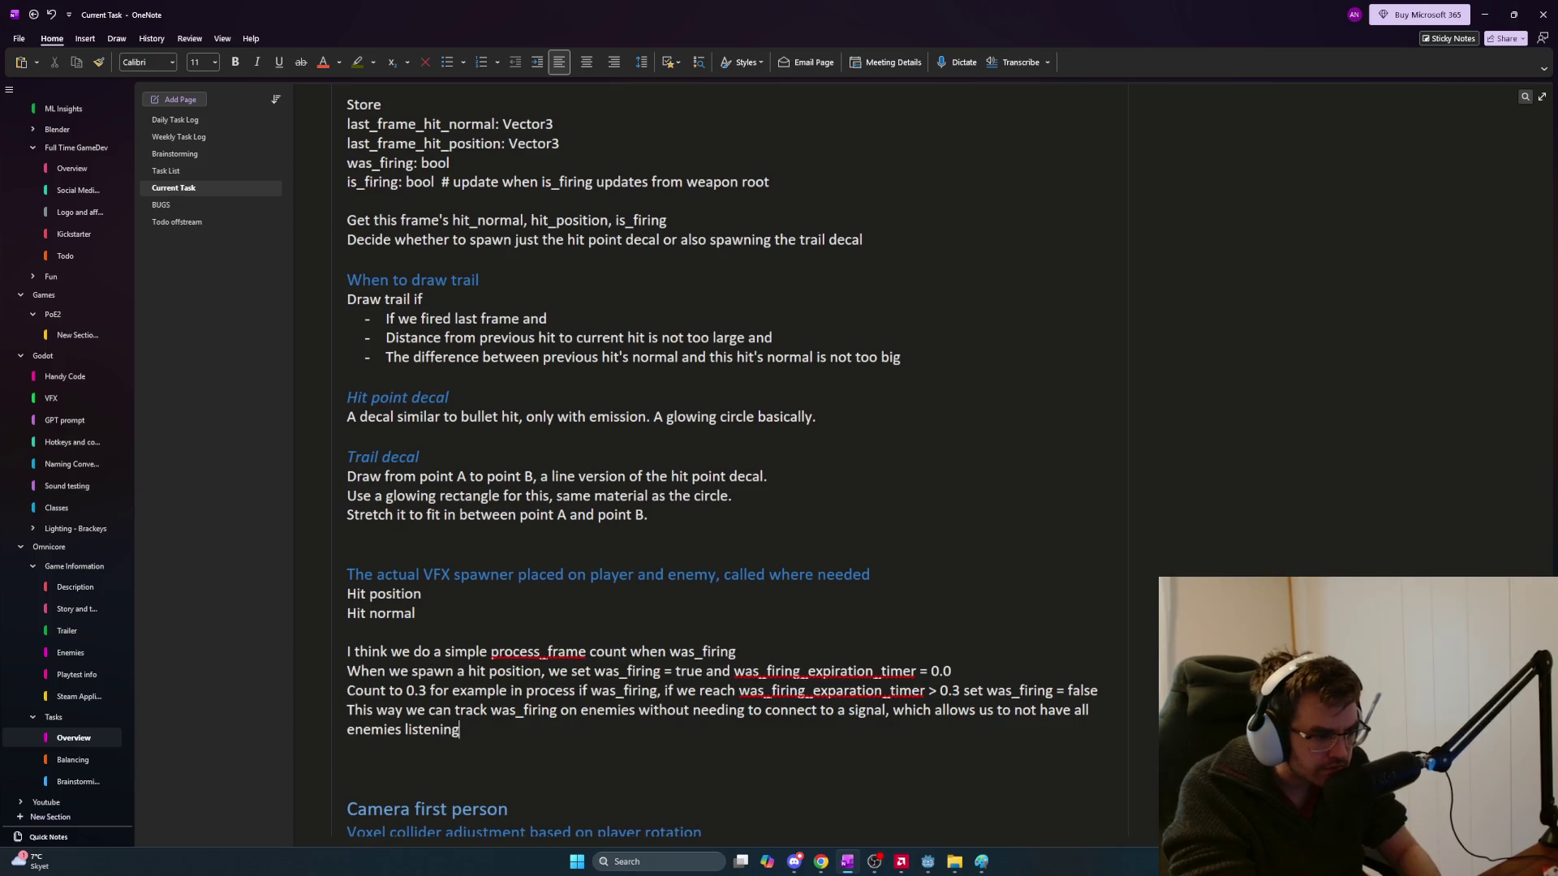
{"action": "type", "text": " for was_firing"}
{"action": "key", "text": "BackSpace"}
{"action": "key", "text": "BackSpace"}
{"action": "key", "text": "BackSpace"}
{"action": "type", "text": "is_firing signal"}
{"action": "key", "text": "Return"}
{"action": "key", "text": "Return"}
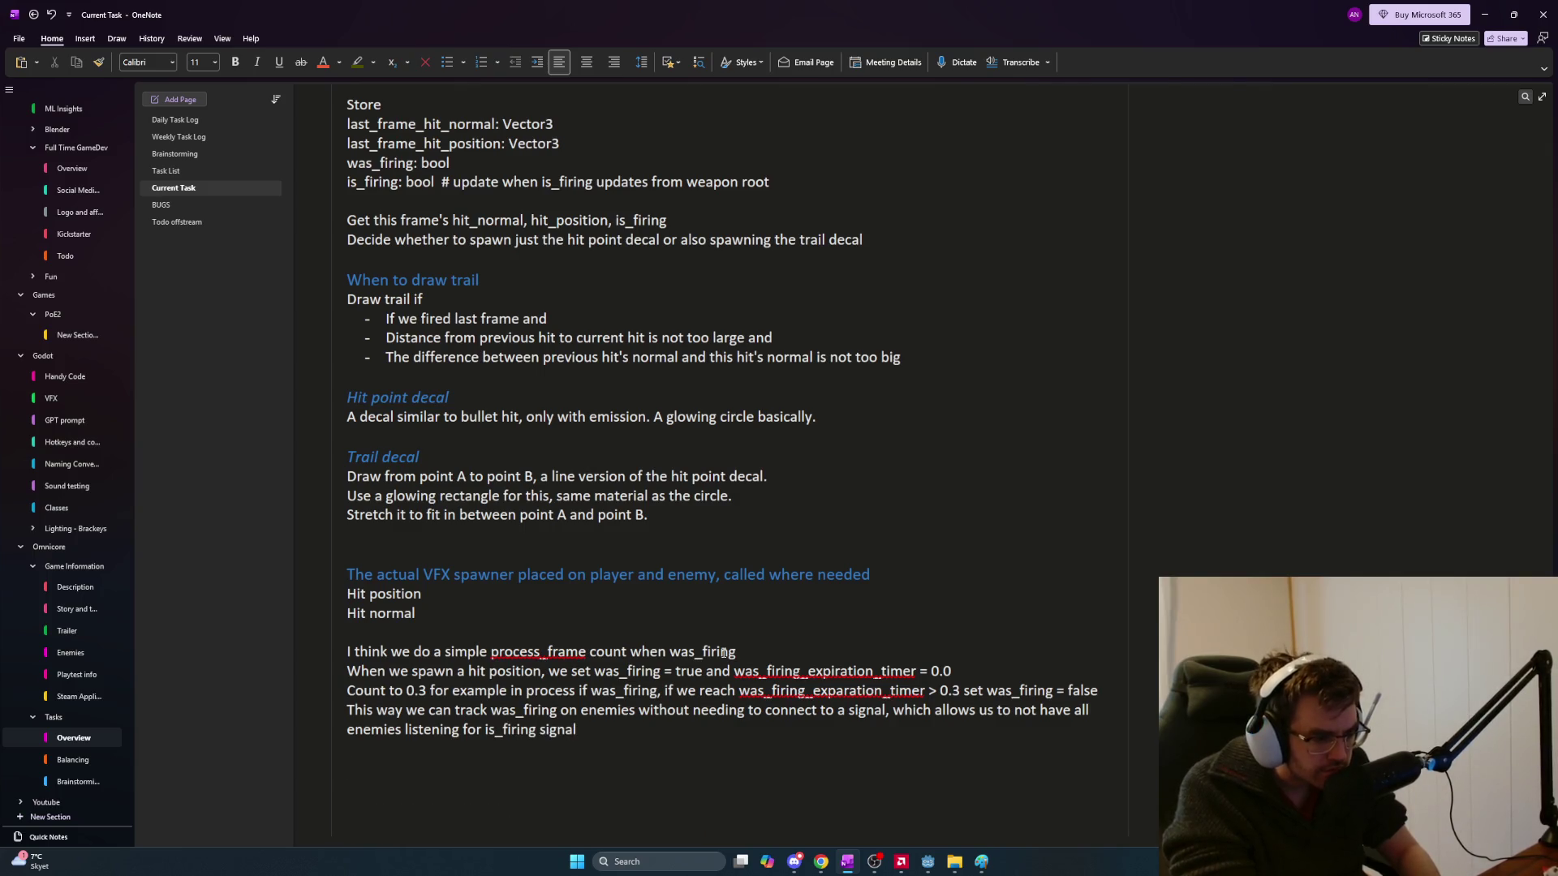
{"action": "type", "text": "It"}
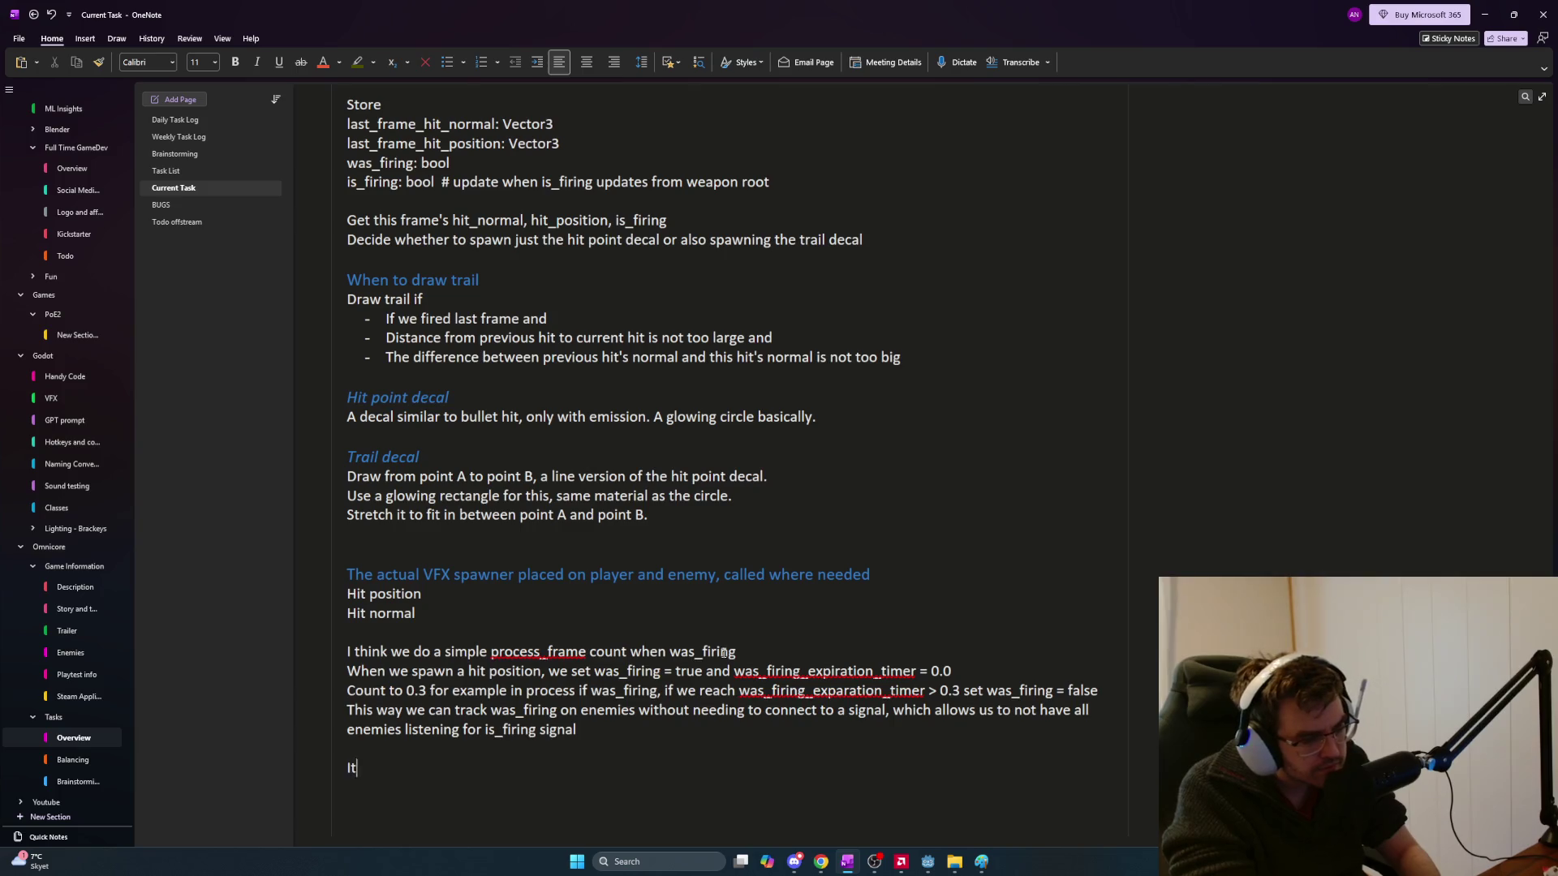
{"action": "type", "text": " also works great wh"}
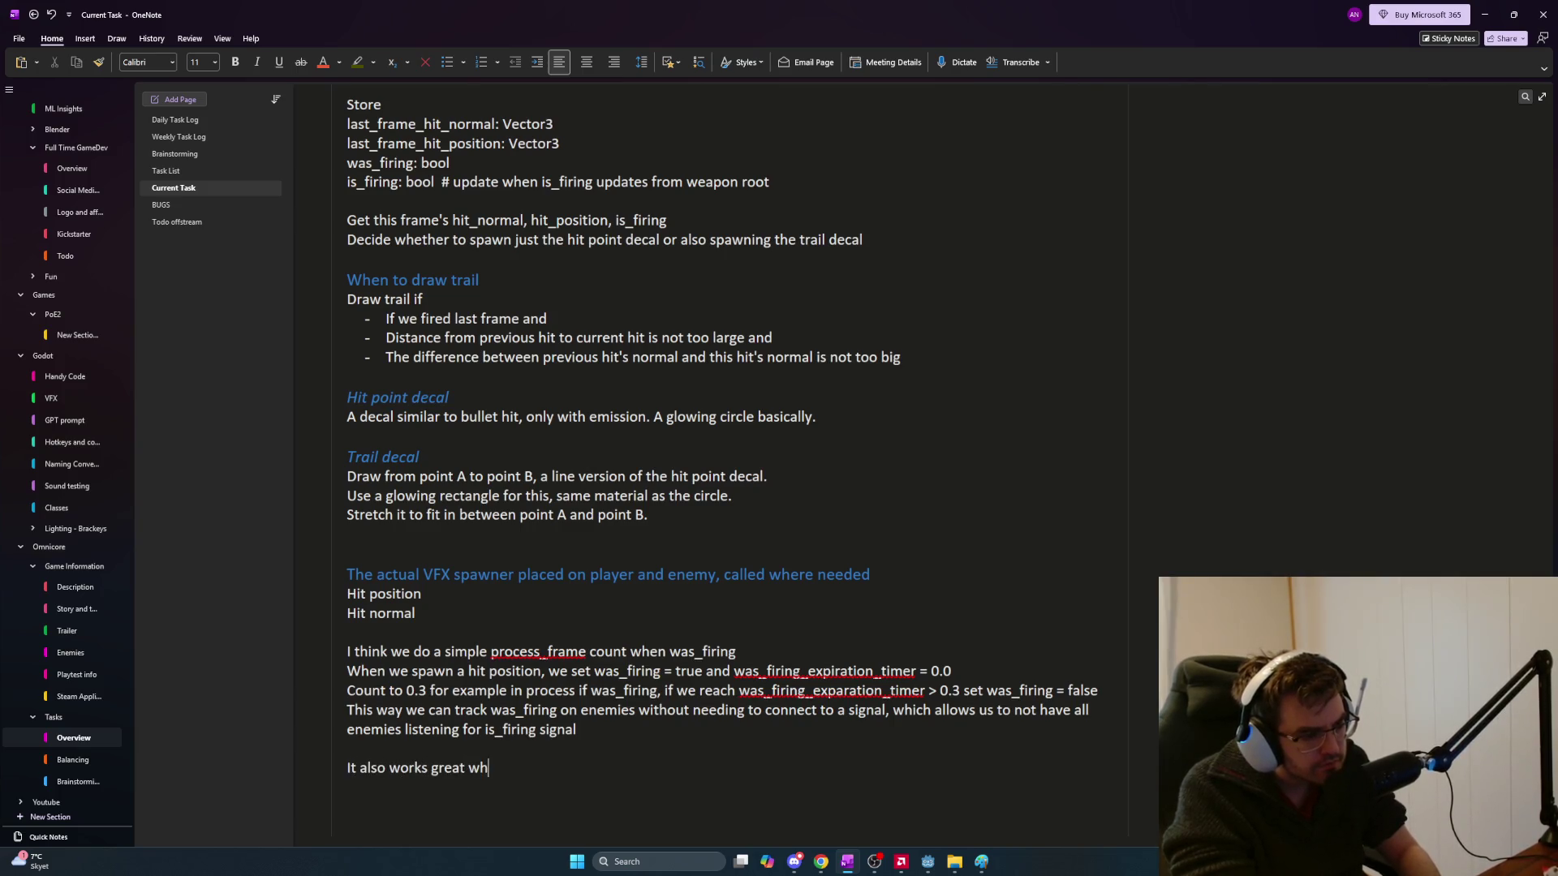
{"action": "type", "text": "en drawing across"}
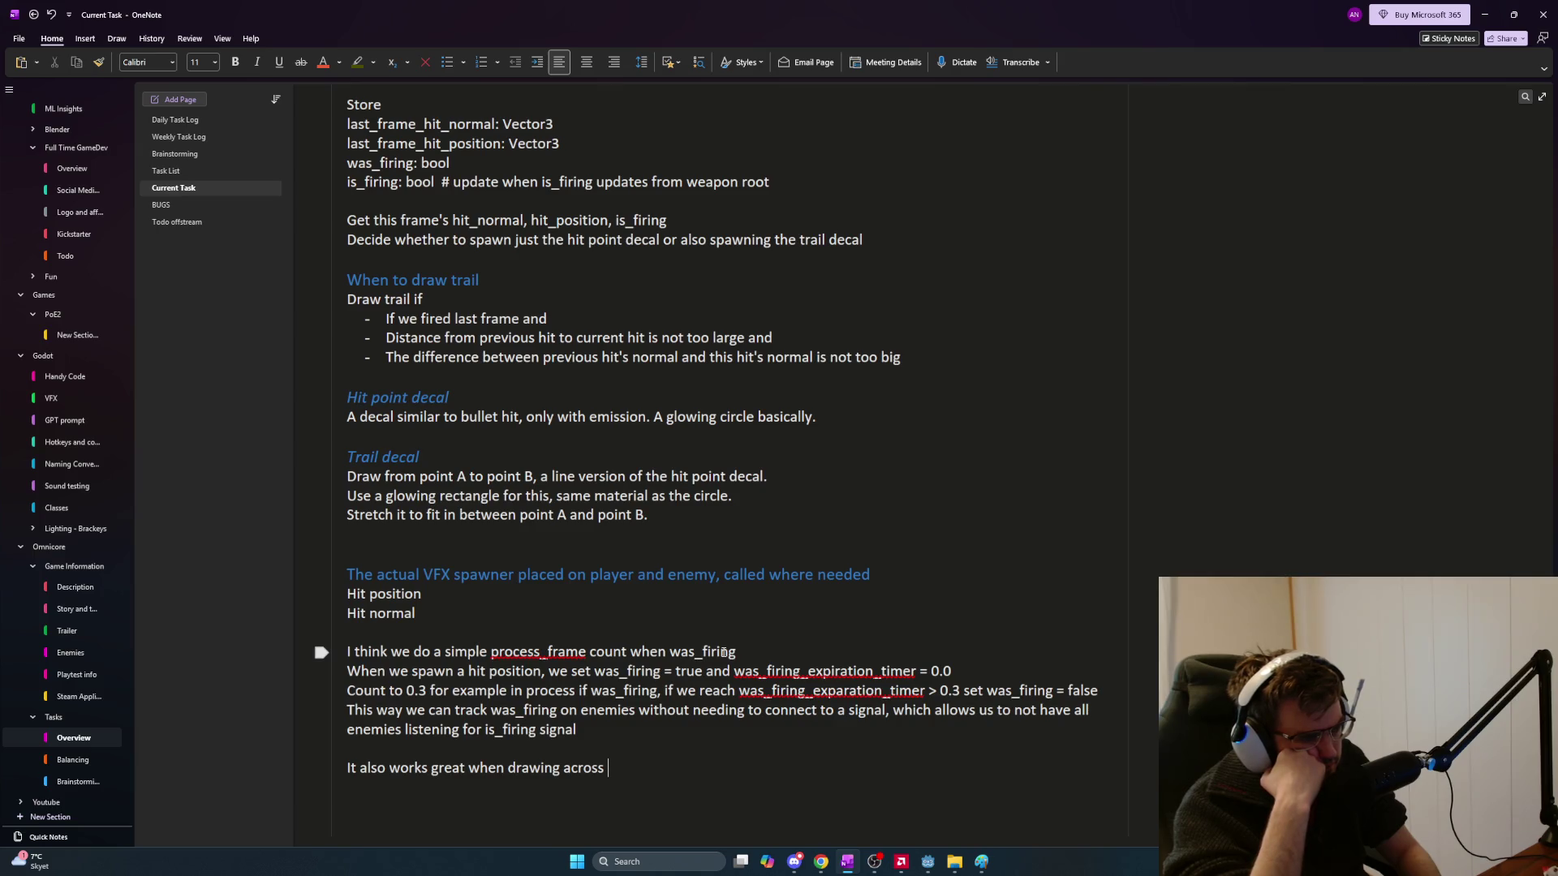
Explain that separate enemy and player spawners prevent enemy-to-terrain lines and lines between different enemies
{"action": "type", "text": "enemy -> "}
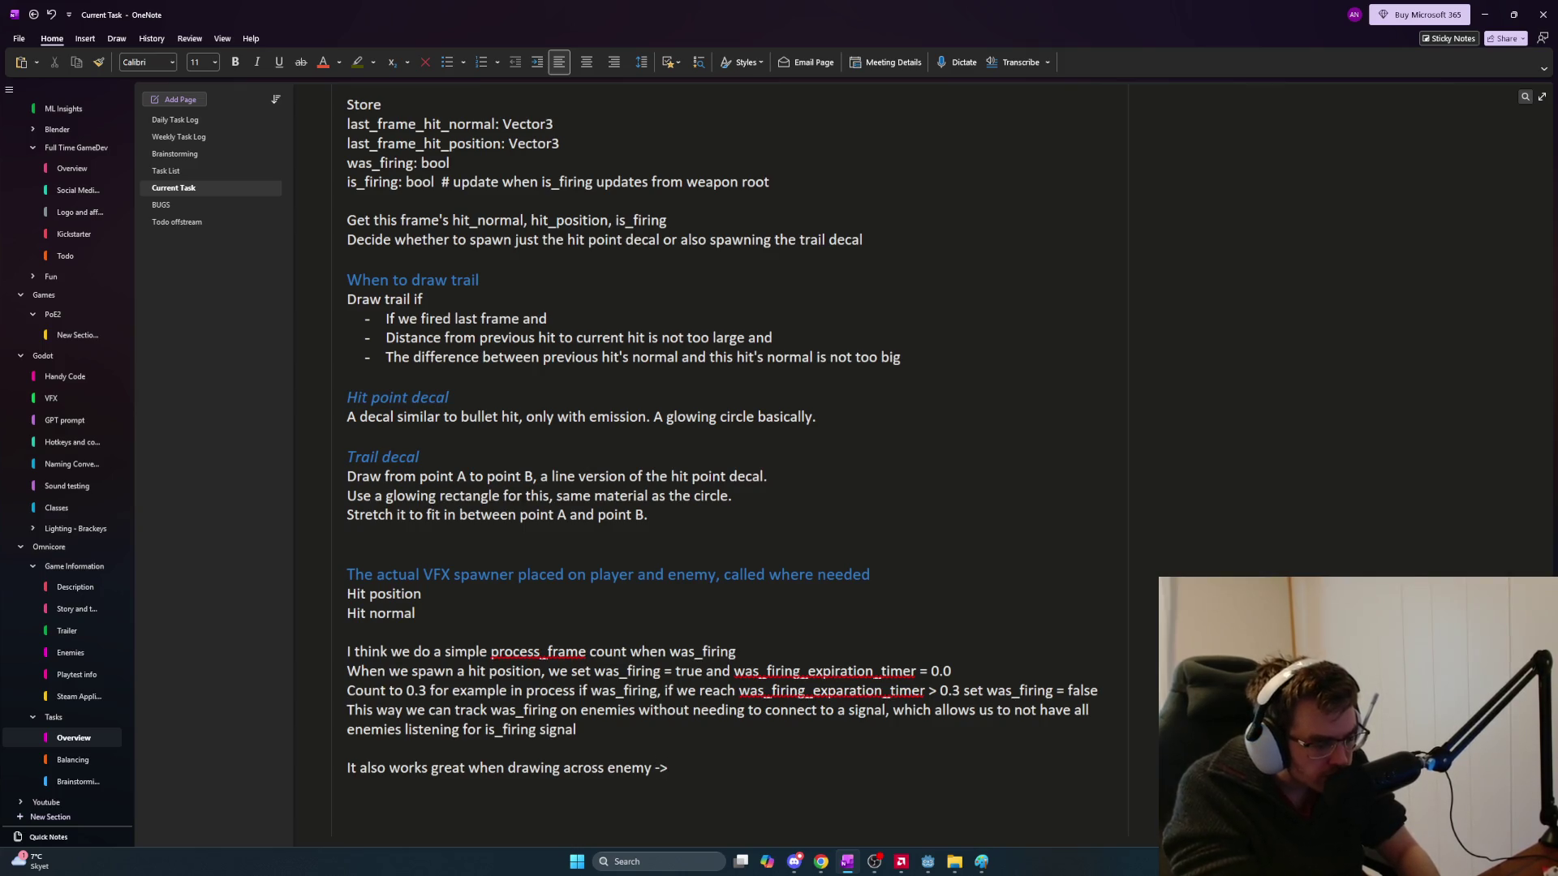
{"action": "type", "text": "terrain"}
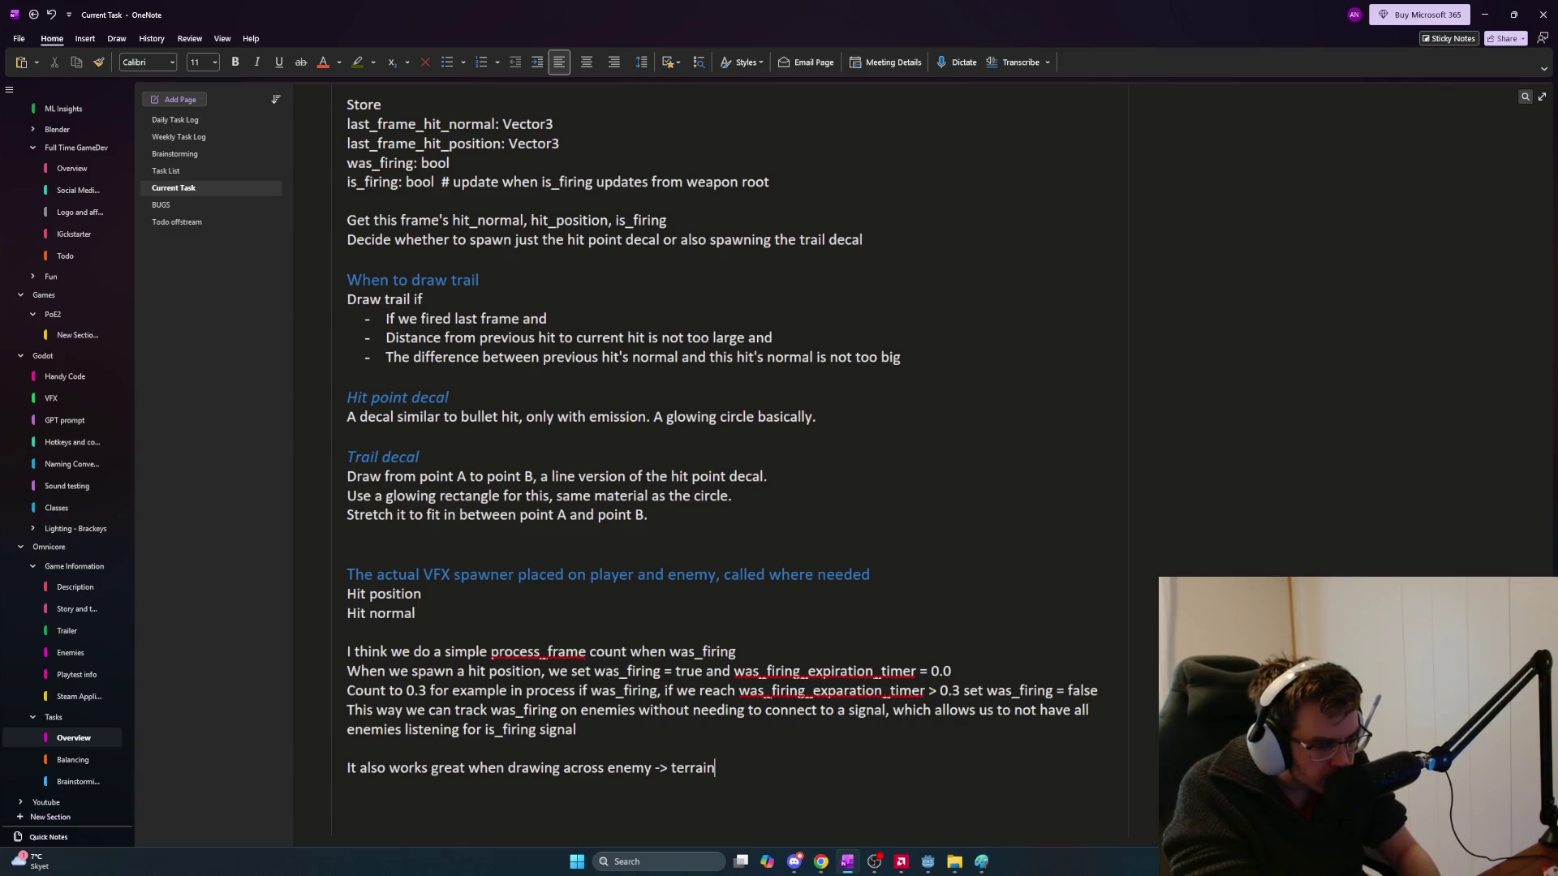
{"action": "type", "text": " because the"}
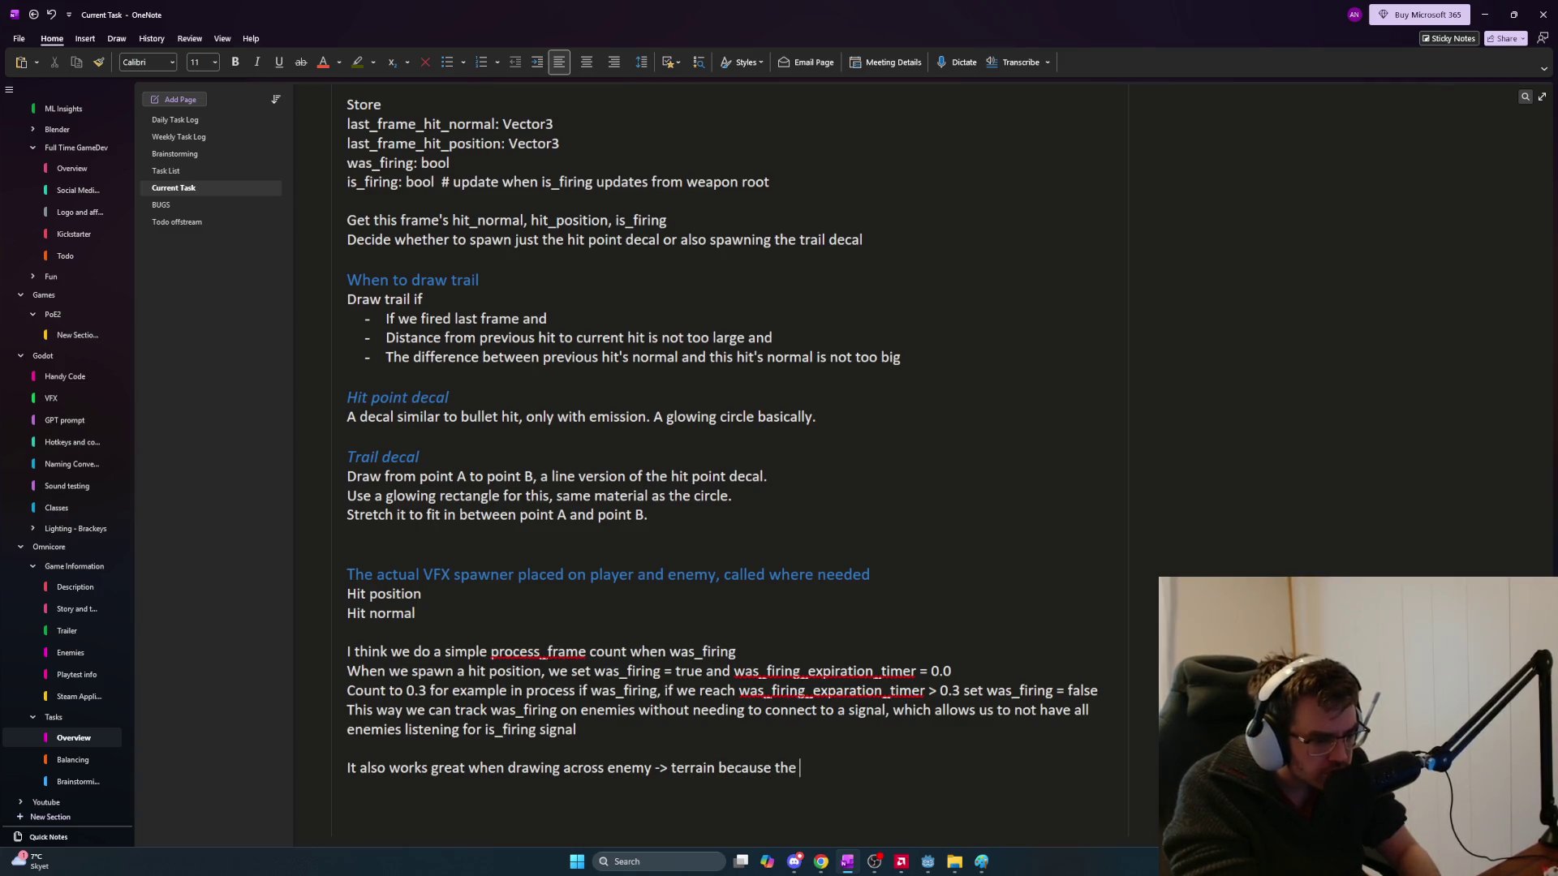
{"action": "type", "text": " vfx "}
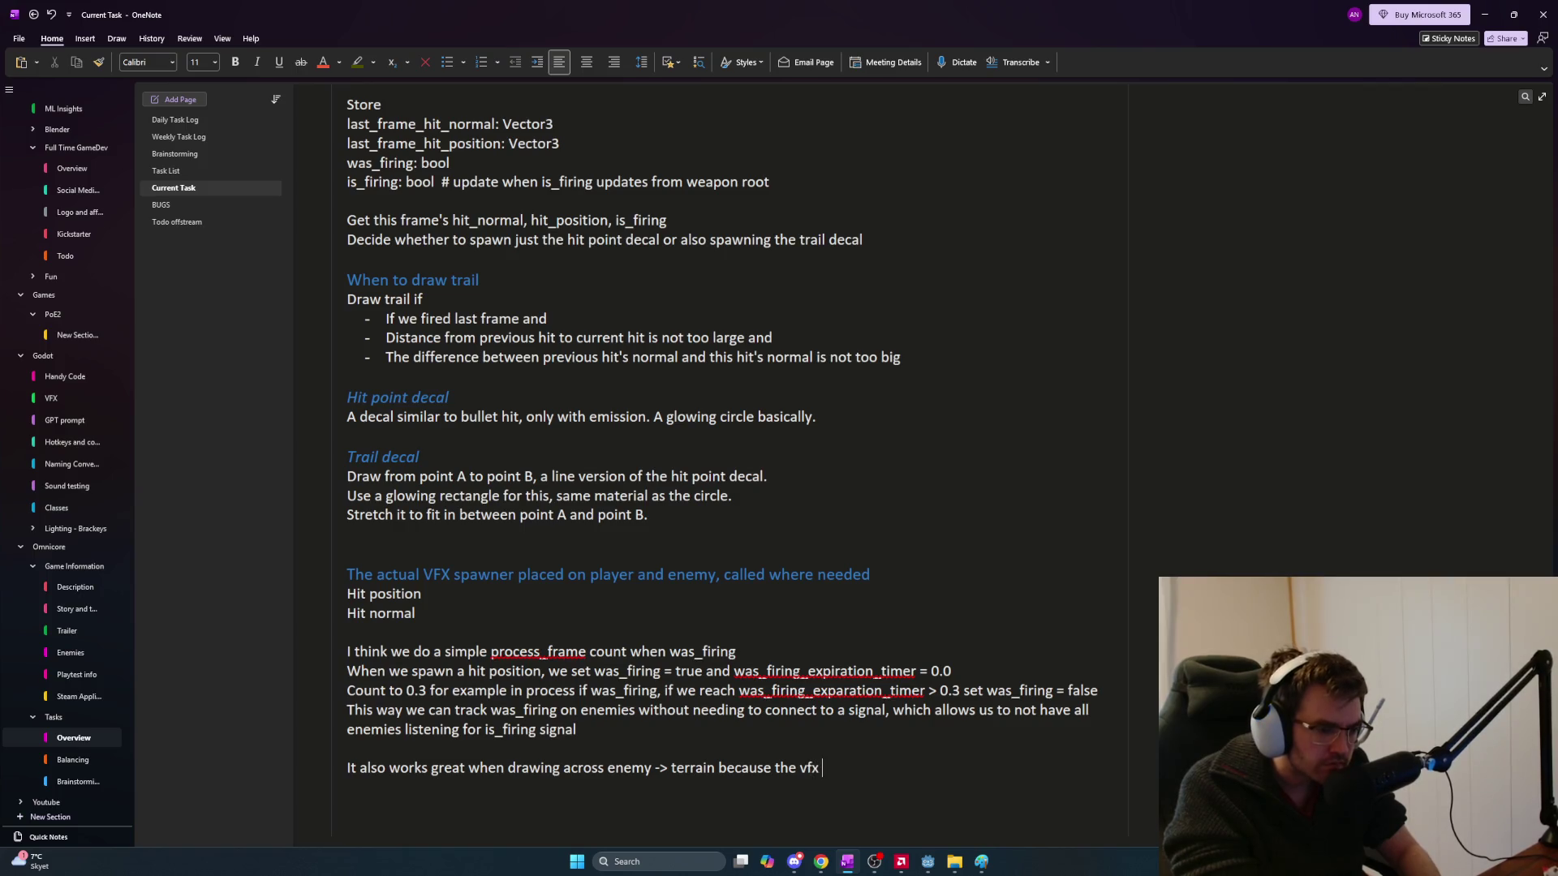
{"action": "type", "text": "spawner on enemies are separe"}
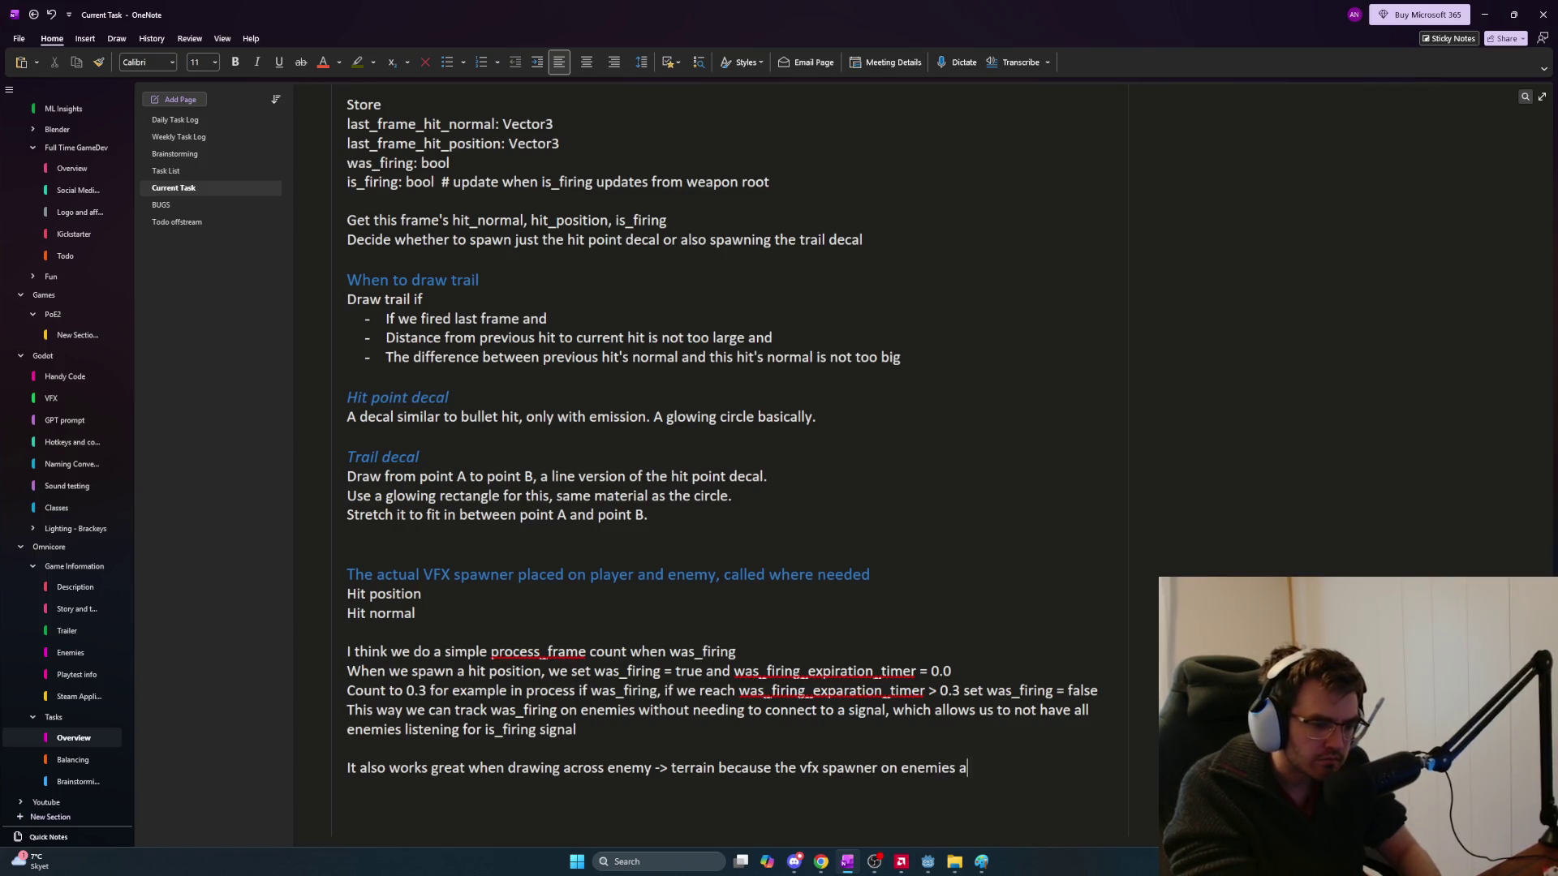
{"action": "key", "text": "BackSpace"}
{"action": "key", "text": "BackSpace"}
{"action": "type", "text": "ate from the one on the player wh"}
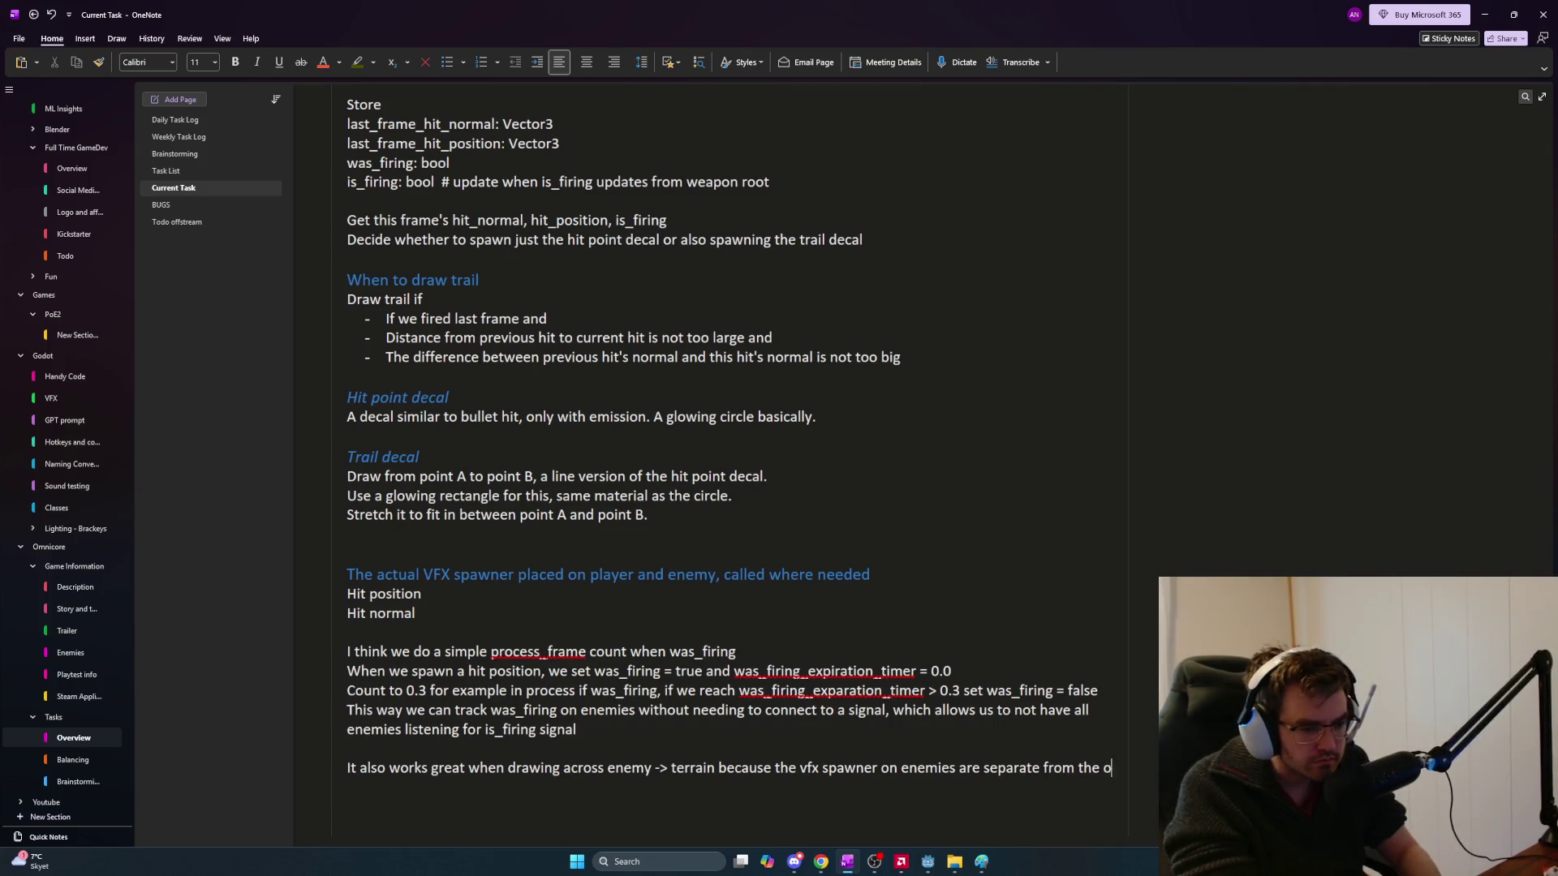
{"action": "type", "text": "ich we use for "}
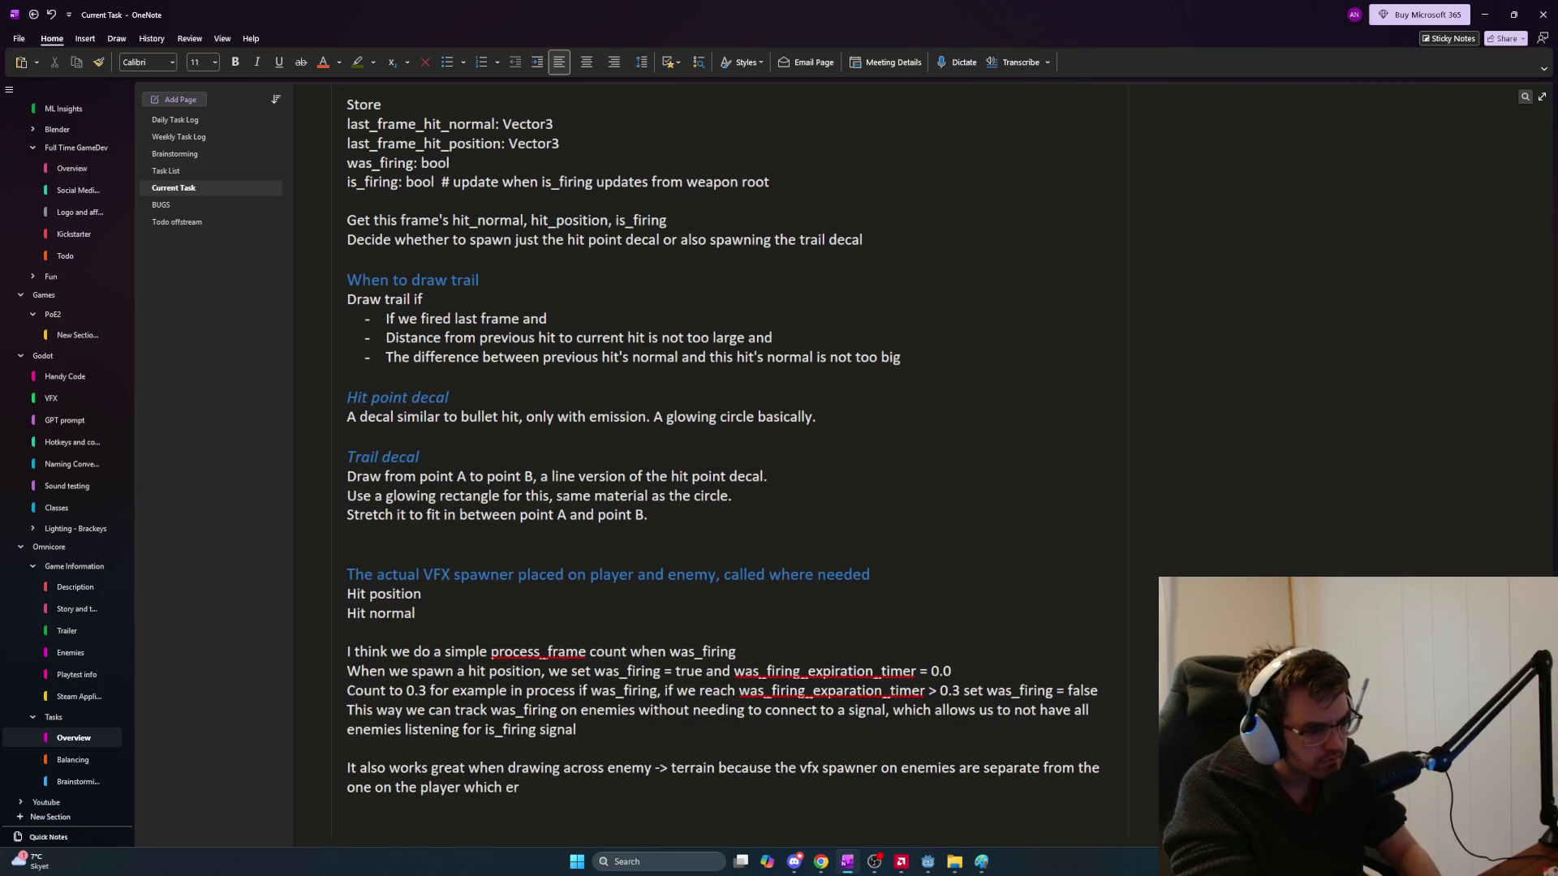
{"action": "type", "text": "terrain drawing, s"}
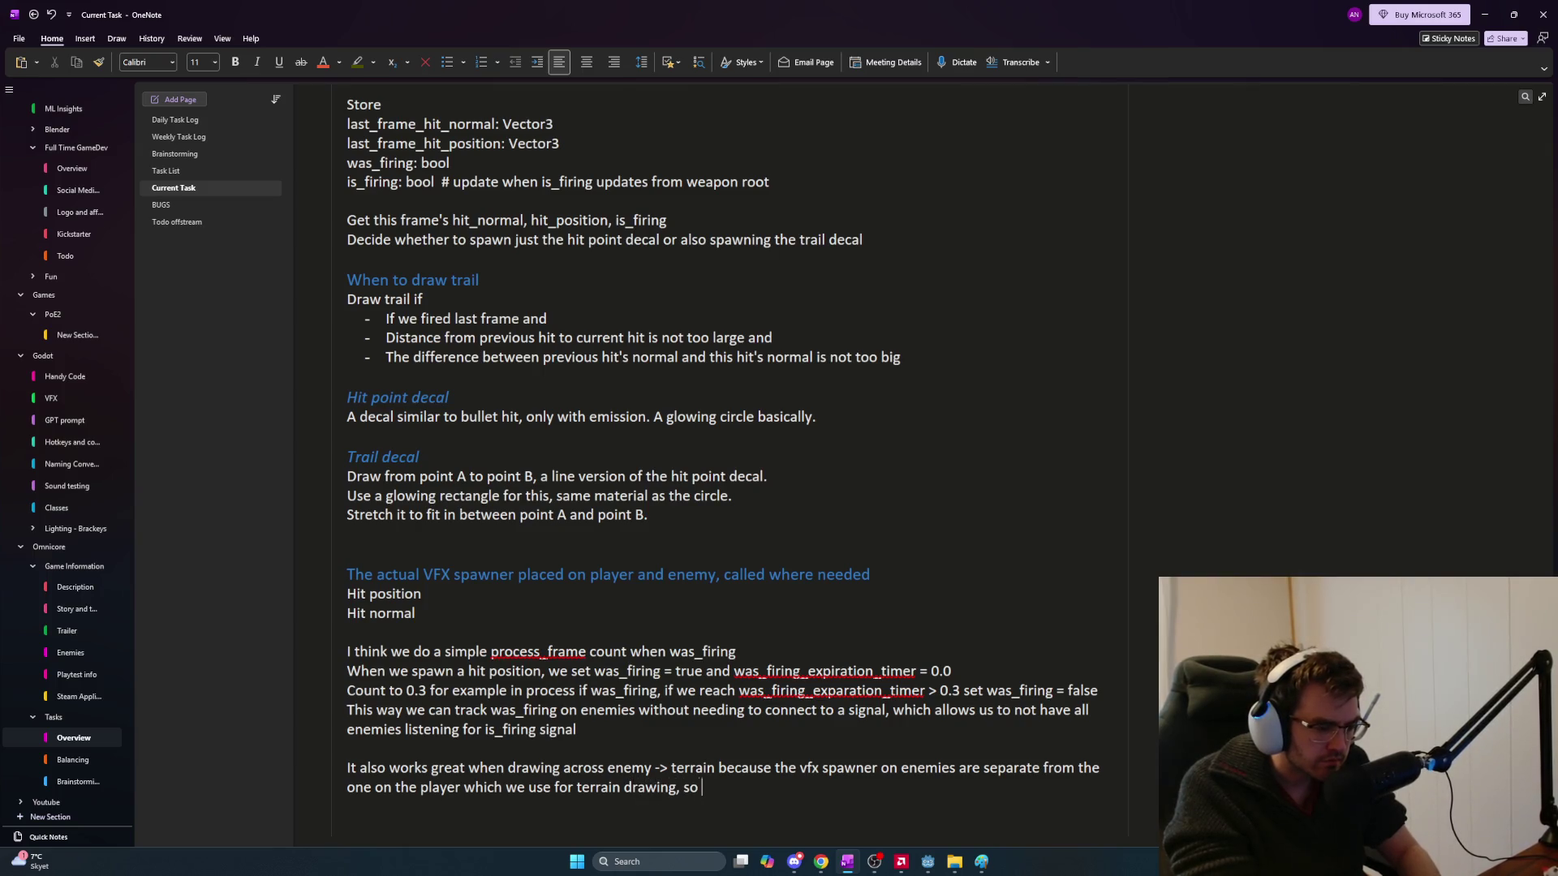
{"action": "key", "text": "BackSpace"}
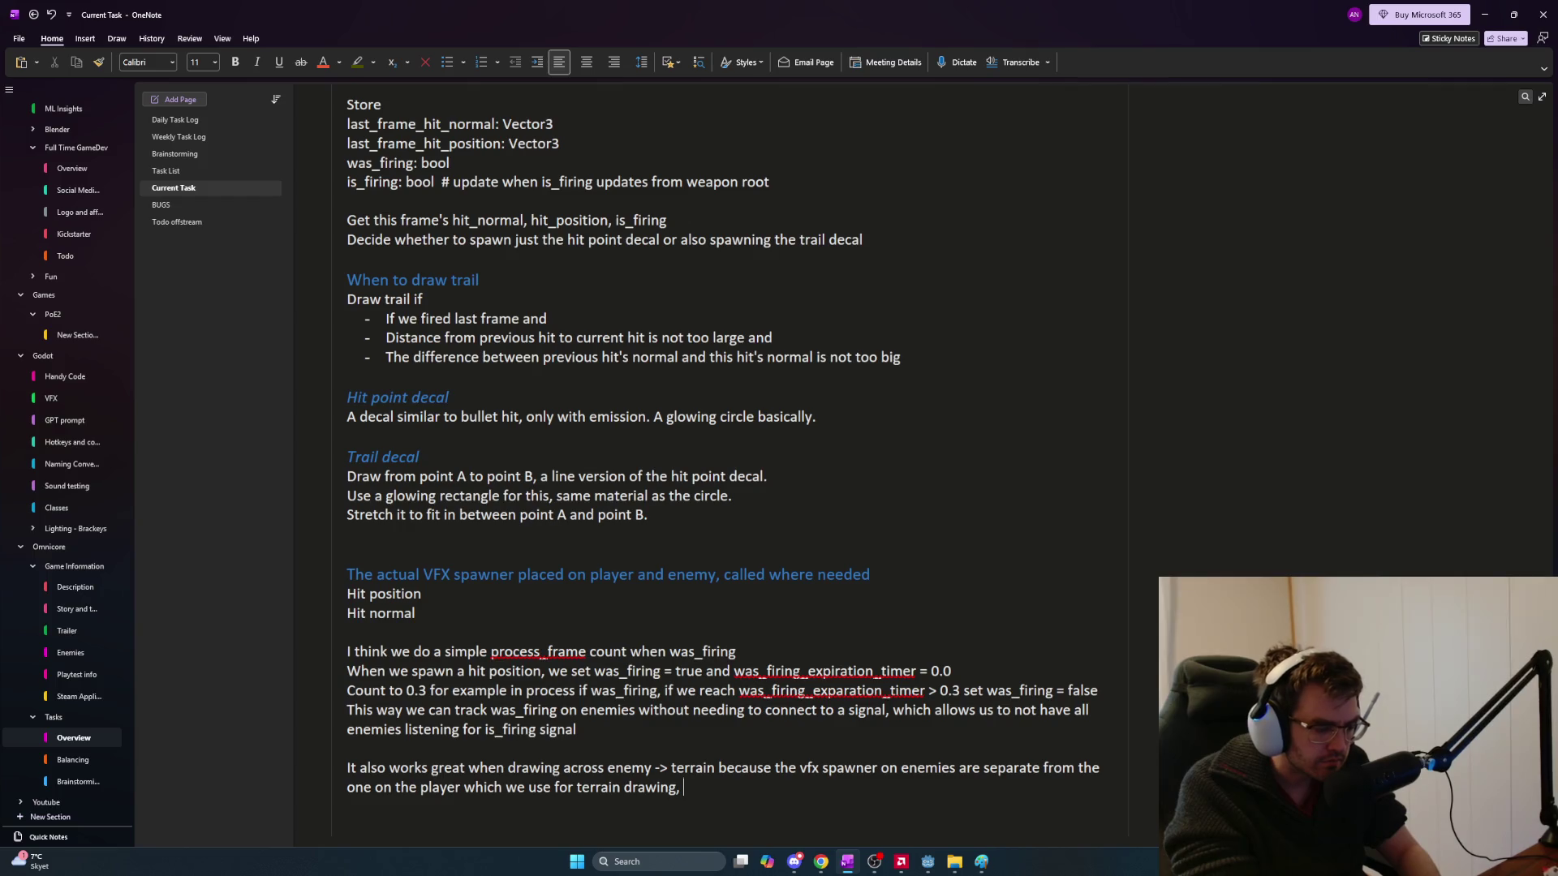
{"action": "type", "text": "so the"}
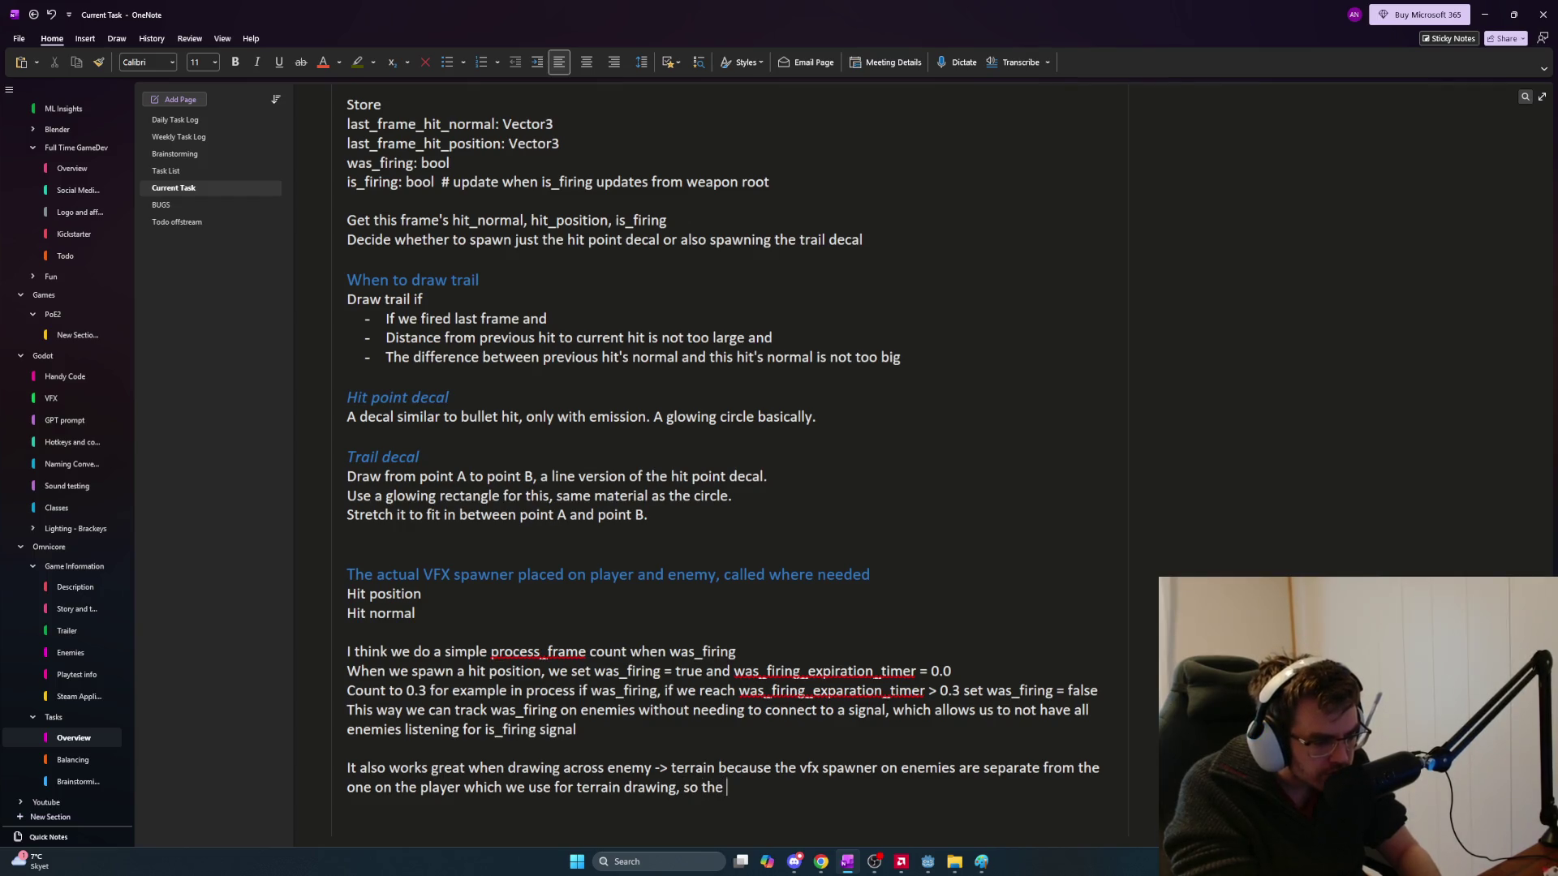
{"action": "type", "text": " last hit positio"}
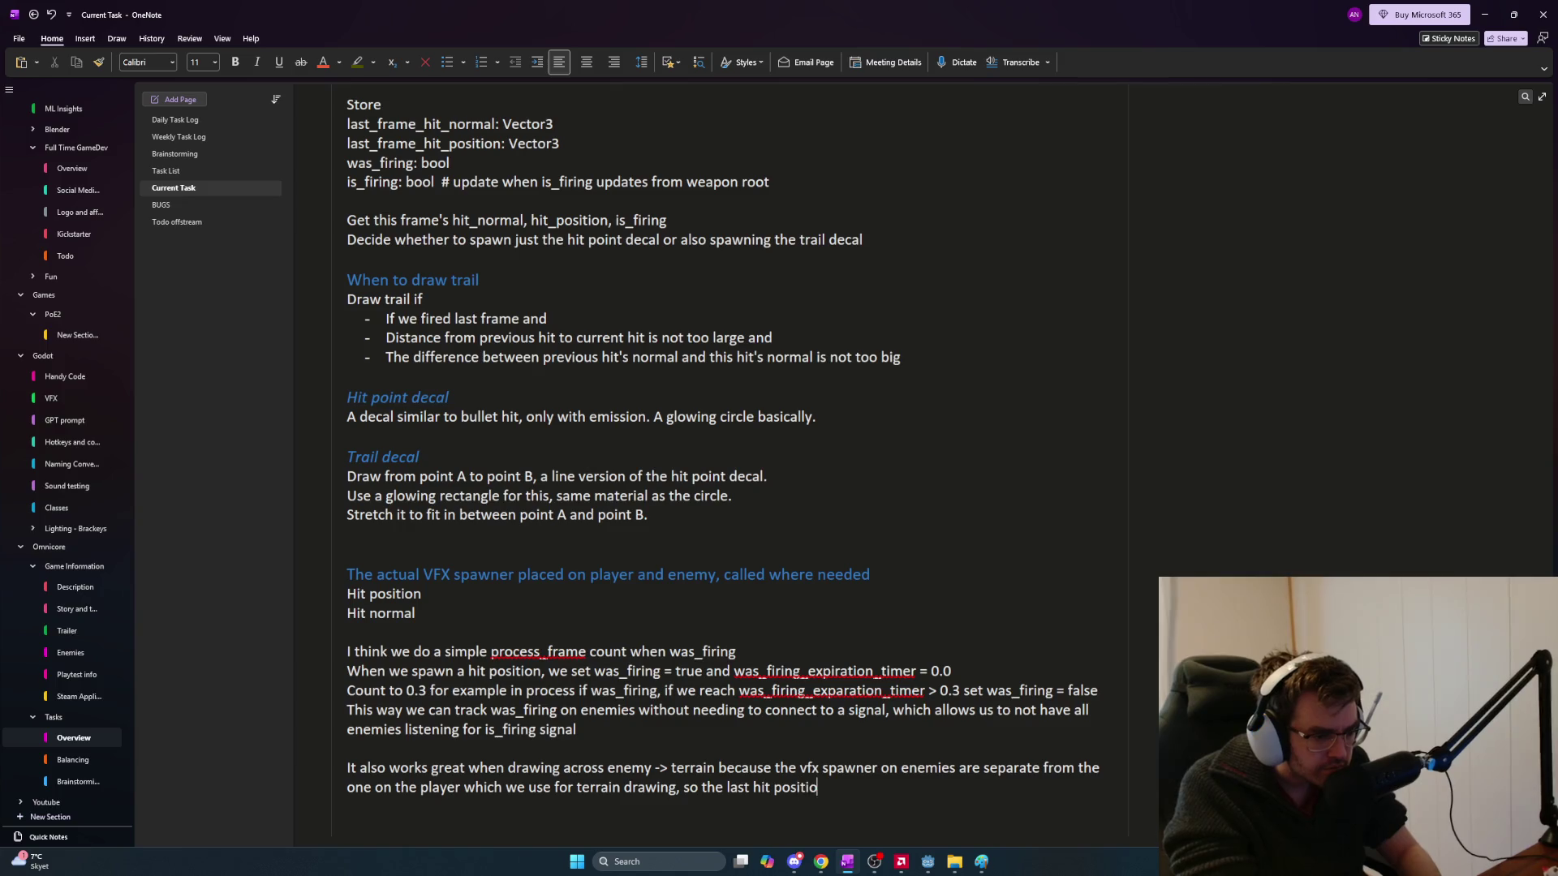
{"action": "type", "text": "n and was_f"}
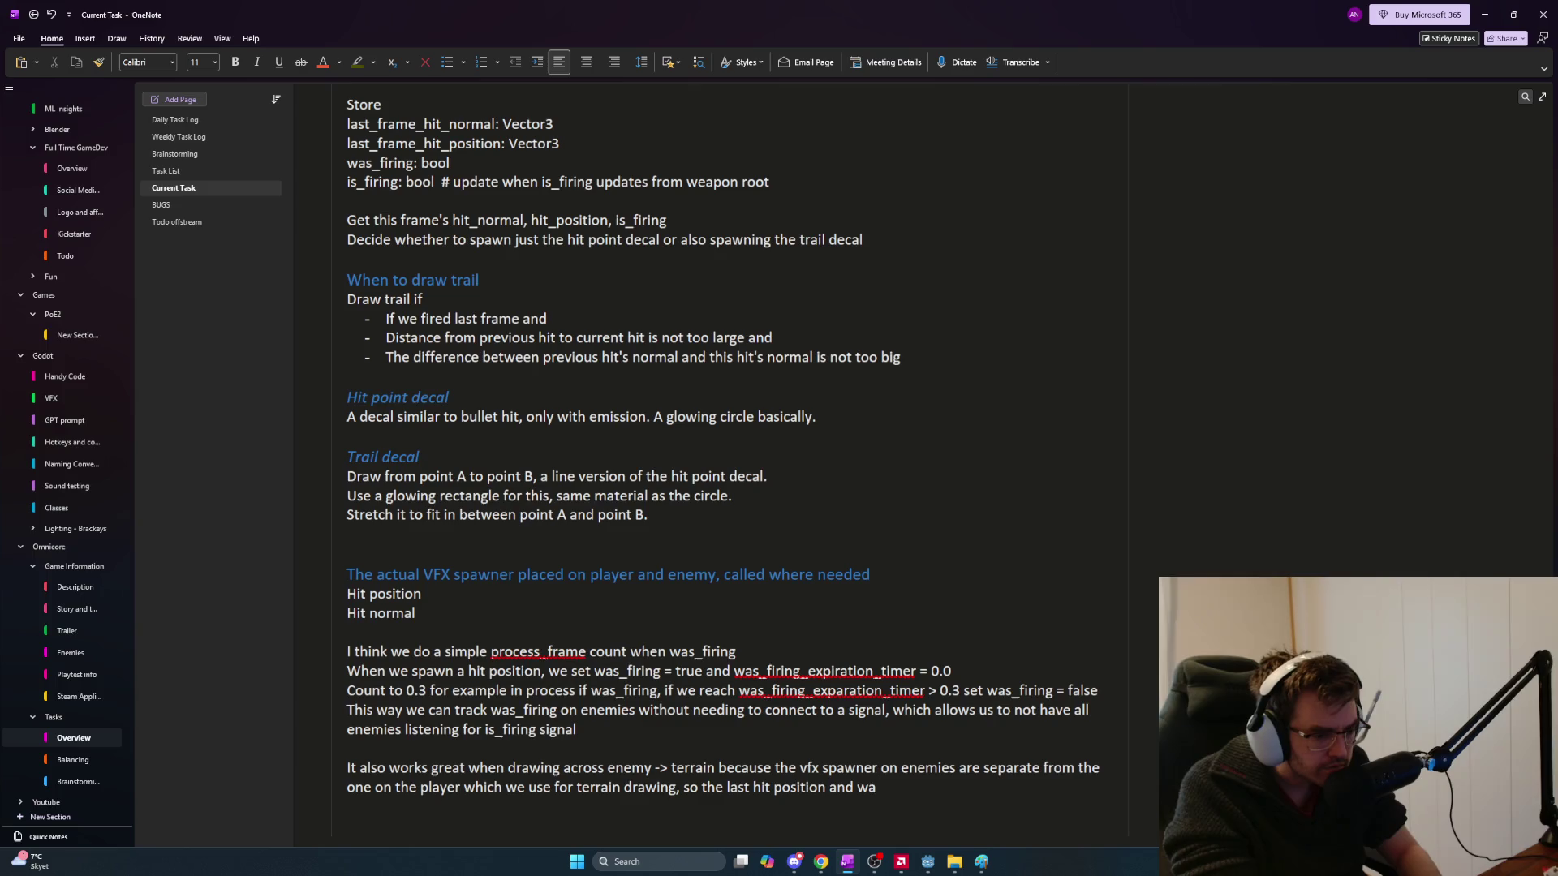
{"action": "type", "text": "iring timer for the"}
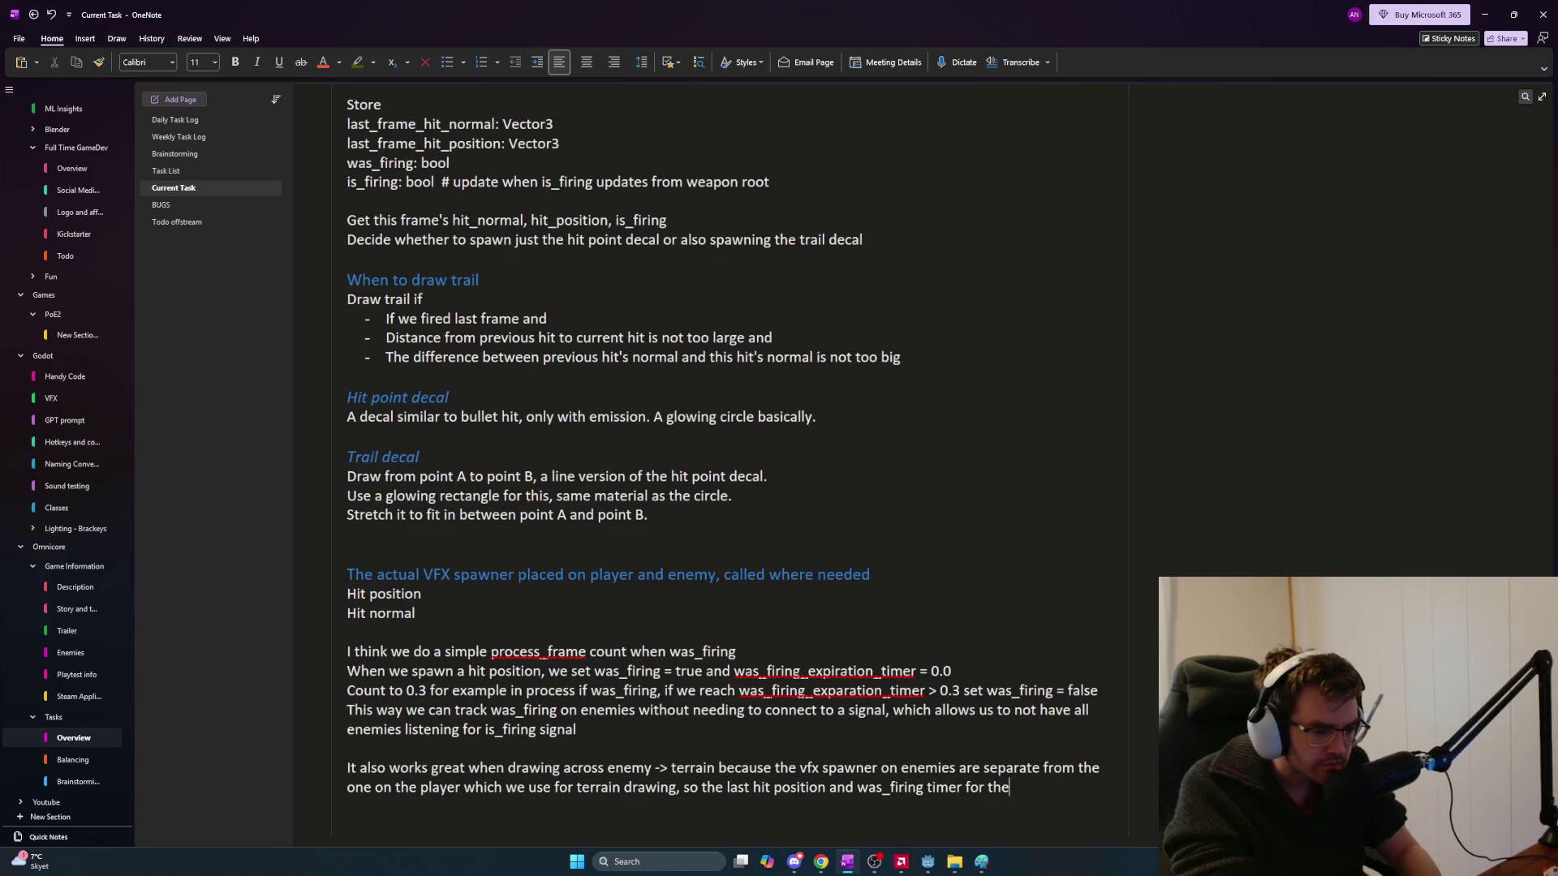
{"action": "type", "text": " terrain drawing"}
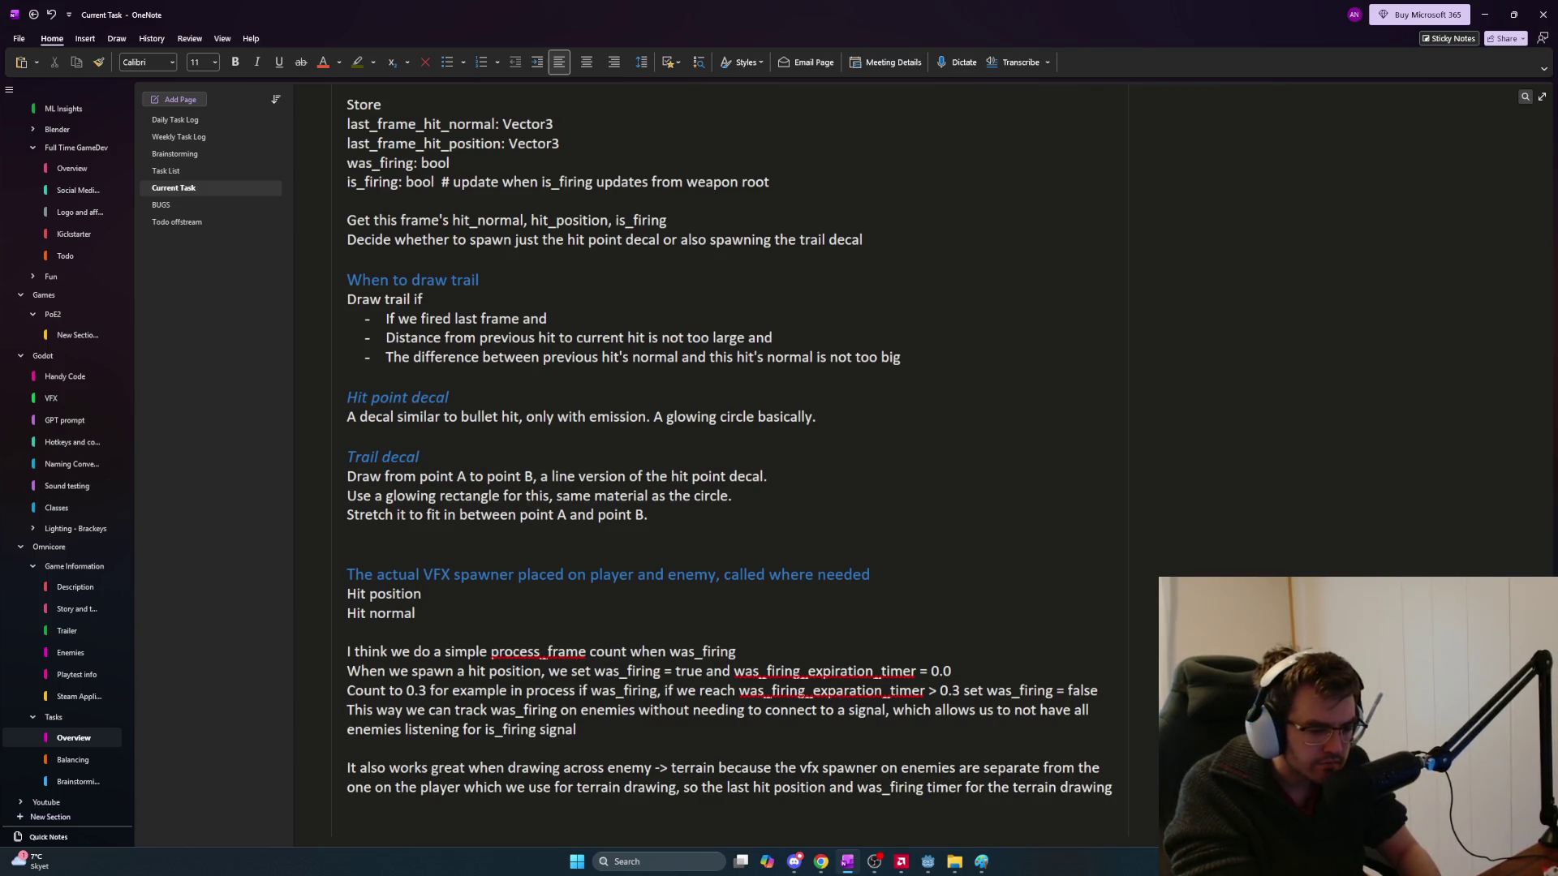
{"action": "type", "text": " will not con"}
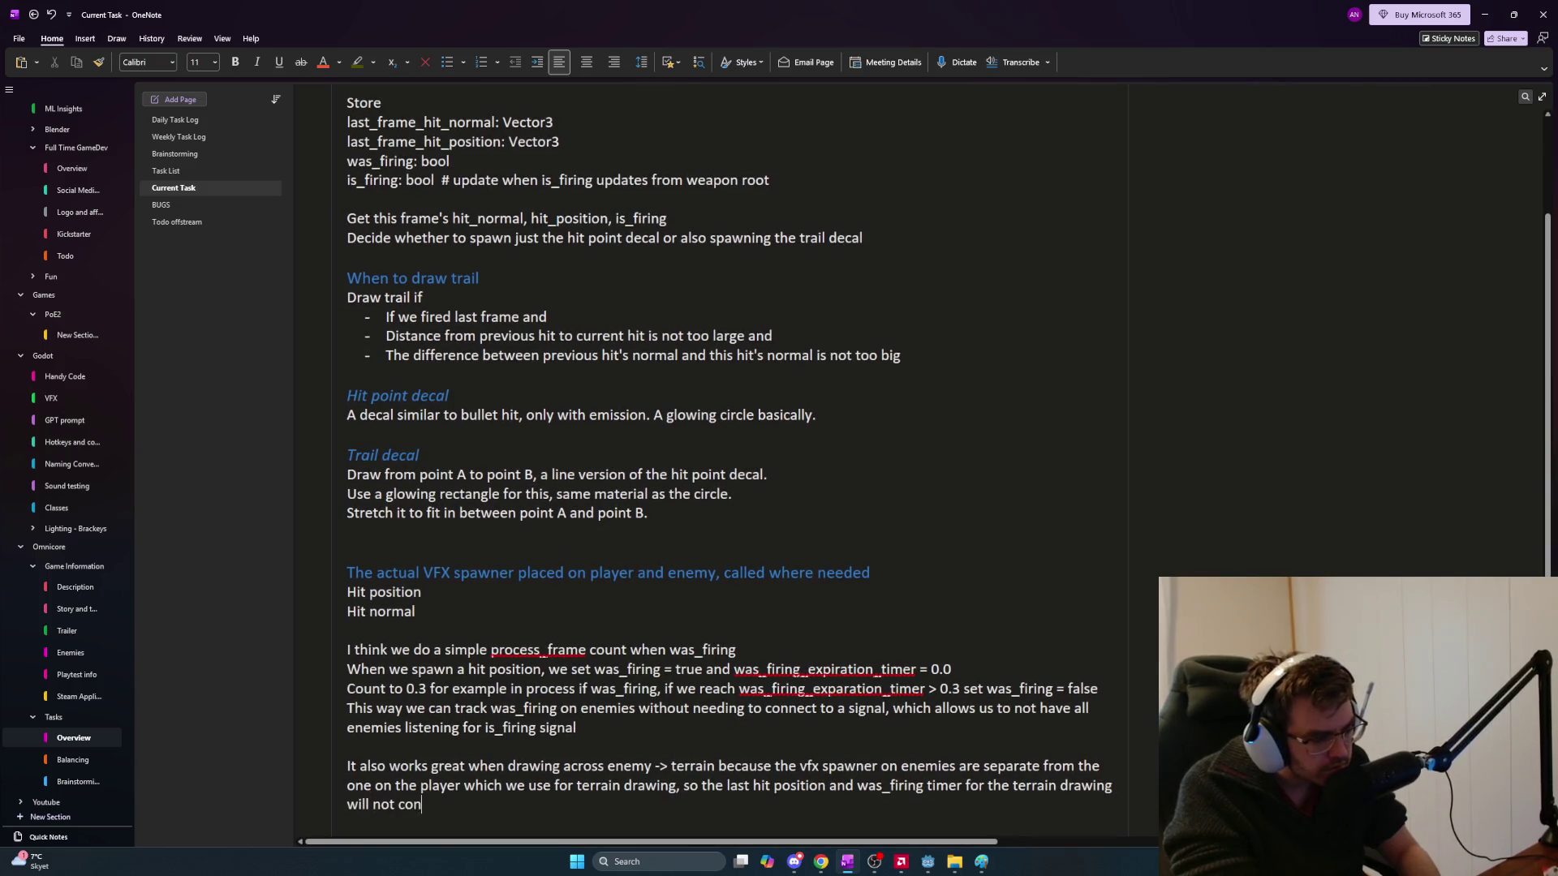
{"action": "type", "text": "sider hits made on the enemy, hence not draw a lin"}
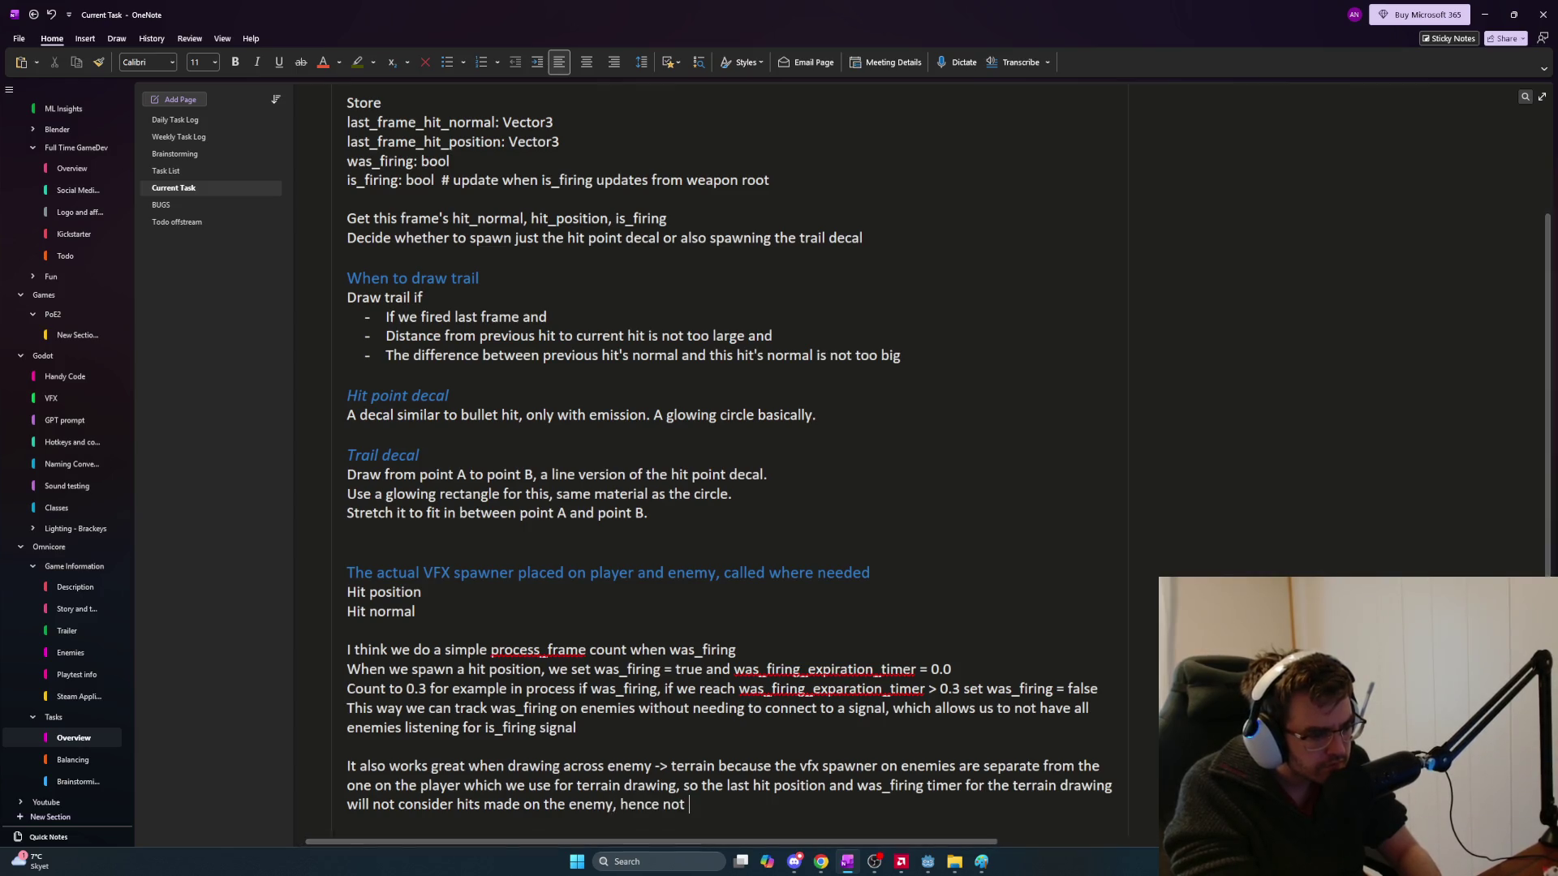
{"action": "type", "text": "e b"}
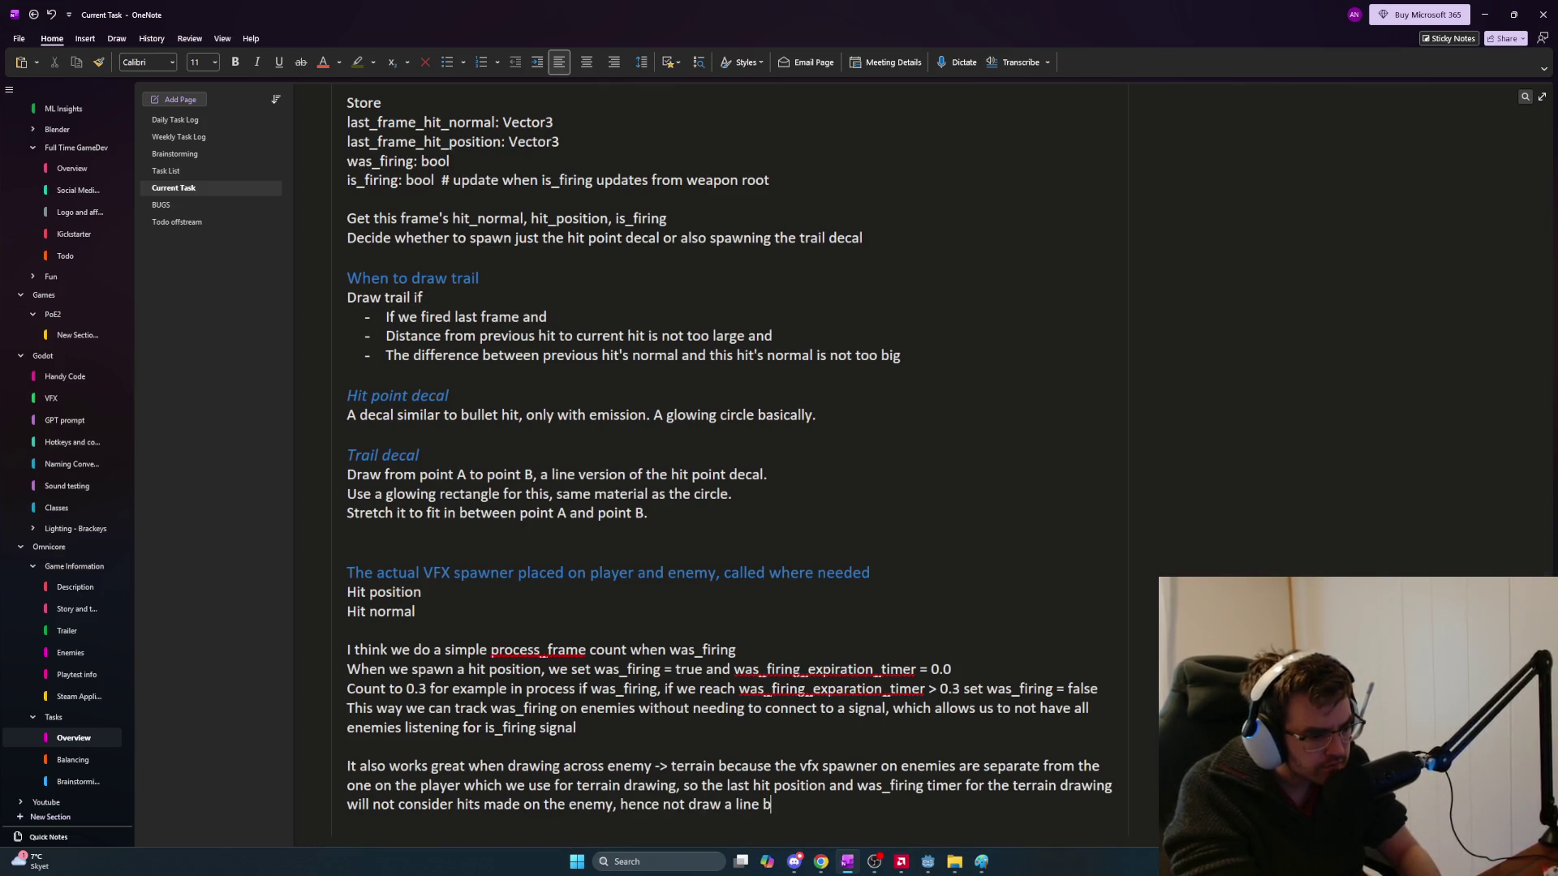
{"action": "type", "text": "etween t"}
{"action": "key", "text": "BackSpace"}
{"action": "key", "text": "BackSpace"}
{"action": "key", "text": "BackSpace"}
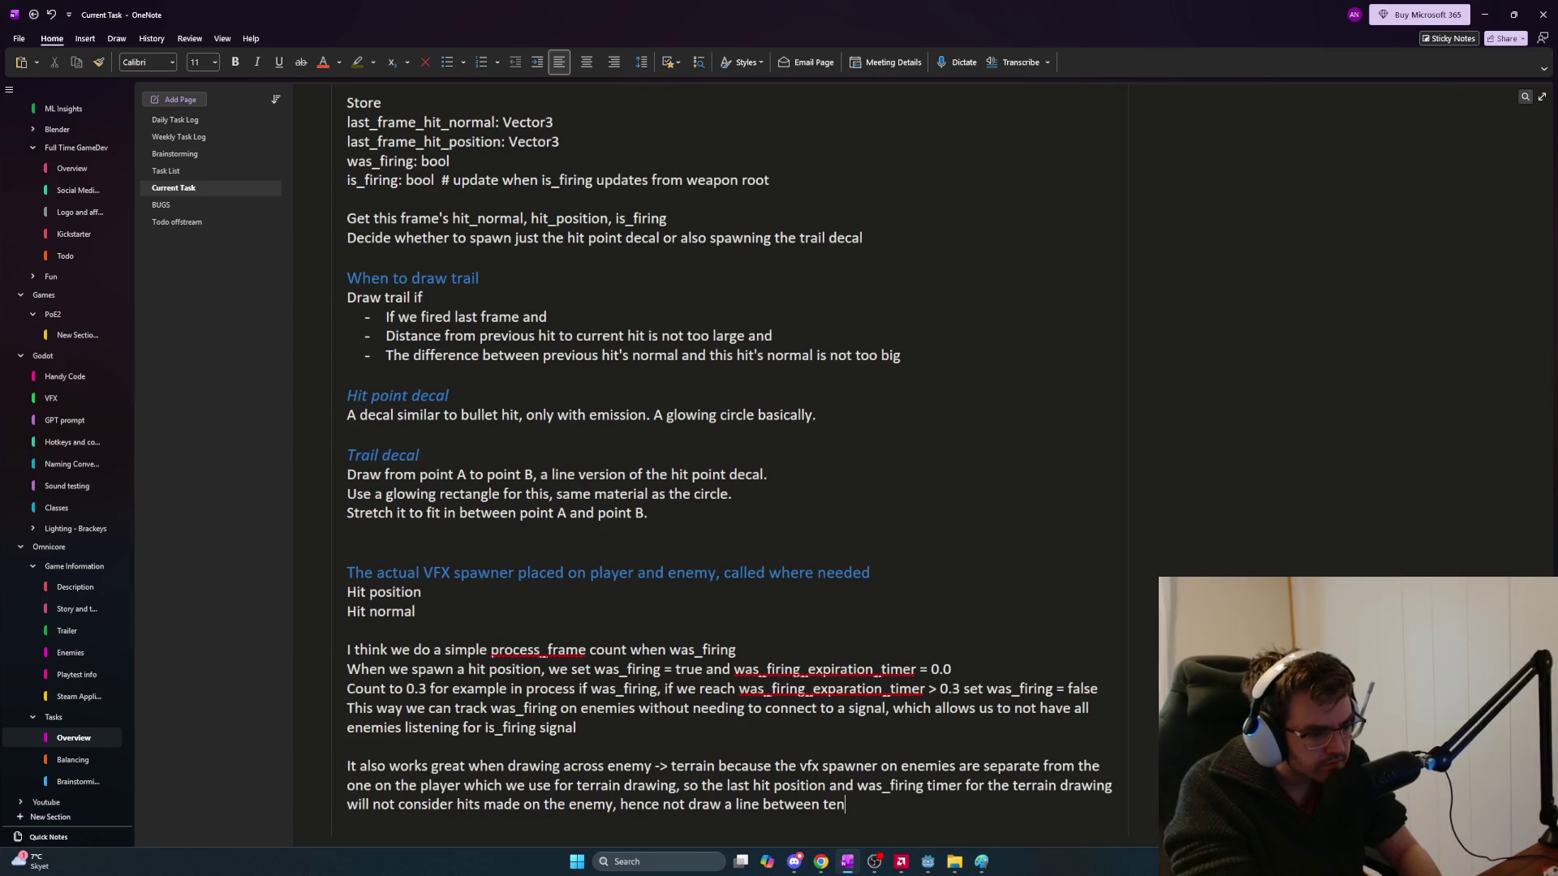
{"action": "type", "text": "enemy and terrain"}
{"action": "key", "text": "Return"}
{"action": "type", "text": "Also different enemies"}
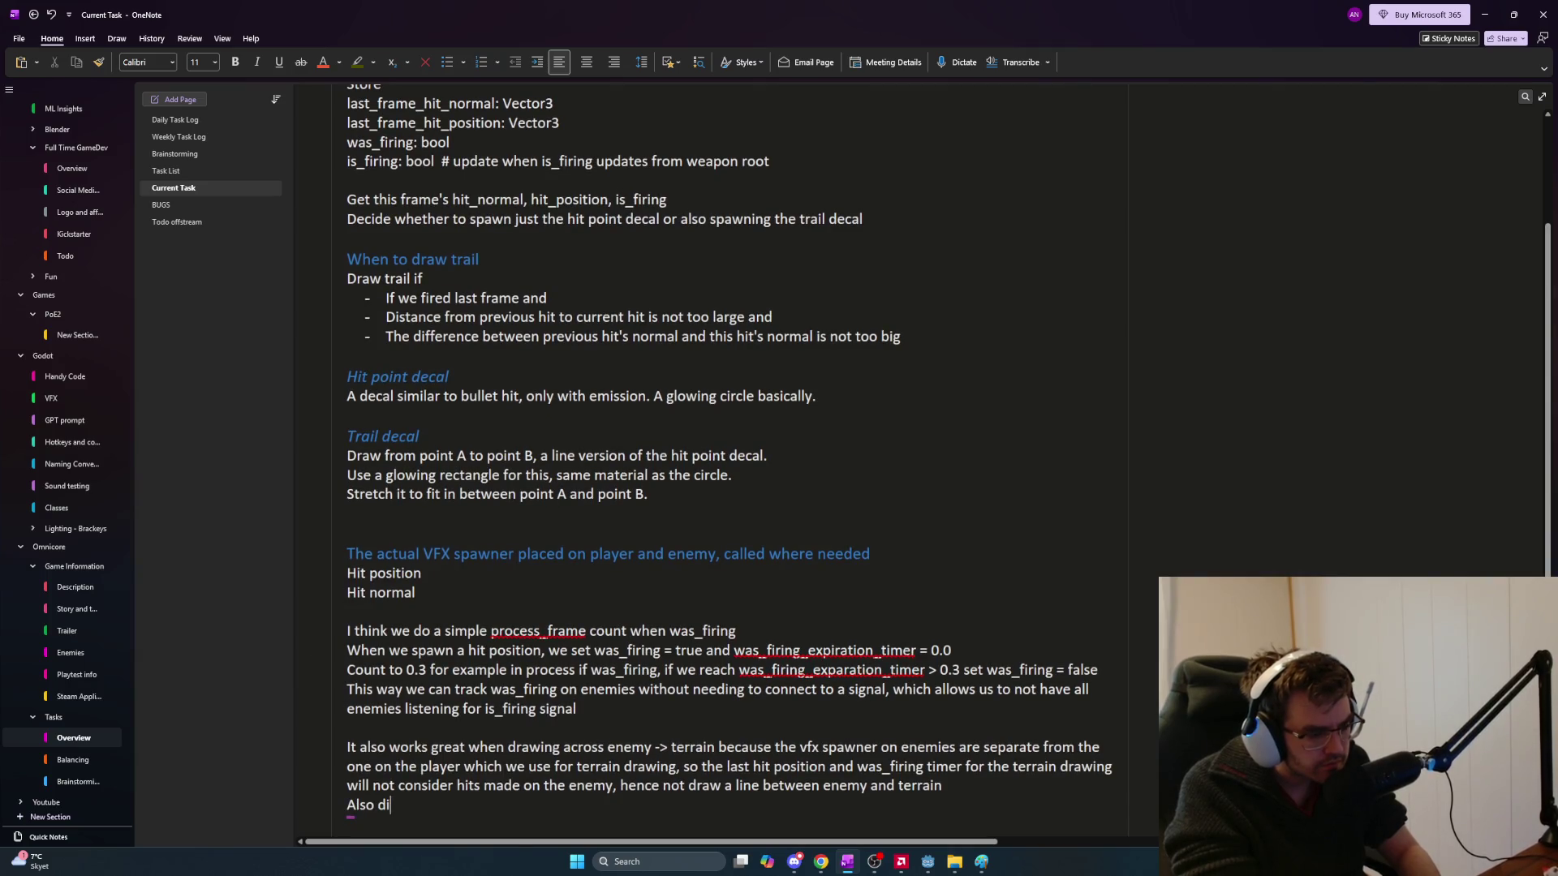
{"action": "type", "text": " have different spawners, so"}
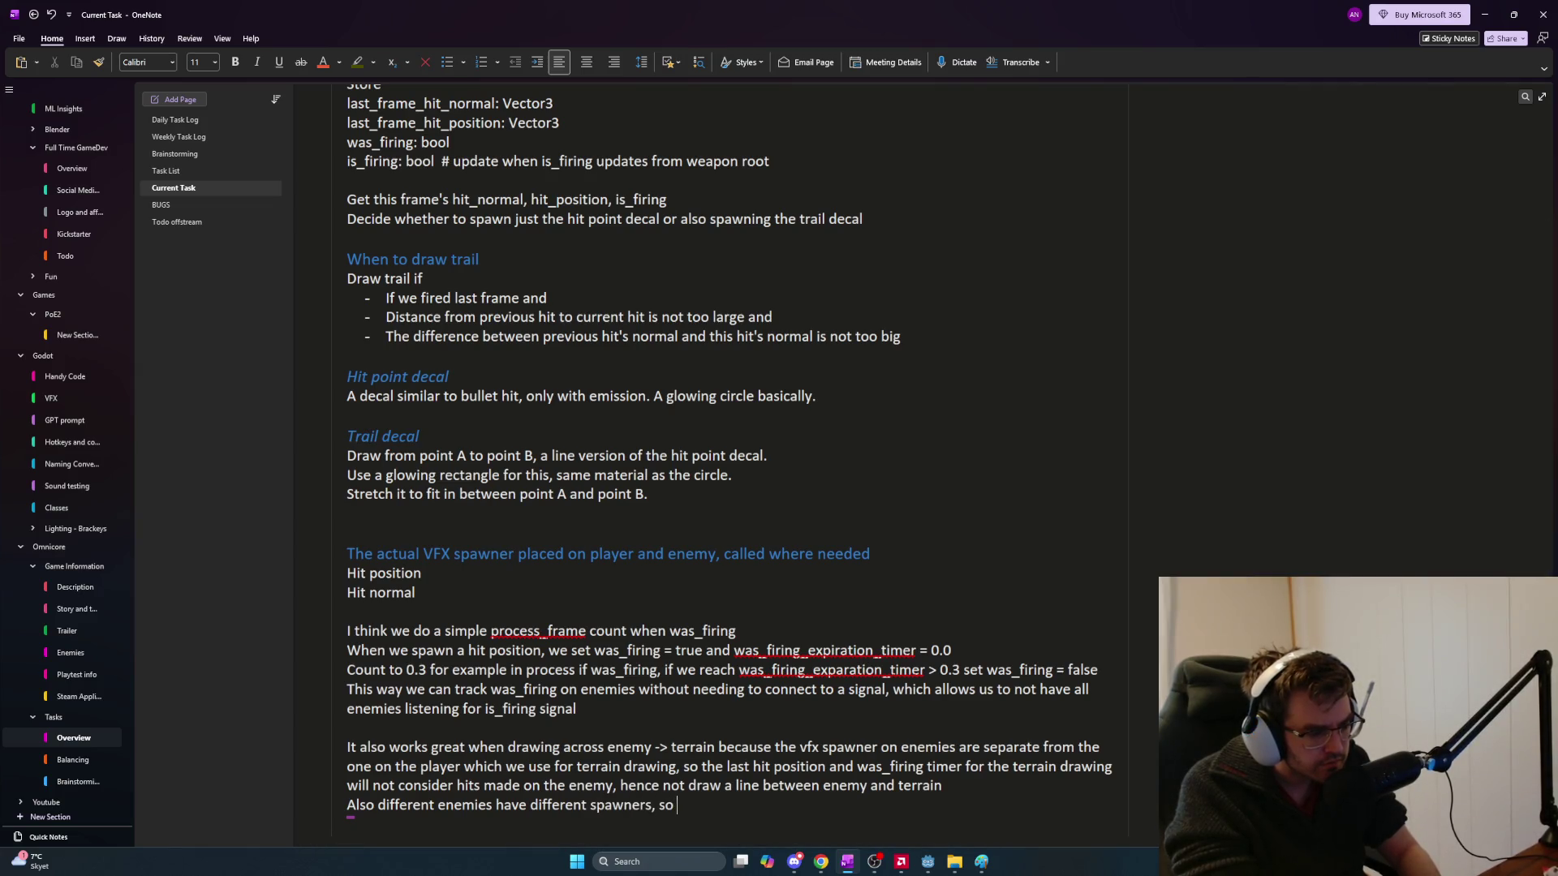
{"action": "type", "text": " also no lines"}
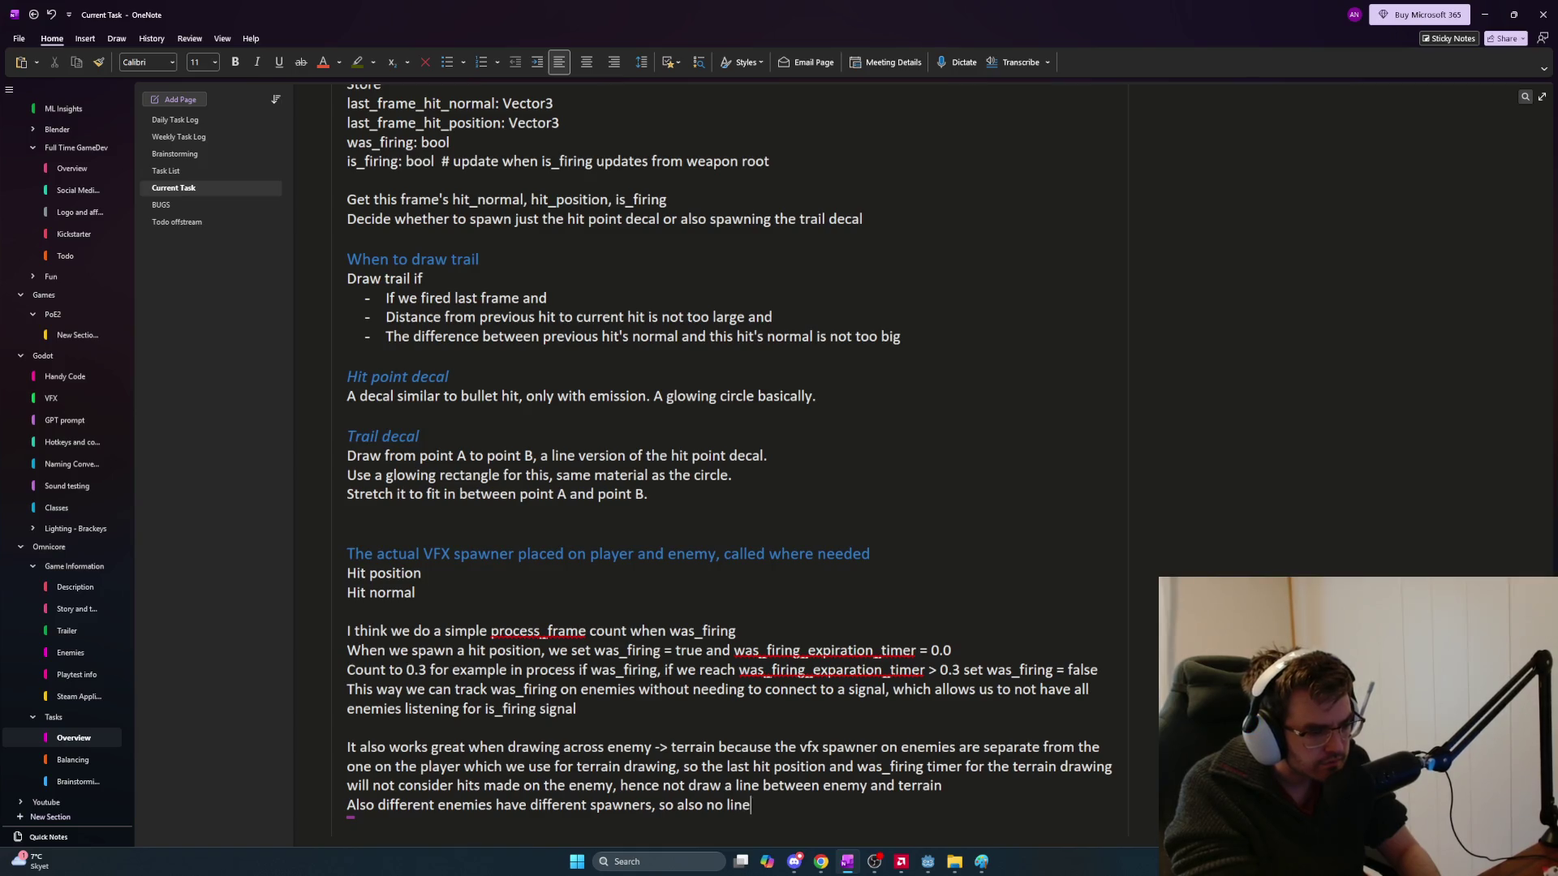
{"action": "type", "text": " between different enemies"}
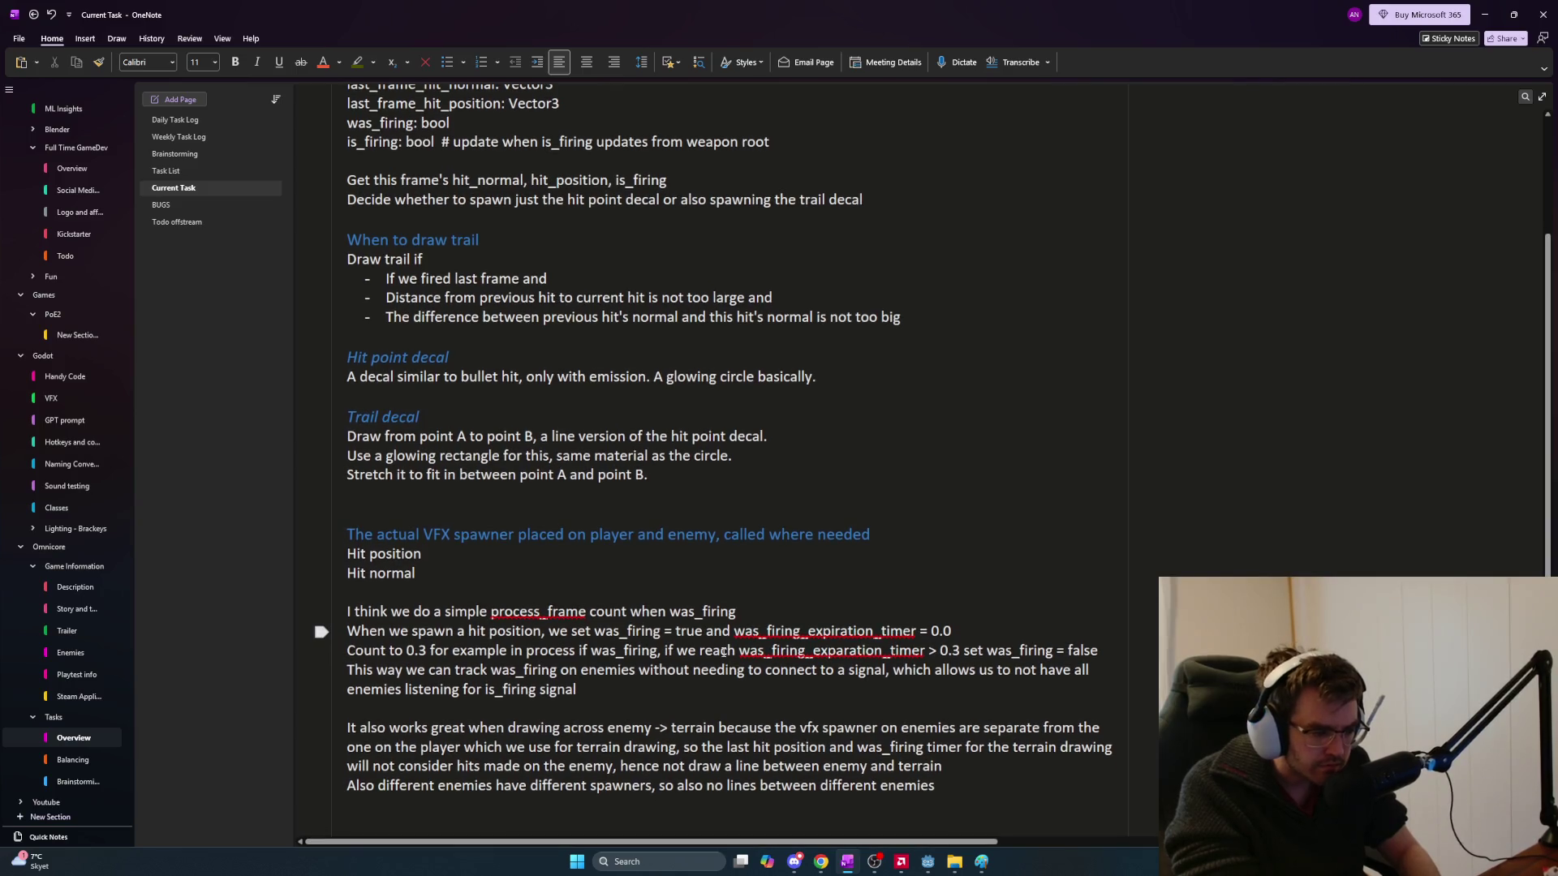
{"action": "key", "text": "Return"}
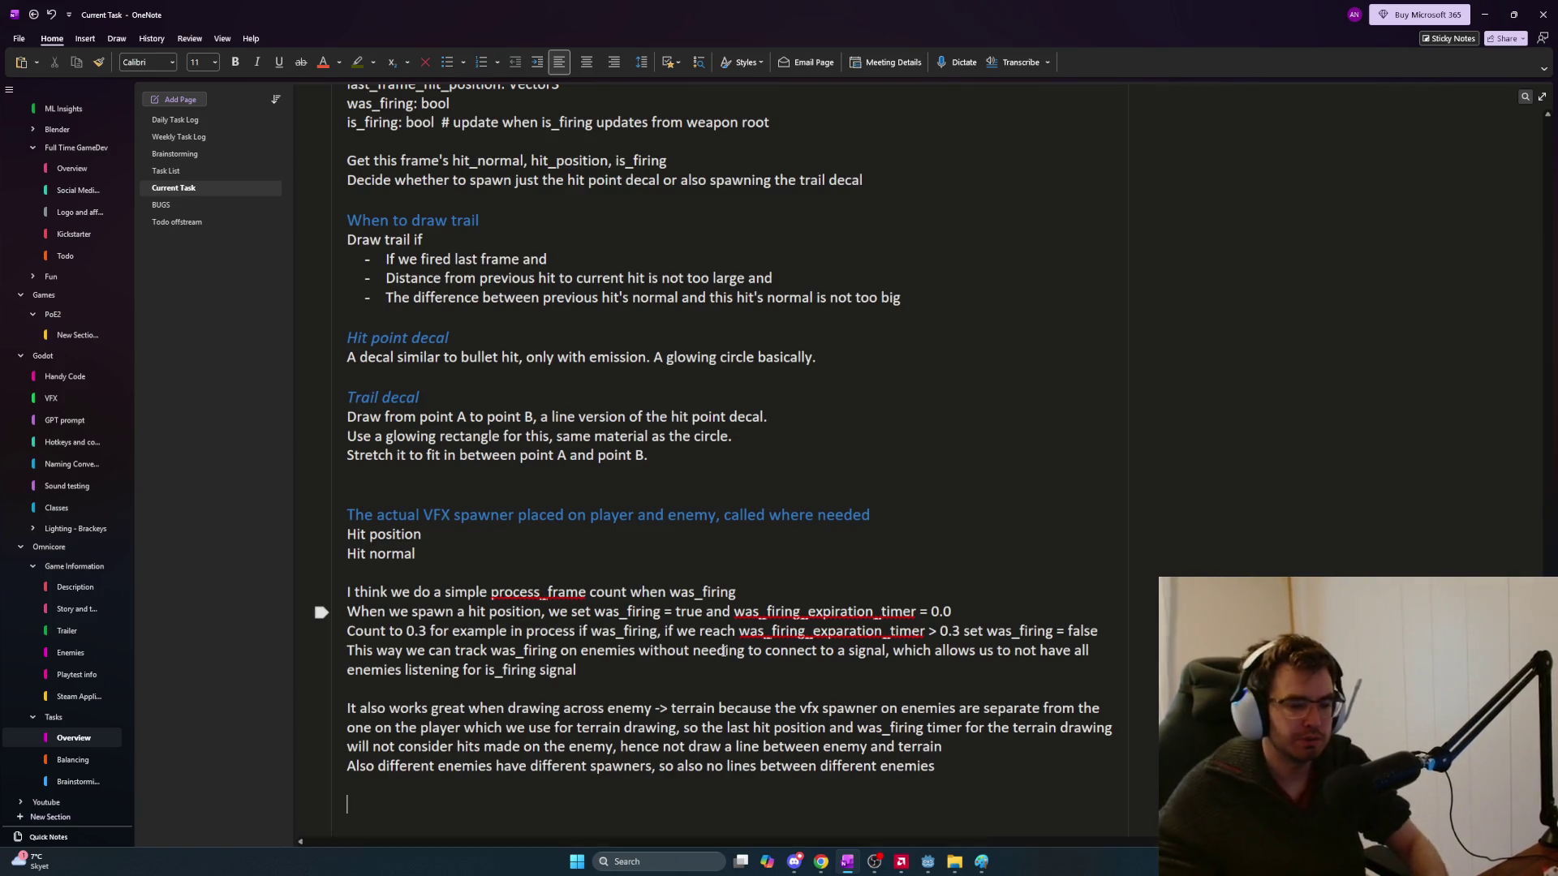
Run the game from Godot, fire the laser at the terrain, stop it, and return to OneNote
{"action": "left_click", "coordinate": [928, 862]}
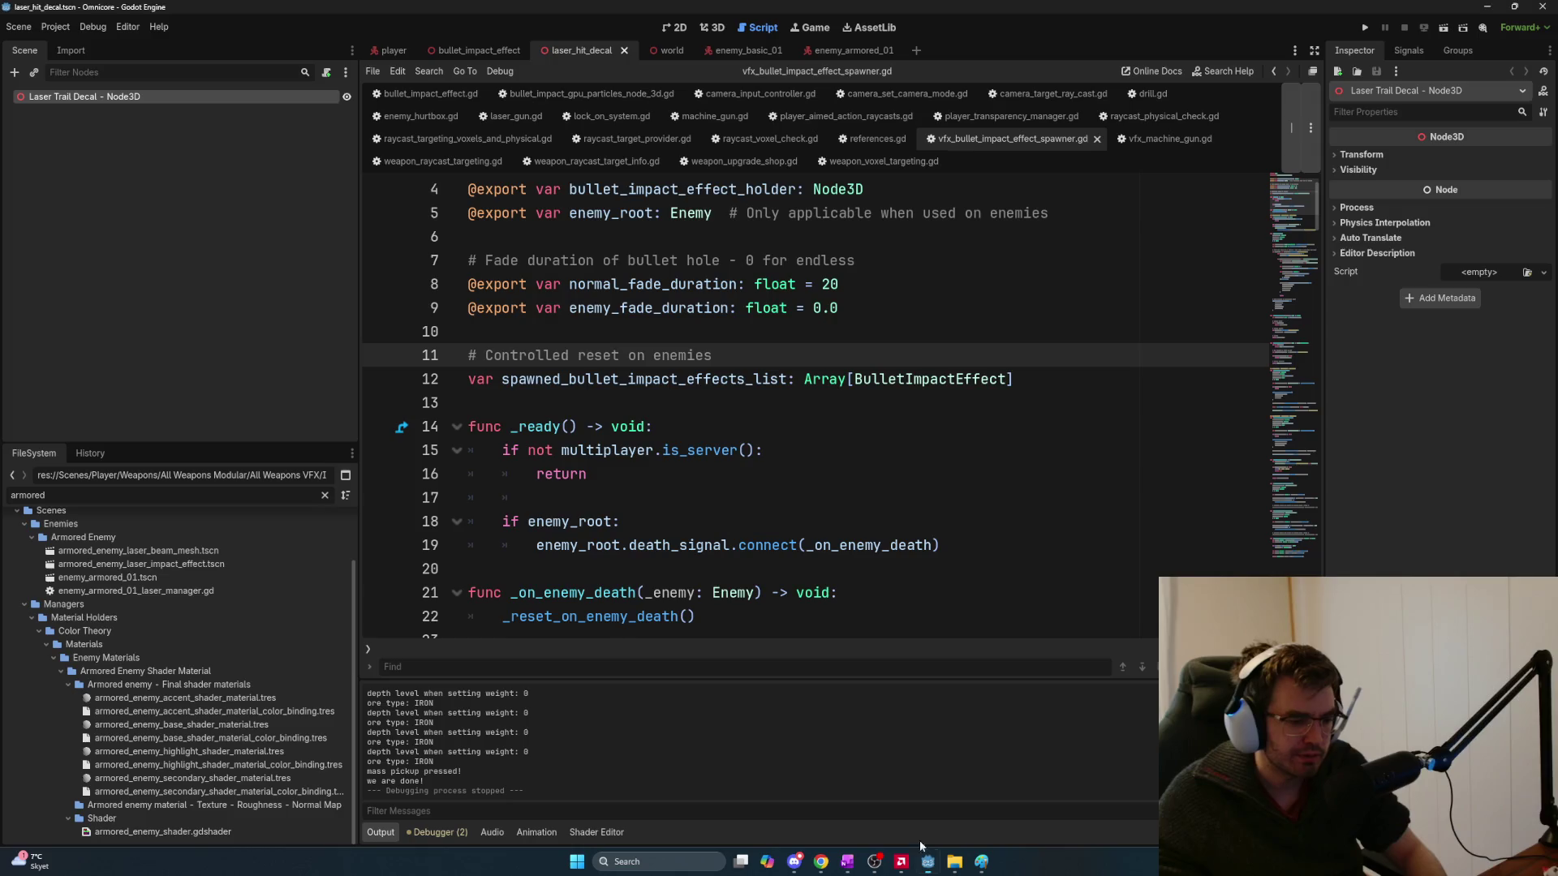
{"action": "left_click", "coordinate": [792, 523]}
{"action": "key", "text": "F5"}
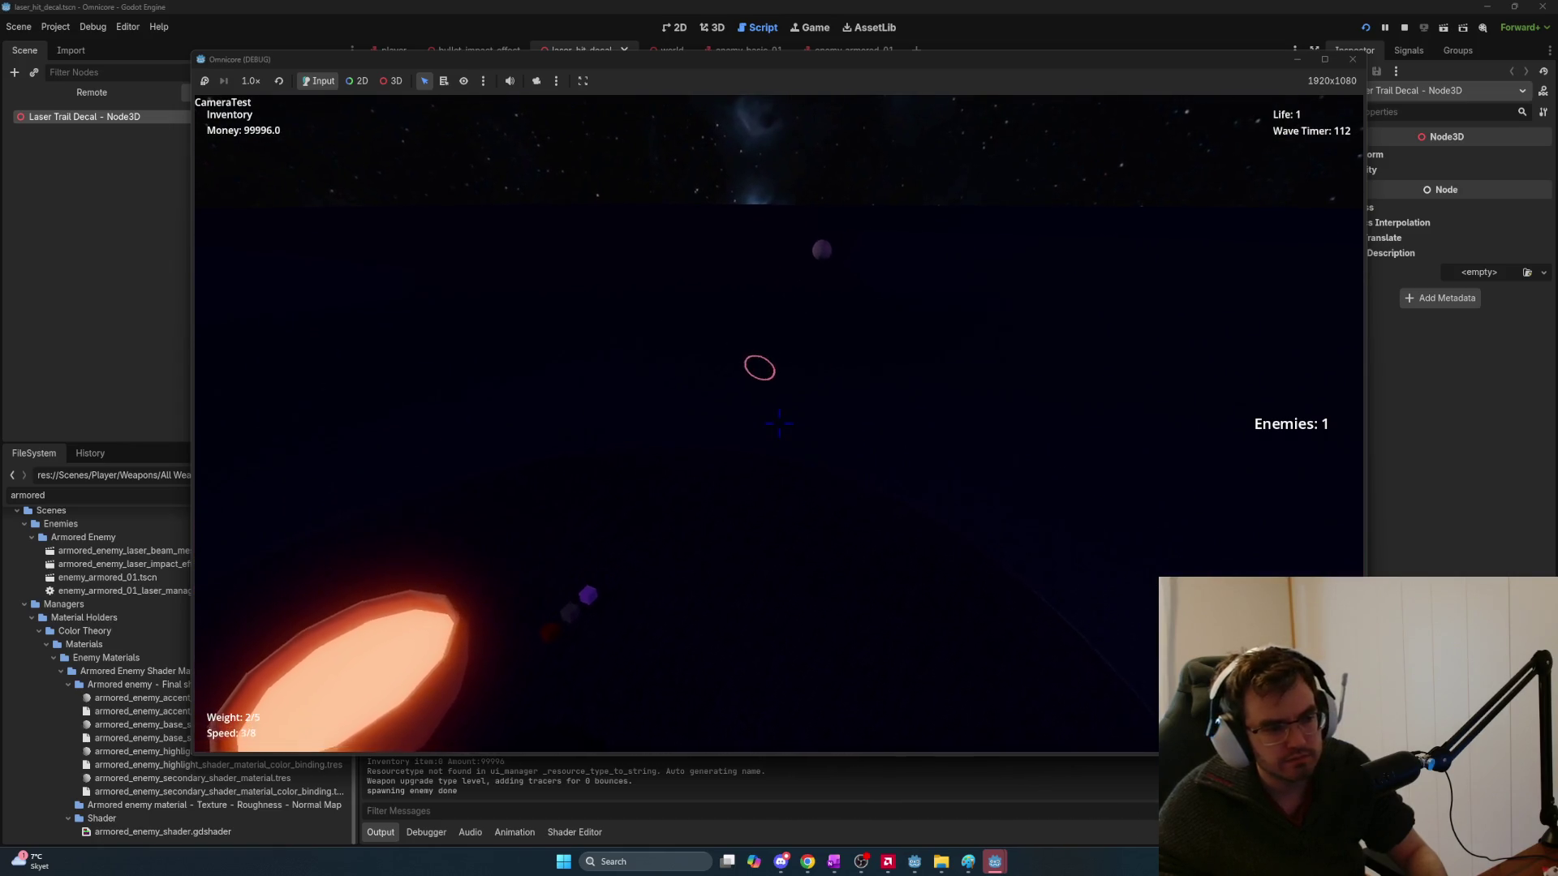
{"action": "left_click", "coordinate": [779, 423]}
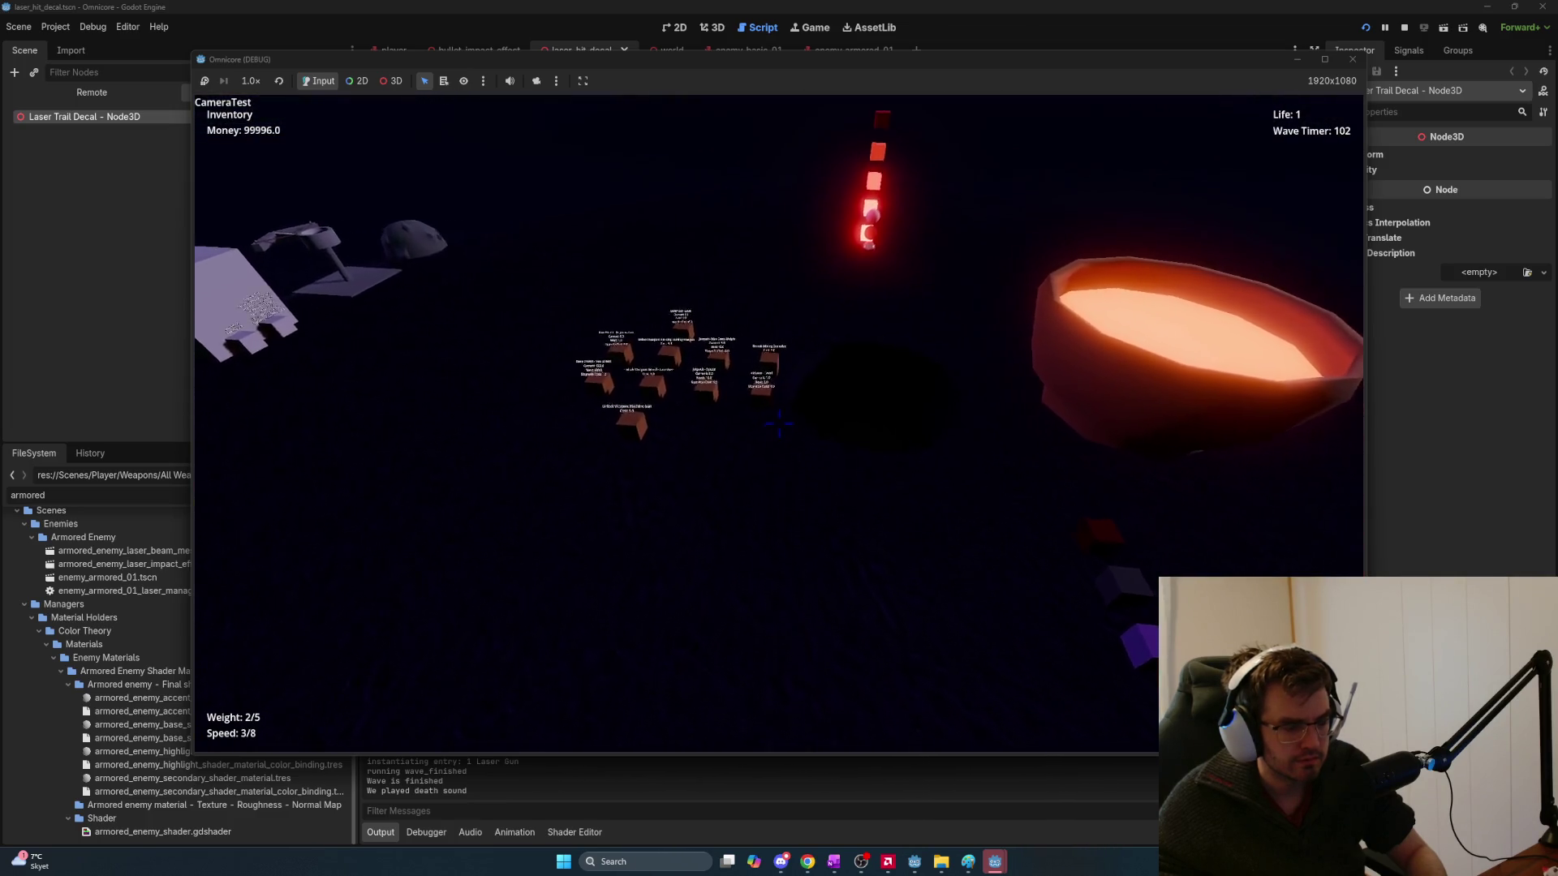
{"action": "key", "text": "w"}
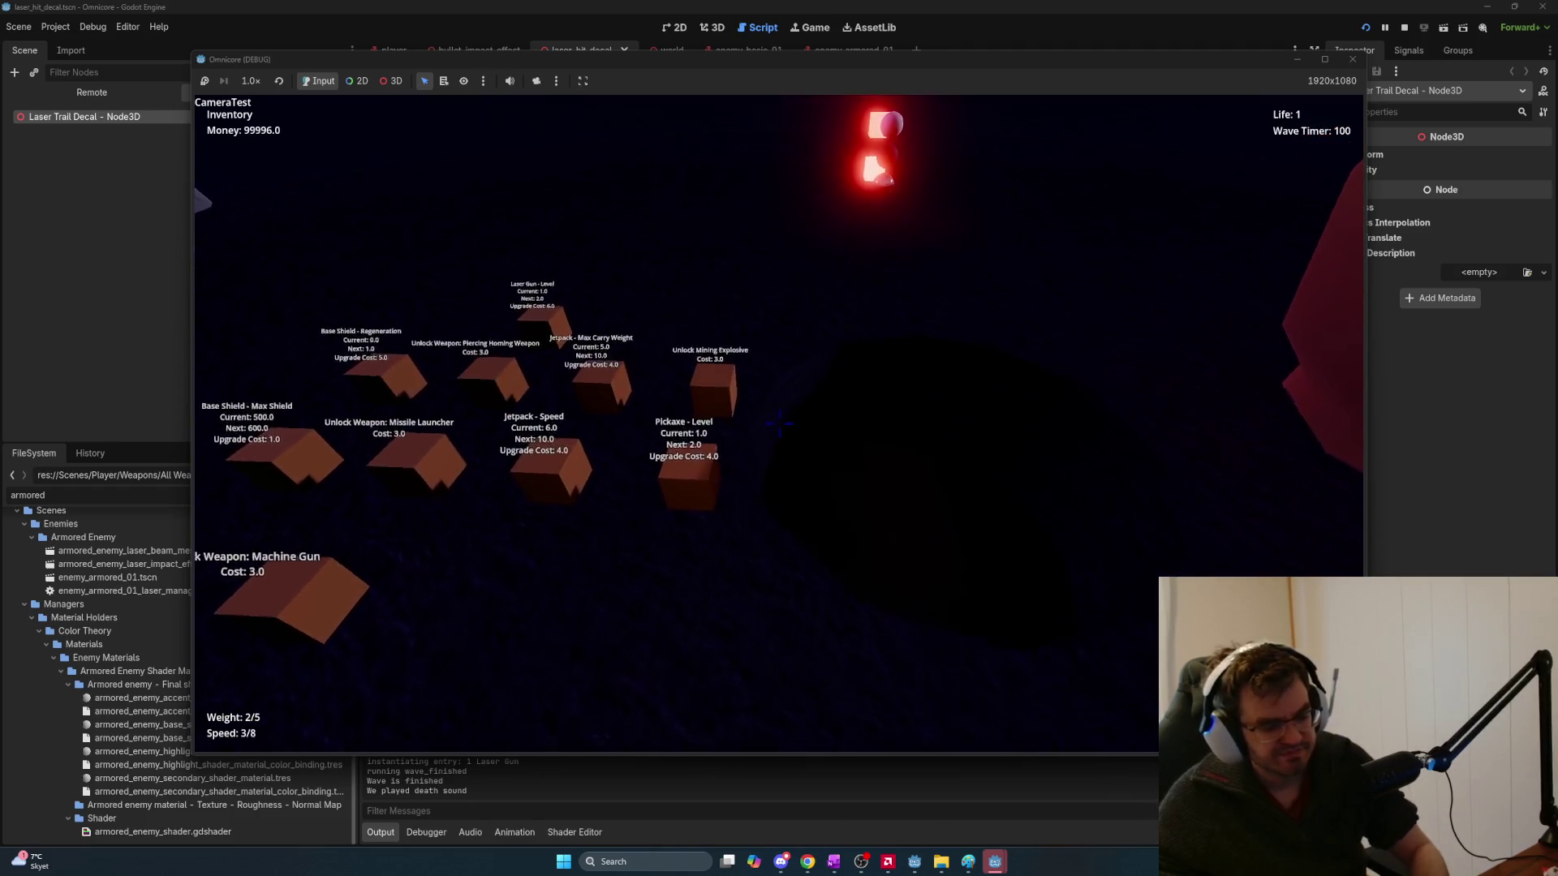
{"action": "key", "text": "F8"}
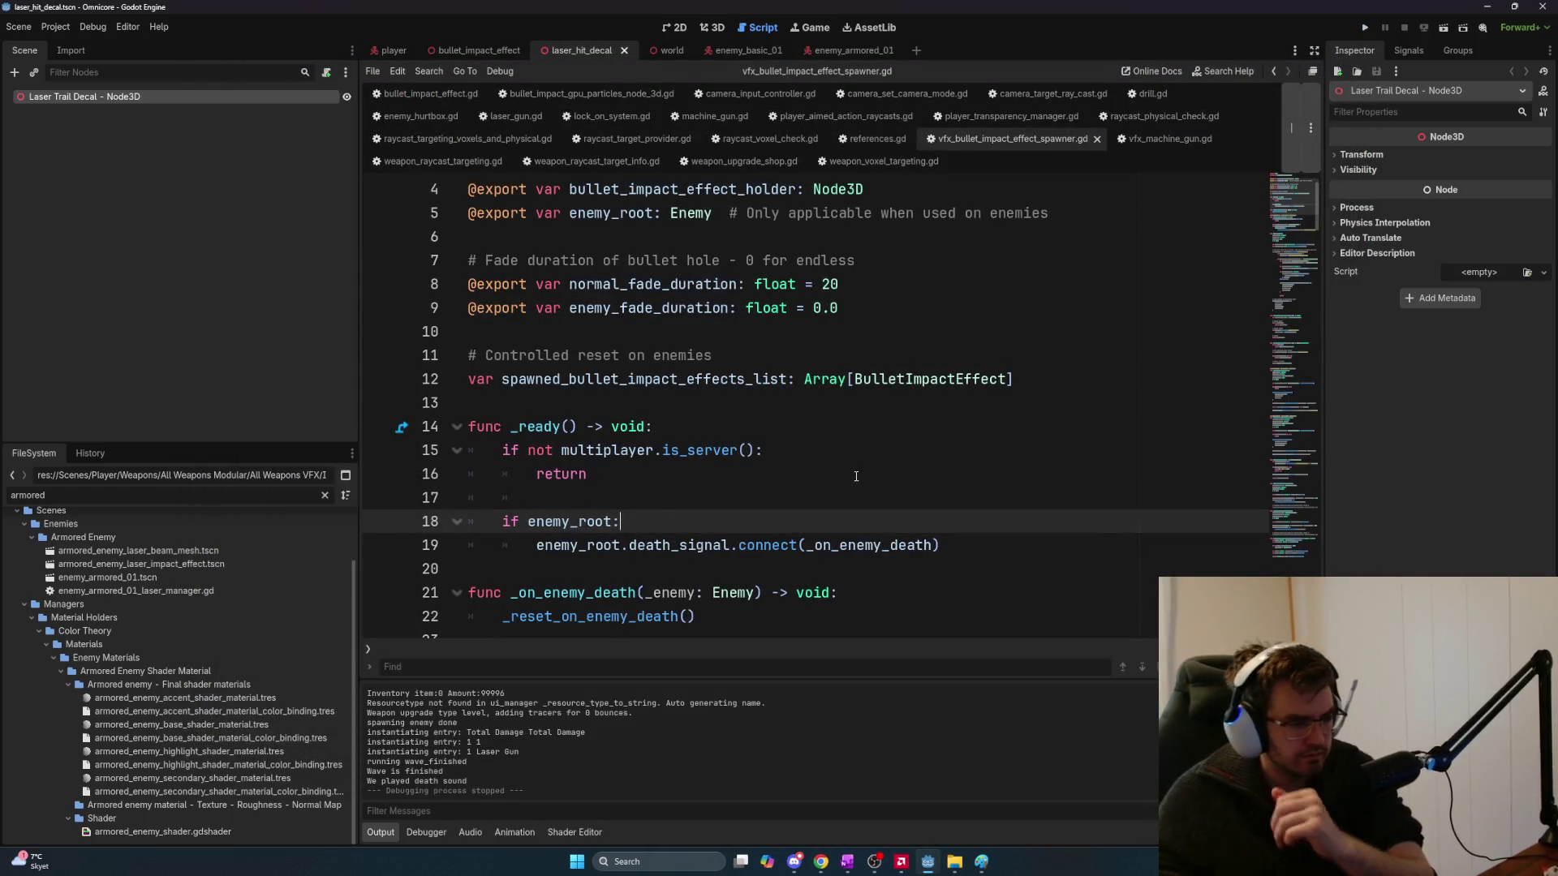
{"action": "left_click", "coordinate": [847, 862]}
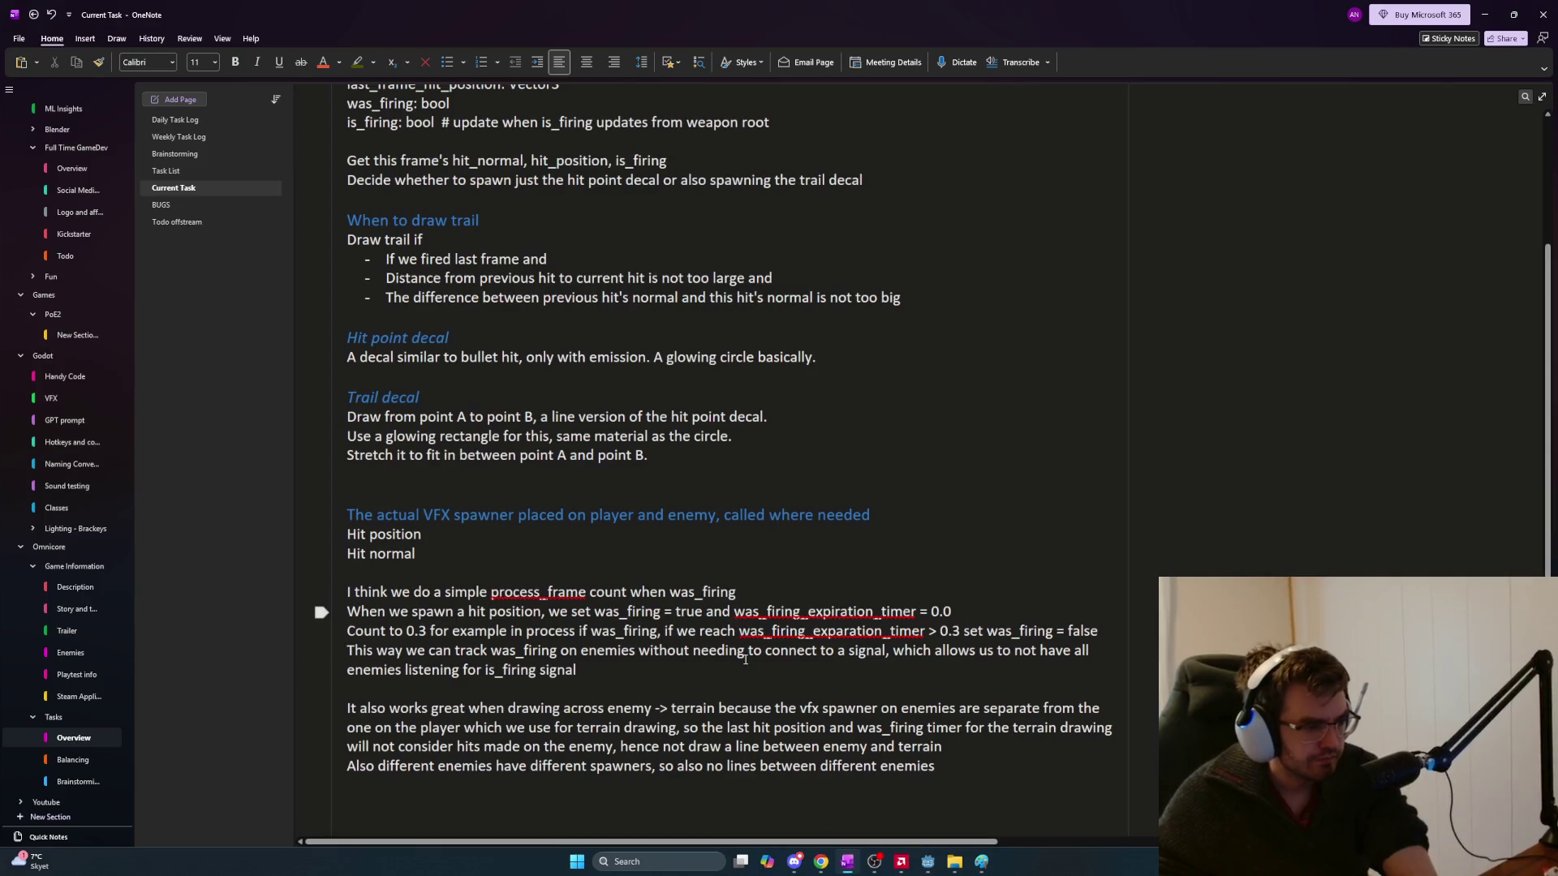
Insert a 'Todo laser trail' heading above the Laser trail heading
{"action": "scroll", "coordinate": [746, 661], "scroll_direction": "up", "scroll_amount": 3}
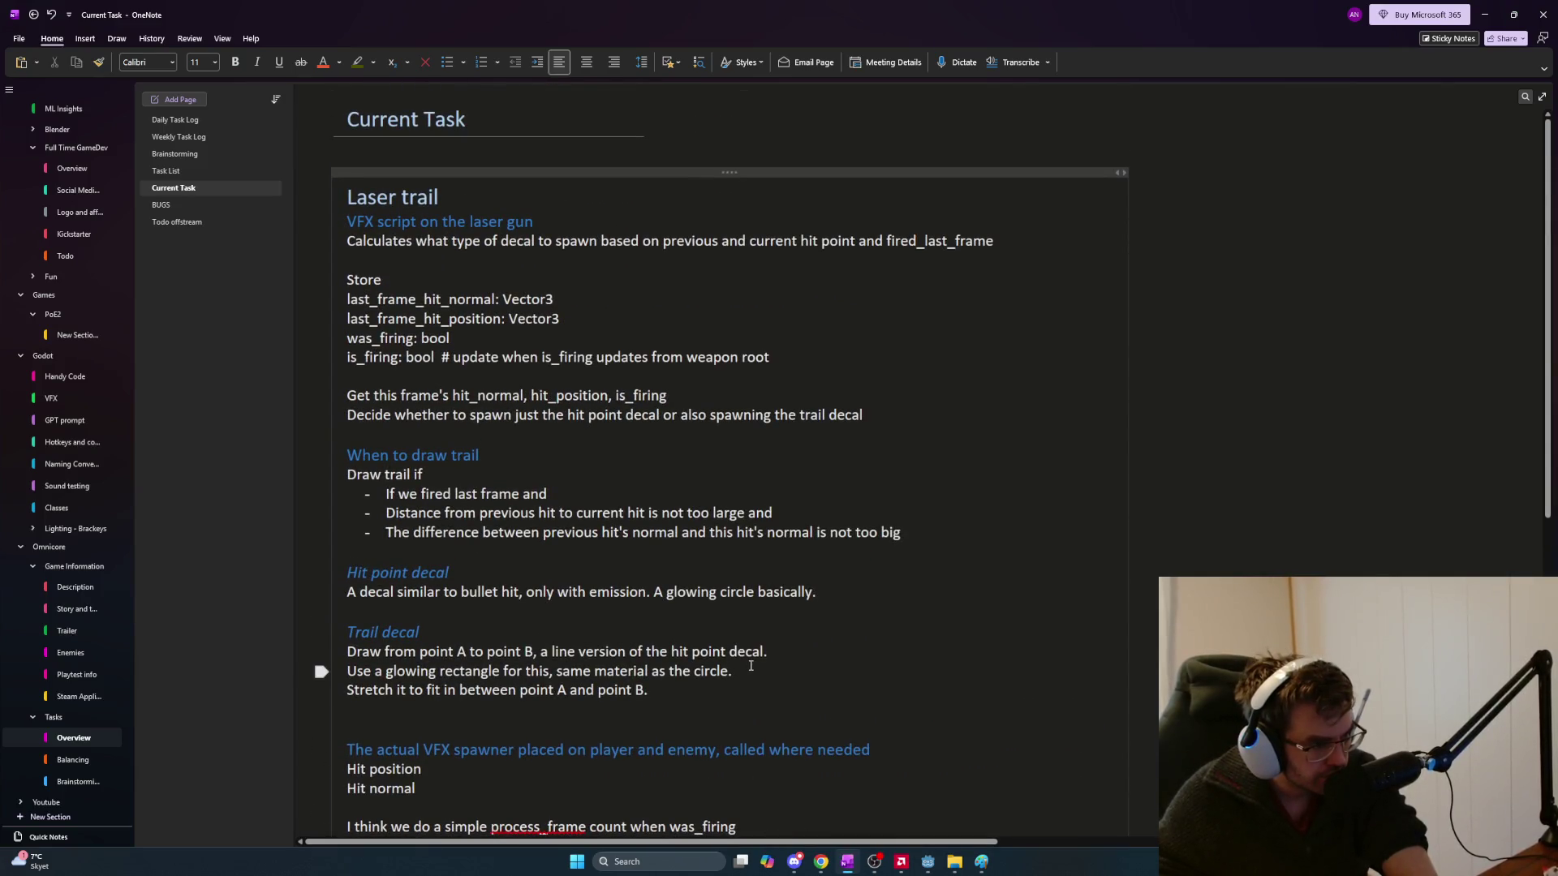
{"action": "scroll", "coordinate": [751, 665], "scroll_direction": "down", "scroll_amount": 4}
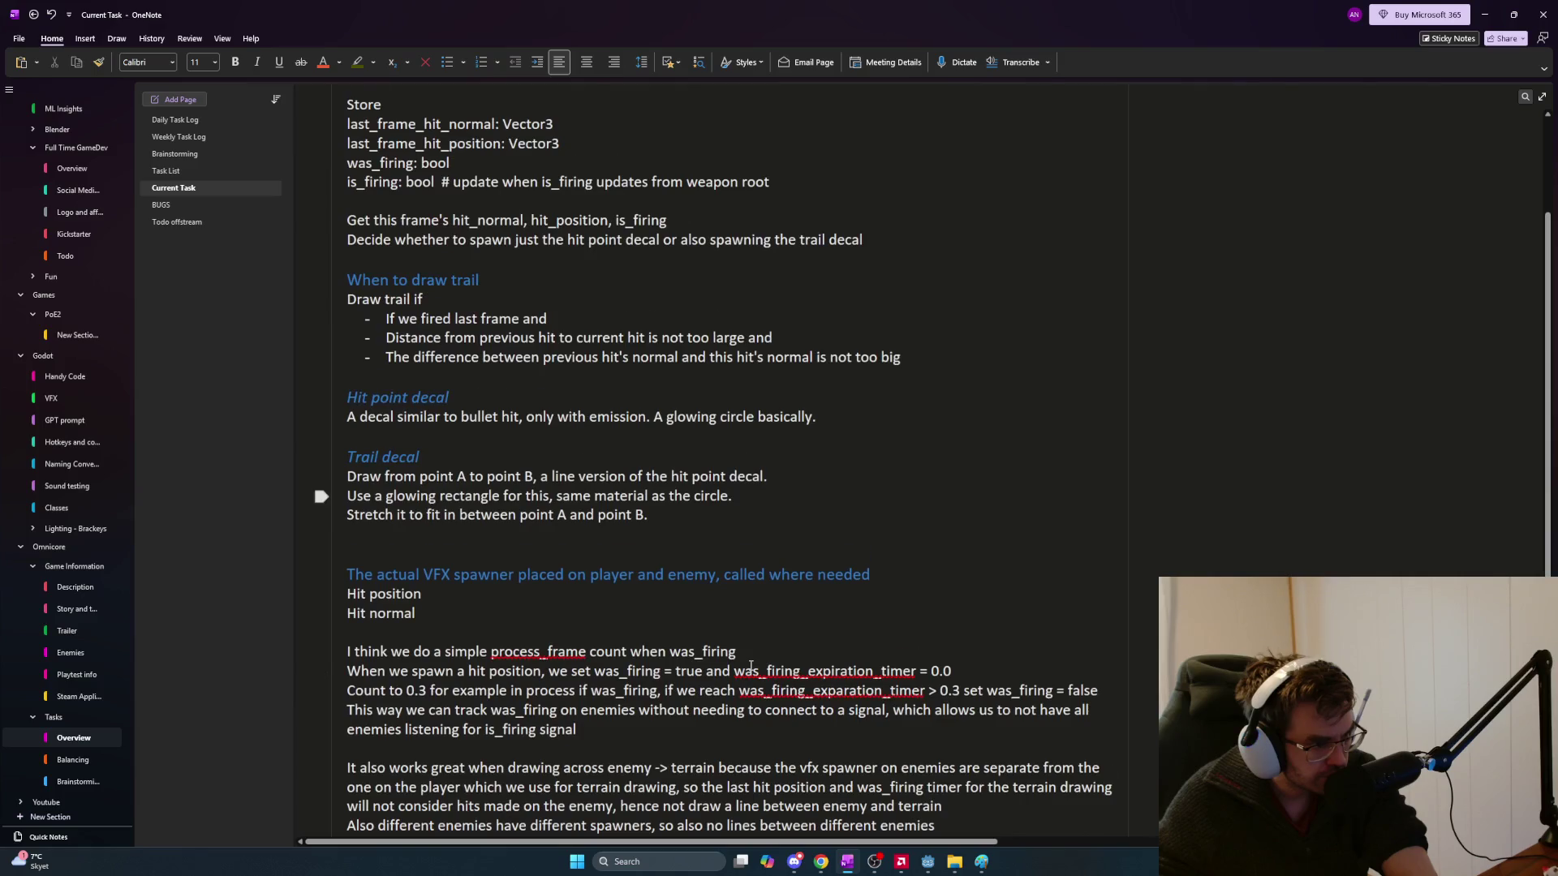
{"action": "scroll", "coordinate": [751, 666], "scroll_direction": "down", "scroll_amount": 2}
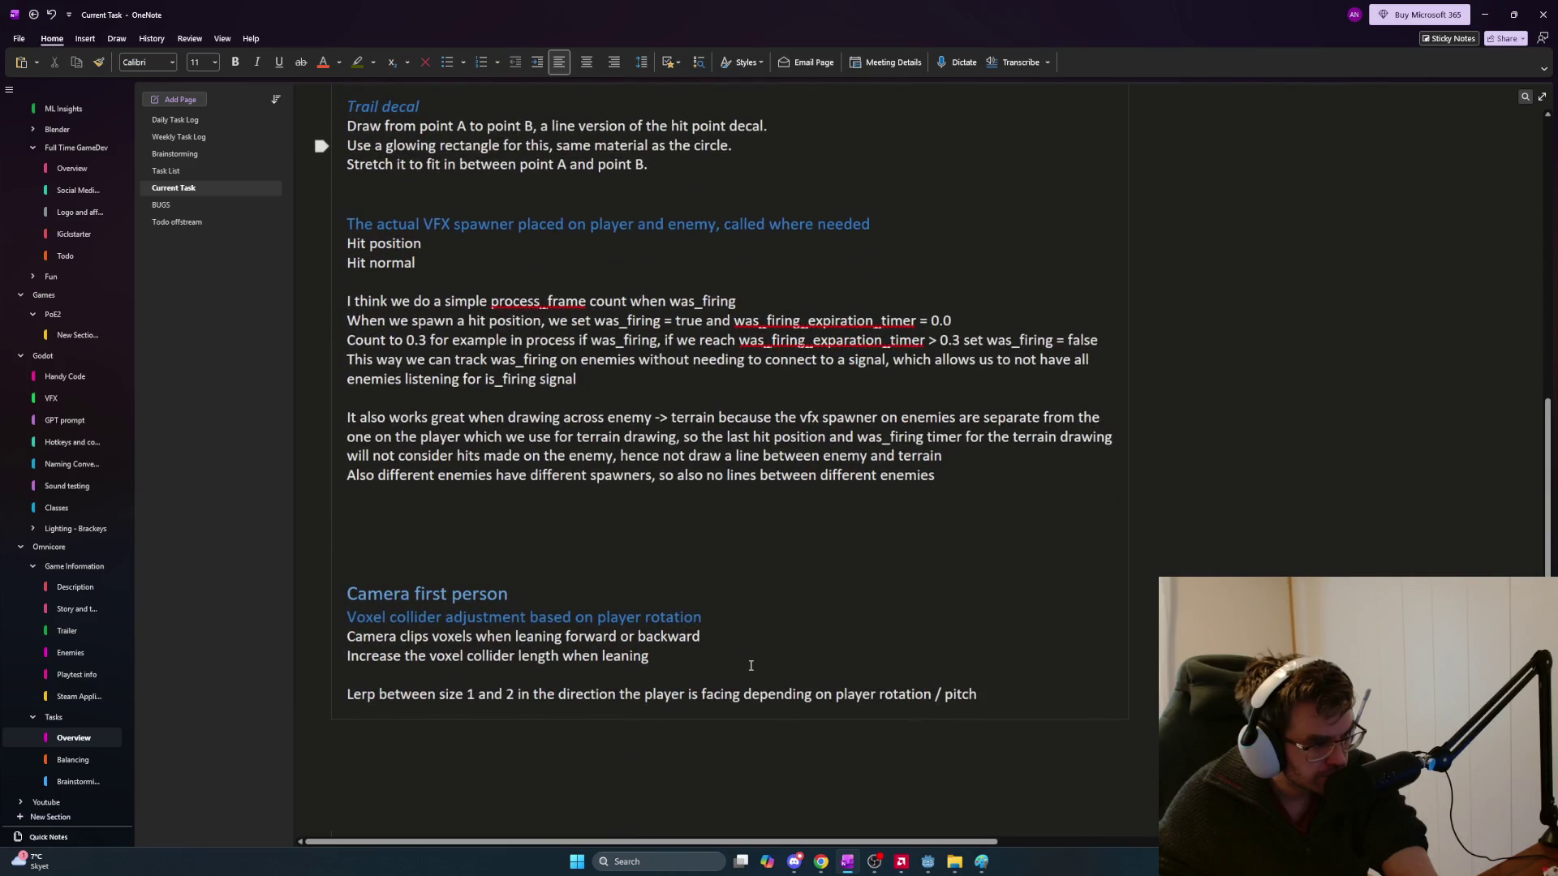
{"action": "scroll", "coordinate": [751, 665], "scroll_direction": "up", "scroll_amount": 6}
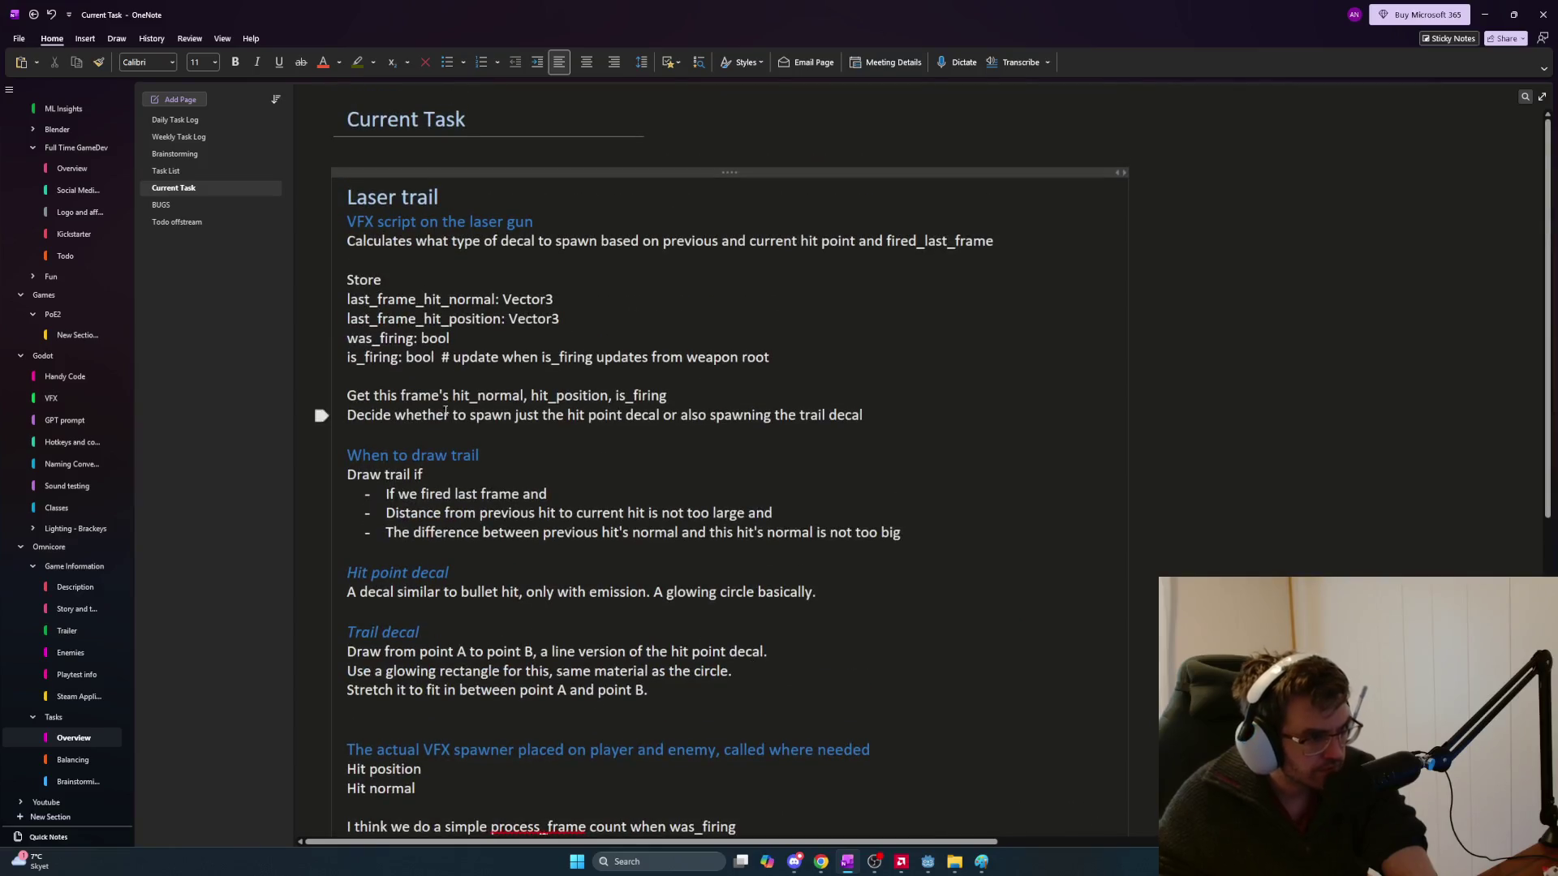
{"action": "left_click", "coordinate": [482, 202]}
{"action": "key", "text": "Return"}
{"action": "key", "text": "Return"}
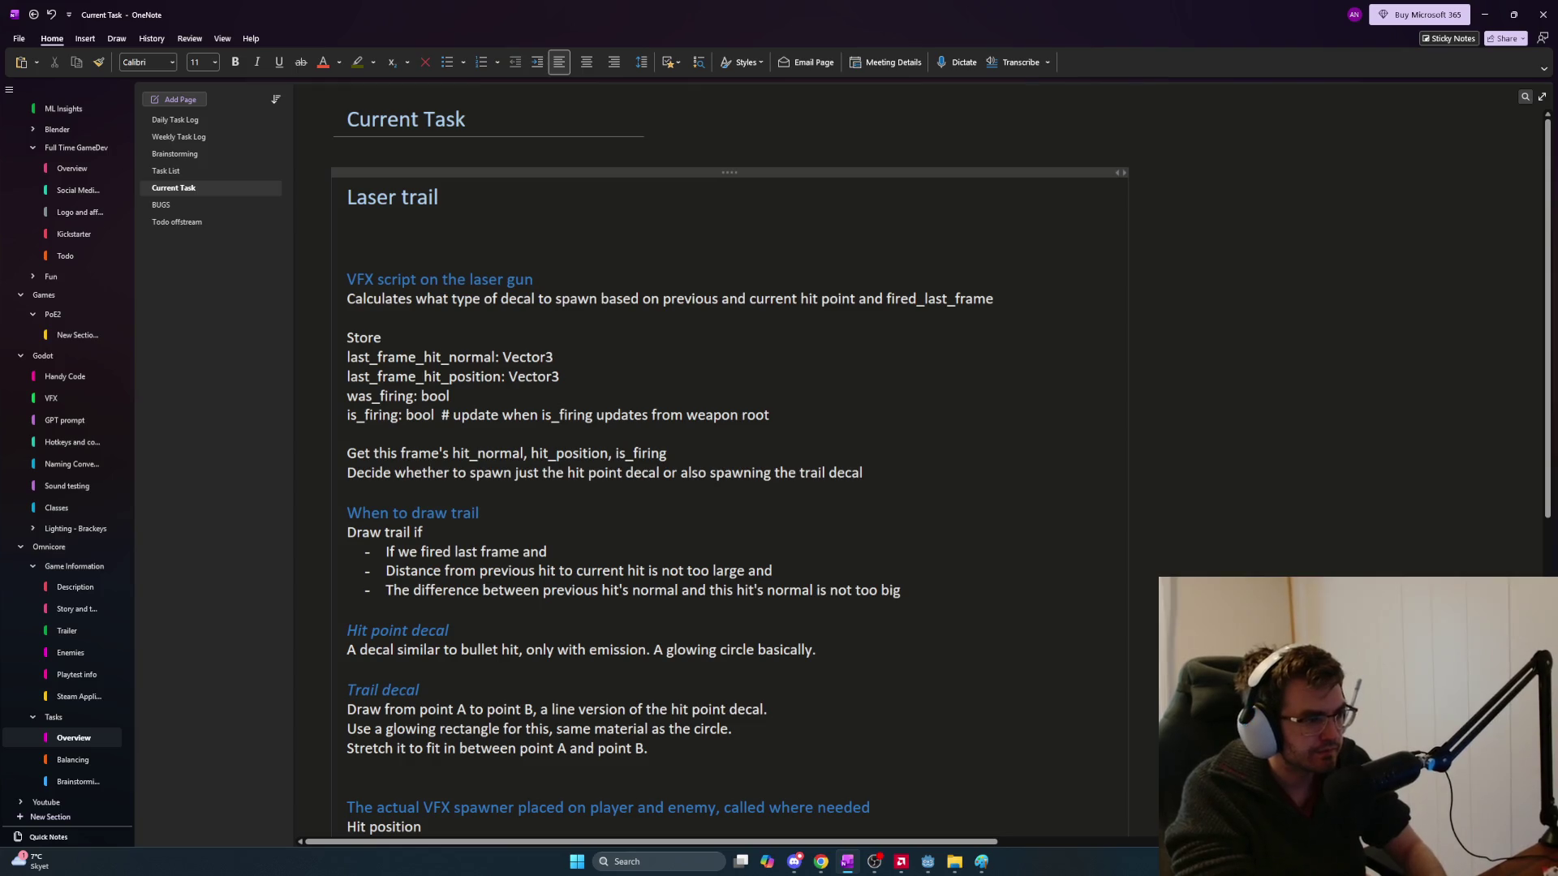
{"action": "key", "text": "ctrl+z"}
{"action": "key", "text": "ctrl+z"}
{"action": "key", "text": "ctrl+z"}
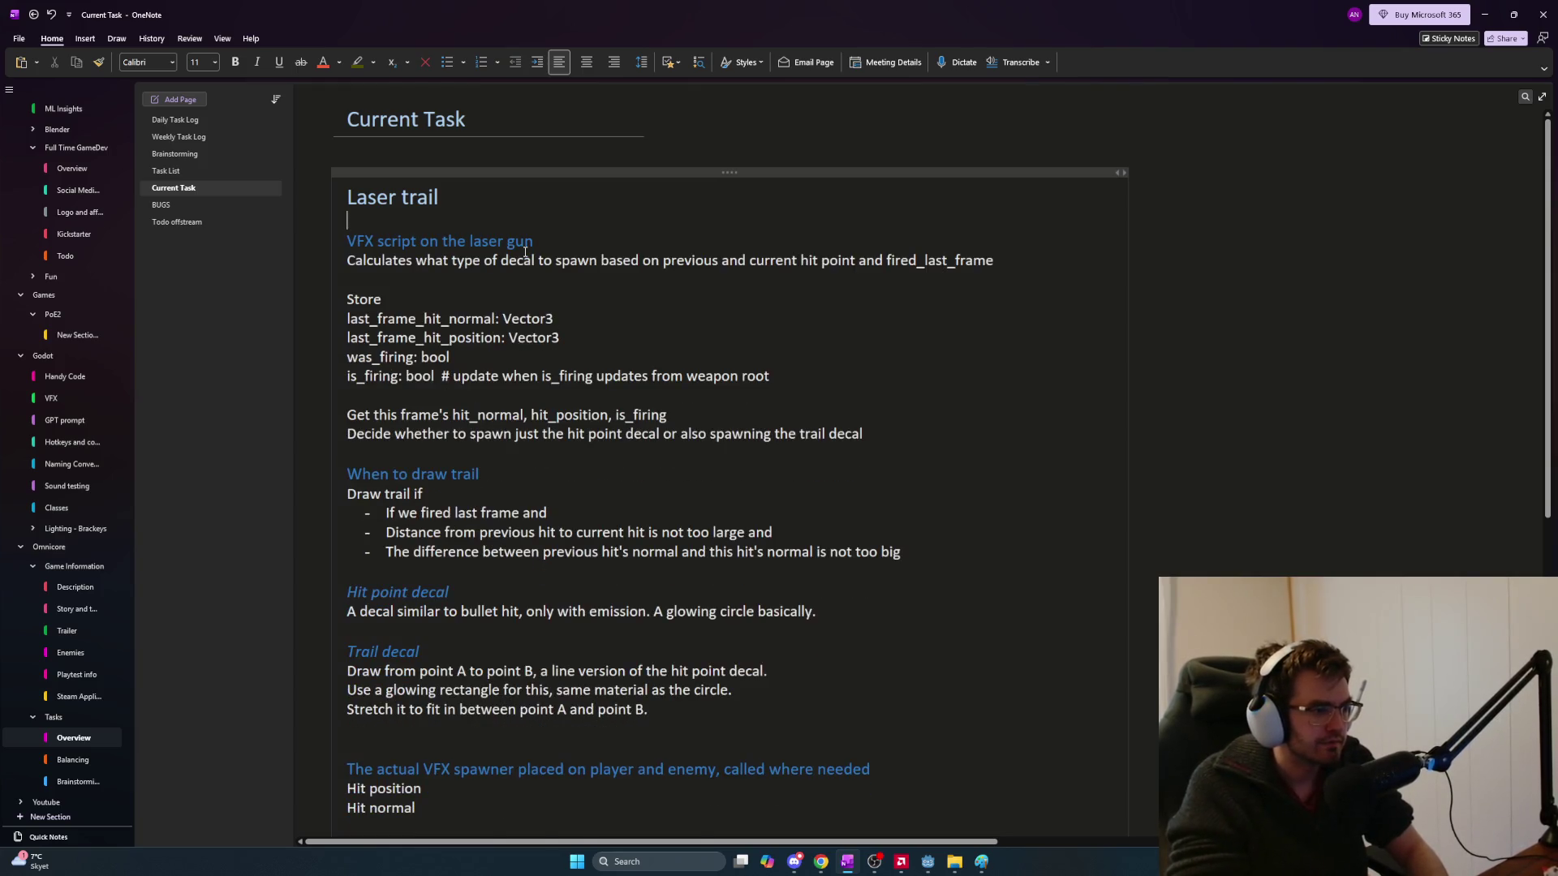
{"action": "key", "text": "Return"}
{"action": "key", "text": "Return"}
{"action": "key", "text": "Up"}
{"action": "key", "text": "Up"}
{"action": "type", "text": "Todo laser trial"}
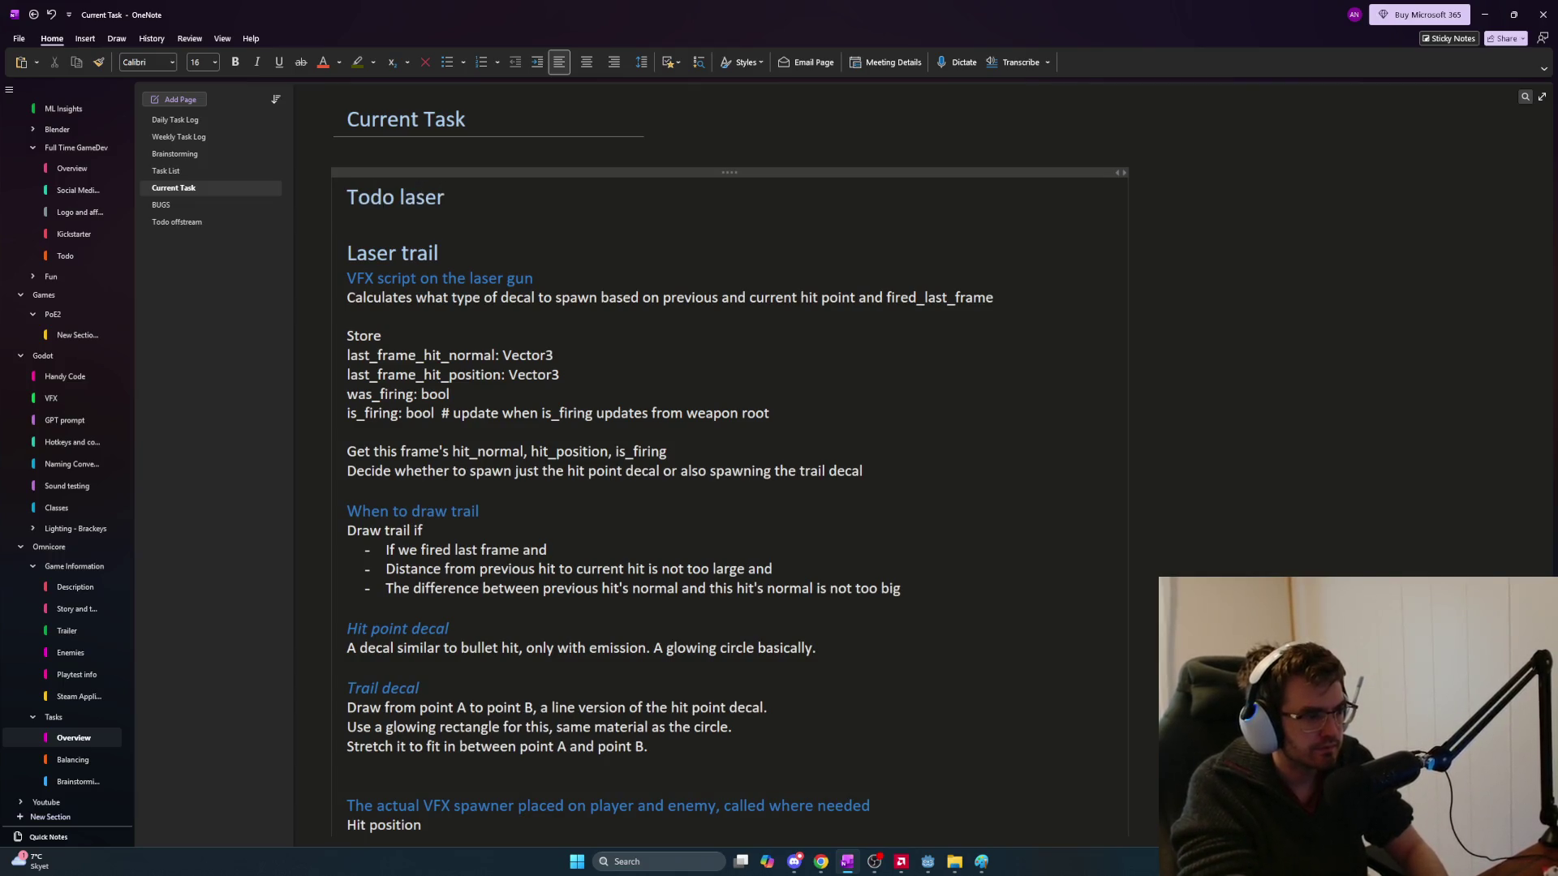
{"action": "key", "text": "BackSpace"}
{"action": "key", "text": "BackSpace"}
{"action": "type", "text": "il"}
{"action": "key", "text": "Return"}
List the tasks 'Make hit point decal' and 'Make trail decal - rectangle'
{"action": "type", "text": "Mak e"}
{"action": "key", "text": "BackSpace"}
{"action": "key", "text": "BackSpace"}
{"action": "type", "text": "e "}
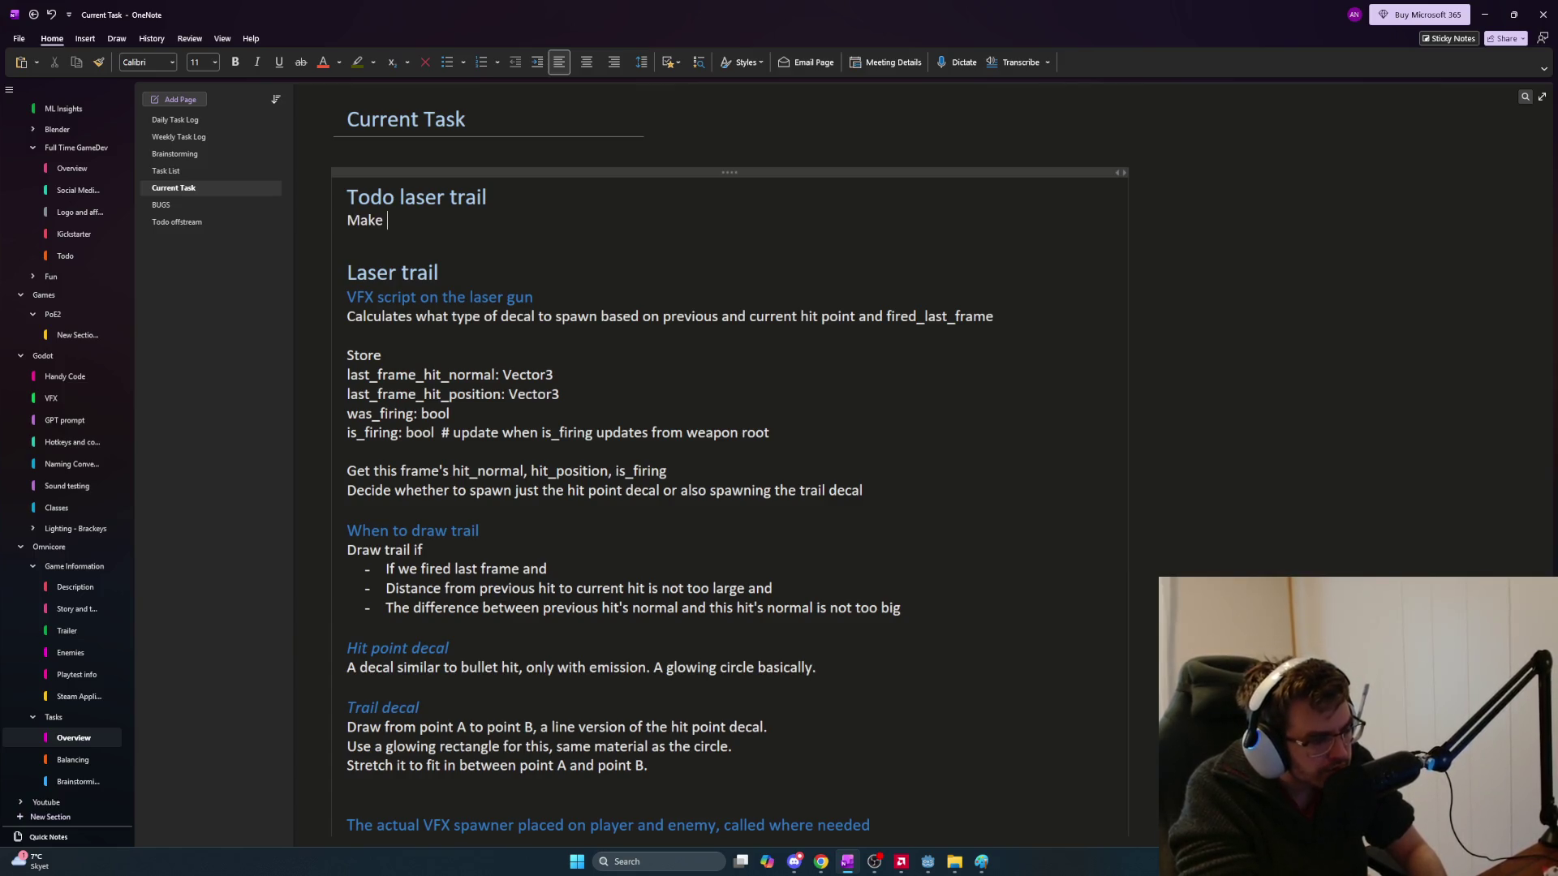
{"action": "type", "text": "circl"}
{"action": "key", "text": "BackSpace"}
{"action": "key", "text": "BackSpace"}
{"action": "key", "text": "BackSpace"}
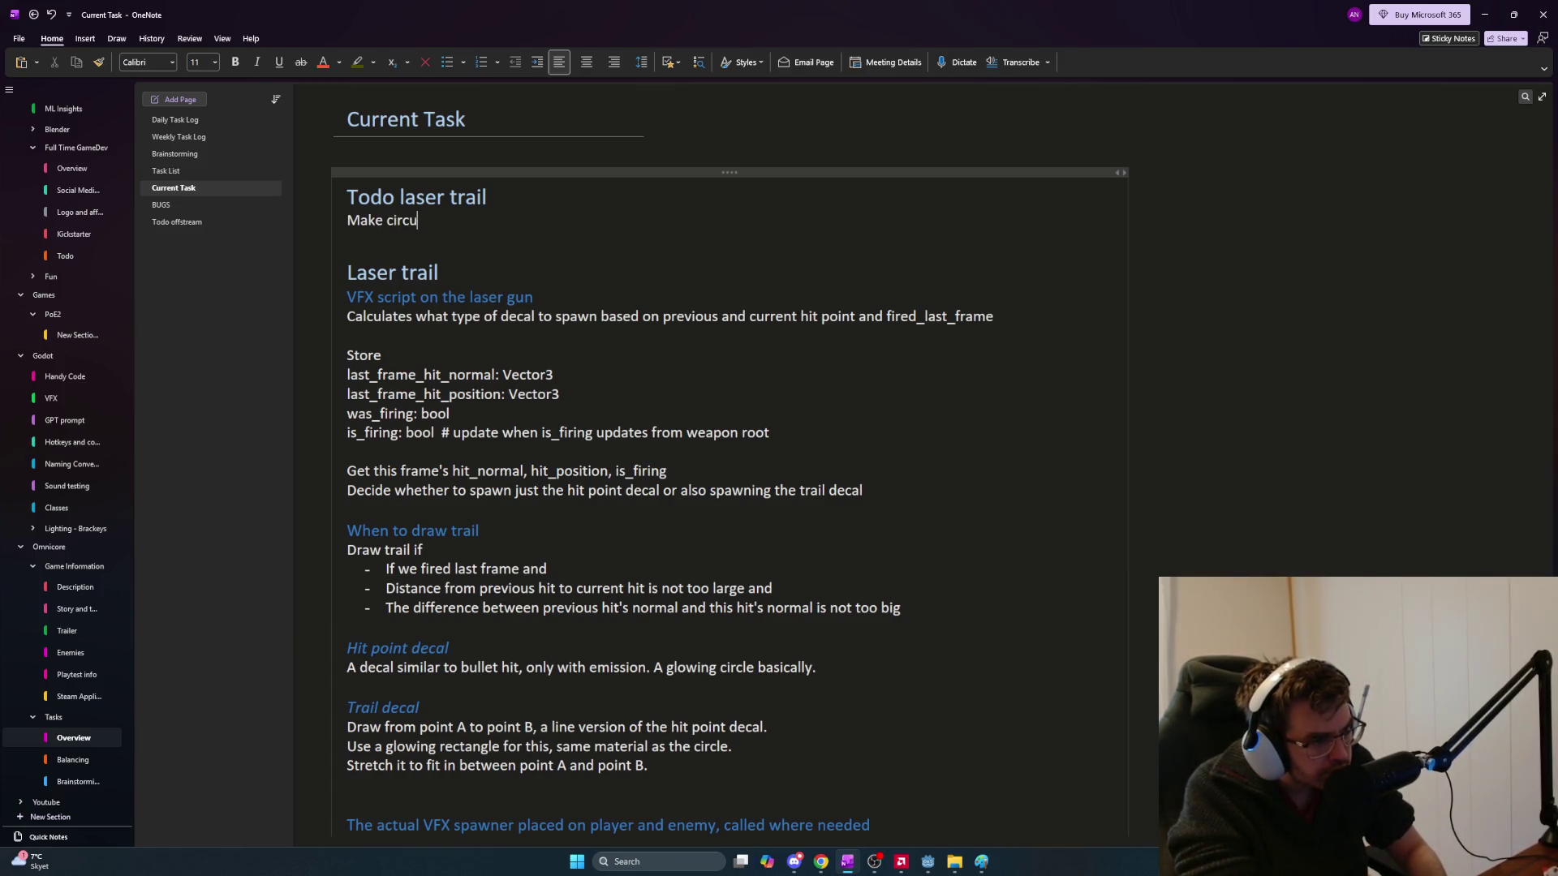
{"action": "type", "text": "hit point"}
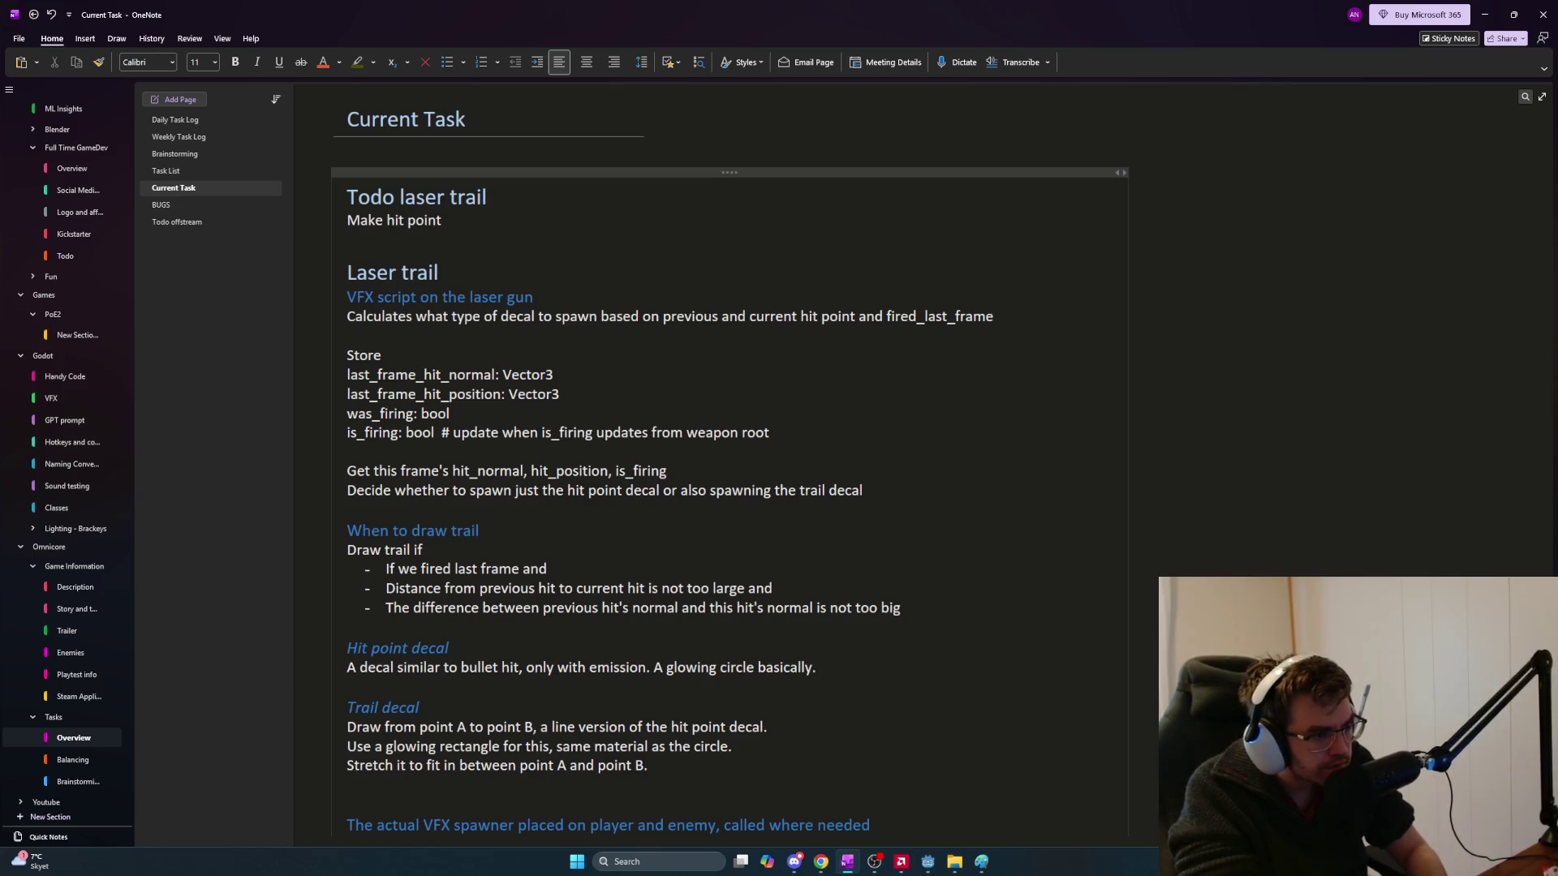
{"action": "type", "text": " decal"}
{"action": "key", "text": "Return"}
{"action": "type", "text": "Mak"}
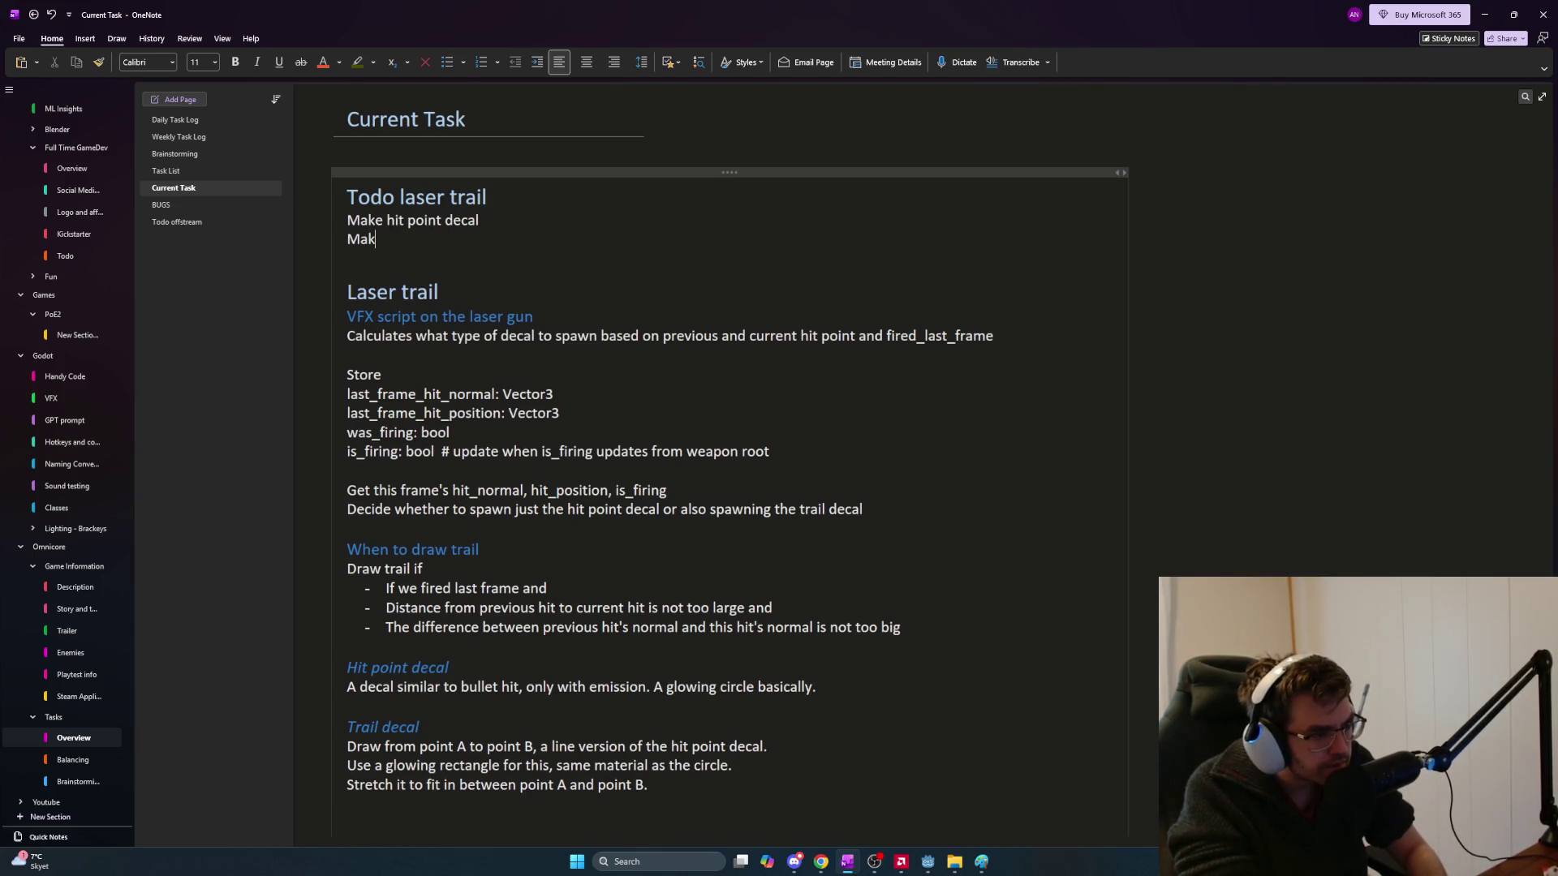
{"action": "type", "text": "e trail decal"}
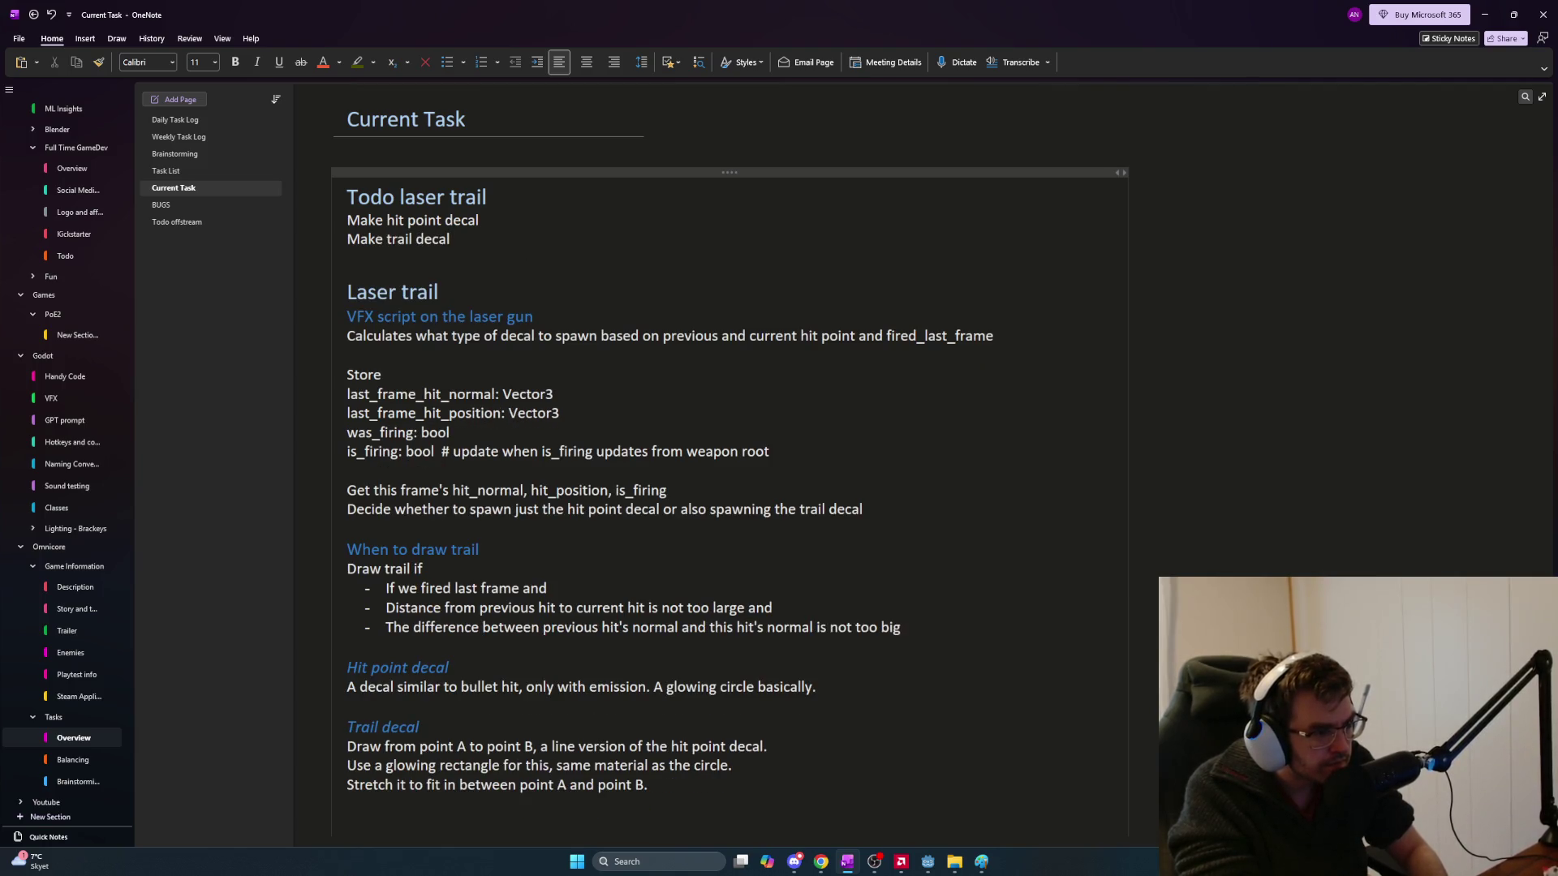
{"action": "type", "text": " - rectangle"}
Append ' - circle' to the hit point decal task and add blank lines below the list
{"action": "key", "text": "Up"}
{"action": "type", "text": "- sc"}
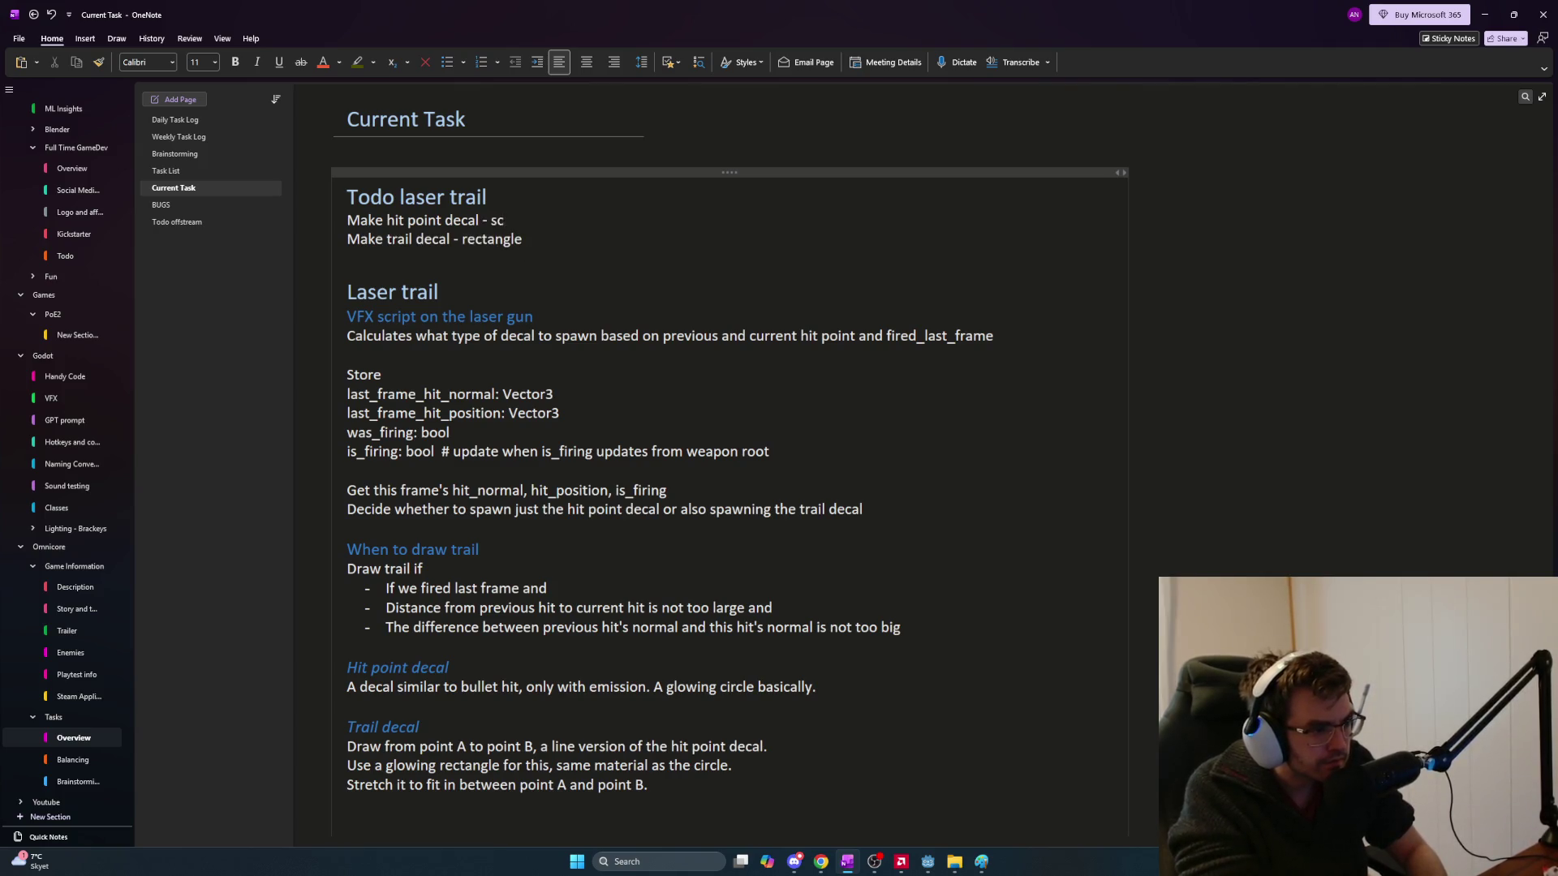
{"action": "type", "text": "icle"}
{"action": "key", "text": "Return"}
{"action": "key", "text": "BackSpace"}
{"action": "key", "text": "Down"}
{"action": "key", "text": "Down"}
{"action": "key", "text": "Return"}
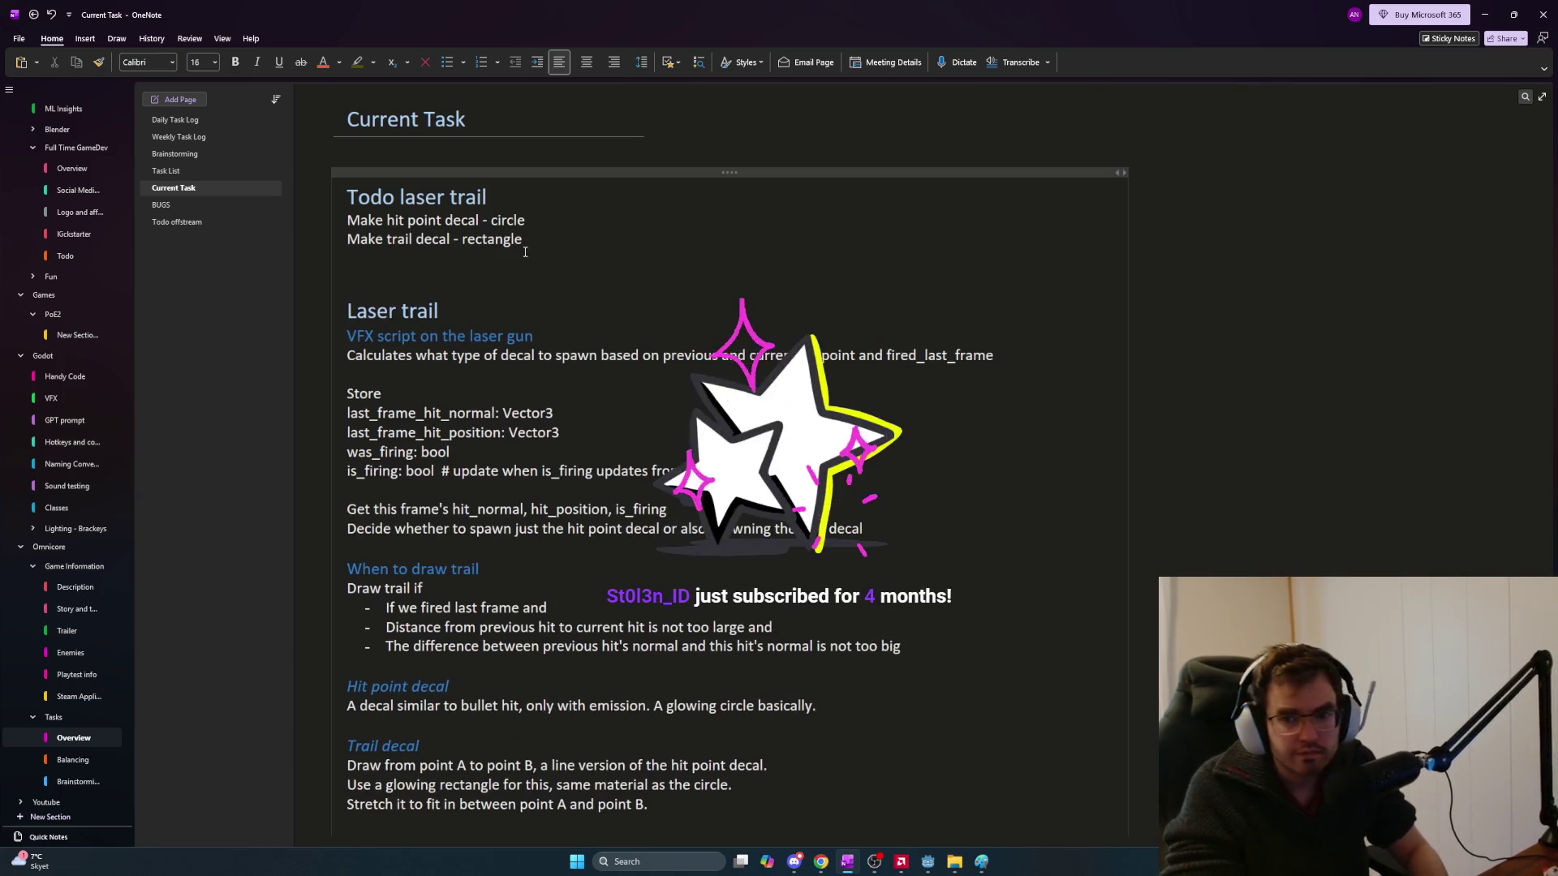
{"action": "key", "text": "Up"}
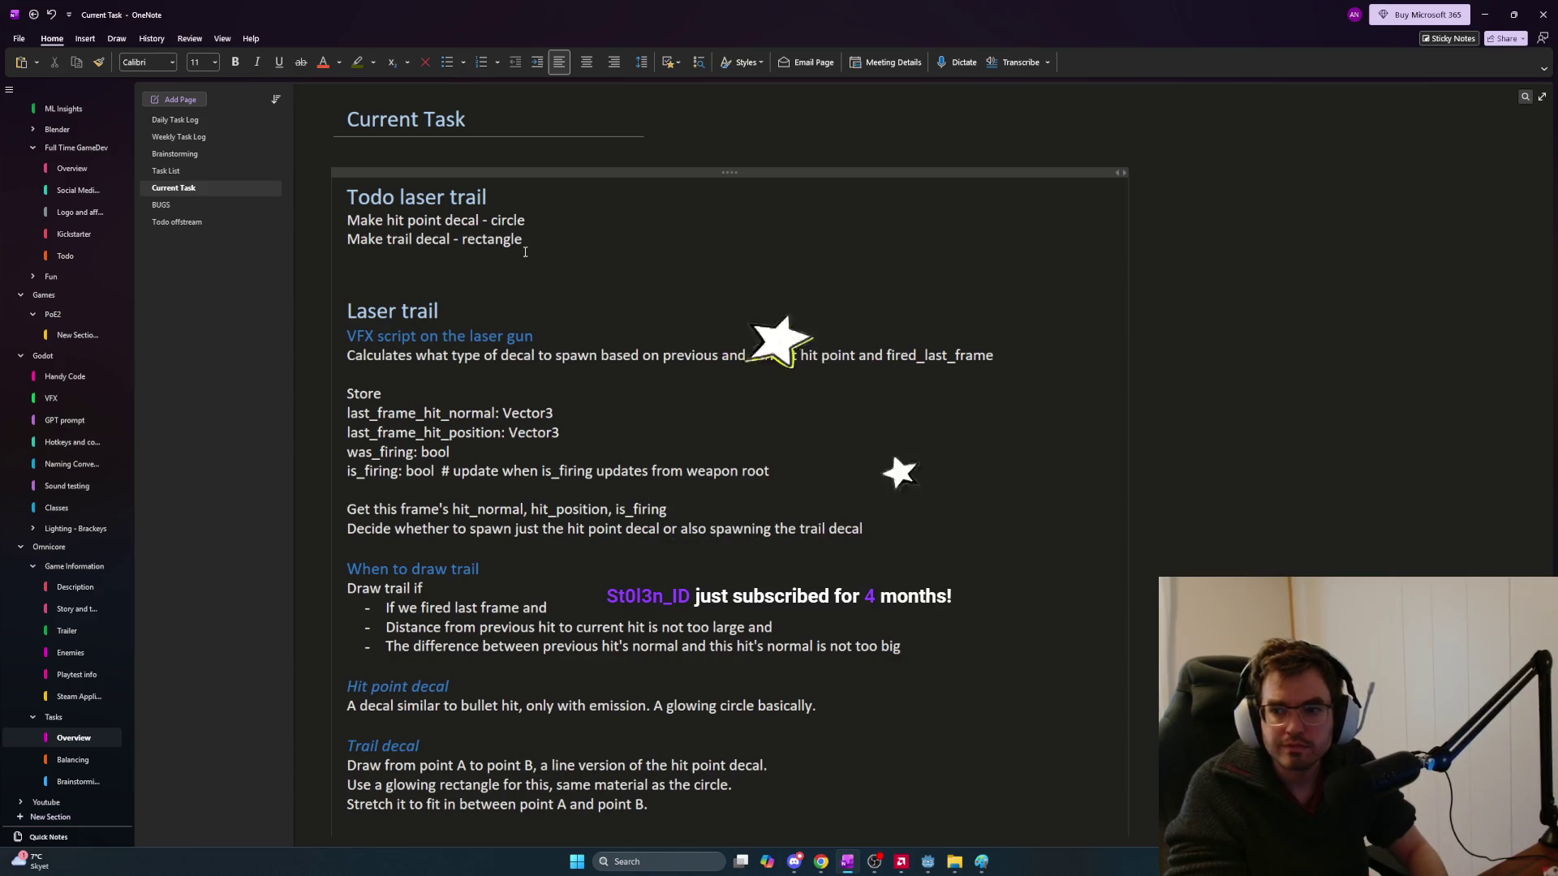
{"action": "key", "text": "Return"}
{"action": "key", "text": "Return"}
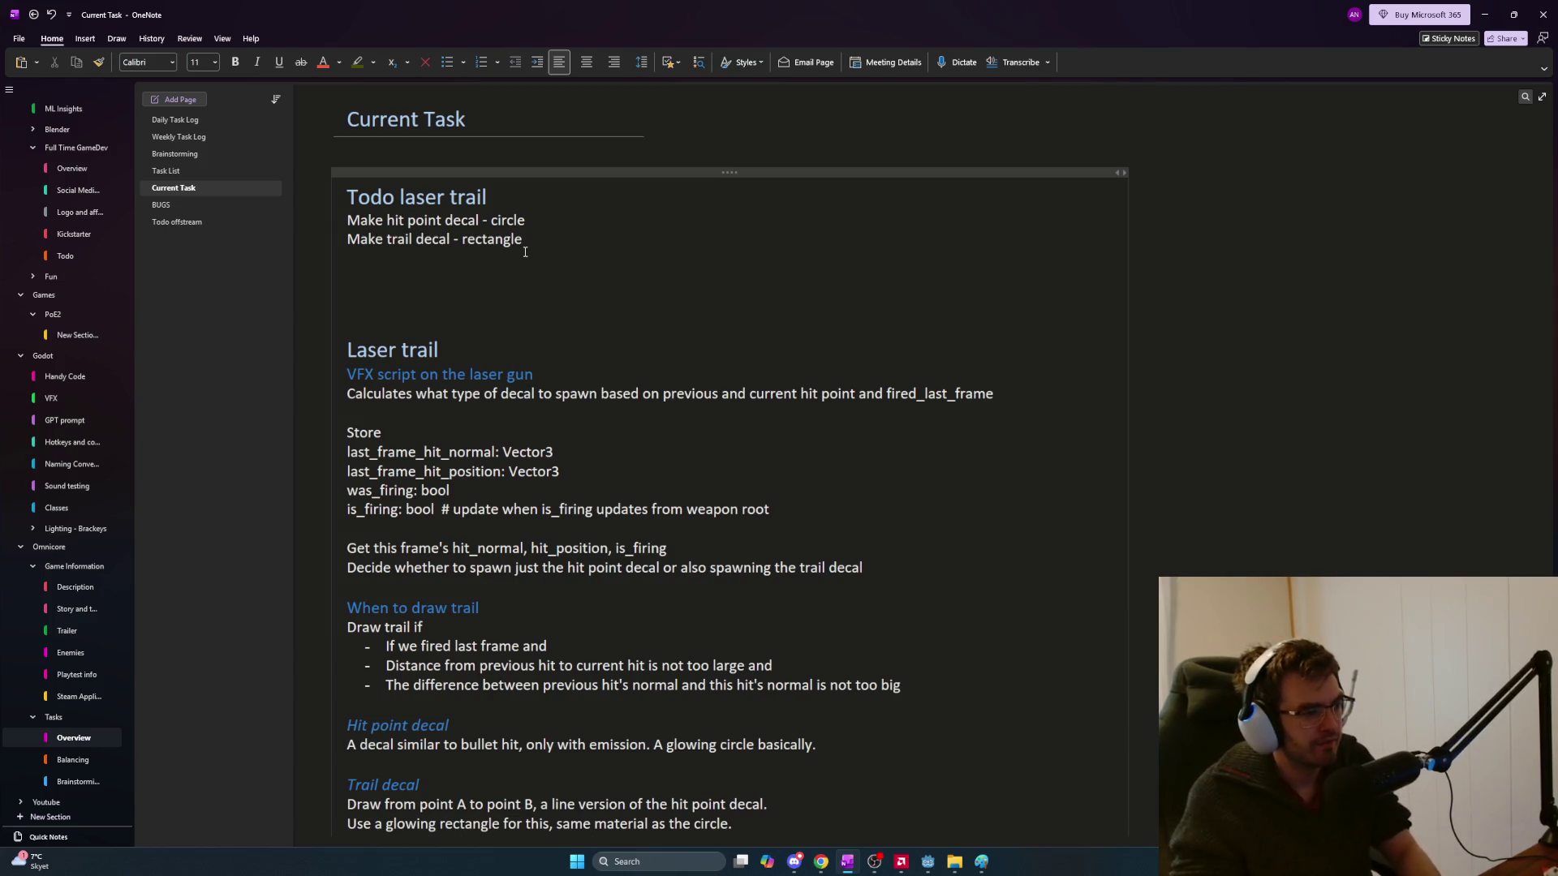
{"action": "key", "text": "ctrl+1"}
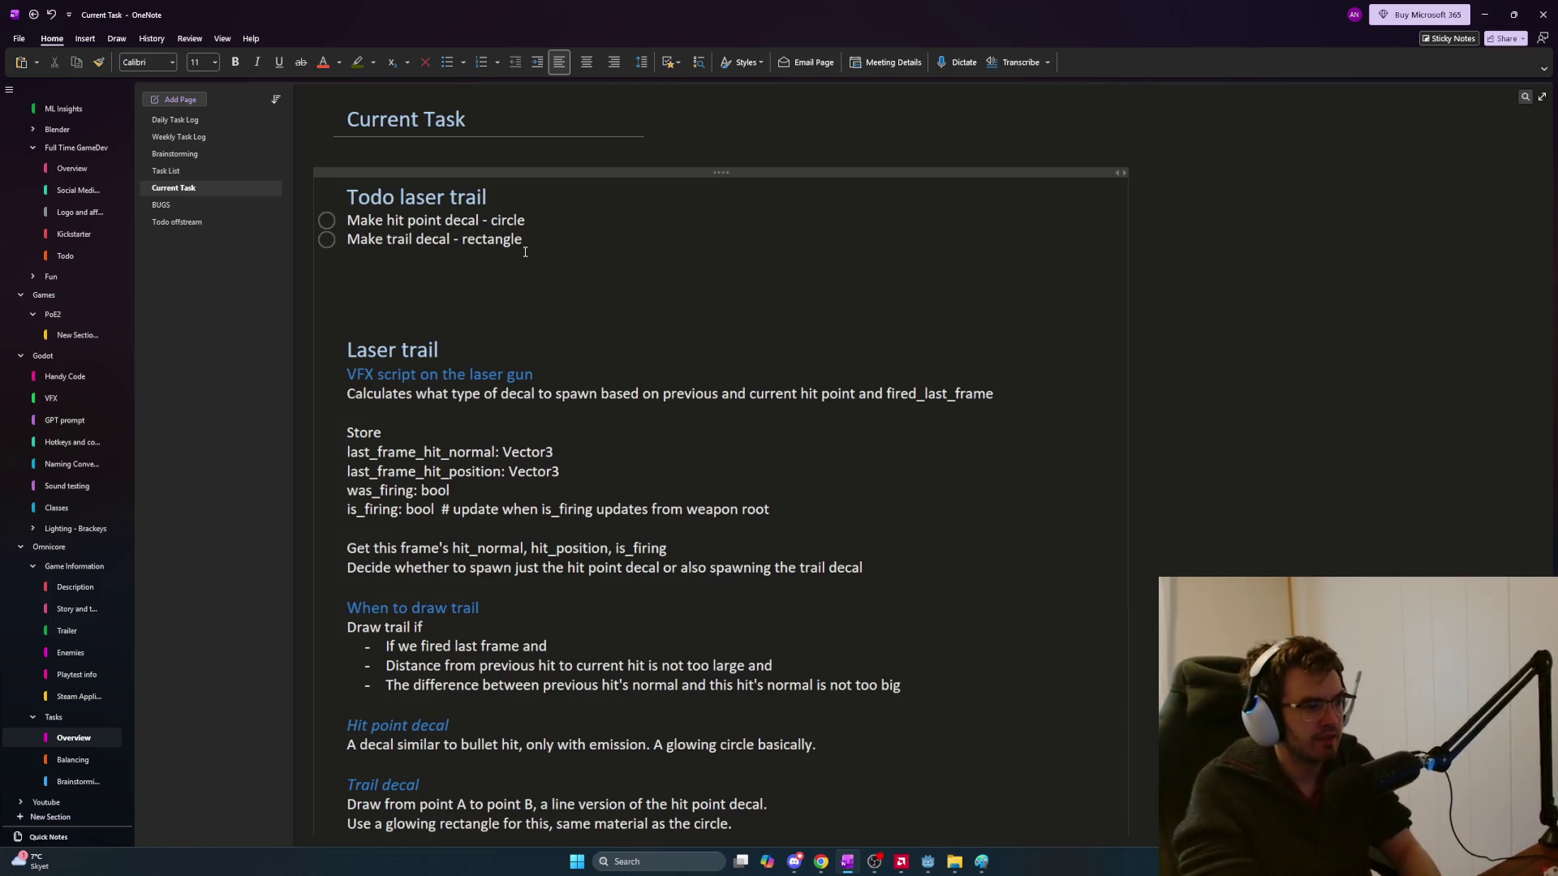
Add an indented note 'Same material for both?' under the trail decal task
{"action": "key", "text": "Return"}
{"action": "key", "text": "Tab"}
{"action": "type", "text": "Same material for both?"}
{"action": "key", "text": "Return"}
{"action": "key", "text": "Return"}
{"action": "key", "text": "shift+Tab"}
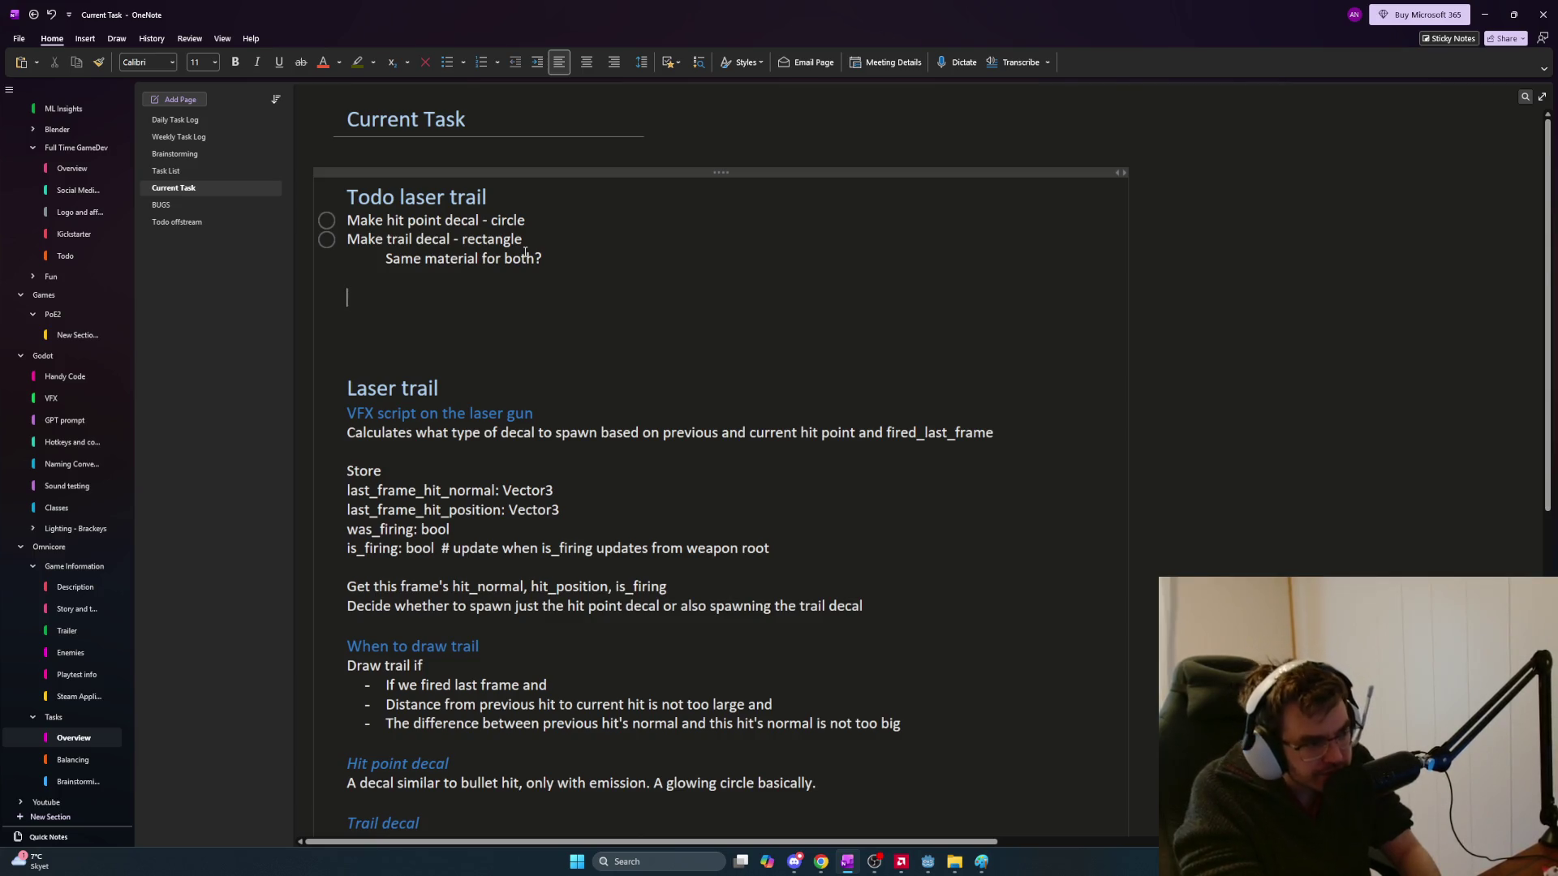
{"action": "key", "text": "BackSpace"}
{"action": "key", "text": "BackSpace"}
Draft a second note about the script effect glow dying down, then delete both indented notes
{"action": "key", "text": "Return"}
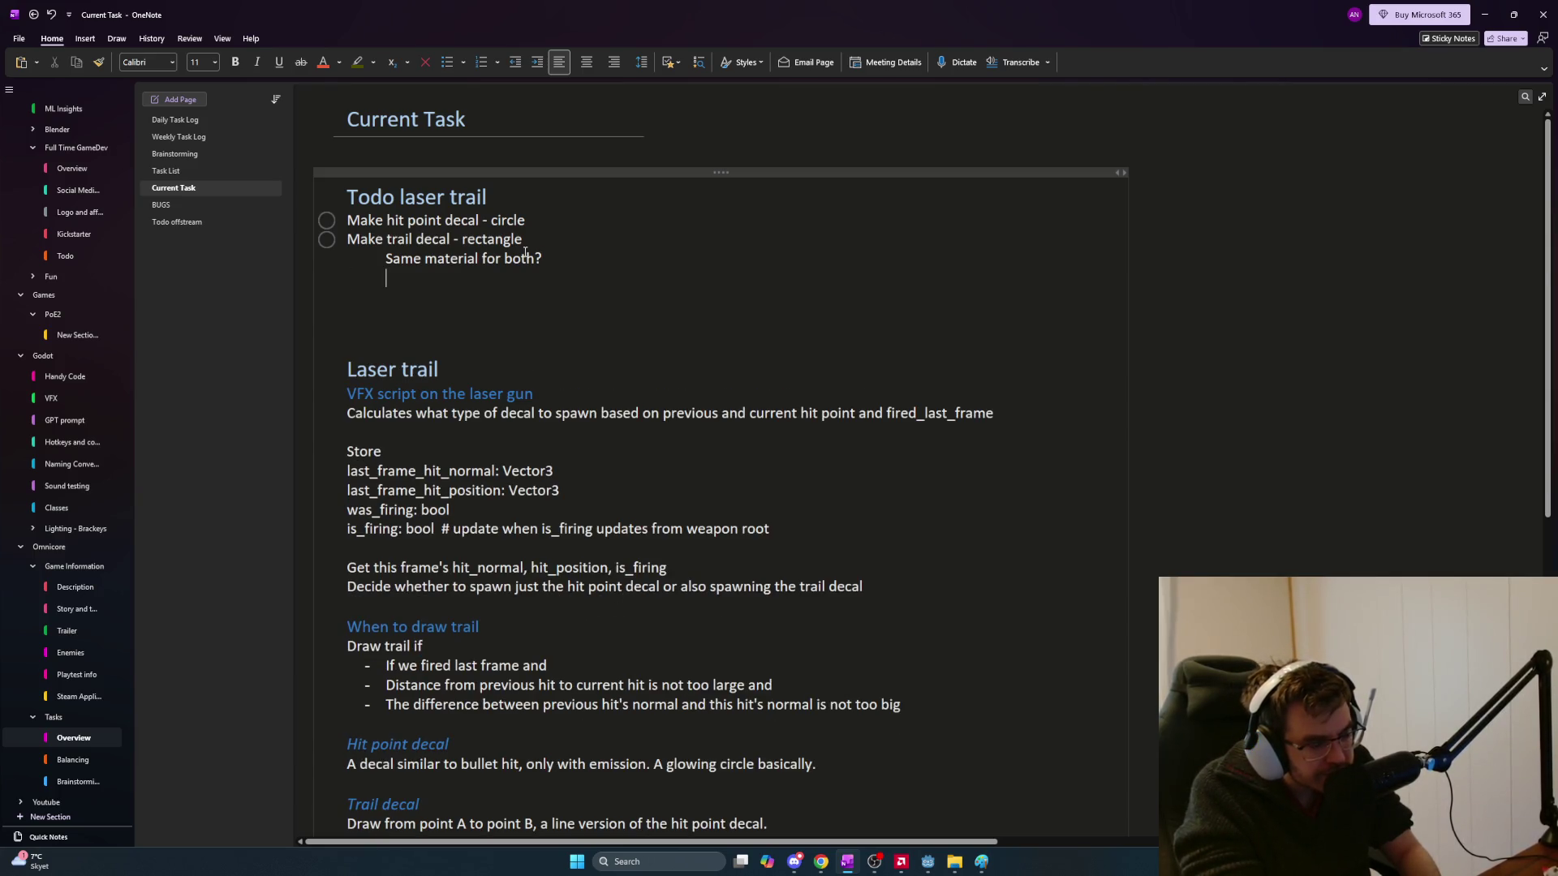
{"action": "type", "text": "Same script"}
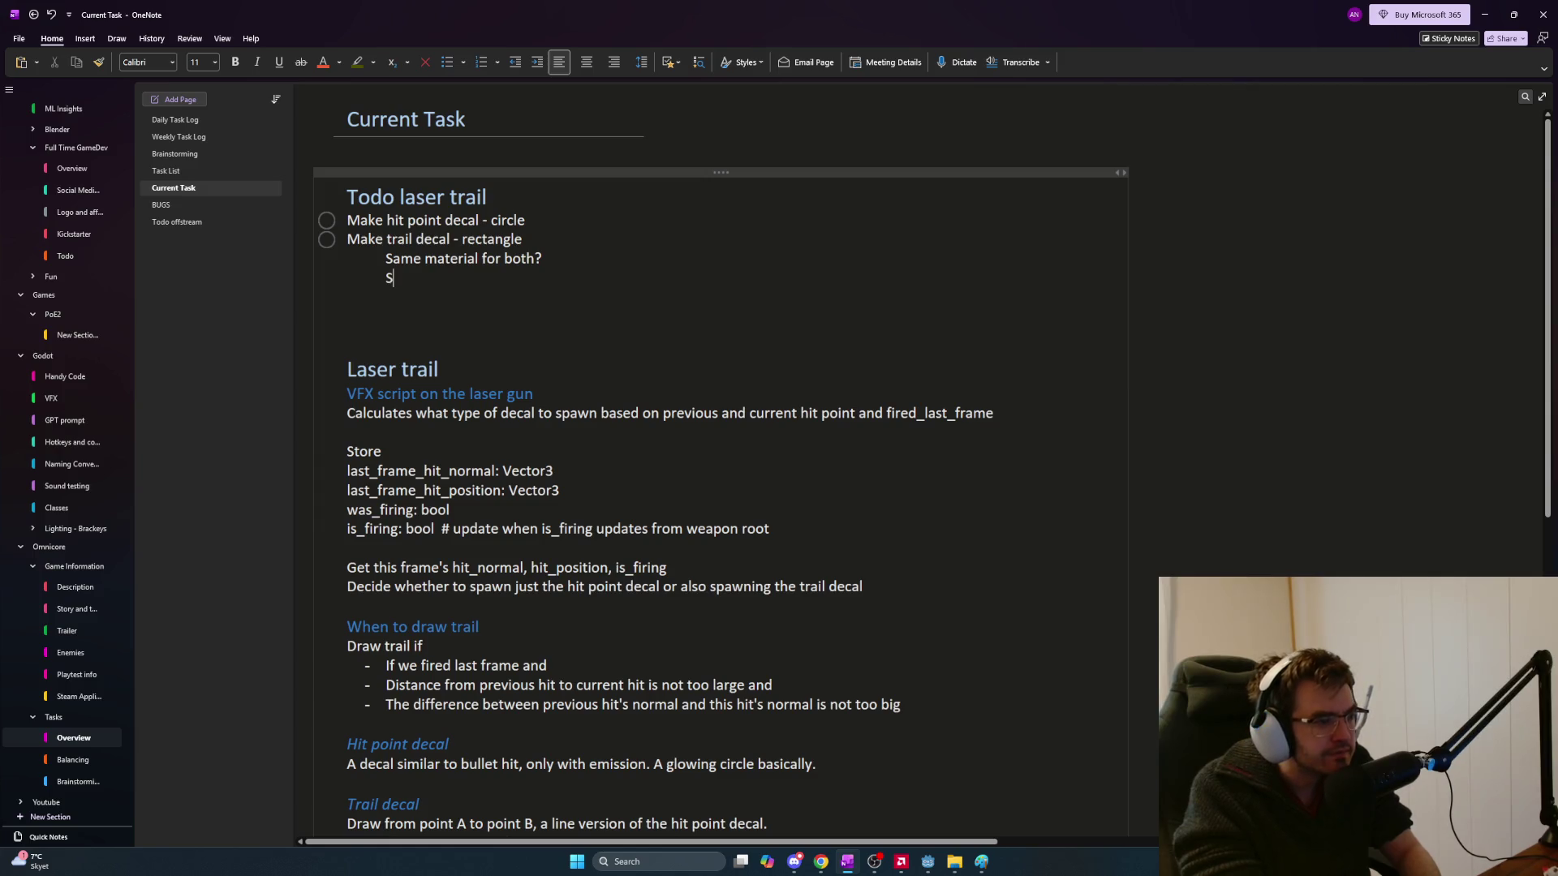
{"action": "key", "text": "BackSpace"}
{"action": "key", "text": "BackSpace"}
{"action": "key", "text": "BackSpace"}
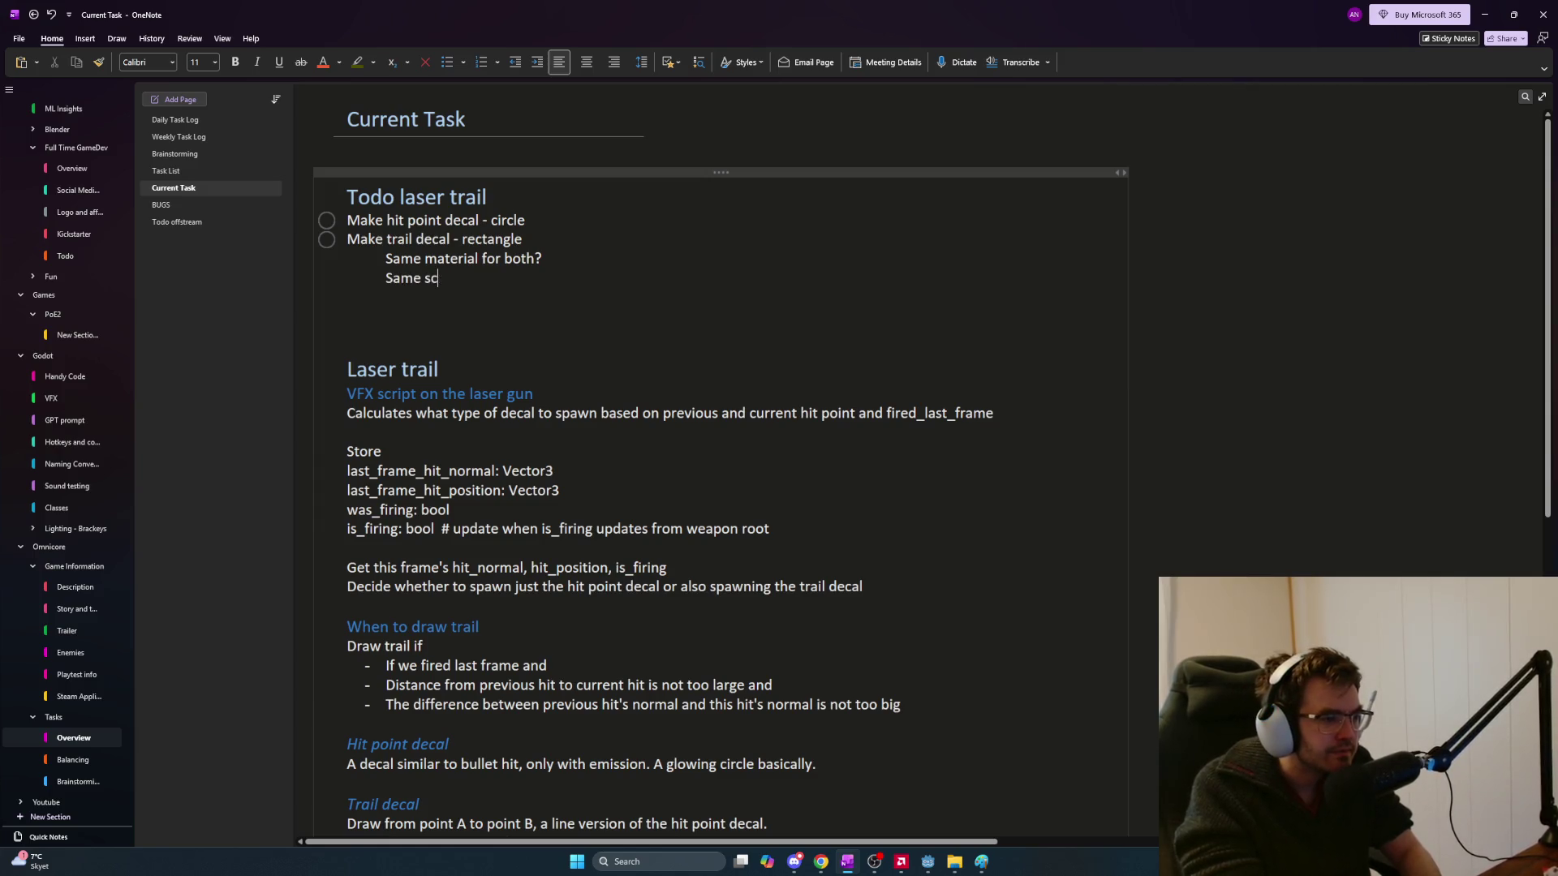
{"action": "type", "text": "script effec"}
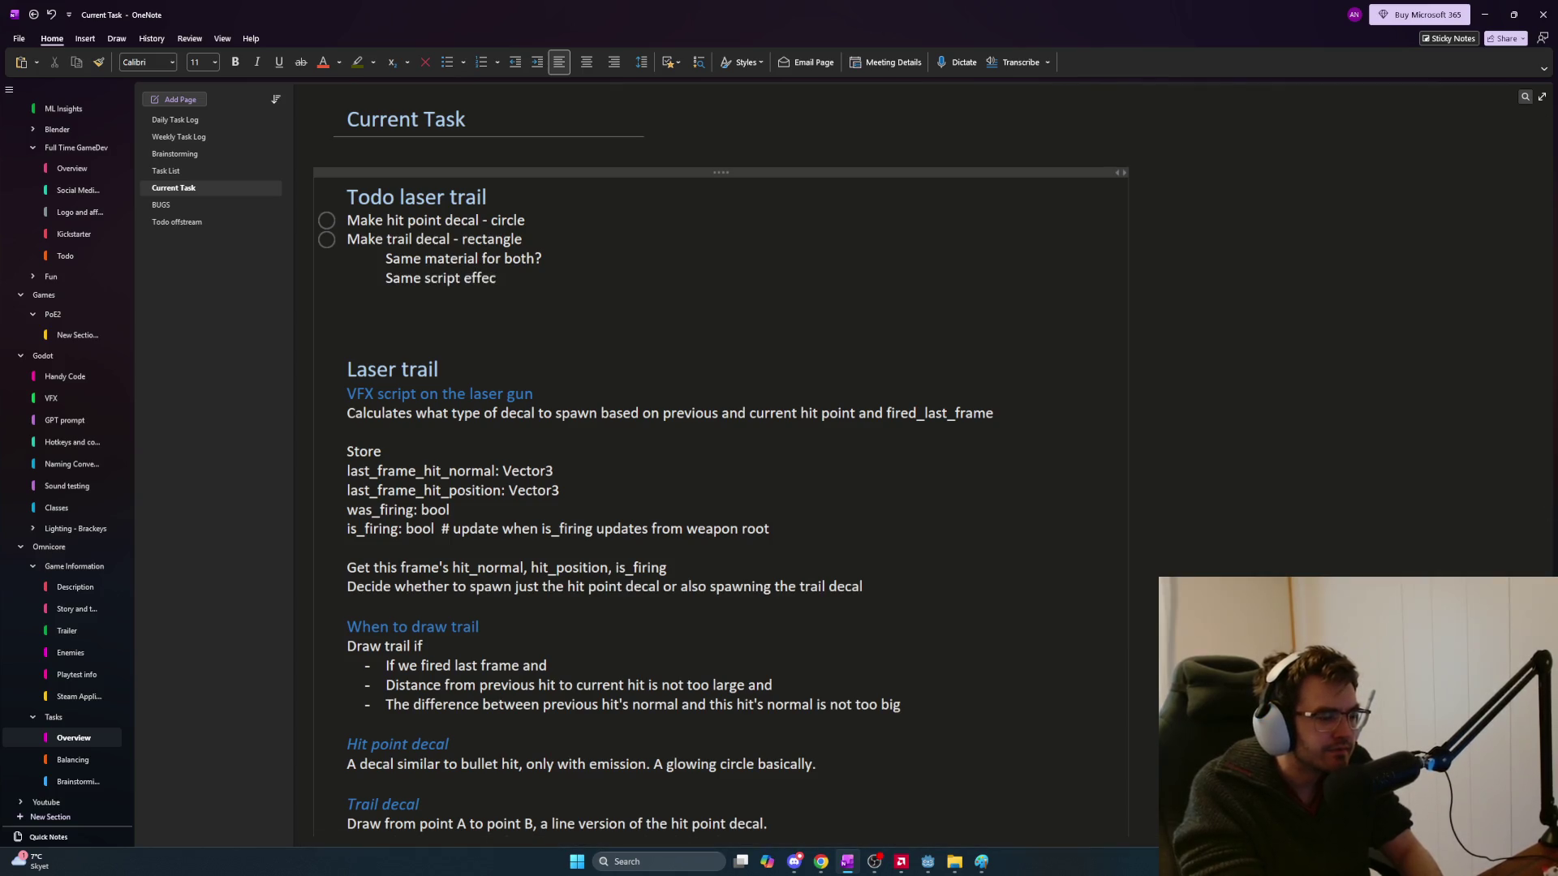
{"action": "type", "text": "t for"}
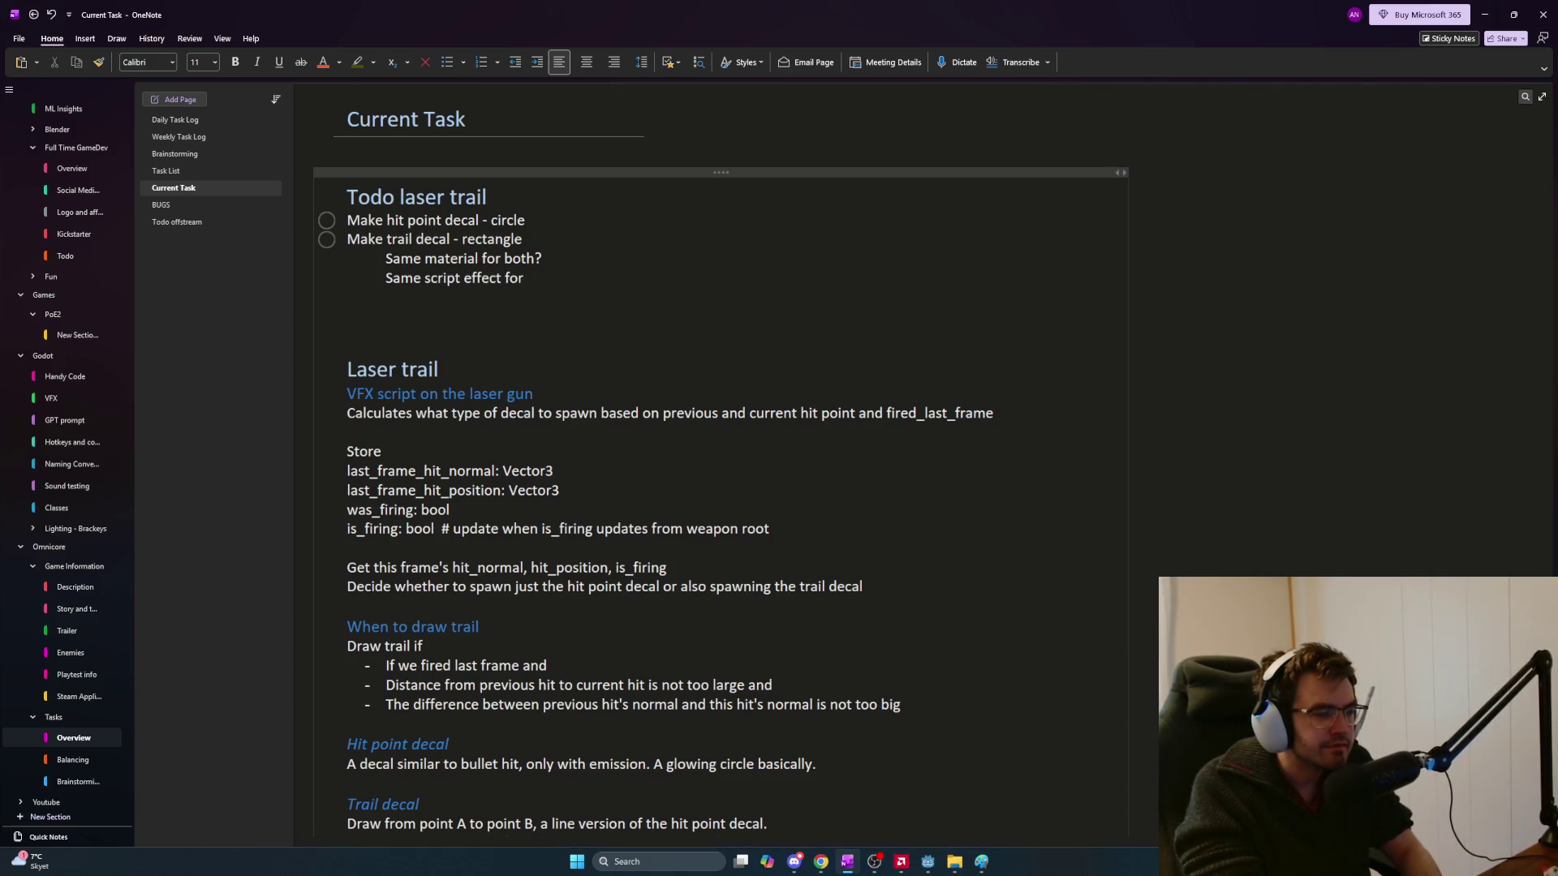
{"action": "type", "text": " glow "}
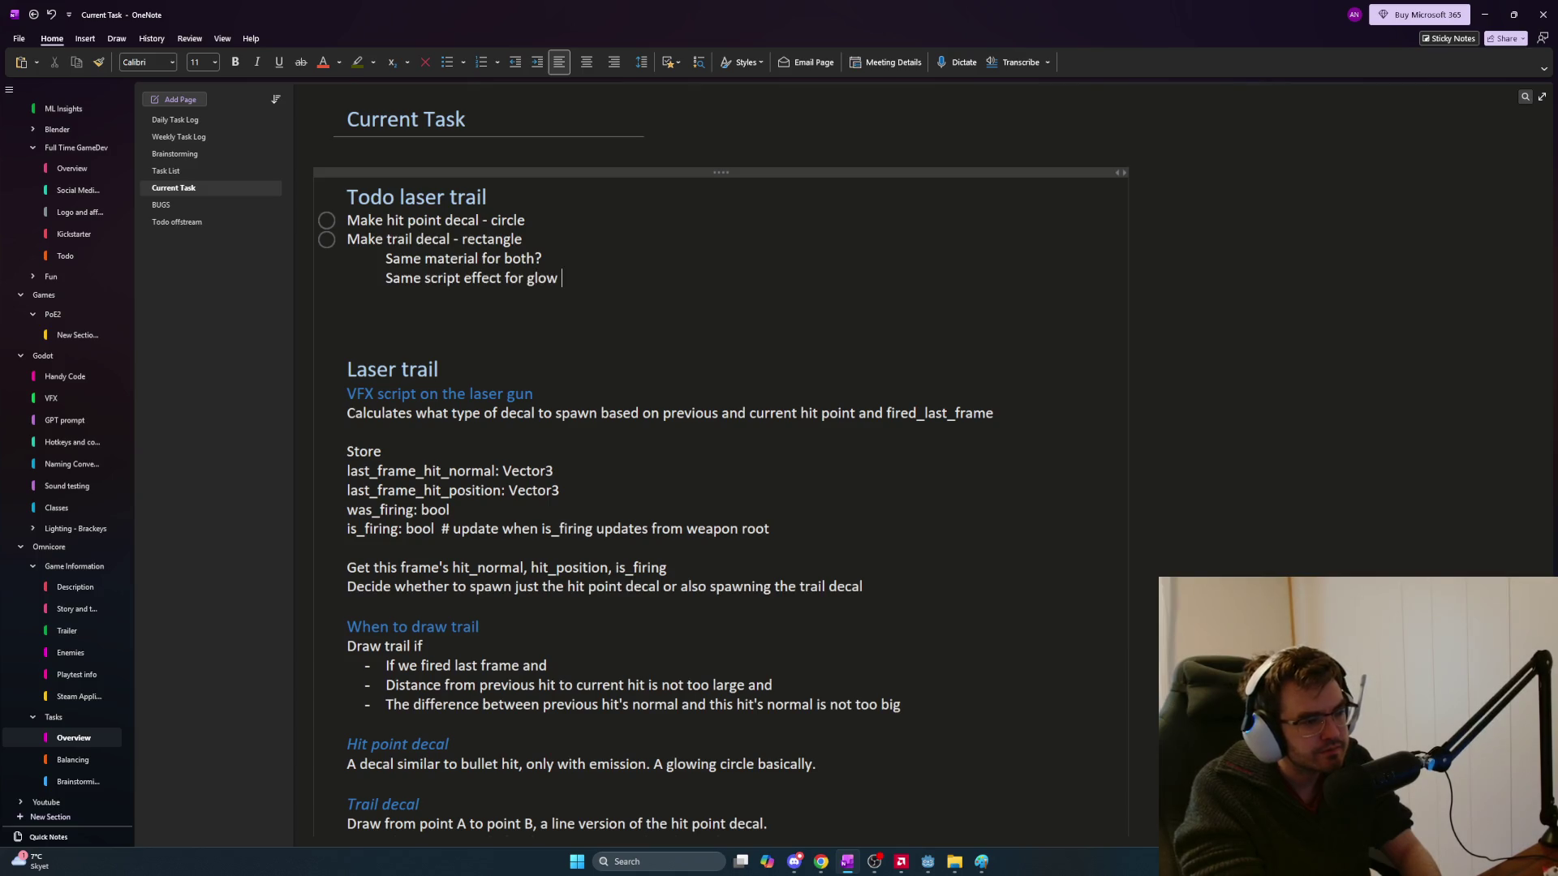
{"action": "type", "text": "dying down leaving"}
{"action": "key", "text": "BackSpace"}
{"action": "key", "text": "BackSpace"}
{"action": "key", "text": "BackSpace"}
{"action": "key", "text": "BackSpace"}
{"action": "key", "text": "BackSpace"}
{"action": "key", "text": "BackSpace"}
{"action": "type", "text": "leaving"}
{"action": "key", "text": "BackSpace"}
{"action": "key", "text": "BackSpace"}
{"action": "key", "text": "BackSpace"}
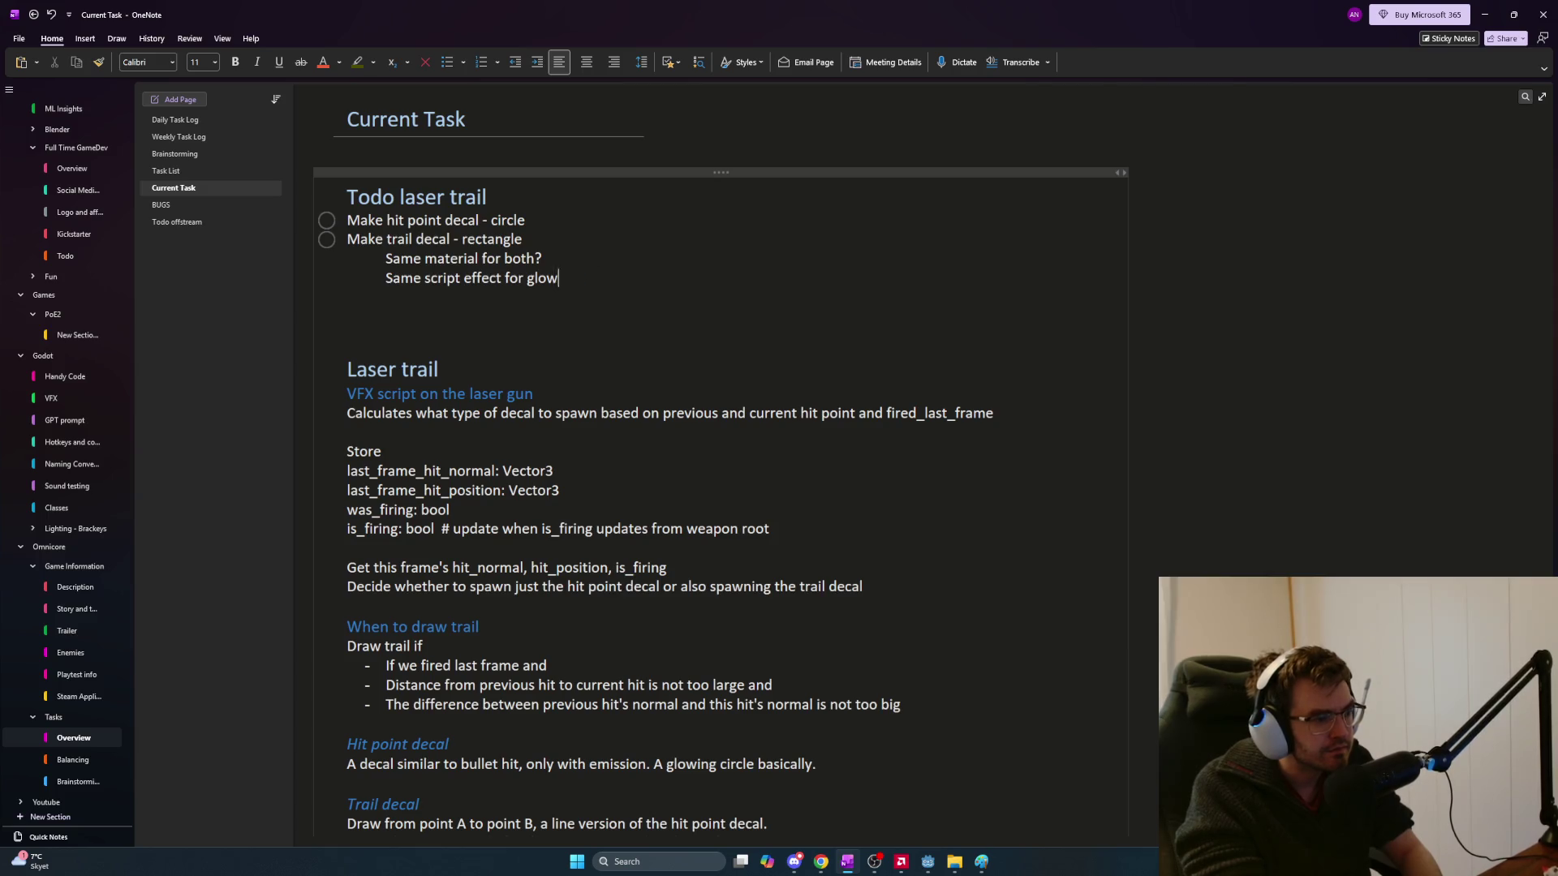
{"action": "key", "text": "BackSpace"}
{"action": "key", "text": "BackSpace"}
{"action": "key", "text": "BackSpace"}
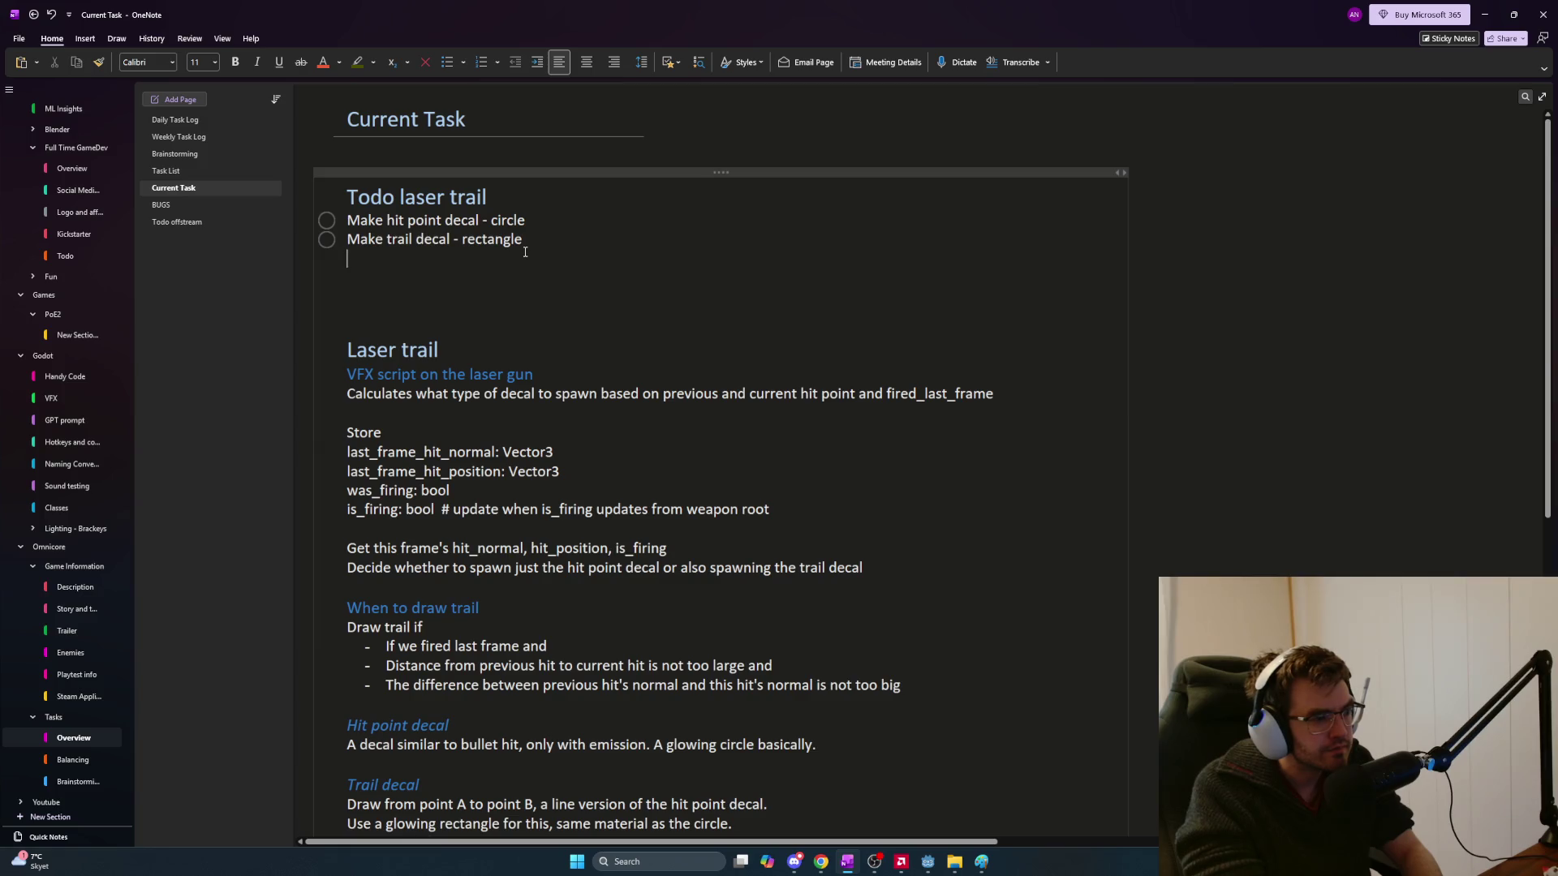
Add a to-do 'Make script for how the decal behaves when added to the scene'
{"action": "key", "text": "Return"}
{"action": "key", "text": "Return"}
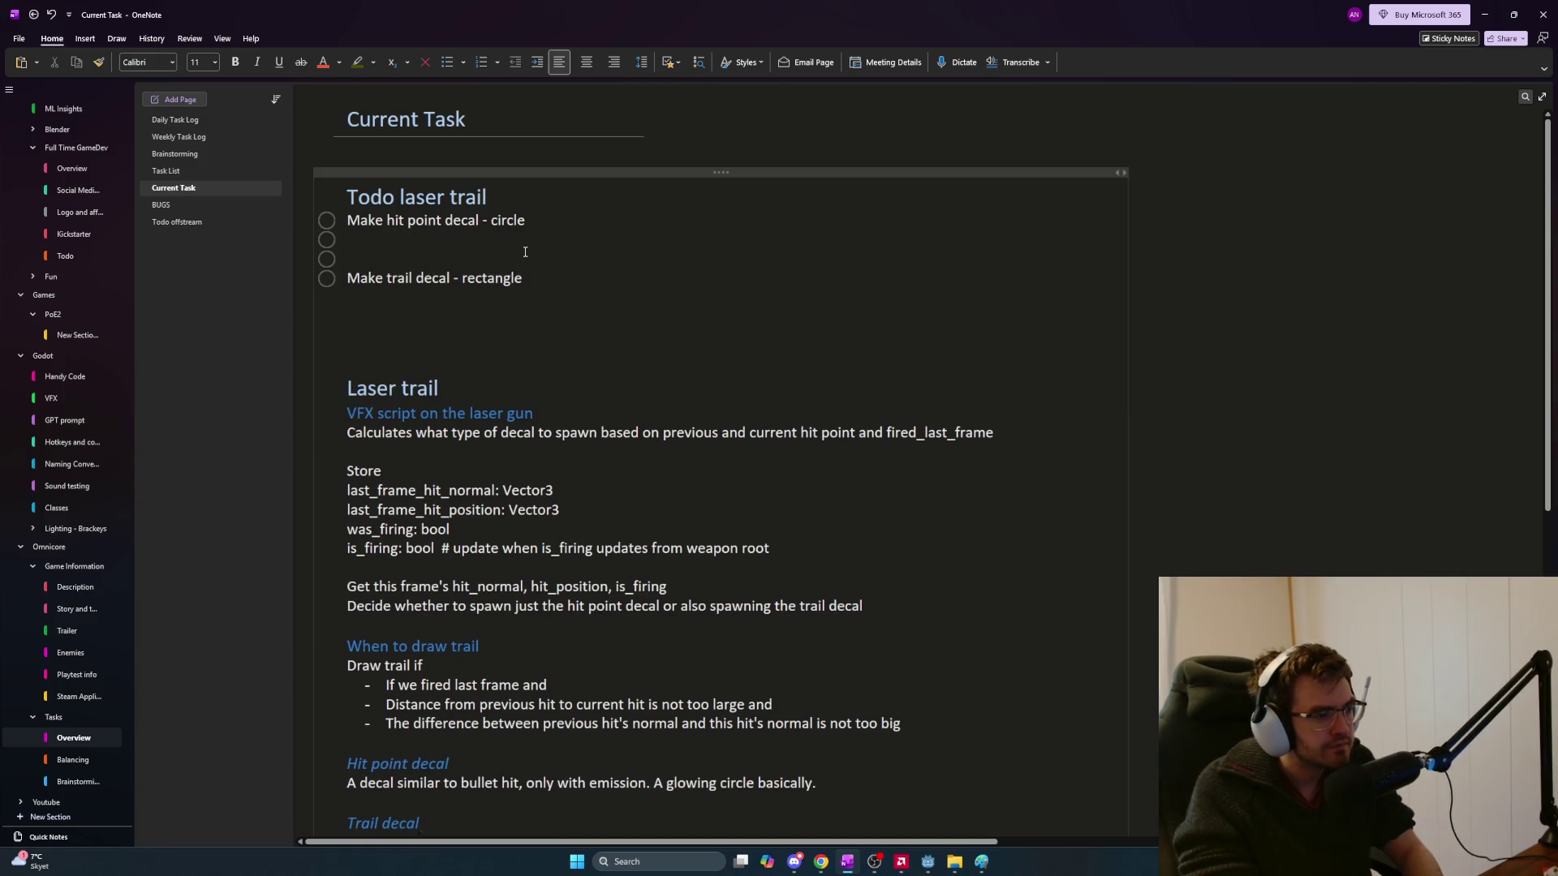
{"action": "type", "text": "Ma"}
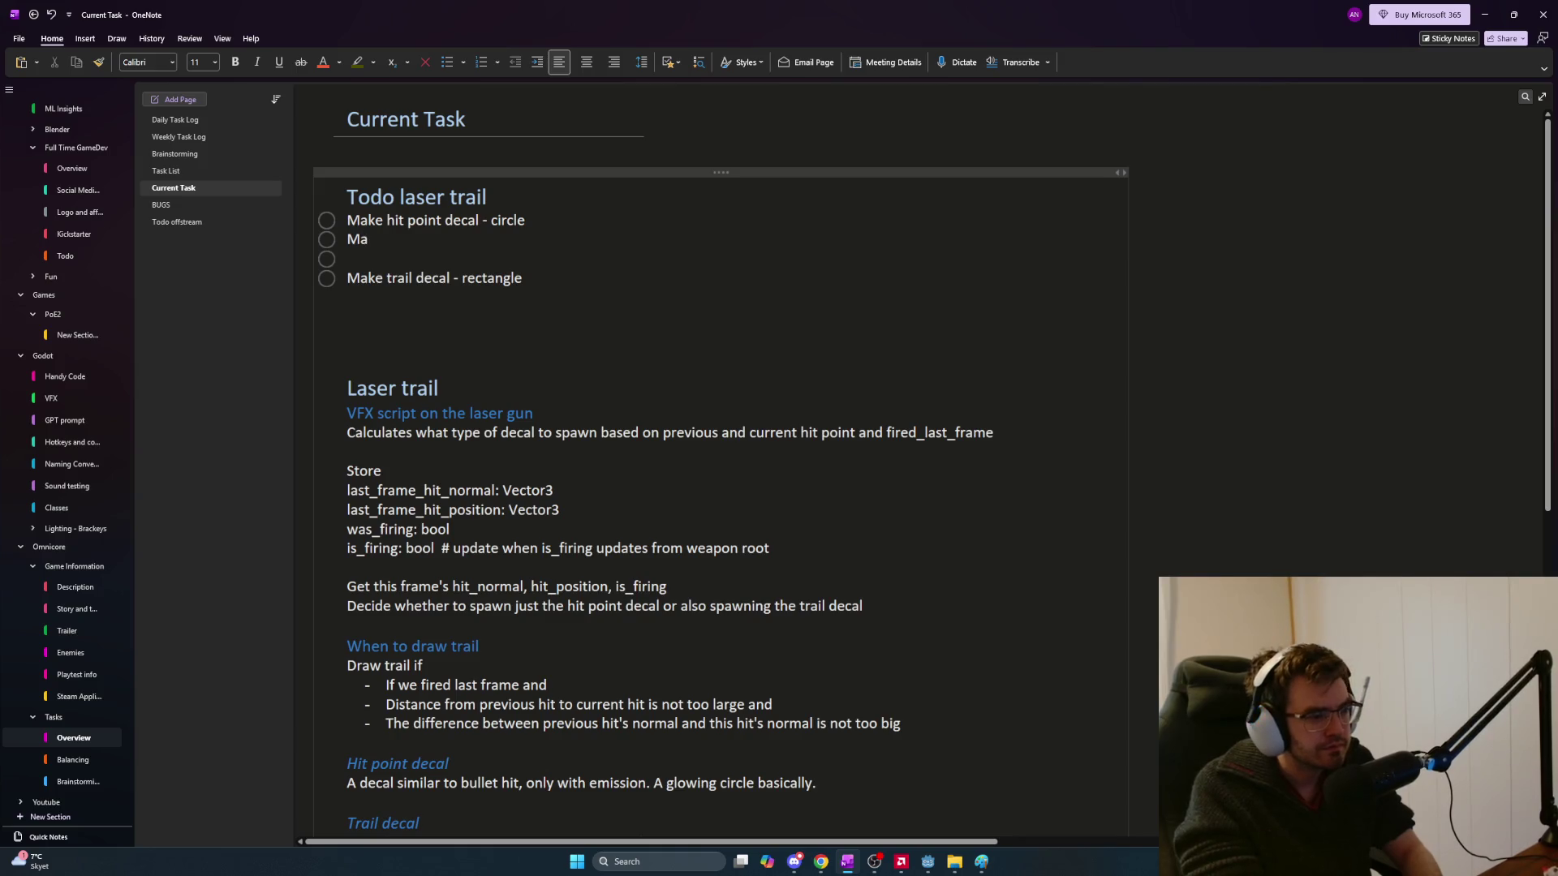
{"action": "type", "text": "ke script for how"}
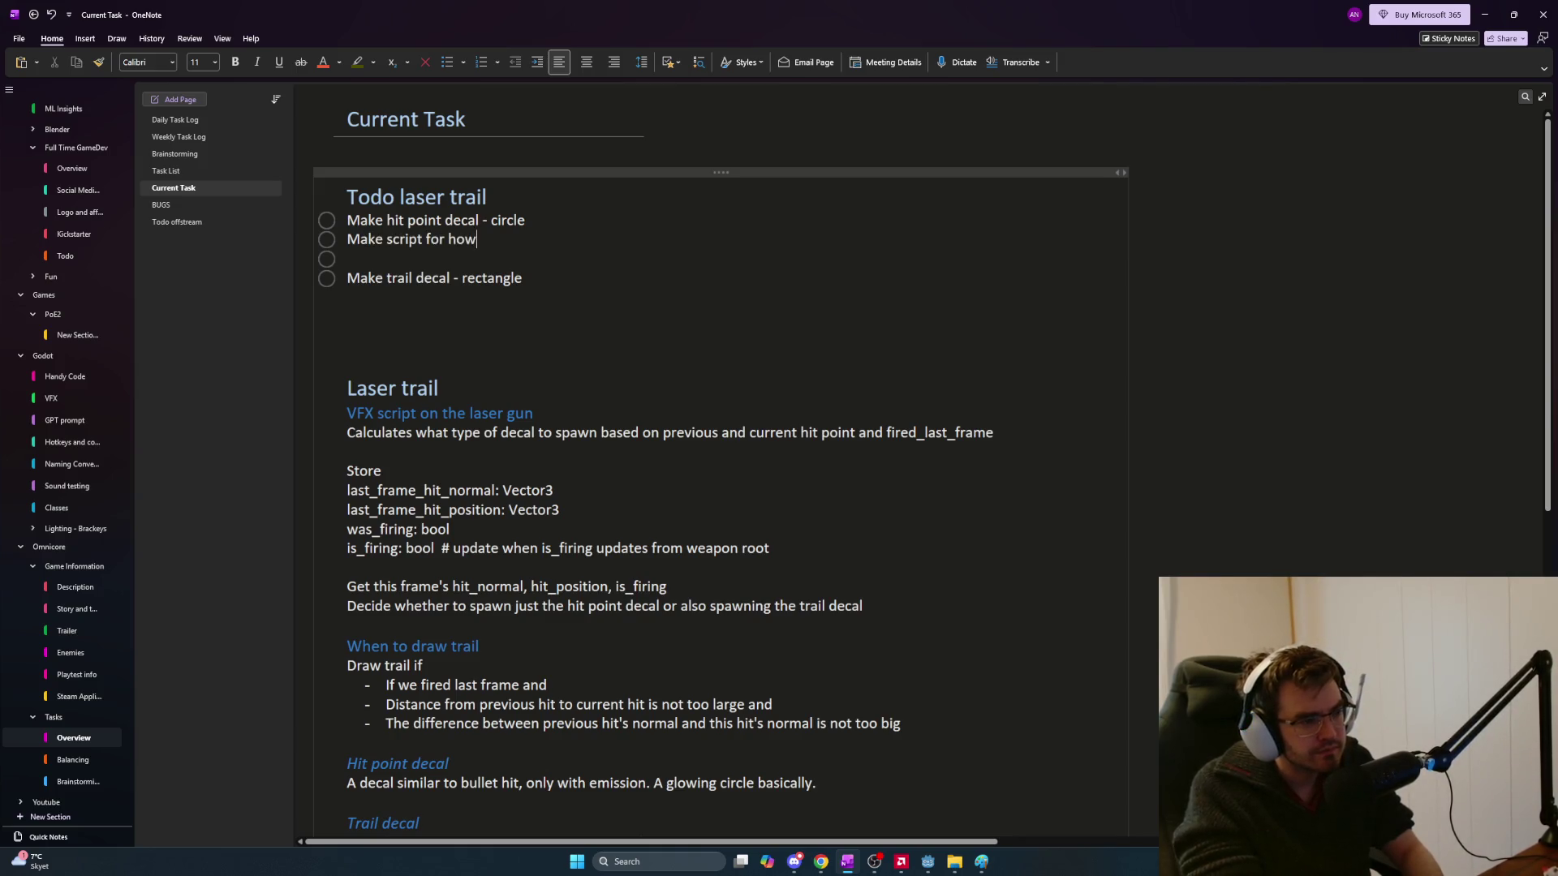
{"action": "type", "text": " the decal behaves"}
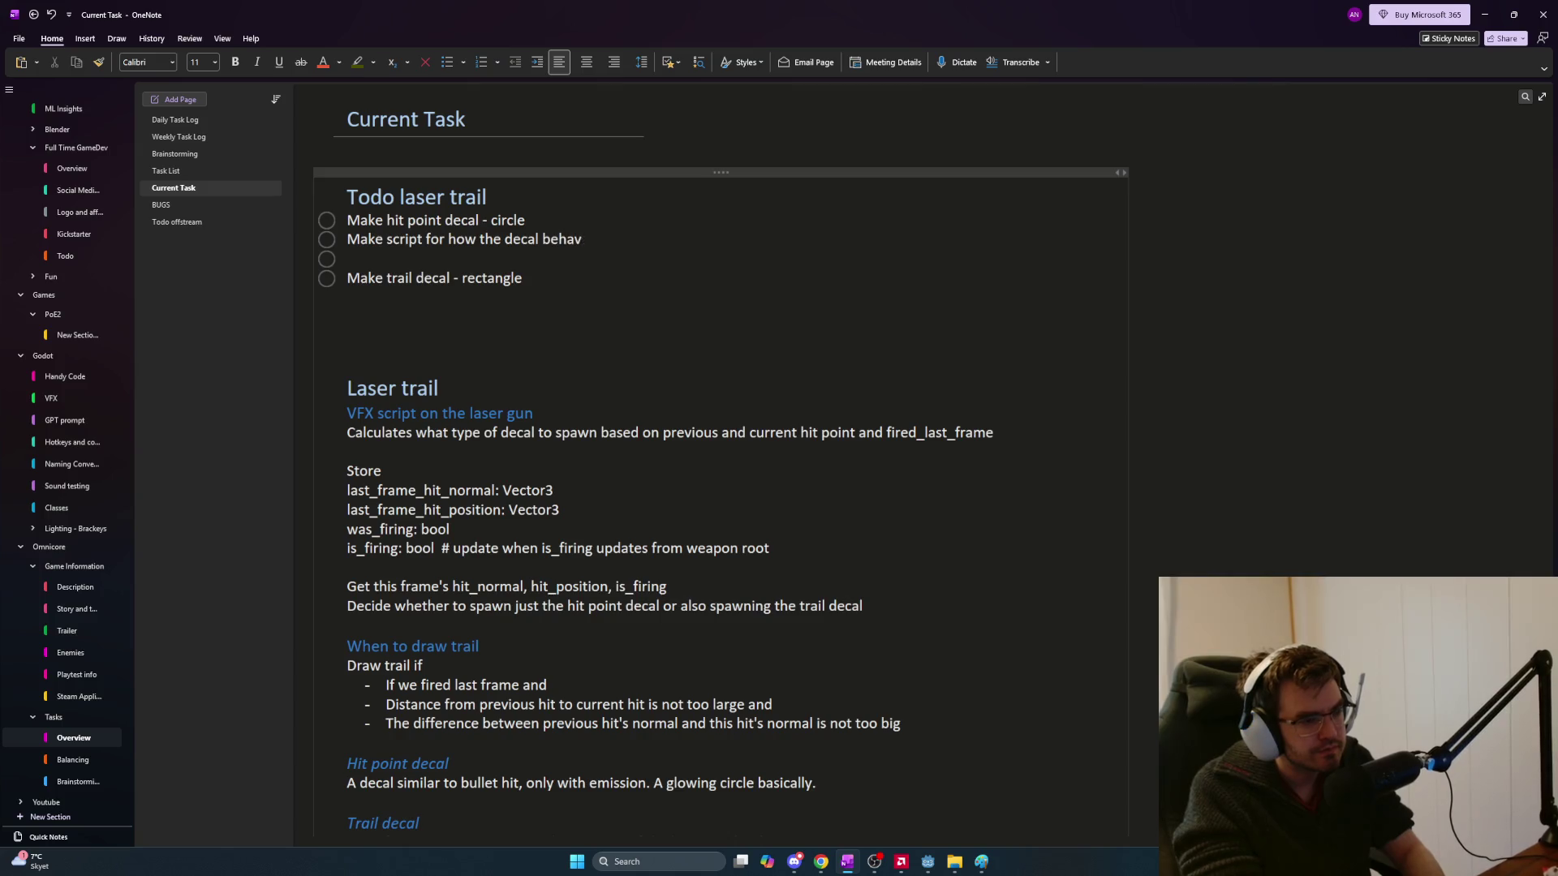
{"action": "key", "text": "Delete"}
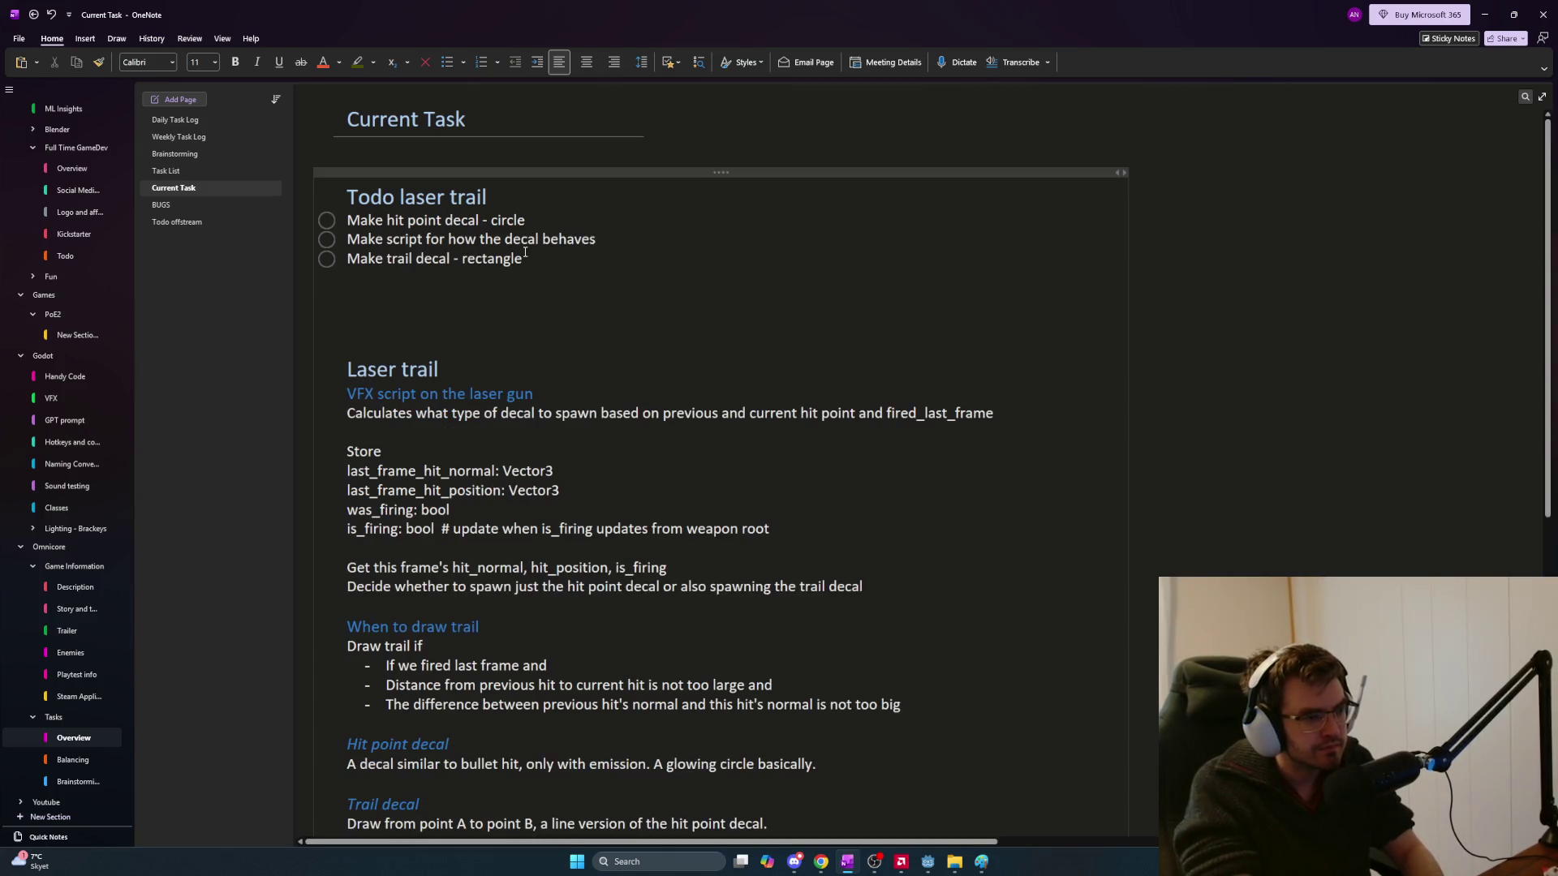
{"action": "type", "text": " when ad"}
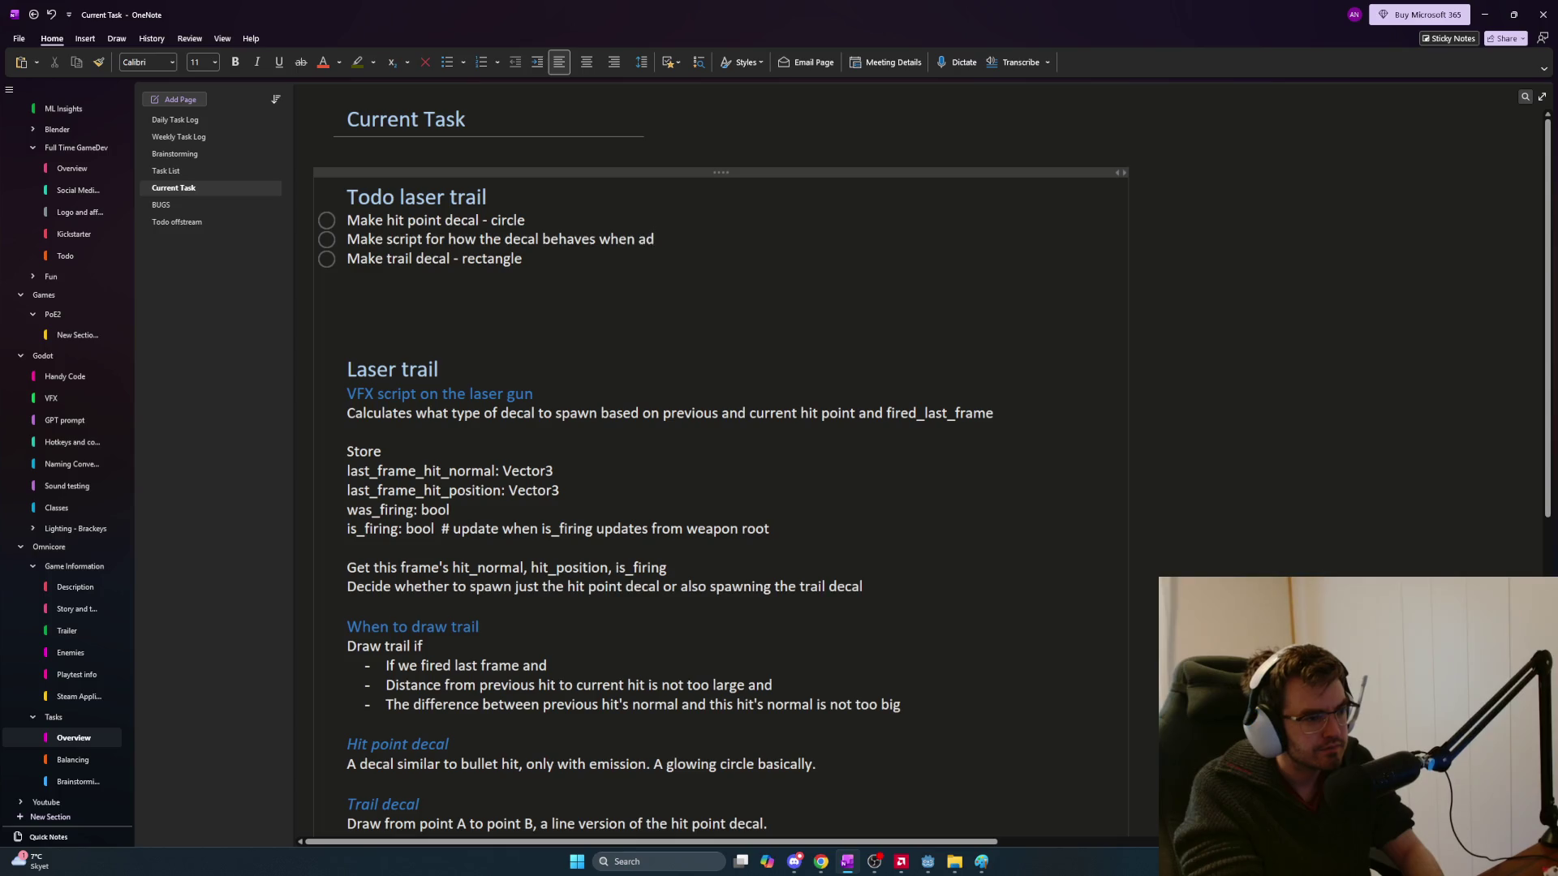
{"action": "type", "text": "ded to the scene"}
{"action": "key", "text": "Return"}
{"action": "key", "text": "BackSpace"}
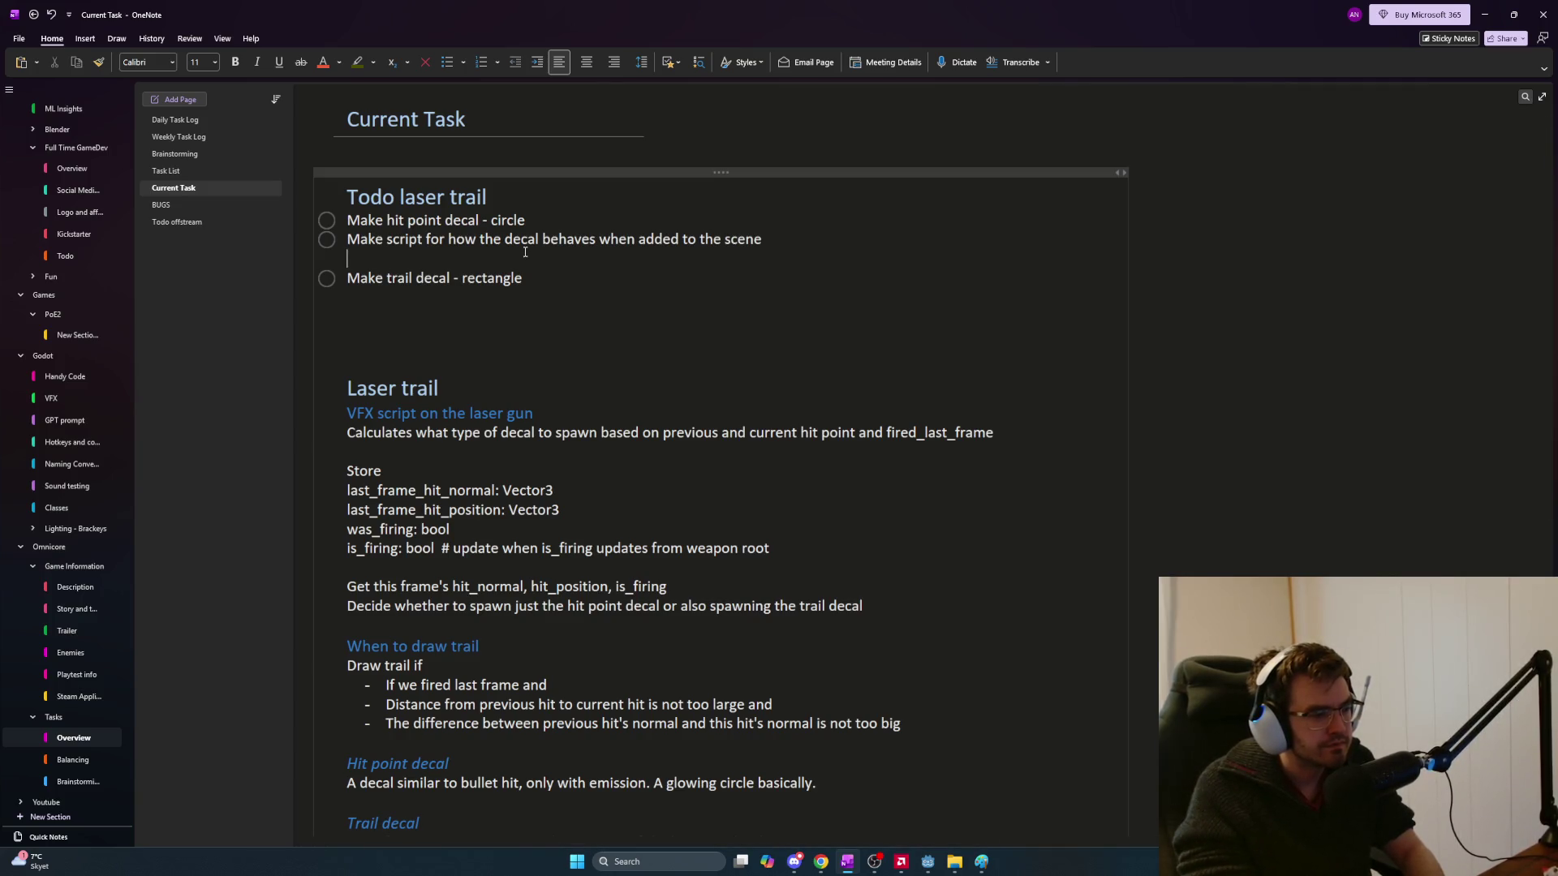
List 'Color changes', 'Emission changes' and 'Fadeout' as dash sub-points, leaving a blank line after
{"action": "key", "text": "Return"}
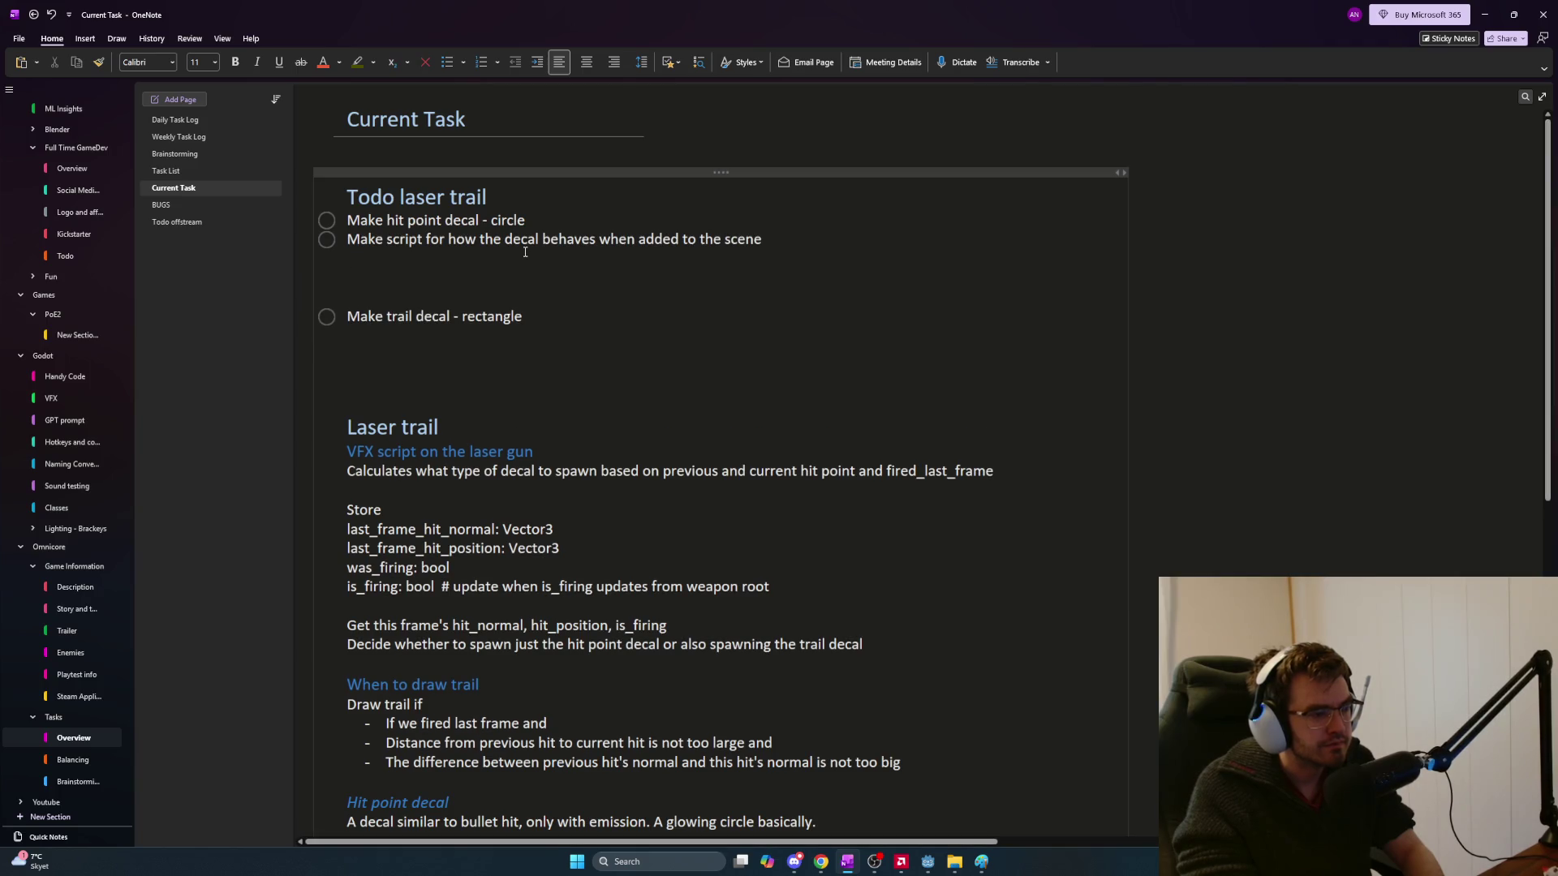
{"action": "type", "text": "- "}
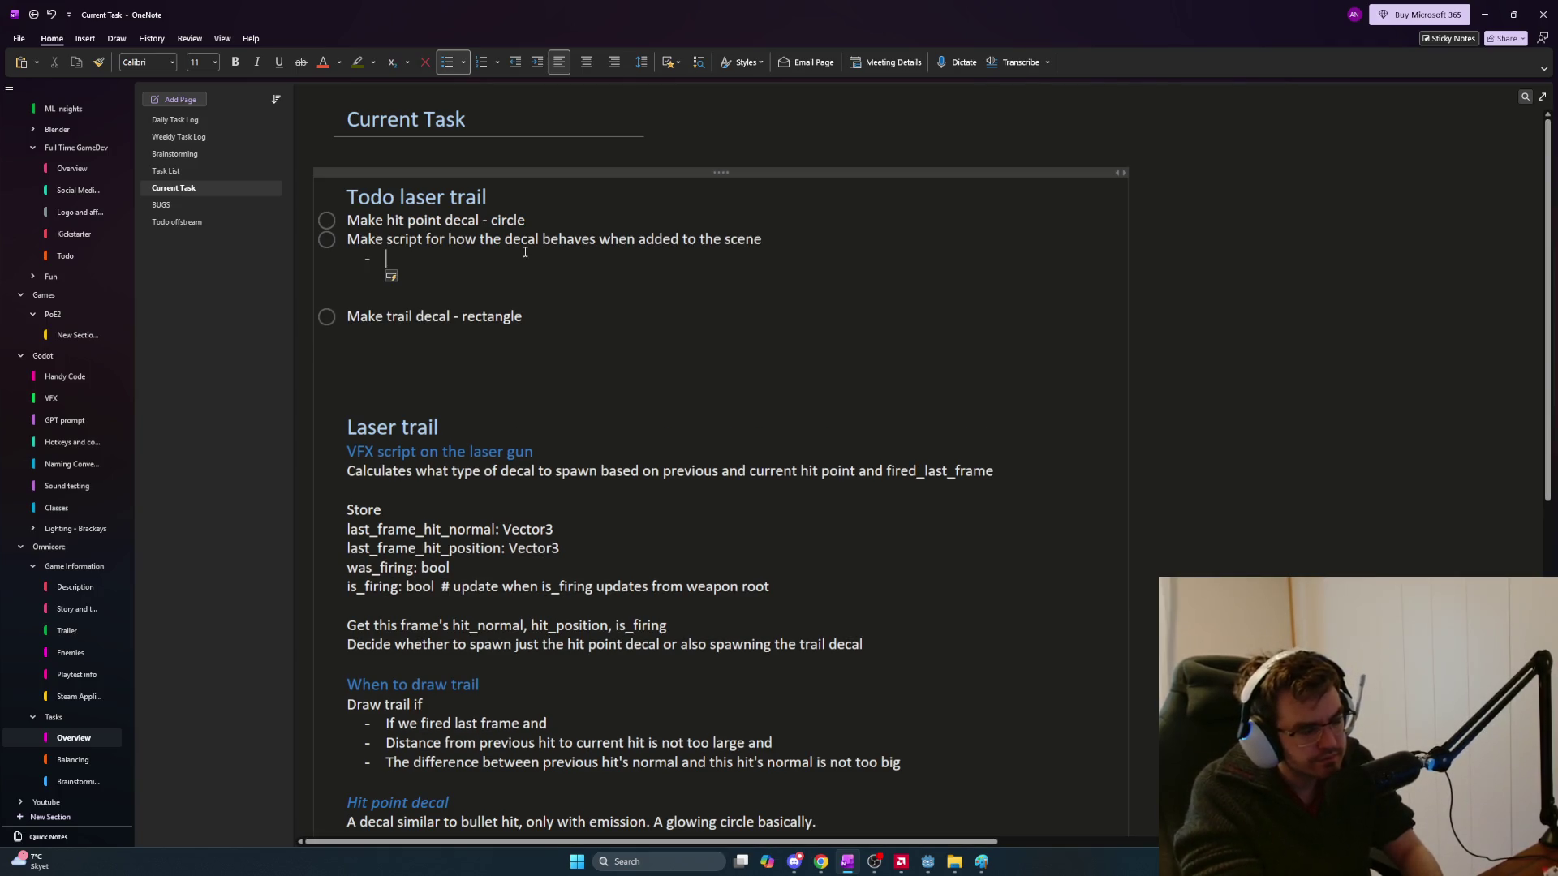
{"action": "type", "text": "Coloring"}
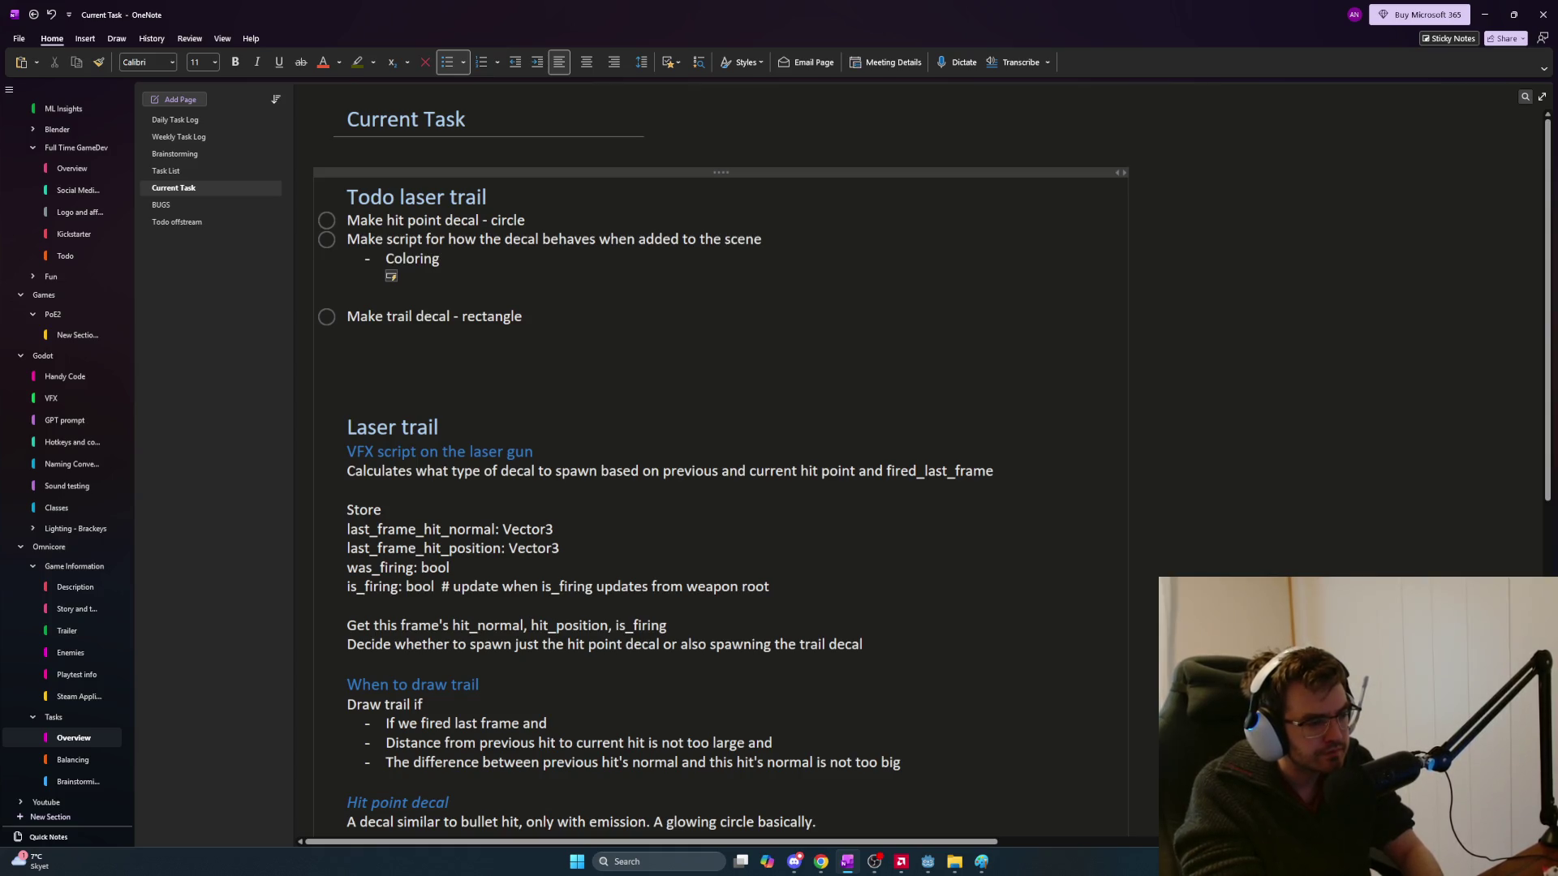
{"action": "type", "text": "c"}
{"action": "key", "text": "BackSpace"}
{"action": "key", "text": "BackSpace"}
{"action": "key", "text": "BackSpace"}
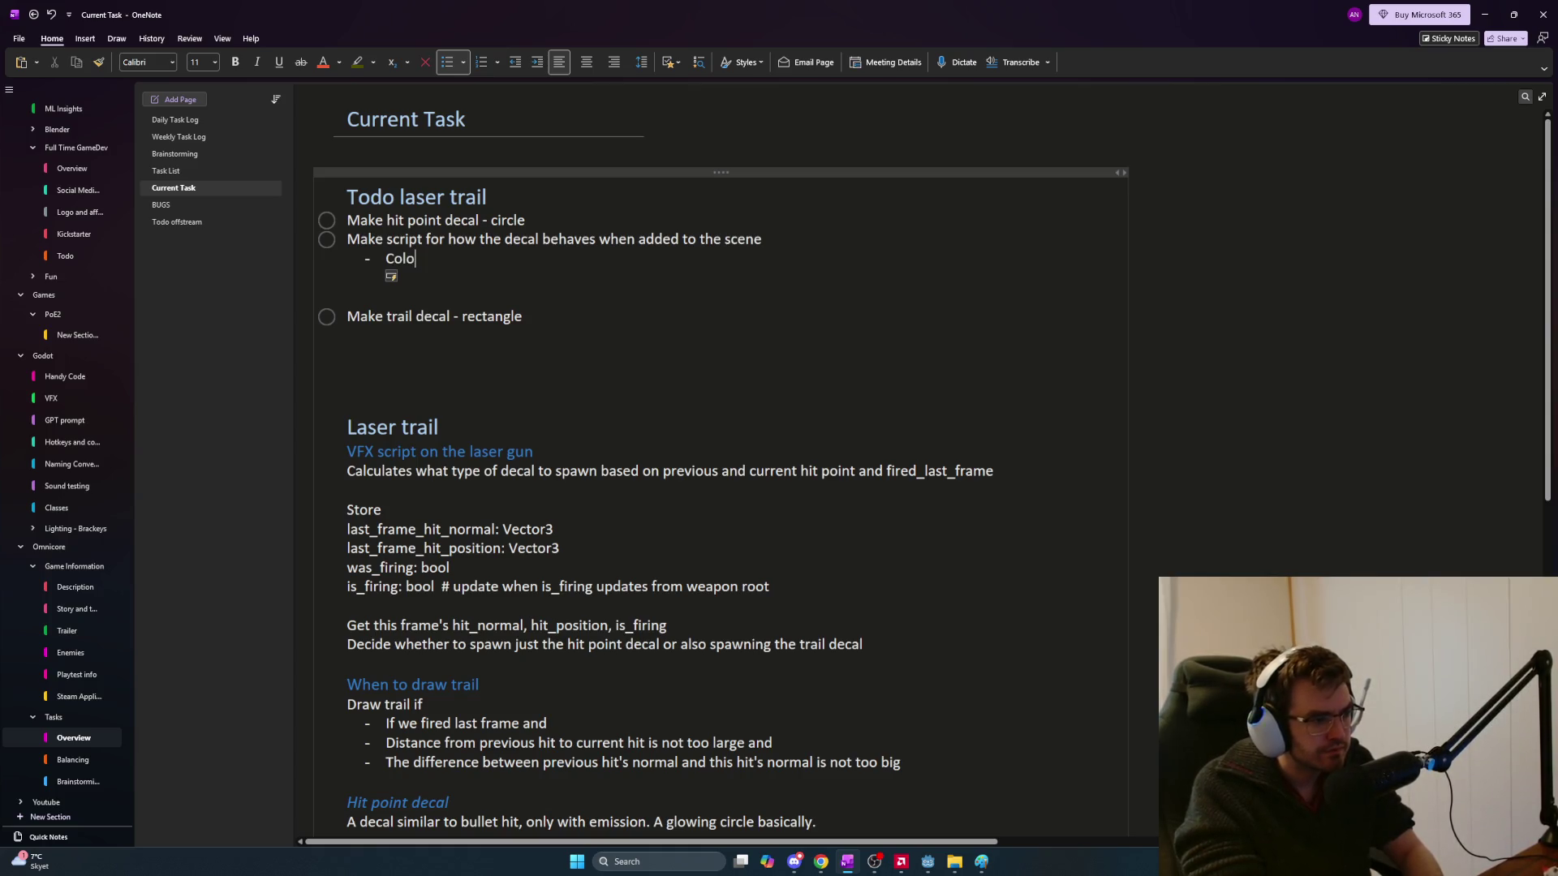
{"action": "key", "text": "BackSpace"}
{"action": "type", "text": "or changes"}
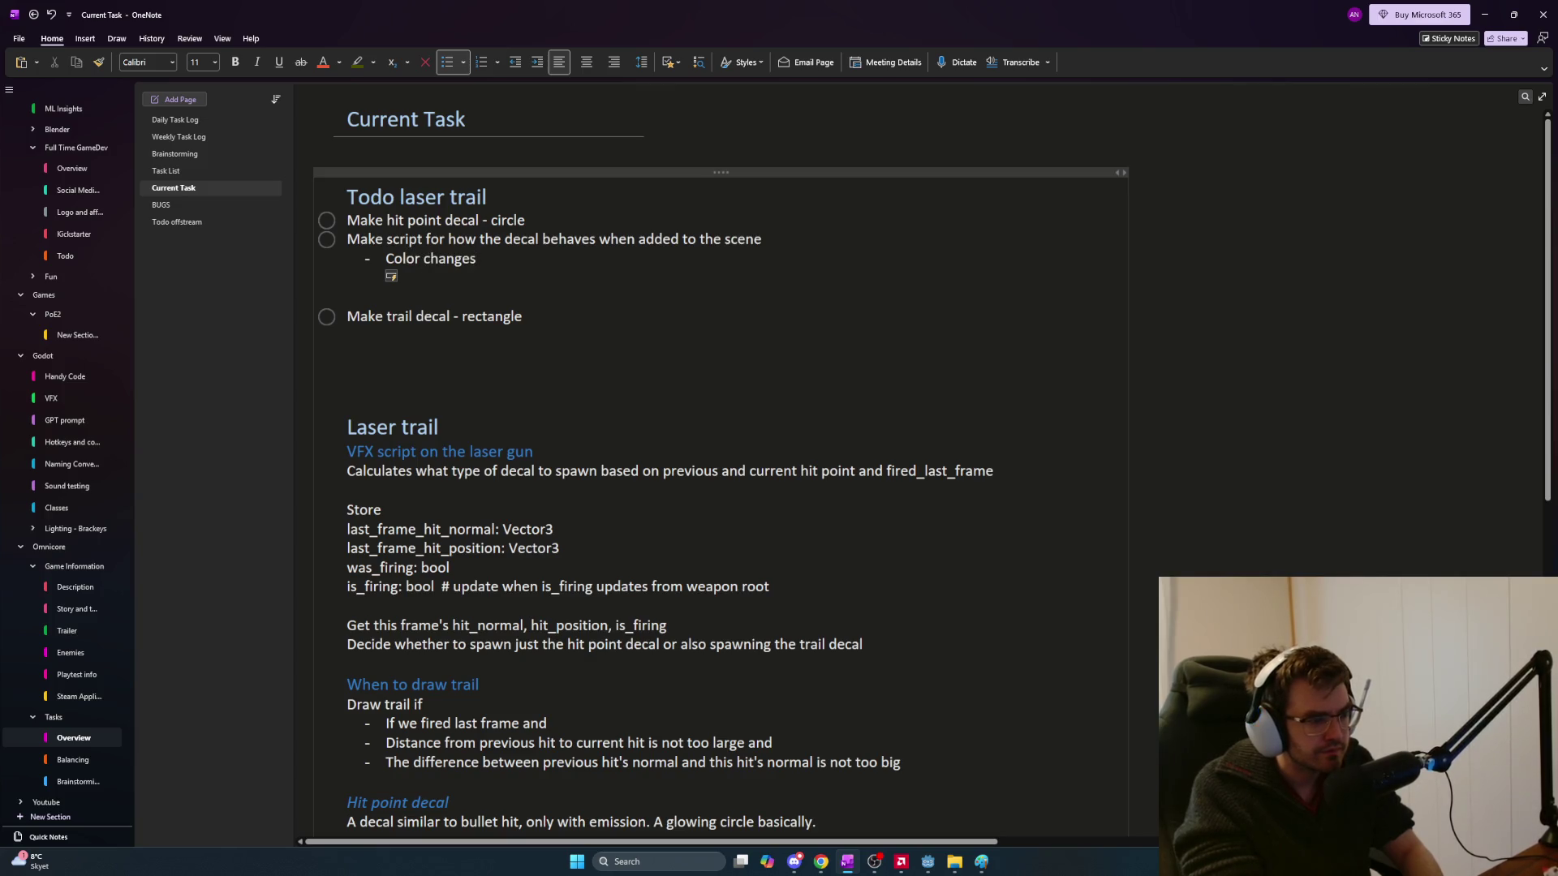
{"action": "key", "text": "Return"}
{"action": "type", "text": "Emission changes"}
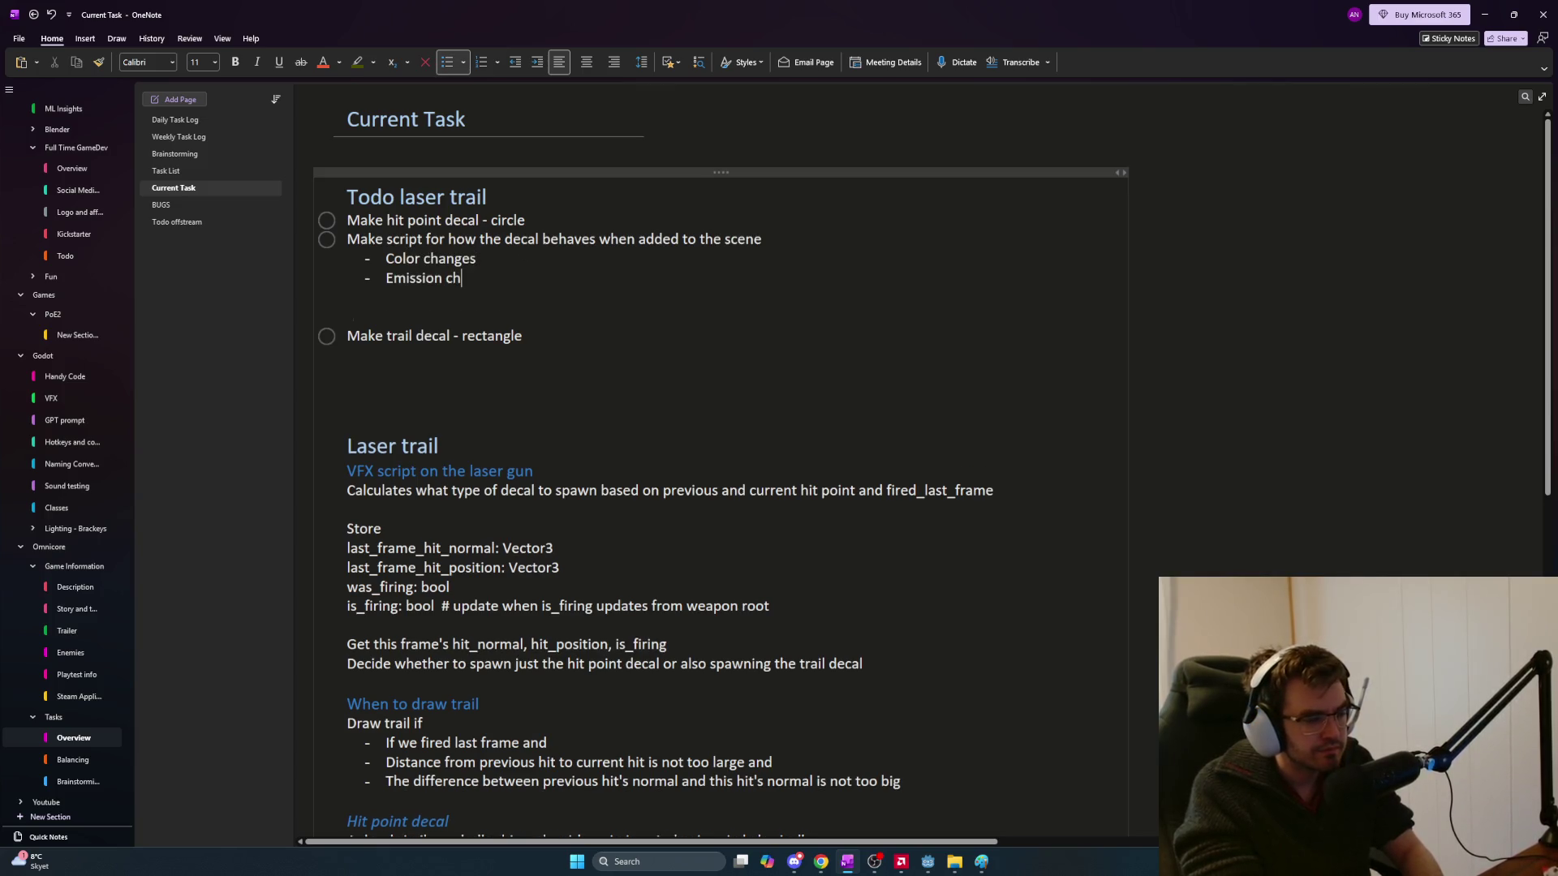
{"action": "key", "text": "Return"}
{"action": "type", "text": "Fadeout"}
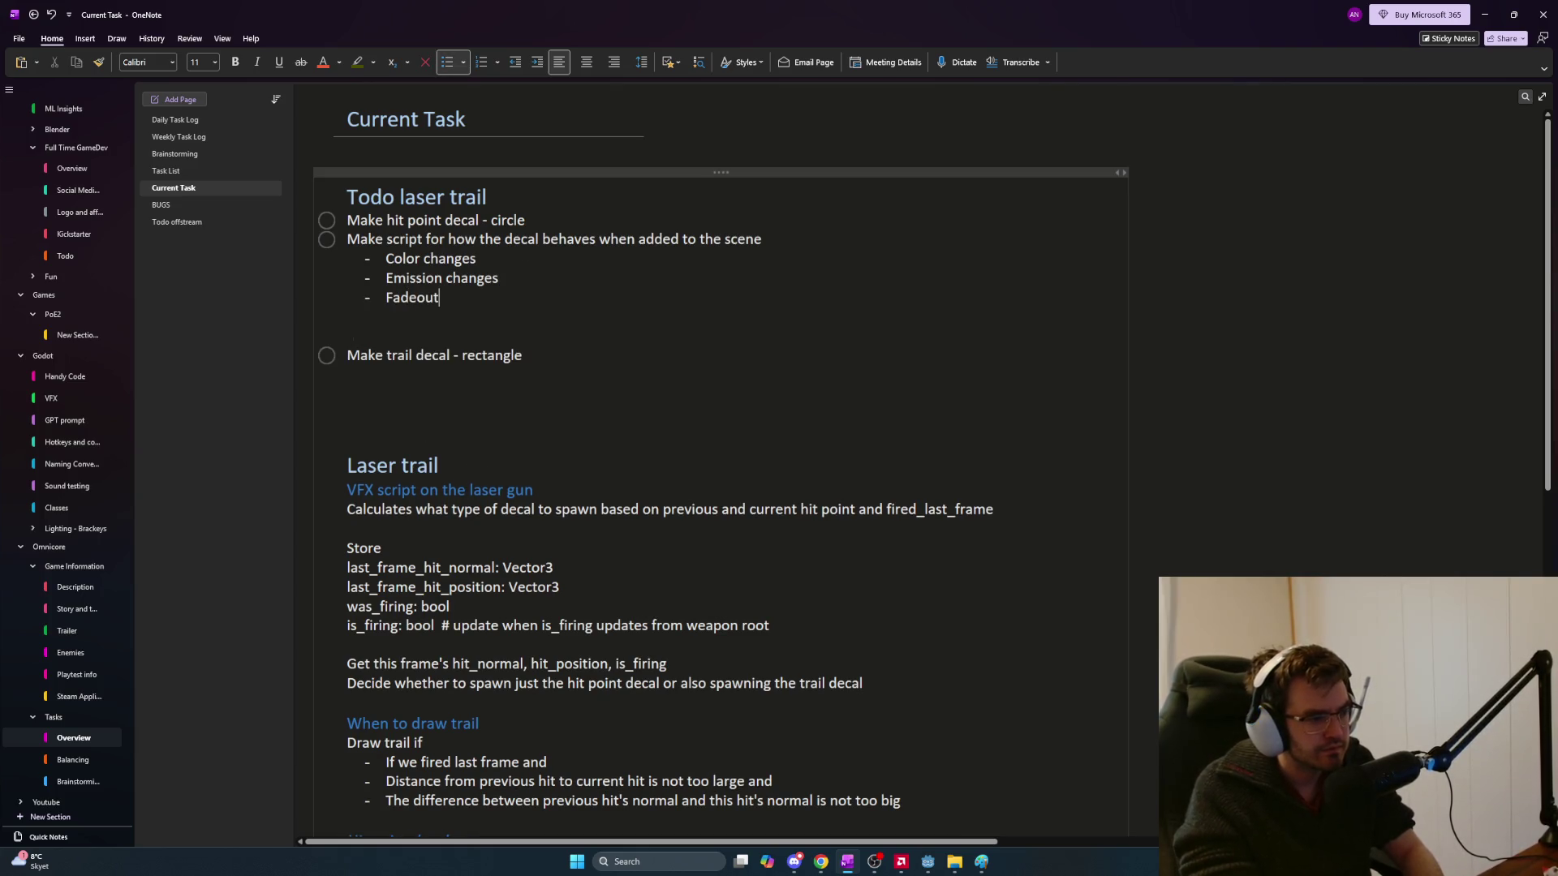
{"action": "key", "text": "Return"}
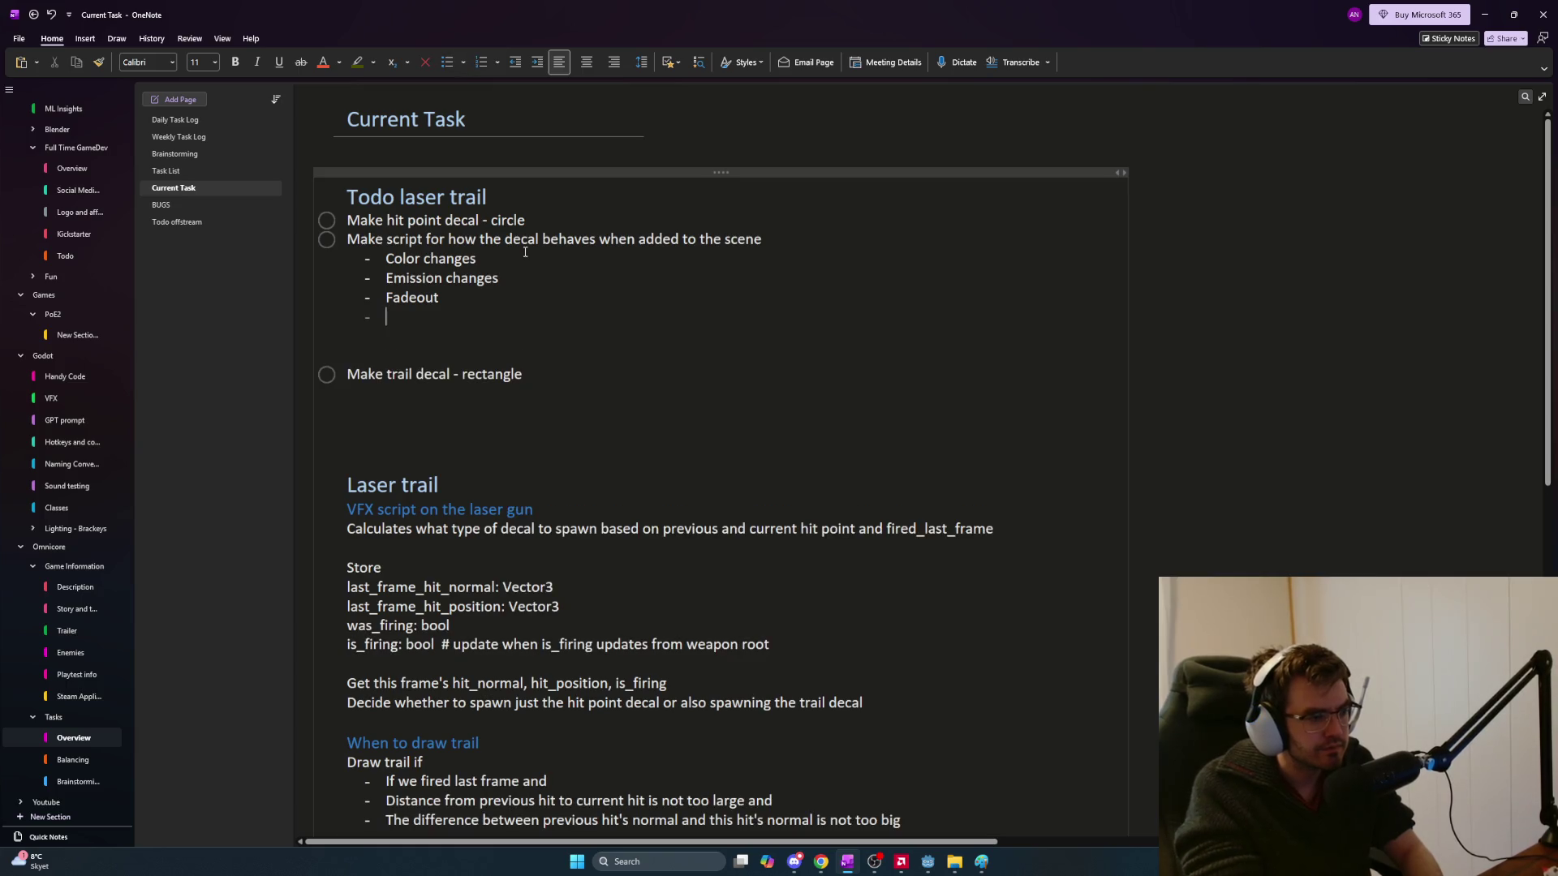
{"action": "key", "text": "Return"}
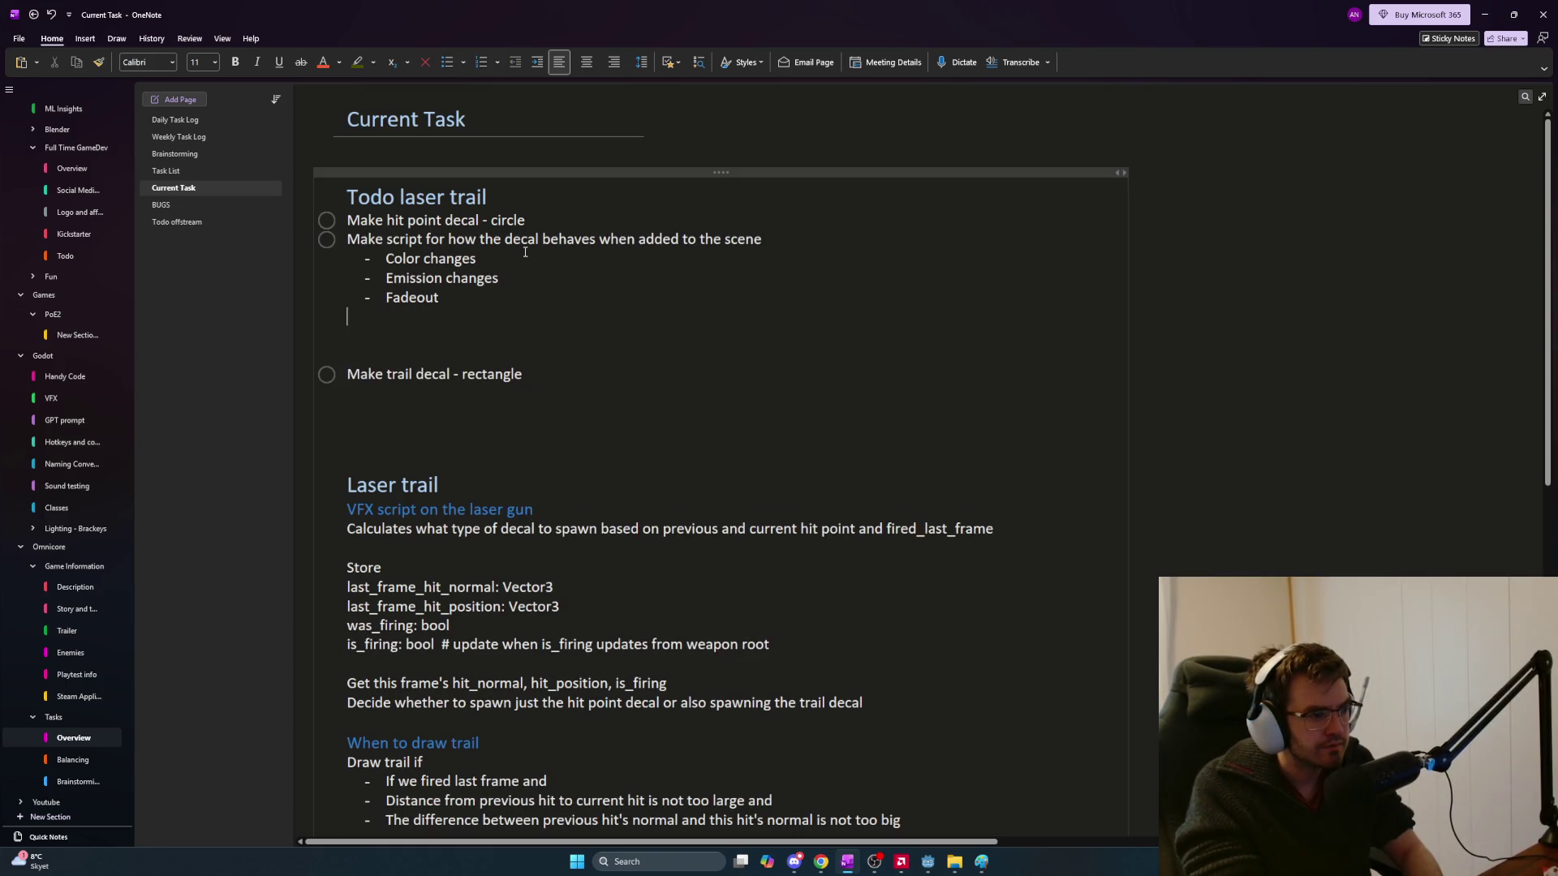
{"action": "key", "text": "Return"}
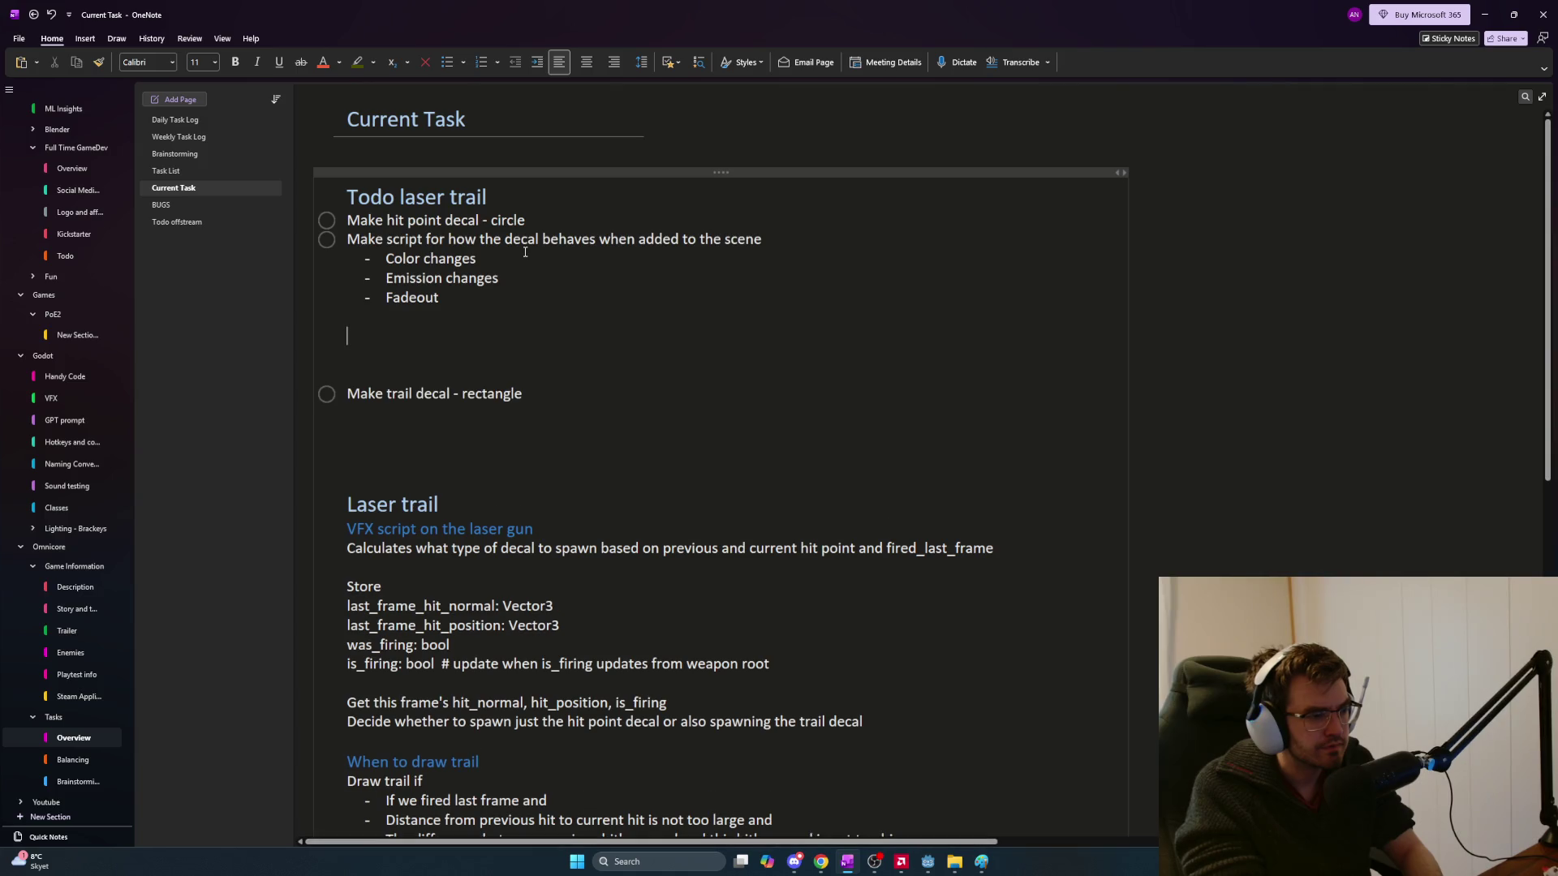
{"action": "key", "text": "Up"}
{"action": "key", "text": "Up"}
{"action": "key", "text": "Up"}
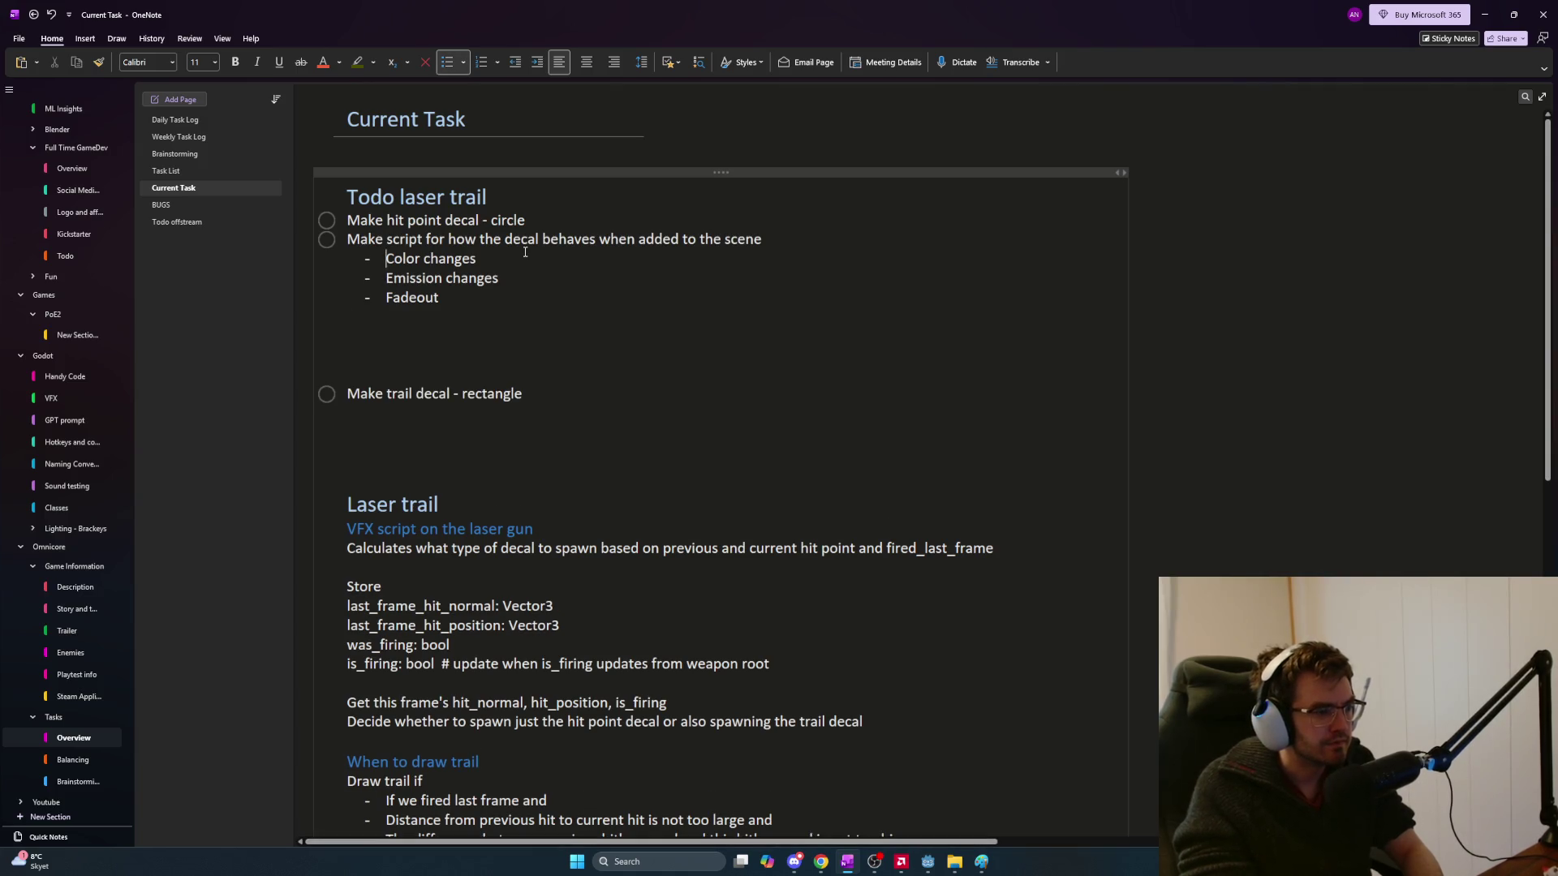
Change 'script' to 'function' in the decal behaviour task
{"action": "key", "text": "Delete"}
{"action": "key", "text": "Delete"}
{"action": "key", "text": "Delete"}
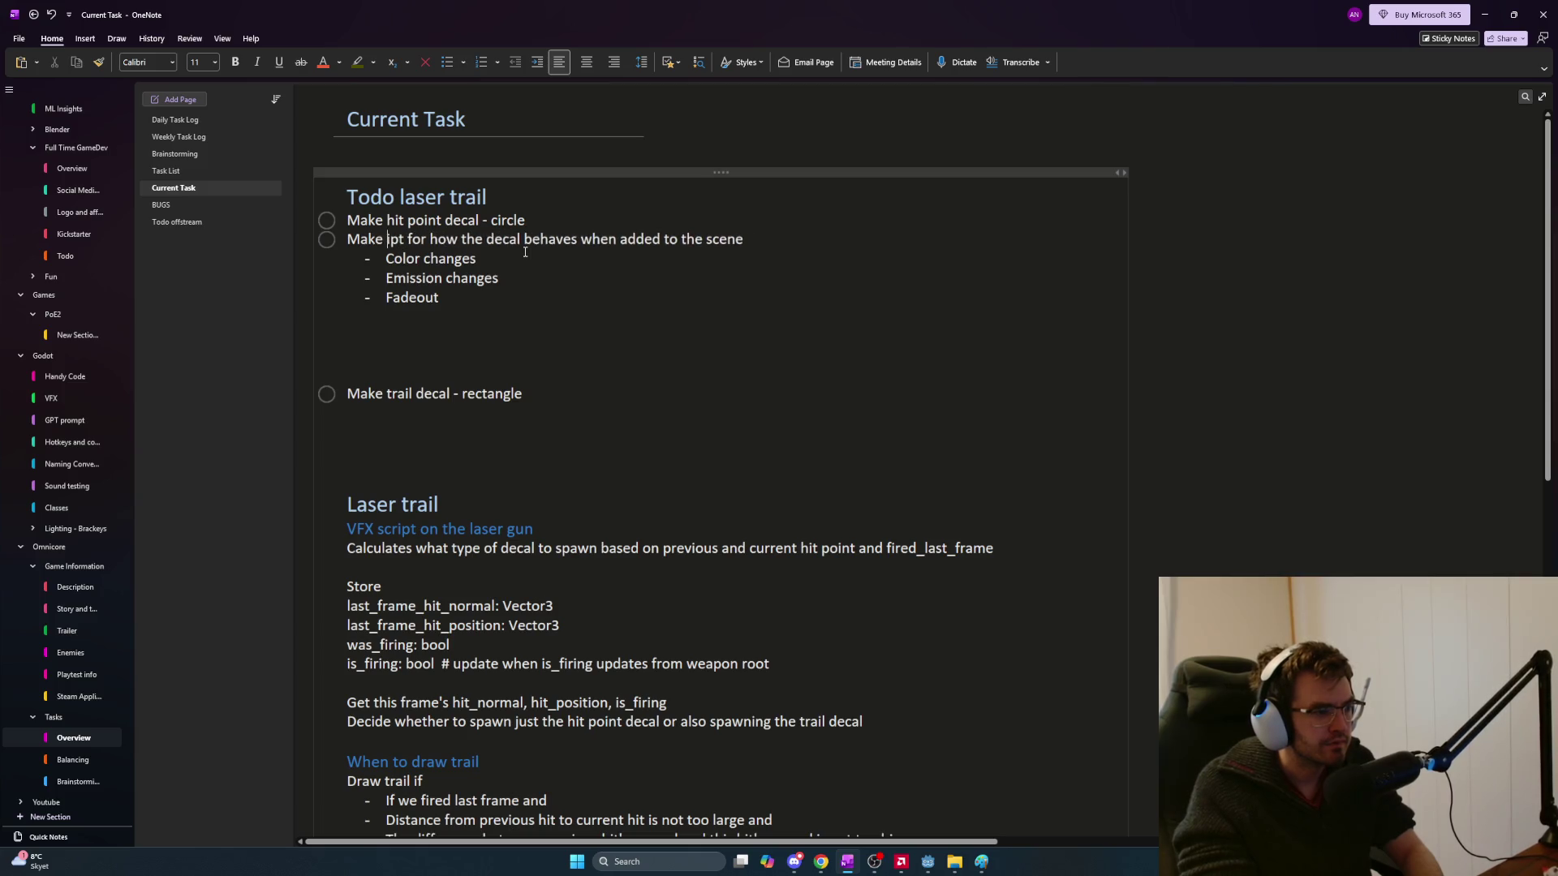
{"action": "type", "text": "functin"}
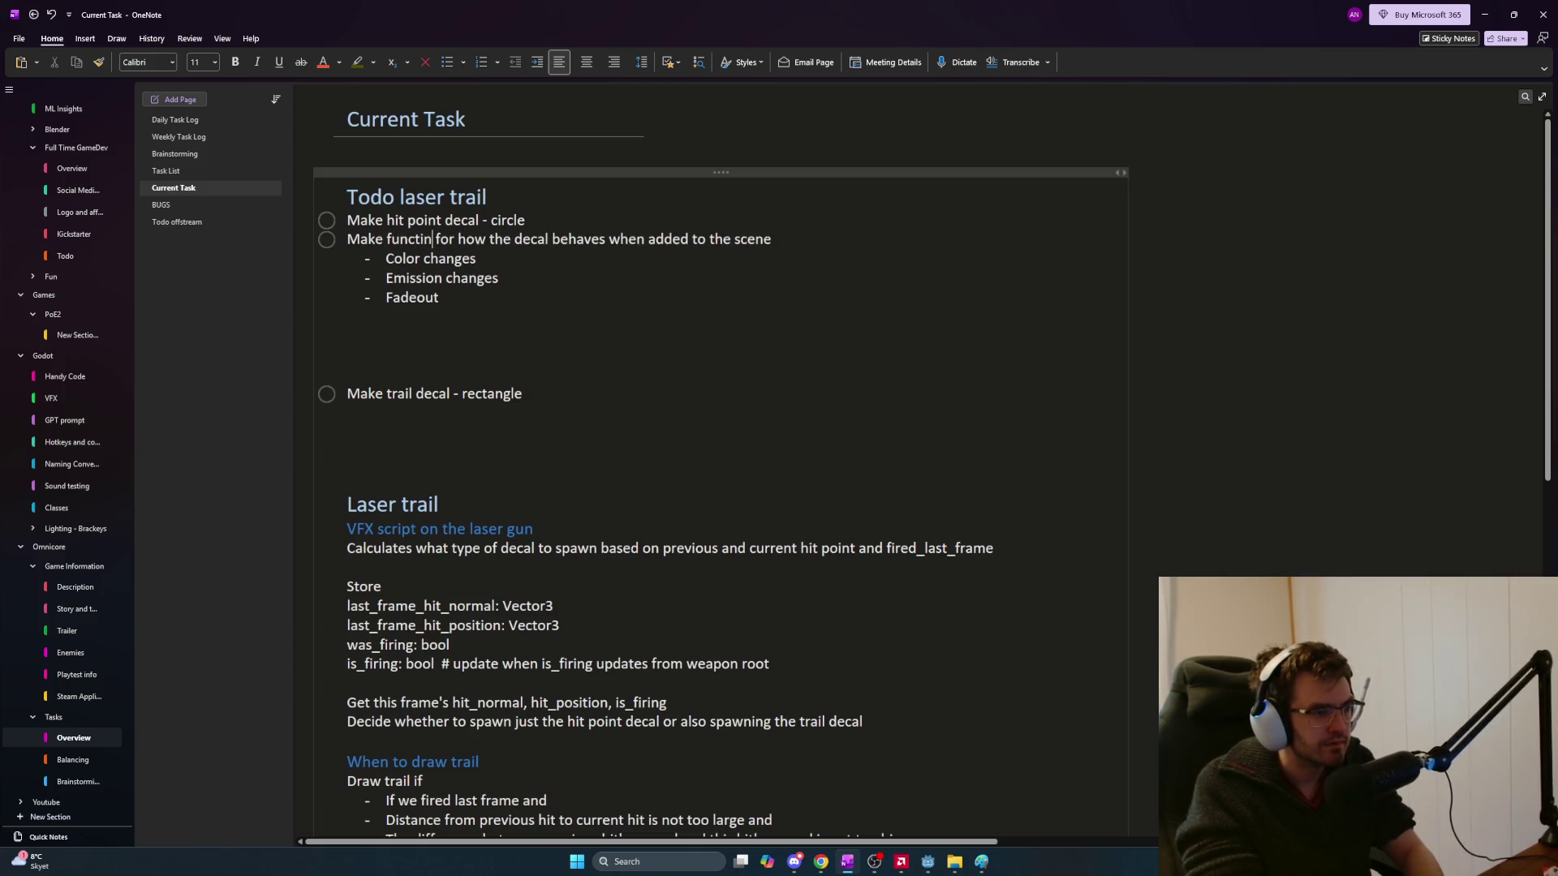
{"action": "key", "text": "BackSpace"}
{"action": "type", "text": "on"}
Add a to-do 'Make function for reset when going back in the pool'
{"action": "key", "text": "Down"}
{"action": "key", "text": "Down"}
{"action": "key", "text": "Down"}
{"action": "key", "text": "ctrl+1"}
{"action": "type", "text": "Make function for "}
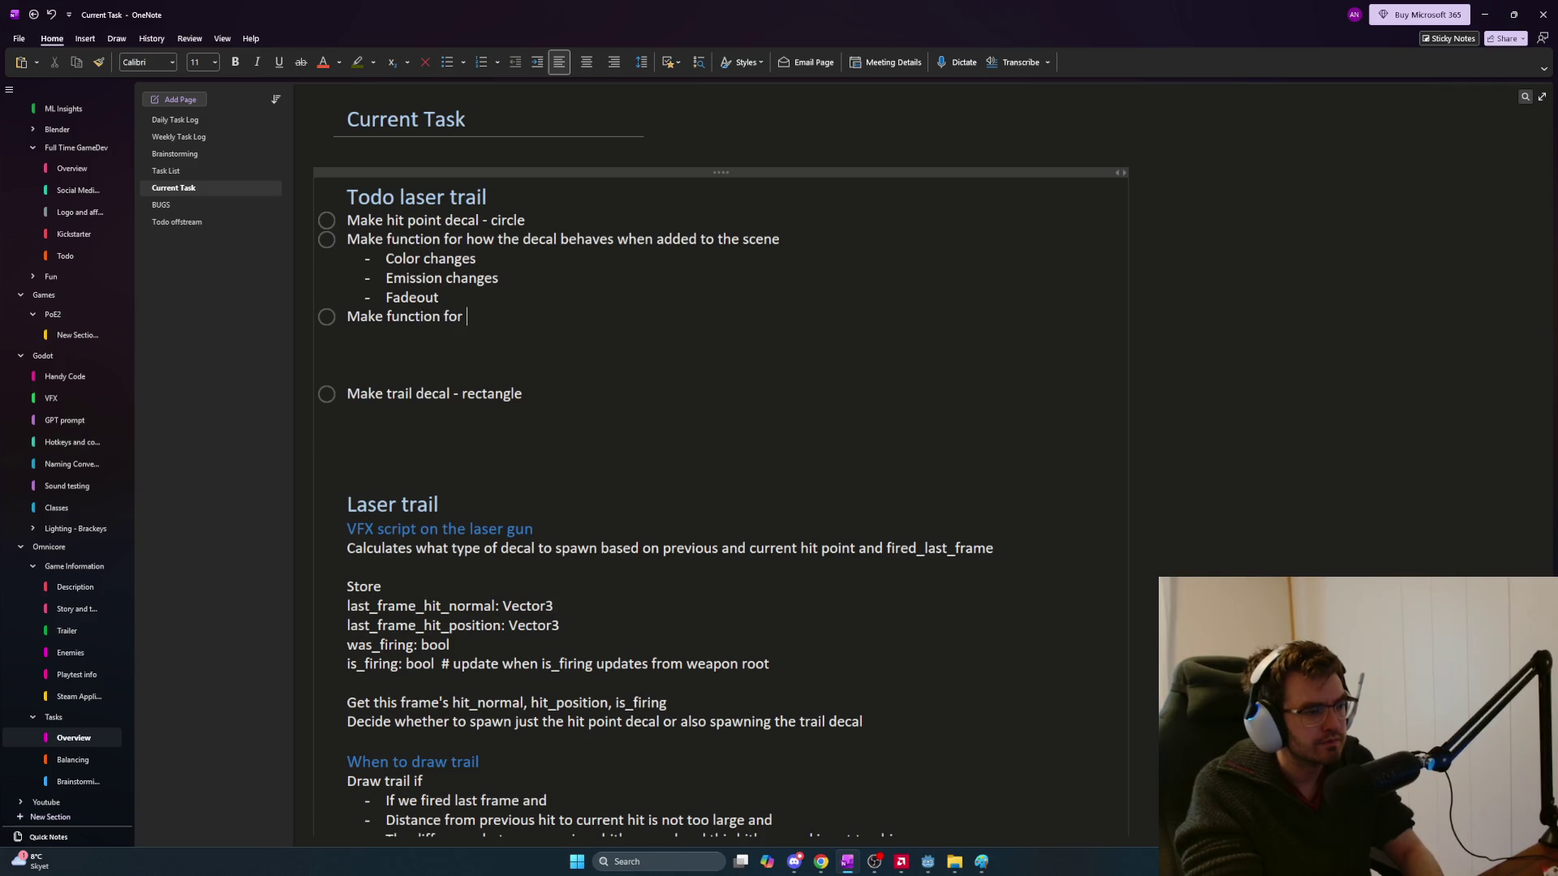
{"action": "type", "text": "reset"}
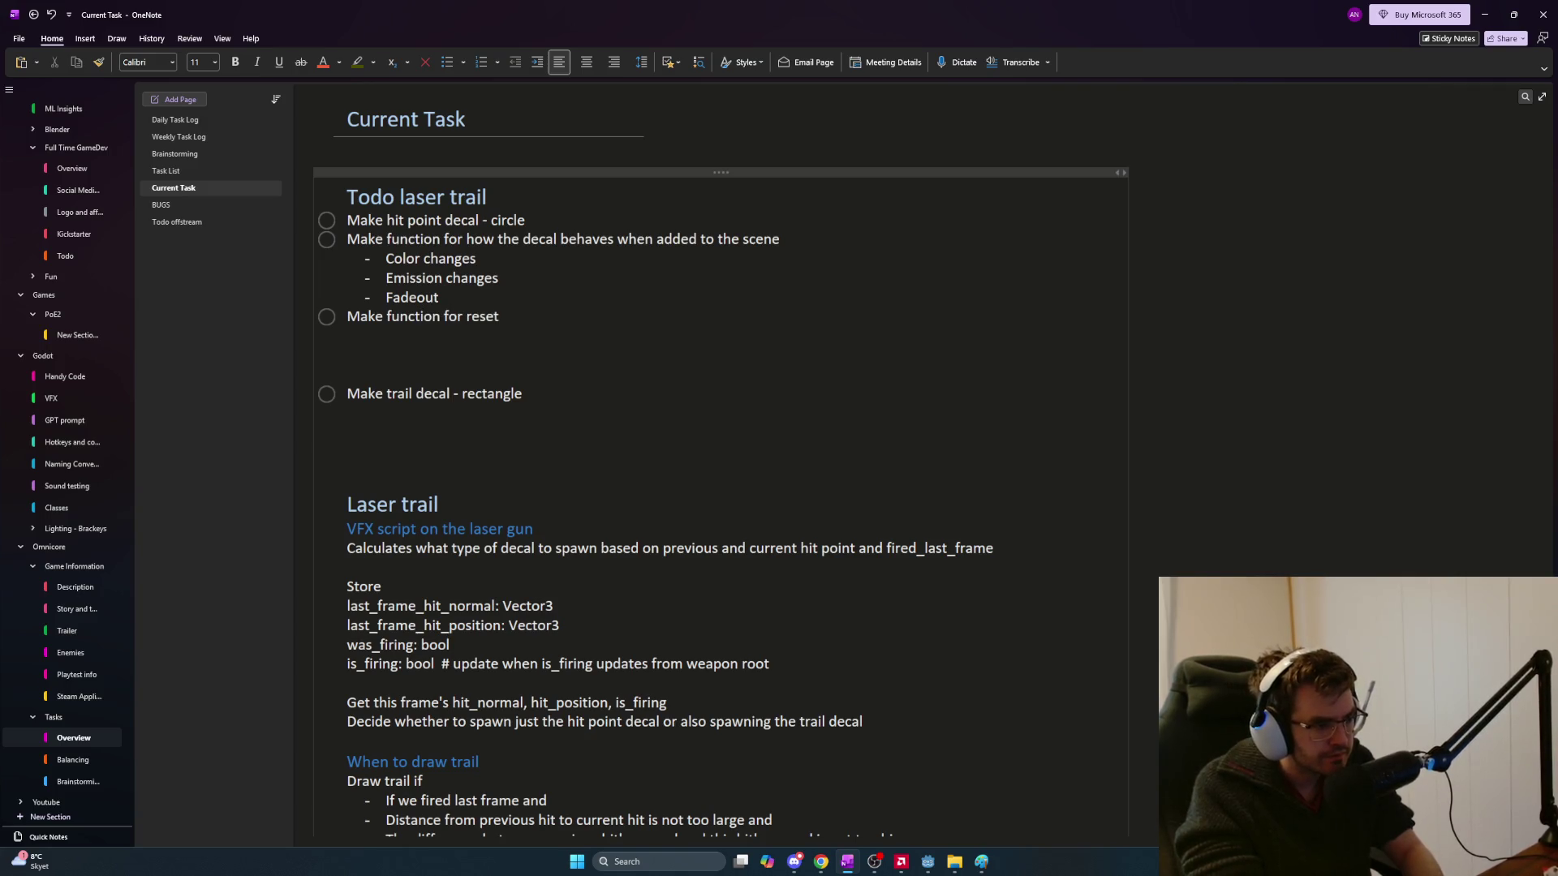
{"action": "type", "text": " when going ba"}
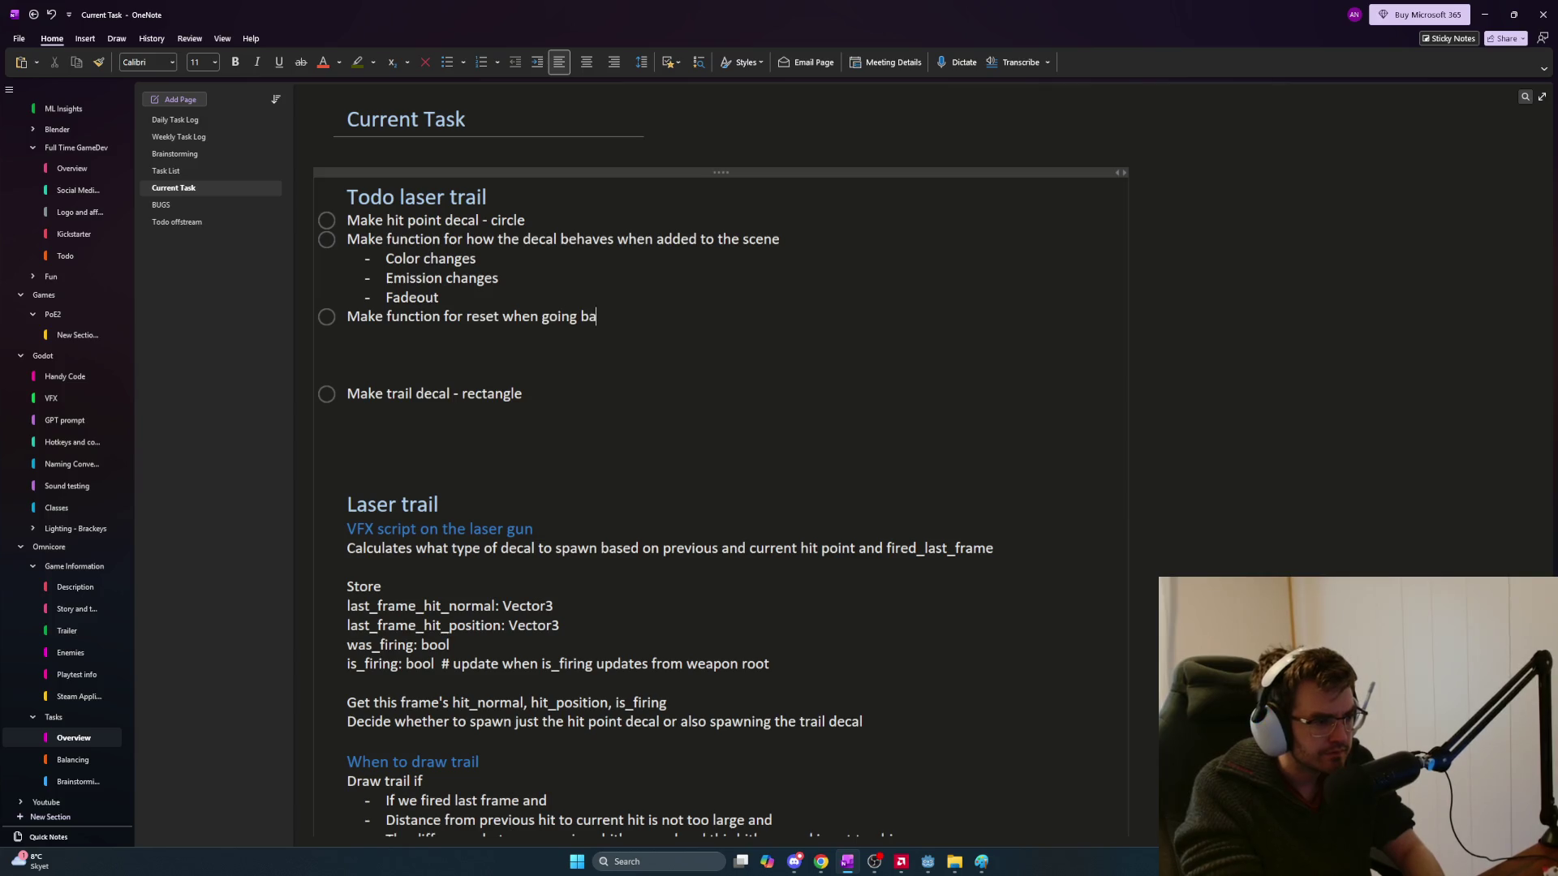
{"action": "type", "text": "ck in the pool"}
{"action": "key", "text": "Down"}
{"action": "key", "text": "BackSpace"}
{"action": "key", "text": "BackSpace"}
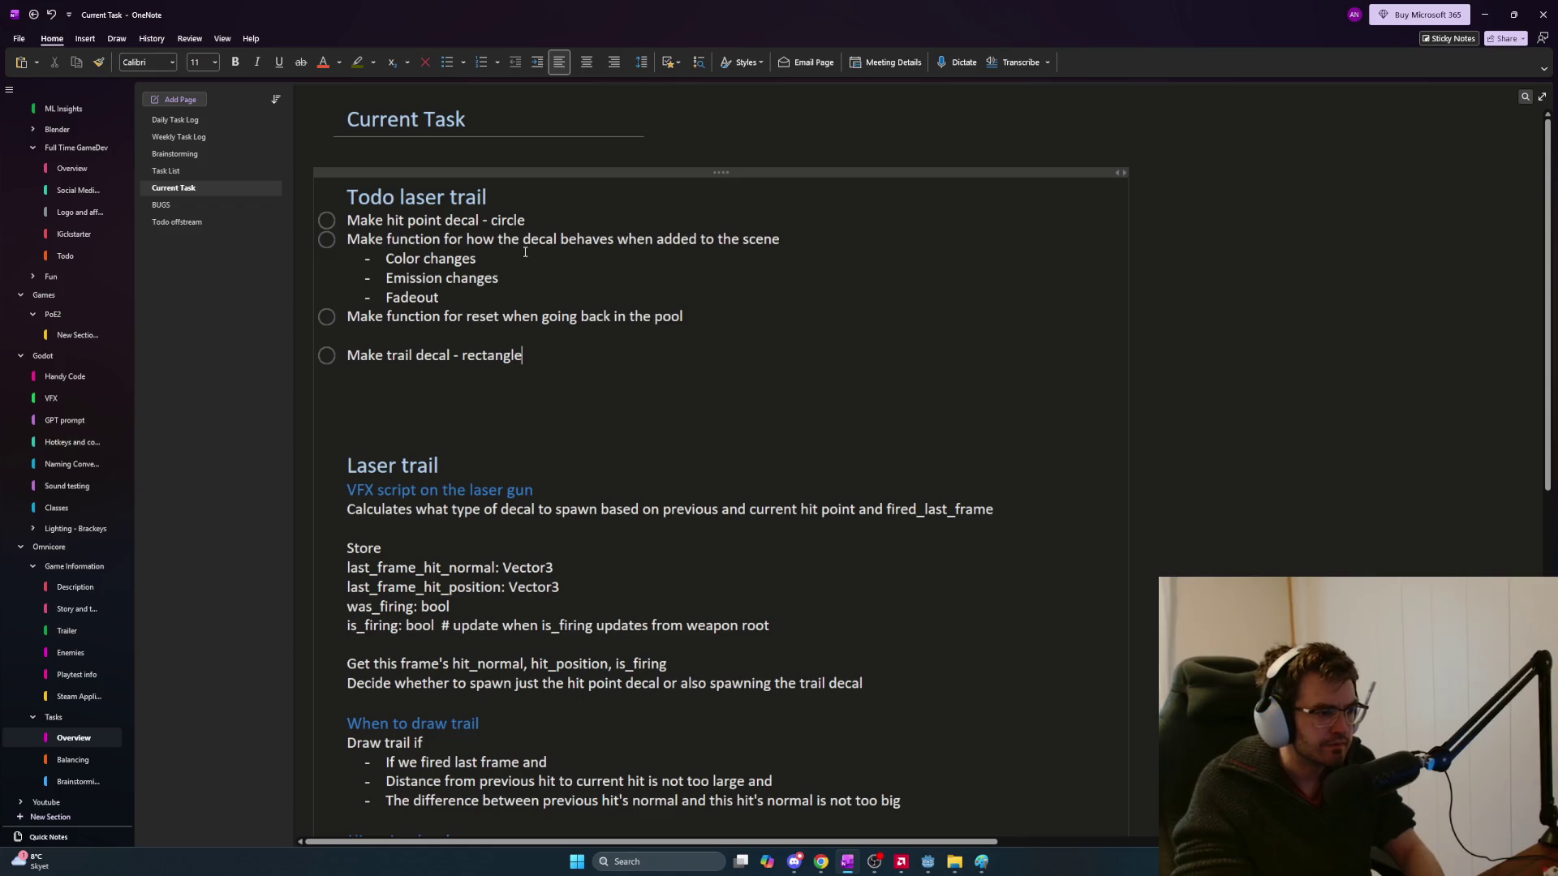
Add a to-do 'Reuse functionality from hit point script, perhaps use the same script'
{"action": "key", "text": "Return"}
{"action": "type", "text": "R"}
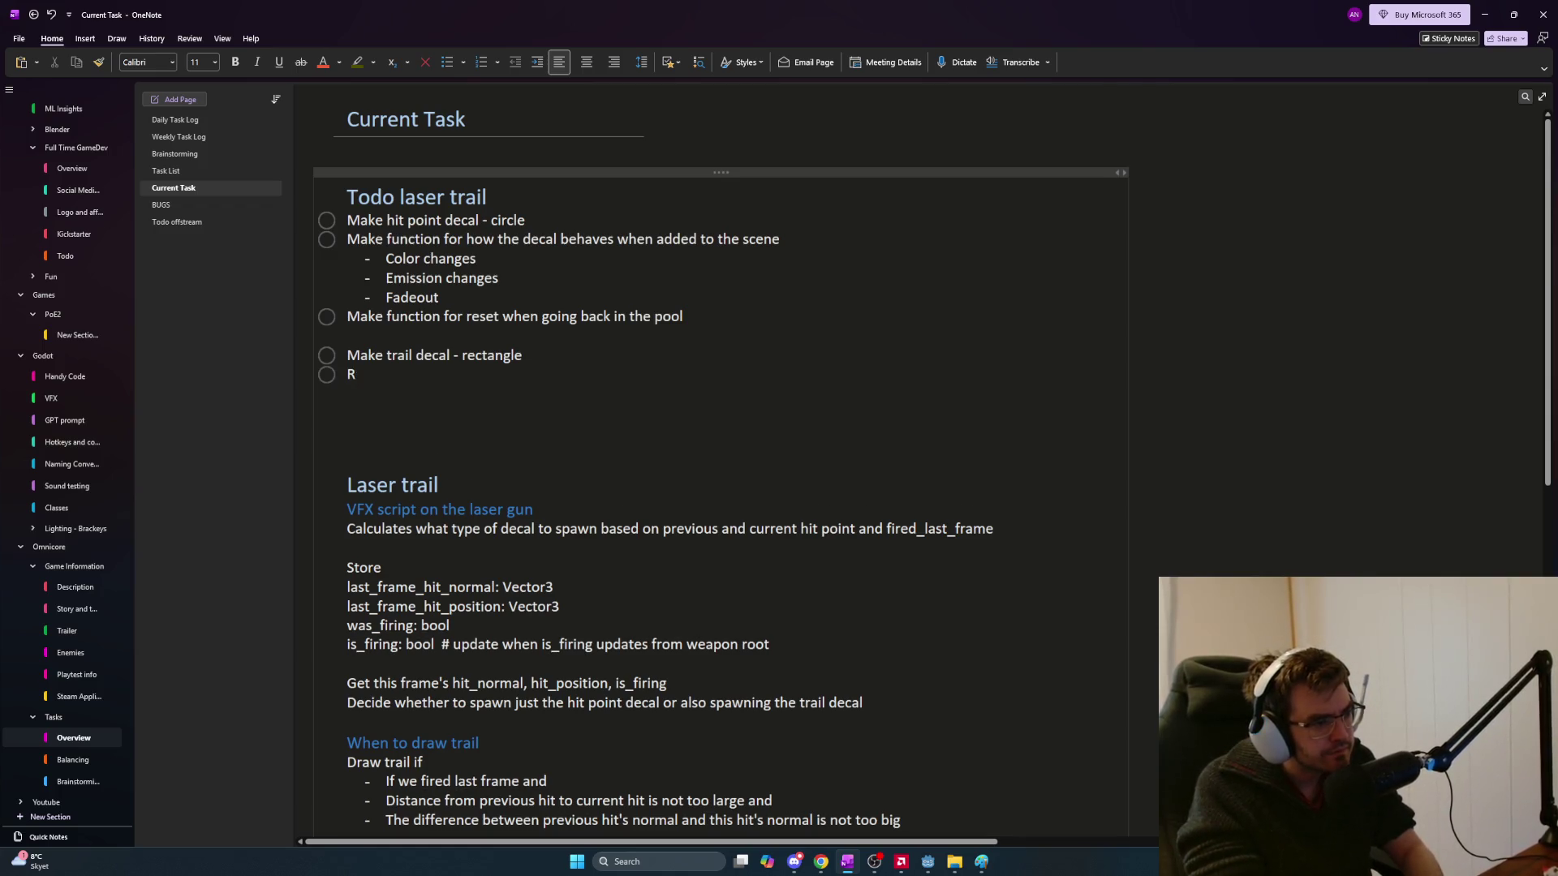
{"action": "type", "text": "euse functionalit"}
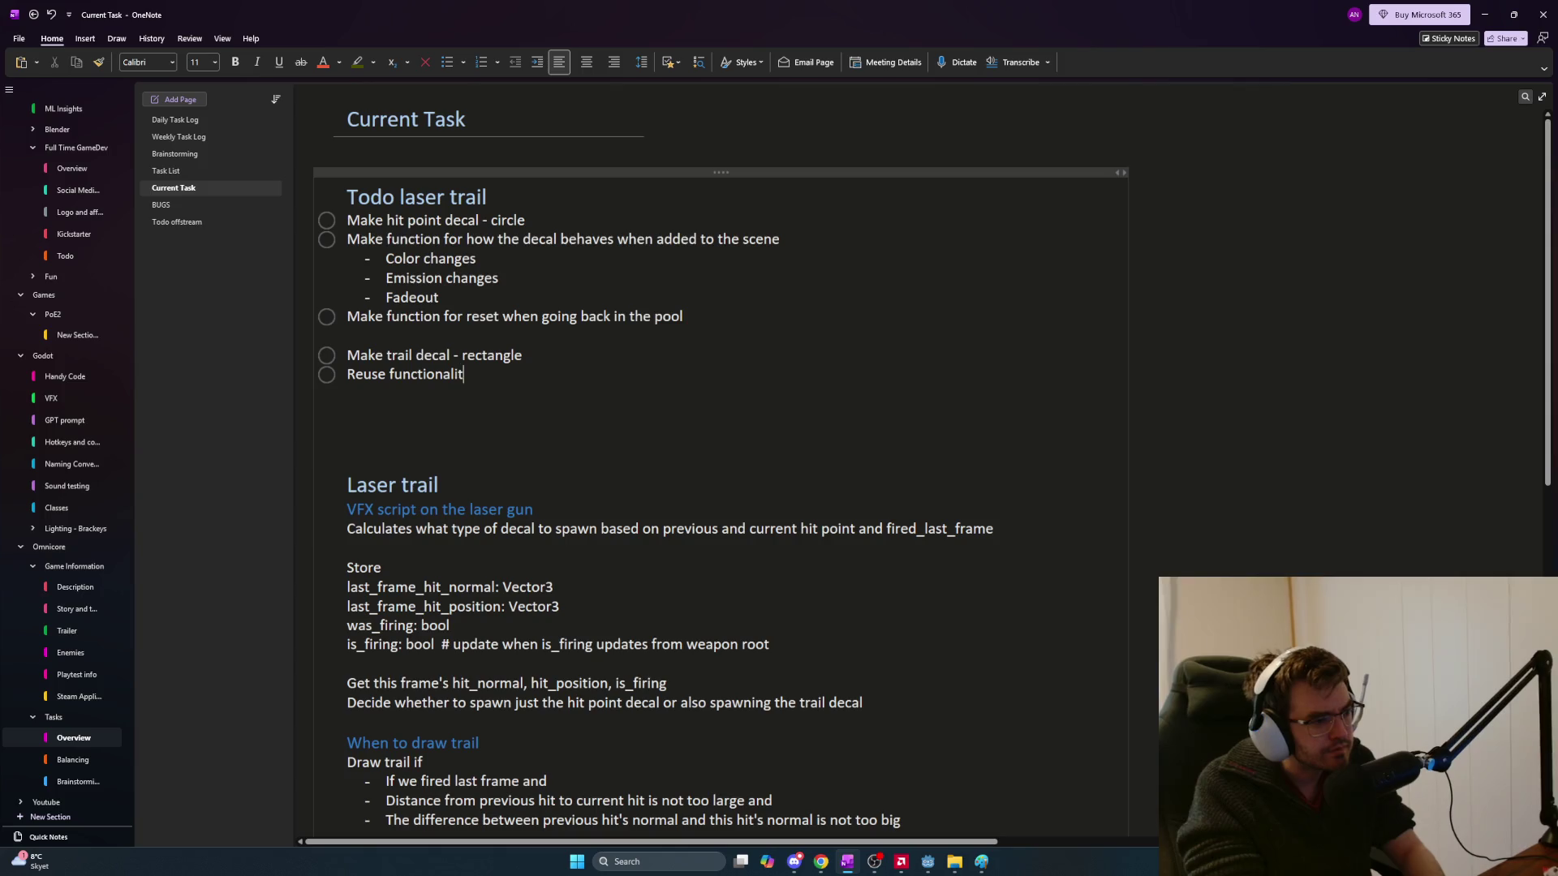
{"action": "type", "text": "y from"}
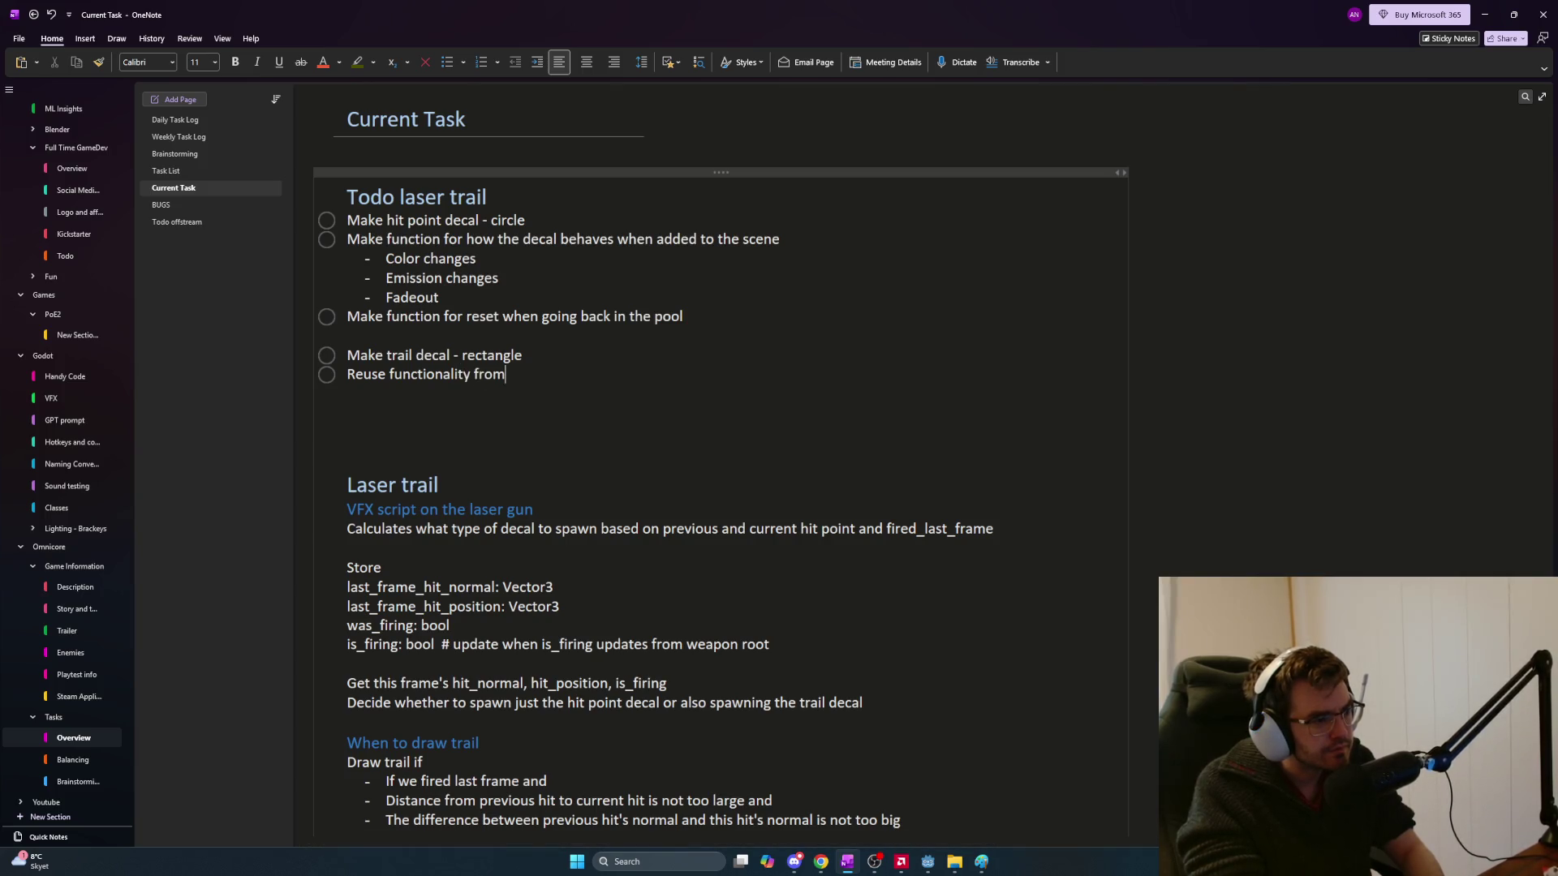
{"action": "type", "text": " hit point script"}
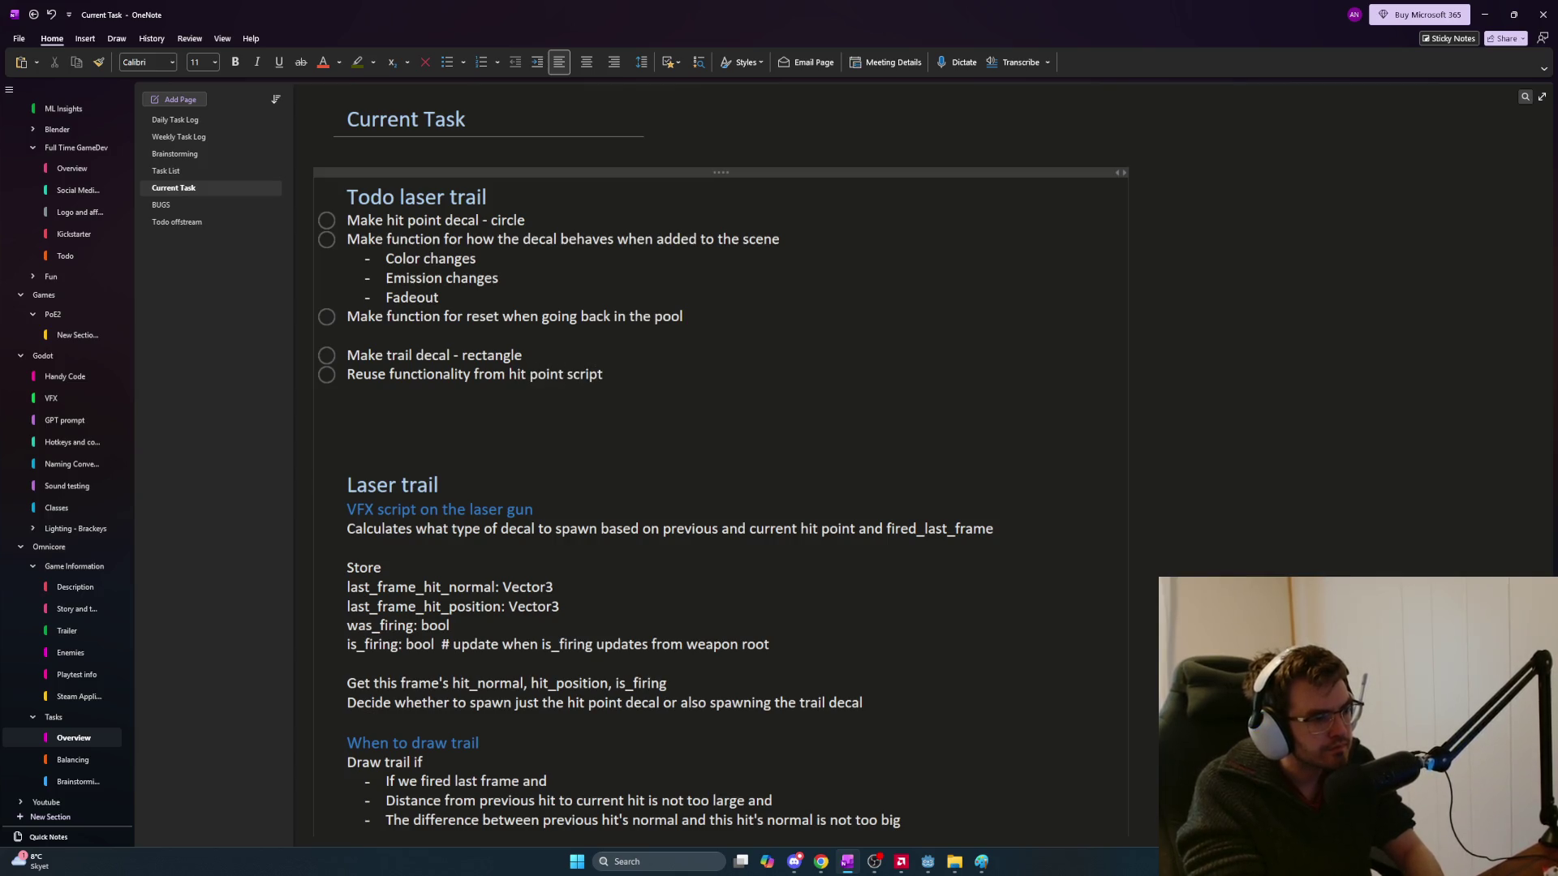
{"action": "key", "text": "Return"}
{"action": "key", "text": "BackSpace"}
{"action": "key", "text": "Return"}
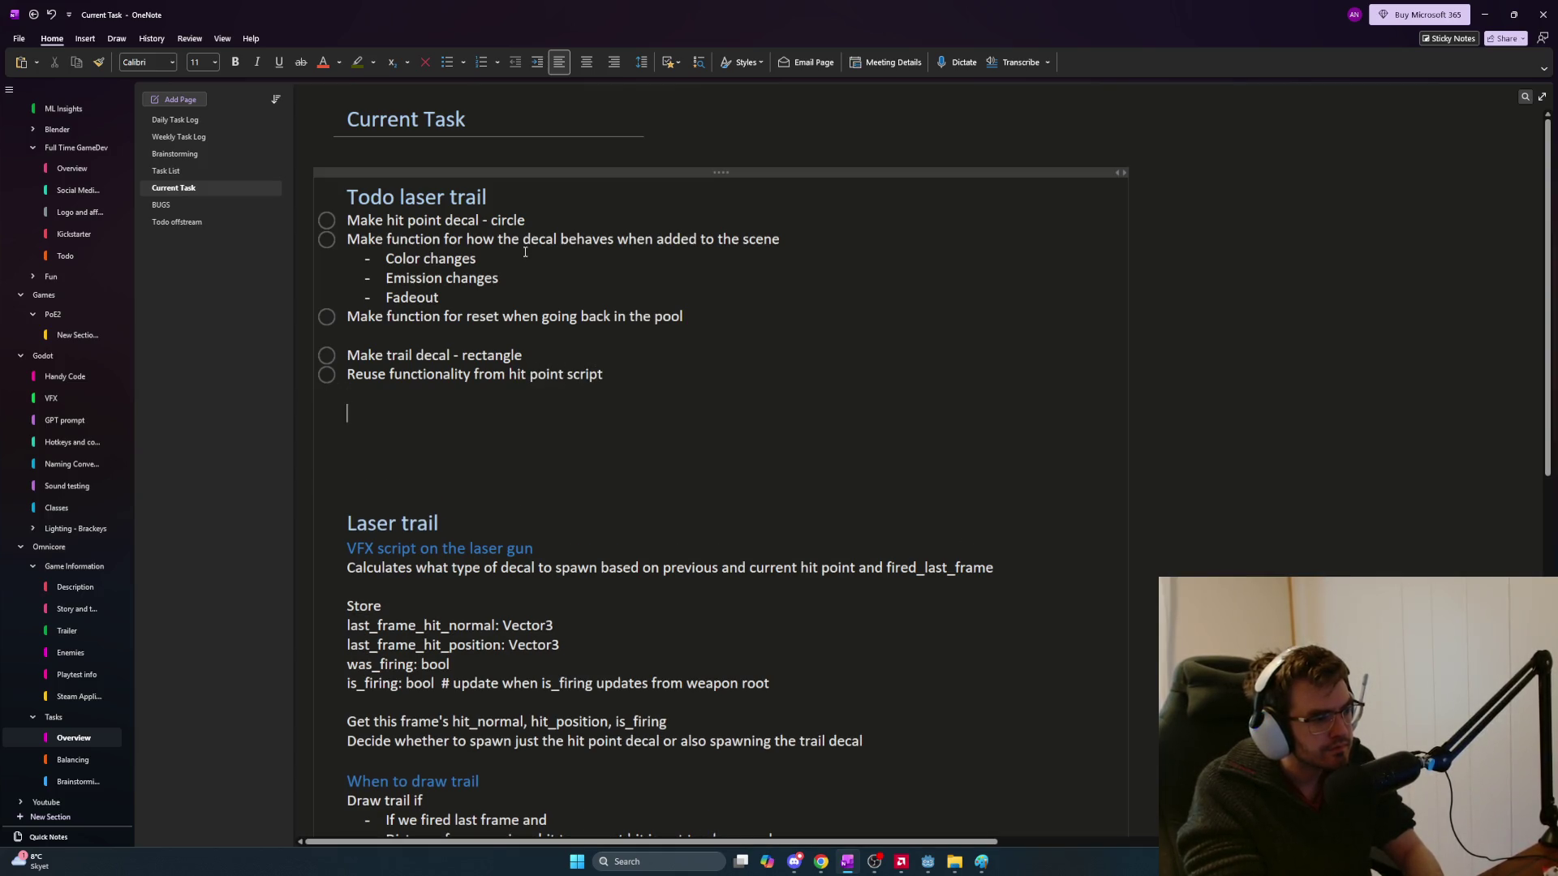
{"action": "key", "text": "BackSpace"}
{"action": "key", "text": "BackSpace"}
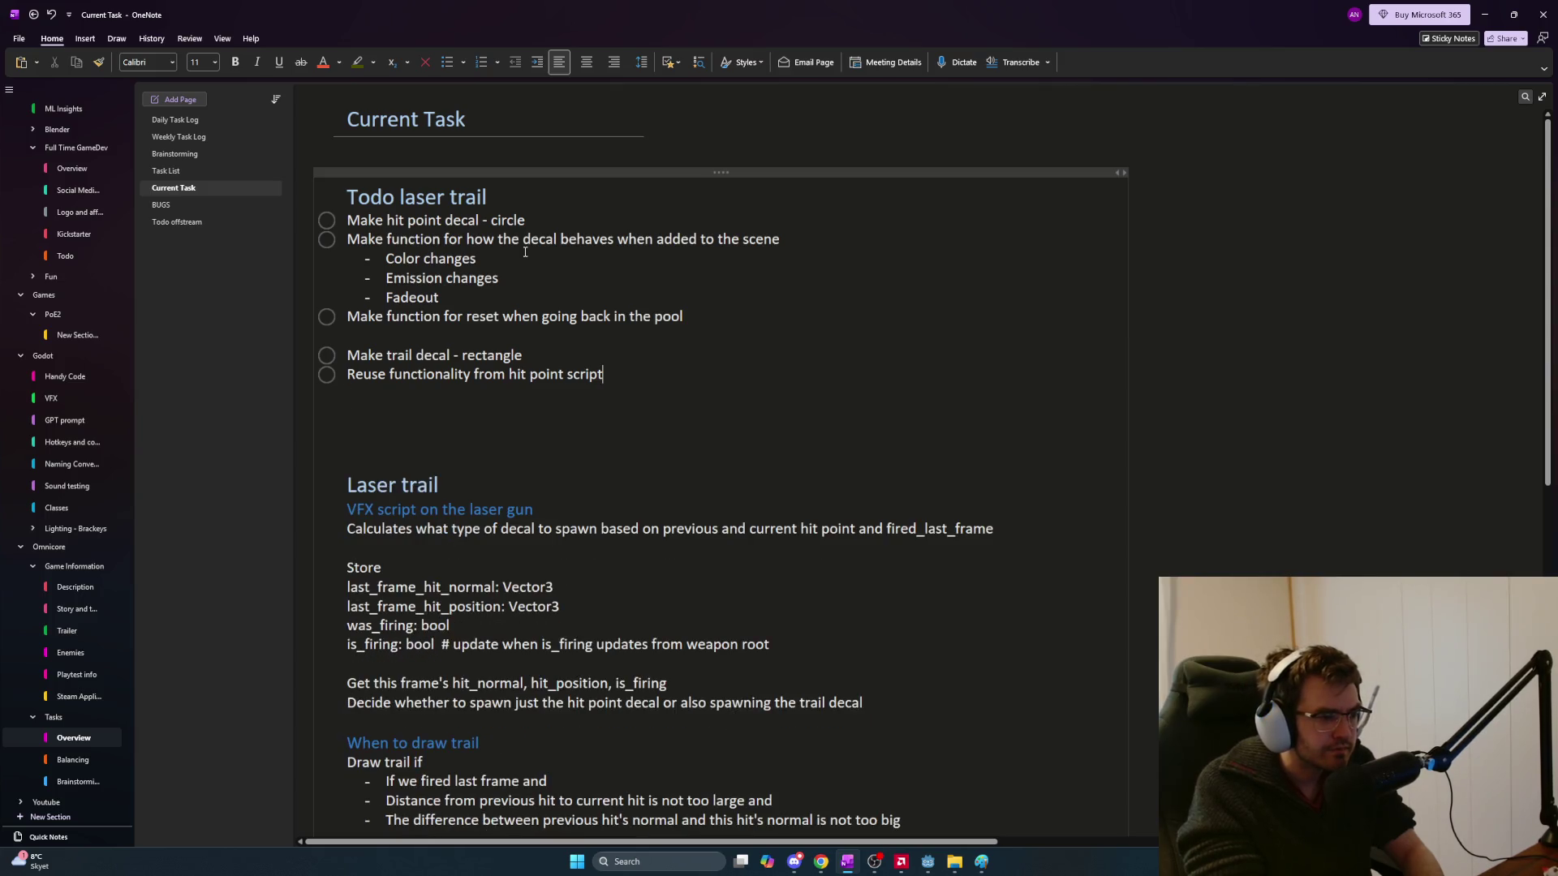
{"action": "type", "text": ", perhaps u"}
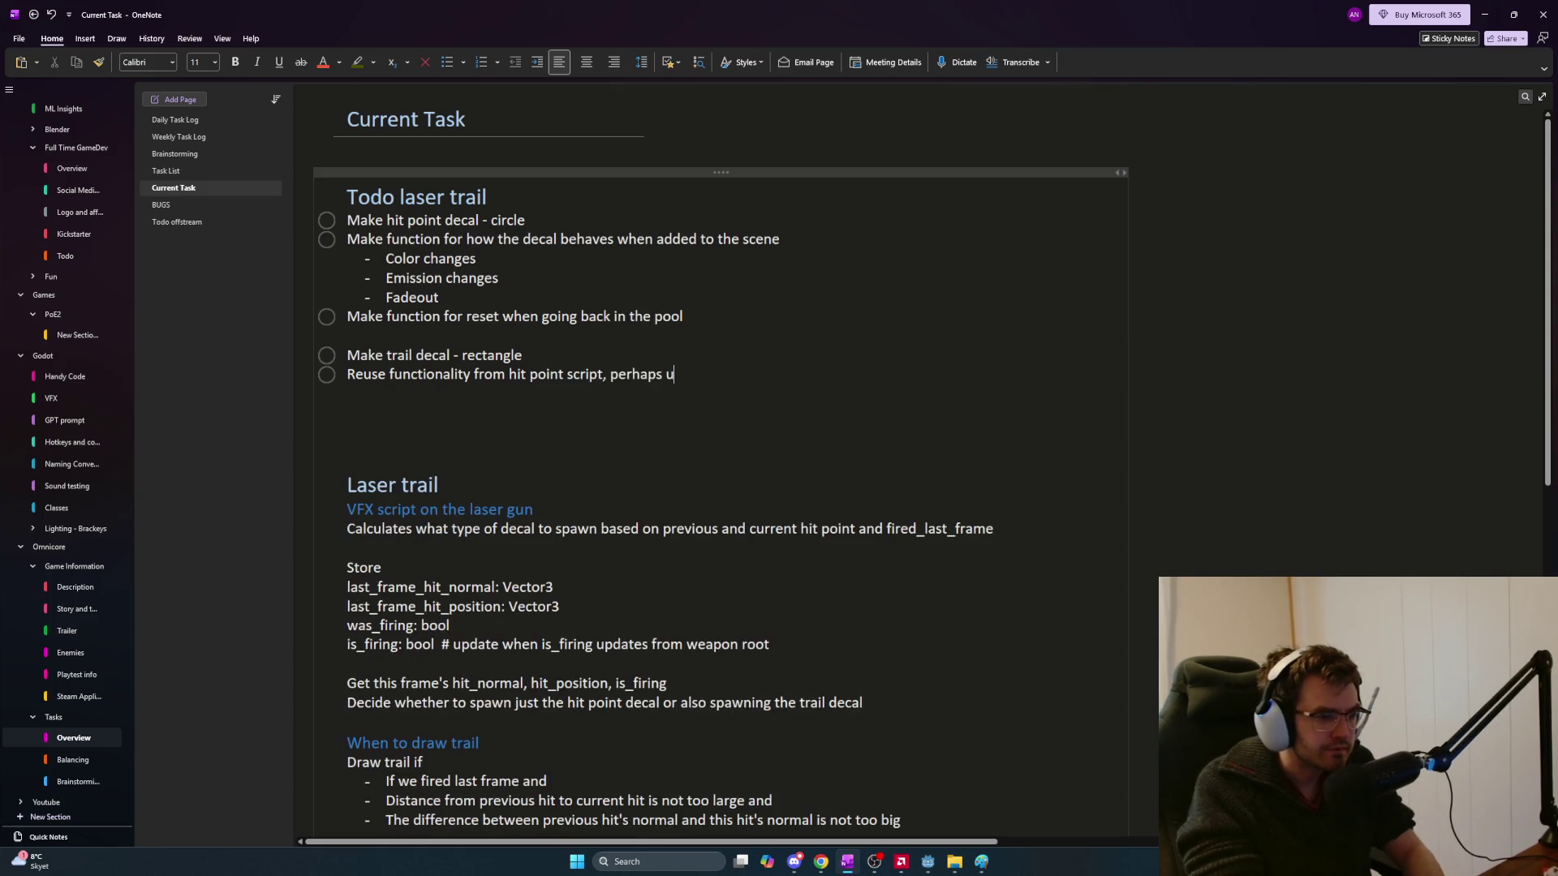
{"action": "type", "text": "se the same script"}
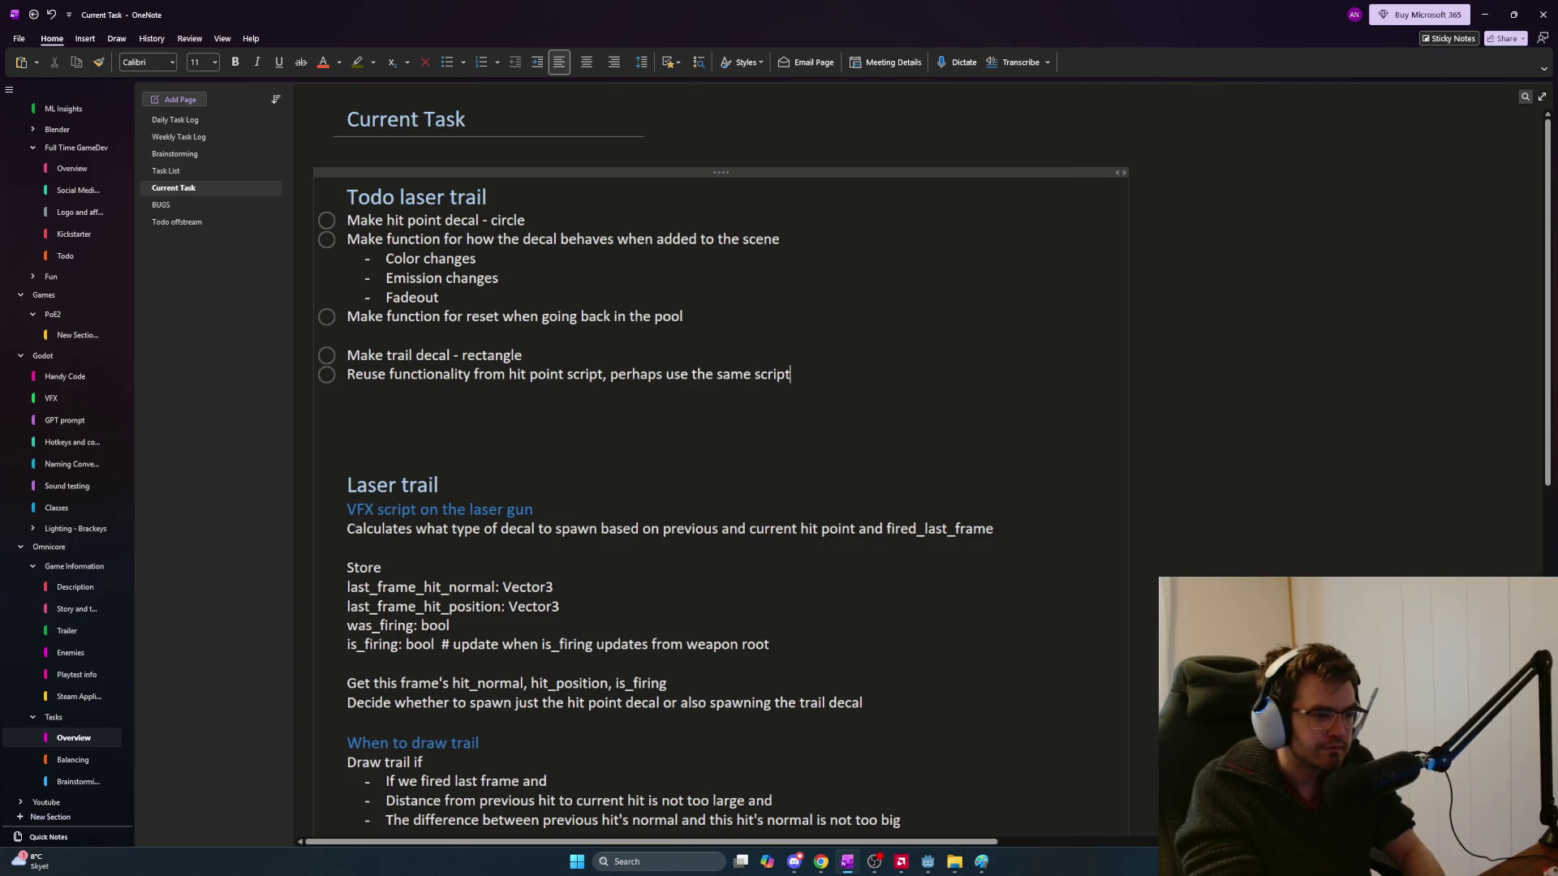
{"action": "key", "text": "shift+Return"}
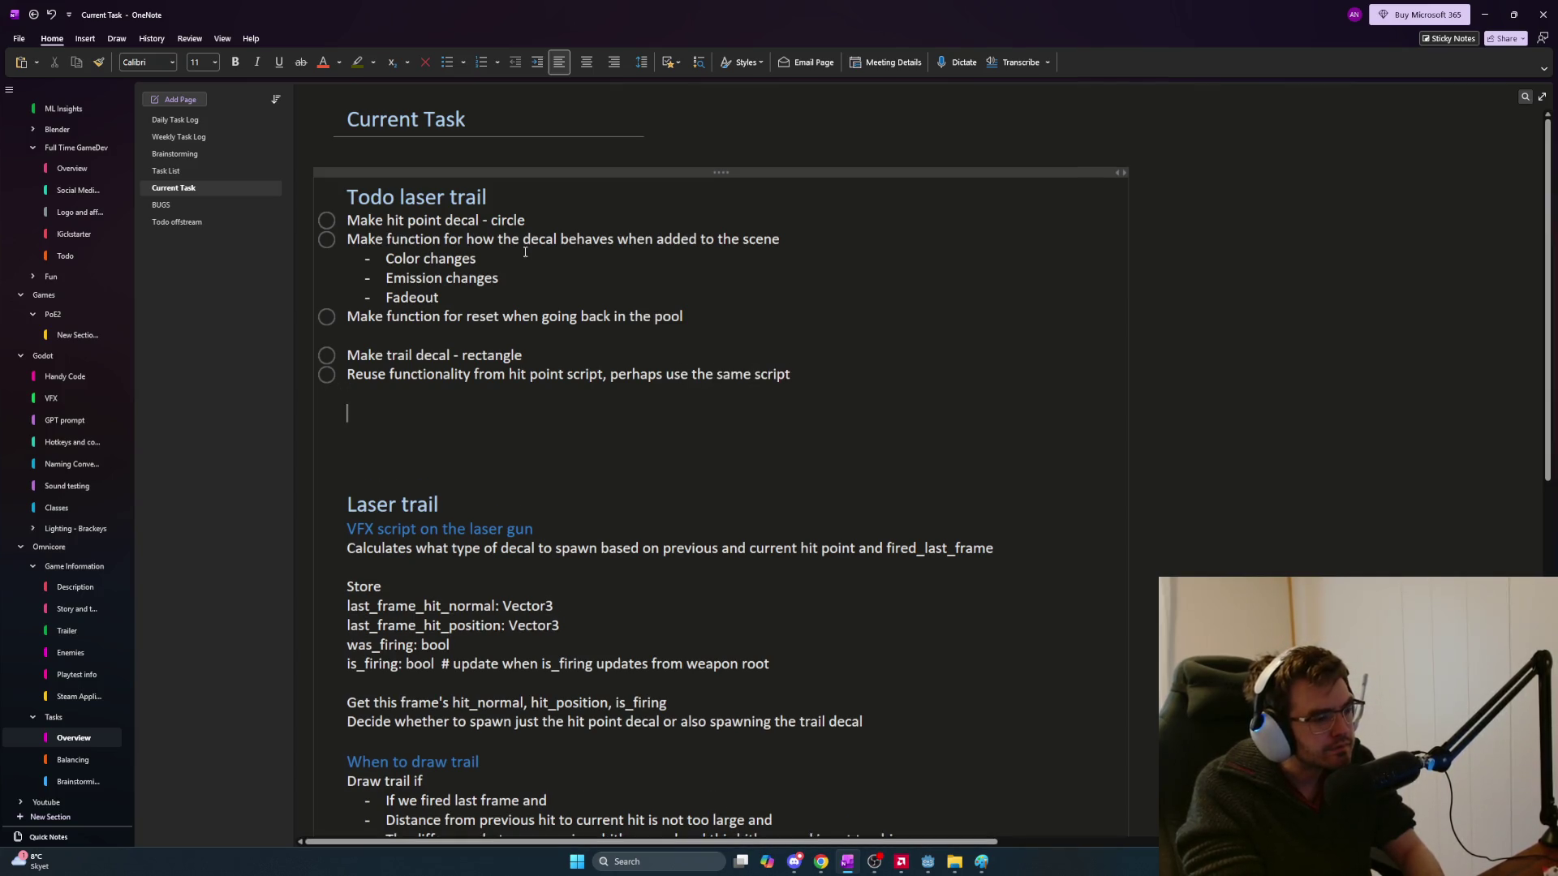
{"action": "key", "text": "Return"}
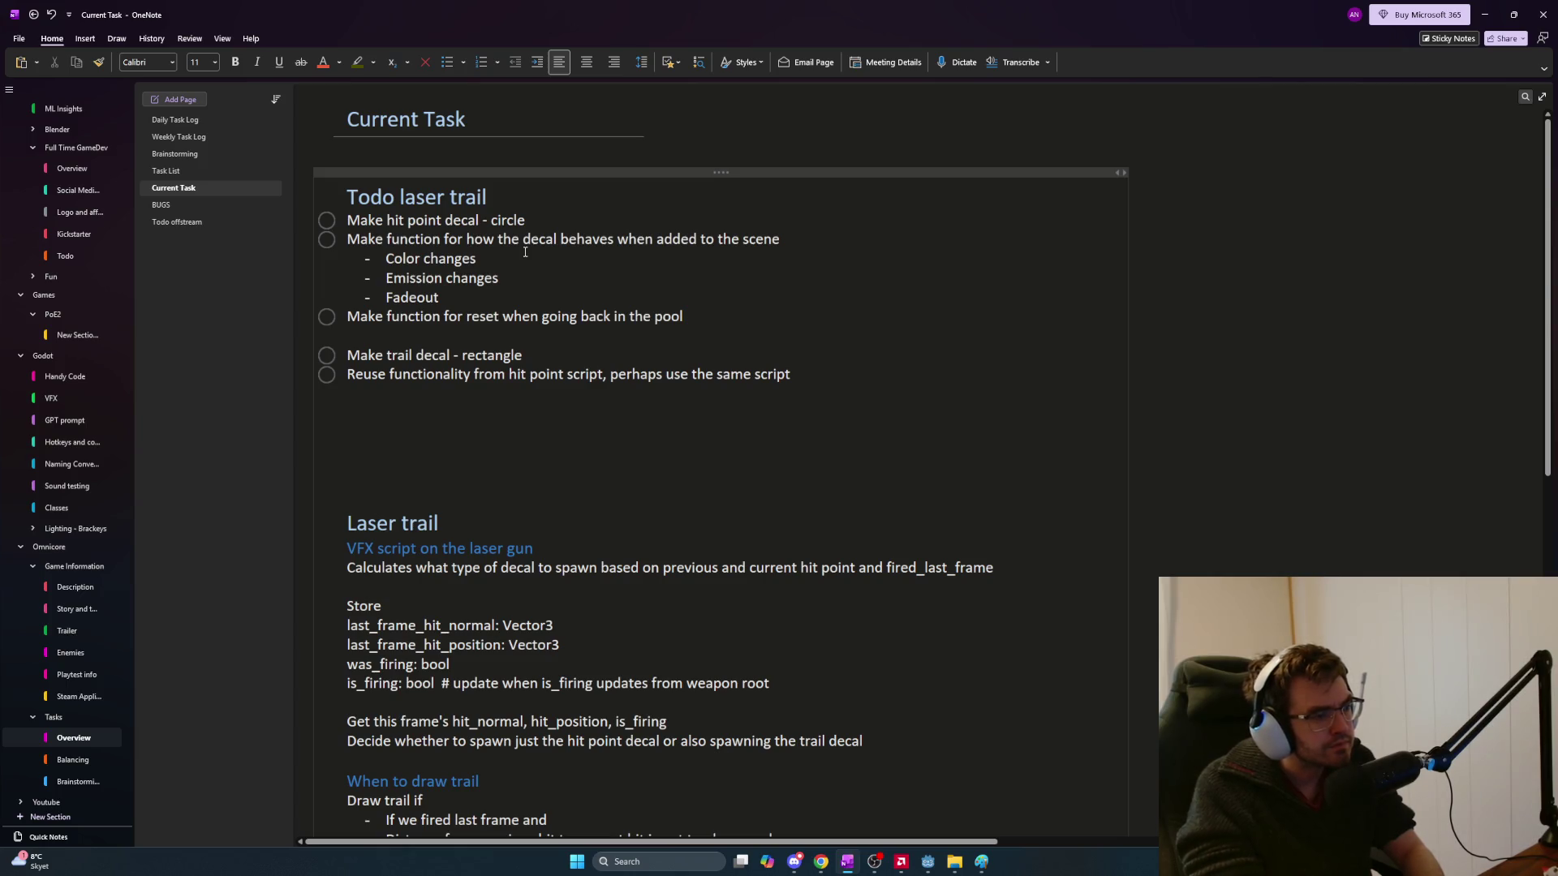
{"action": "key", "text": "Up"}
{"action": "key", "text": "Up"}
{"action": "key", "text": "Up"}
Insert a 'Make decals' heading and an 'Add decals to local pool manager' to-do
{"action": "key", "text": "Return"}
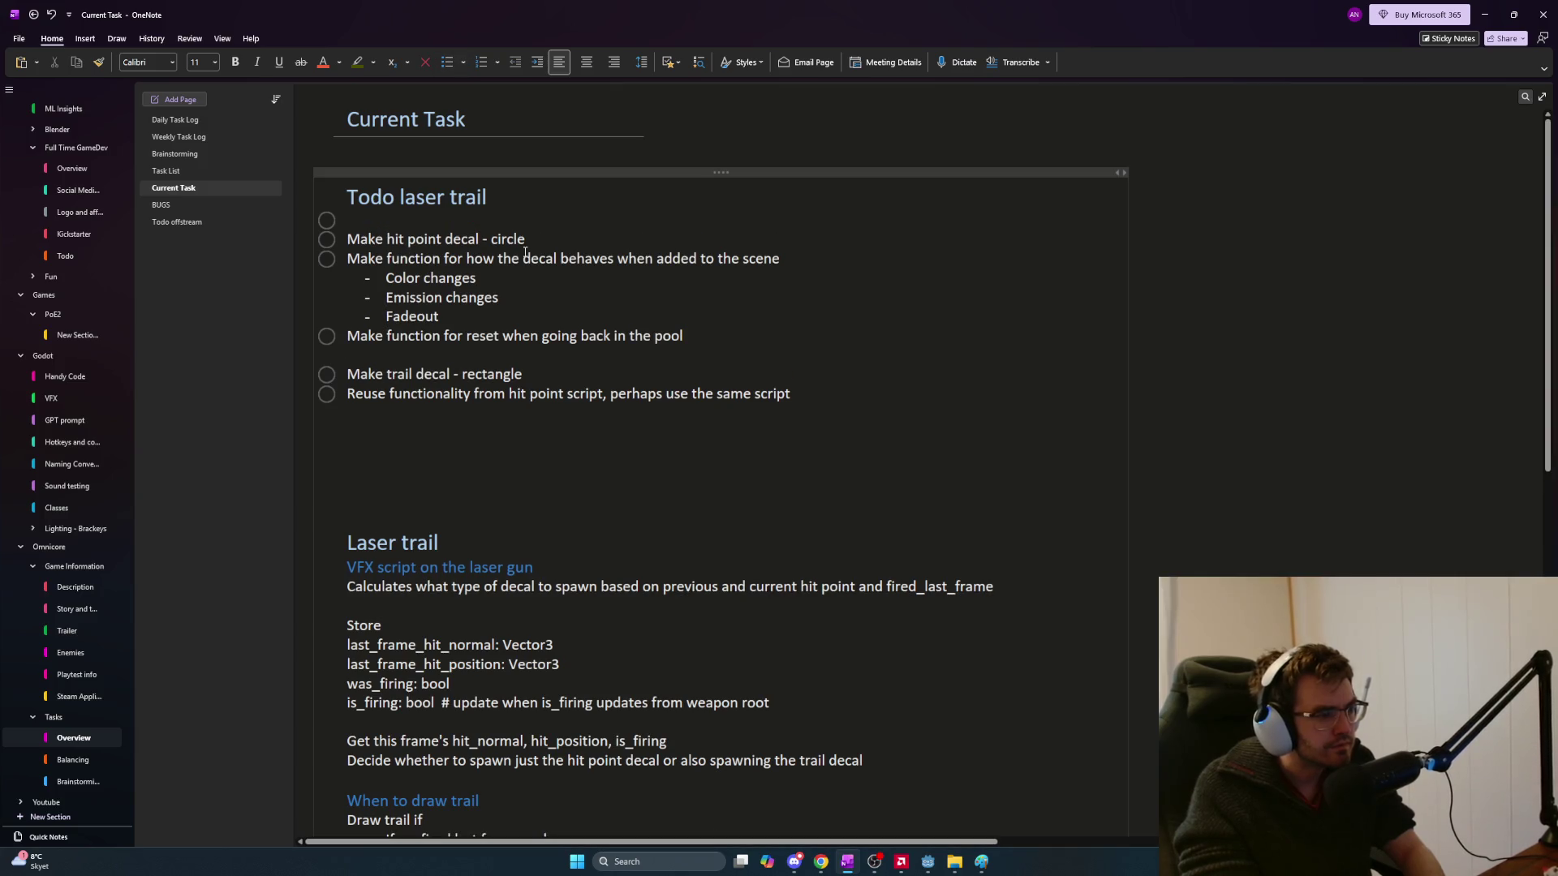
{"action": "type", "text": "Make decals"}
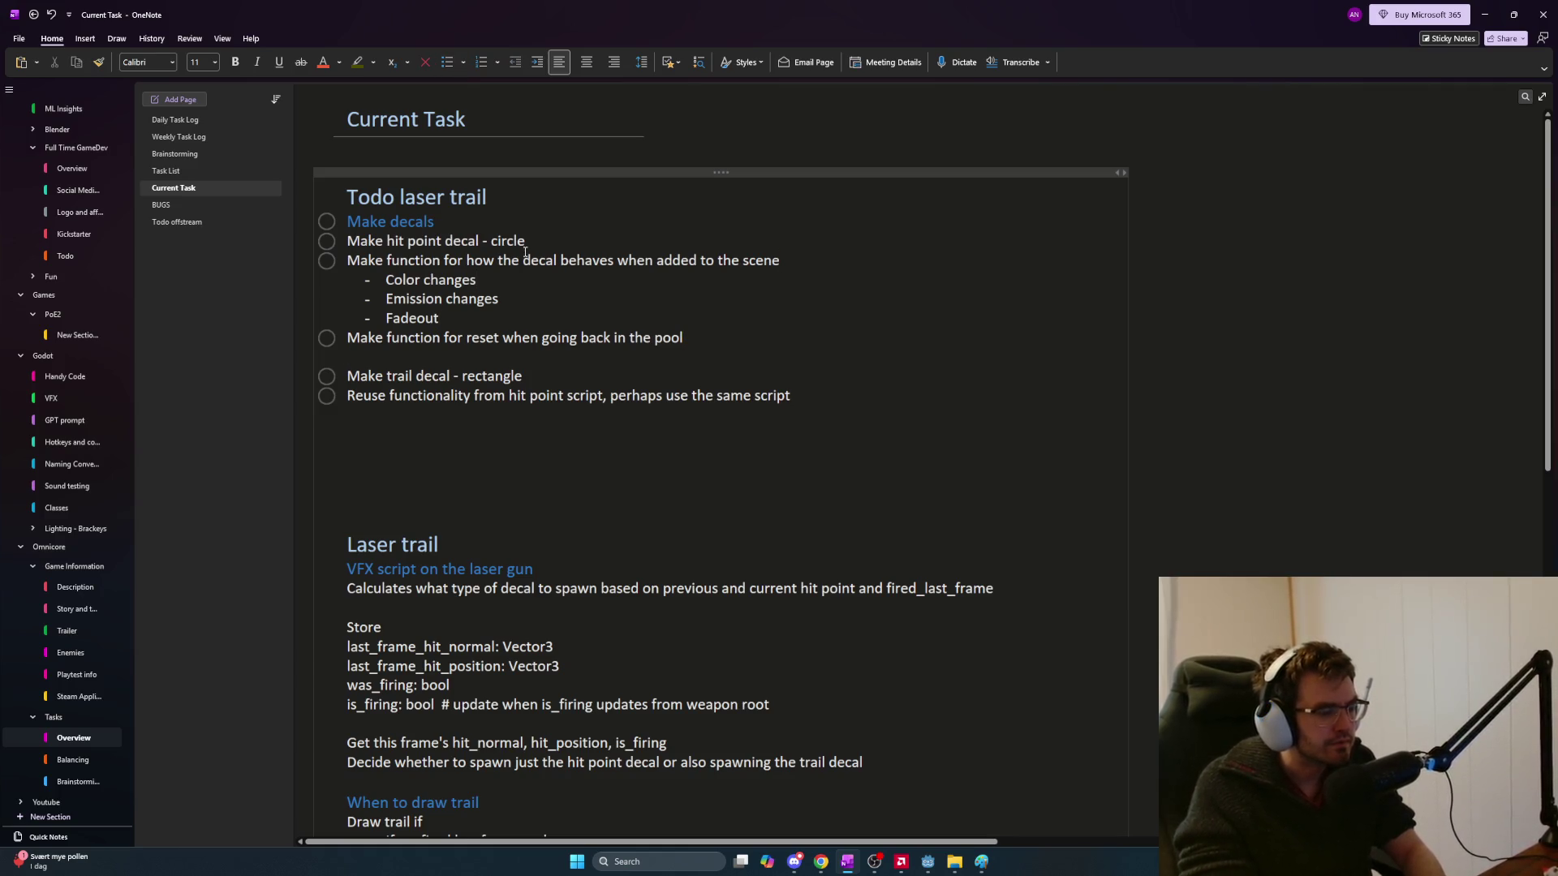
{"action": "left_click", "coordinate": [349, 415]}
{"action": "key", "text": "Return"}
{"action": "key", "text": "ctrl+1"}
{"action": "type", "text": "Add decals to "}
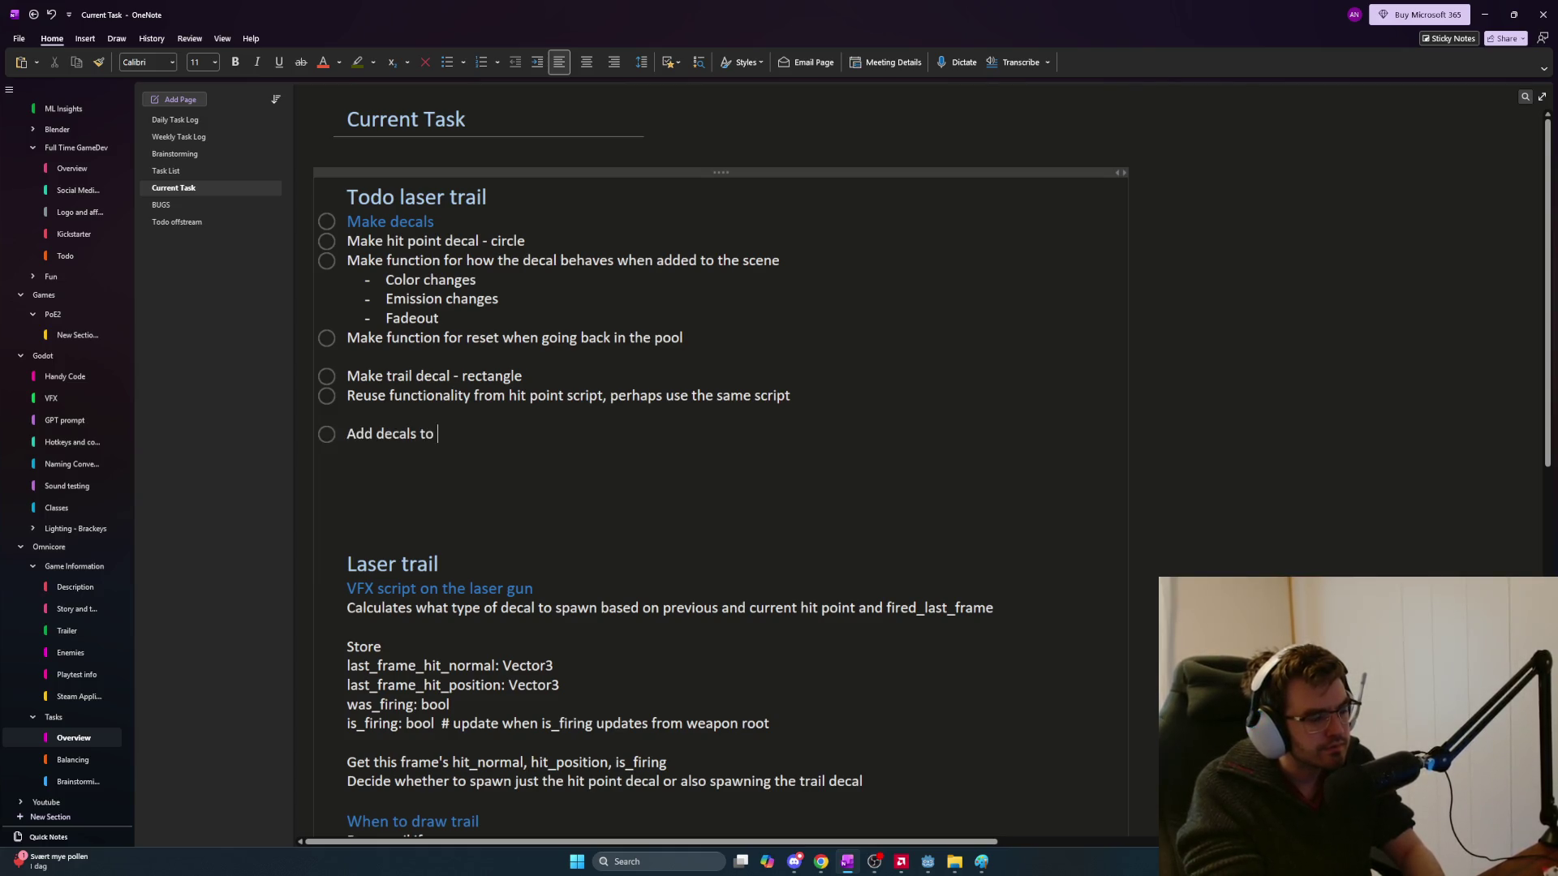
{"action": "type", "text": "lo"}
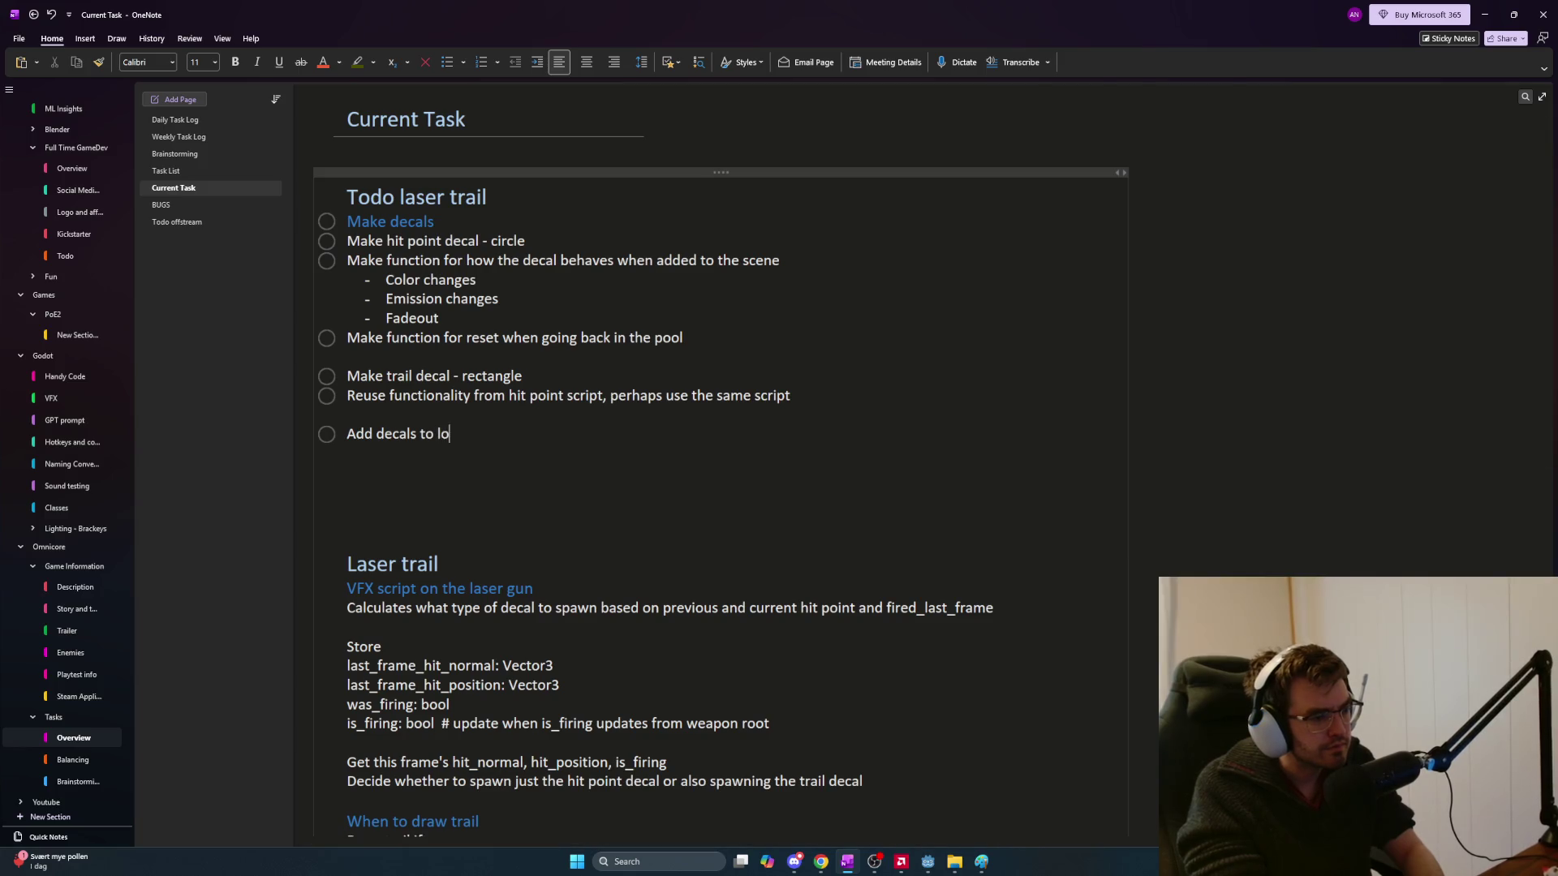
{"action": "type", "text": "cal pool manager"}
Start a new group headed 'Make vfx script on the laser gun'
{"action": "key", "text": "Return"}
{"action": "key", "text": "Return"}
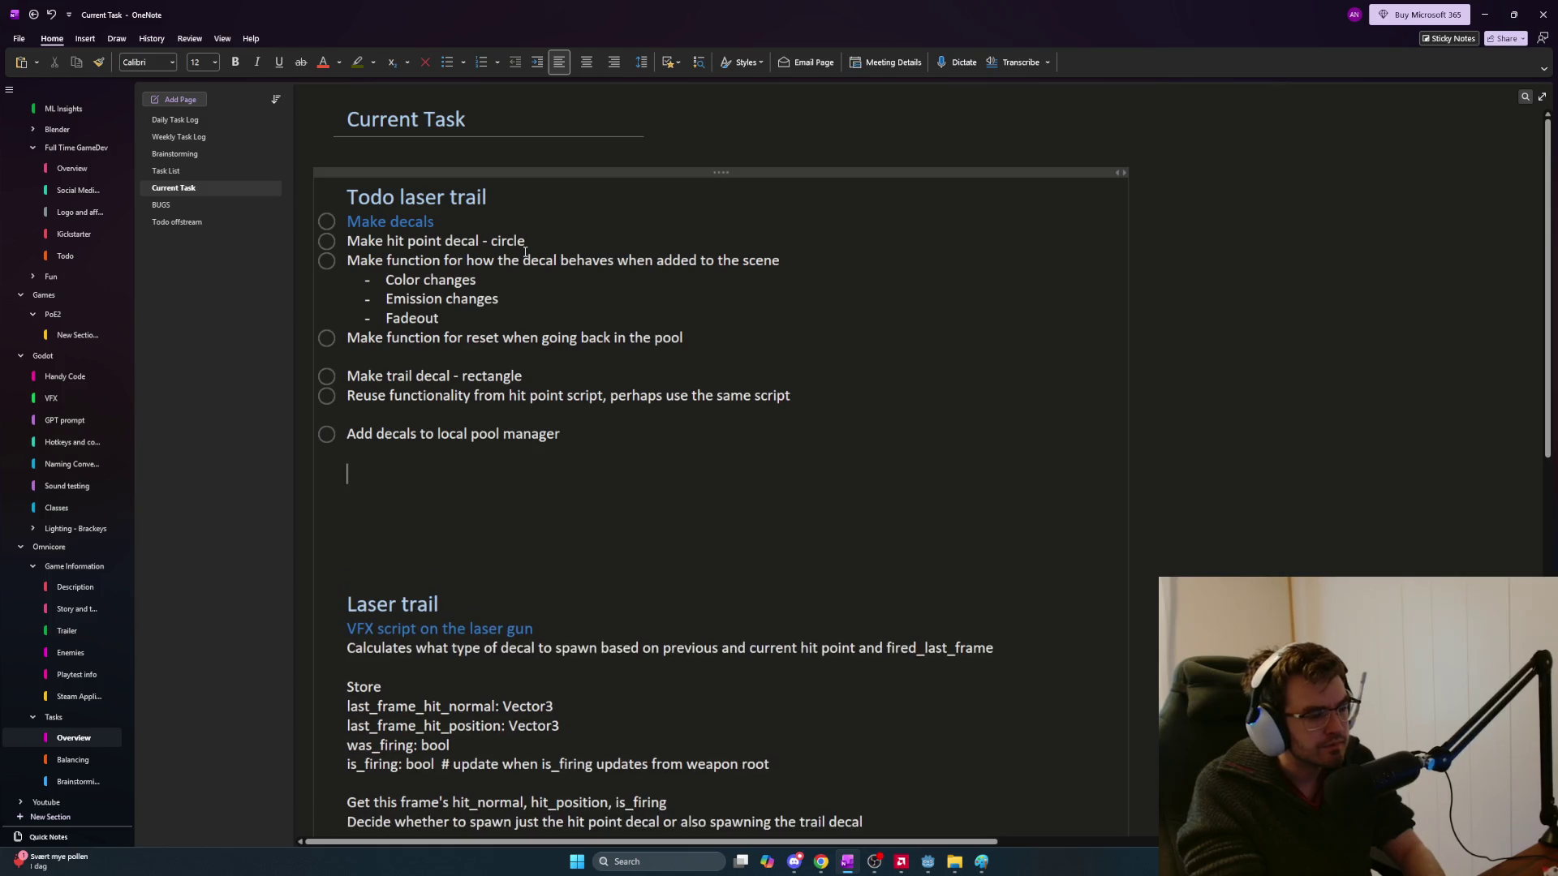
{"action": "type", "text": "Make"}
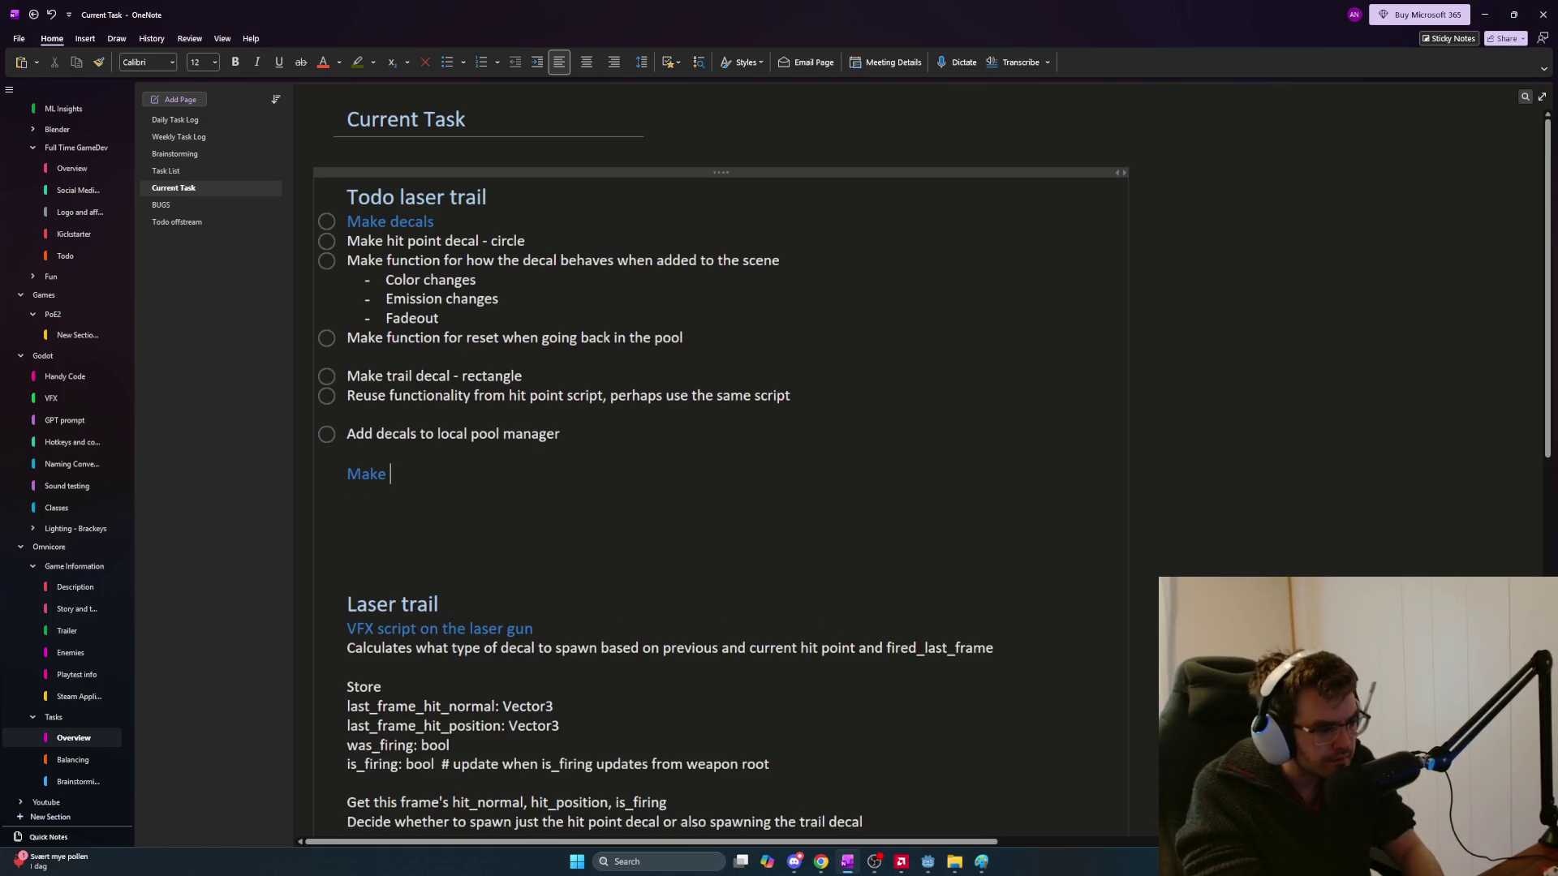
{"action": "type", "text": " vfx"}
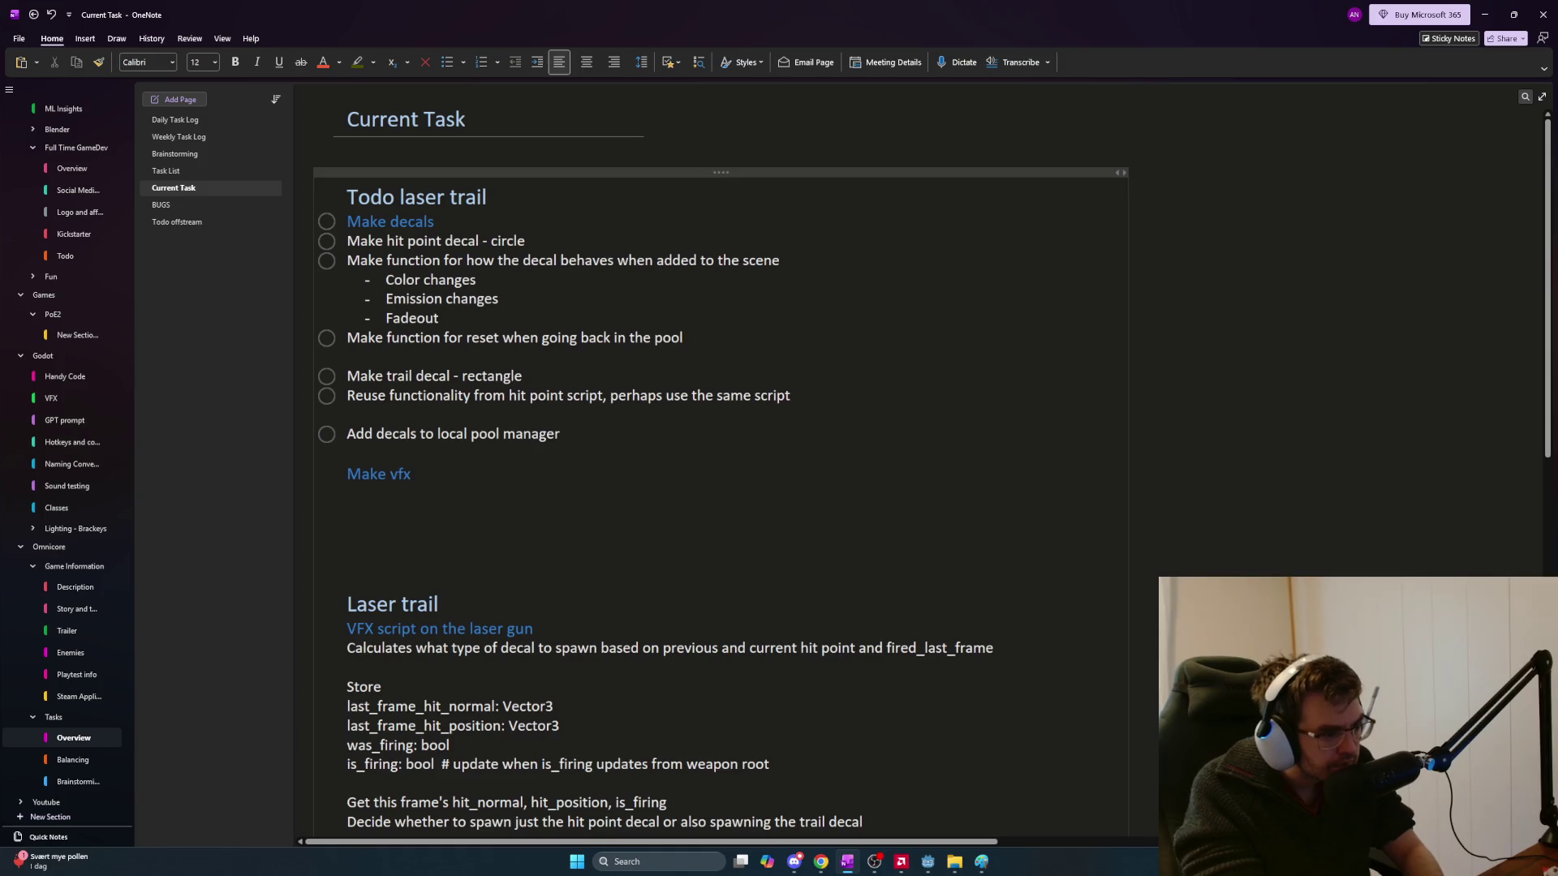
{"action": "type", "text": " script on the laser gun"}
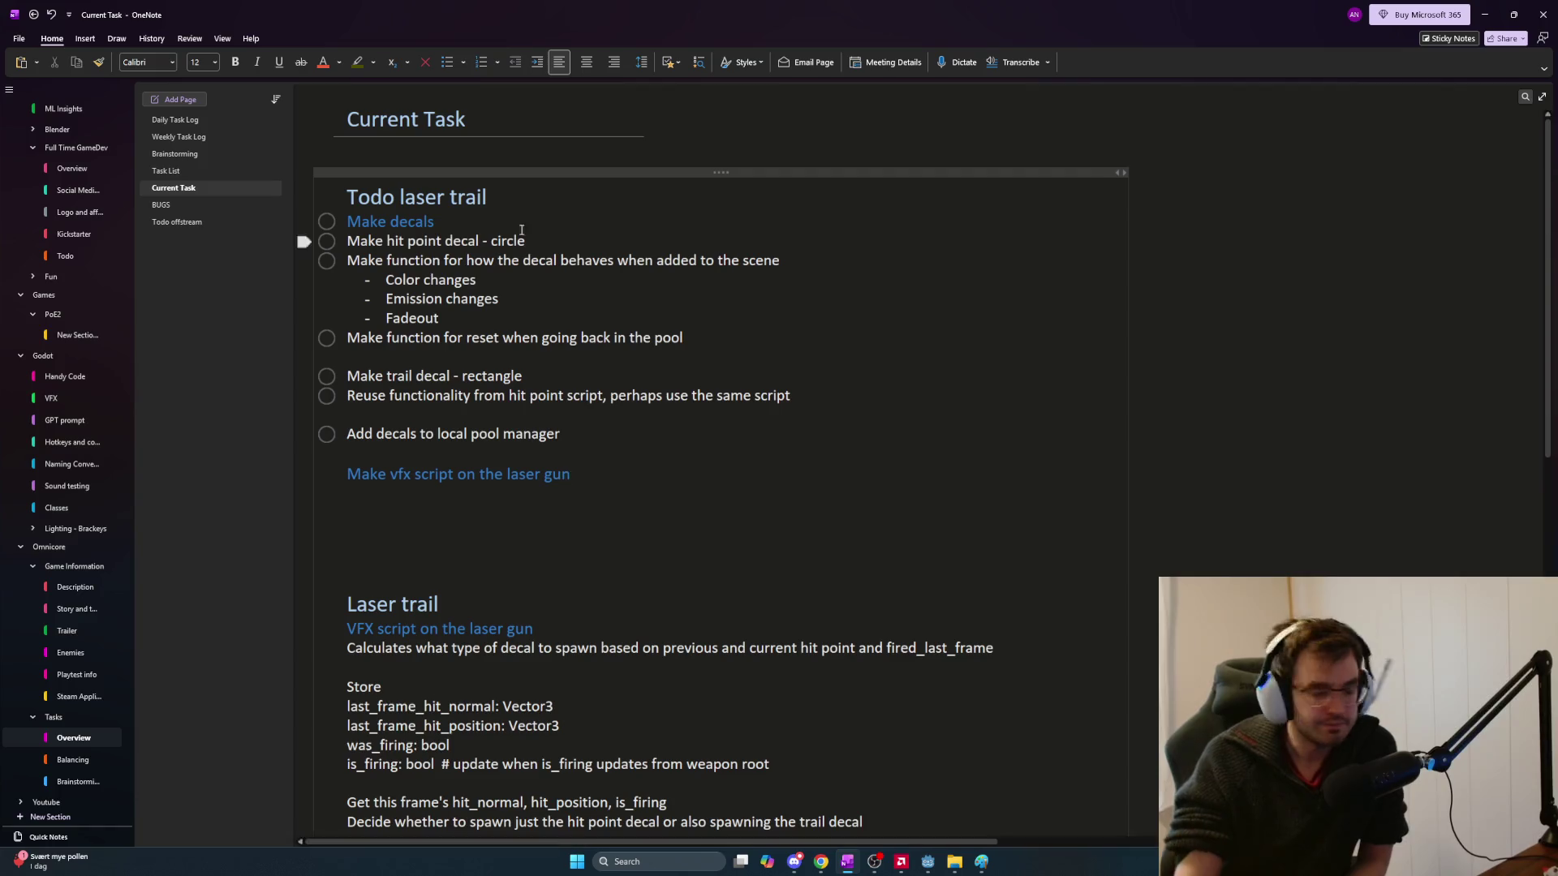
{"action": "key", "text": "alt+Tab"}
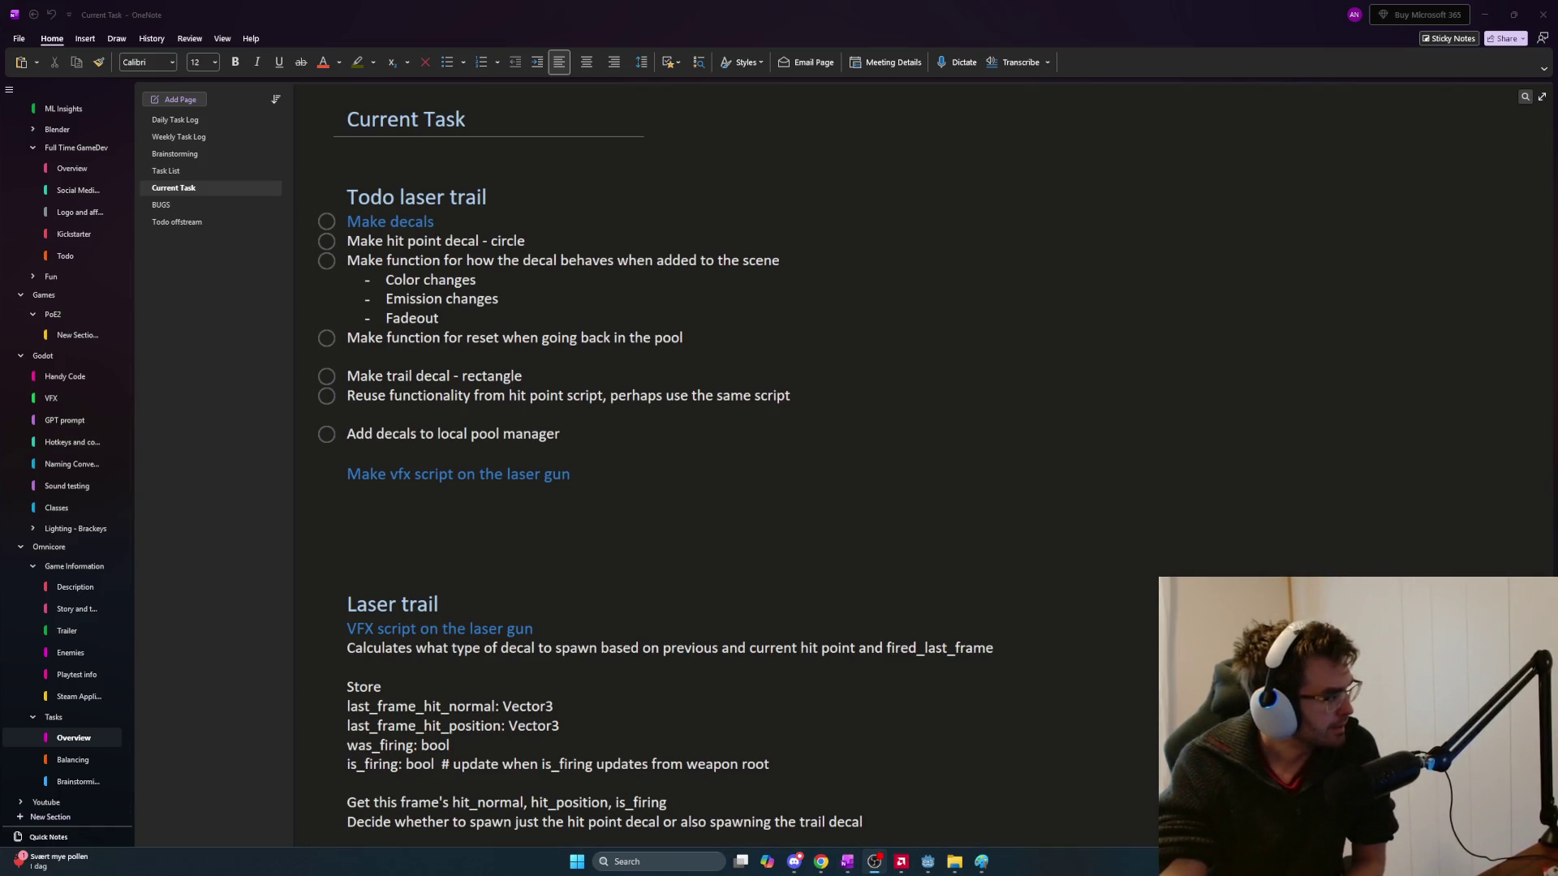
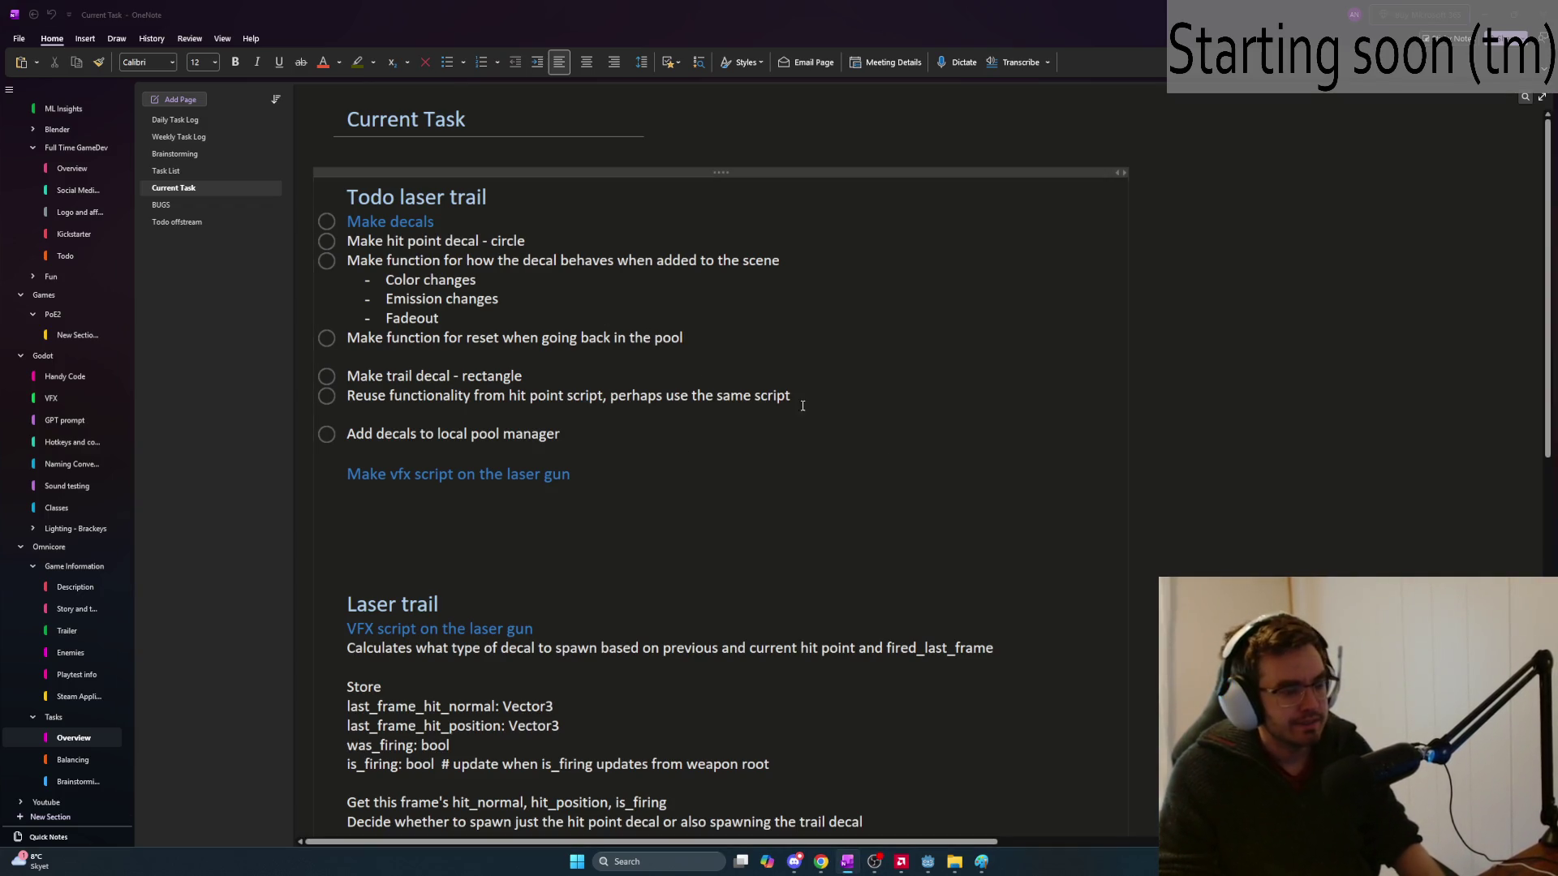
Switch from the OneNote laser trail to-do list to the ChatGPT window showing the revised plan
{"action": "key", "text": "alt+Tab"}
{"action": "key", "text": "alt+Tab"}
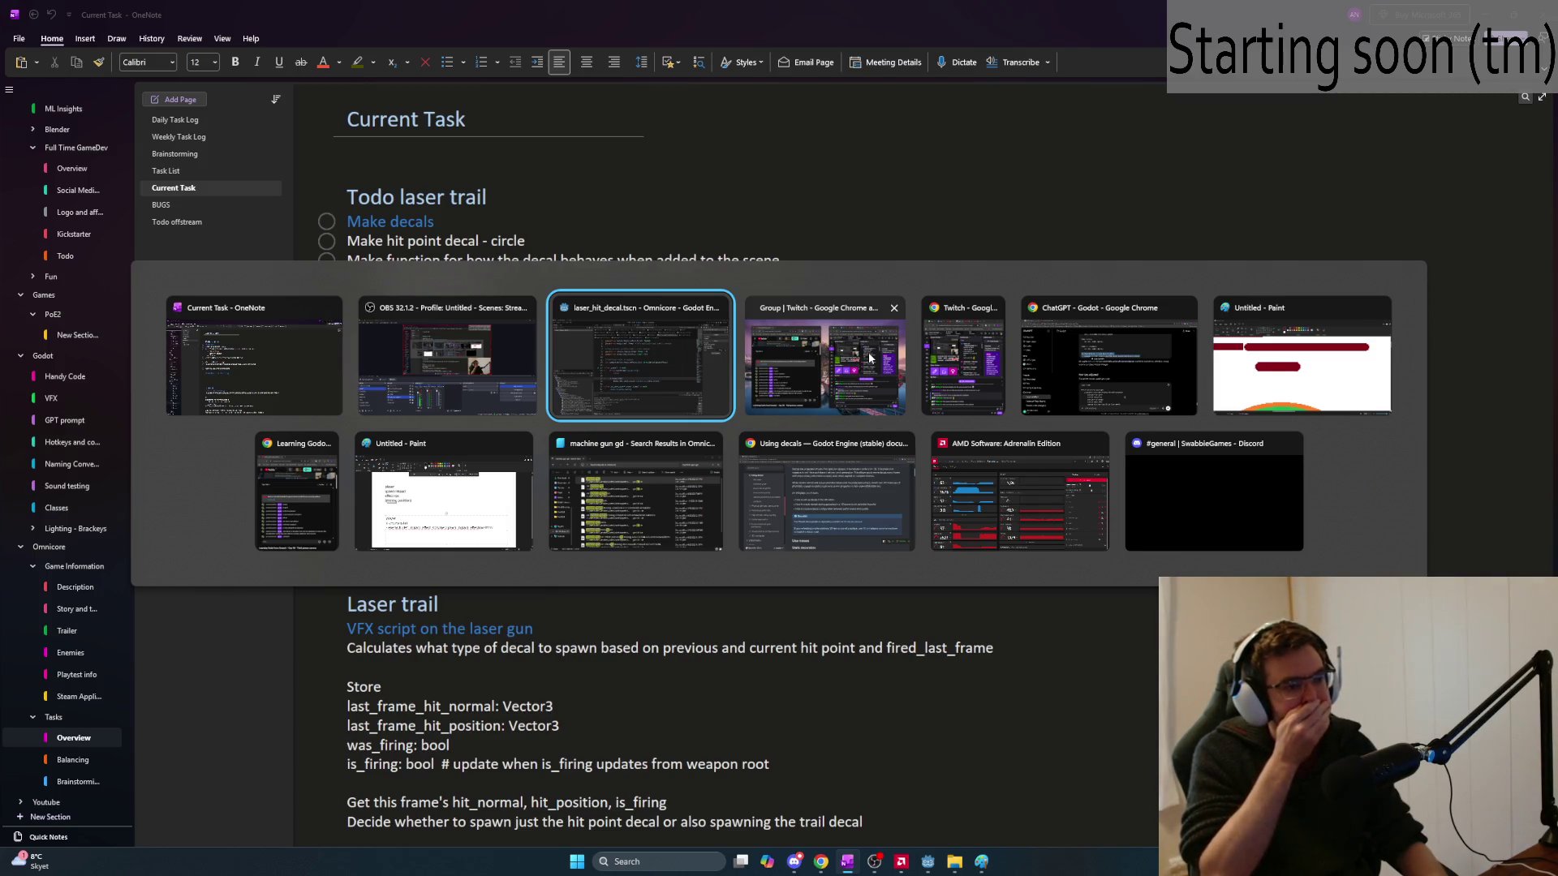
{"action": "key", "text": "alt+Tab"}
{"action": "key", "text": "alt+Tab"}
{"action": "key", "text": "alt+Tab"}
{"action": "scroll", "coordinate": [837, 468], "scroll_direction": "up", "scroll_amount": 2}
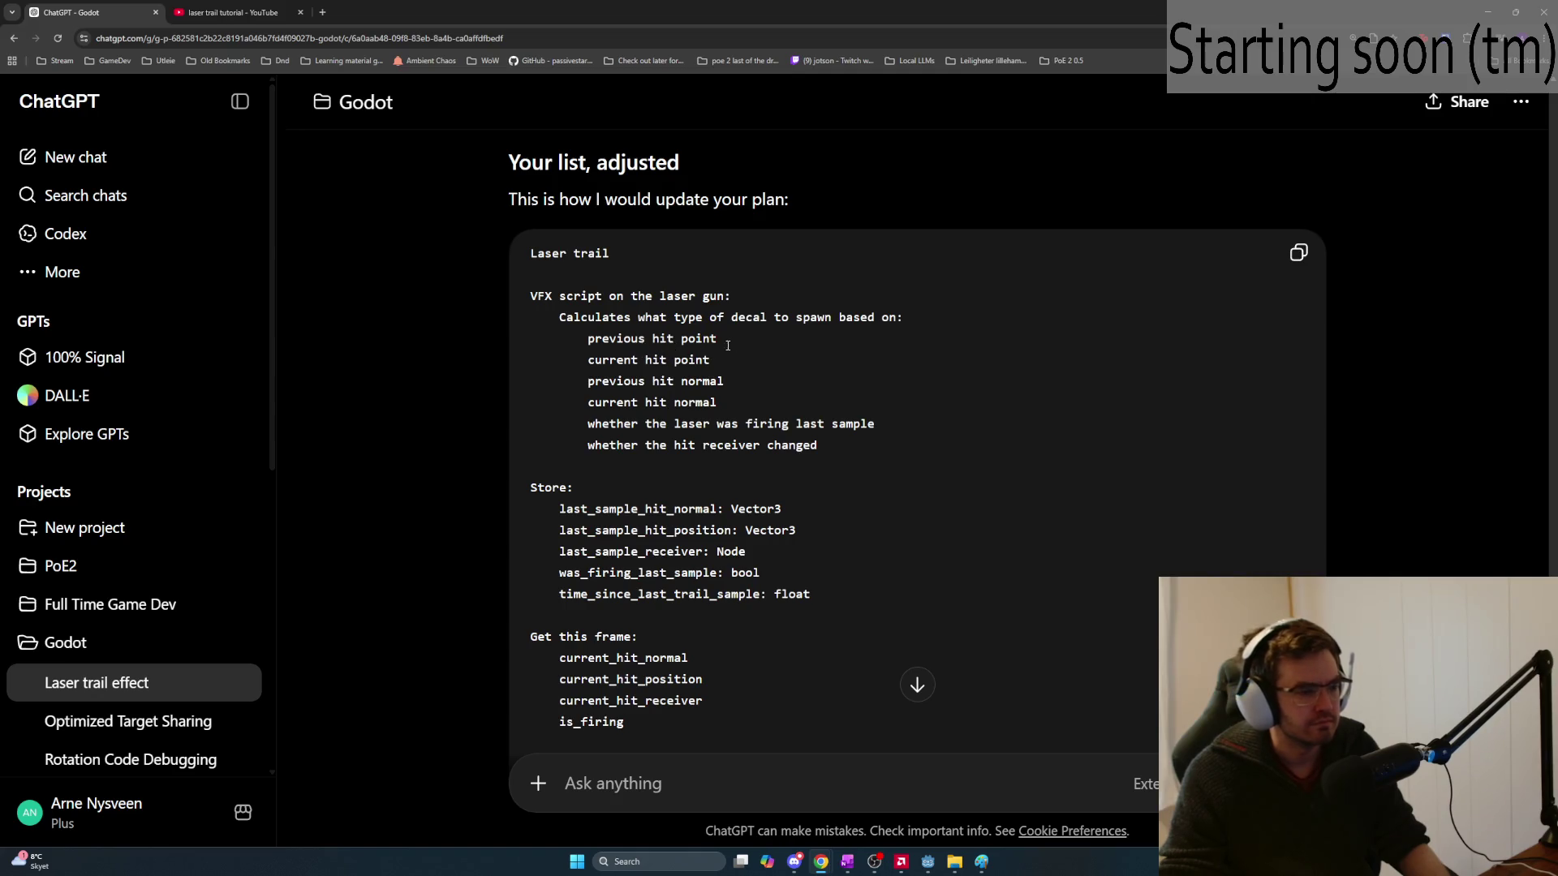
{"action": "mouse_move", "coordinate": [755, 410]}
{"action": "left_mouse_down"}
{"action": "mouse_move", "coordinate": [890, 447]}
{"action": "mouse_move", "coordinate": [639, 446]}
{"action": "mouse_move", "coordinate": [589, 423]}
{"action": "left_mouse_up"}
{"action": "left_click", "coordinate": [889, 446]}
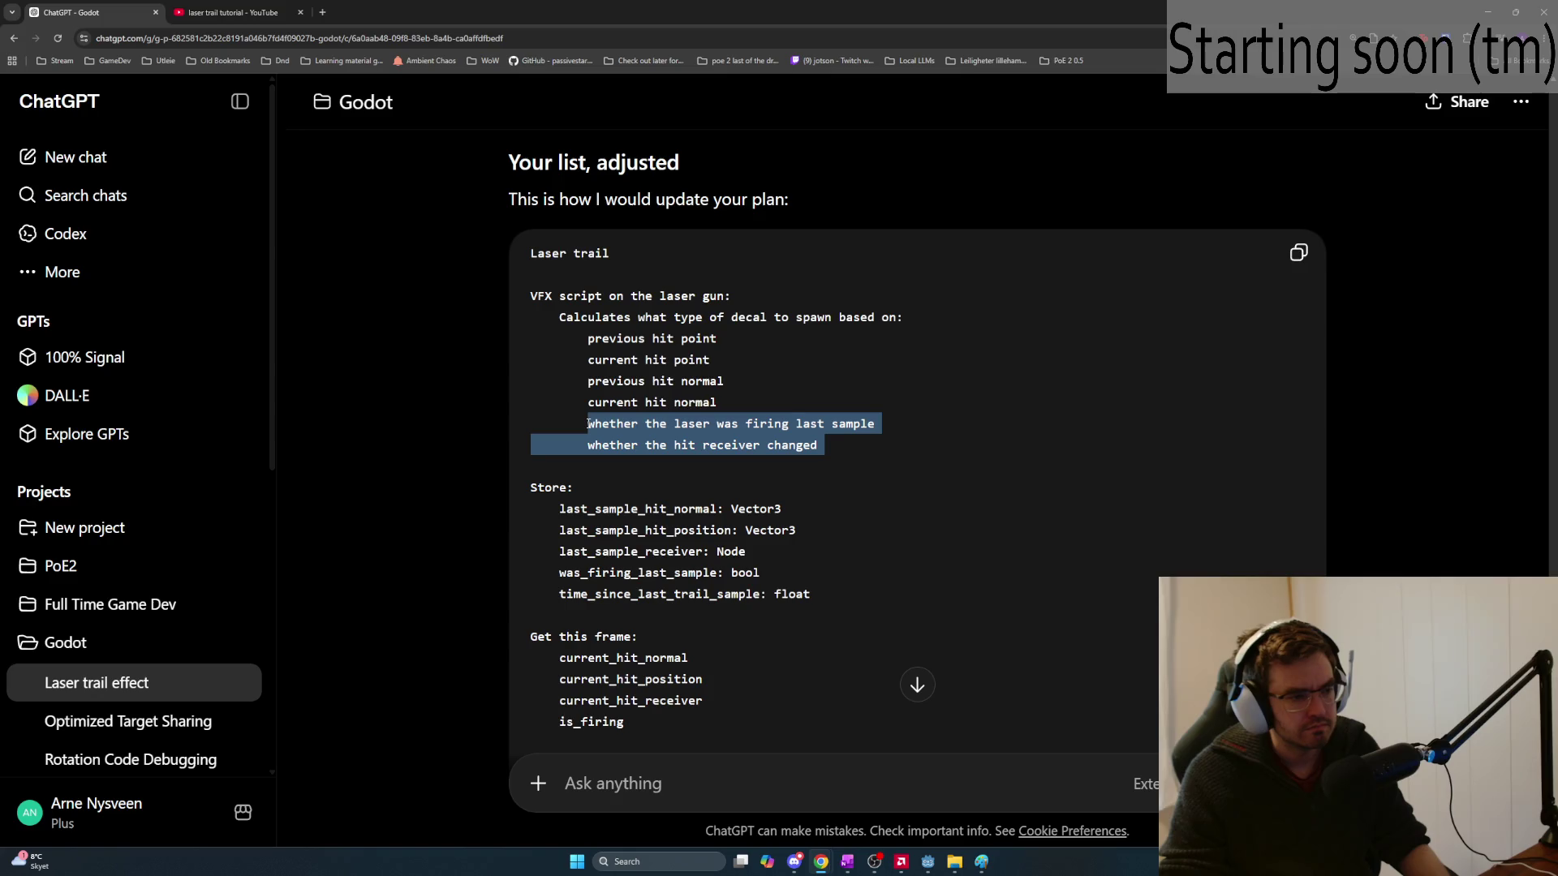
{"action": "left_click", "coordinate": [590, 424]}
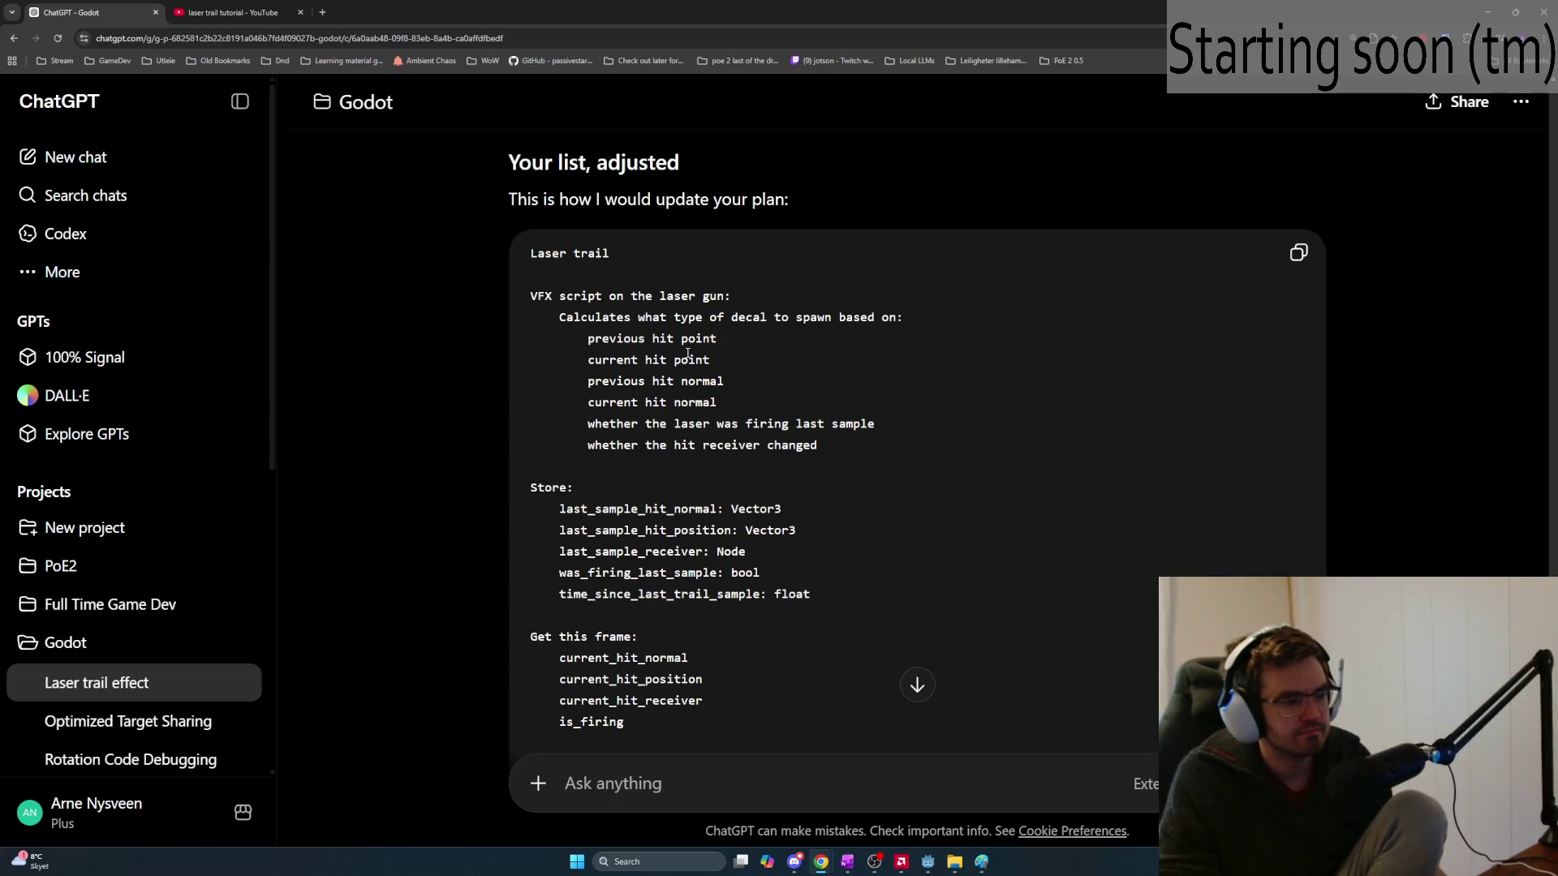
{"action": "mouse_move", "coordinate": [576, 334]}
{"action": "left_mouse_down"}
{"action": "mouse_move", "coordinate": [727, 381]}
{"action": "mouse_move", "coordinate": [718, 403]}
{"action": "mouse_move", "coordinate": [910, 445]}
{"action": "left_mouse_up"}
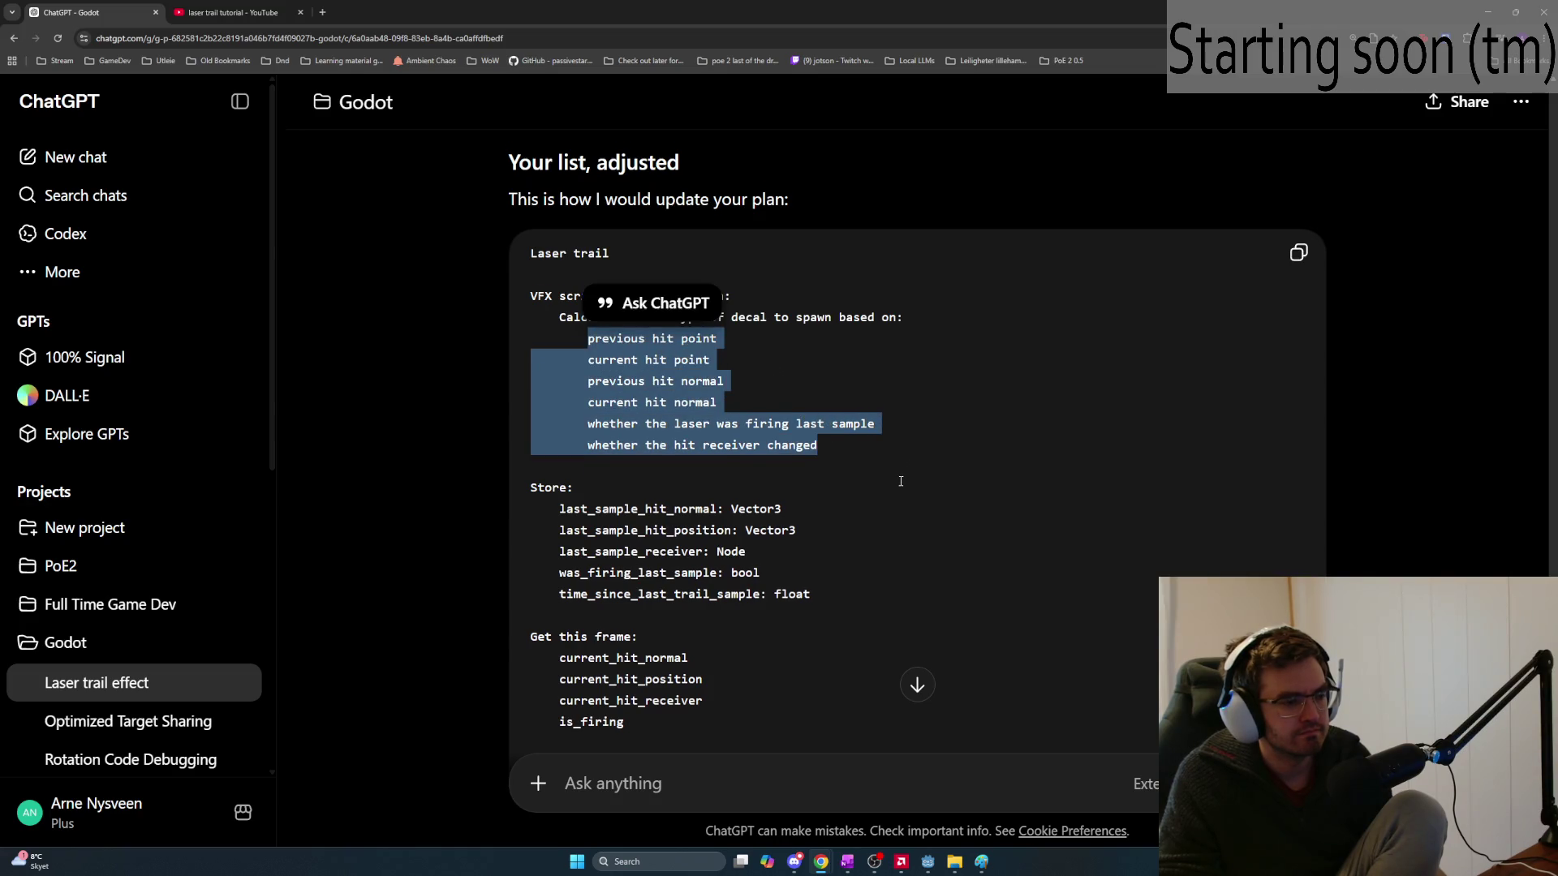
{"action": "scroll", "coordinate": [901, 470], "scroll_direction": "down", "scroll_amount": 2}
{"action": "scroll", "coordinate": [894, 490], "scroll_direction": "down", "scroll_amount": 5}
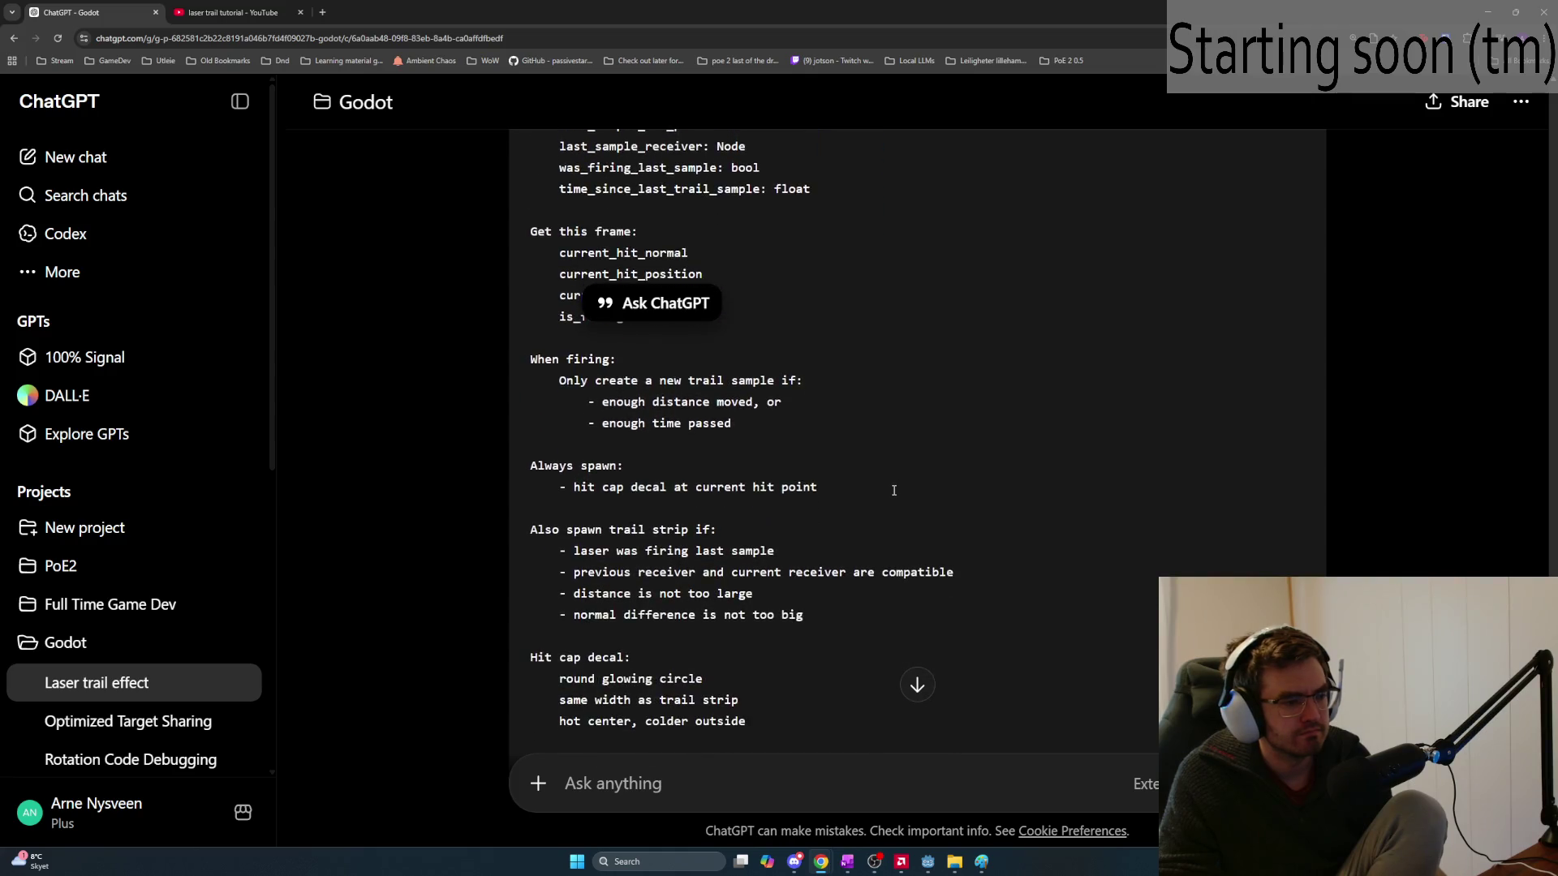
{"action": "left_click", "coordinate": [810, 394]}
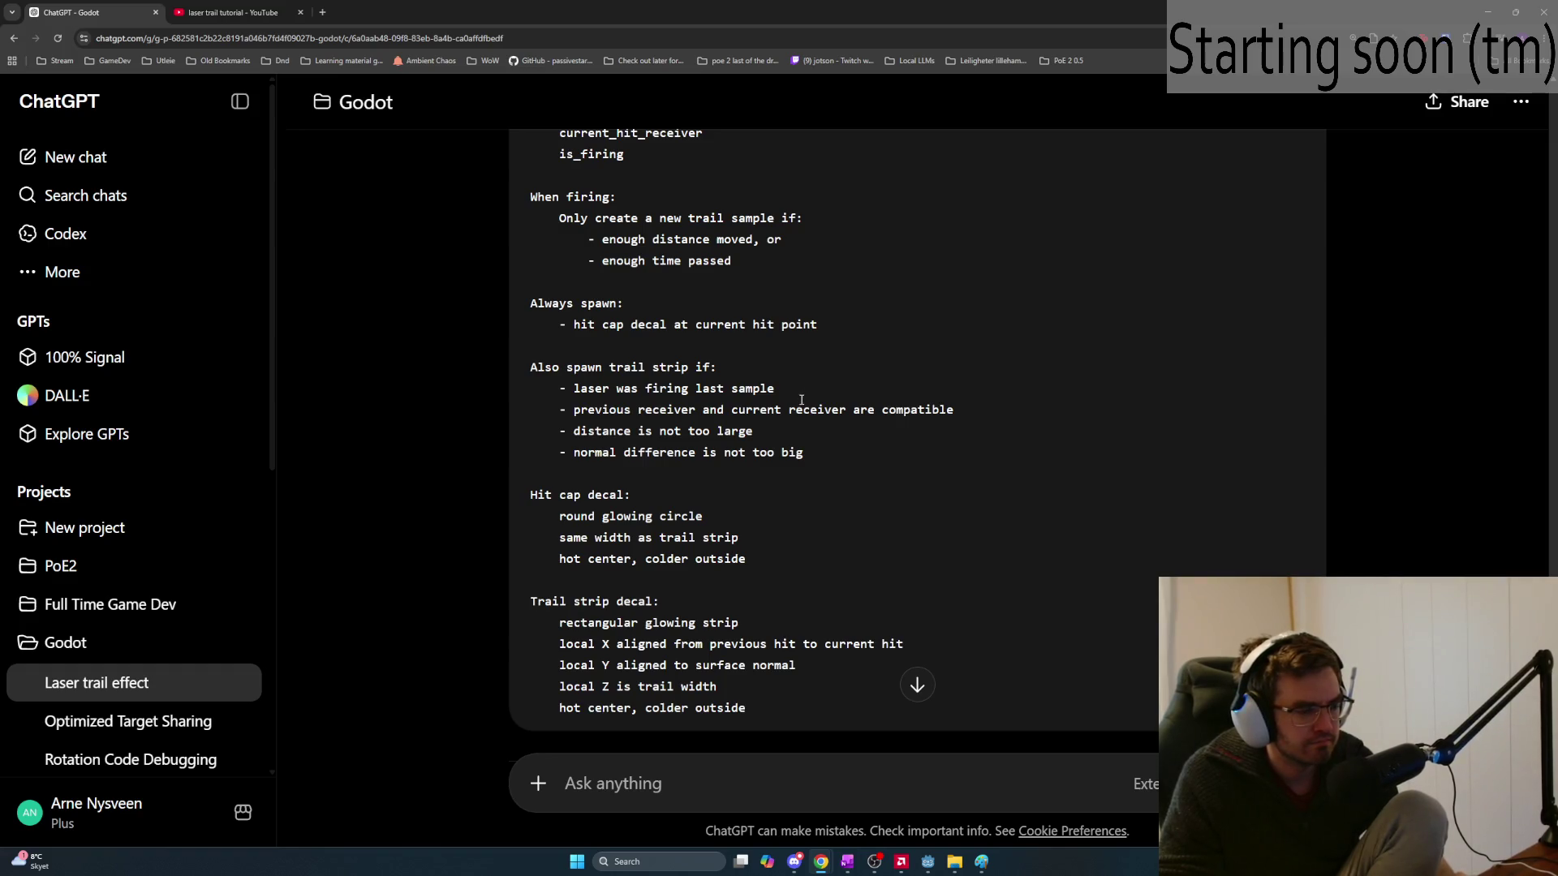
{"action": "mouse_move", "coordinate": [563, 326]}
{"action": "left_mouse_down"}
{"action": "mouse_move", "coordinate": [816, 343]}
{"action": "mouse_move", "coordinate": [921, 412]}
{"action": "mouse_move", "coordinate": [919, 452]}
{"action": "mouse_move", "coordinate": [595, 406]}
{"action": "mouse_move", "coordinate": [537, 366]}
{"action": "left_mouse_up"}
{"action": "left_click", "coordinate": [898, 444]}
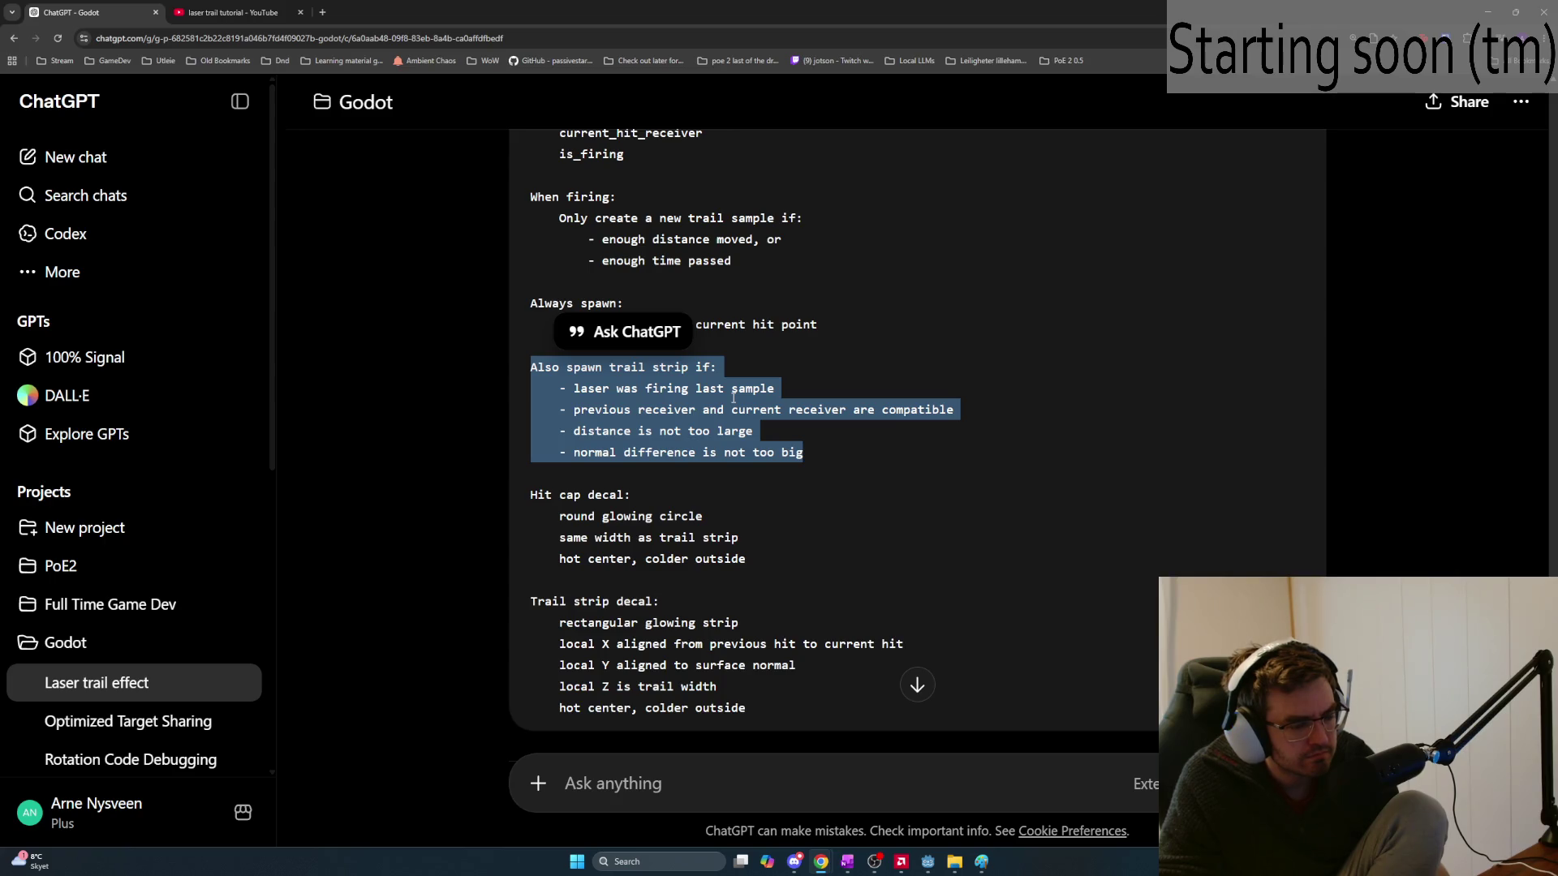
{"action": "key", "text": "alt+Tab"}
{"action": "key", "text": "alt+Tab"}
{"action": "key", "text": "alt+Tab"}
{"action": "key", "text": "alt+Tab"}
{"action": "left_click", "coordinate": [692, 775]}
Send ChatGPT the question about transparent backgrounds for circle and rectangle decals, then switch back to Godot
{"action": "type", "text": "When making a"}
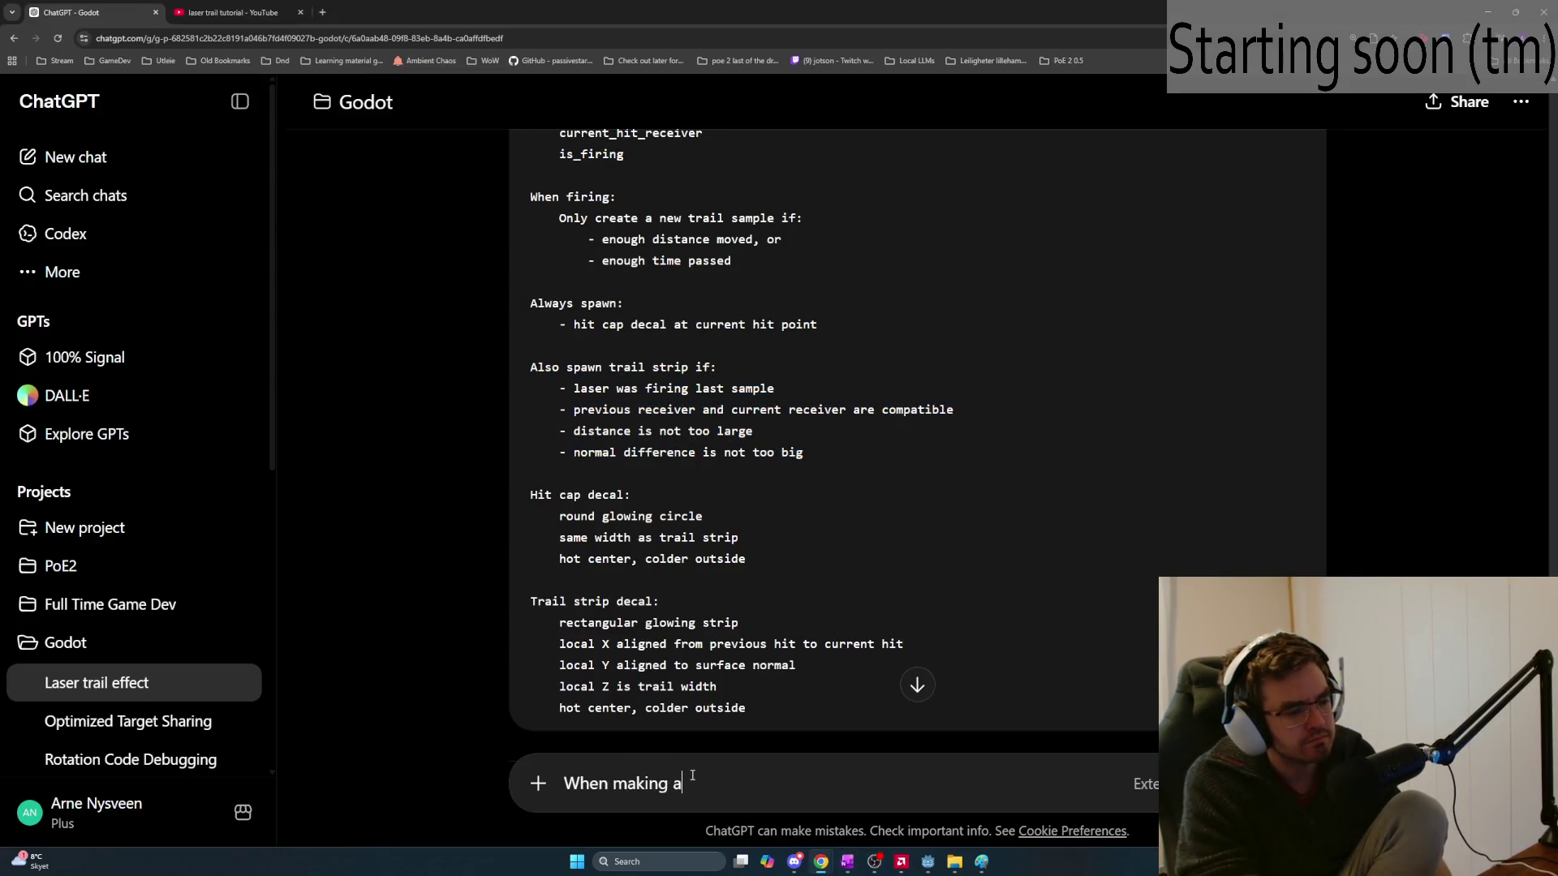
{"action": "type", "text": " circular and re"}
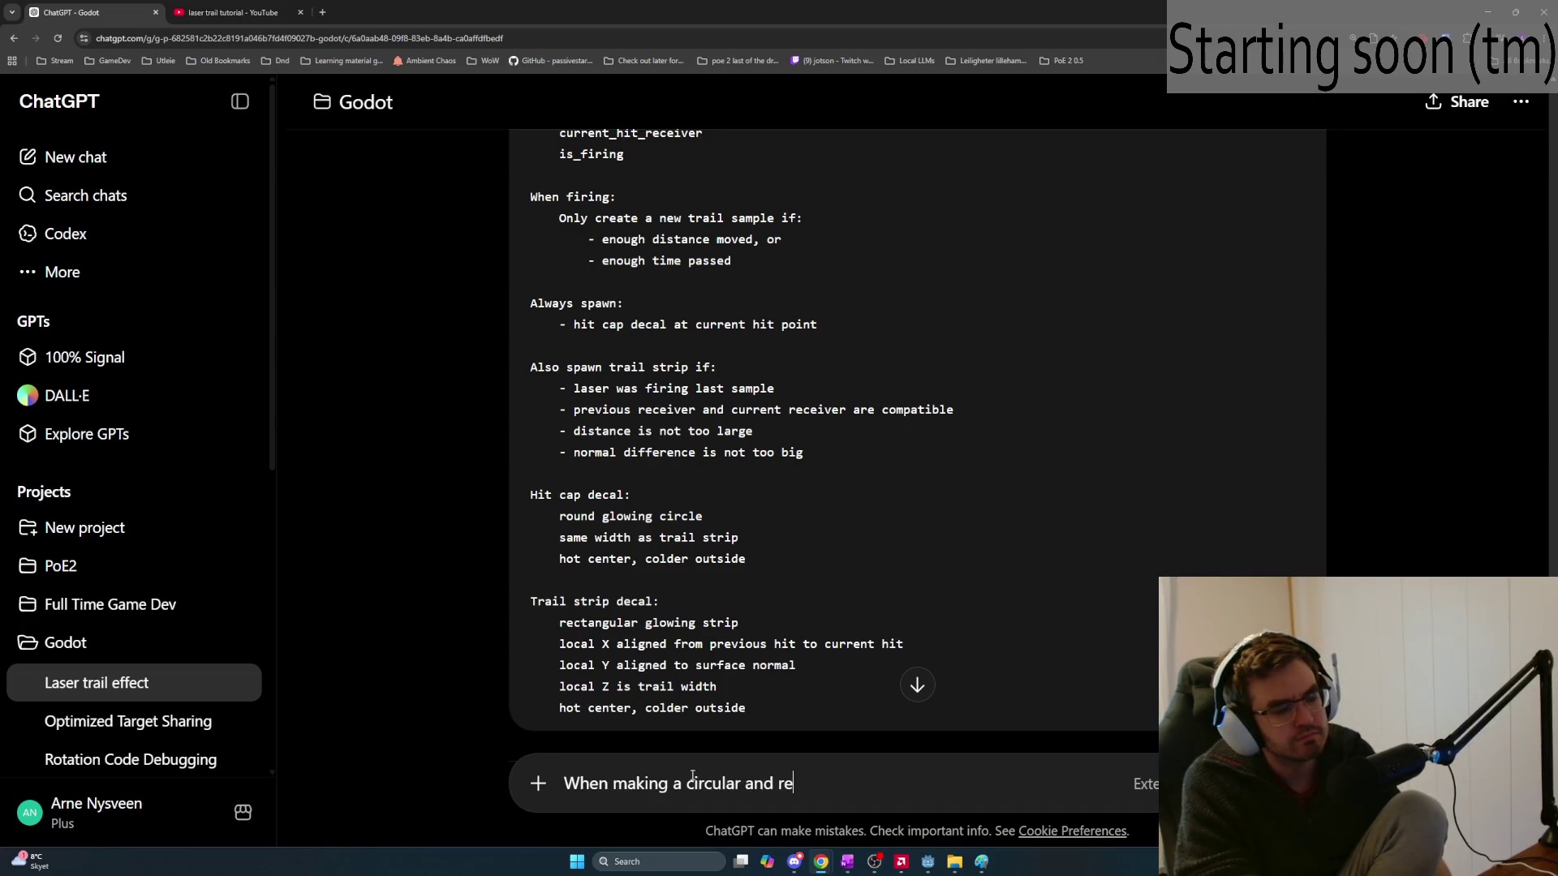
{"action": "type", "text": "ctangular ed"}
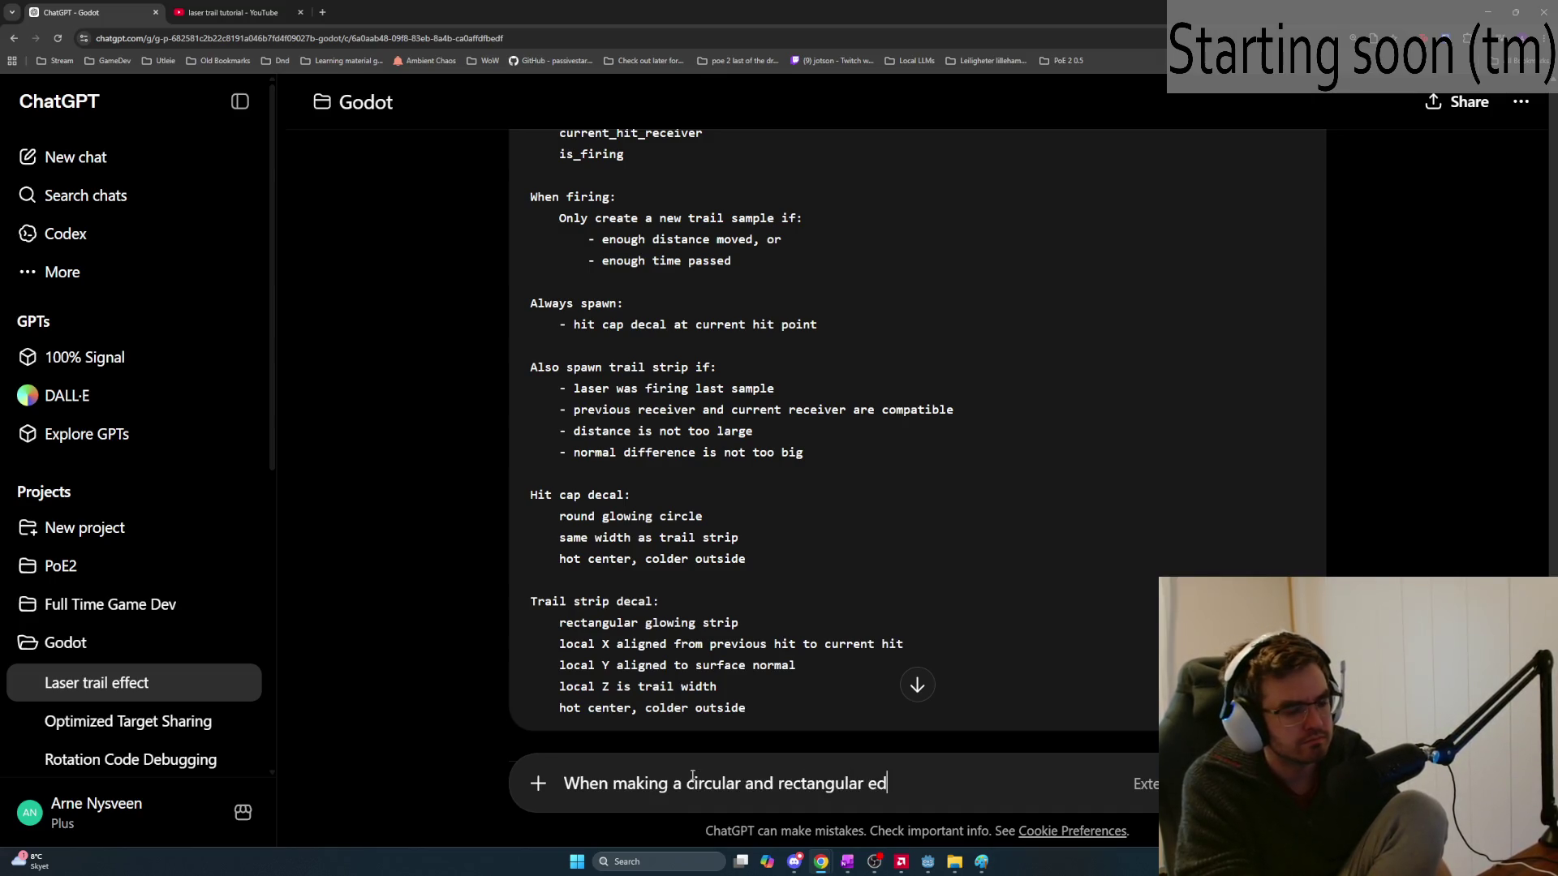
{"action": "key", "text": "BackSpace"}
{"action": "key", "text": "BackSpace"}
{"action": "type", "text": "decal, do I ne"}
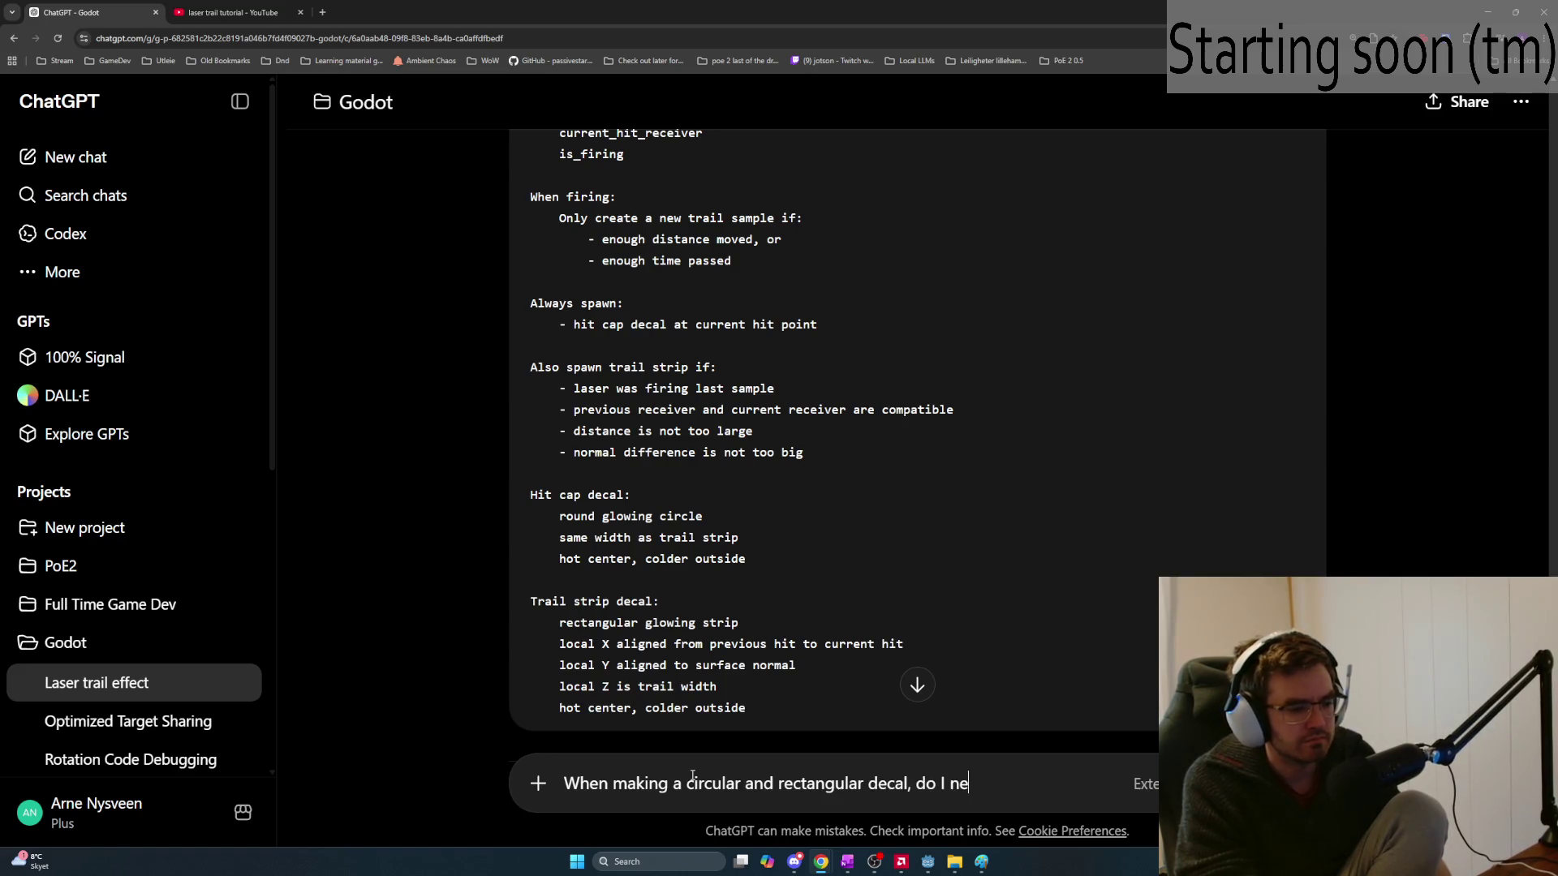
{"action": "type", "text": "ed to care about any"}
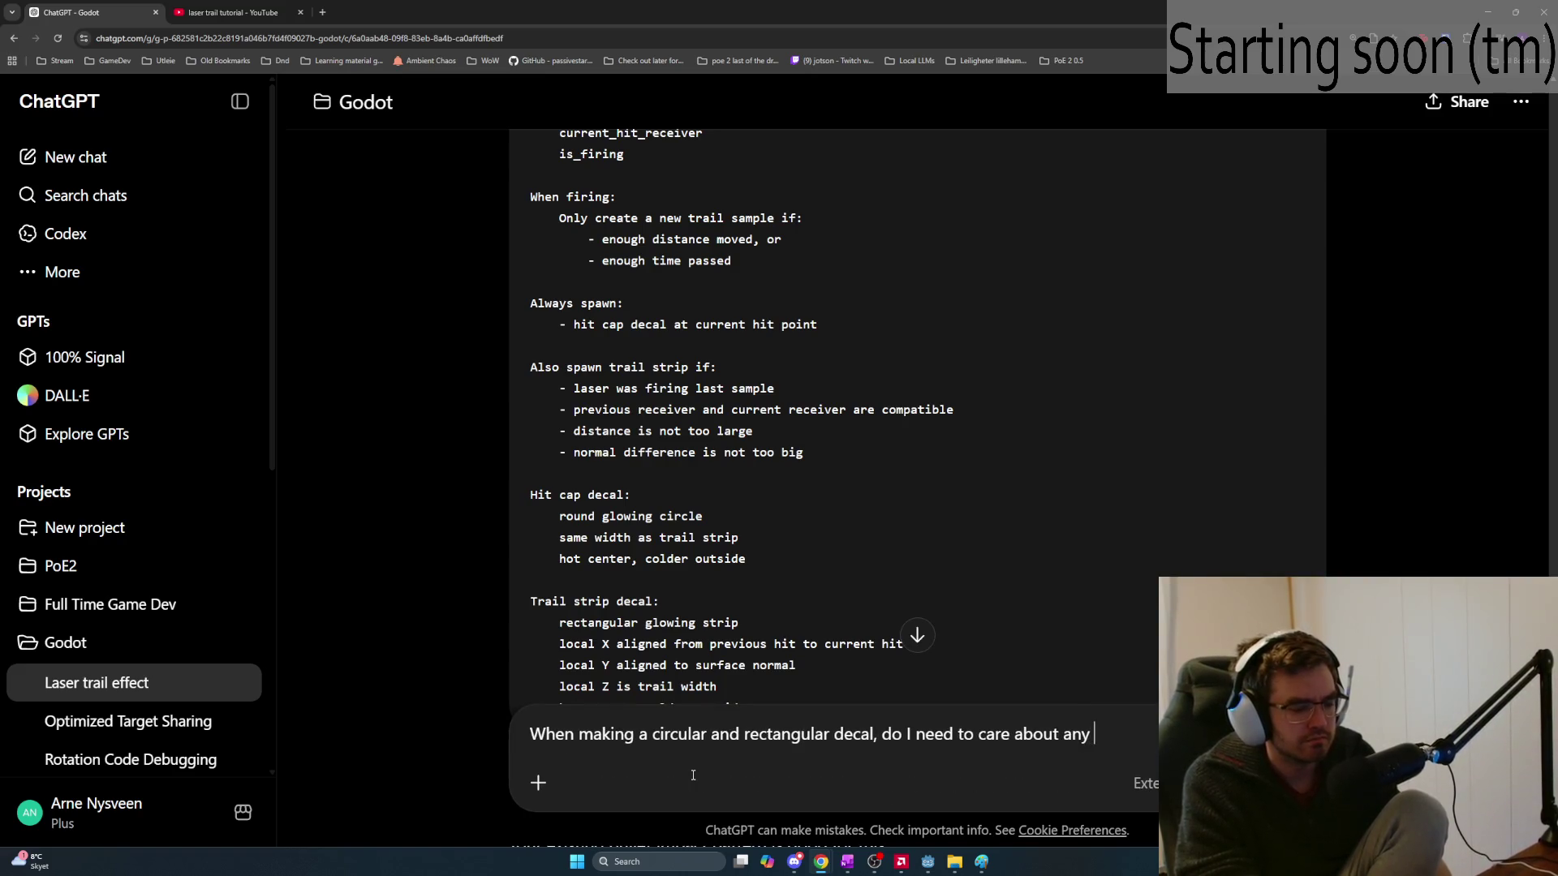
{"action": "type", "text": " thing like"}
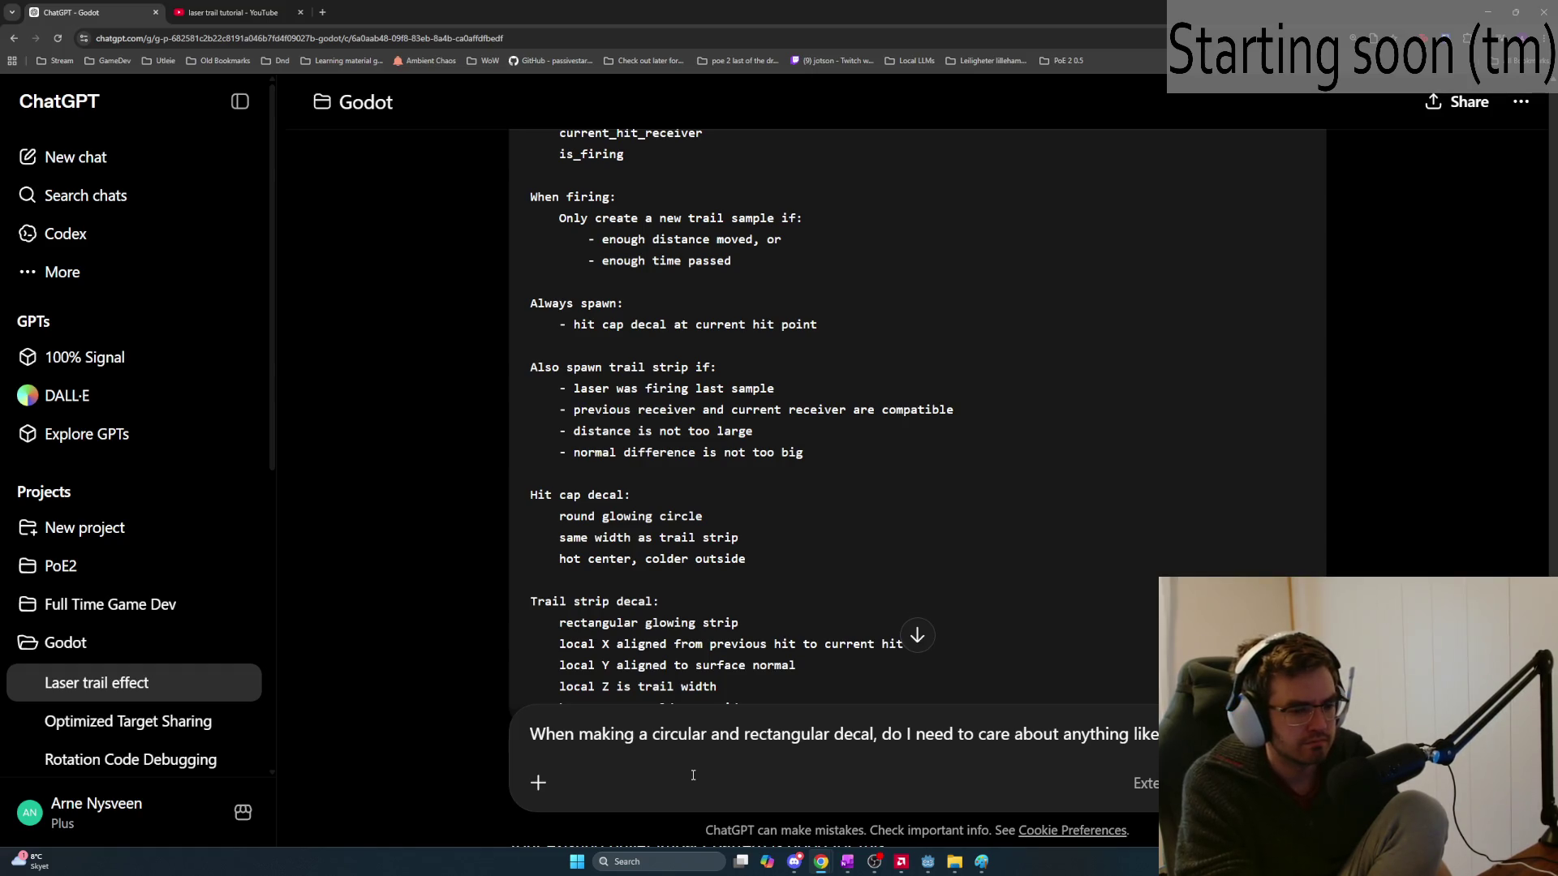
{"action": "type", "text": "with transpa"}
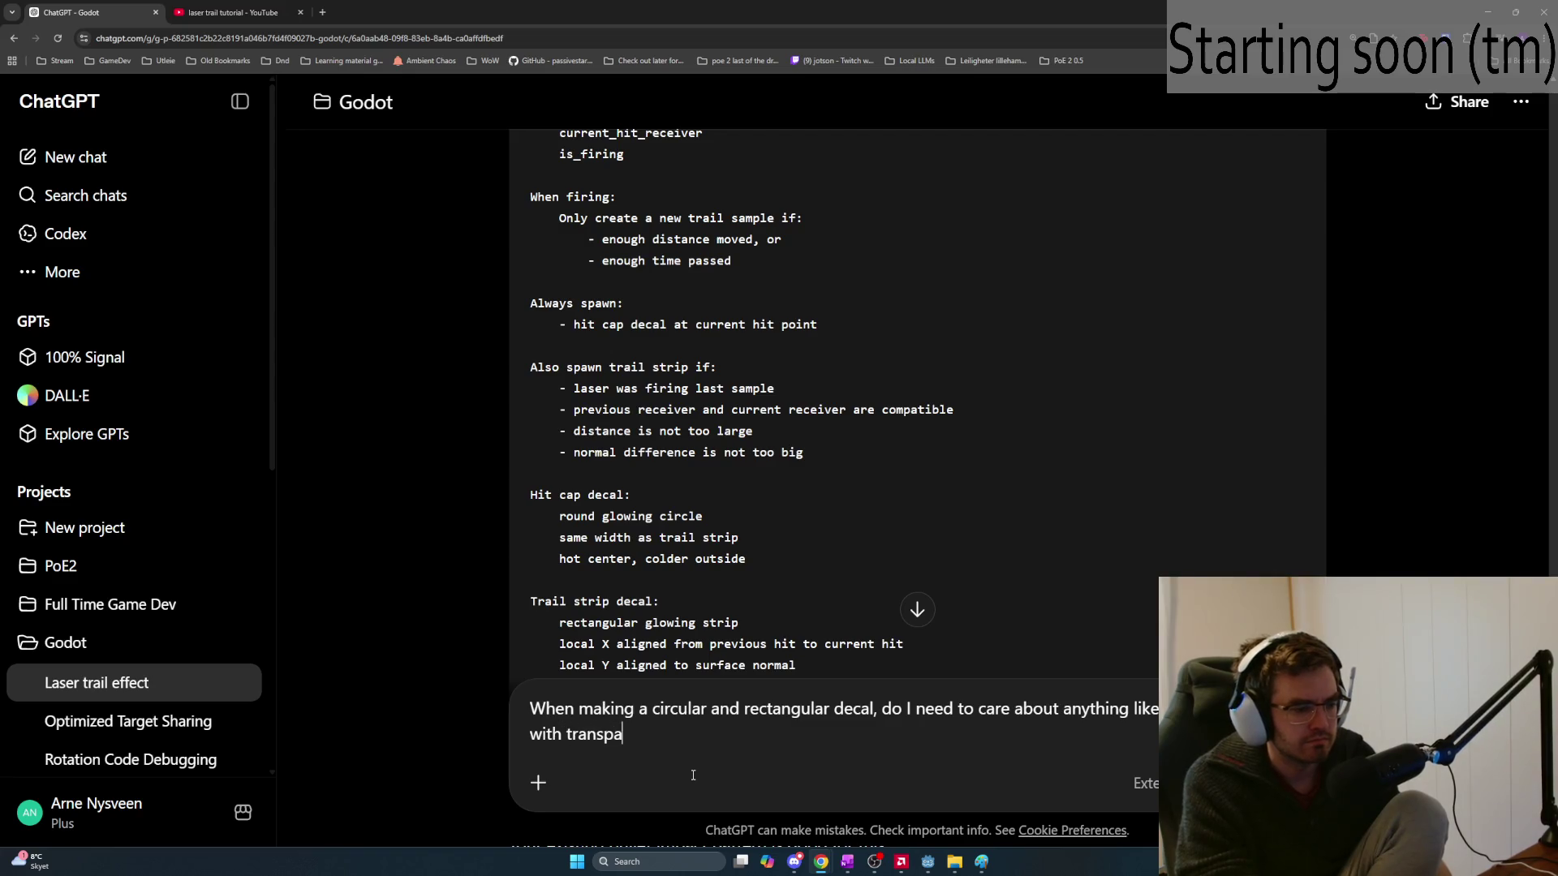
{"action": "type", "text": "rent background or at"}
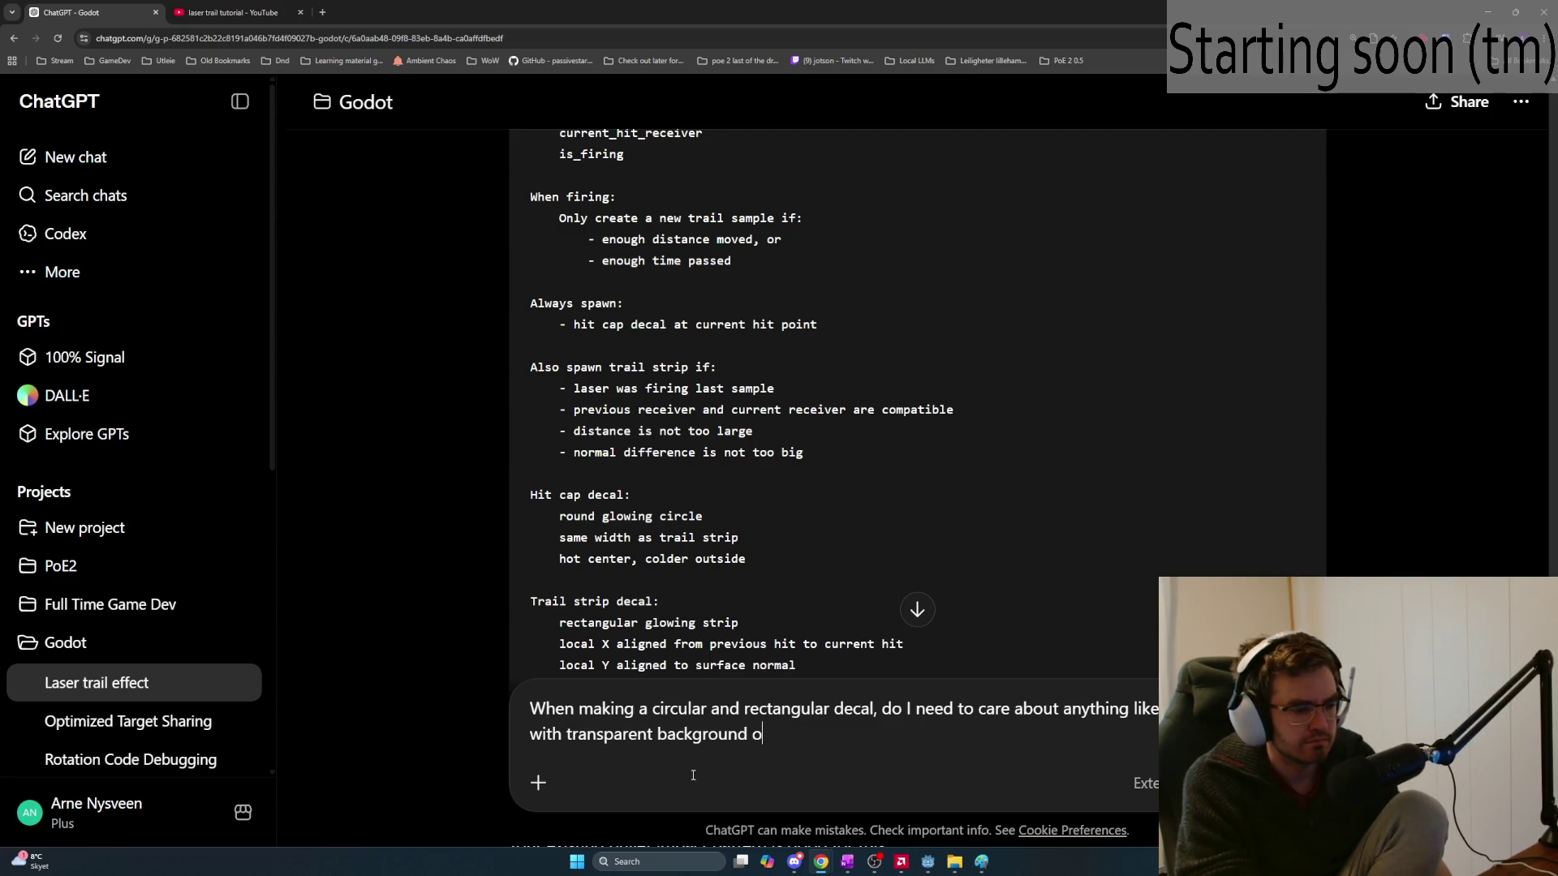
{"action": "key", "text": "BackSpace"}
{"action": "type", "text": "re the cri"}
{"action": "type", "text": "cle"}
{"action": "key", "text": "BackSpace"}
{"action": "key", "text": "BackSpace"}
{"action": "key", "text": "BackSpace"}
{"action": "type", "text": "ircle and recta"}
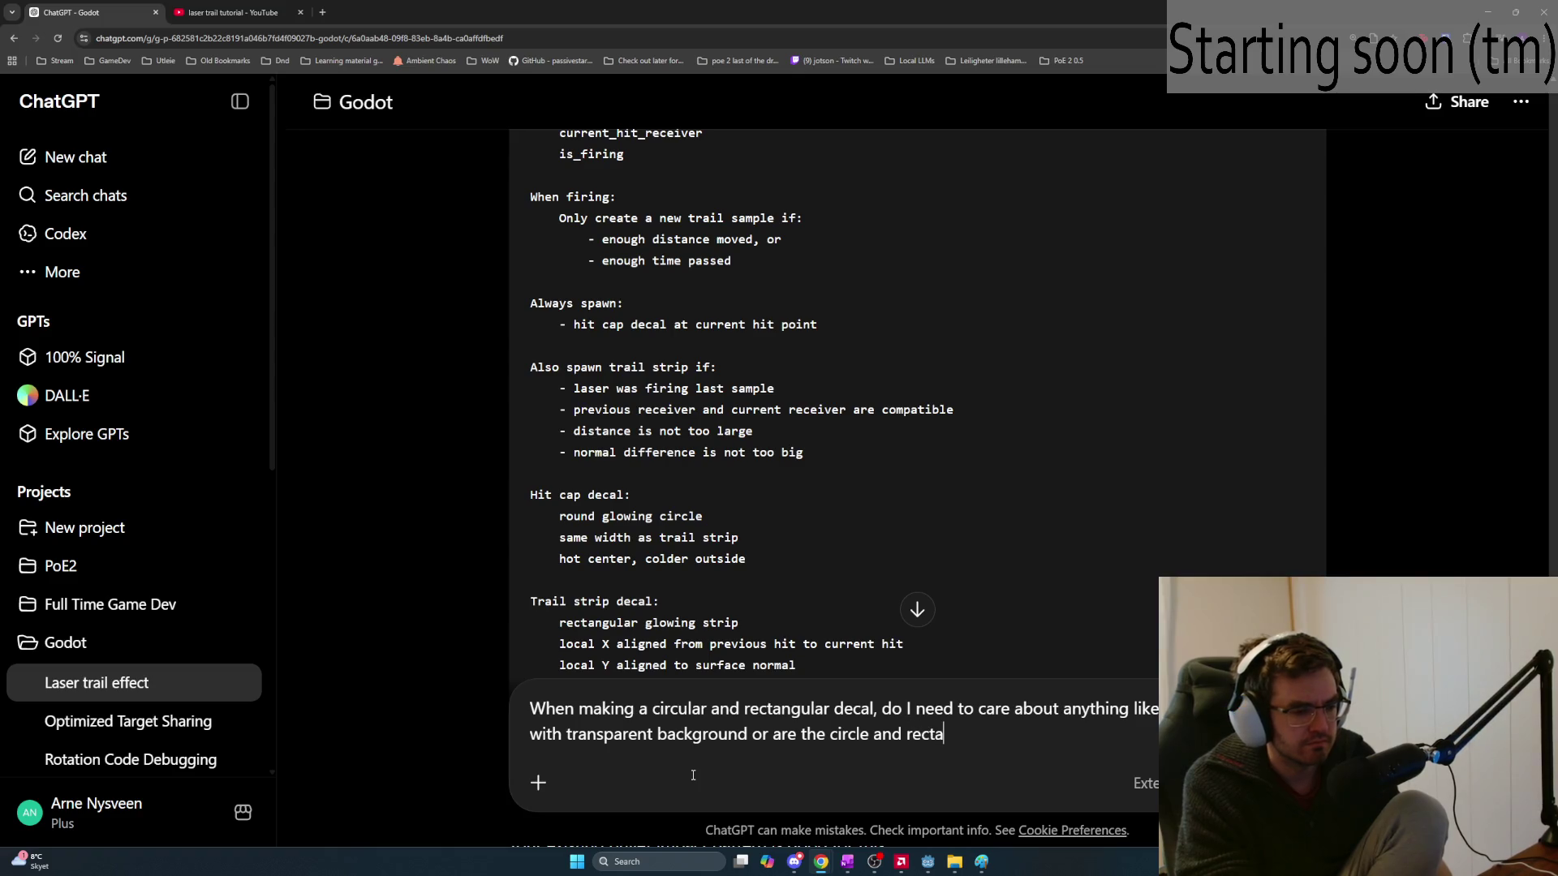
{"action": "type", "text": "ngle I want available"}
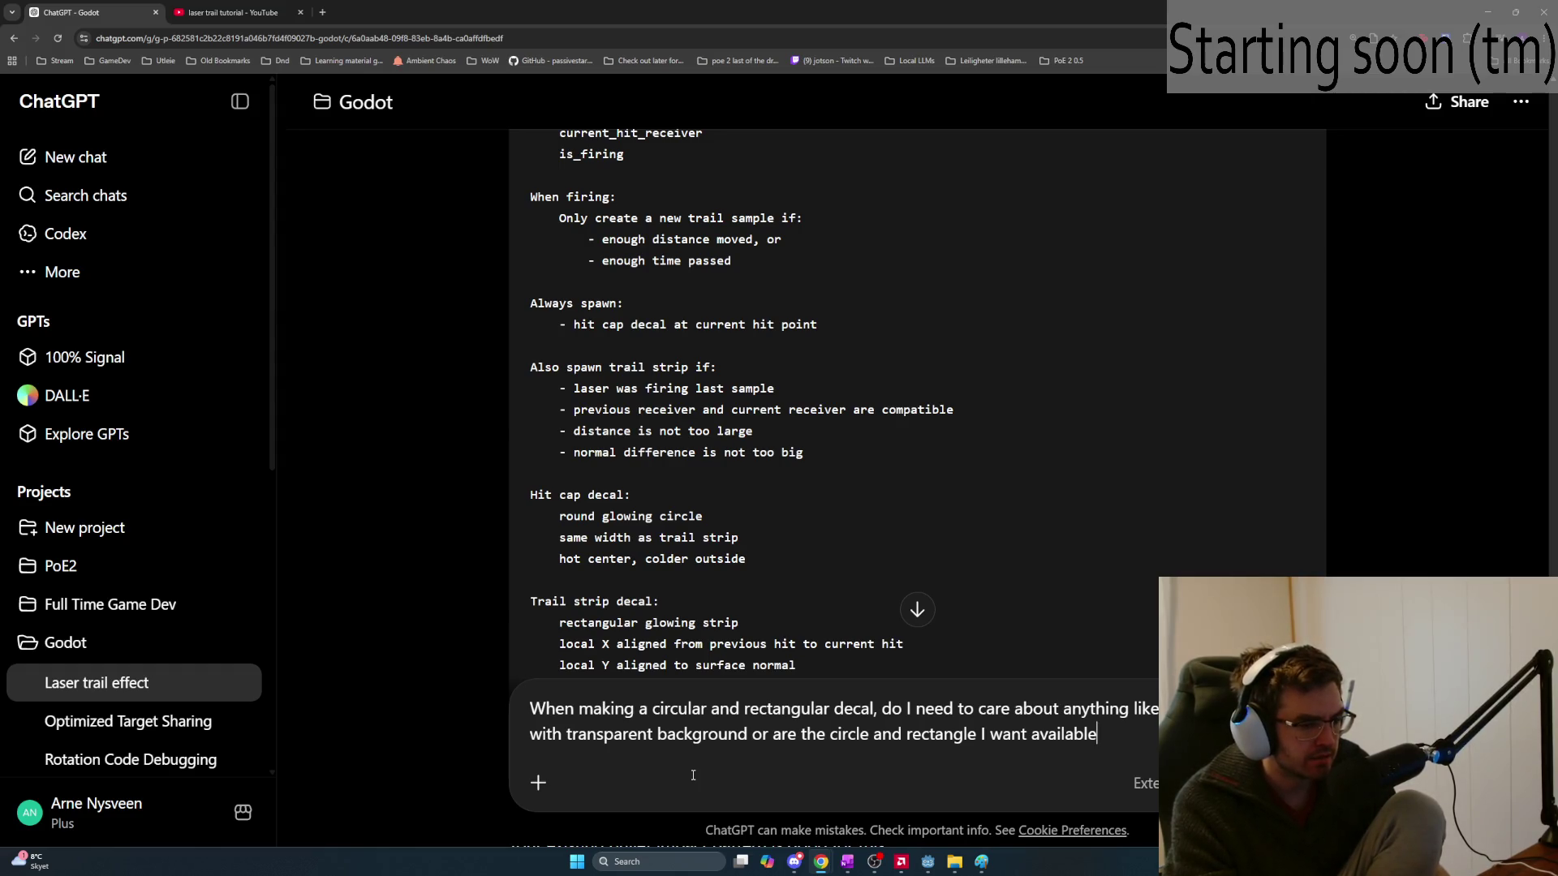
{"action": "key", "text": "Return"}
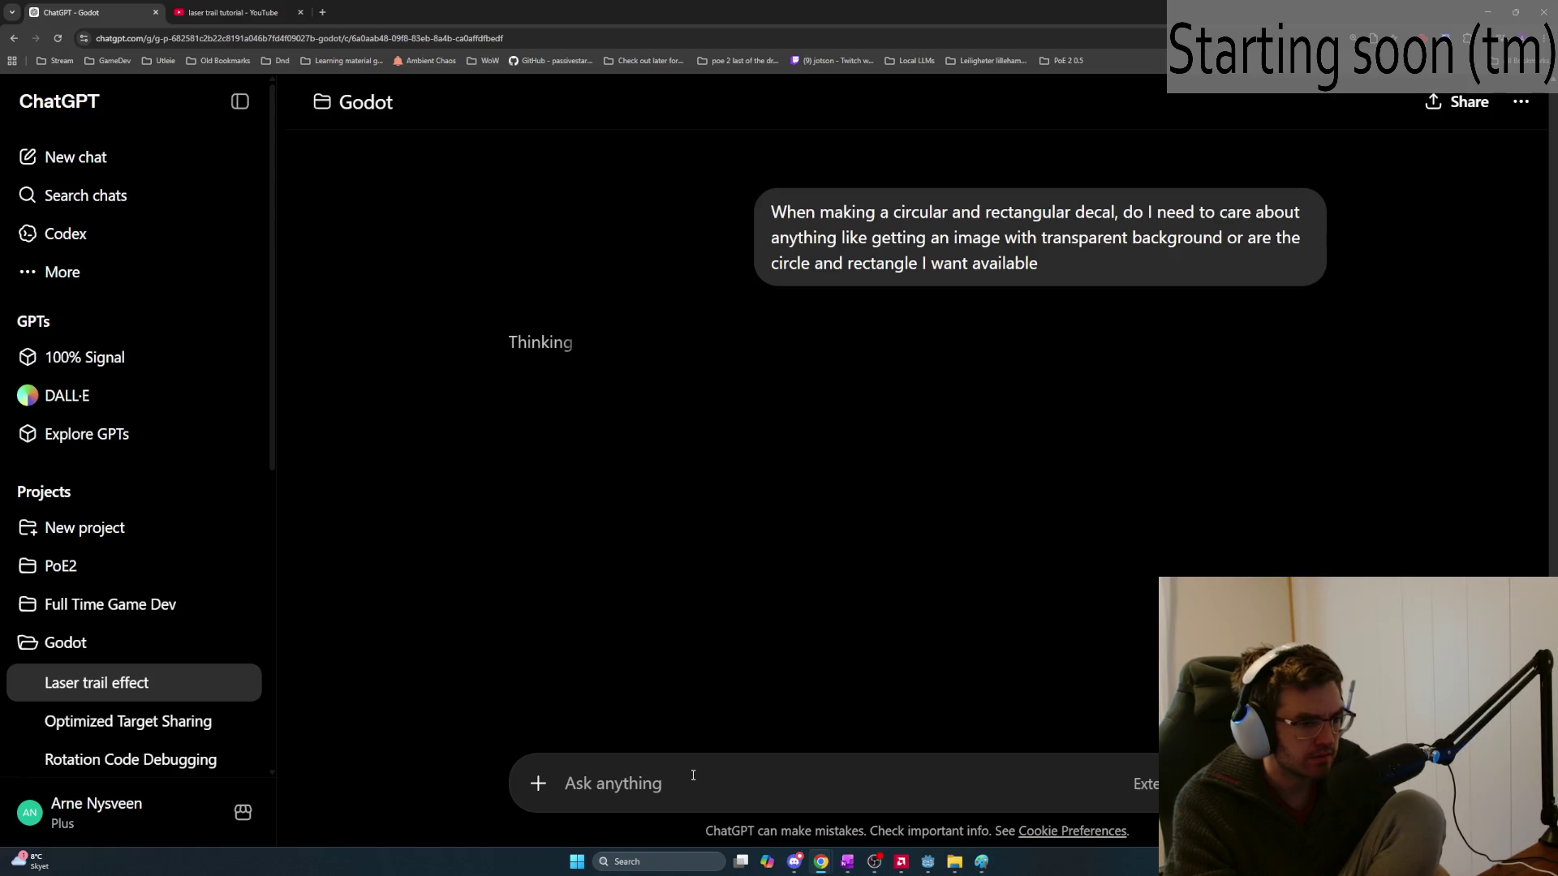
{"action": "key", "text": "alt+Tab"}
{"action": "key", "text": "alt+Tab"}
{"action": "key", "text": "alt+Tab"}
{"action": "key", "text": "alt+Tab"}
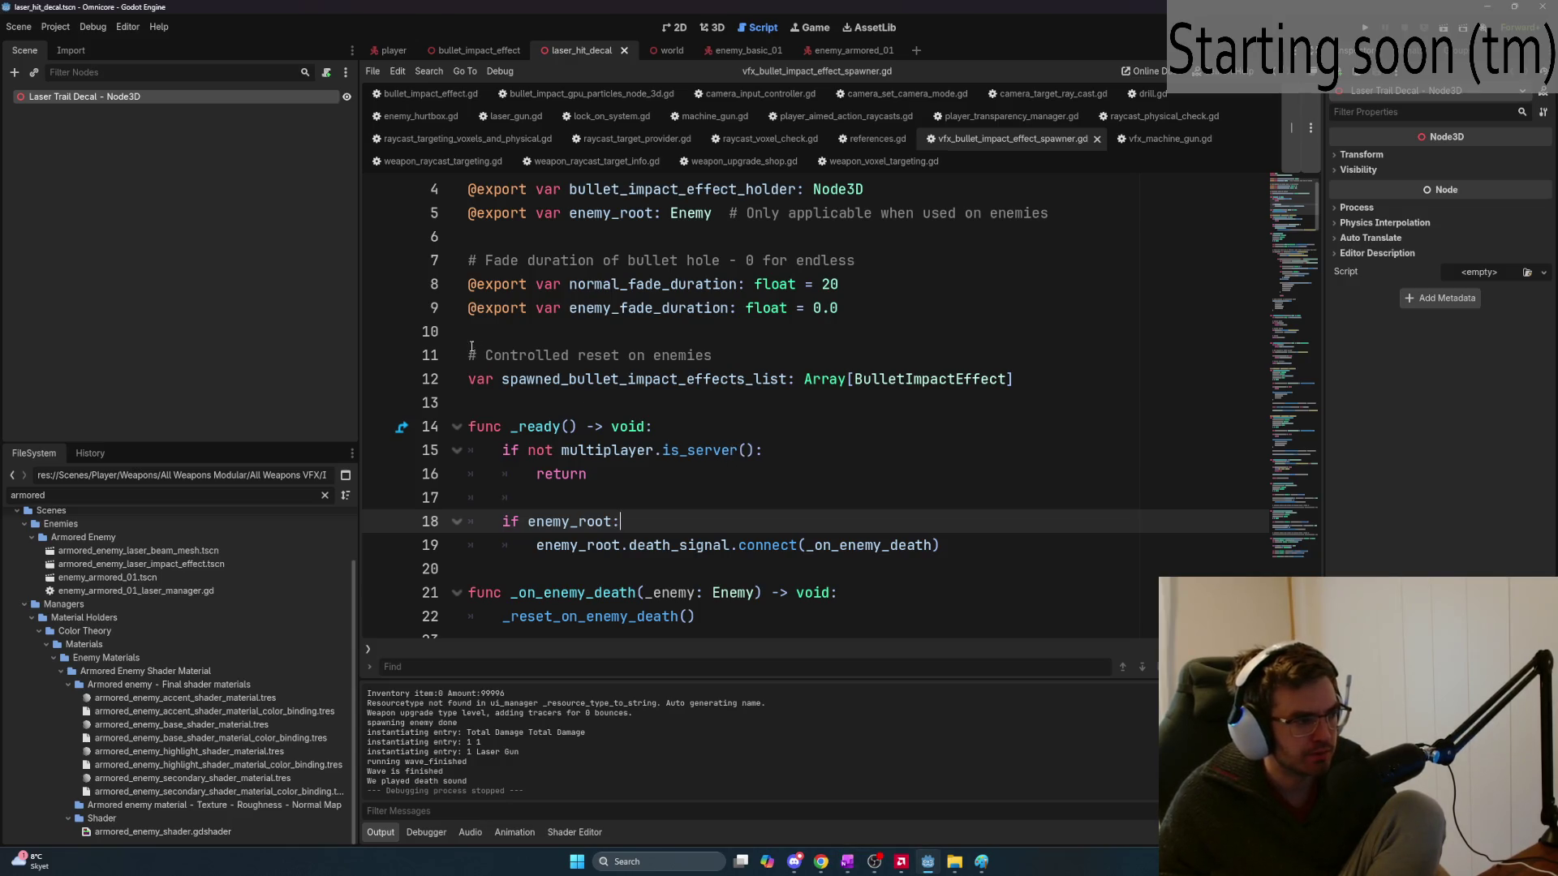
{"action": "key", "text": "alt+Tab"}
Add a Decal node to the Laser Trail Decal scene and make it the scene root
{"action": "key", "text": "alt+shift+Tab"}
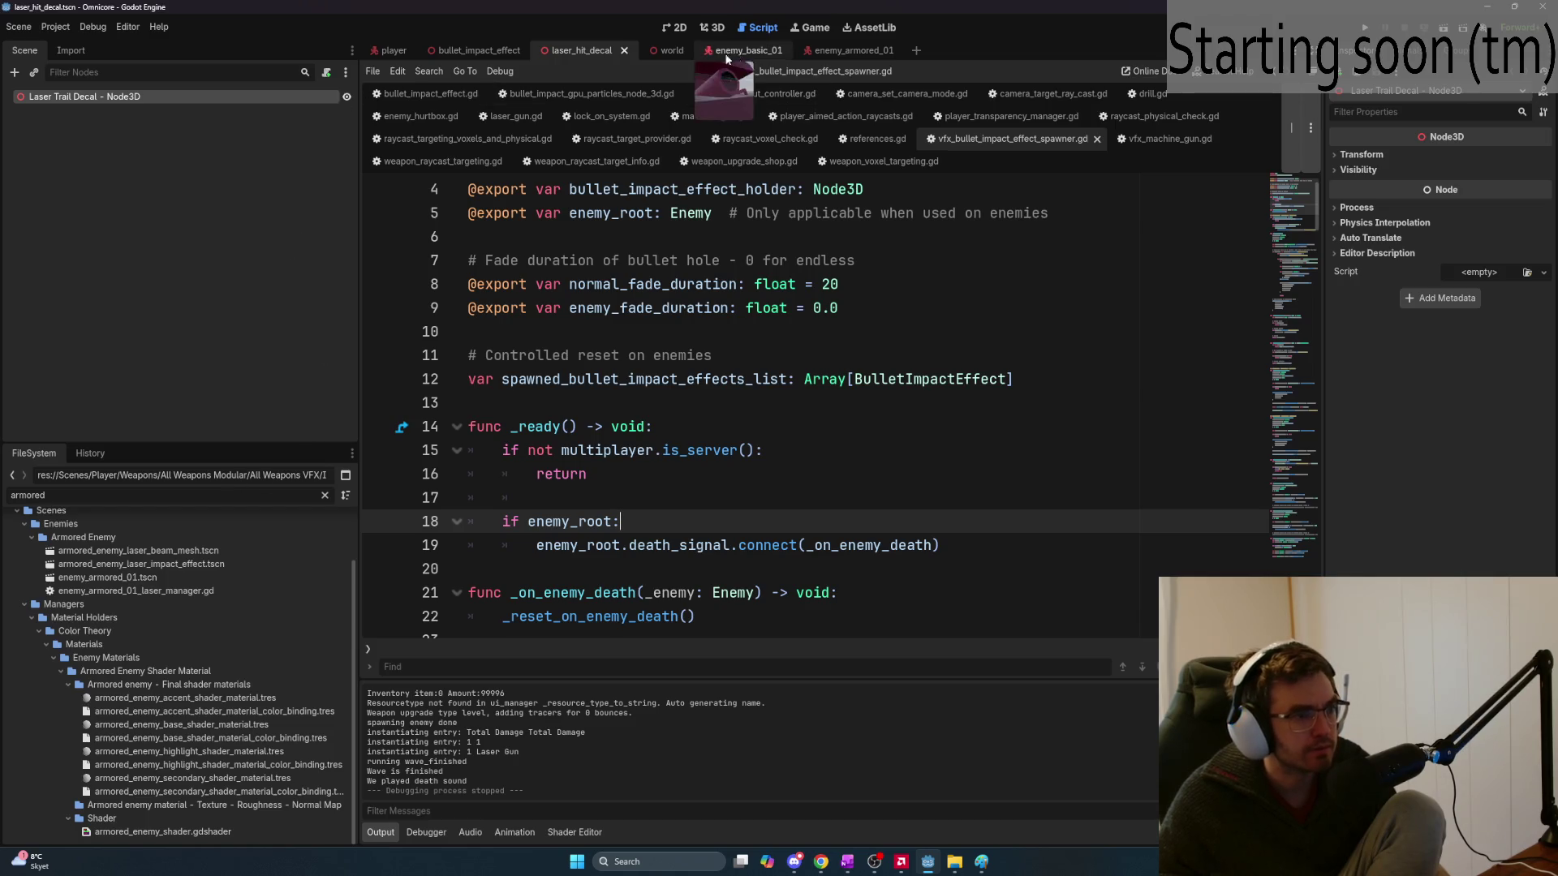
{"action": "key", "text": "ctrl+a"}
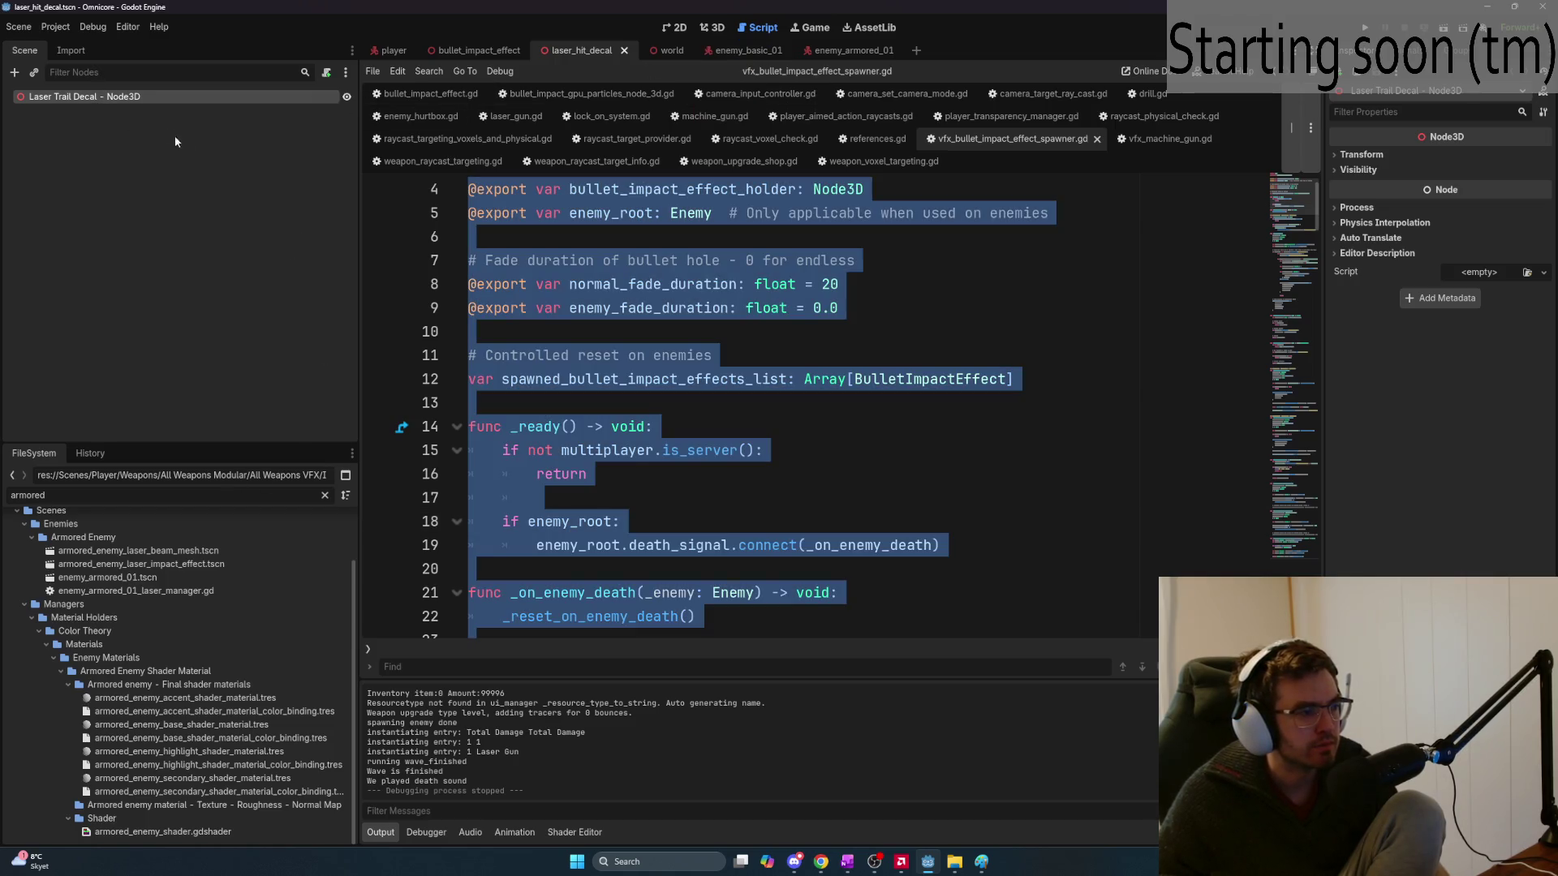
{"action": "left_click", "coordinate": [91, 97]}
{"action": "key", "text": "ctrl+a"}
{"action": "type", "text": "decal"}
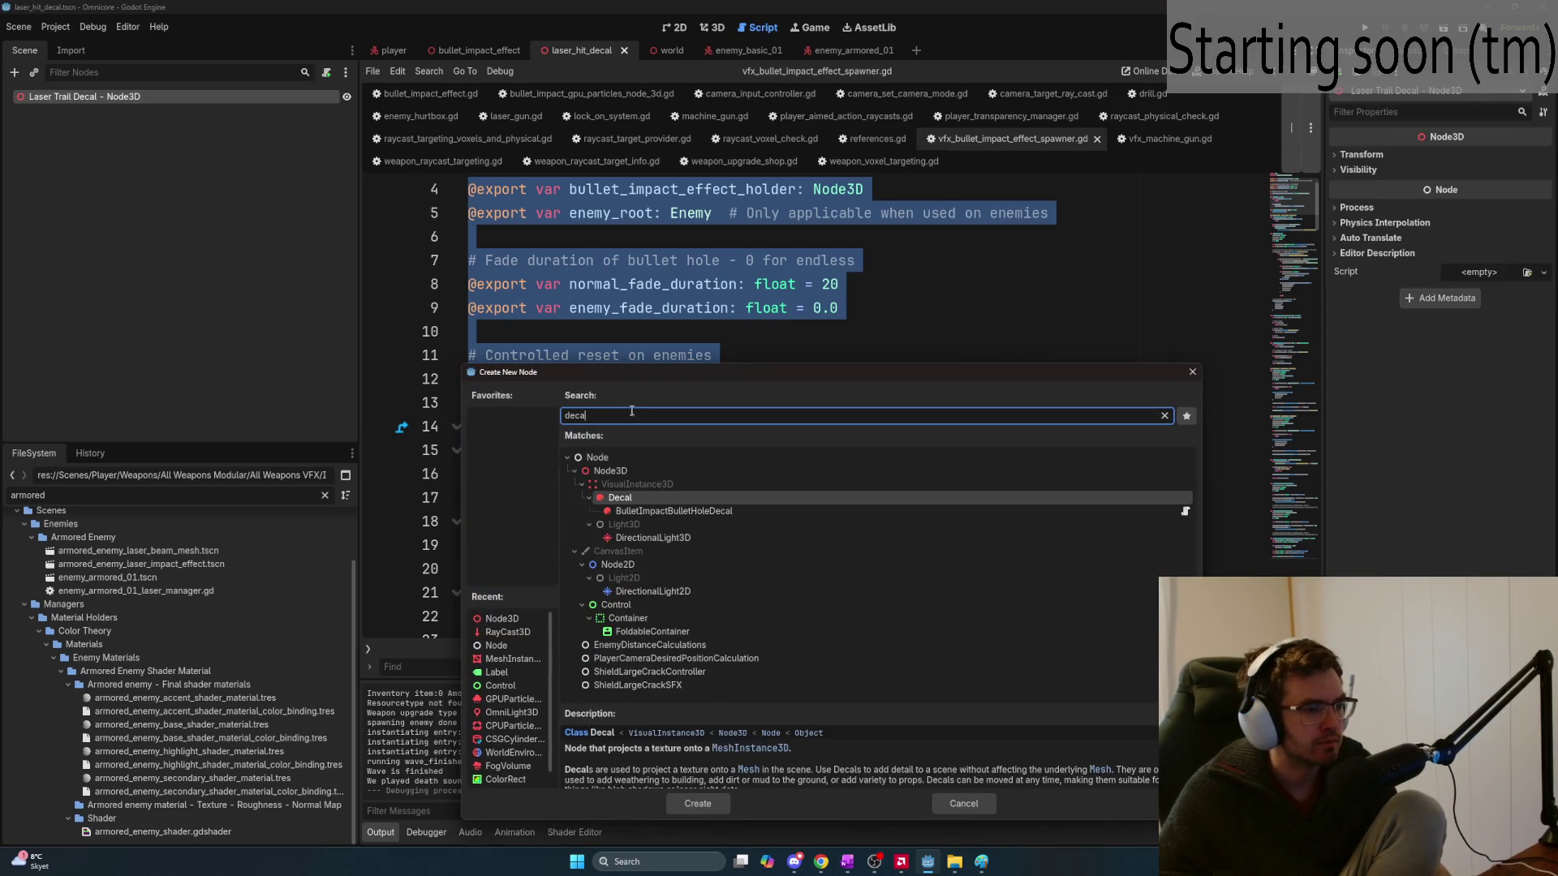
{"action": "key", "text": "Return"}
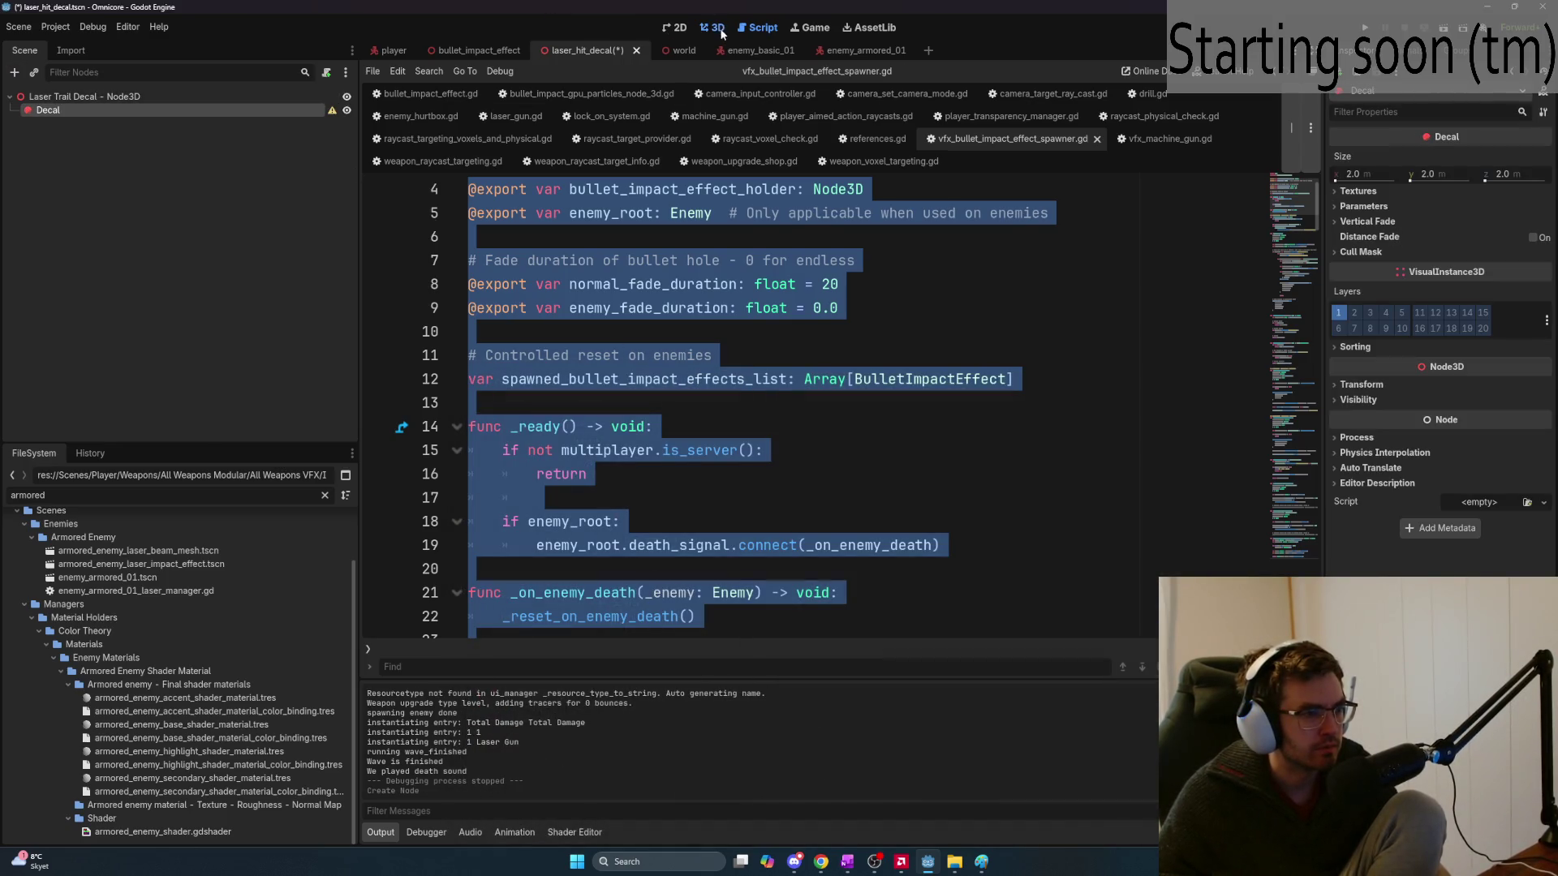
{"action": "left_click", "coordinate": [713, 27]}
{"action": "left_click_drag", "start_coordinate": [92, 114], "coordinate": [68, 95]}
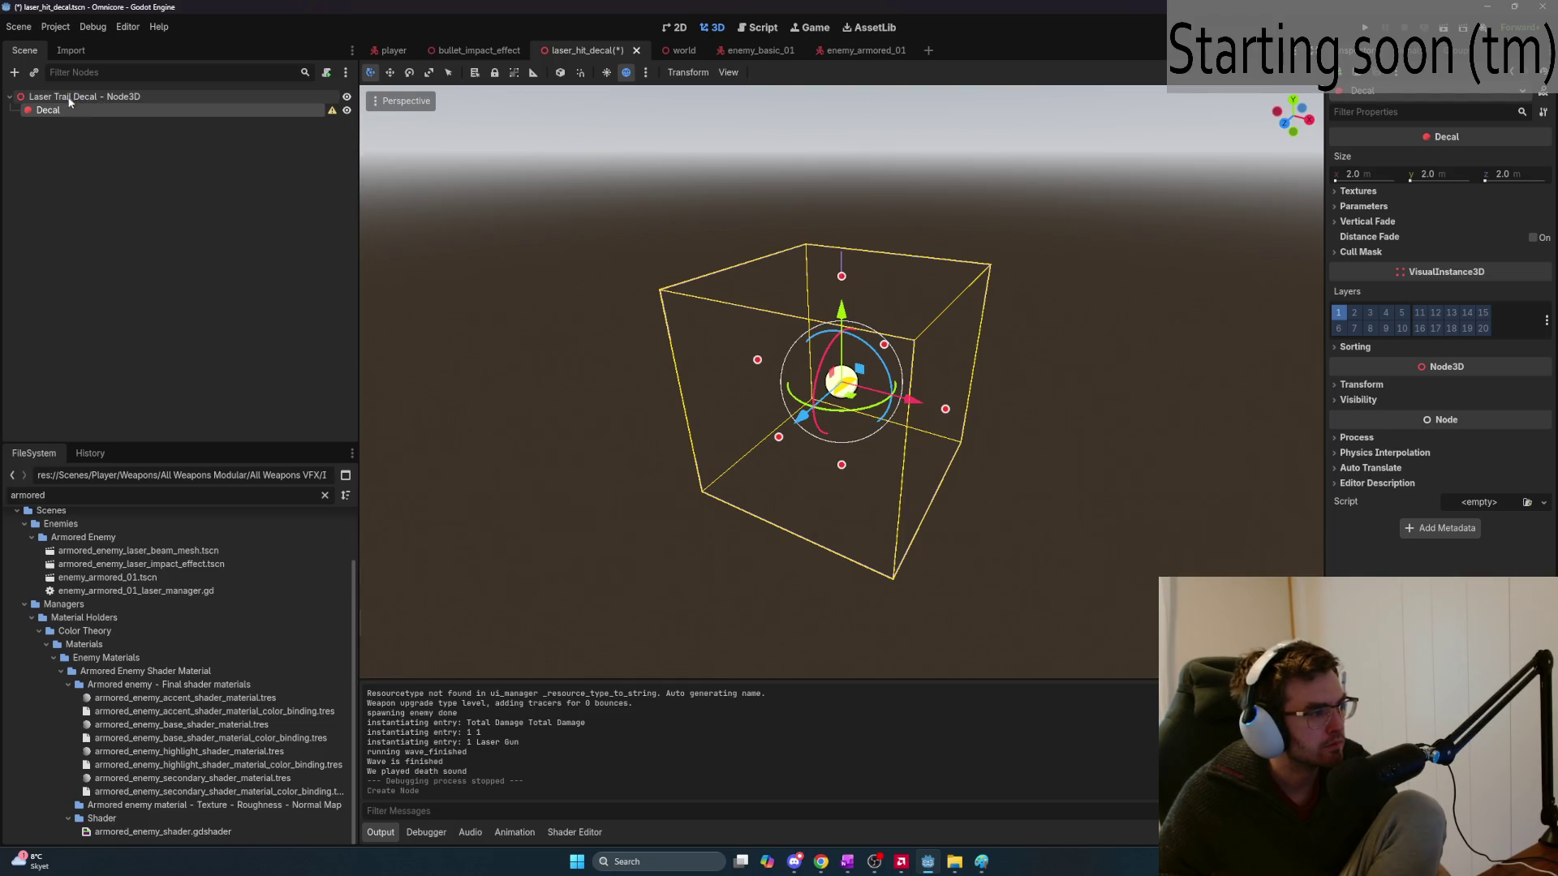
{"action": "right_click", "coordinate": [70, 106]}
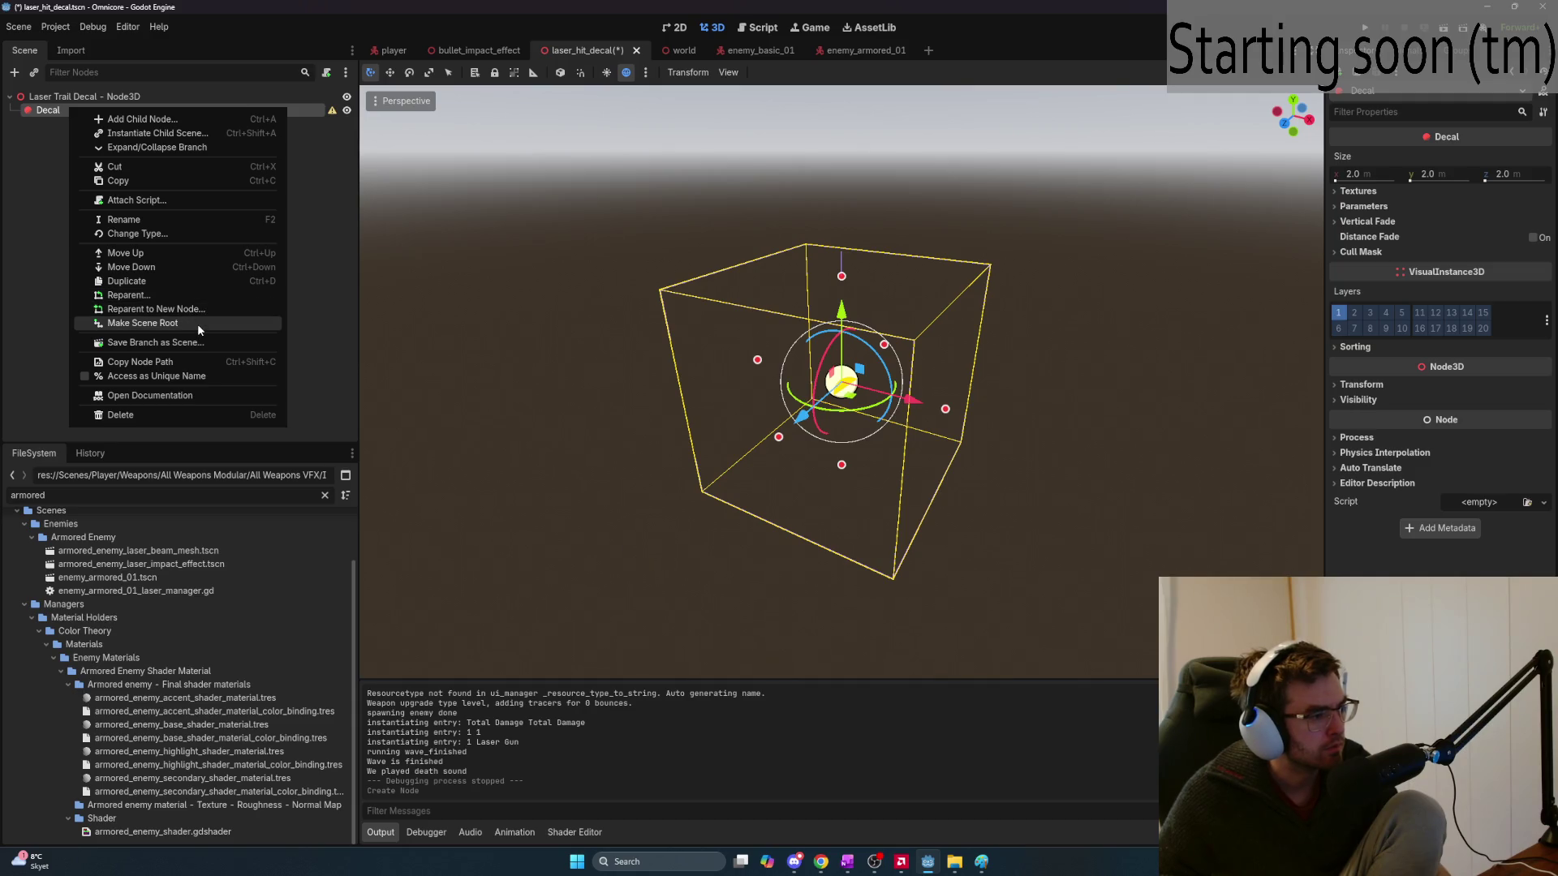
{"action": "left_click", "coordinate": [197, 323]}
Move the Laser Trail Decal name onto the Decal root, leaving the old root named Node3D
{"action": "left_click", "coordinate": [97, 110]}
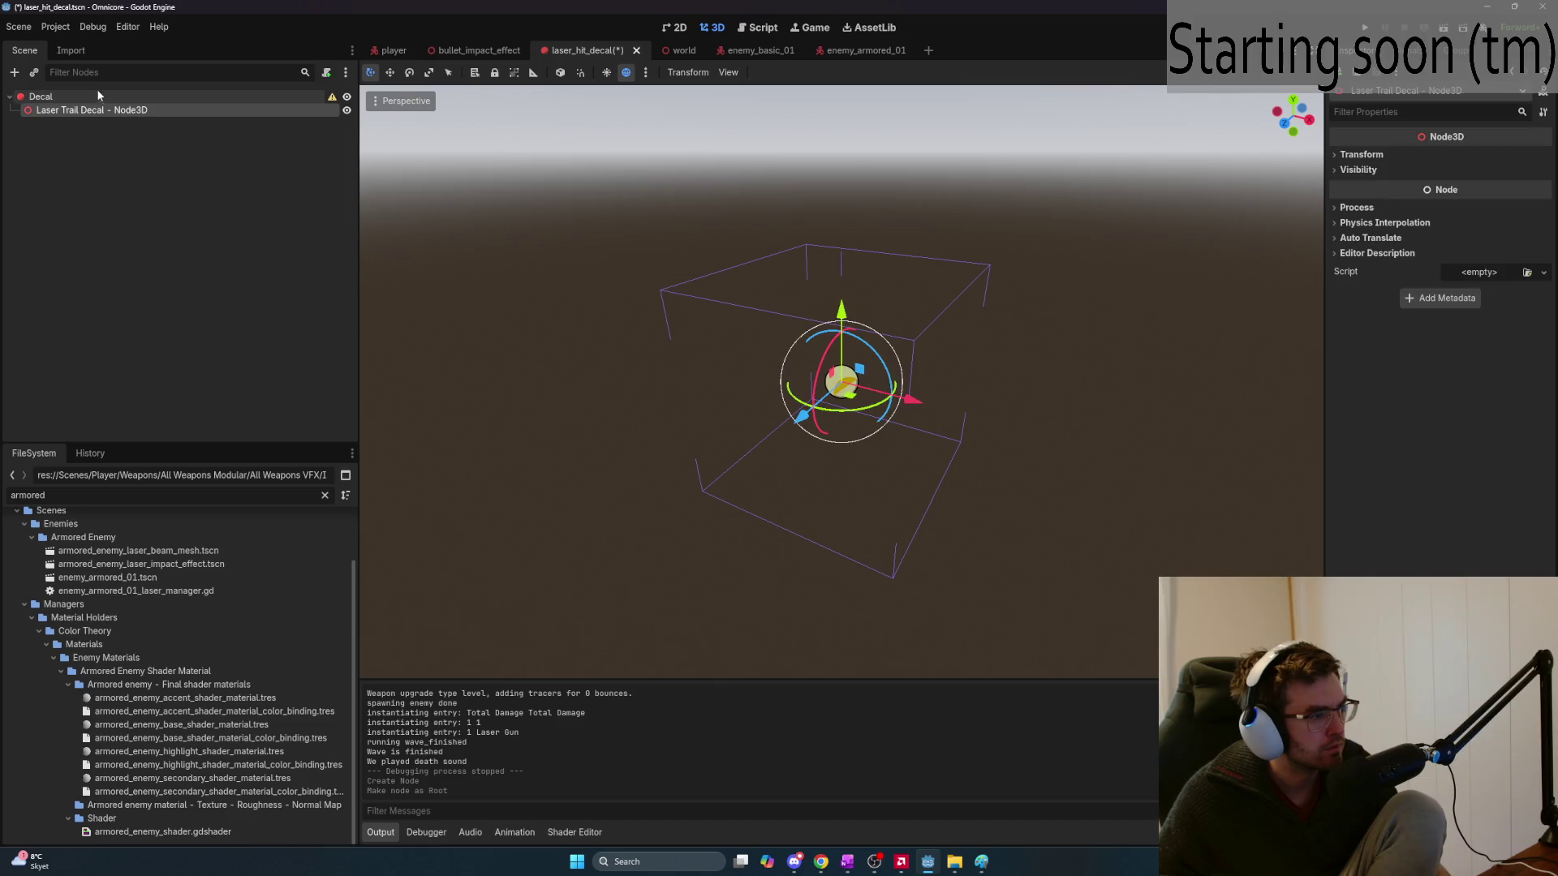
{"action": "double_click", "coordinate": [96, 111]}
{"action": "left_click", "coordinate": [105, 110]}
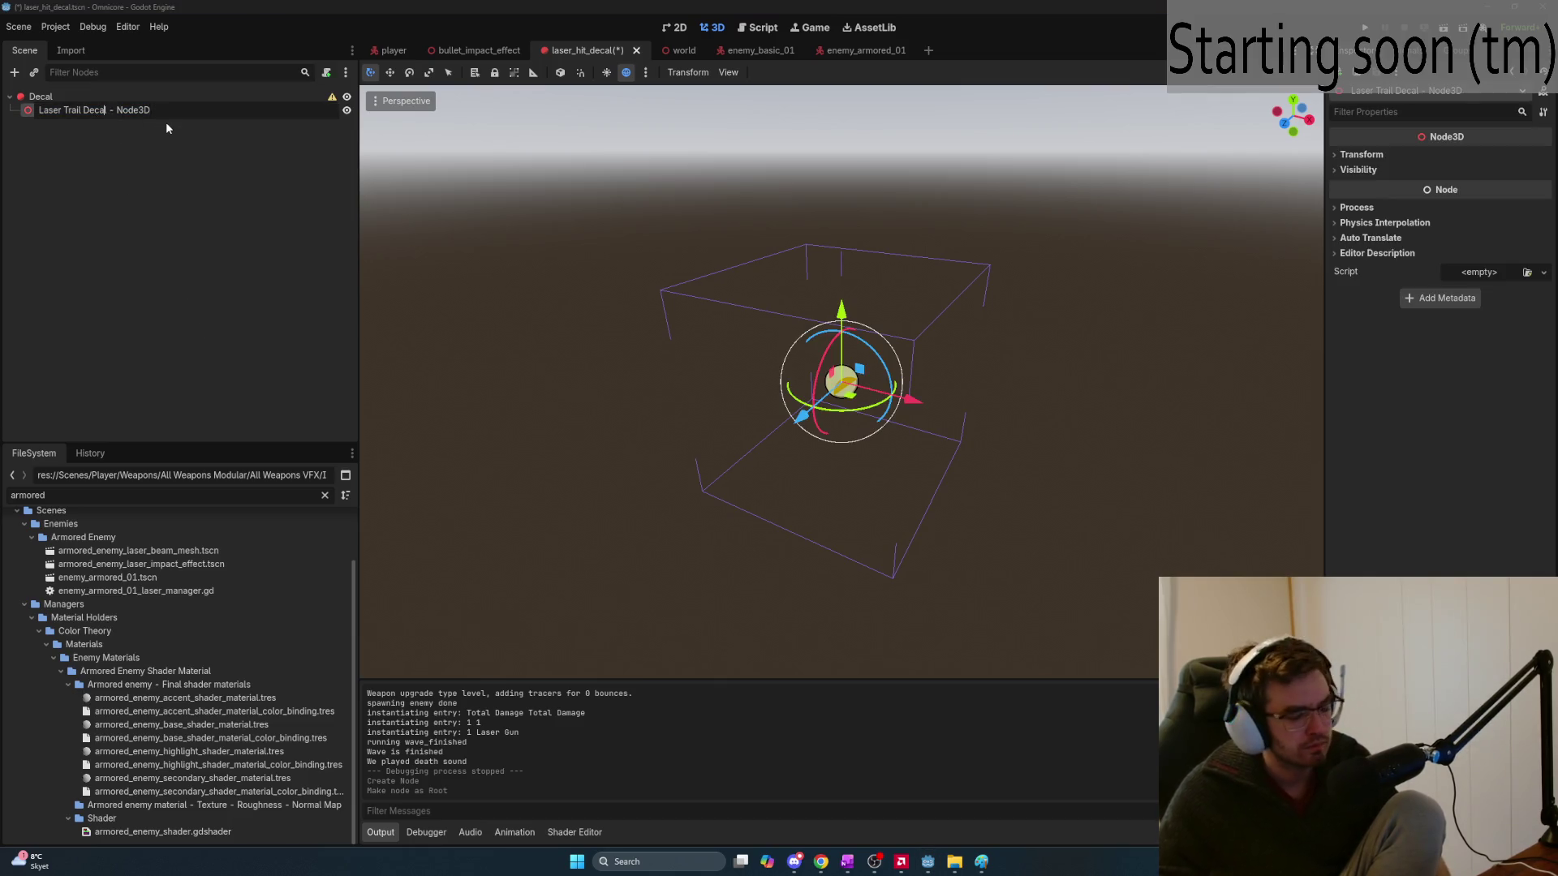
{"action": "key", "text": "ctrl+a"}
{"action": "key", "text": "ctrl+c"}
{"action": "key", "text": "BackSpace"}
{"action": "key", "text": "Return"}
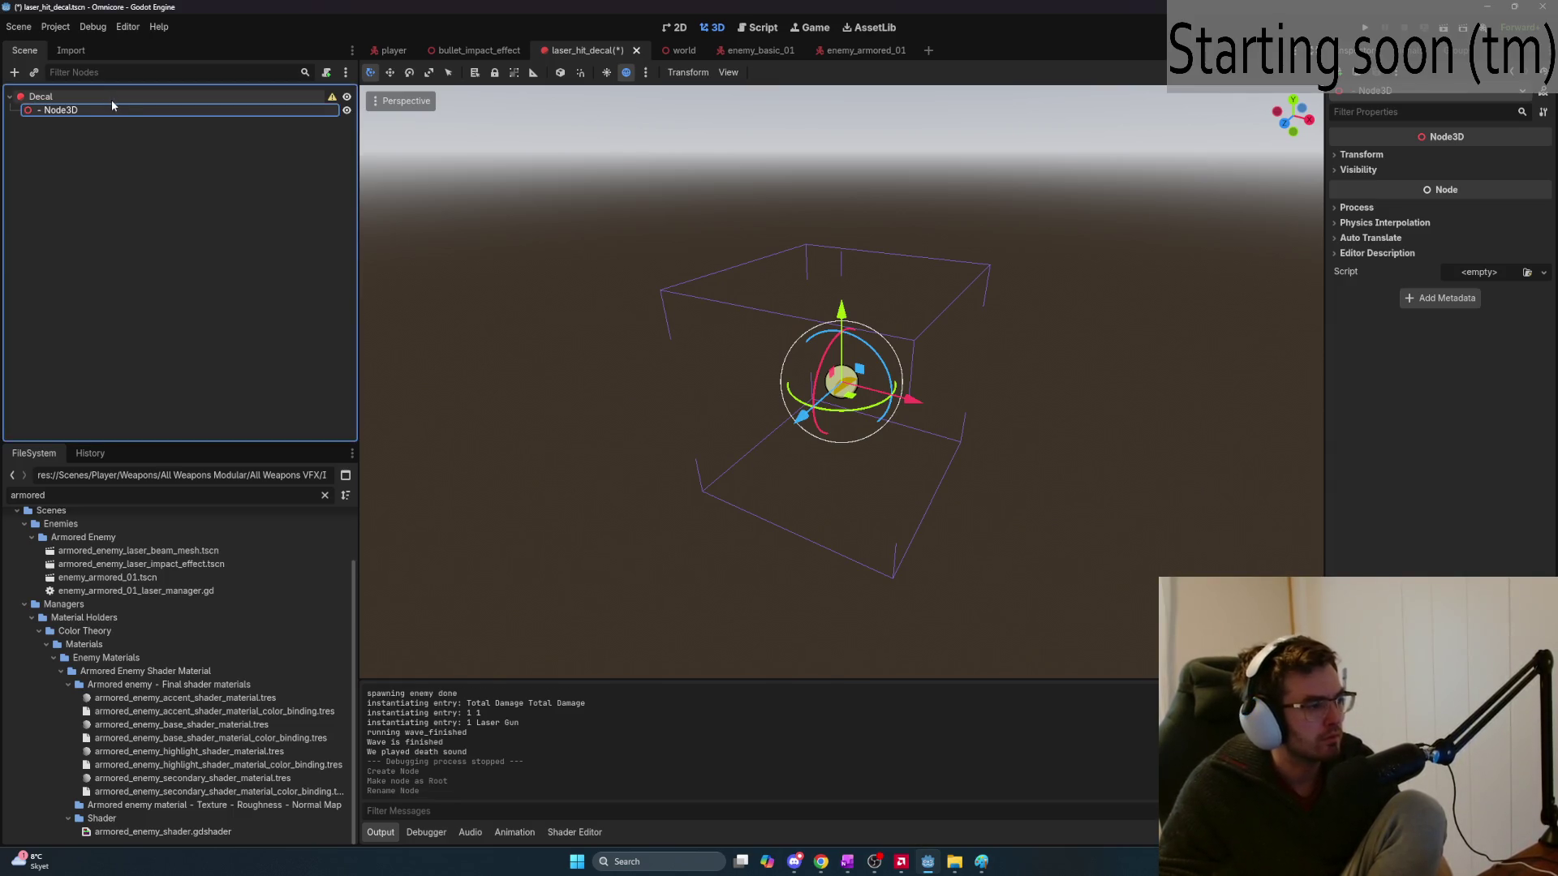
{"action": "left_click", "coordinate": [112, 99]}
{"action": "double_click", "coordinate": [115, 99]}
{"action": "key", "text": "Home"}
{"action": "key", "text": "ctrl+v"}
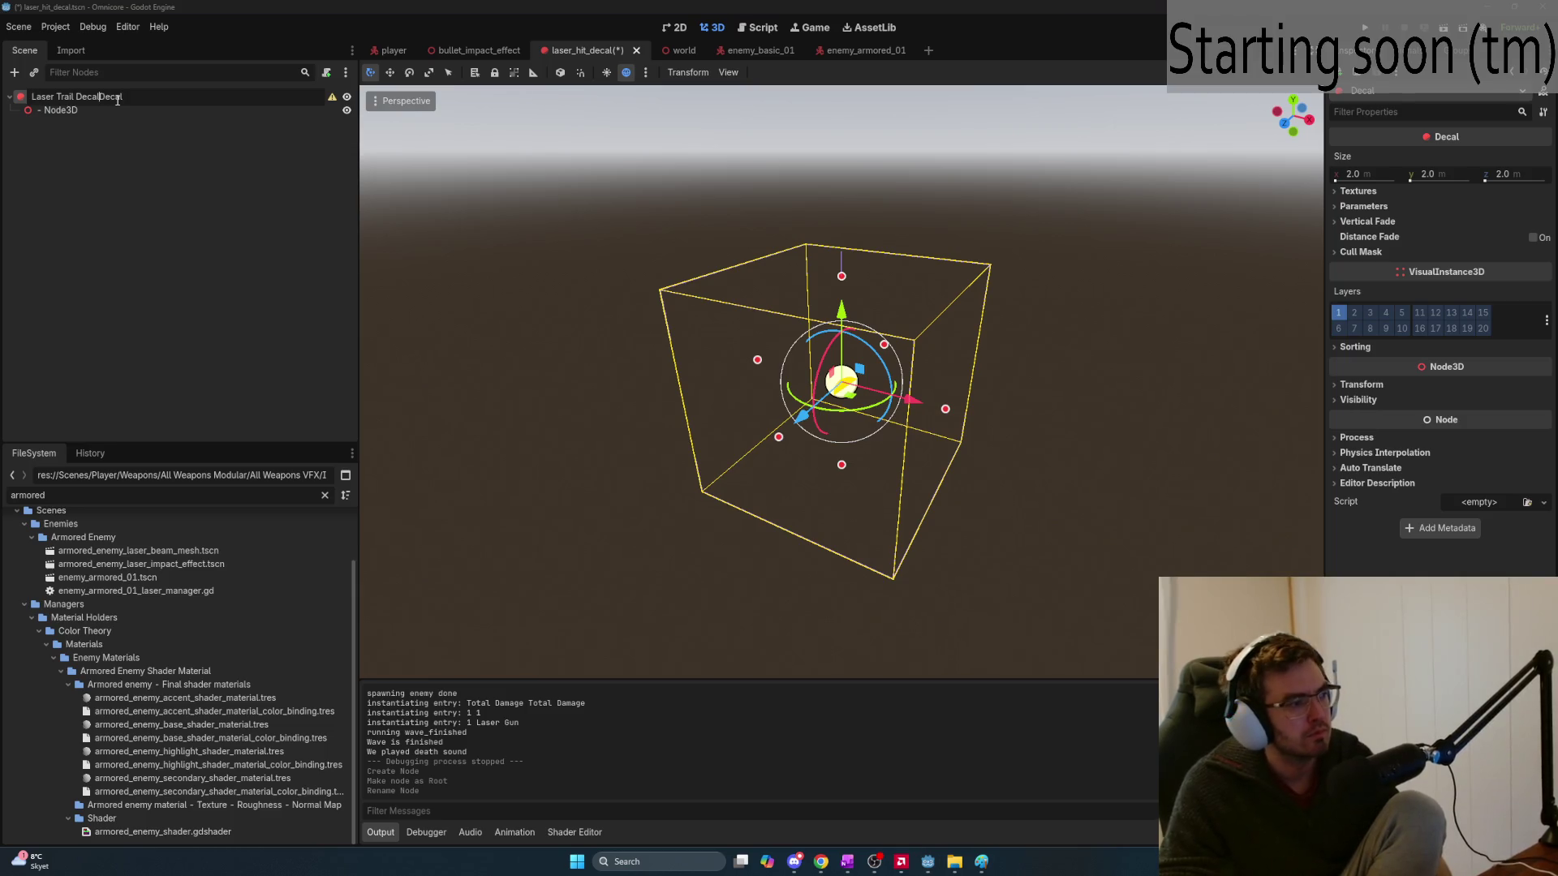
{"action": "type", "text": "-"}
{"action": "key", "text": "Left"}
{"action": "key", "text": "Left"}
{"action": "key", "text": "Left"}
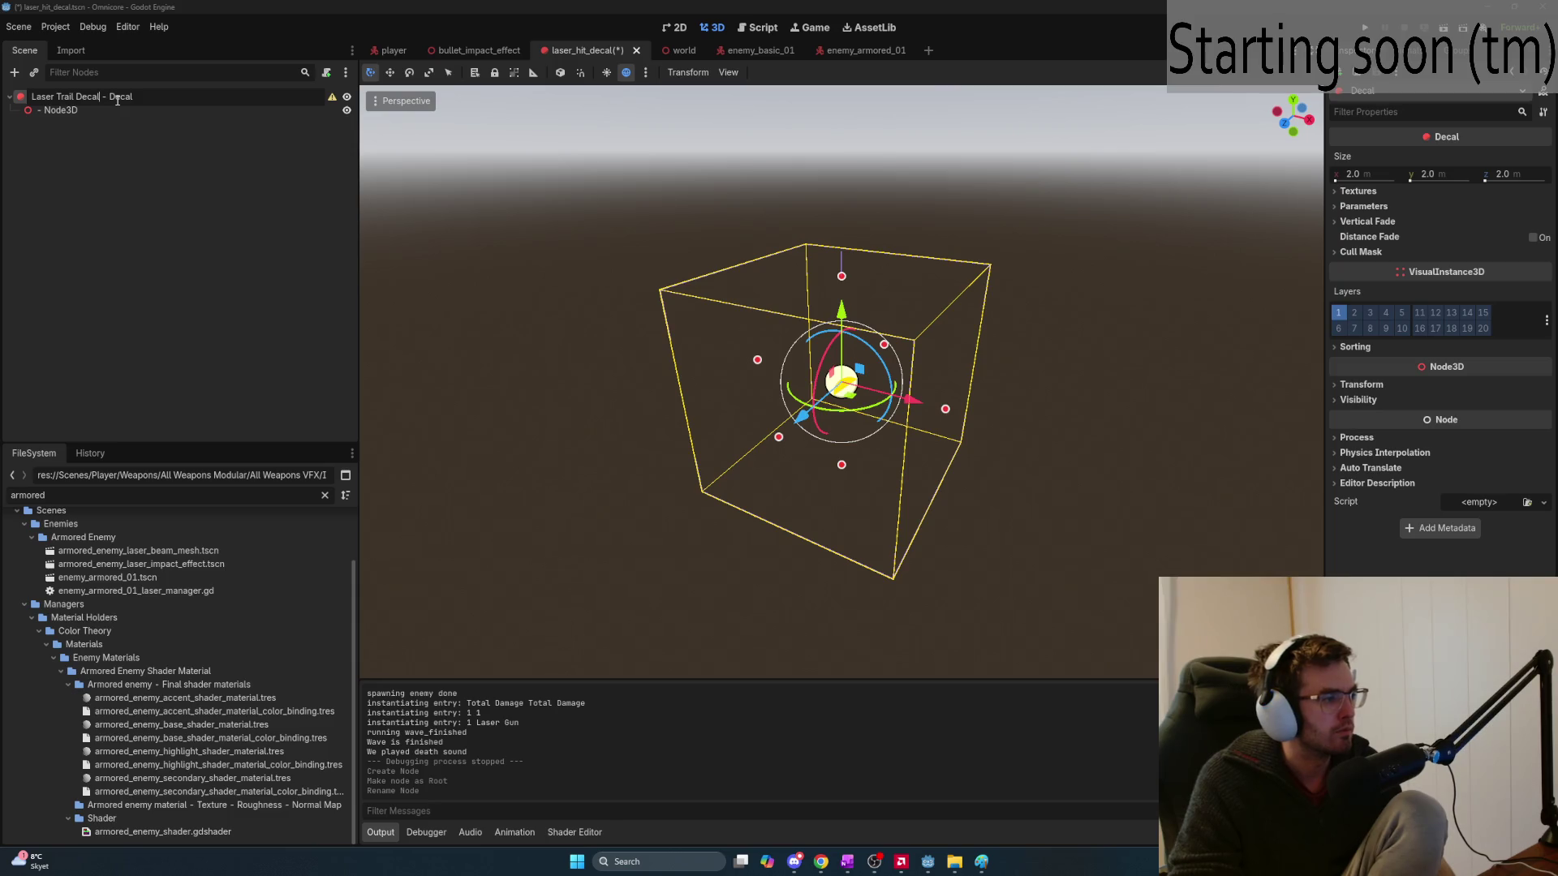
{"action": "key", "text": "Return"}
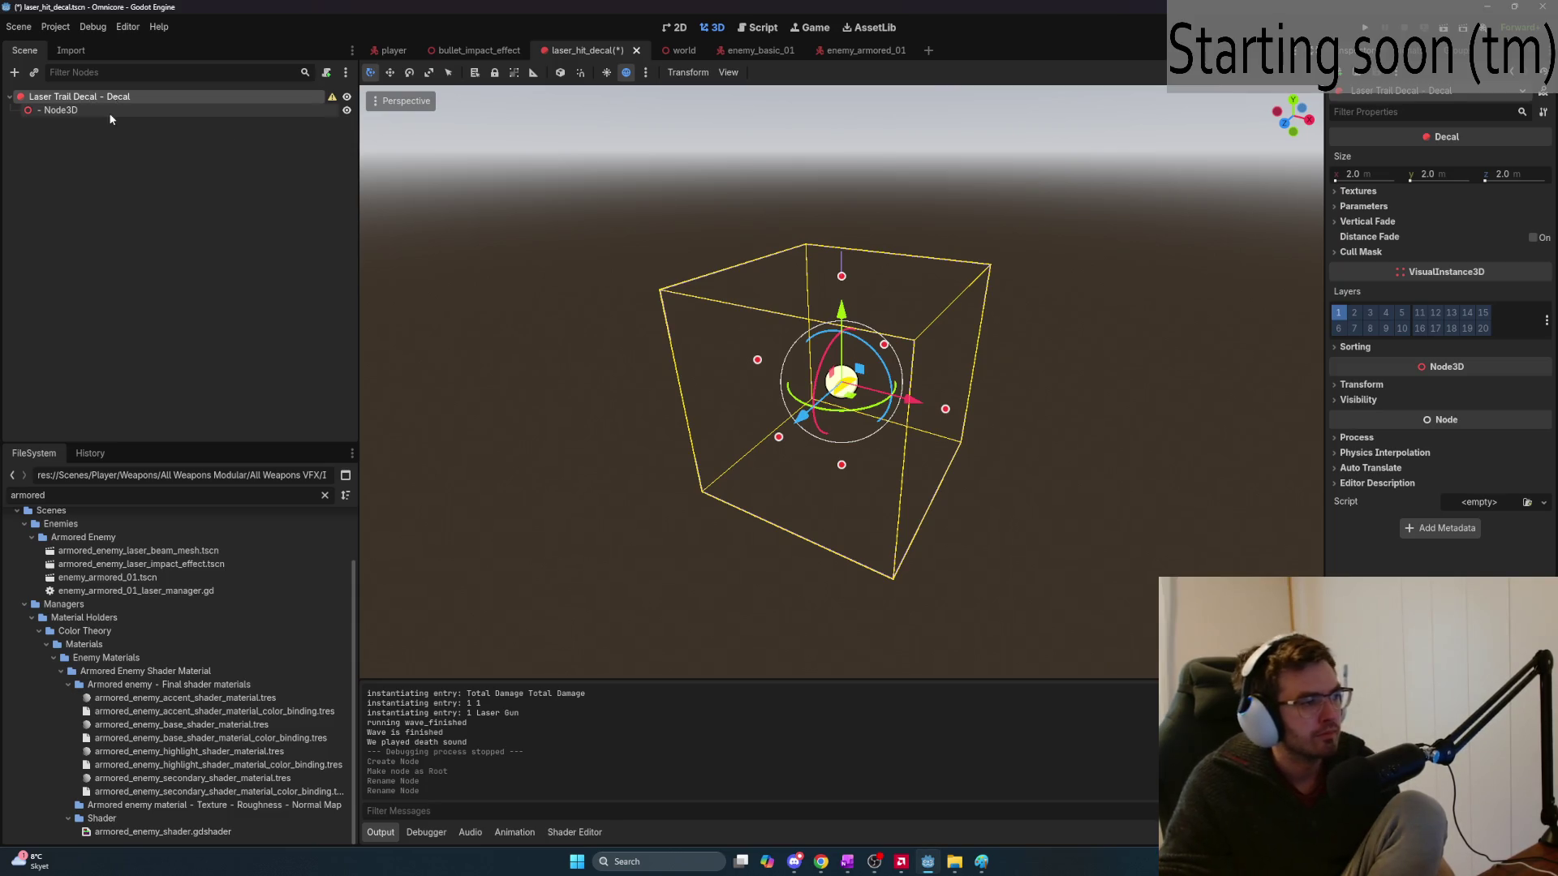
Delete the leftover Node3D child so only the Decal root remains
{"action": "left_click", "coordinate": [128, 112]}
{"action": "key", "text": "Delete"}
{"action": "key", "text": "Return"}
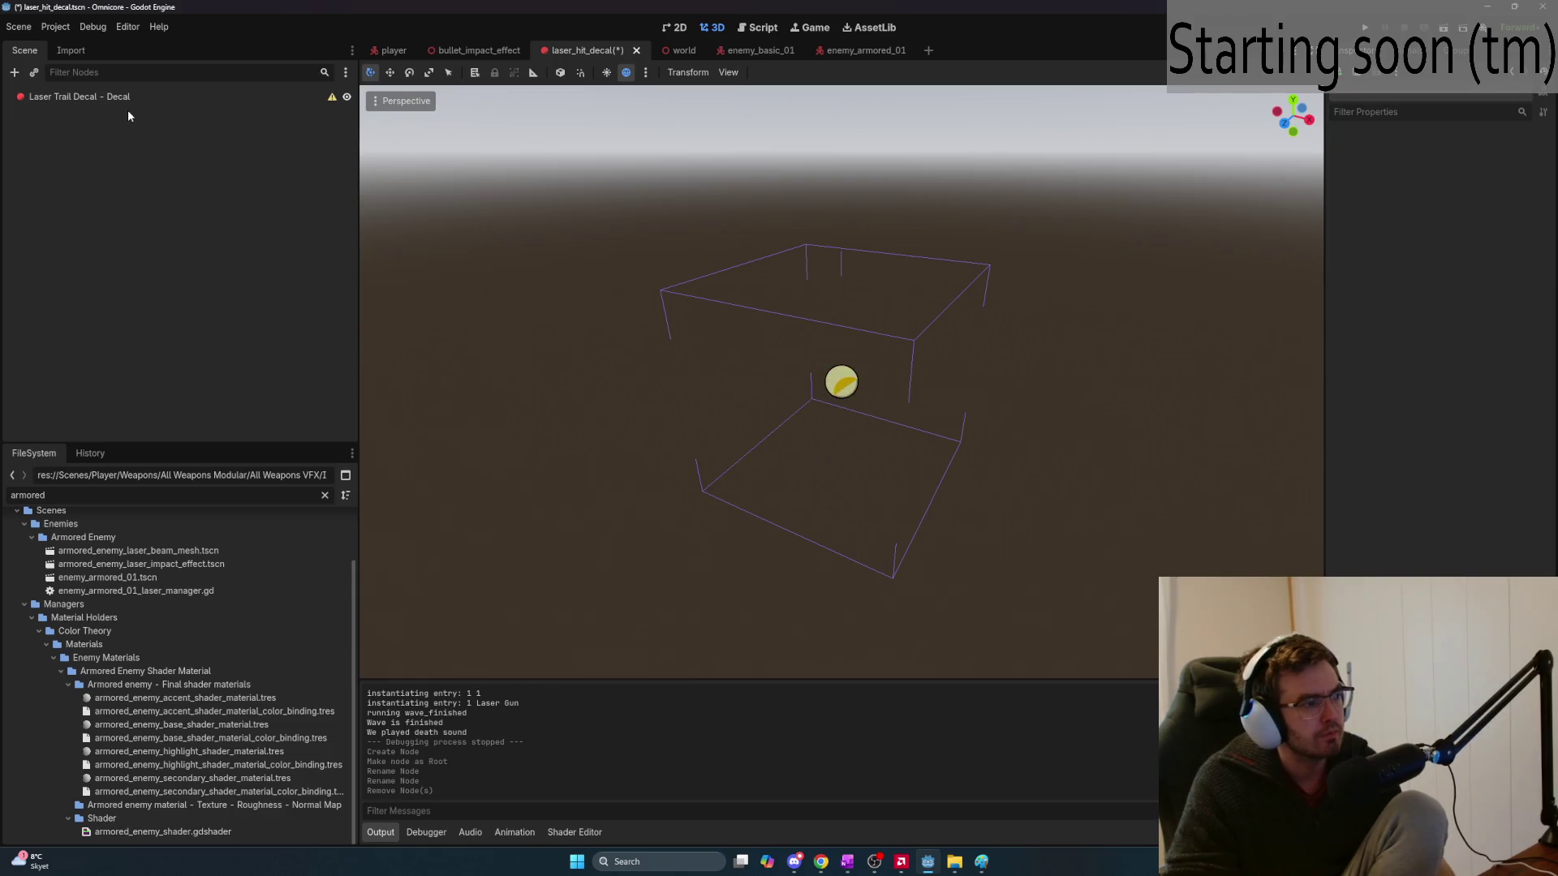
Expand the Decal's Textures and view the new-texture options for Albedo, then return to ChatGPT
{"action": "left_click", "coordinate": [130, 96]}
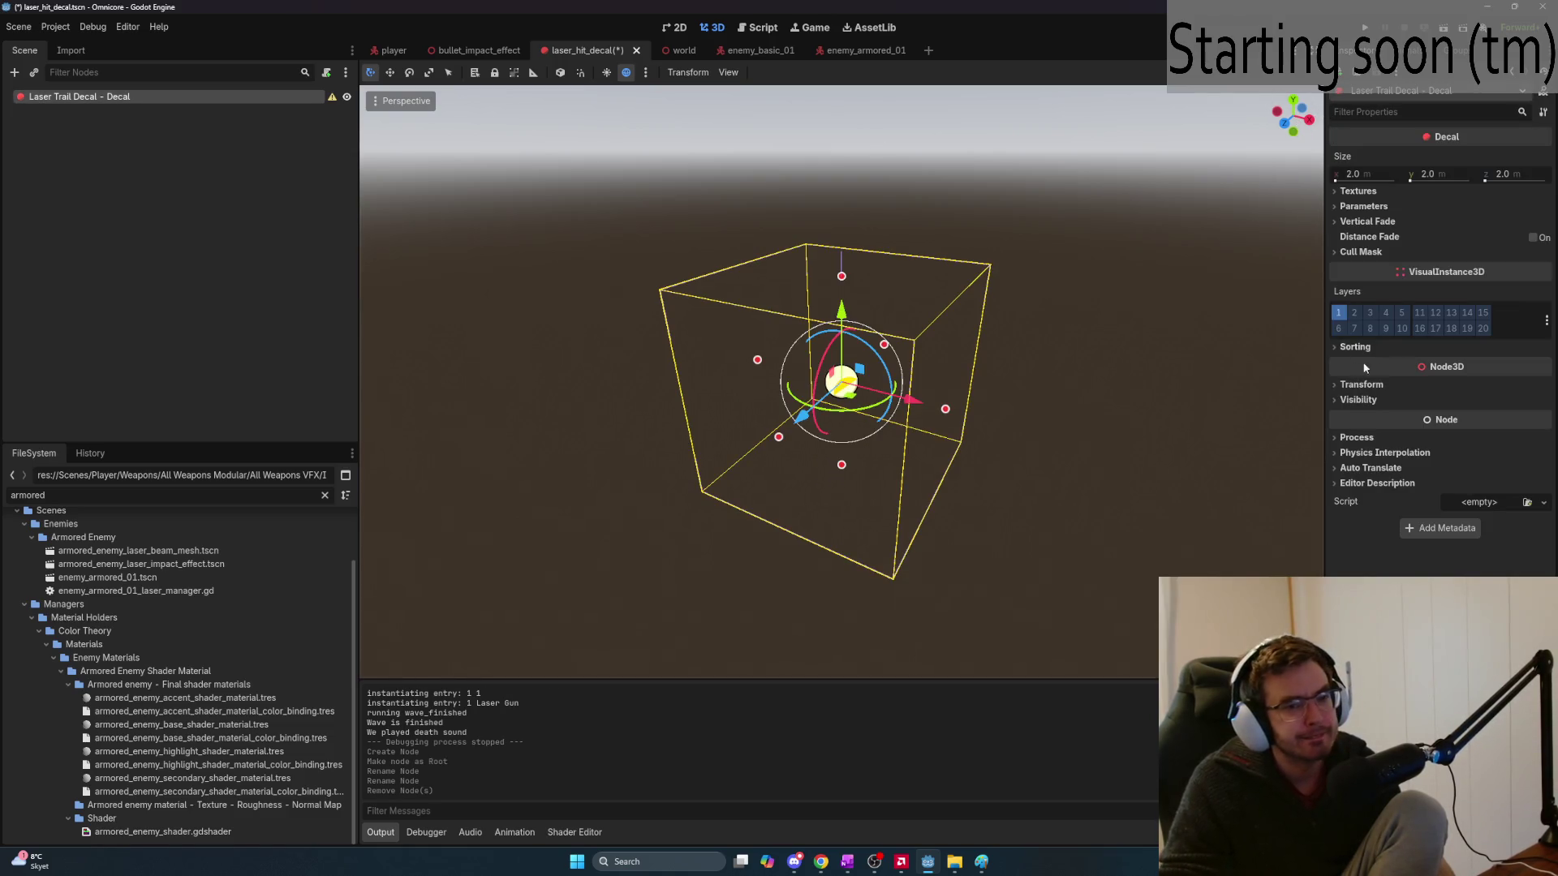
{"action": "left_click", "coordinate": [1339, 192]}
{"action": "left_click", "coordinate": [1481, 209]}
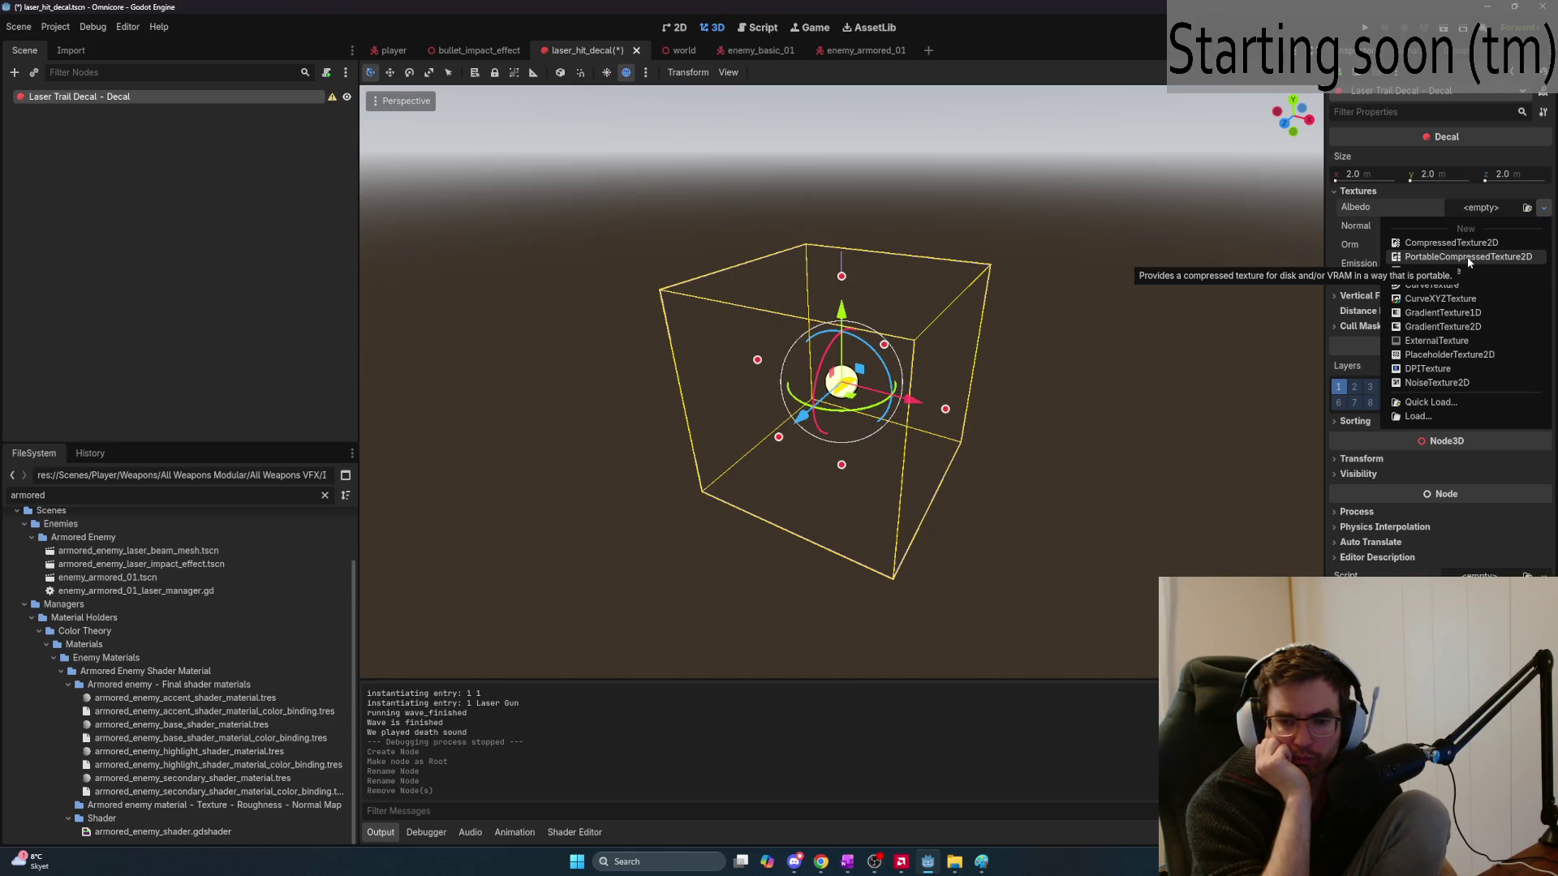
{"action": "key", "text": "alt+Tab"}
{"action": "key", "text": "alt+Tab"}
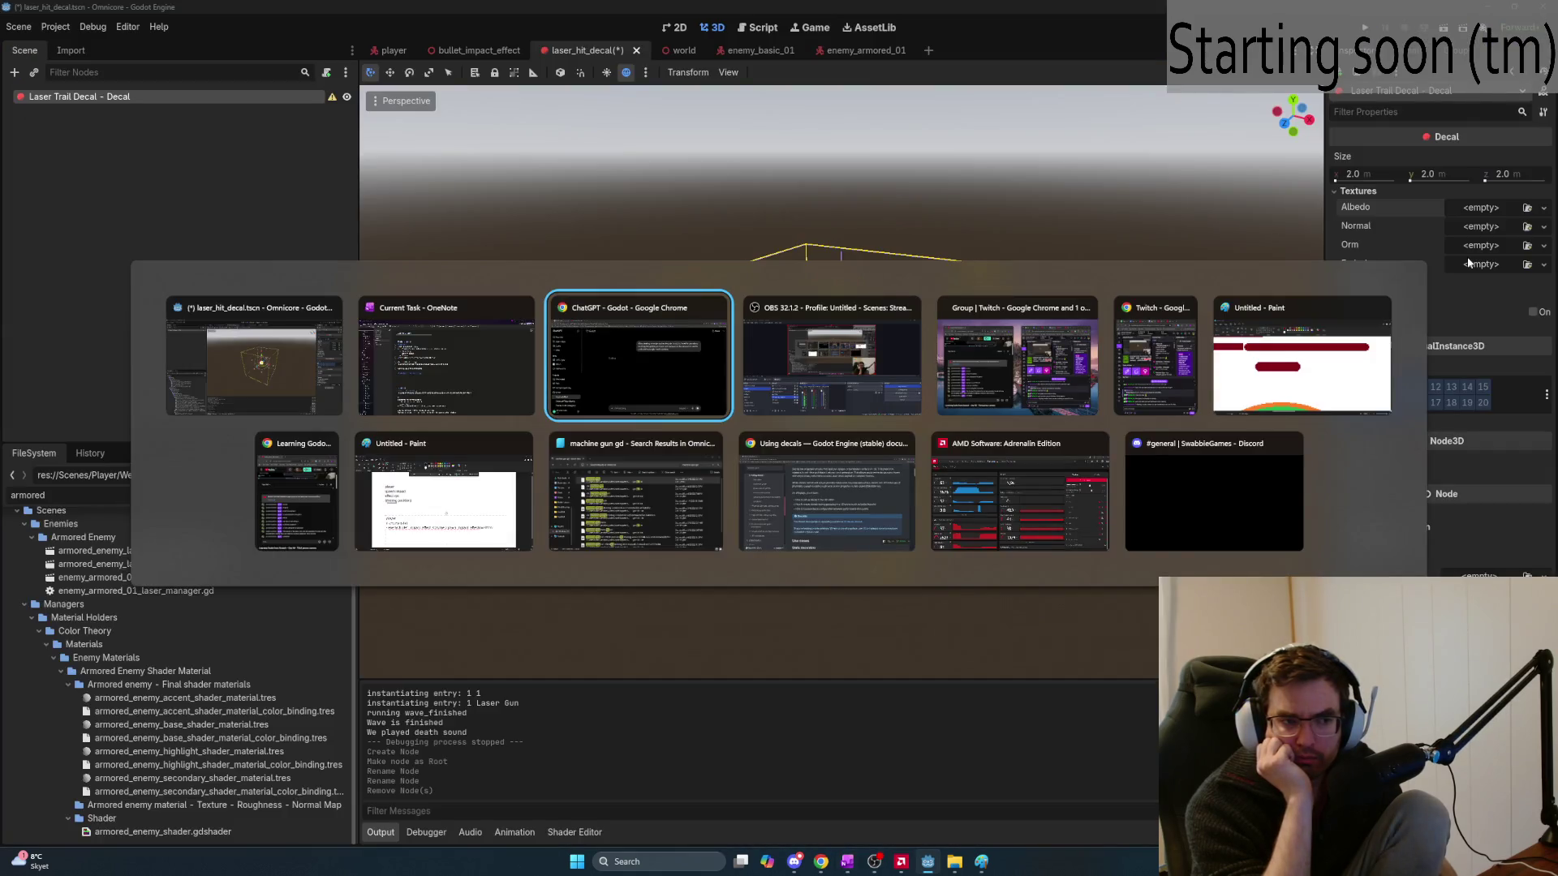
{"action": "key", "text": "alt+shift+Tab"}
{"action": "key", "text": "alt+shift+Tab"}
{"action": "key", "text": "alt+Tab"}
{"action": "key", "text": "alt+Tab"}
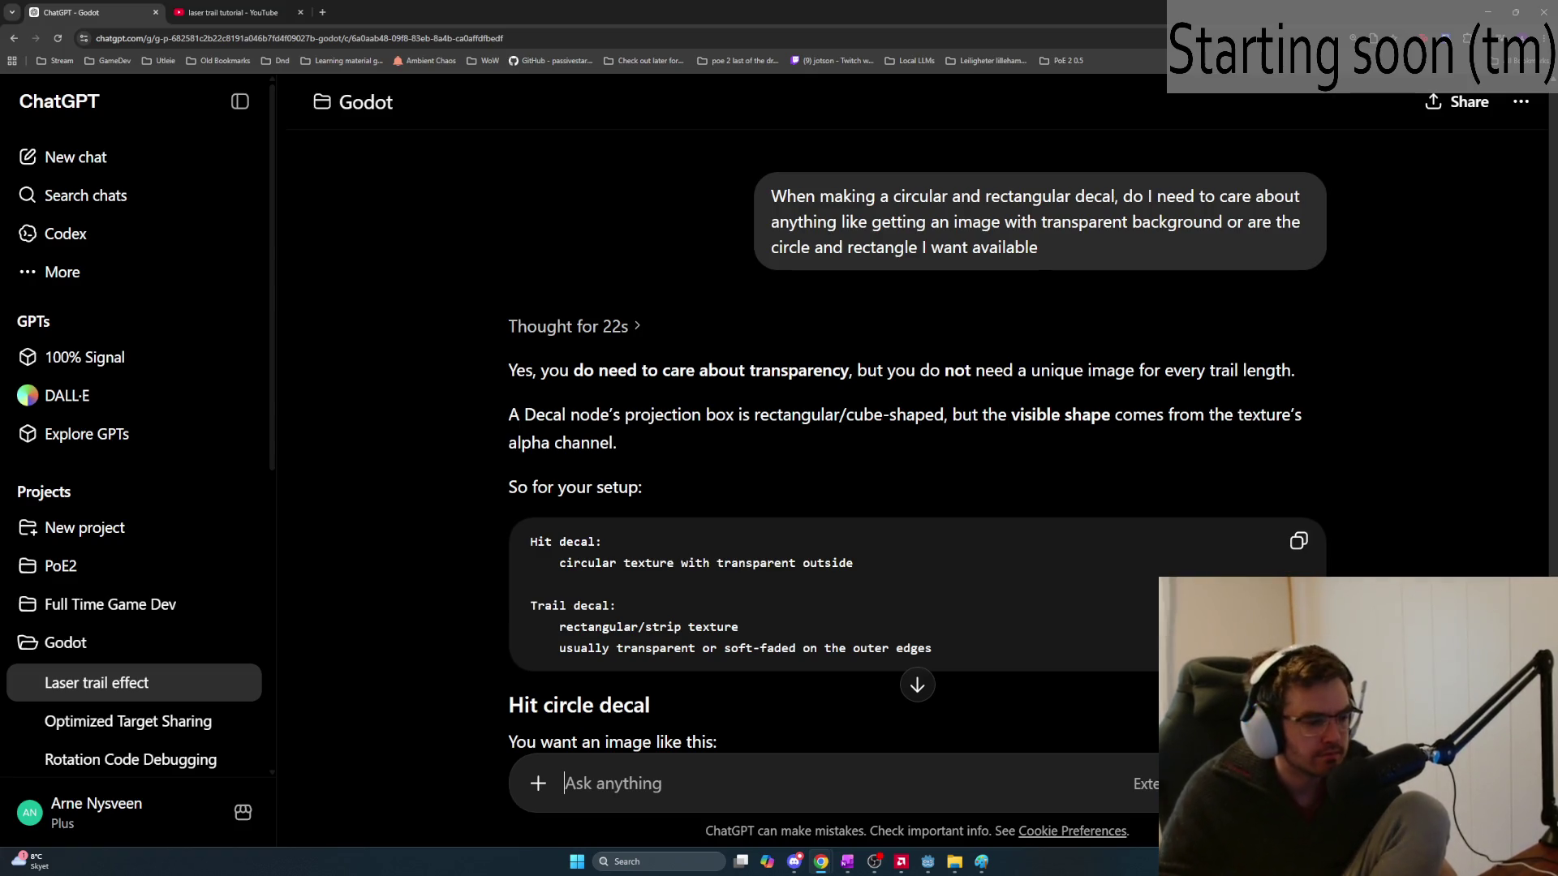
Read the answer's hit circle image description, the PNG simplicity note and the trail texture guidance
{"action": "scroll", "coordinate": [984, 546], "scroll_direction": "down", "scroll_amount": 3}
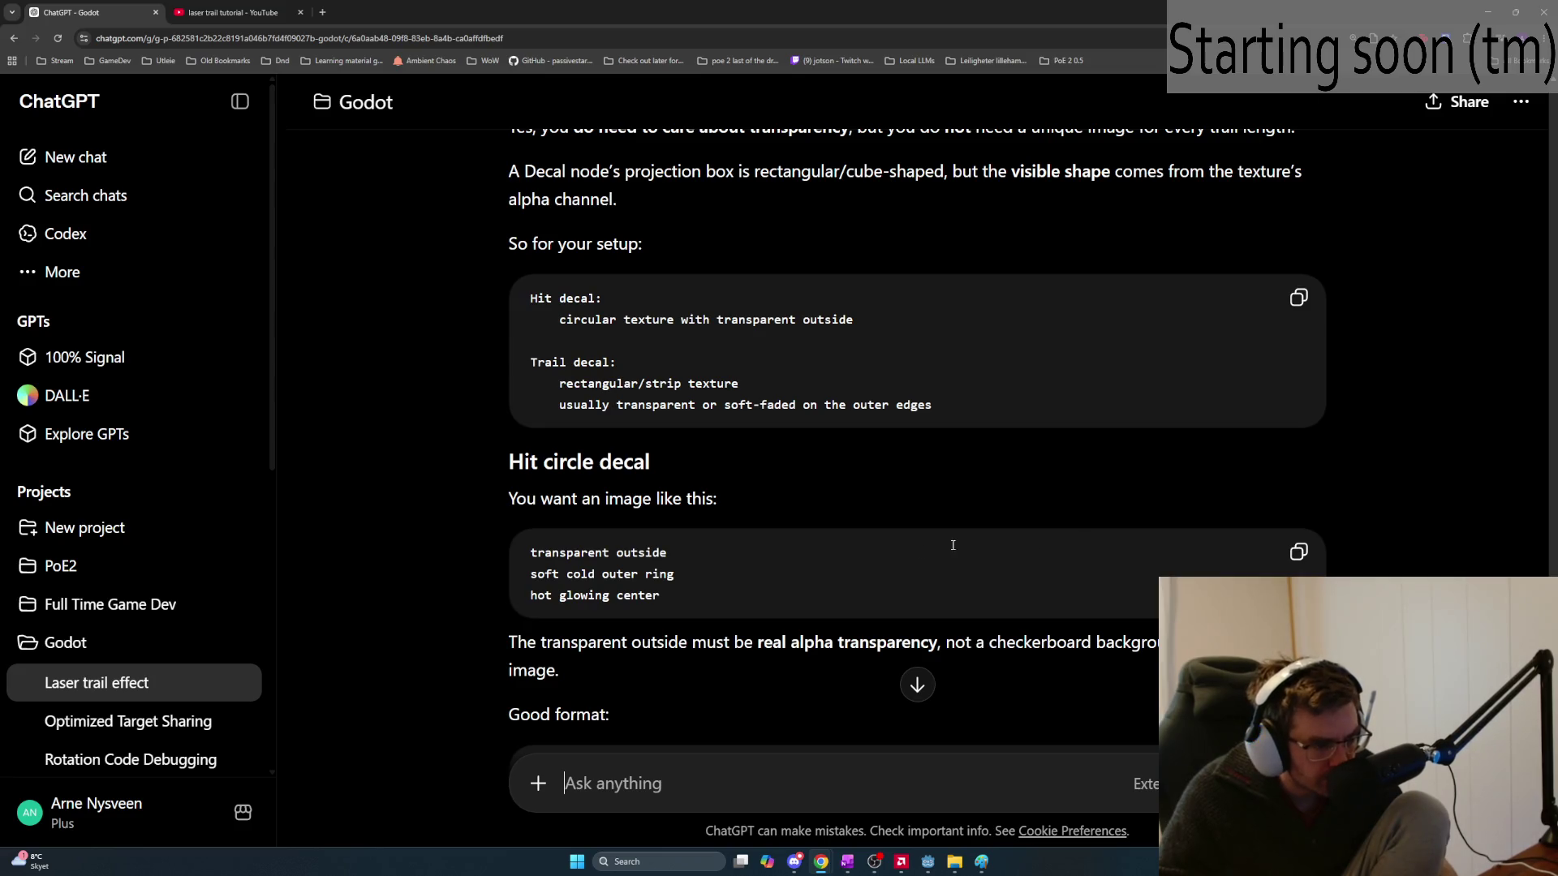
{"action": "left_click_drag", "start_coordinate": [657, 600], "coordinate": [520, 563]}
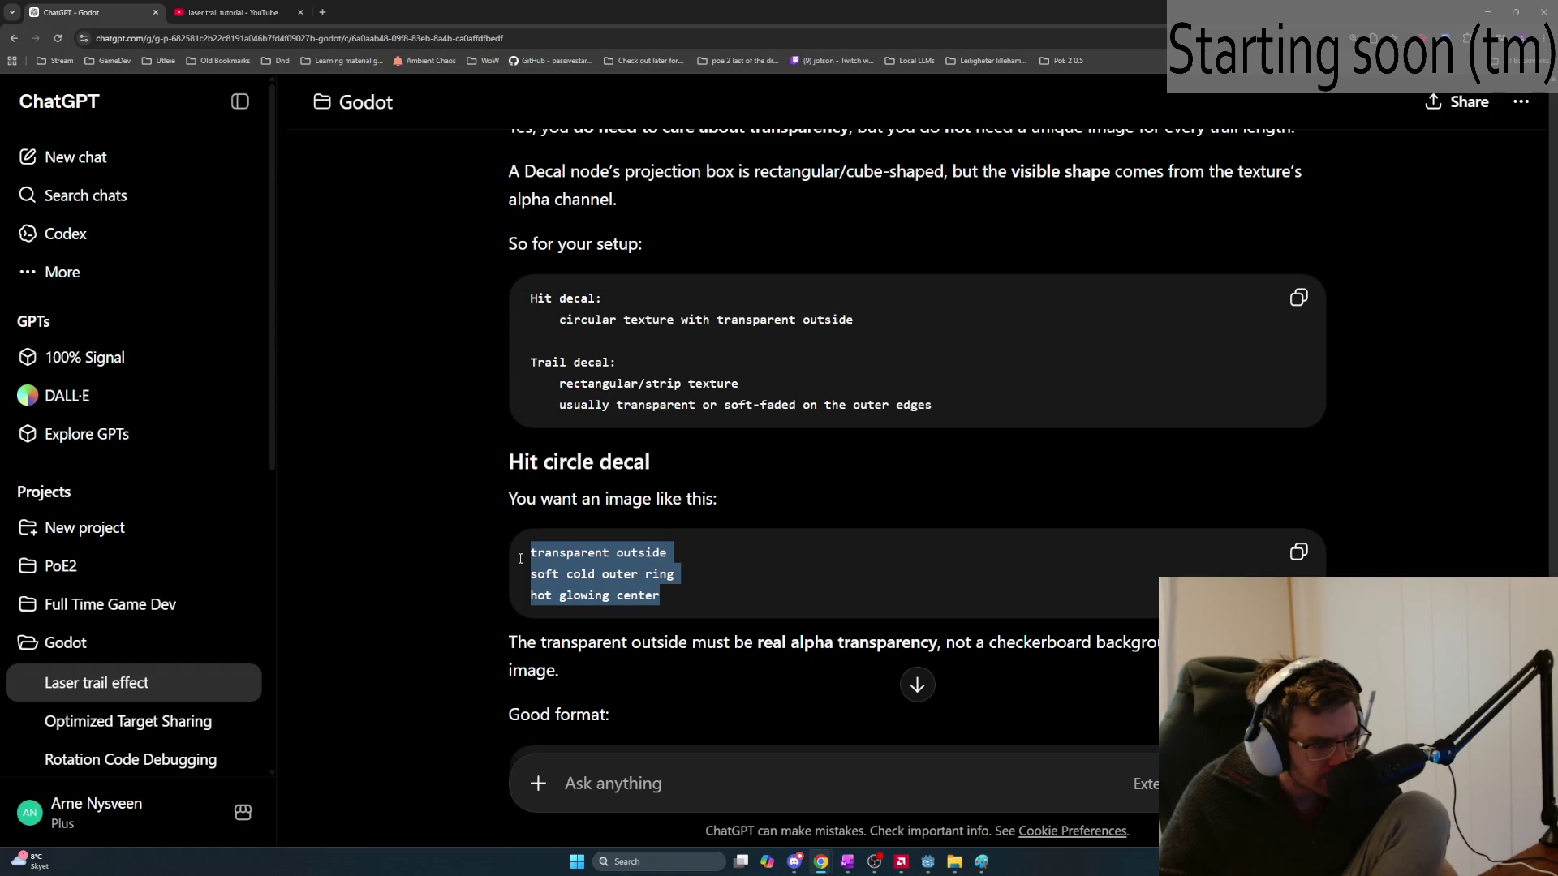
{"action": "left_click", "coordinate": [686, 593]}
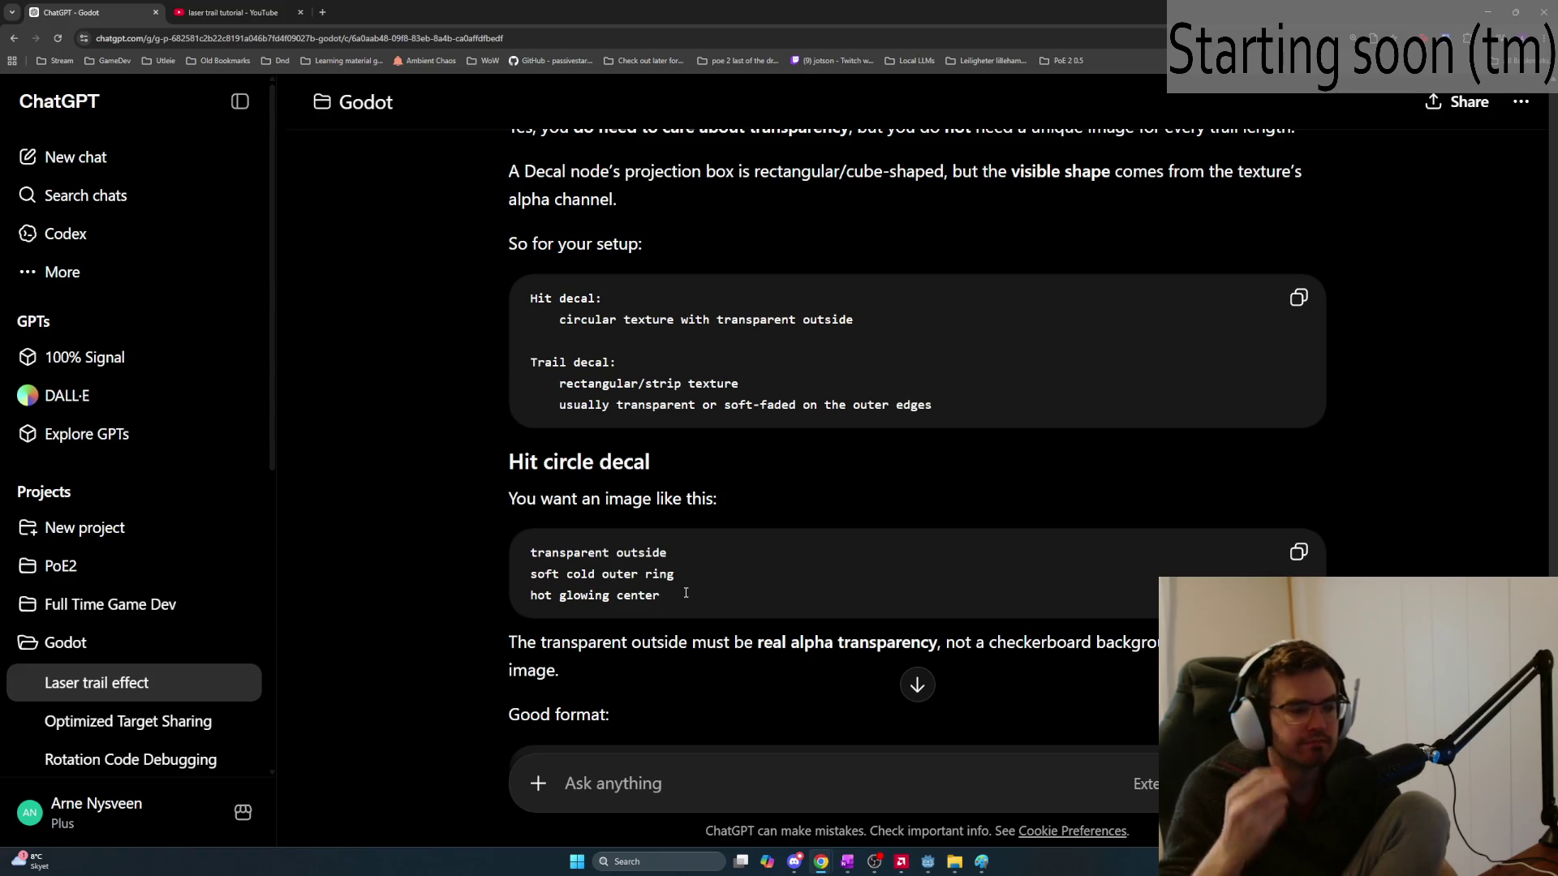
{"action": "scroll", "coordinate": [711, 485], "scroll_direction": "down", "scroll_amount": 3}
{"action": "scroll", "coordinate": [711, 484], "scroll_direction": "down", "scroll_amount": 2}
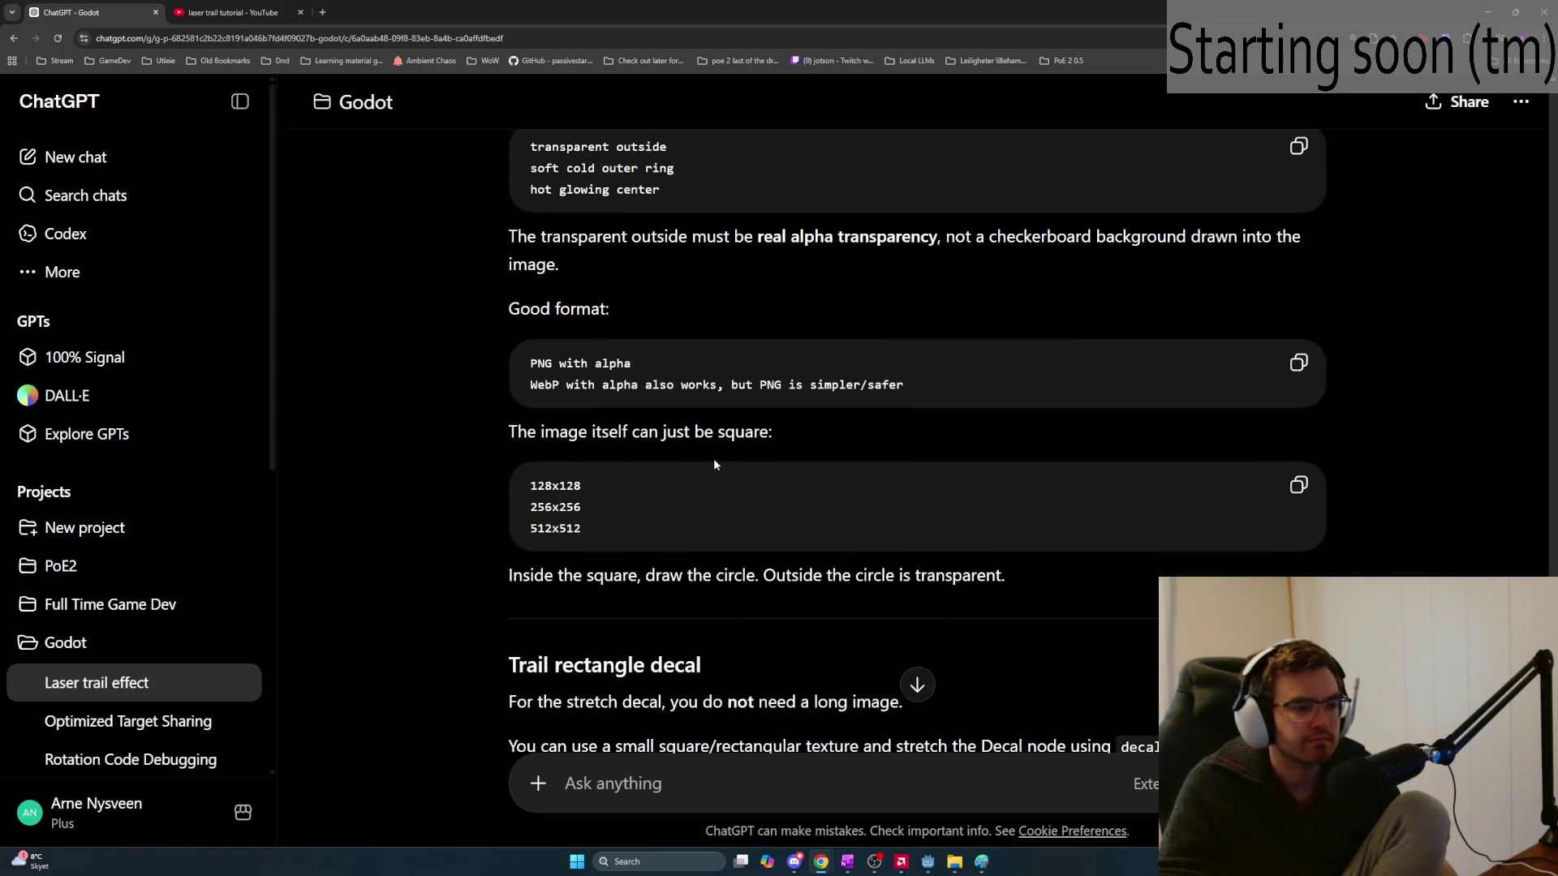
{"action": "mouse_move", "coordinate": [945, 387]}
{"action": "left_mouse_down"}
{"action": "mouse_move", "coordinate": [716, 387]}
{"action": "mouse_move", "coordinate": [748, 387]}
{"action": "left_mouse_up"}
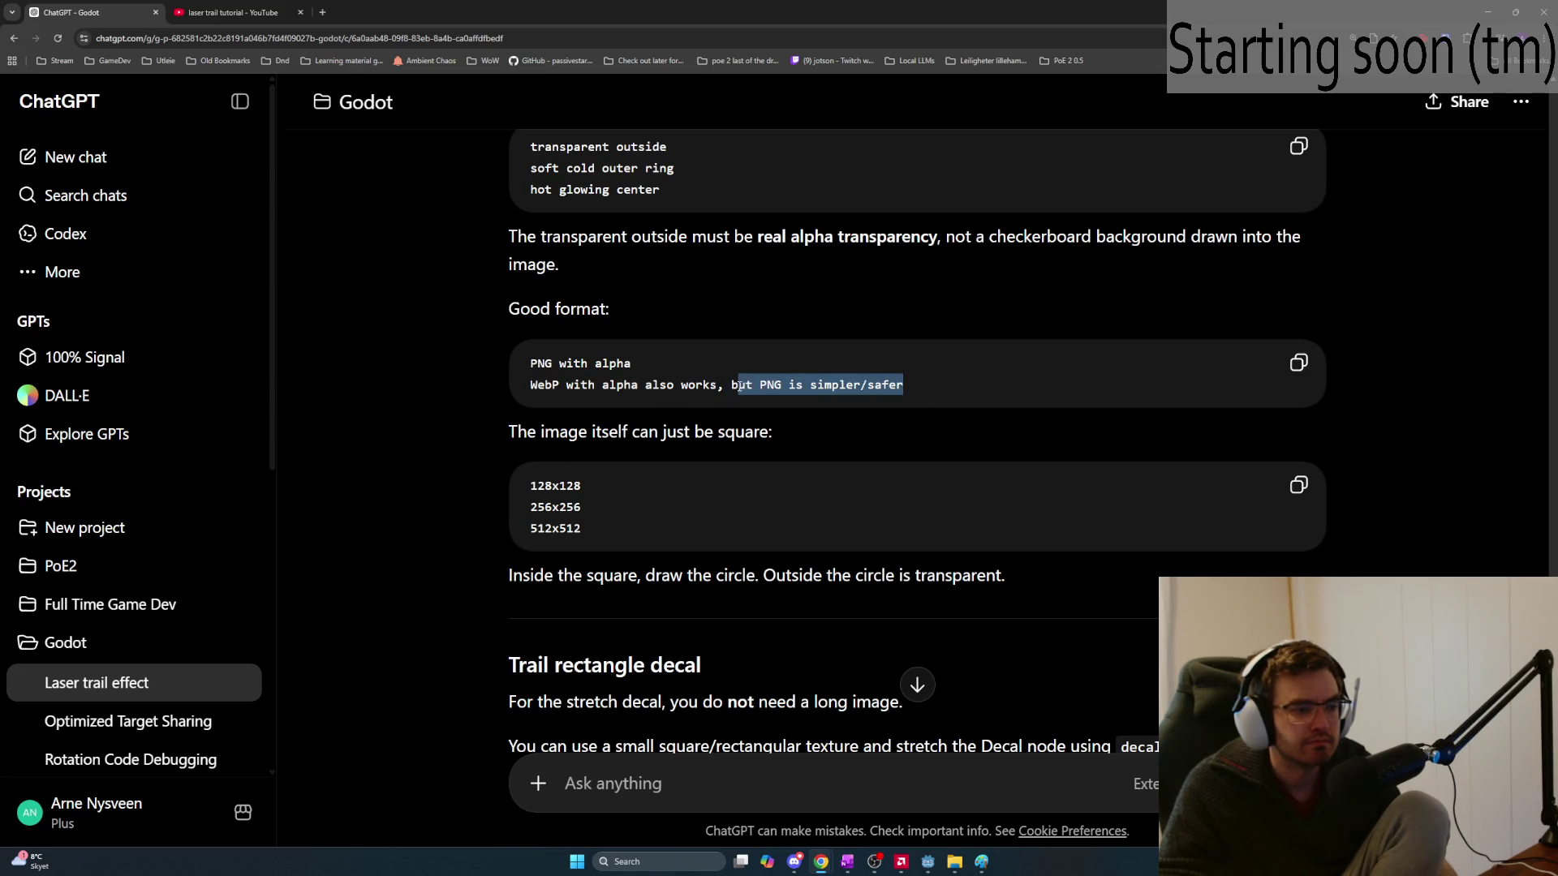
{"action": "scroll", "coordinate": [741, 386], "scroll_direction": "down", "scroll_amount": 2}
{"action": "left_click_drag", "start_coordinate": [543, 414], "coordinate": [1031, 420]}
{"action": "left_click", "coordinate": [973, 428]}
{"action": "scroll", "coordinate": [955, 432], "scroll_direction": "down", "scroll_amount": 2}
{"action": "mouse_move", "coordinate": [783, 469]}
{"action": "left_mouse_down"}
{"action": "mouse_move", "coordinate": [523, 423]}
{"action": "mouse_move", "coordinate": [520, 469]}
{"action": "mouse_move", "coordinate": [592, 469]}
{"action": "left_mouse_up"}
{"action": "scroll", "coordinate": [668, 479], "scroll_direction": "down", "scroll_amount": 1}
{"action": "scroll", "coordinate": [668, 479], "scroll_direction": "down", "scroll_amount": 1}
{"action": "left_click", "coordinate": [747, 526]}
Read the strip texture notes, the shape-from-texture point and Option A about making PNGs manually
{"action": "mouse_move", "coordinate": [825, 531]}
{"action": "left_mouse_down"}
{"action": "mouse_move", "coordinate": [503, 474]}
{"action": "mouse_move", "coordinate": [490, 431]}
{"action": "left_mouse_up"}
{"action": "scroll", "coordinate": [720, 508], "scroll_direction": "down", "scroll_amount": 2}
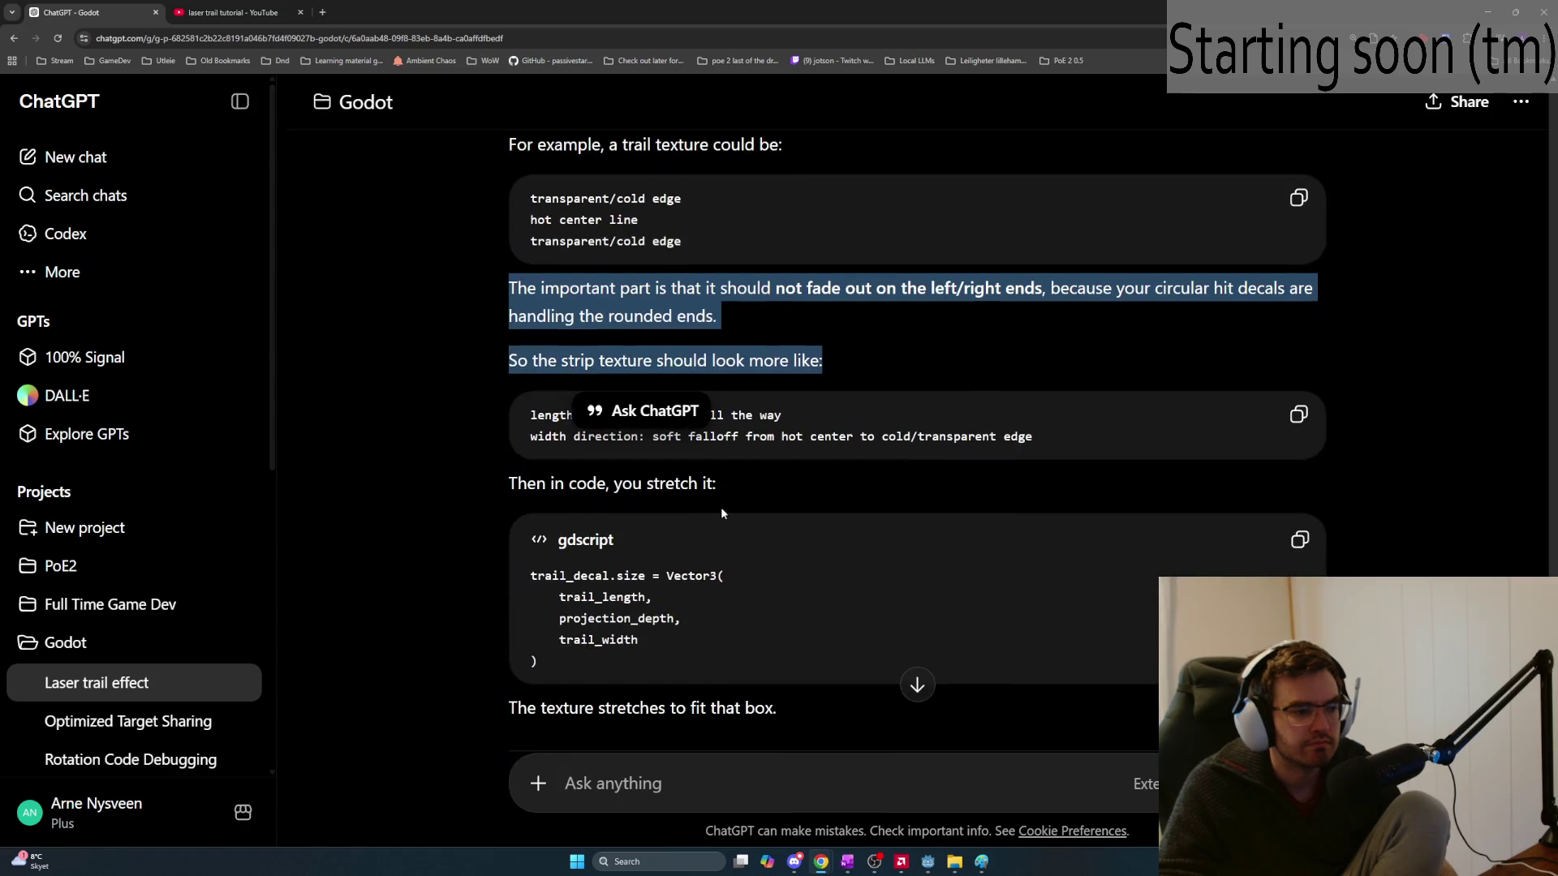
{"action": "left_click", "coordinate": [752, 548]}
{"action": "scroll", "coordinate": [757, 591], "scroll_direction": "down", "scroll_amount": 2}
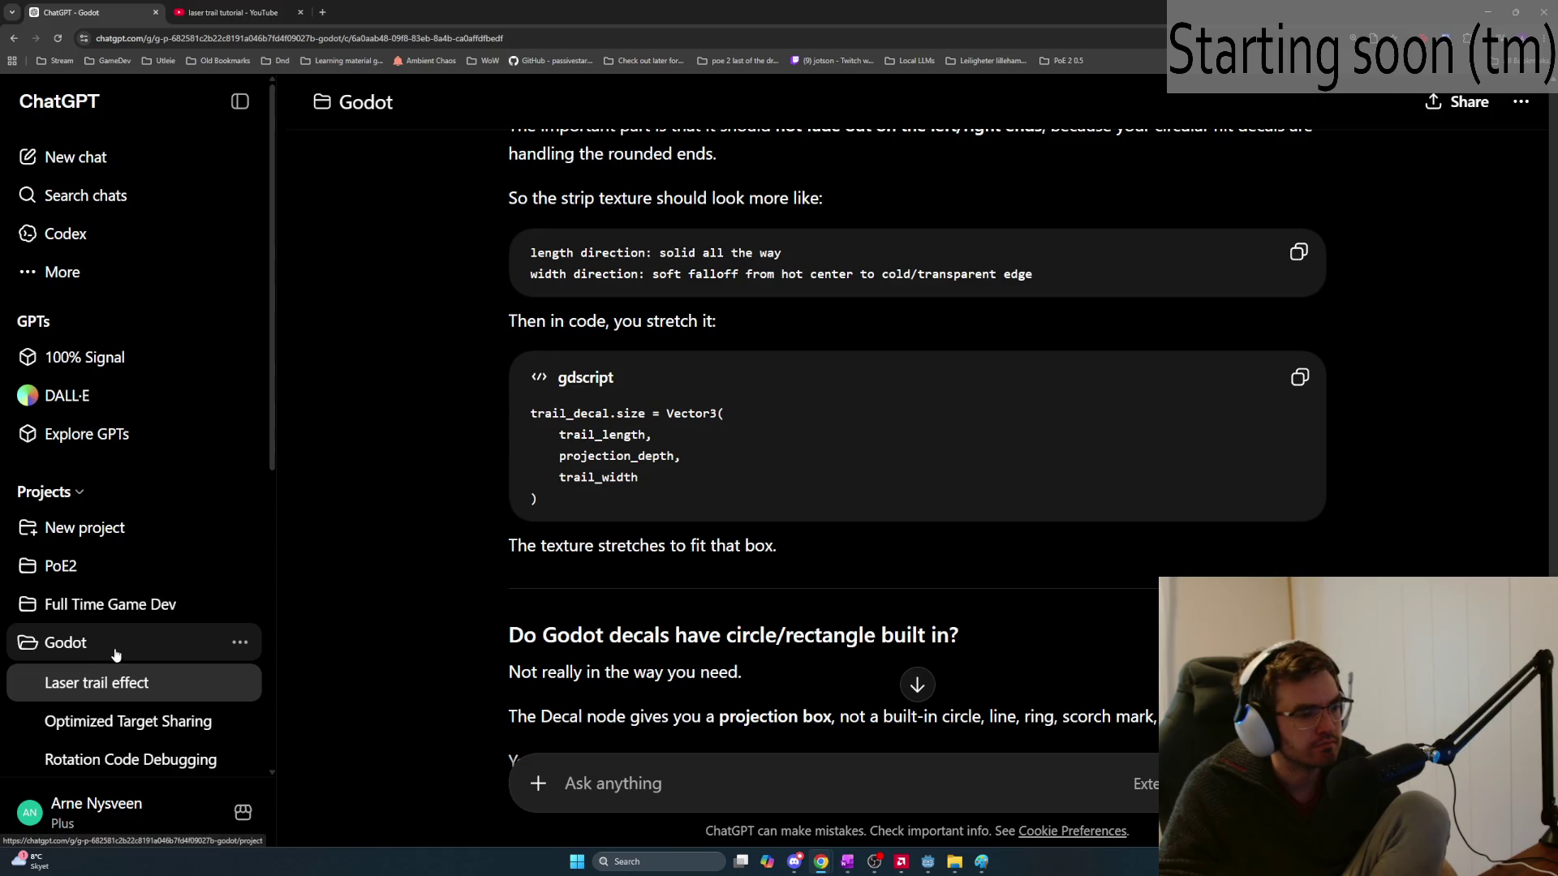
{"action": "scroll", "coordinate": [549, 611], "scroll_direction": "down", "scroll_amount": 4}
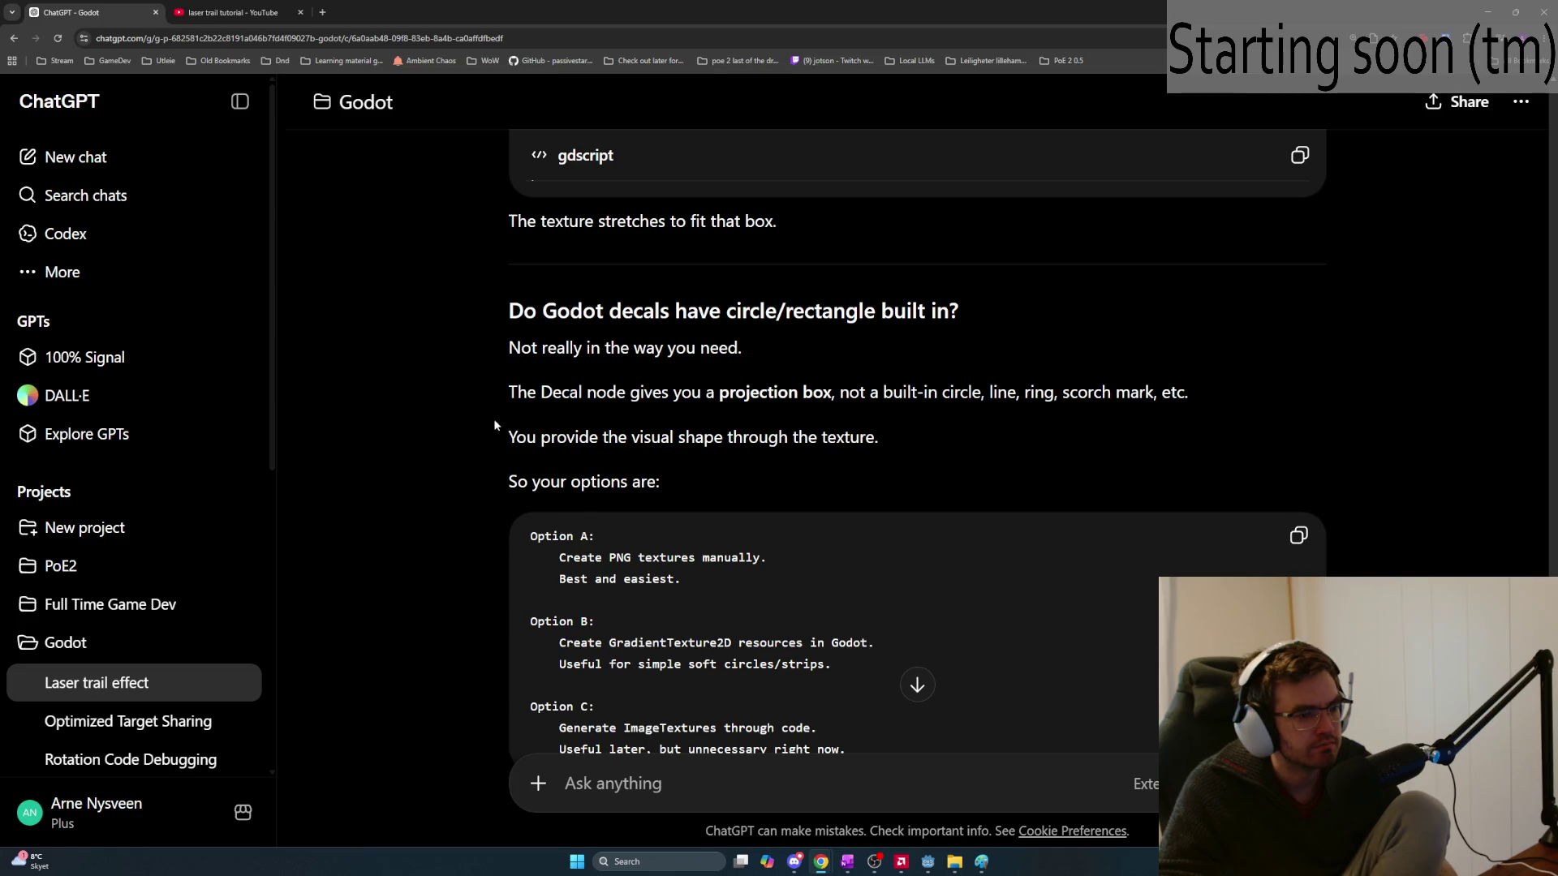
{"action": "left_click_drag", "start_coordinate": [497, 423], "coordinate": [612, 456]}
{"action": "left_click", "coordinate": [722, 473]}
{"action": "left_click_drag", "start_coordinate": [698, 482], "coordinate": [612, 501]}
{"action": "left_click", "coordinate": [681, 559]}
{"action": "left_click_drag", "start_coordinate": [688, 579], "coordinate": [544, 543]}
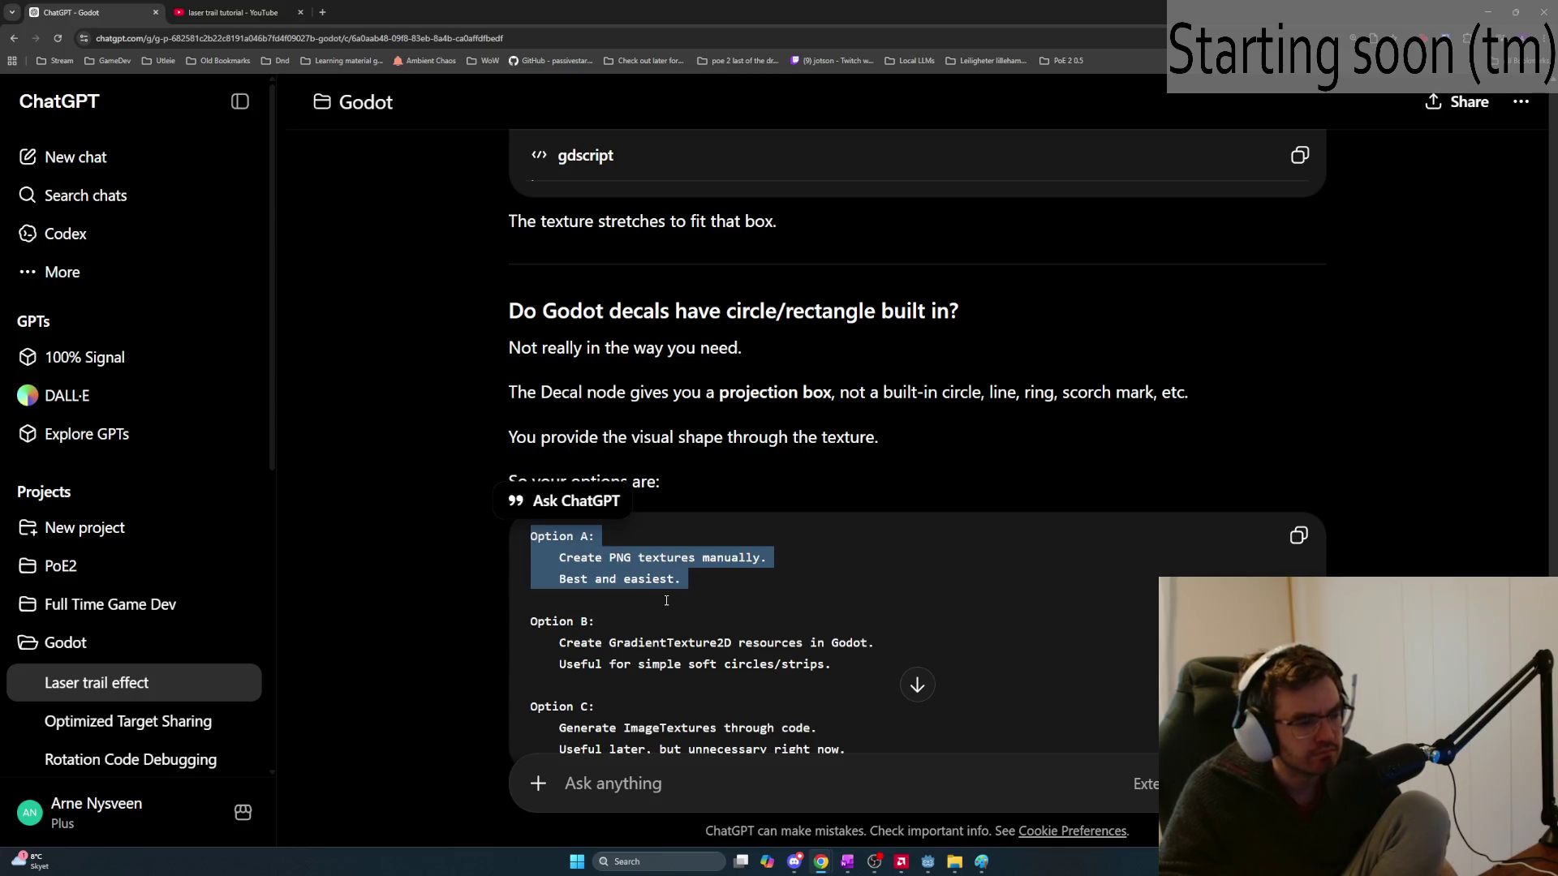
{"action": "scroll", "coordinate": [667, 600], "scroll_direction": "down", "scroll_amount": 1}
{"action": "scroll", "coordinate": [667, 601], "scroll_direction": "down", "scroll_amount": 6}
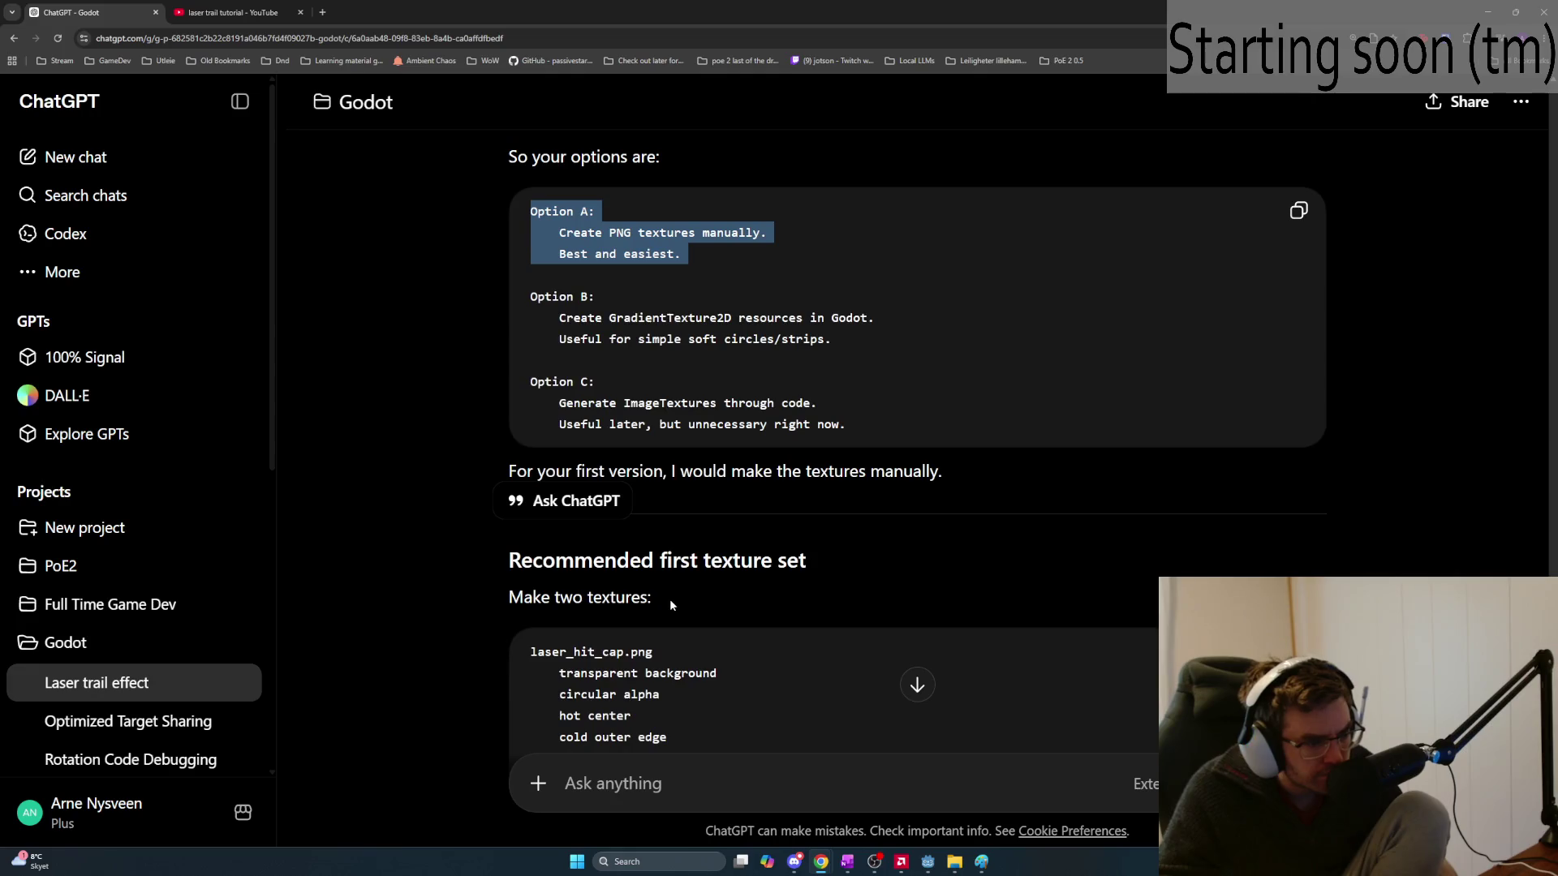
{"action": "left_click", "coordinate": [780, 448]}
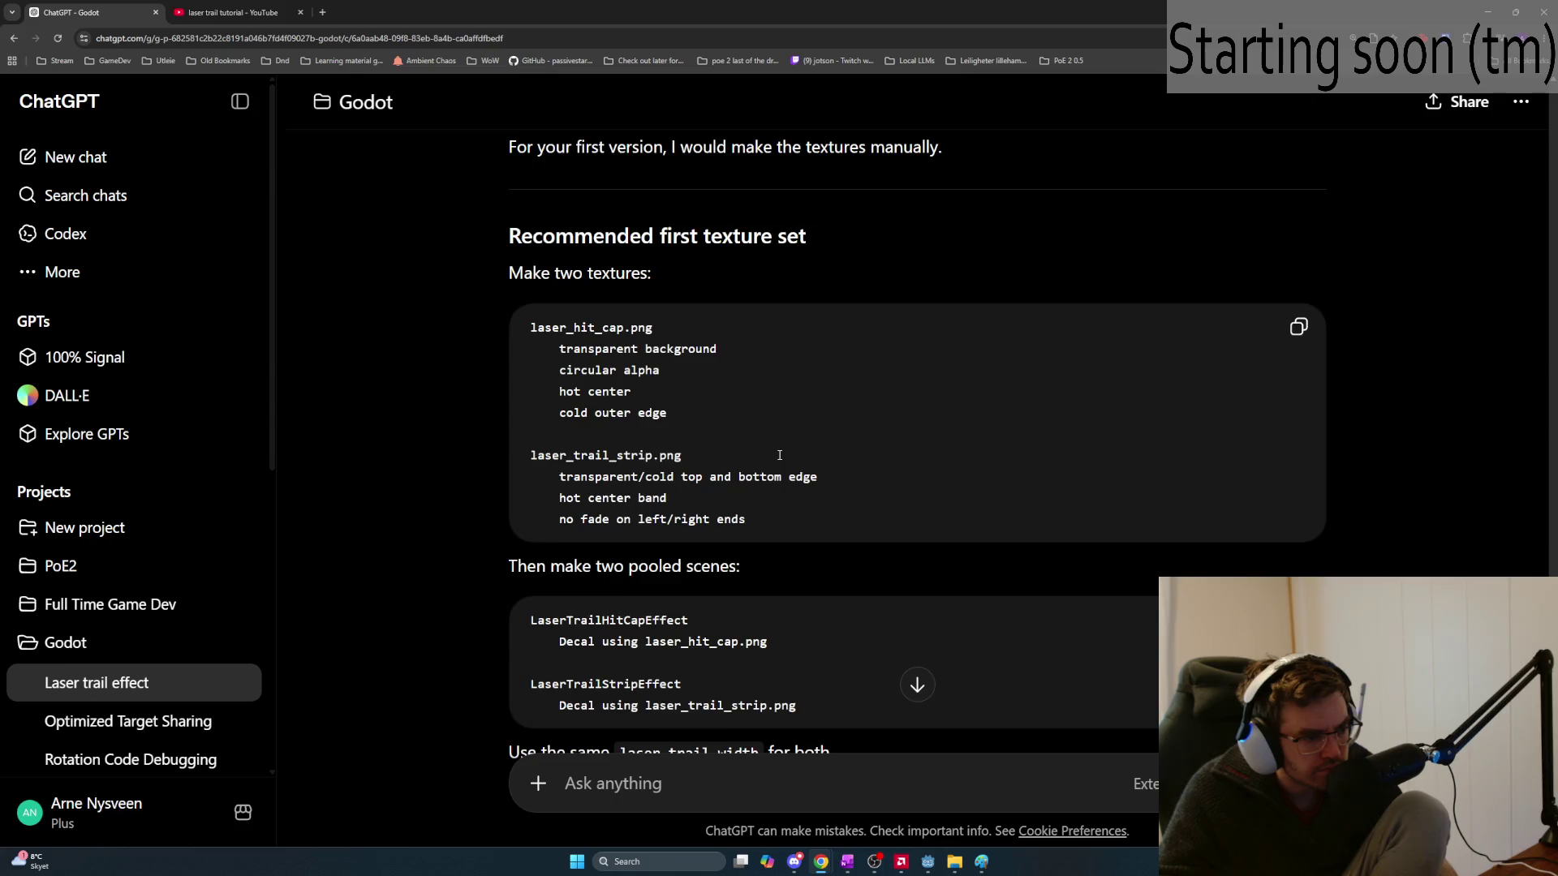
Copy the Recommended first texture set with laser_hit_cap.png and laser_trail_strip.png
{"action": "scroll", "coordinate": [779, 455], "scroll_direction": "down", "scroll_amount": 2}
{"action": "scroll", "coordinate": [779, 456], "scroll_direction": "down", "scroll_amount": 2}
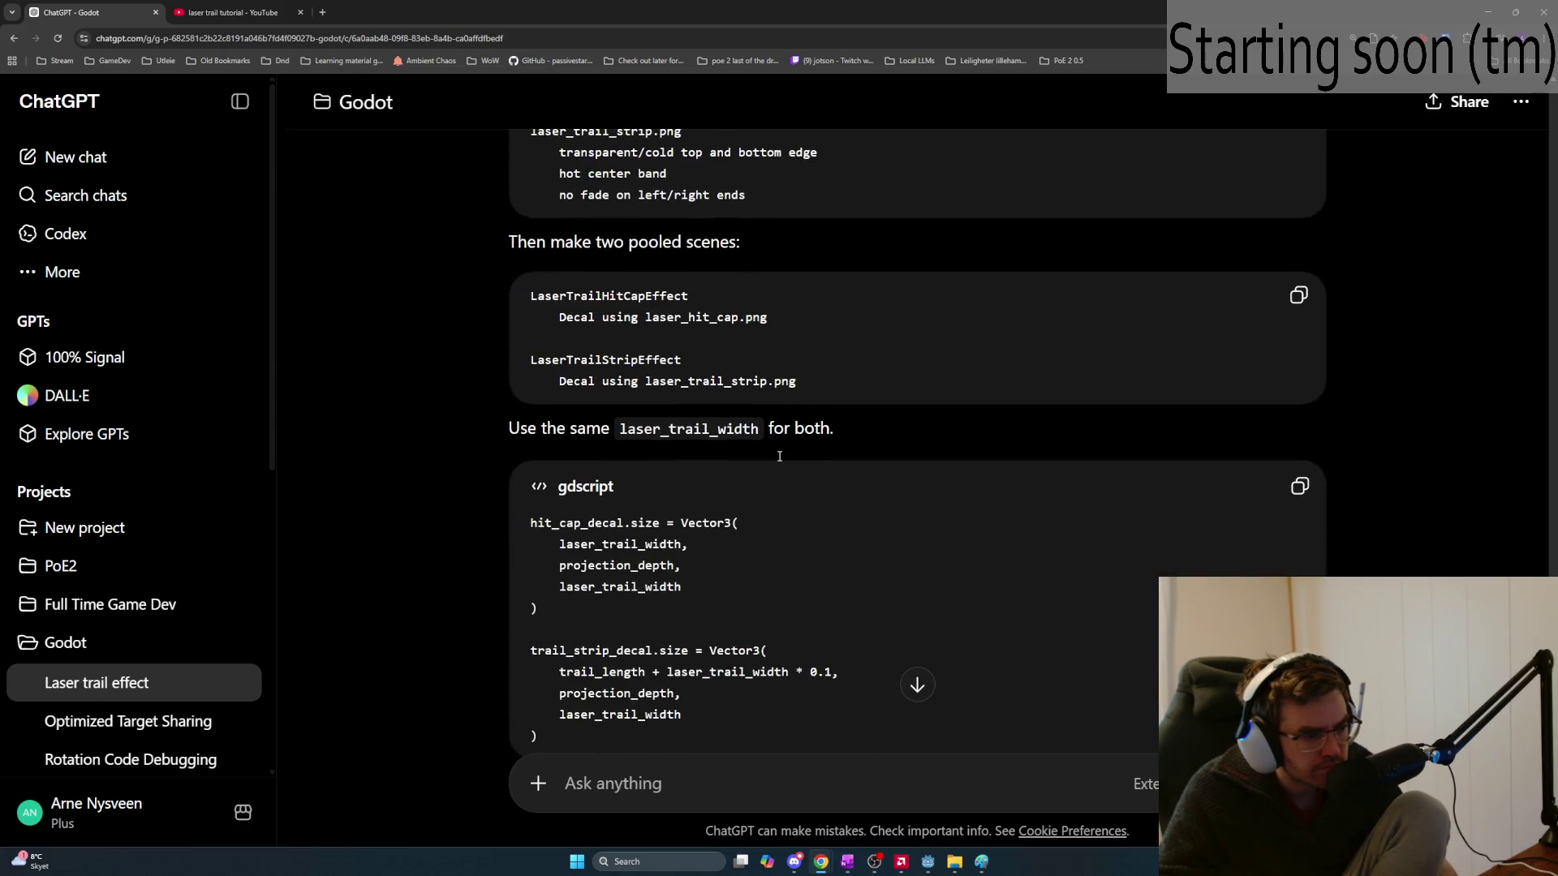
{"action": "scroll", "coordinate": [777, 462], "scroll_direction": "down", "scroll_amount": 3}
{"action": "scroll", "coordinate": [812, 471], "scroll_direction": "up", "scroll_amount": 5}
{"action": "scroll", "coordinate": [1178, 350], "scroll_direction": "up", "scroll_amount": 1}
{"action": "left_click", "coordinate": [1299, 247]}
Read the closing advice on a brighter-centre emission texture matching the albedo alpha
{"action": "scroll", "coordinate": [990, 414], "scroll_direction": "down", "scroll_amount": 9}
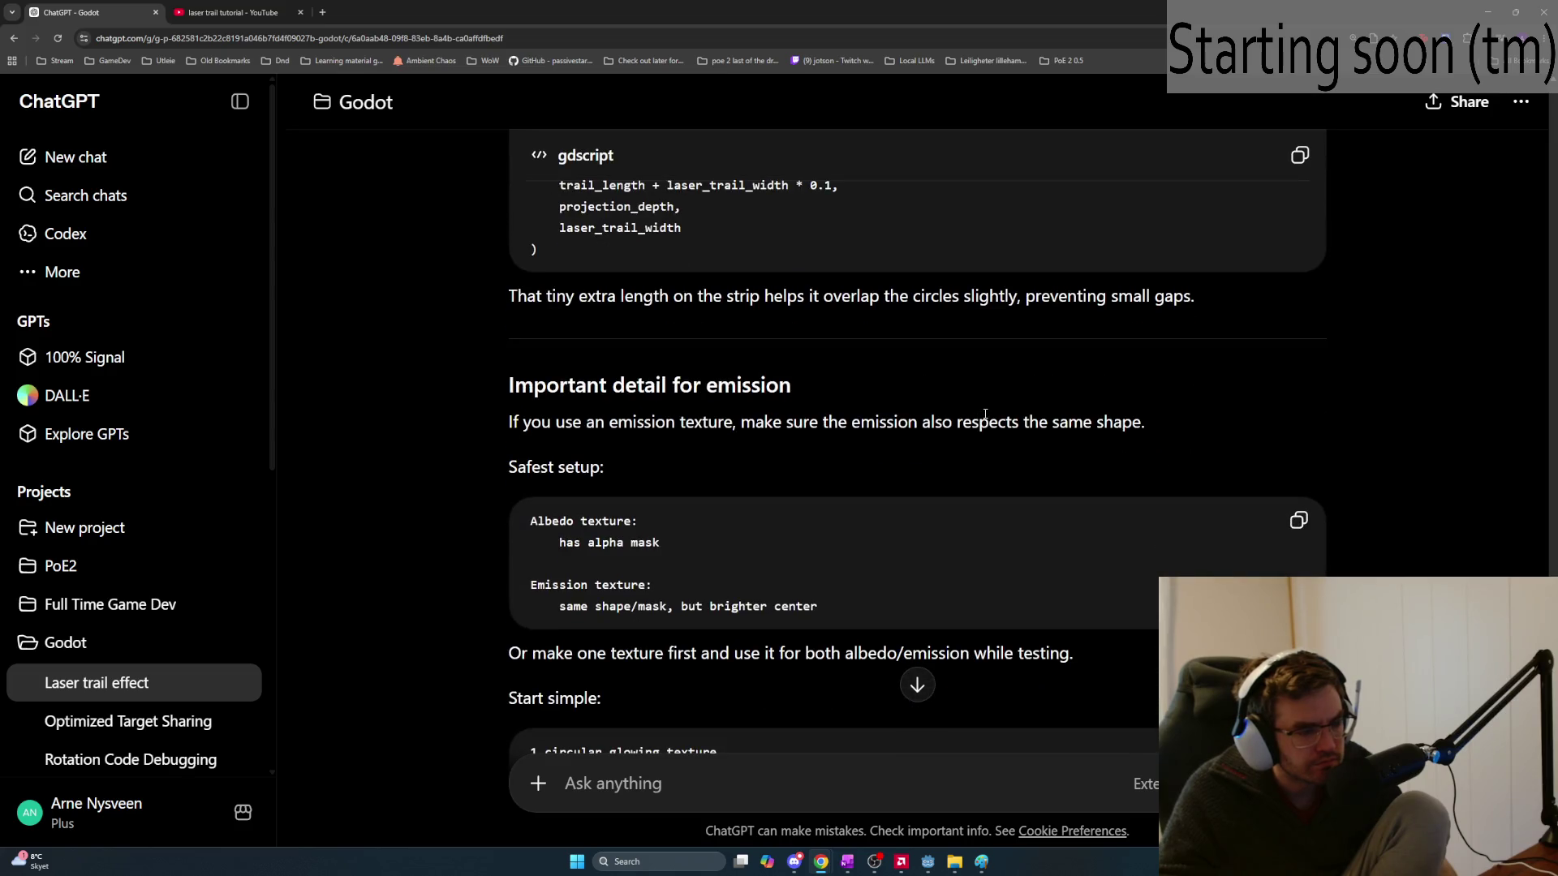
{"action": "scroll", "coordinate": [986, 416], "scroll_direction": "up", "scroll_amount": 2}
{"action": "scroll", "coordinate": [984, 414], "scroll_direction": "down", "scroll_amount": 4}
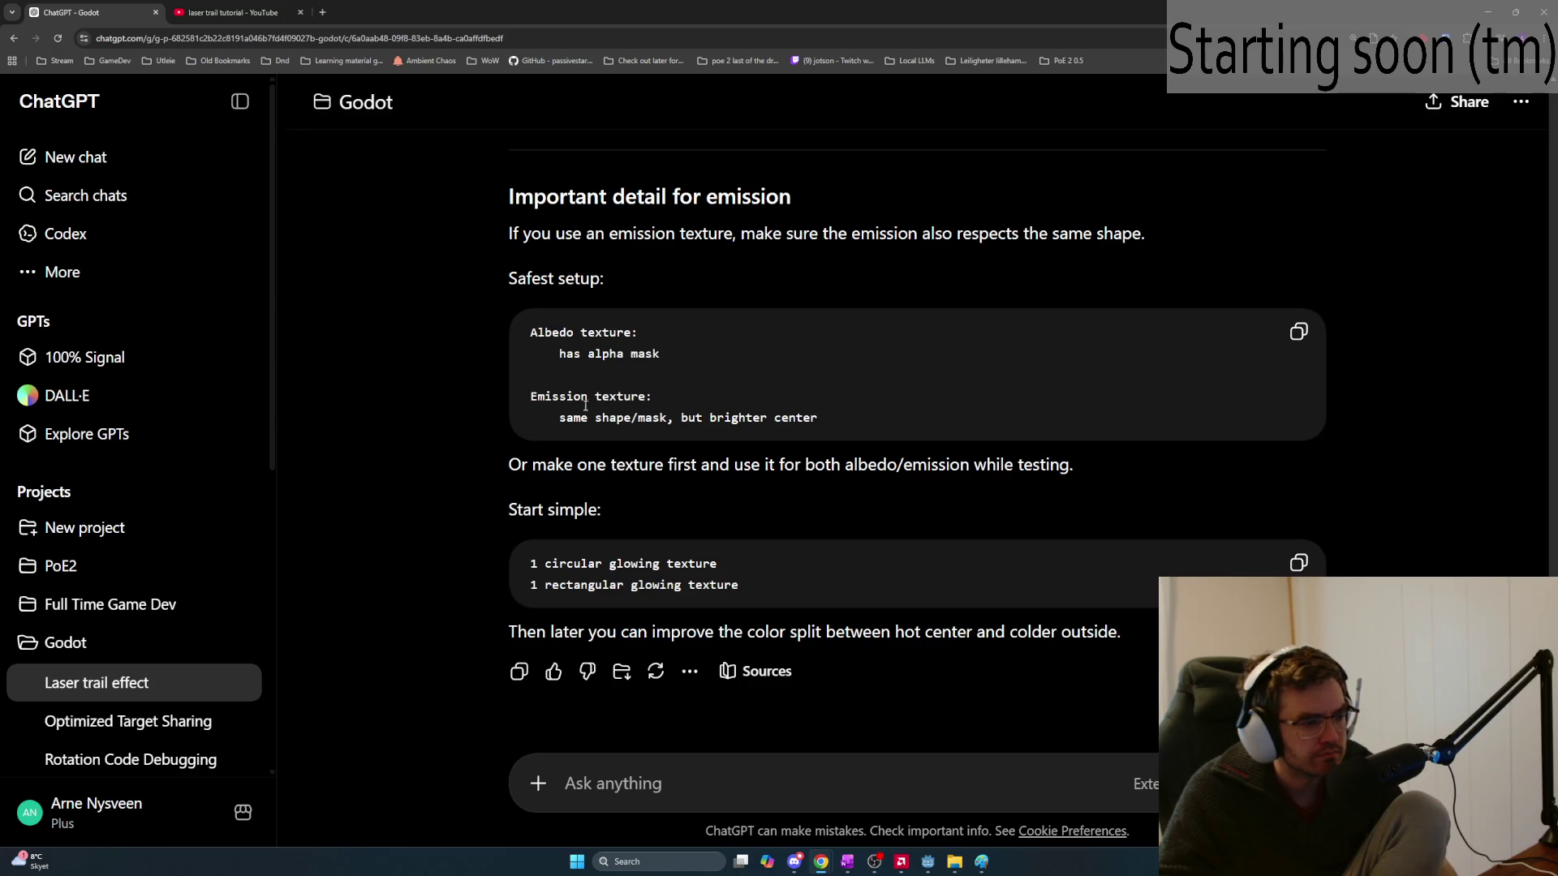
{"action": "left_click_drag", "start_coordinate": [557, 420], "coordinate": [826, 418]}
{"action": "left_click", "coordinate": [831, 418]}
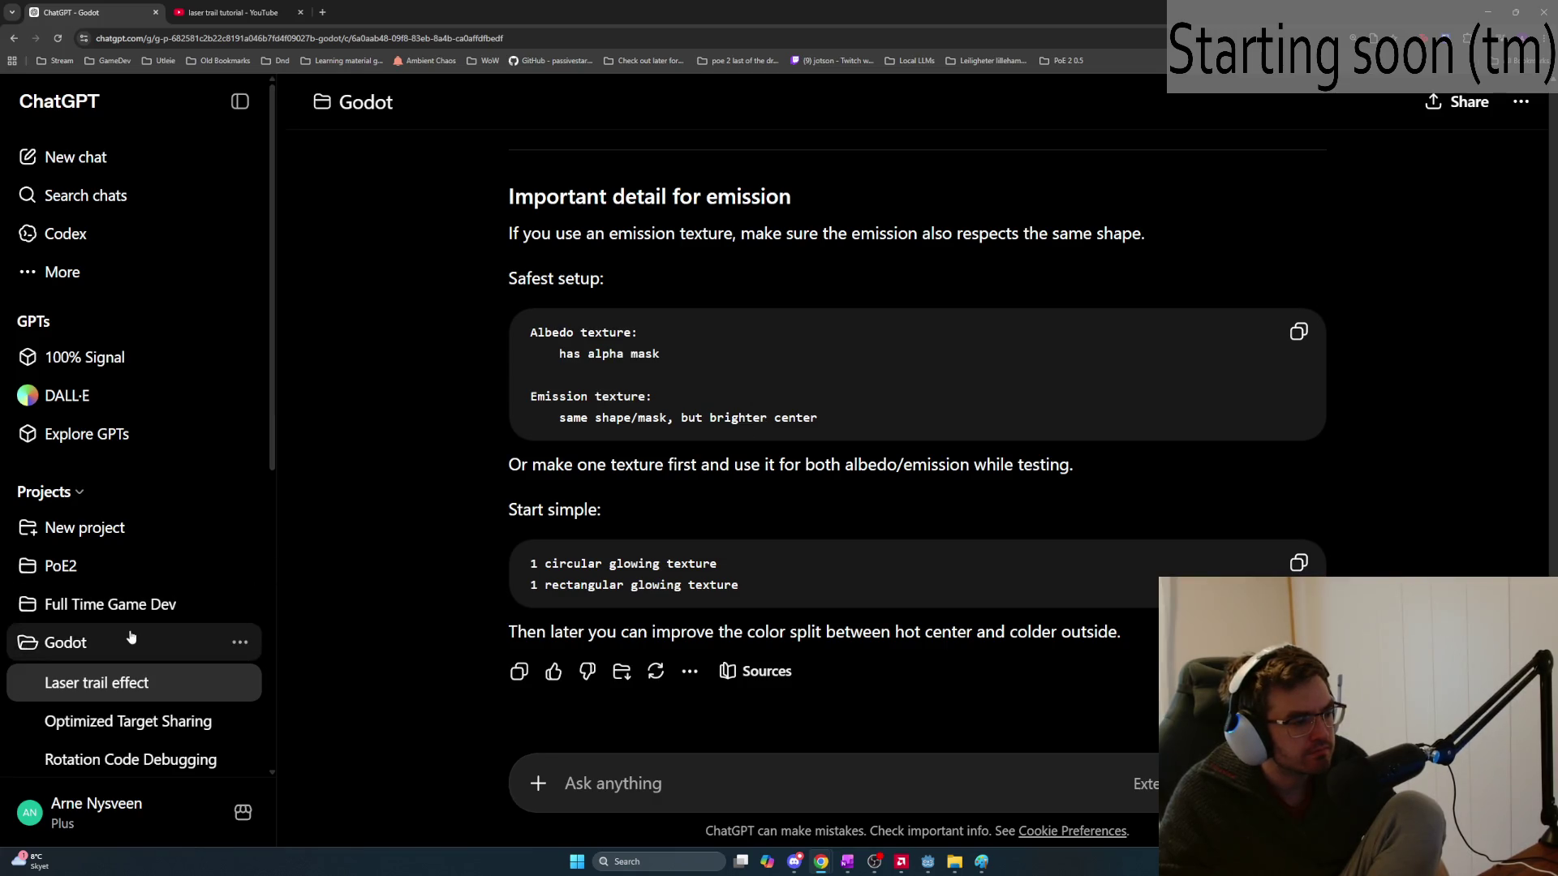
In the Godot project, draft a question about creation tools with the pasted texture list and alpha/emission mask note
{"action": "left_click", "coordinate": [65, 642]}
{"action": "type", "text": "What"}
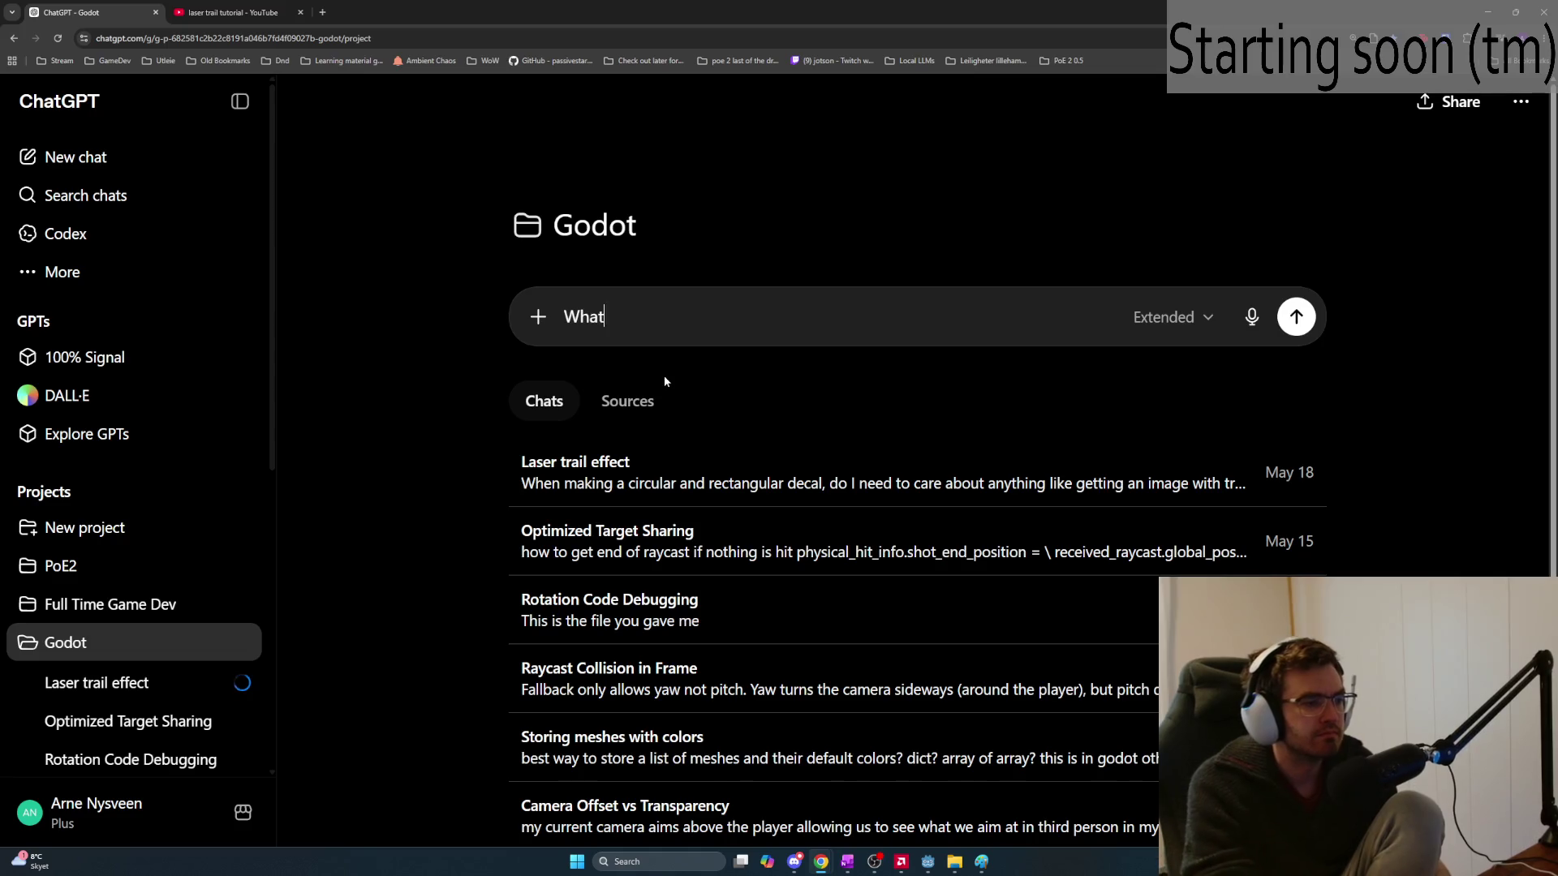
{"action": "type", "text": " tool can I use to"}
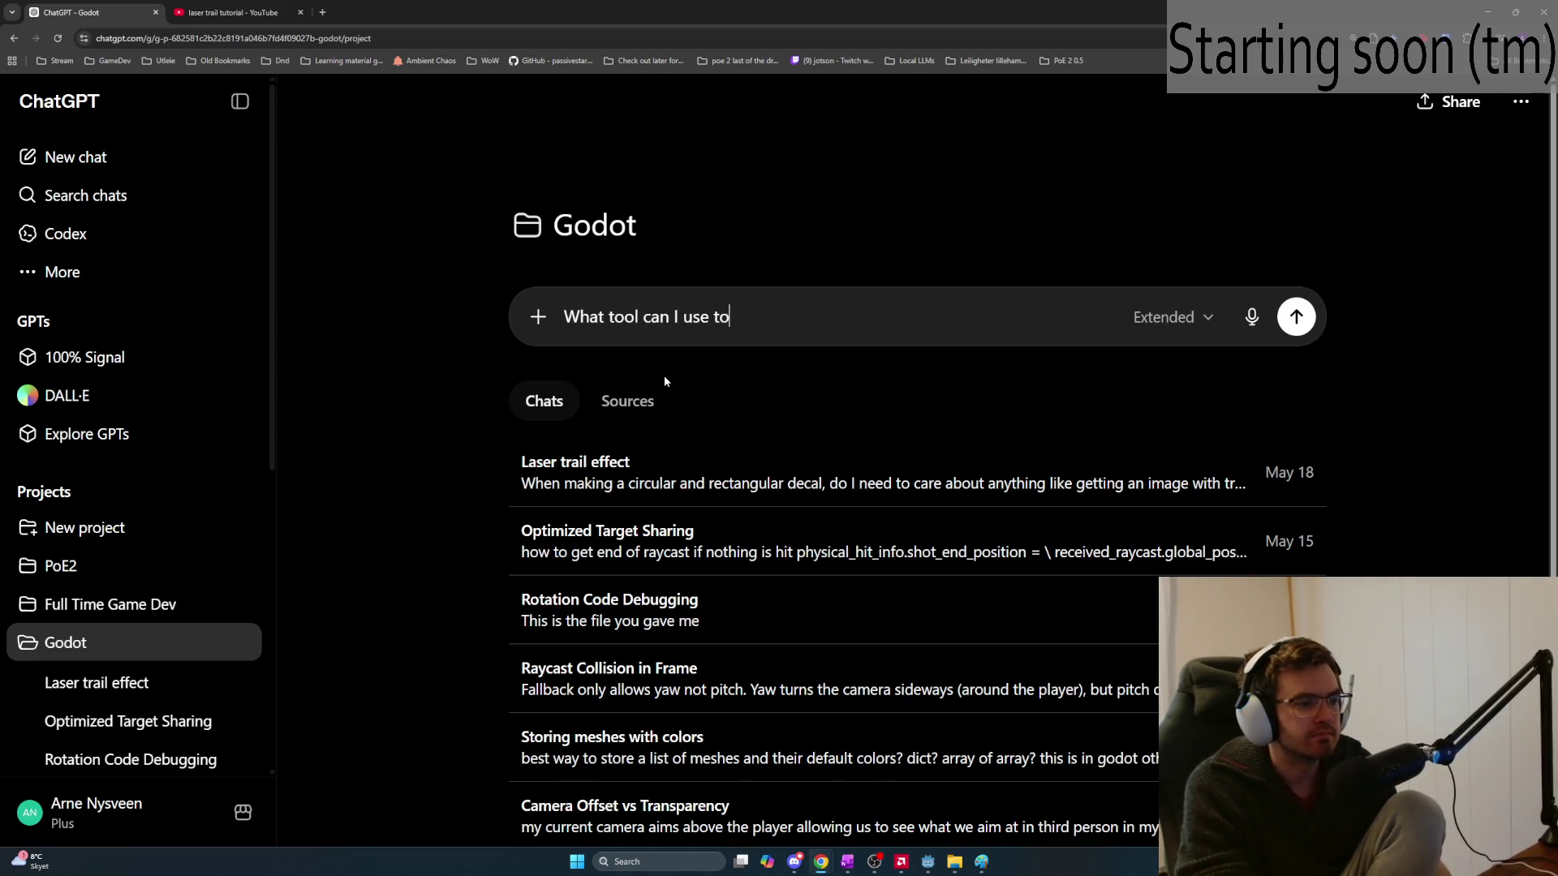
{"action": "type", "text": " create this"}
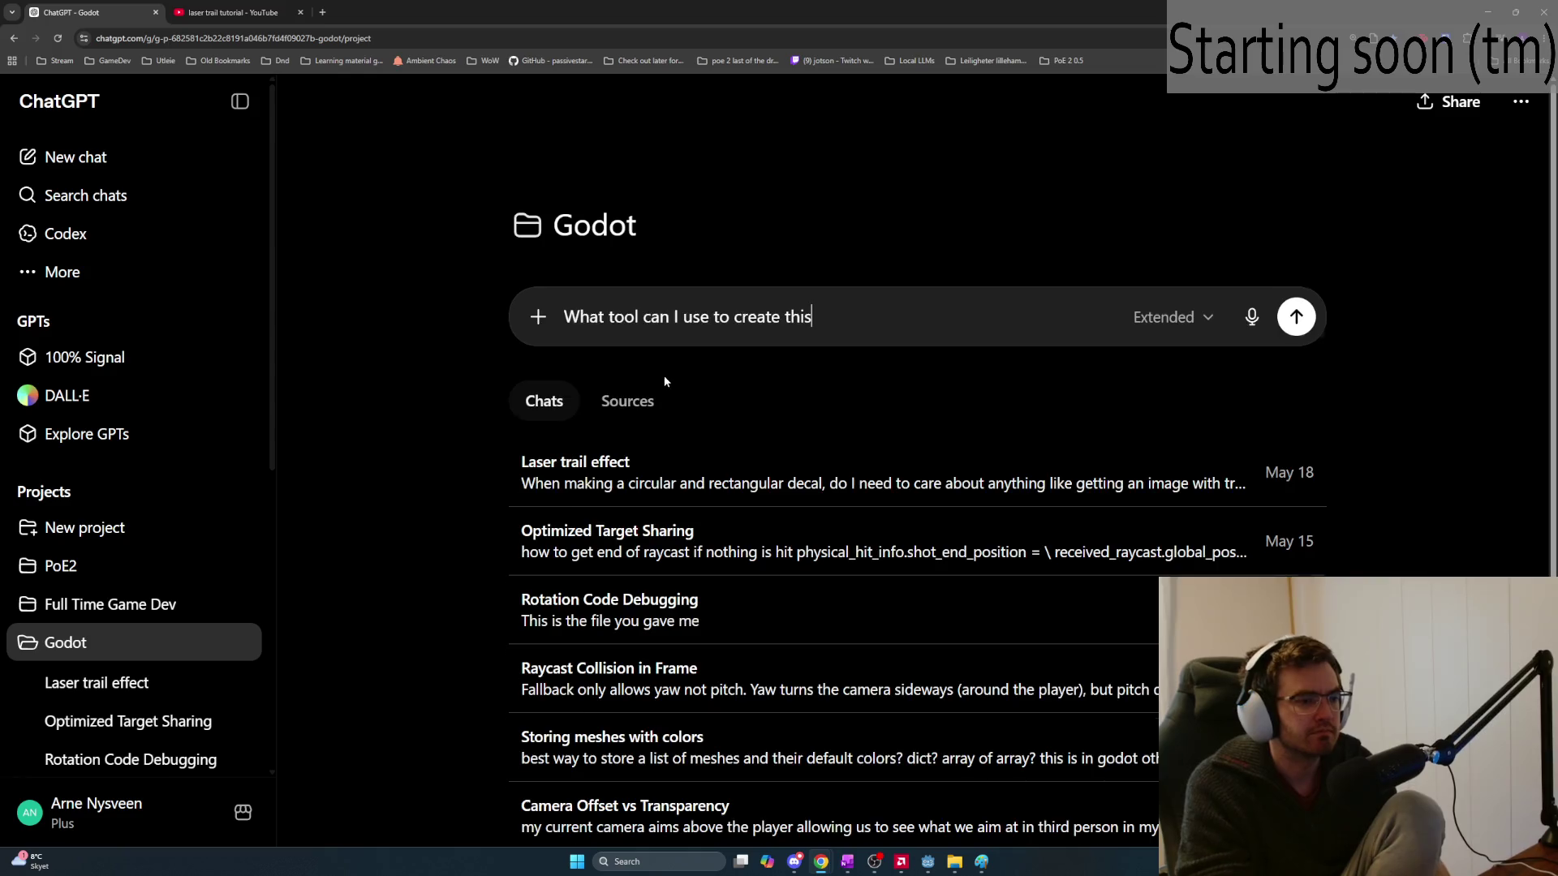
{"action": "key", "text": "shift+Return"}
{"action": "key", "text": "ctrl+v"}
{"action": "key", "text": "shift+Return"}
{"action": "key", "text": "shift+Return"}
{"action": "type", "text": "with"}
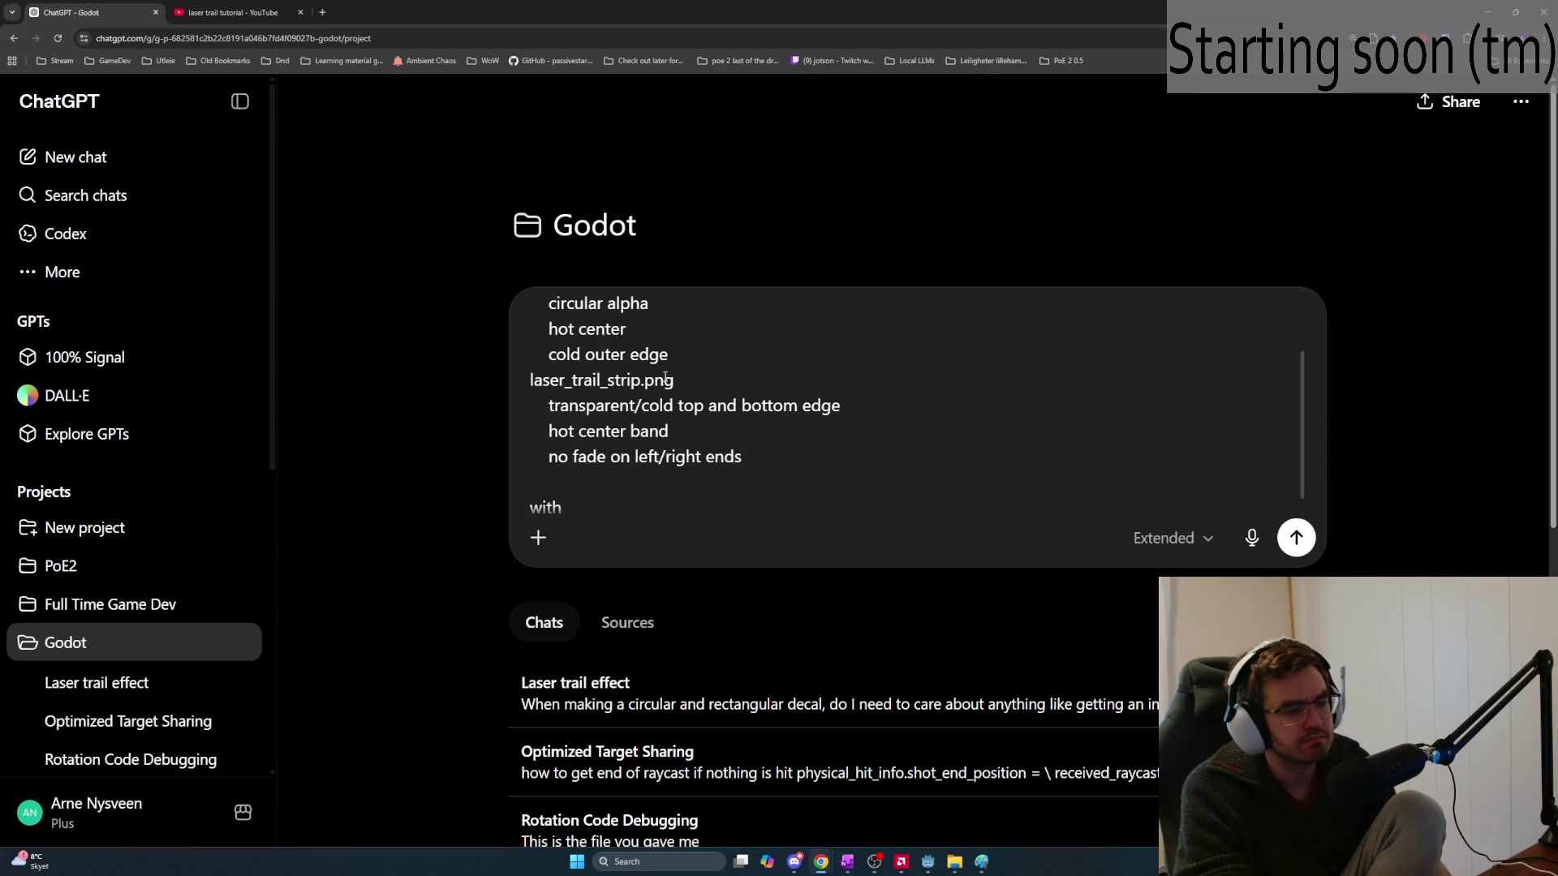
{"action": "type", "text": " both an alpha mask but als"}
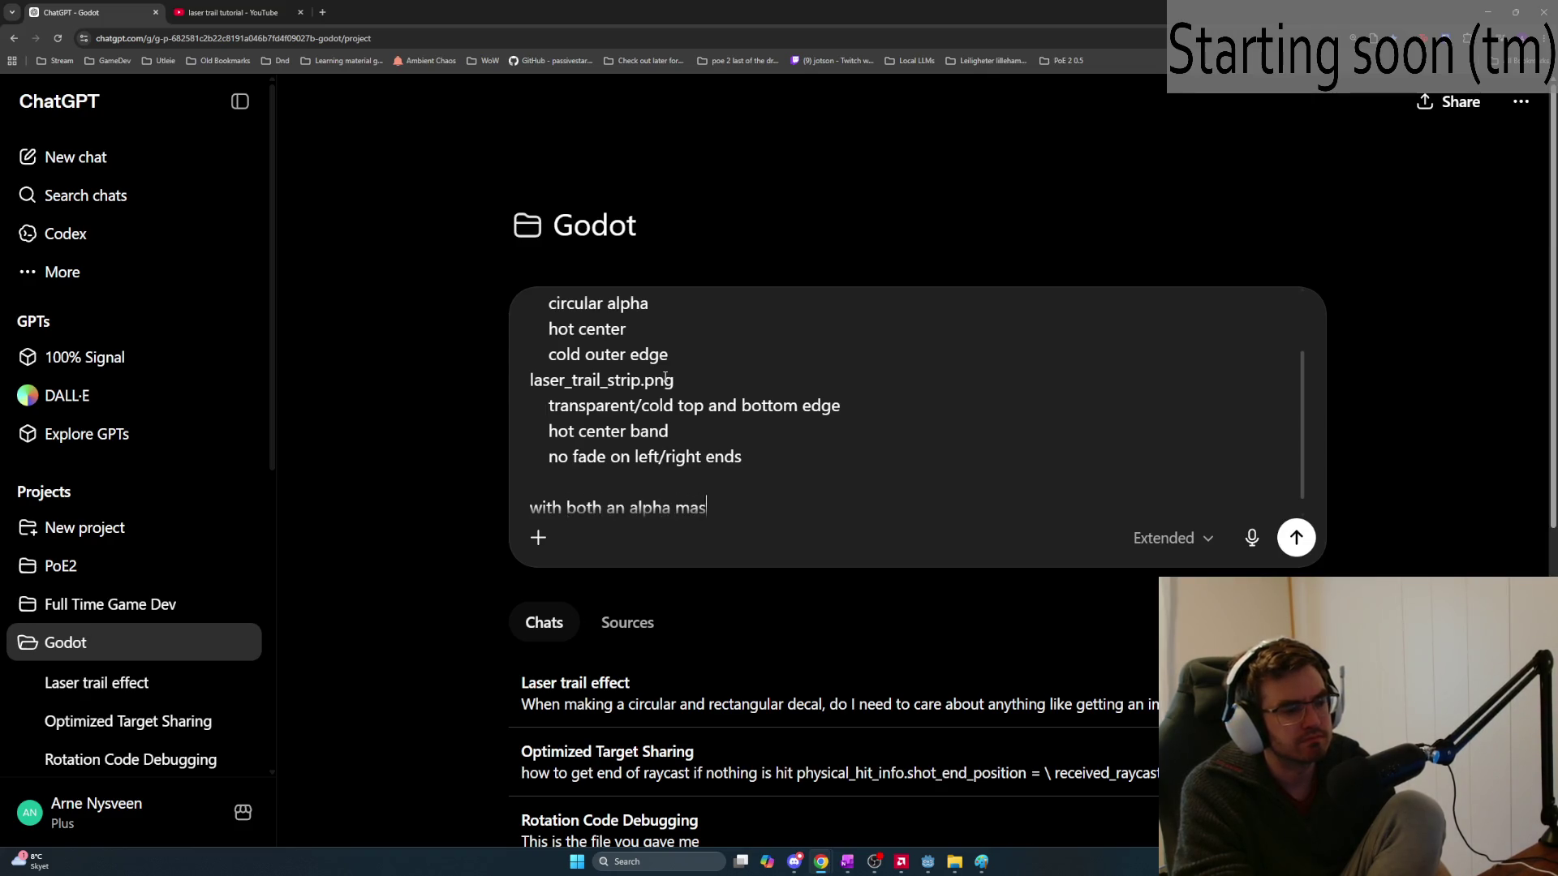
{"action": "type", "text": "o an"}
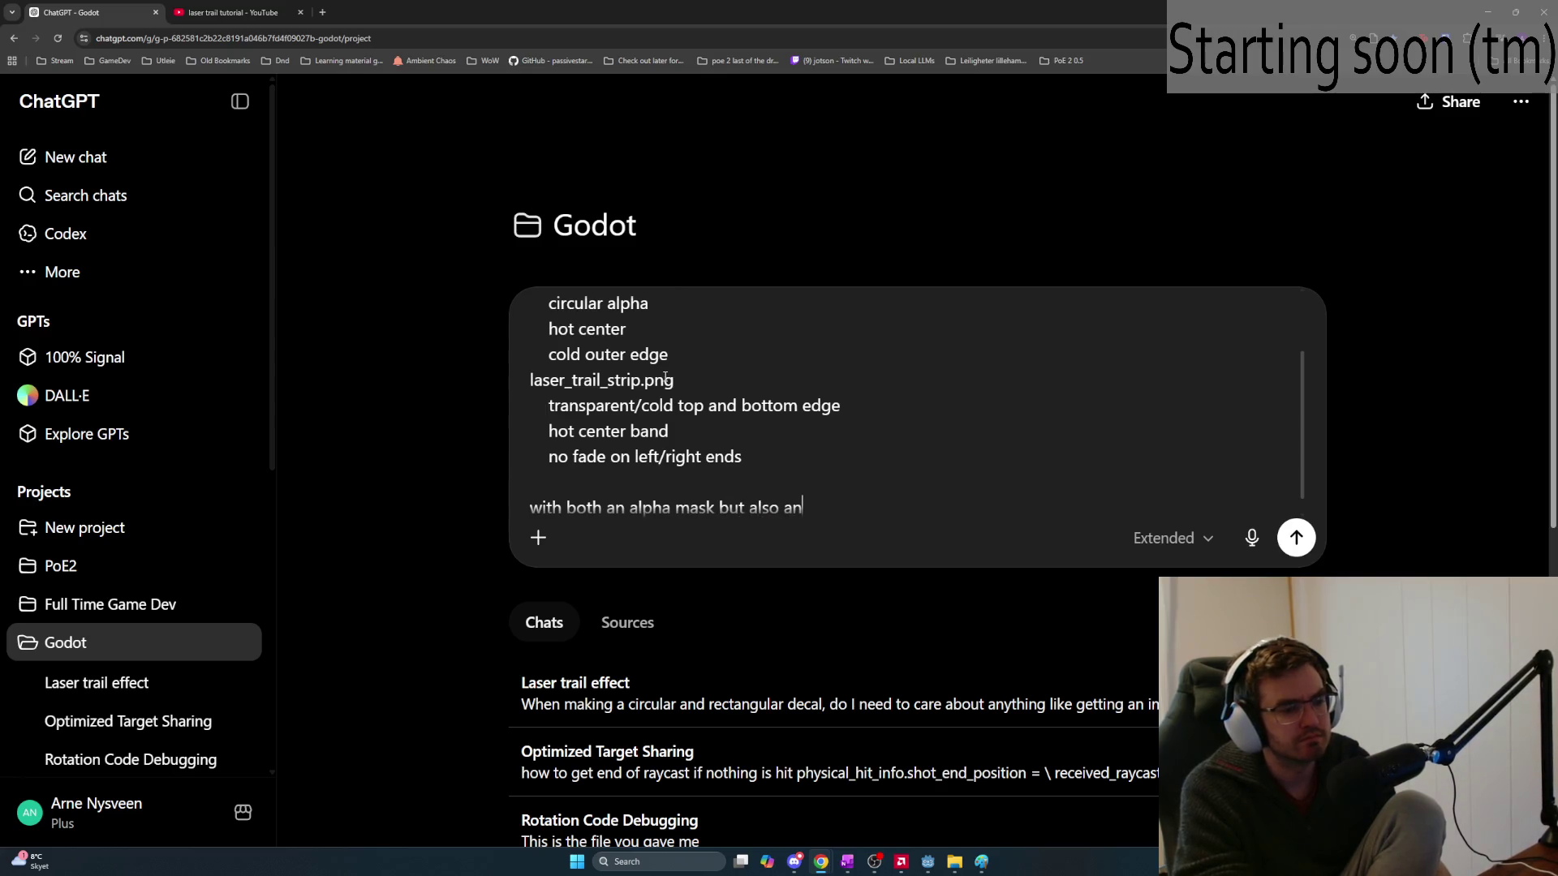
{"action": "type", "text": " emission mask which has a brighter center"}
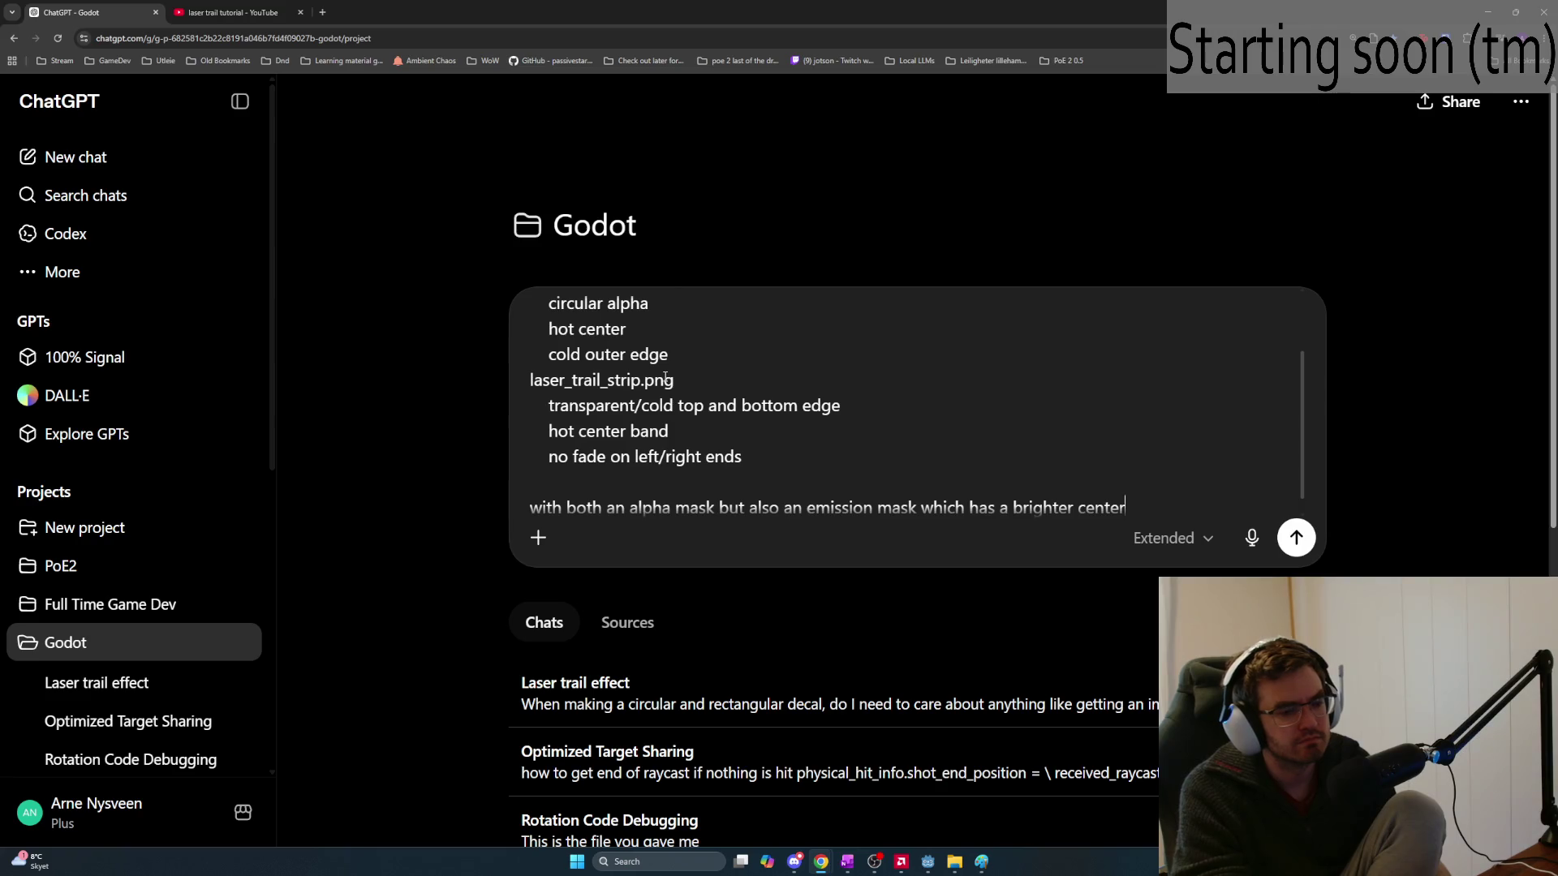
{"action": "type", "text": "—"}
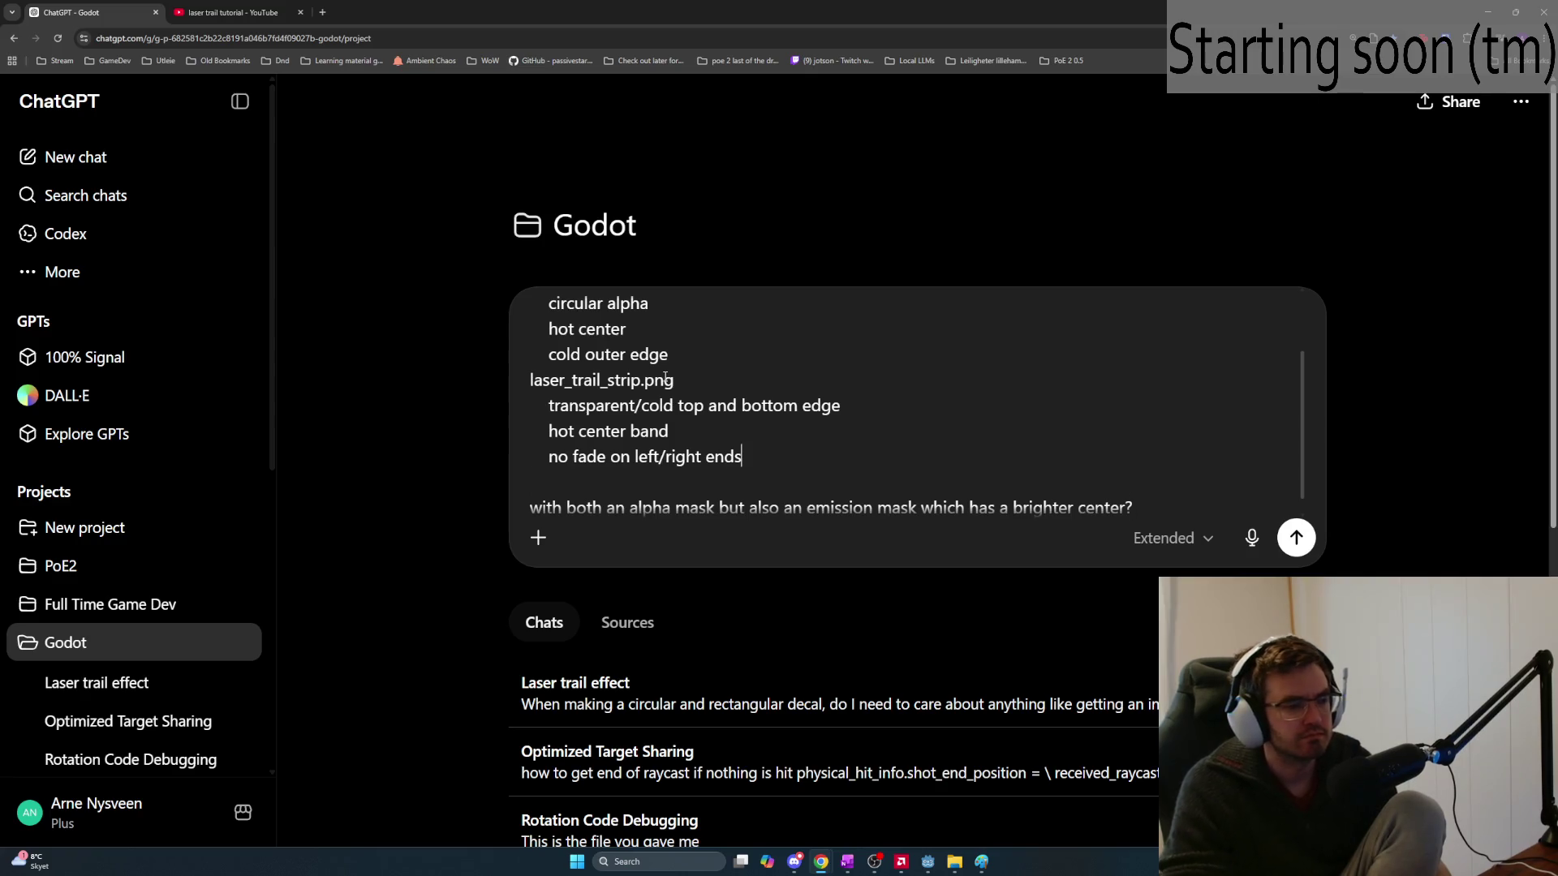
Change 'tool' to 'software', add the transparent-background laser trail decal line, and send the request
{"action": "scroll", "coordinate": [665, 377], "scroll_direction": "up", "scroll_amount": 2}
{"action": "double_click", "coordinate": [587, 315]}
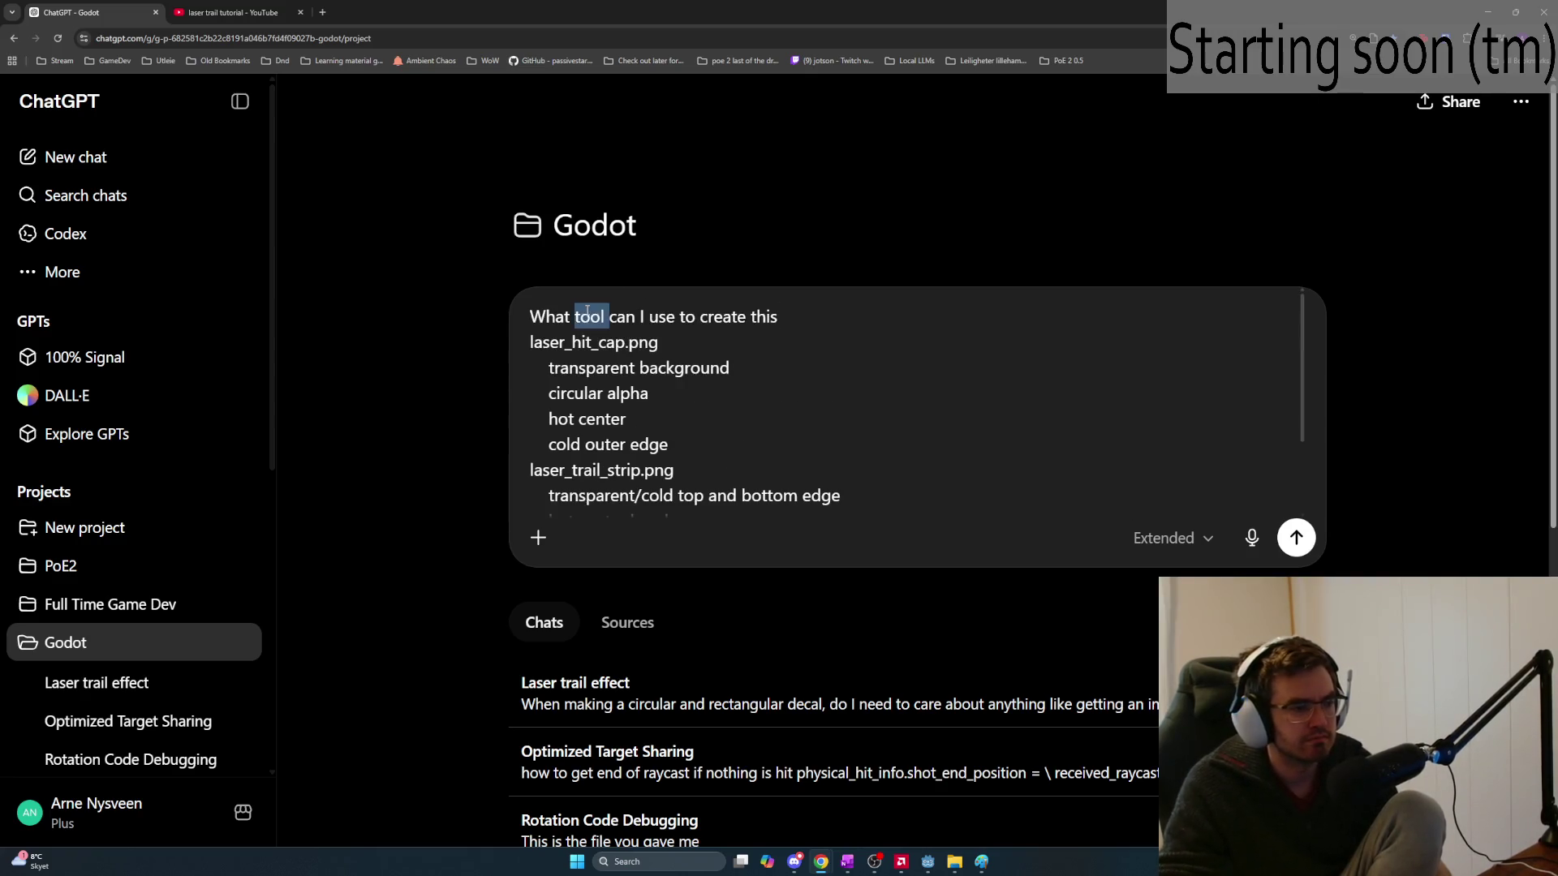
{"action": "type", "text": "software"}
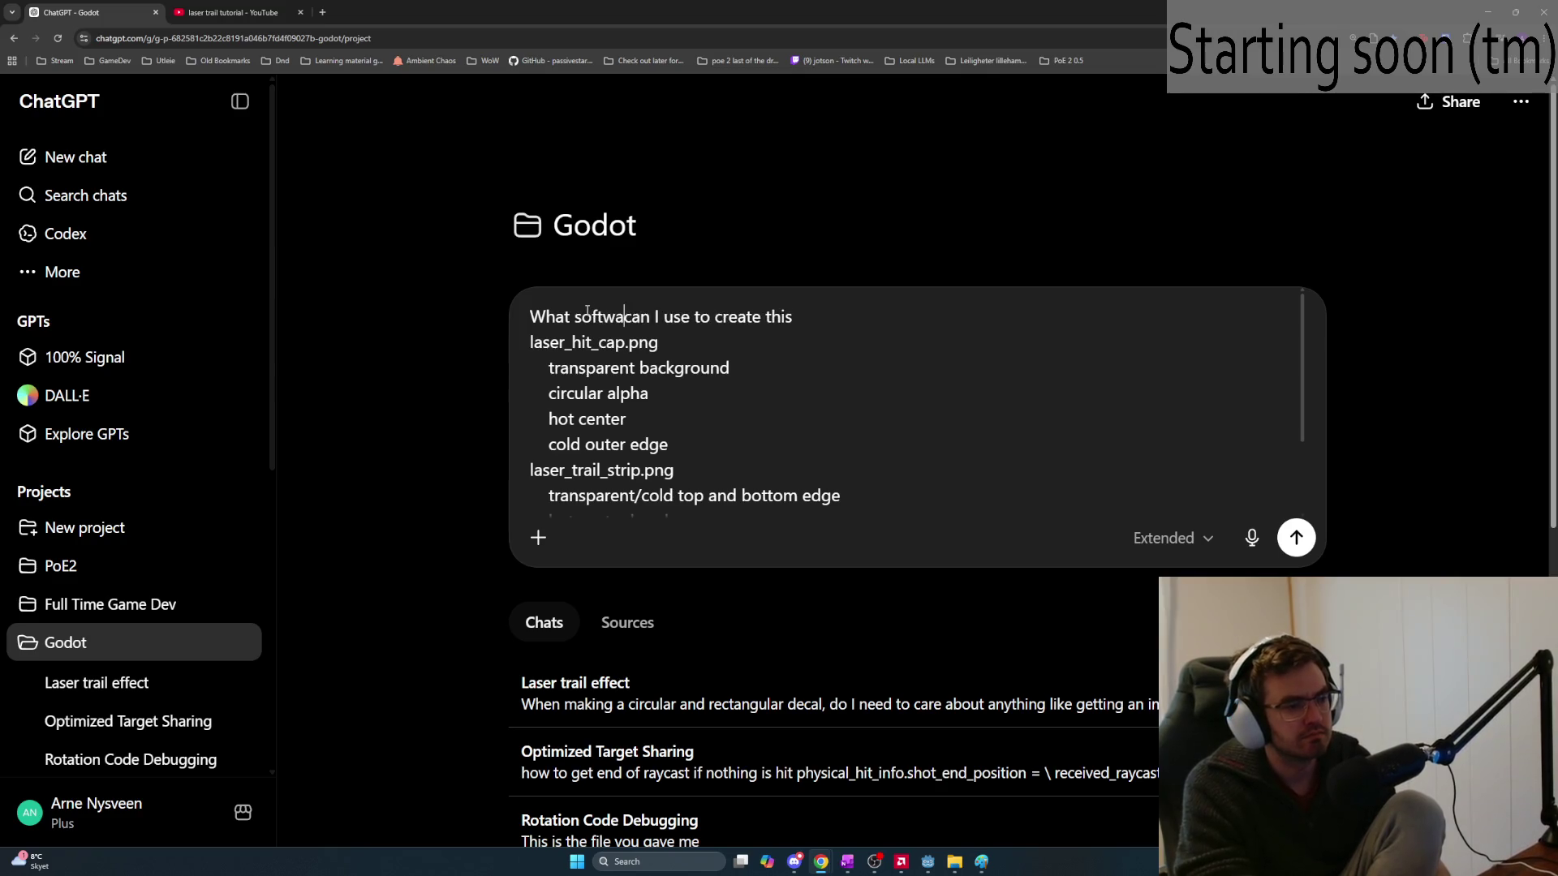
{"action": "key", "text": "Down"}
{"action": "key", "text": "Down"}
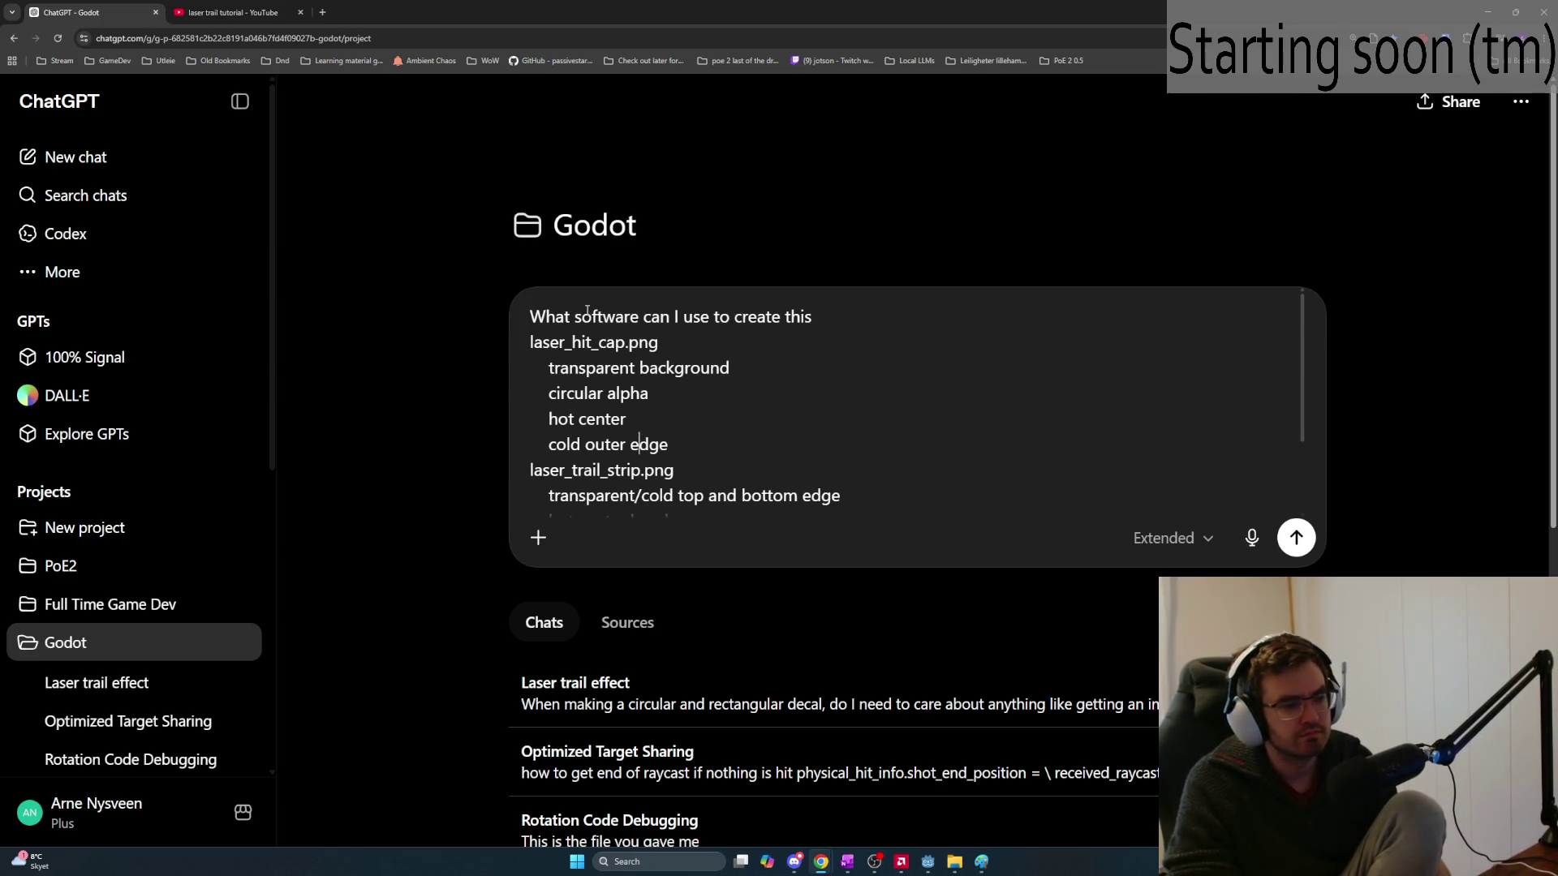
{"action": "key", "text": "Down"}
{"action": "key", "text": "Down"}
{"action": "key", "text": "Down"}
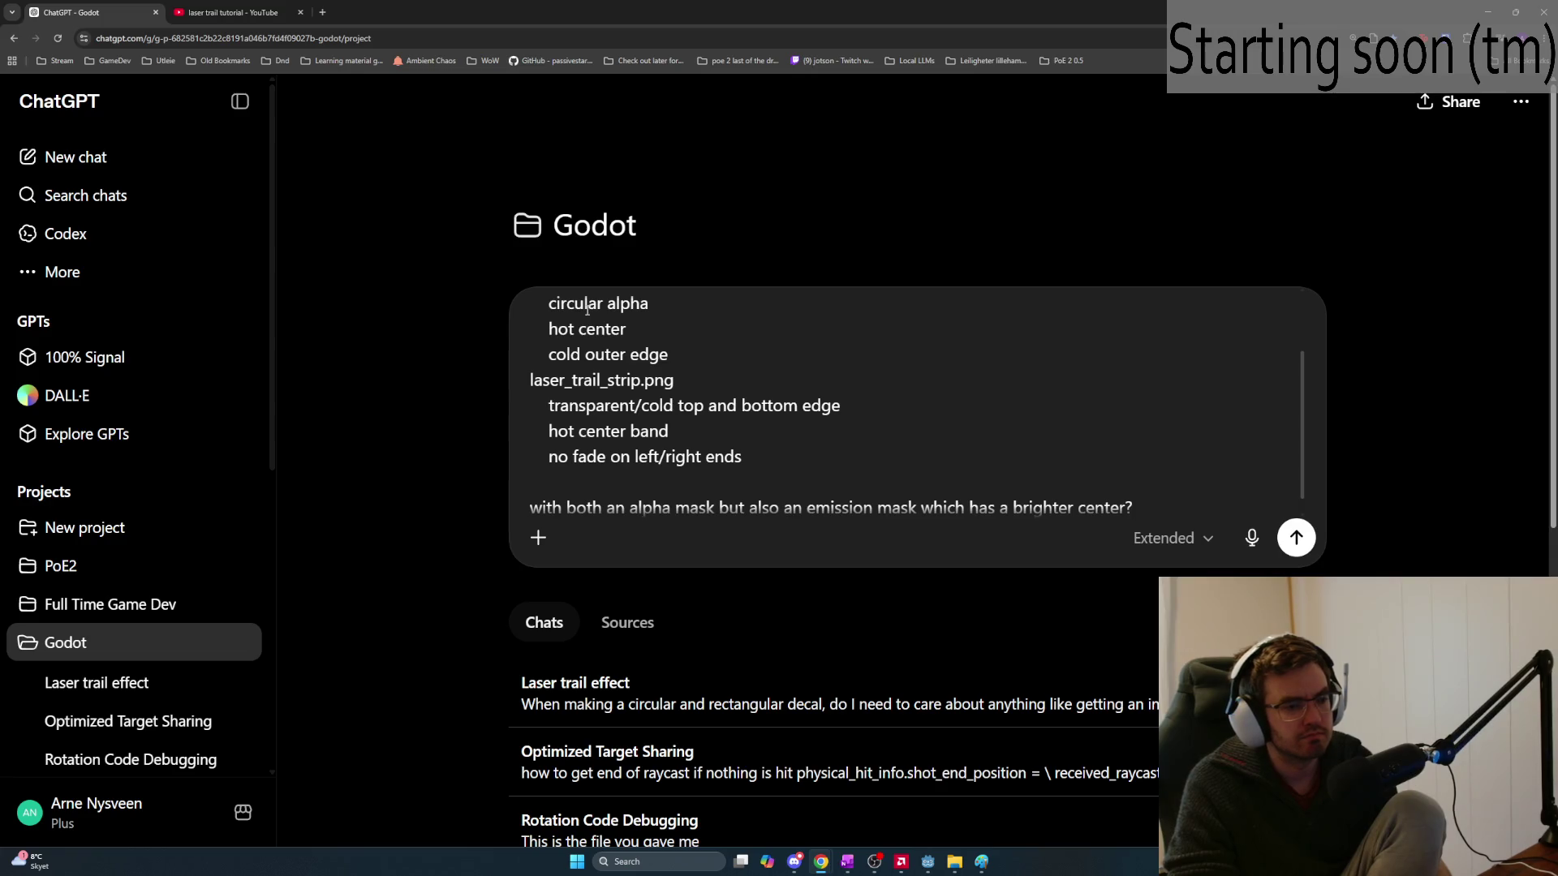
{"action": "key", "text": "shift+Return"}
{"action": "key", "text": "shift+Return"}
{"action": "type", "text": "background outside the shapes must be transparent, this is for a laser tr"}
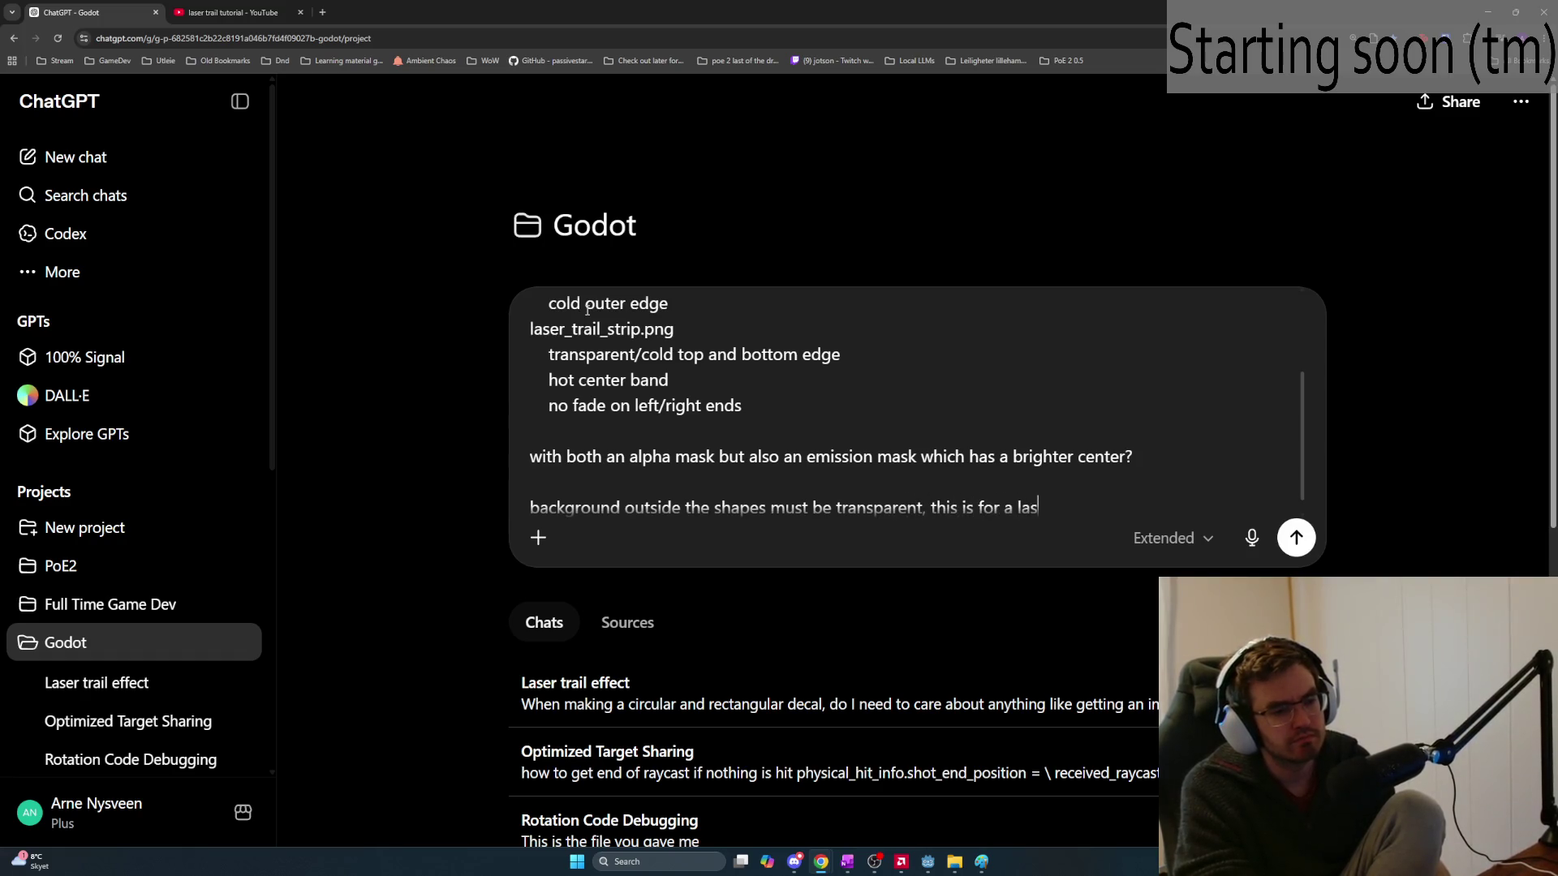
{"action": "type", "text": "ail decal"}
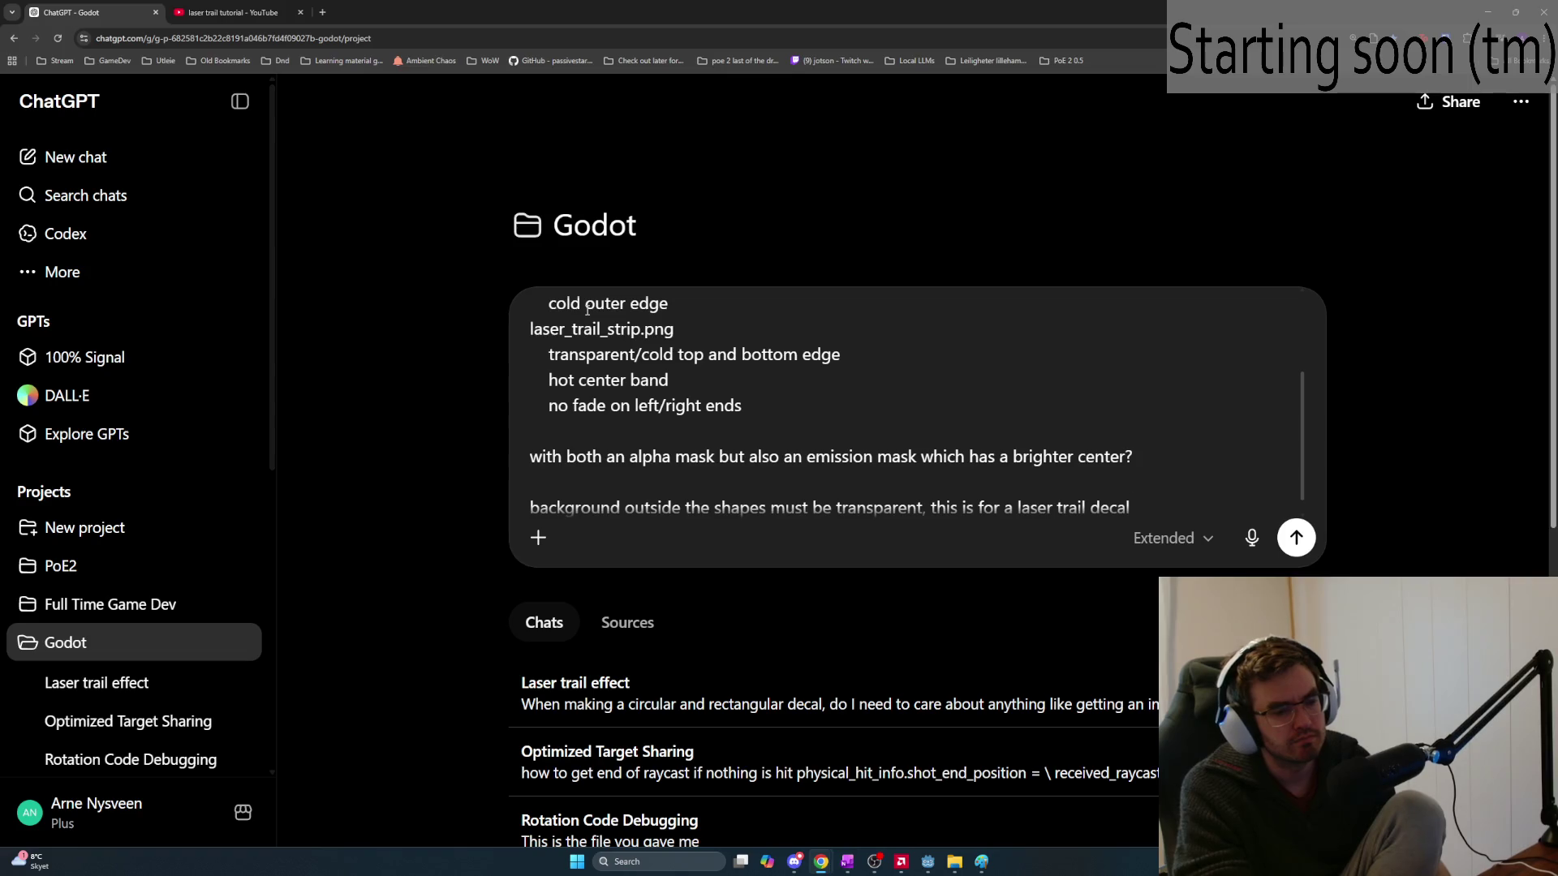
{"action": "key", "text": "Return"}
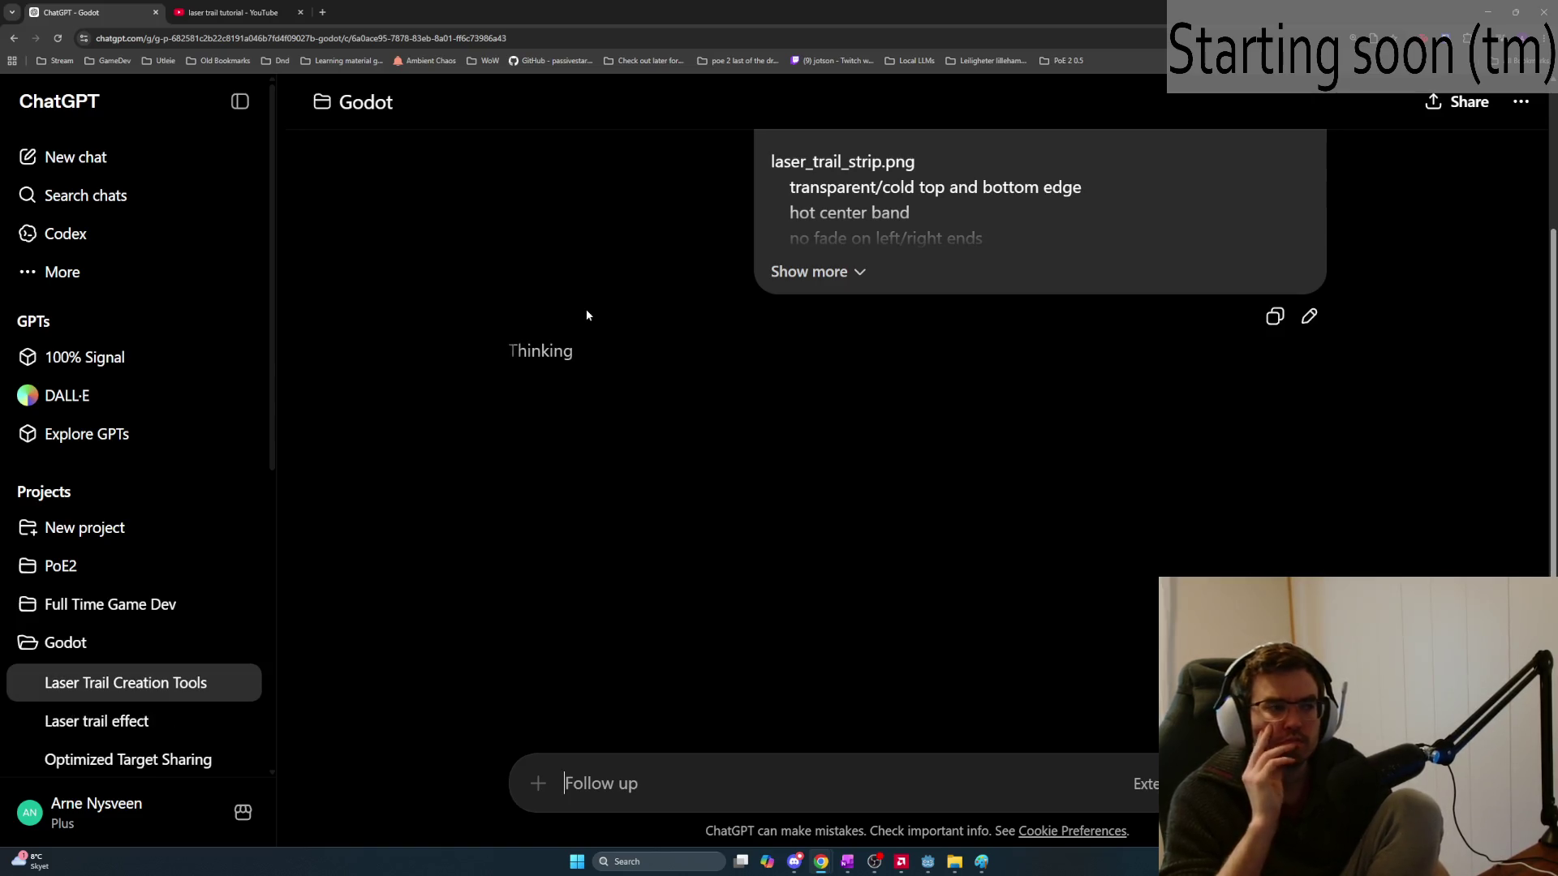
{"action": "key", "text": "ctrl+t"}
Load chatgpt.com in a new tab and ask in the Godot project whether overlapping decals cause z-fighting
{"action": "type", "text": "chatgpt.com"}
{"action": "key", "text": "Return"}
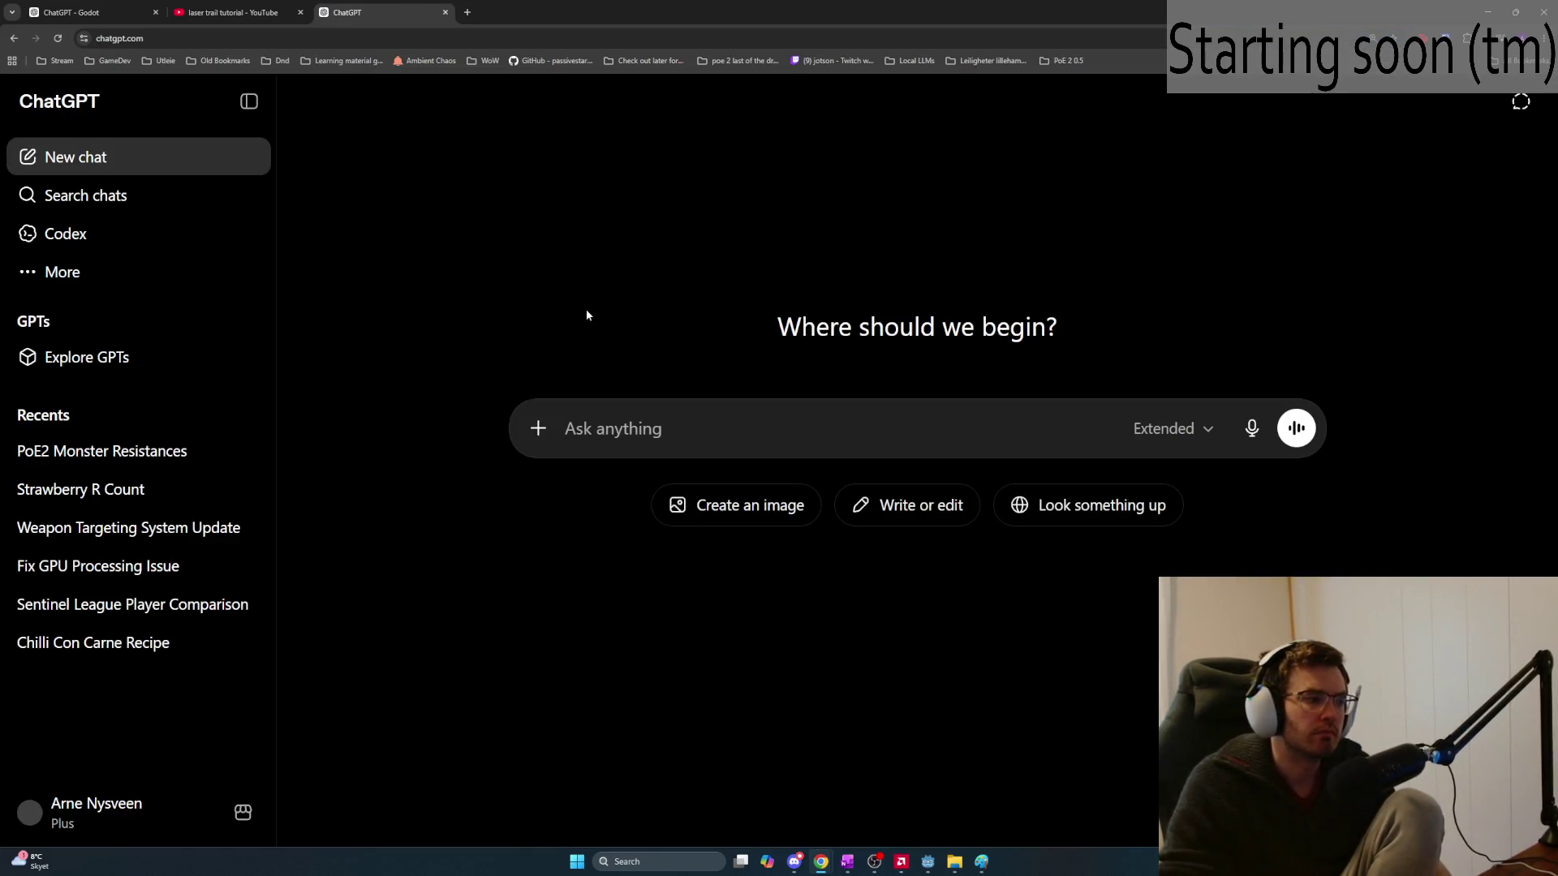
{"action": "left_click", "coordinate": [123, 559]}
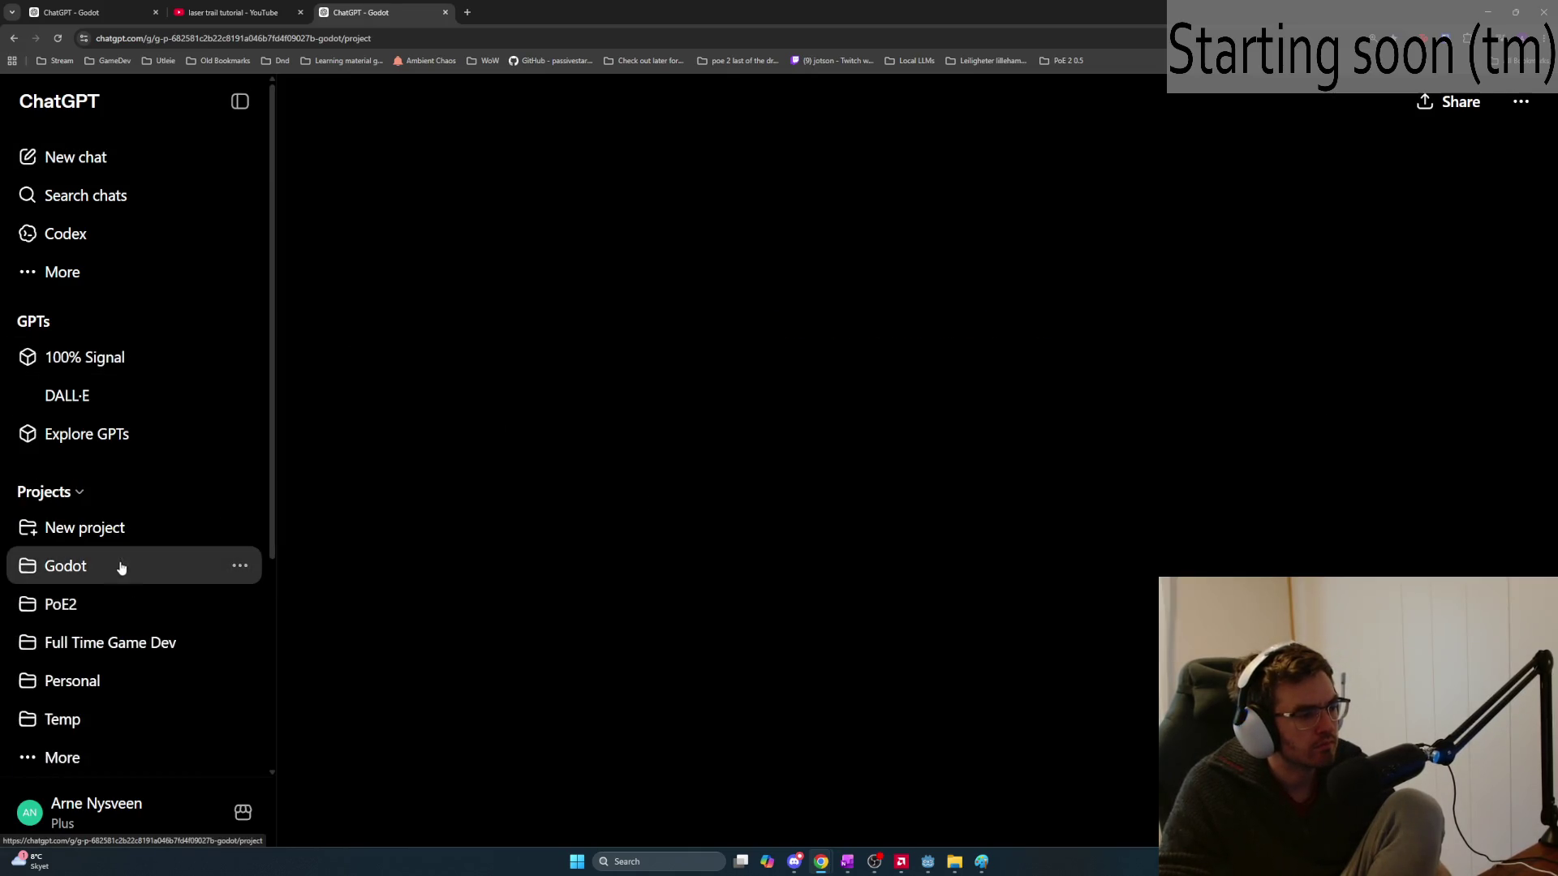
{"action": "type", "text": "does overlapping decals cause z/"}
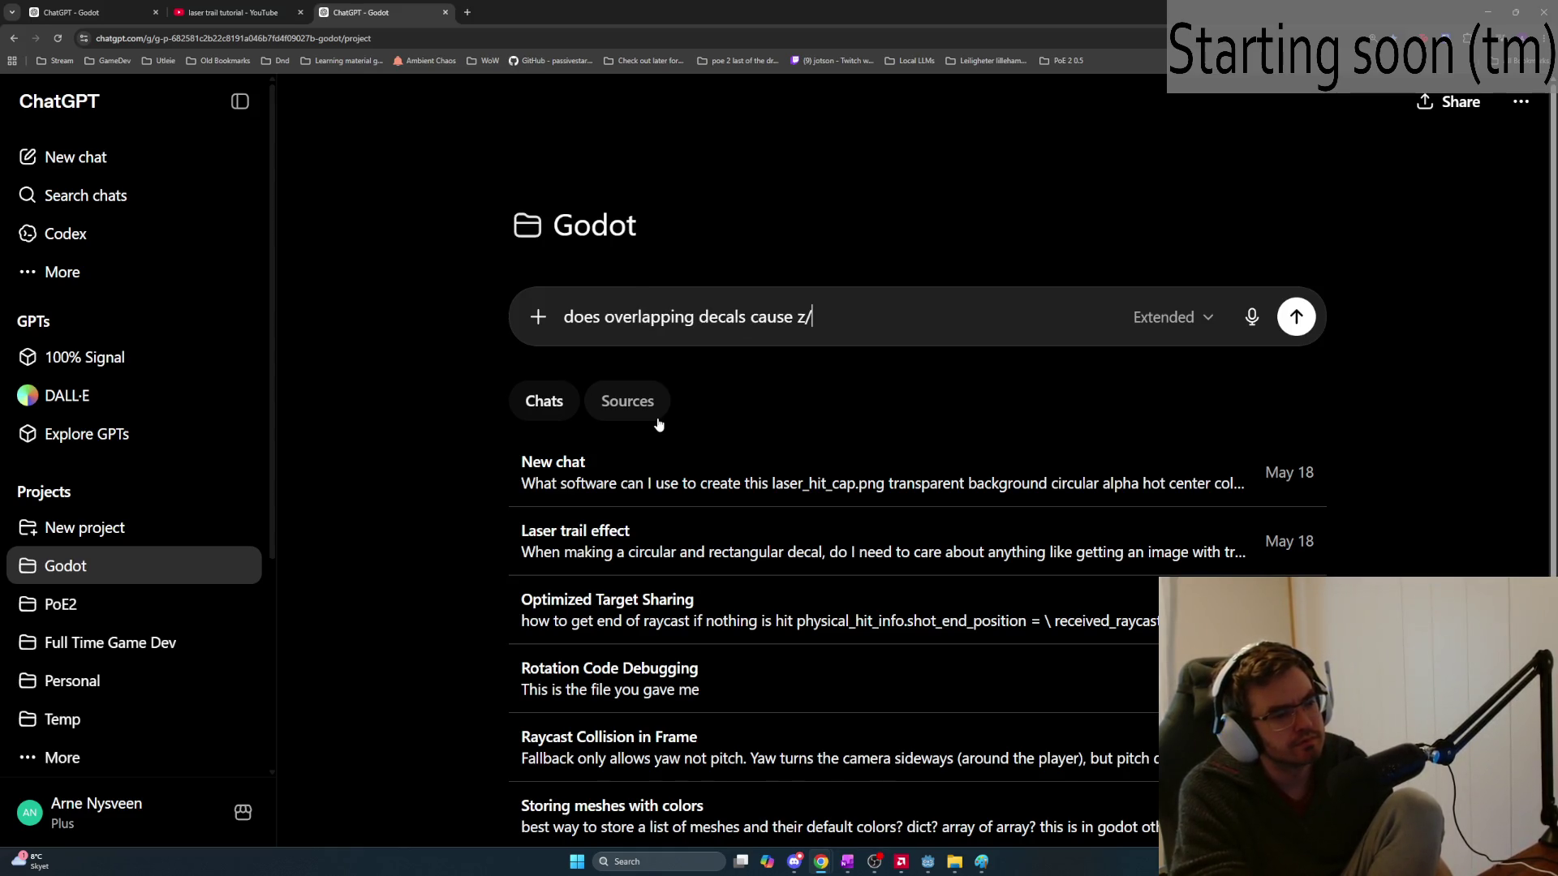
{"action": "key", "text": "BackSpace"}
{"action": "key", "text": "BackSpace"}
{"action": "type", "text": "igth"}
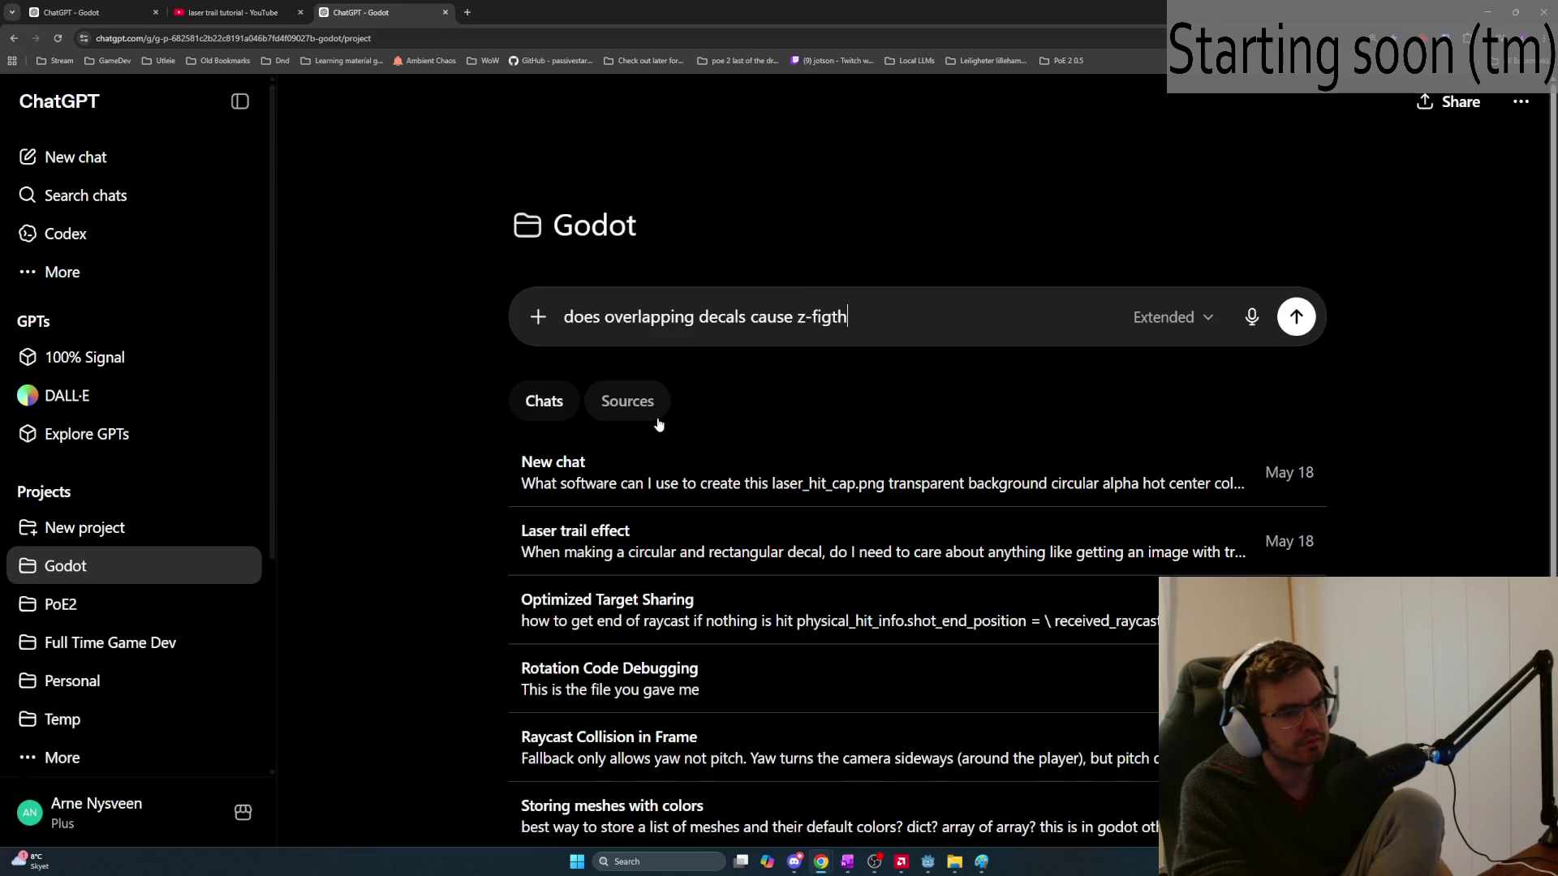
{"action": "key", "text": "BackSpace"}
{"action": "type", "text": "hting"}
{"action": "key", "text": "Return"}
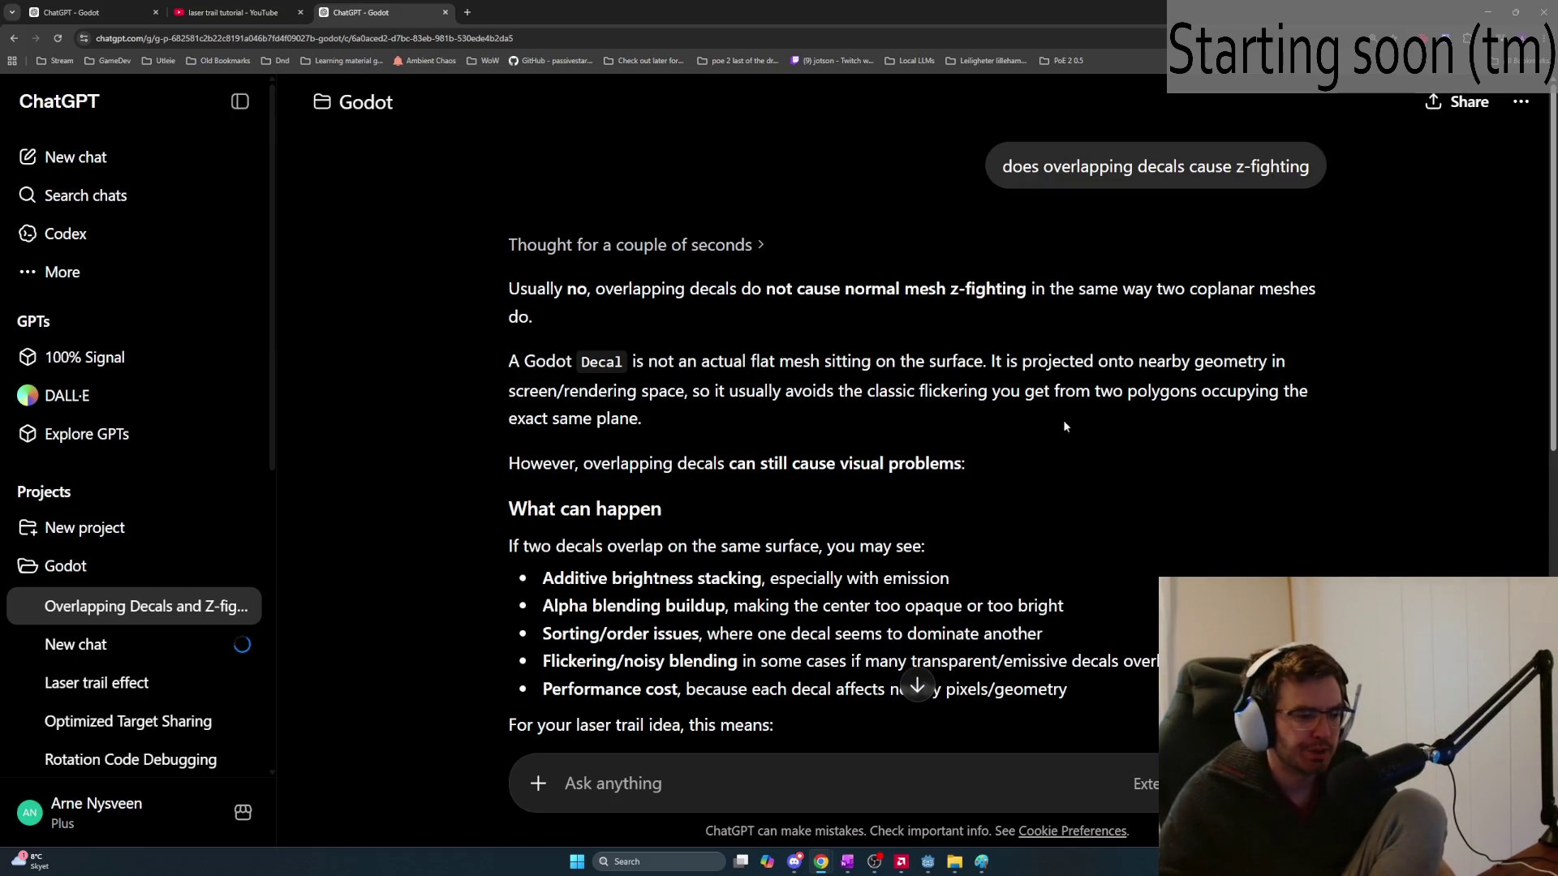
{"action": "scroll", "coordinate": [685, 420], "scroll_direction": "down", "scroll_amount": 1}
{"action": "mouse_move", "coordinate": [782, 486]}
{"action": "left_mouse_down"}
{"action": "mouse_move", "coordinate": [1018, 503]}
{"action": "mouse_move", "coordinate": [539, 486]}
{"action": "mouse_move", "coordinate": [545, 525]}
{"action": "mouse_move", "coordinate": [1064, 525]}
{"action": "mouse_move", "coordinate": [1055, 474]}
{"action": "mouse_move", "coordinate": [570, 461]}
{"action": "mouse_move", "coordinate": [590, 445]}
{"action": "mouse_move", "coordinate": [770, 444]}
{"action": "mouse_move", "coordinate": [772, 416]}
{"action": "mouse_move", "coordinate": [1039, 417]}
{"action": "left_mouse_up"}
{"action": "scroll", "coordinate": [1065, 599], "scroll_direction": "down", "scroll_amount": 1}
{"action": "left_click", "coordinate": [772, 415]}
{"action": "left_click", "coordinate": [1093, 440]}
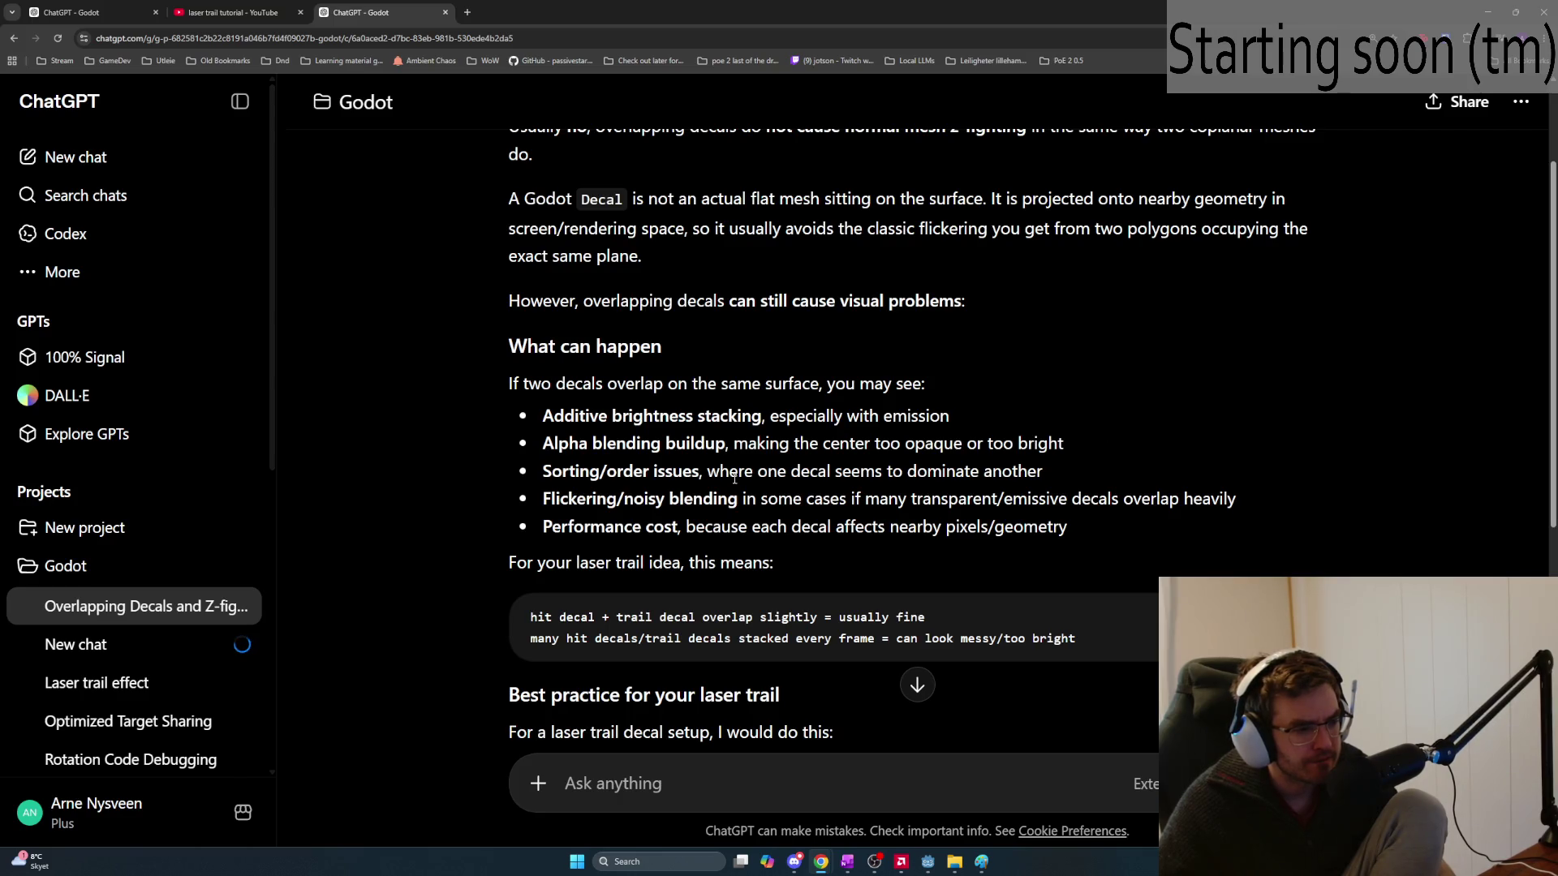
{"action": "mouse_move", "coordinate": [740, 499]}
{"action": "left_mouse_down"}
{"action": "mouse_move", "coordinate": [1273, 495]}
{"action": "mouse_move", "coordinate": [840, 475]}
{"action": "mouse_move", "coordinate": [532, 498]}
{"action": "mouse_move", "coordinate": [1146, 533]}
{"action": "mouse_move", "coordinate": [742, 498]}
{"action": "mouse_move", "coordinate": [538, 525]}
{"action": "left_mouse_up"}
{"action": "left_click", "coordinate": [1273, 495]}
{"action": "left_click", "coordinate": [1082, 531]}
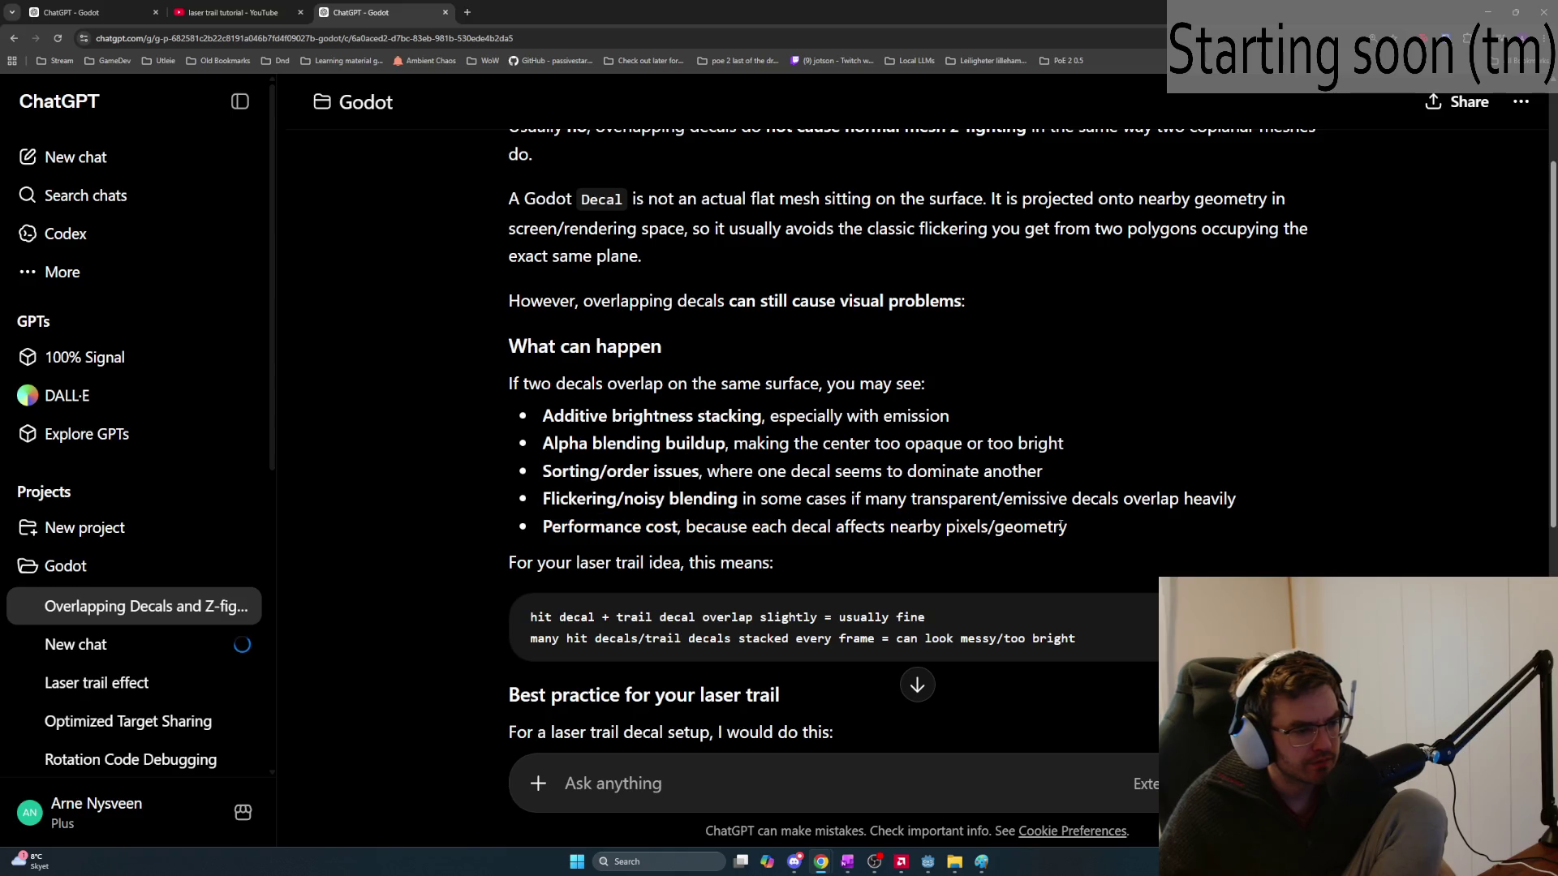
{"action": "scroll", "coordinate": [862, 560], "scroll_direction": "down", "scroll_amount": 1}
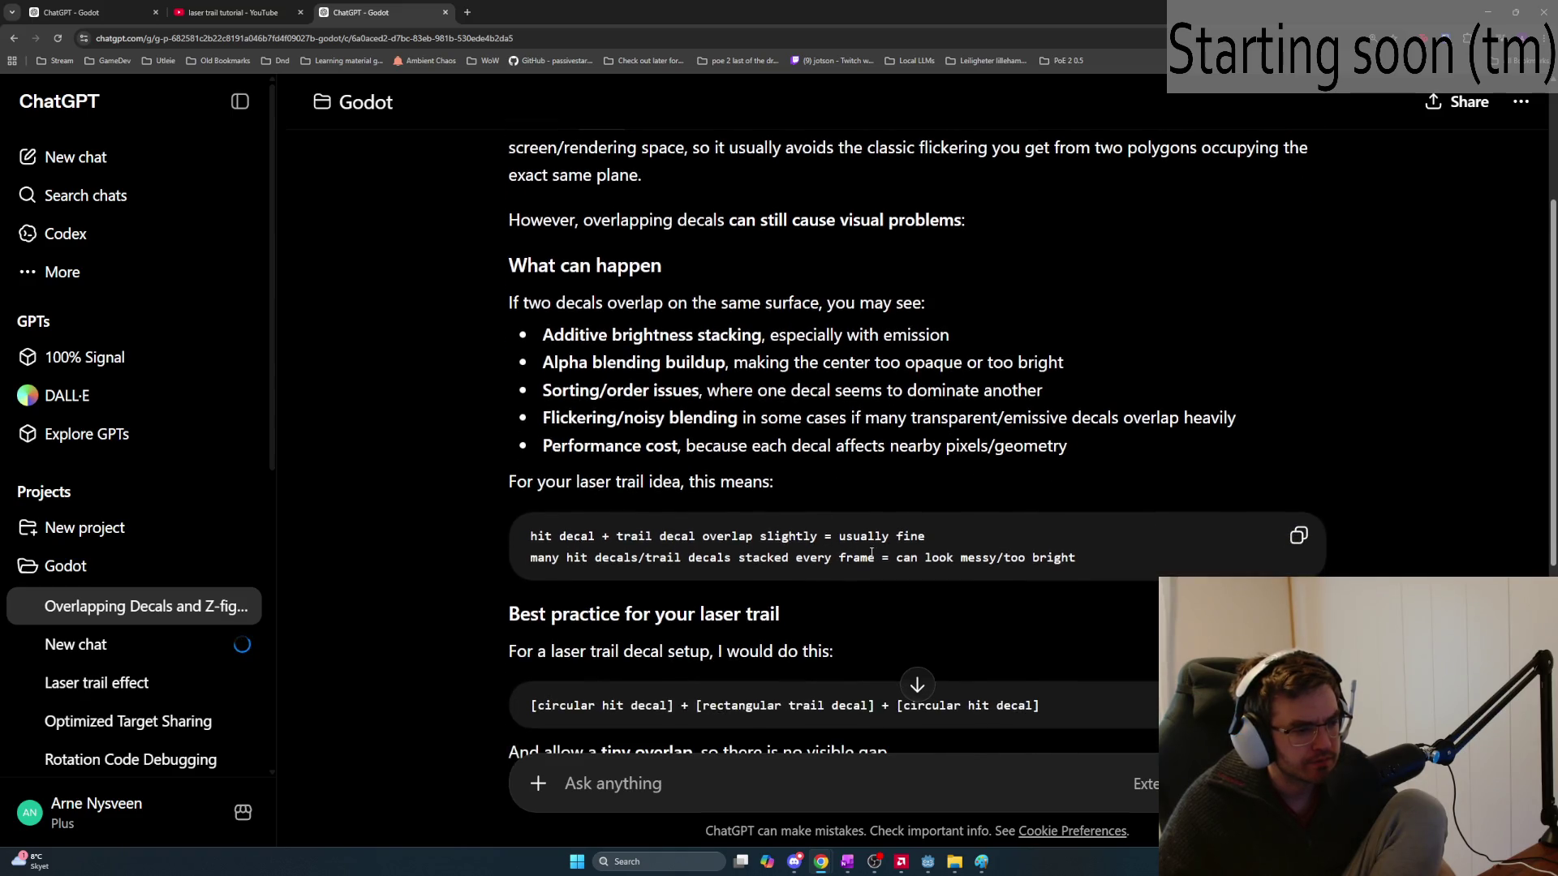
{"action": "left_click_drag", "start_coordinate": [1079, 560], "coordinate": [528, 526]}
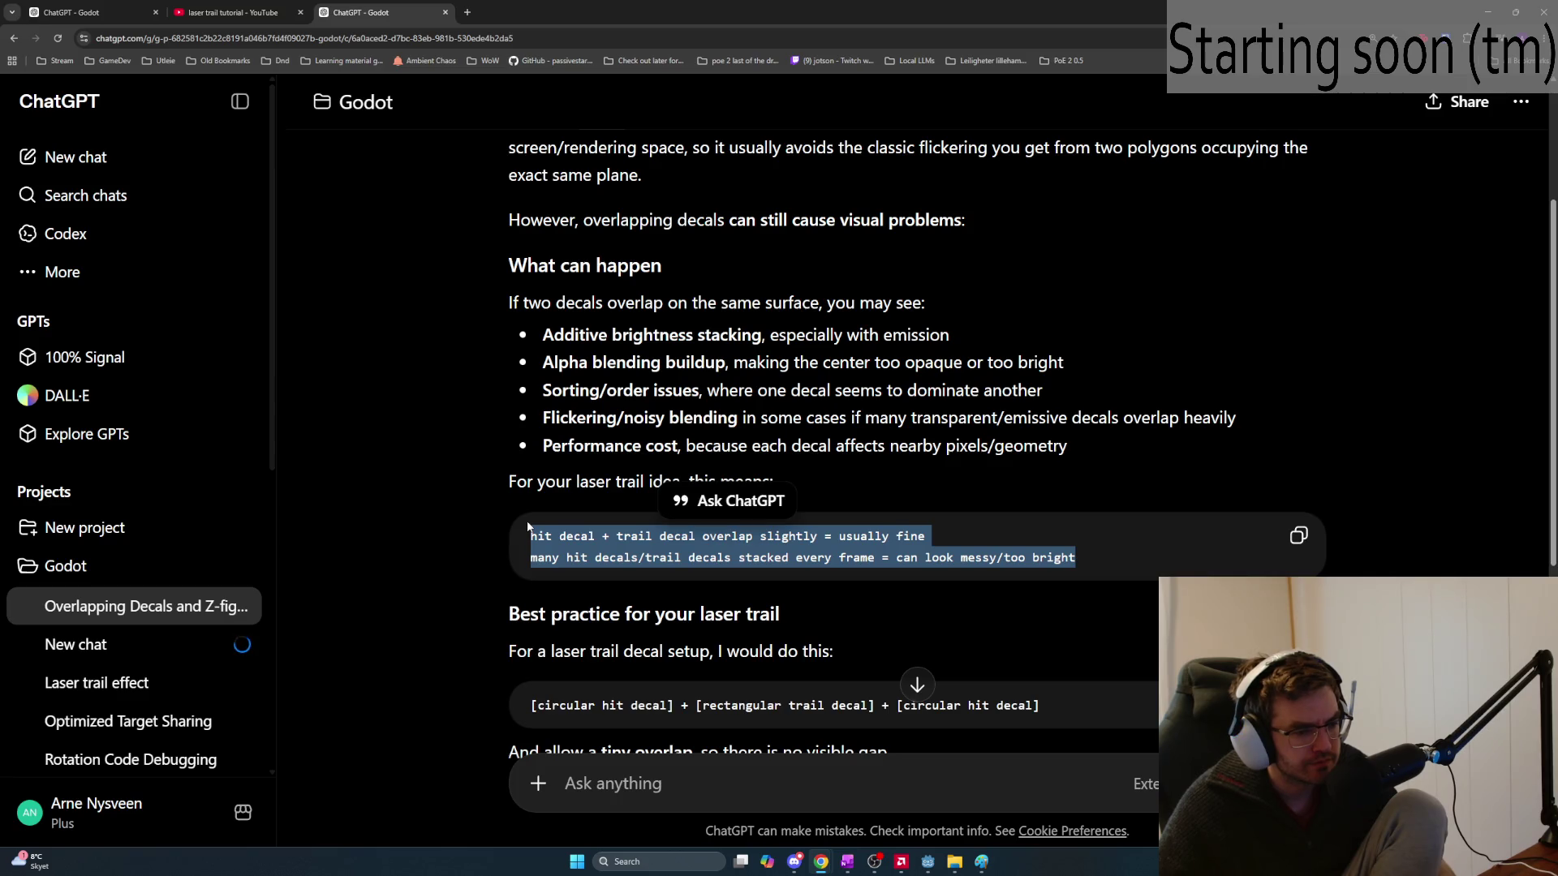
{"action": "left_click_drag", "start_coordinate": [1079, 560], "coordinate": [526, 529]}
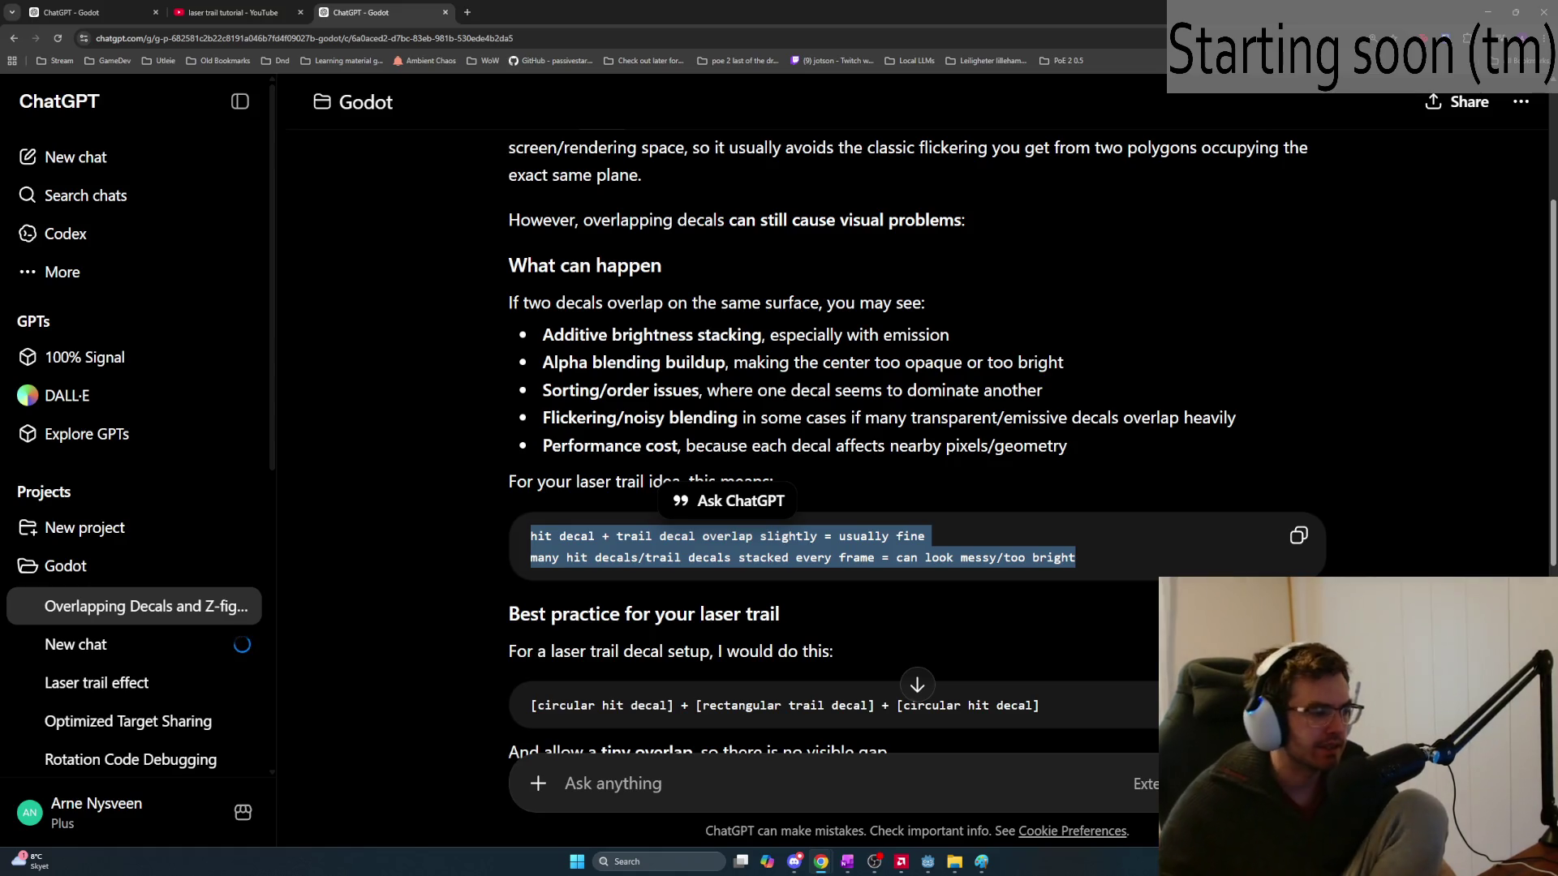
{"action": "key", "text": "alt+Tab"}
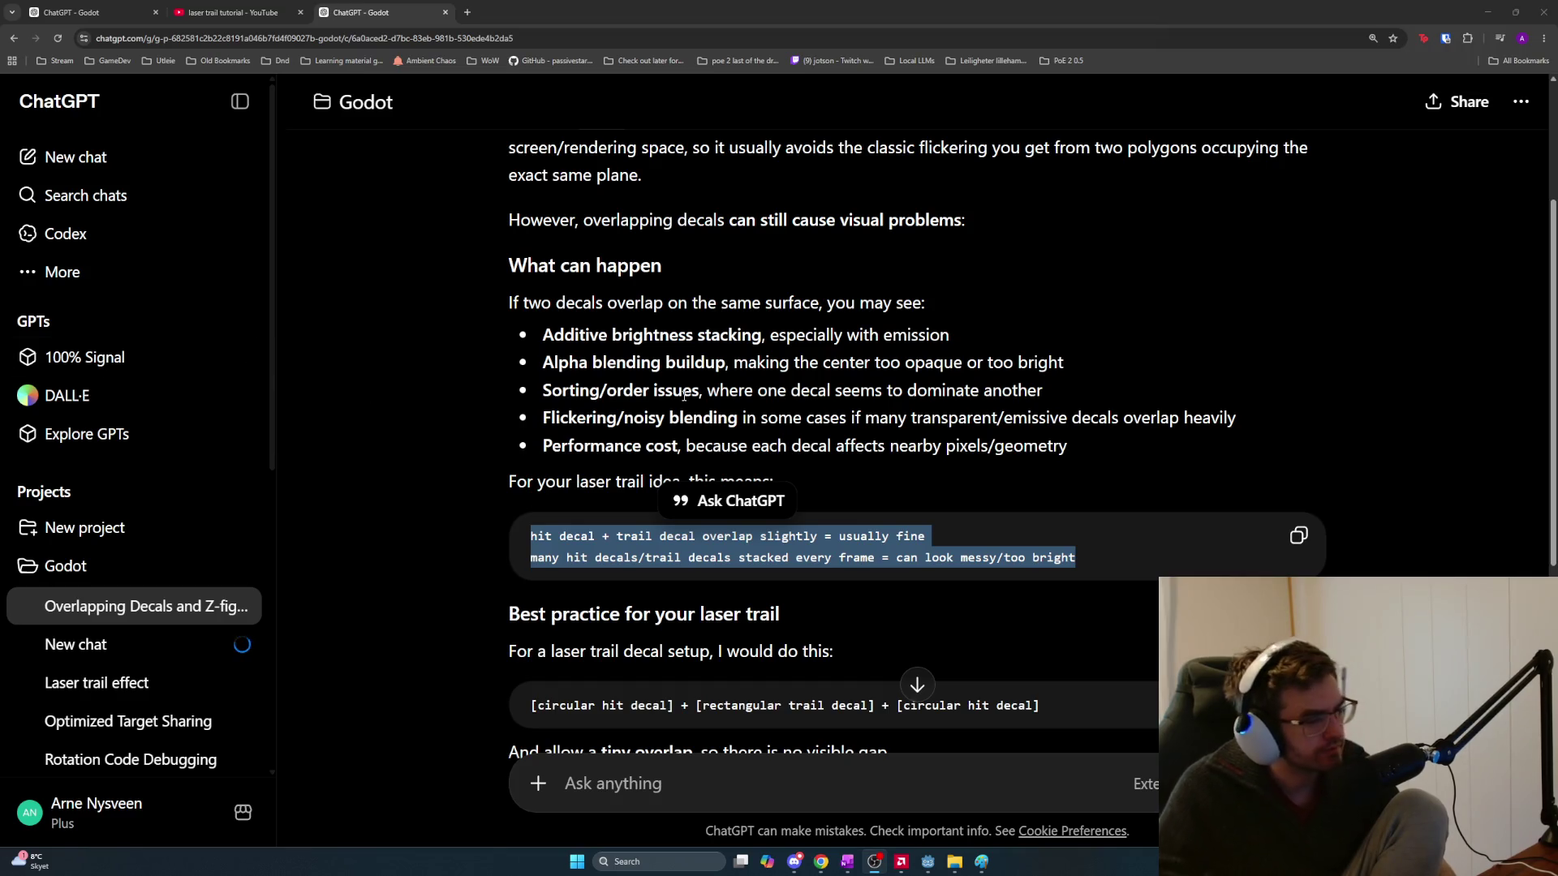
{"action": "left_click", "coordinate": [895, 650]}
{"action": "scroll", "coordinate": [898, 628], "scroll_direction": "down", "scroll_amount": 2}
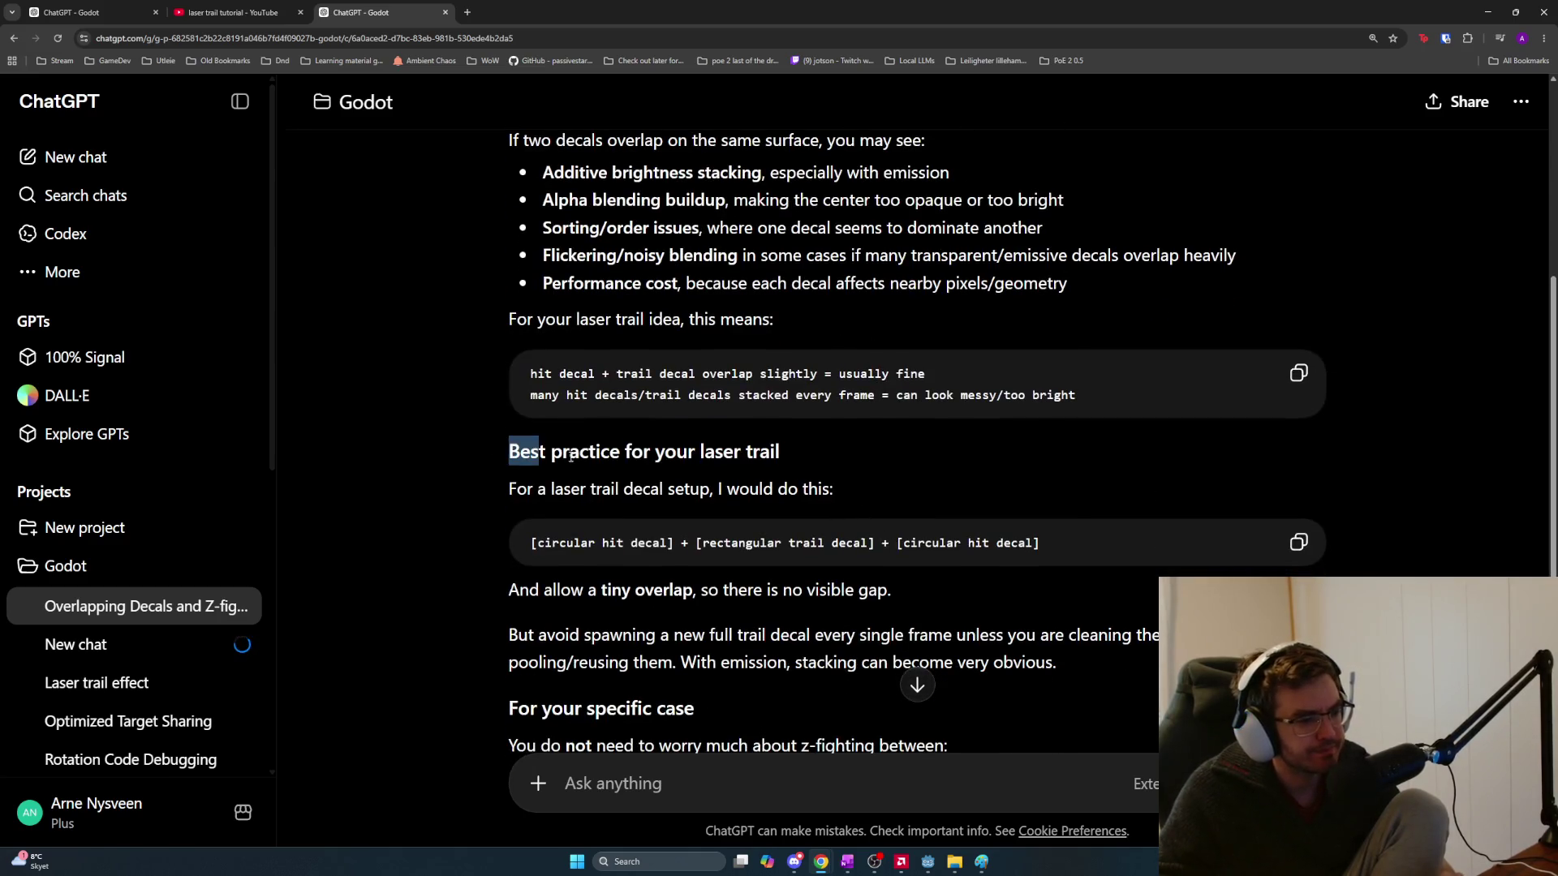
{"action": "left_click_drag", "start_coordinate": [551, 455], "coordinate": [906, 482]}
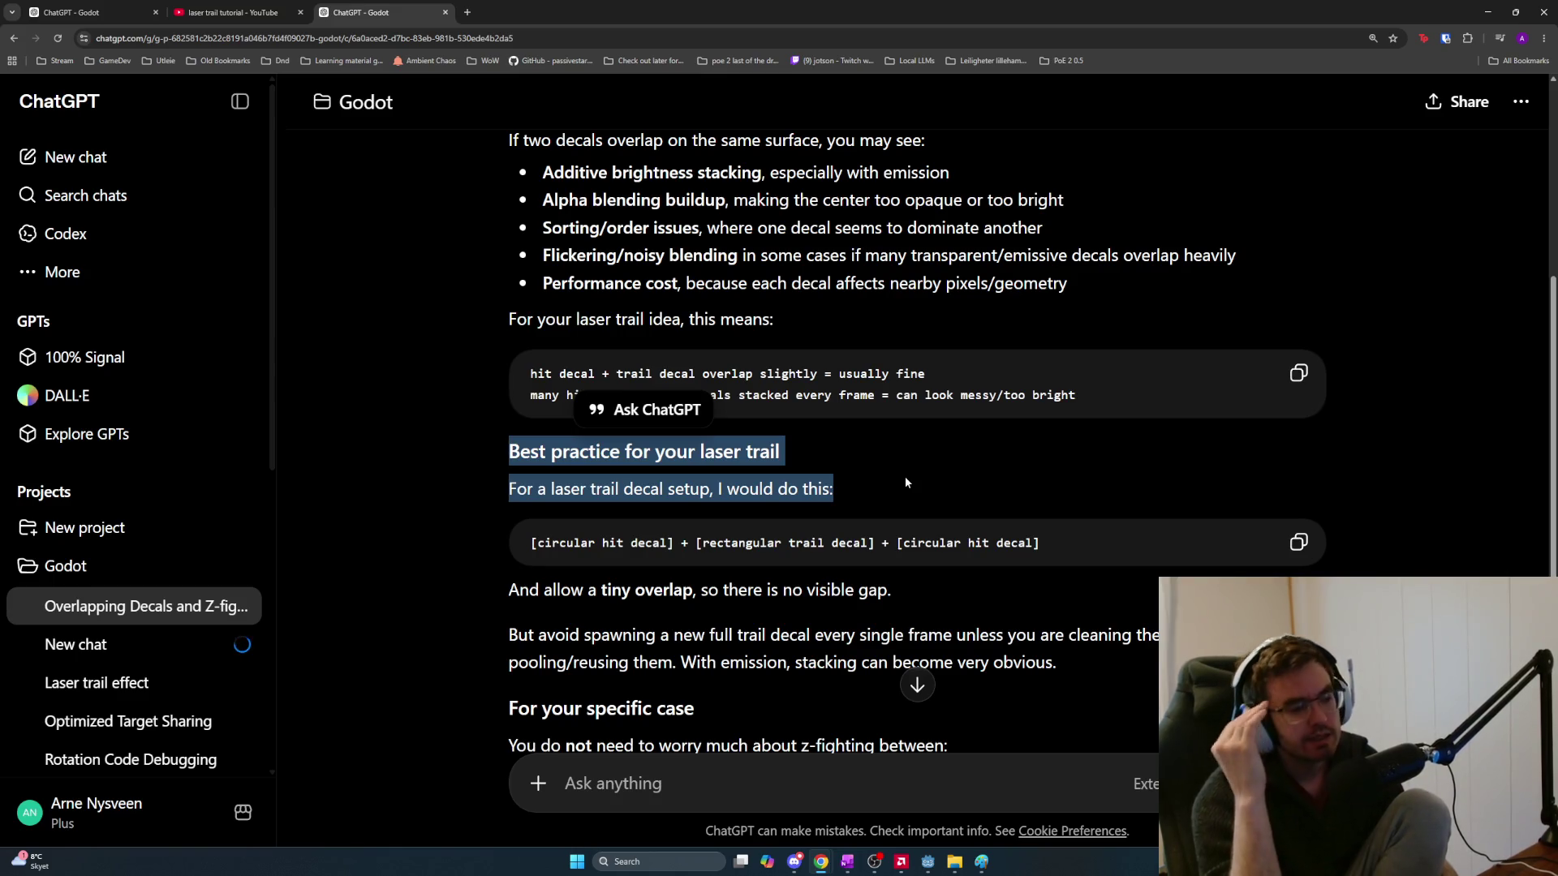
{"action": "mouse_move", "coordinate": [489, 572]}
{"action": "left_mouse_down"}
{"action": "mouse_move", "coordinate": [536, 594]}
{"action": "mouse_move", "coordinate": [907, 594]}
{"action": "left_mouse_up"}
{"action": "left_click", "coordinate": [649, 607]}
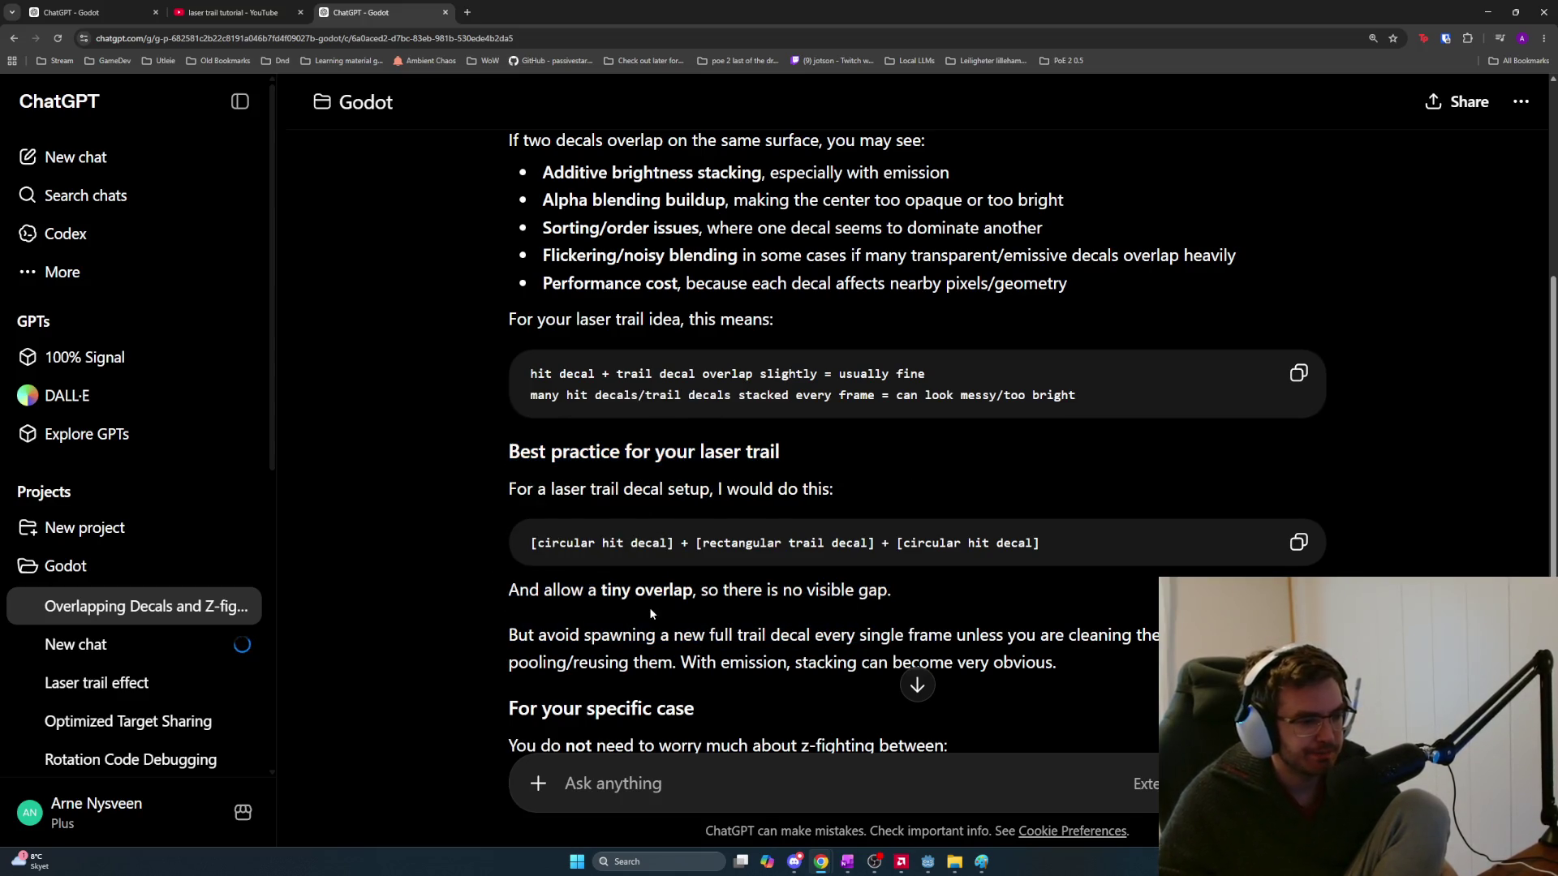
{"action": "scroll", "coordinate": [649, 607], "scroll_direction": "down", "scroll_amount": 1}
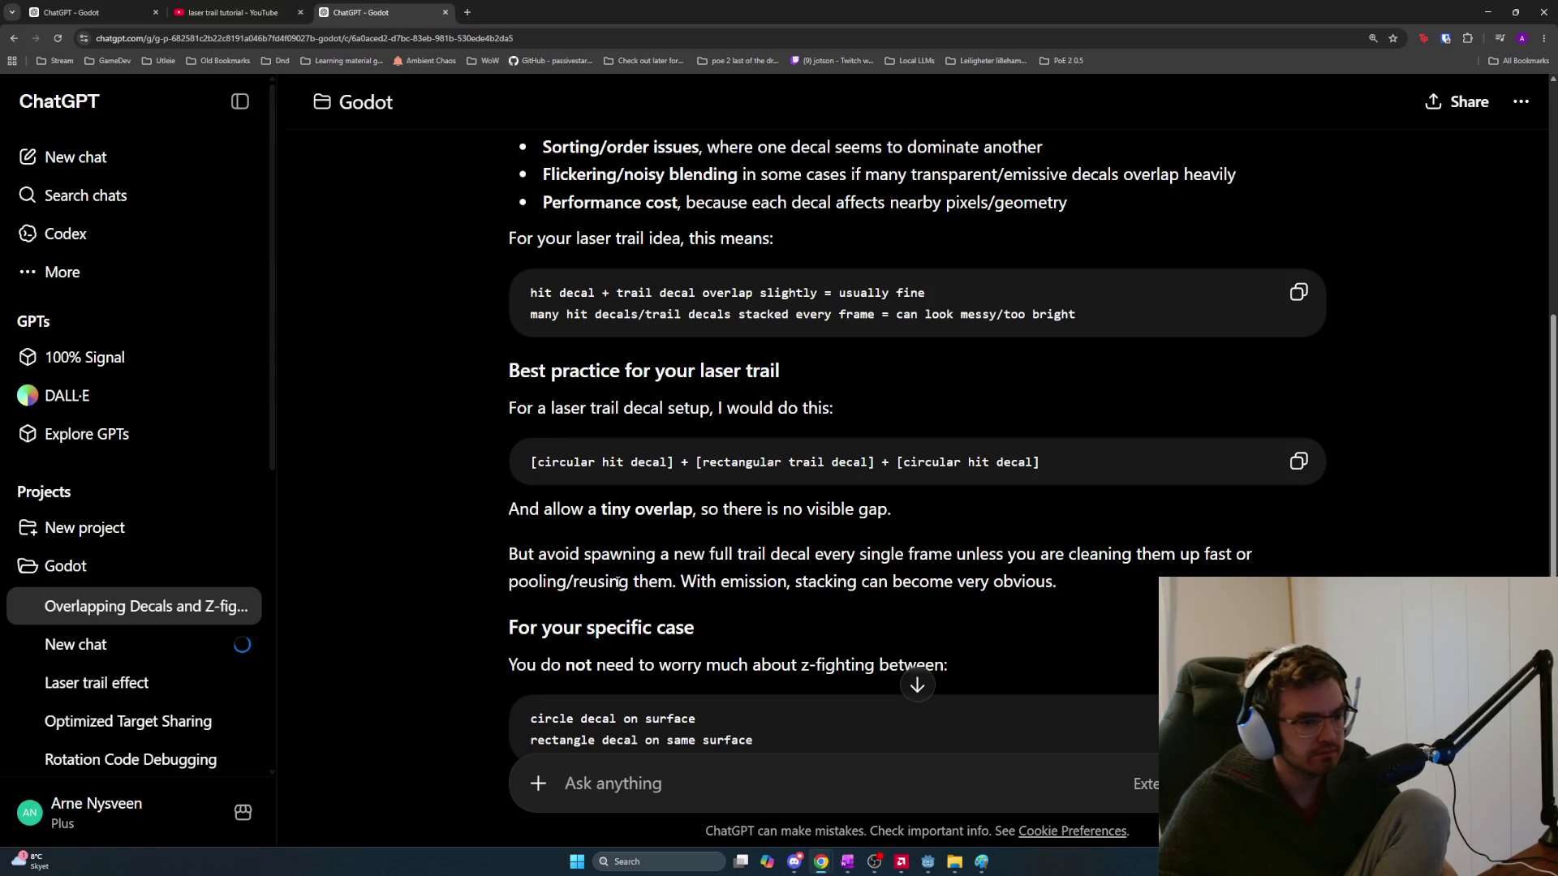
{"action": "scroll", "coordinate": [622, 598], "scroll_direction": "down", "scroll_amount": 1}
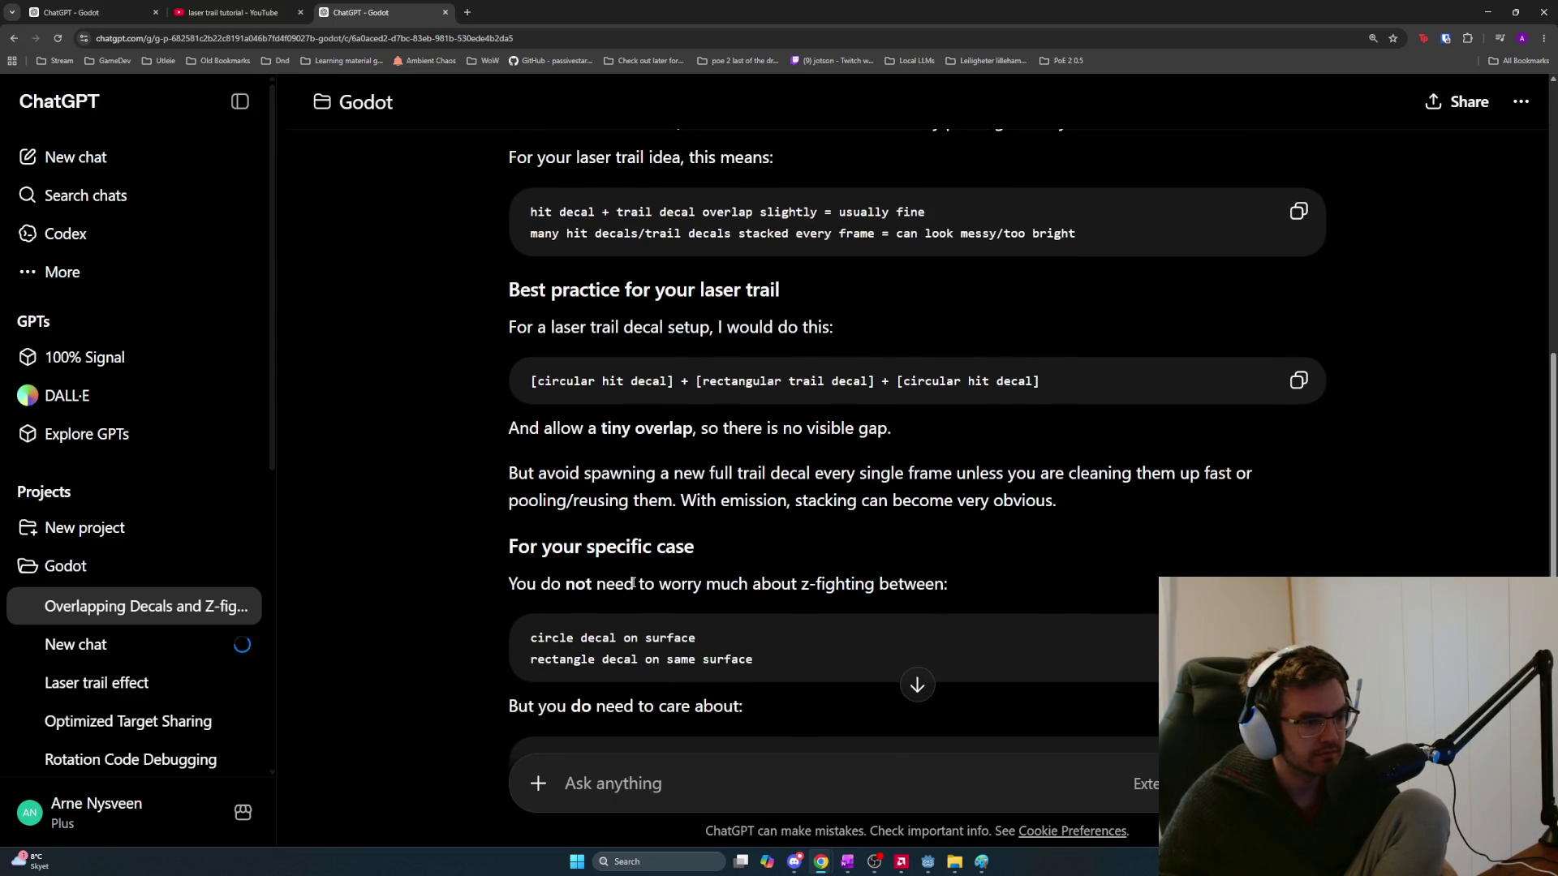
{"action": "scroll", "coordinate": [633, 581], "scroll_direction": "down", "scroll_amount": 1}
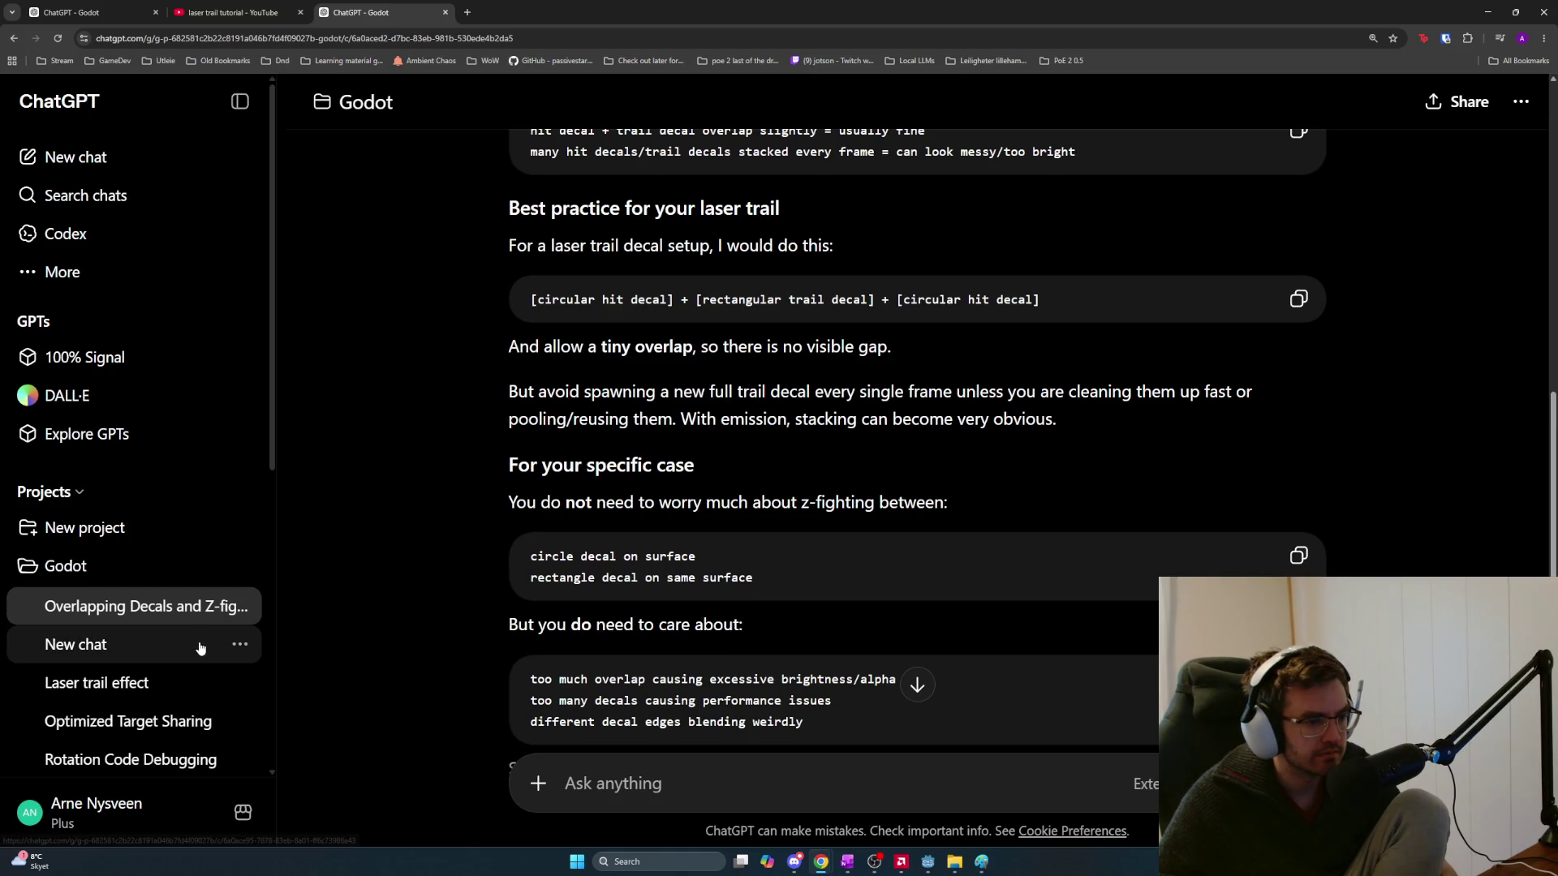
{"action": "scroll", "coordinate": [411, 646], "scroll_direction": "down", "scroll_amount": 1}
{"action": "scroll", "coordinate": [410, 642], "scroll_direction": "down", "scroll_amount": 1}
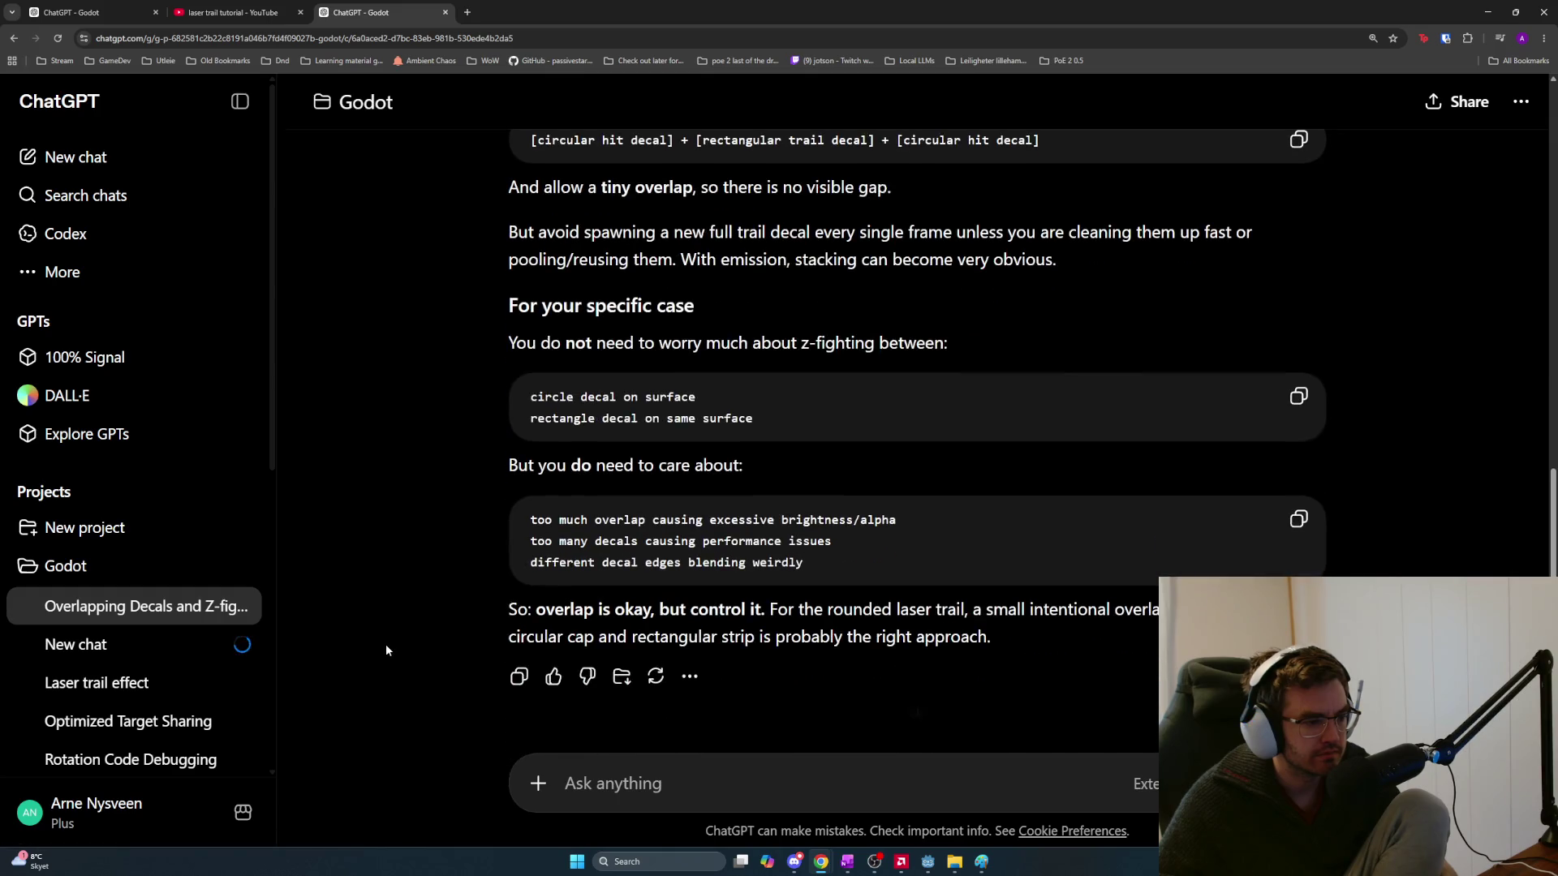
Open the Laser Trail Decal Software chat and review the software table, including Affinity Photo's rating
{"action": "left_click", "coordinate": [143, 644]}
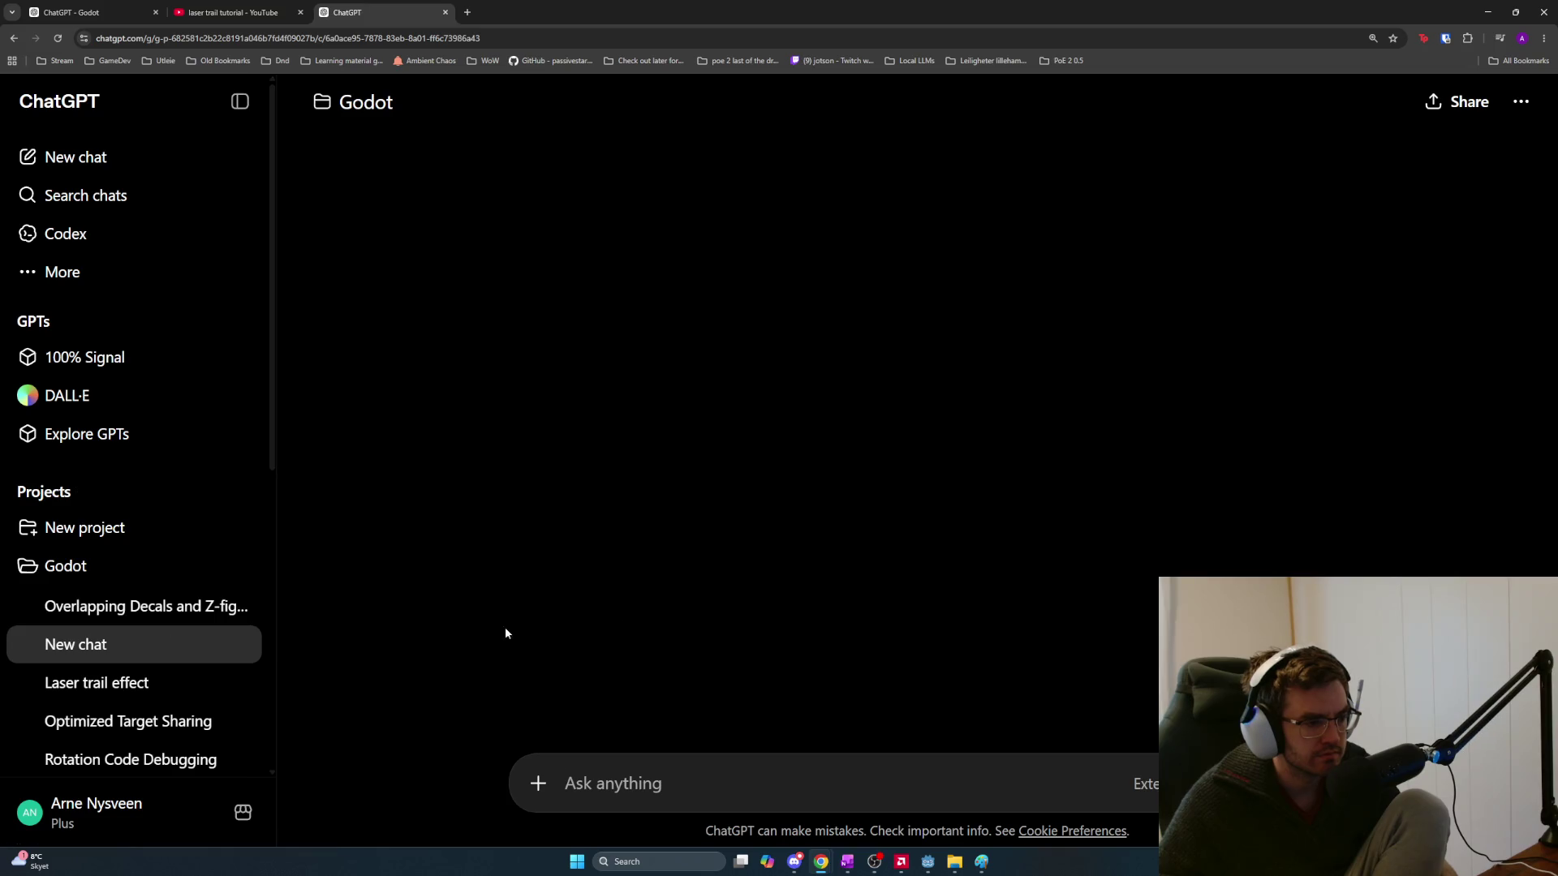
{"action": "scroll", "coordinate": [703, 522], "scroll_direction": "up", "scroll_amount": 15}
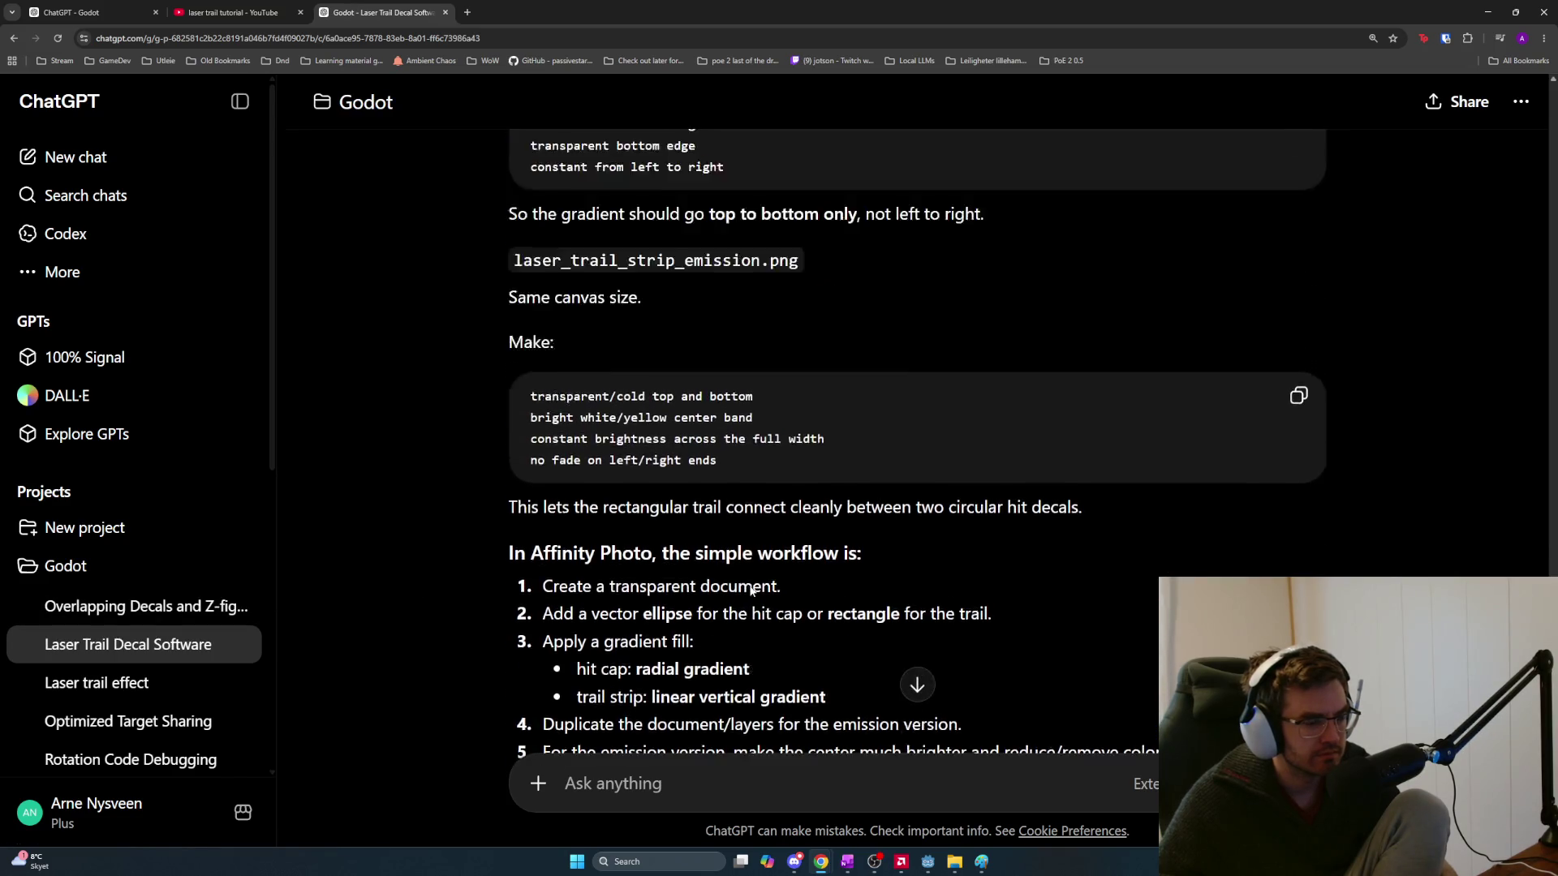
{"action": "scroll", "coordinate": [808, 610], "scroll_direction": "up", "scroll_amount": 15}
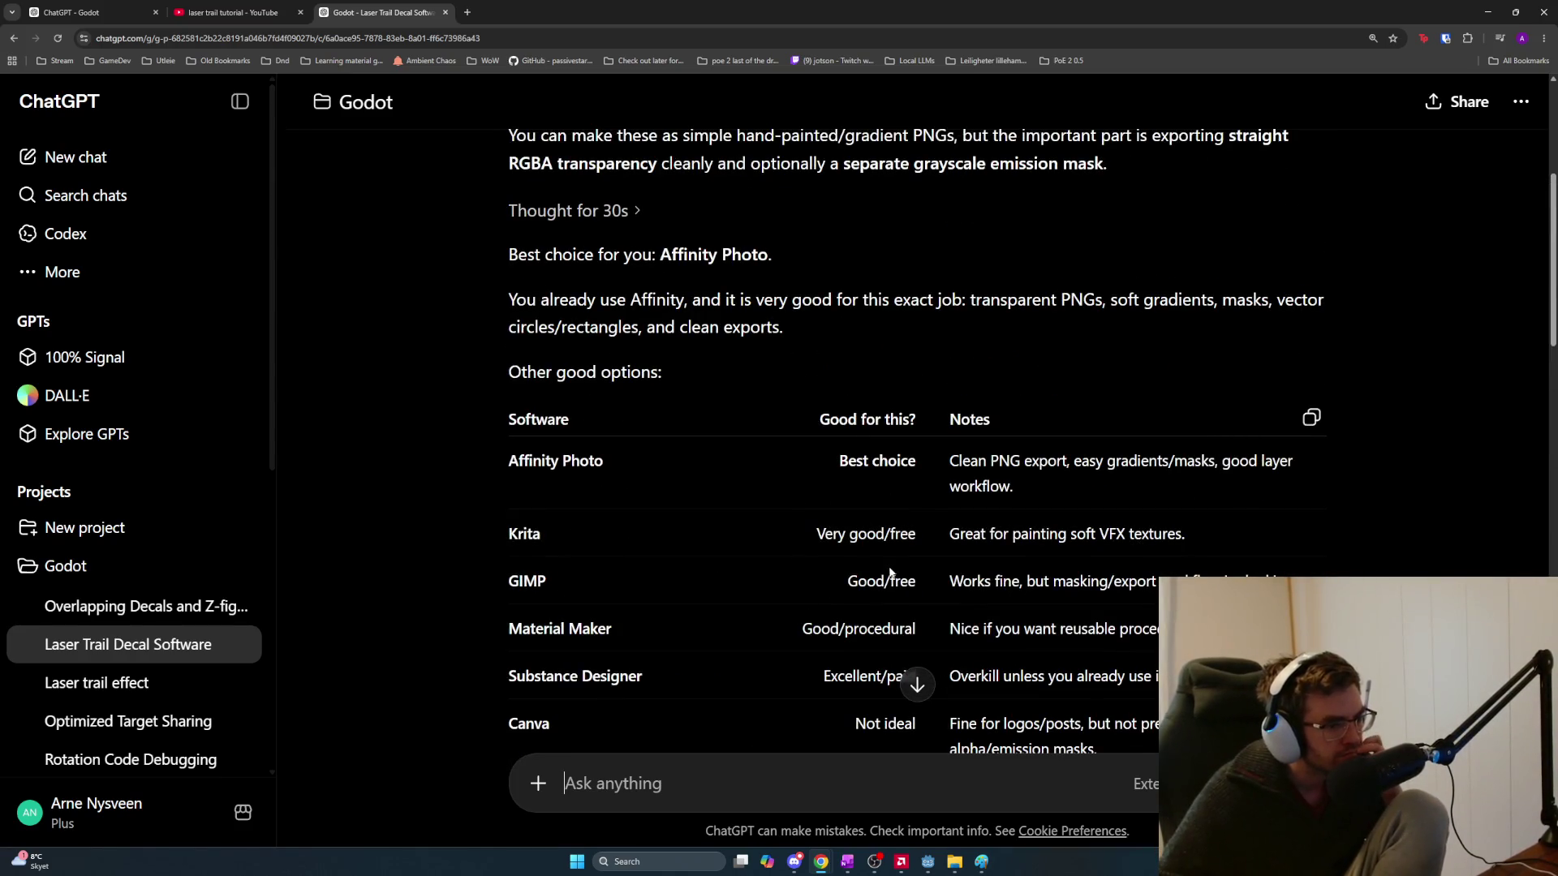
{"action": "left_click_drag", "start_coordinate": [836, 461], "coordinate": [1102, 477]}
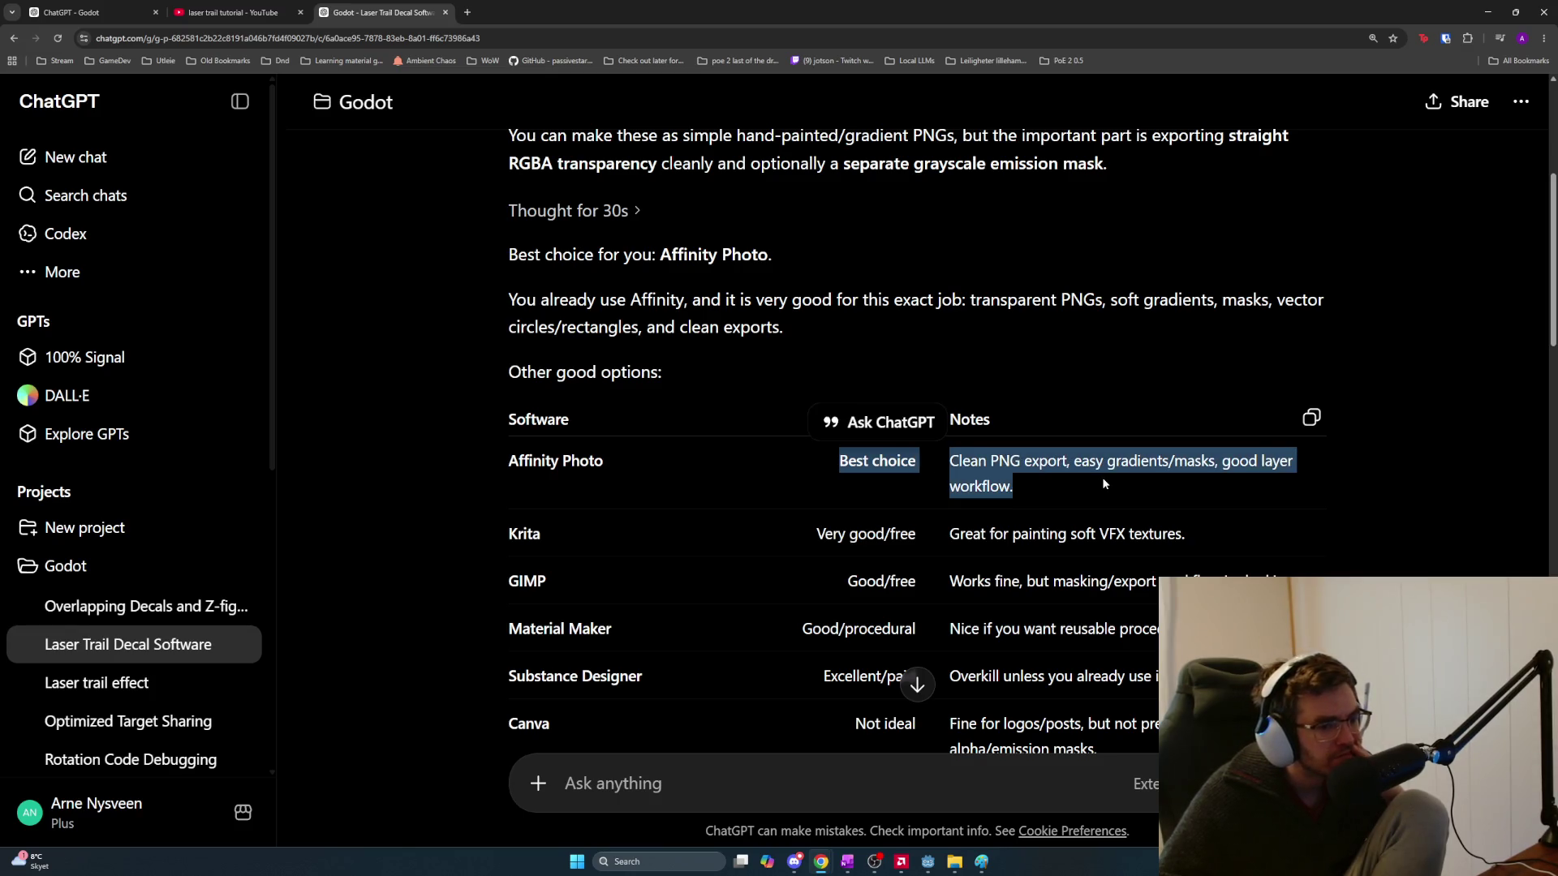
{"action": "left_click", "coordinate": [1103, 483]}
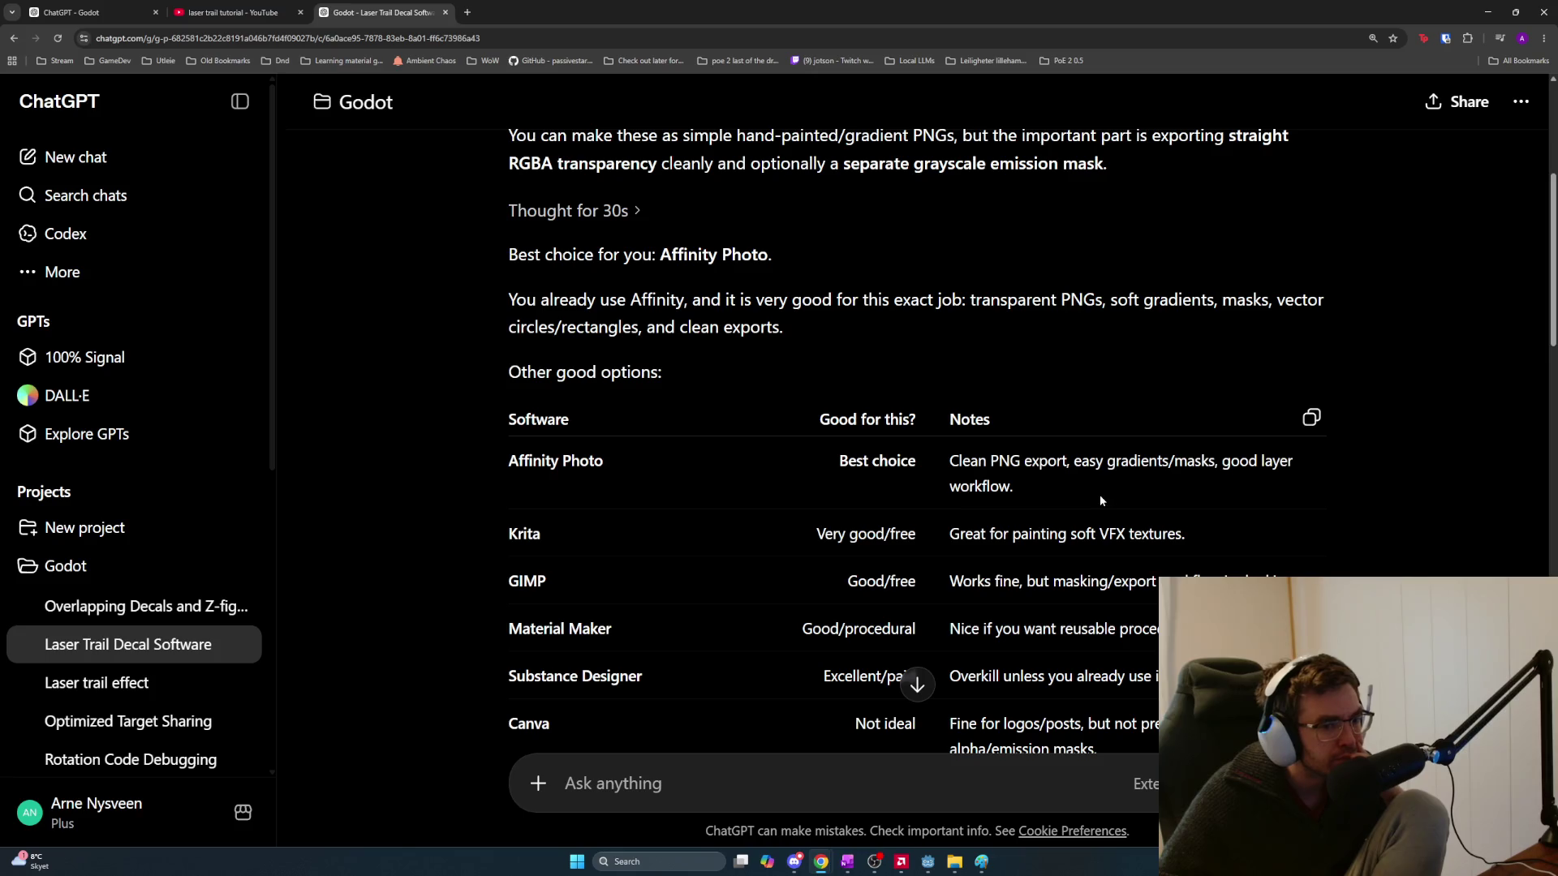
Review the list of texture PNGs, focusing on the laser_hit_cap_emission.png section
{"action": "scroll", "coordinate": [1063, 503], "scroll_direction": "down", "scroll_amount": 3}
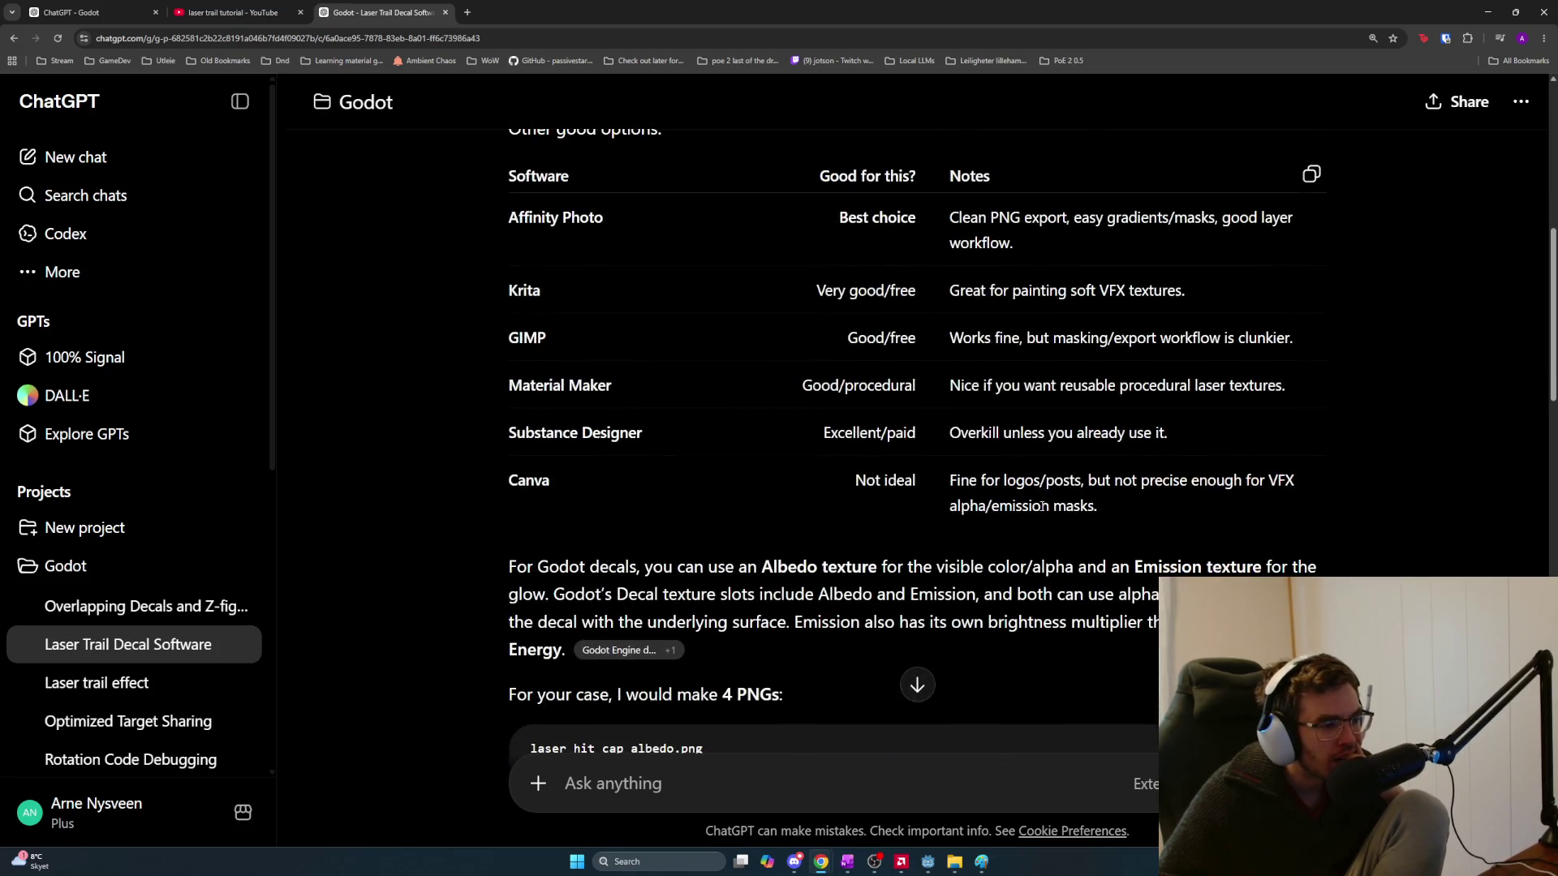
{"action": "scroll", "coordinate": [1042, 505], "scroll_direction": "down", "scroll_amount": 3}
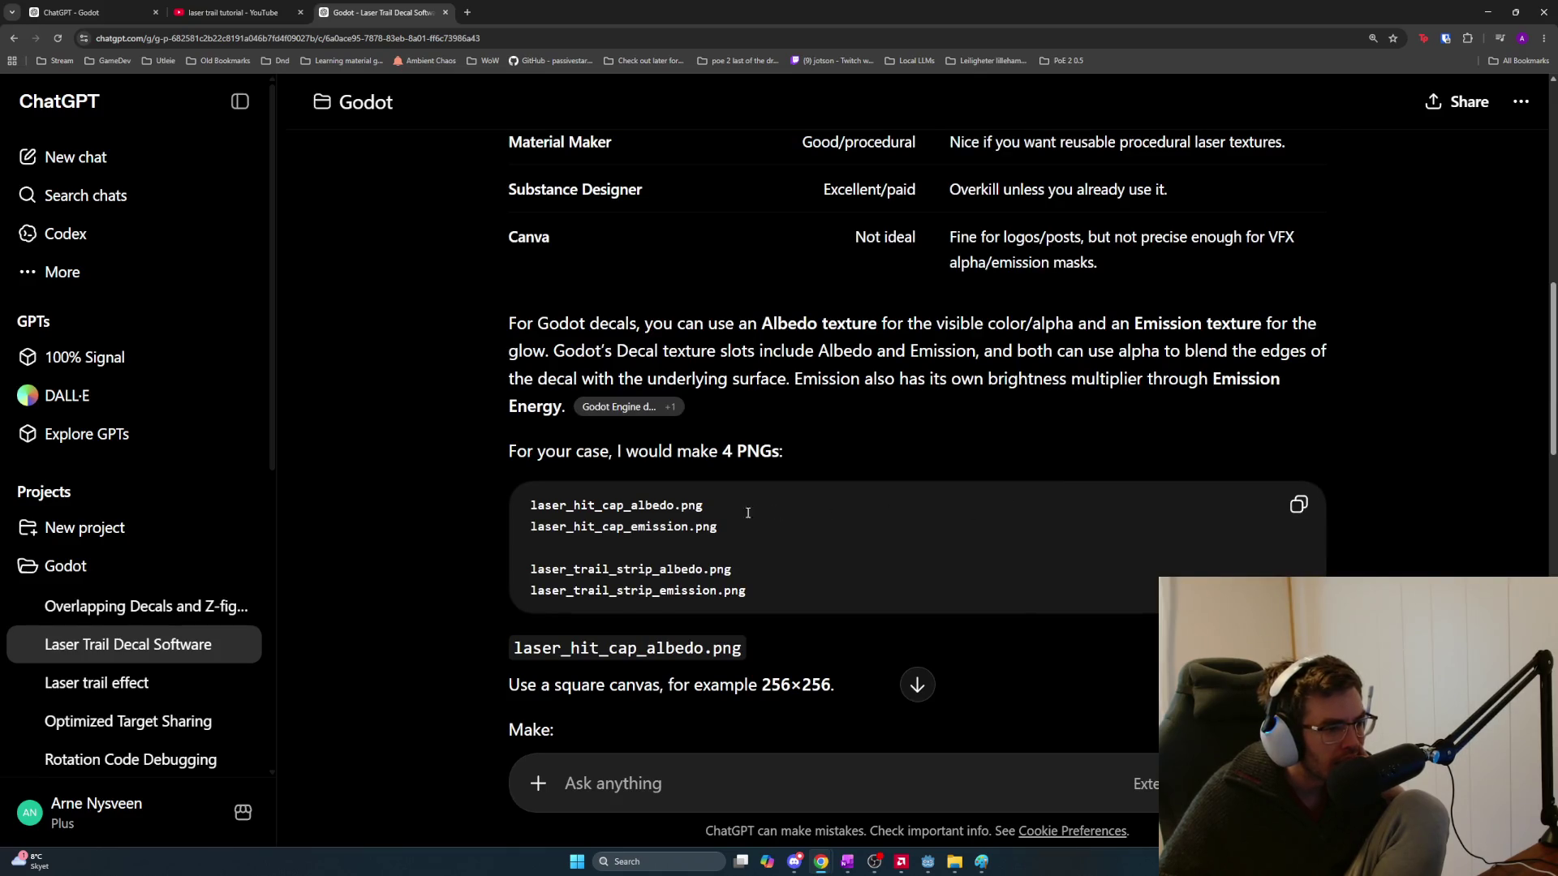
{"action": "mouse_move", "coordinate": [724, 532]}
{"action": "left_mouse_down"}
{"action": "mouse_move", "coordinate": [542, 505]}
{"action": "mouse_move", "coordinate": [510, 522]}
{"action": "left_mouse_up"}
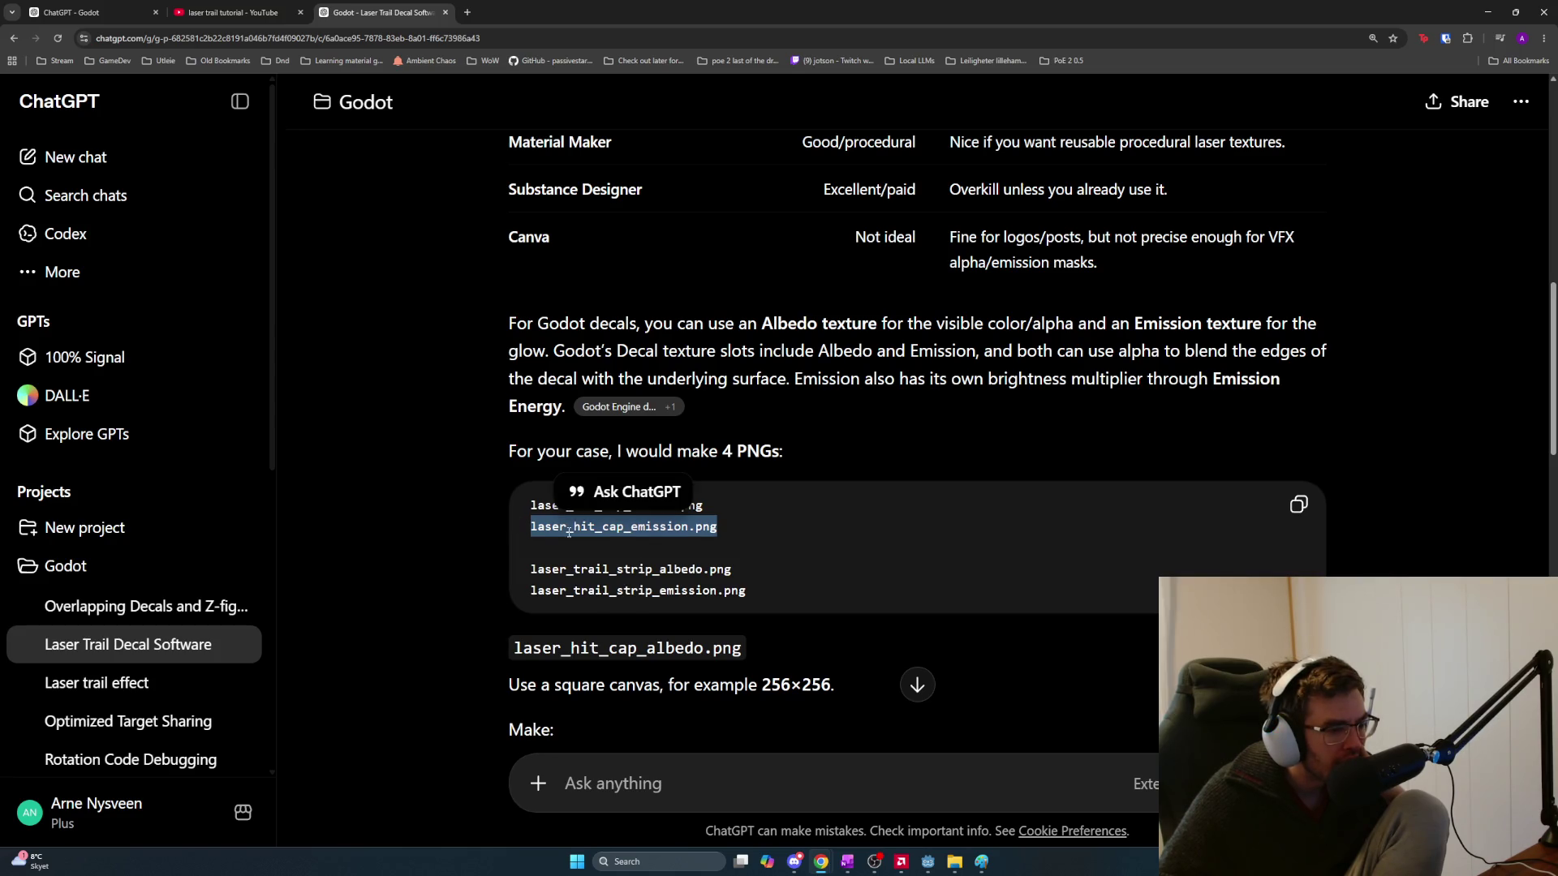
{"action": "scroll", "coordinate": [641, 548], "scroll_direction": "down", "scroll_amount": 3}
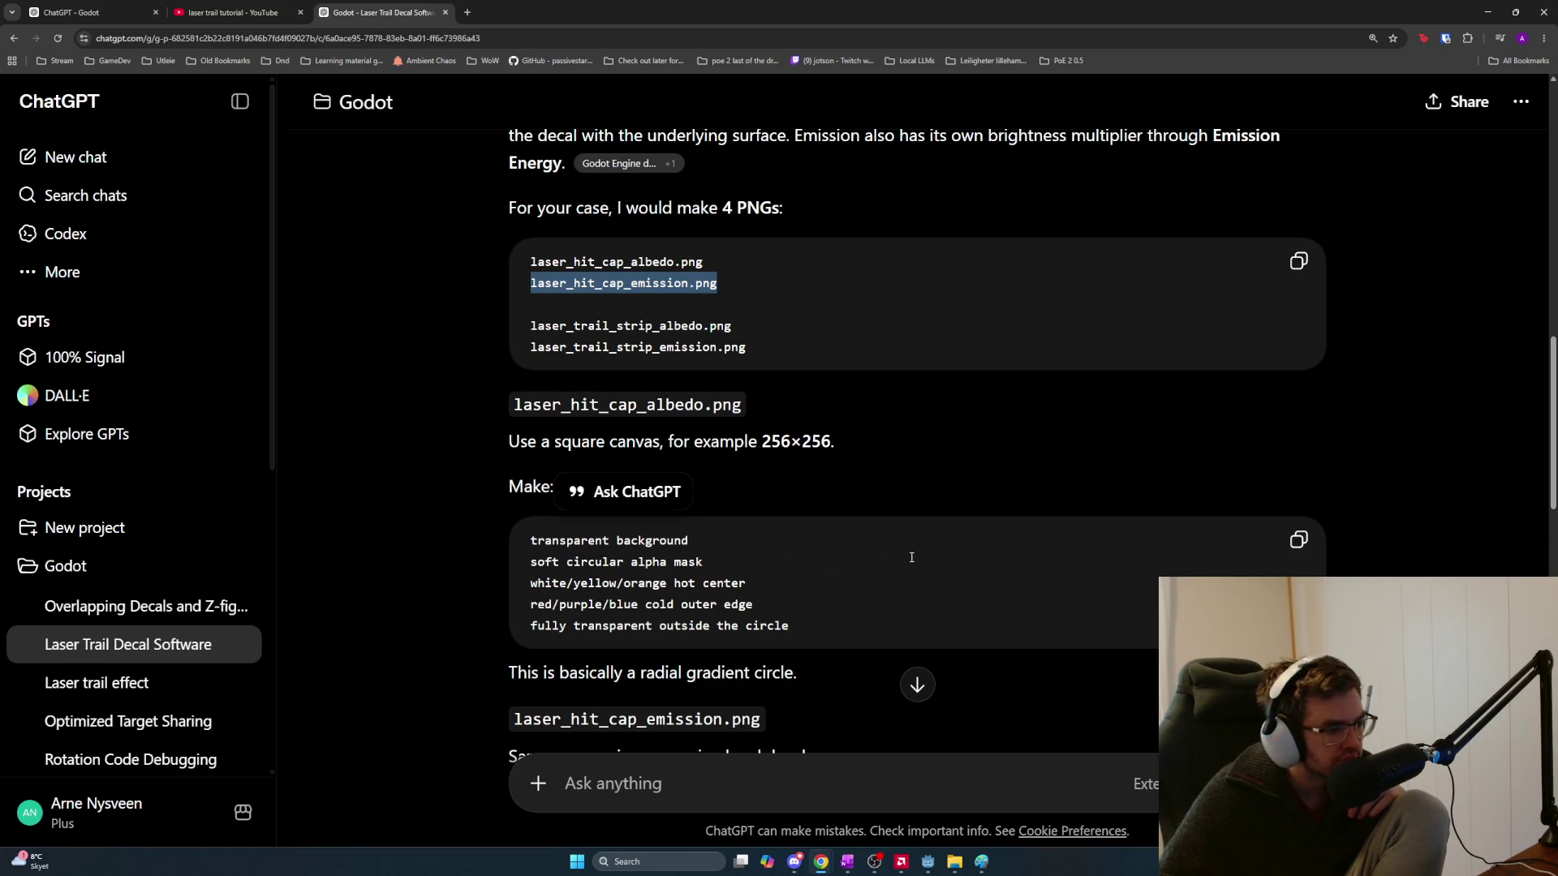
{"action": "scroll", "coordinate": [883, 532], "scroll_direction": "down", "scroll_amount": 2}
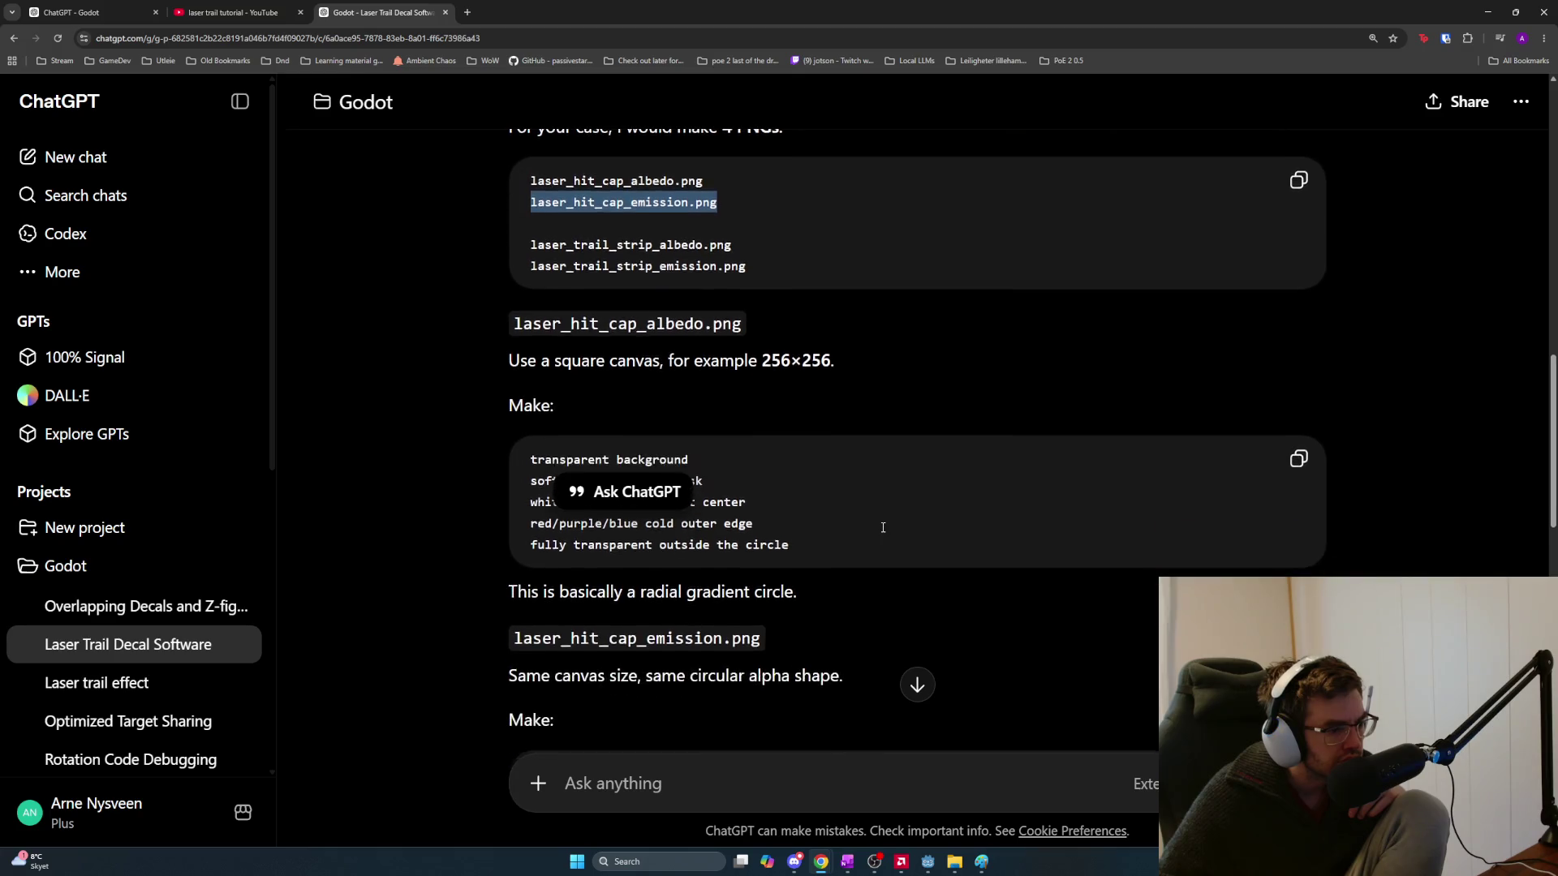
{"action": "mouse_move", "coordinate": [512, 557]}
{"action": "left_mouse_down"}
{"action": "mouse_move", "coordinate": [856, 563]}
{"action": "mouse_move", "coordinate": [857, 597]}
{"action": "mouse_move", "coordinate": [963, 625]}
{"action": "left_mouse_up"}
{"action": "scroll", "coordinate": [904, 603], "scroll_direction": "down", "scroll_amount": 3}
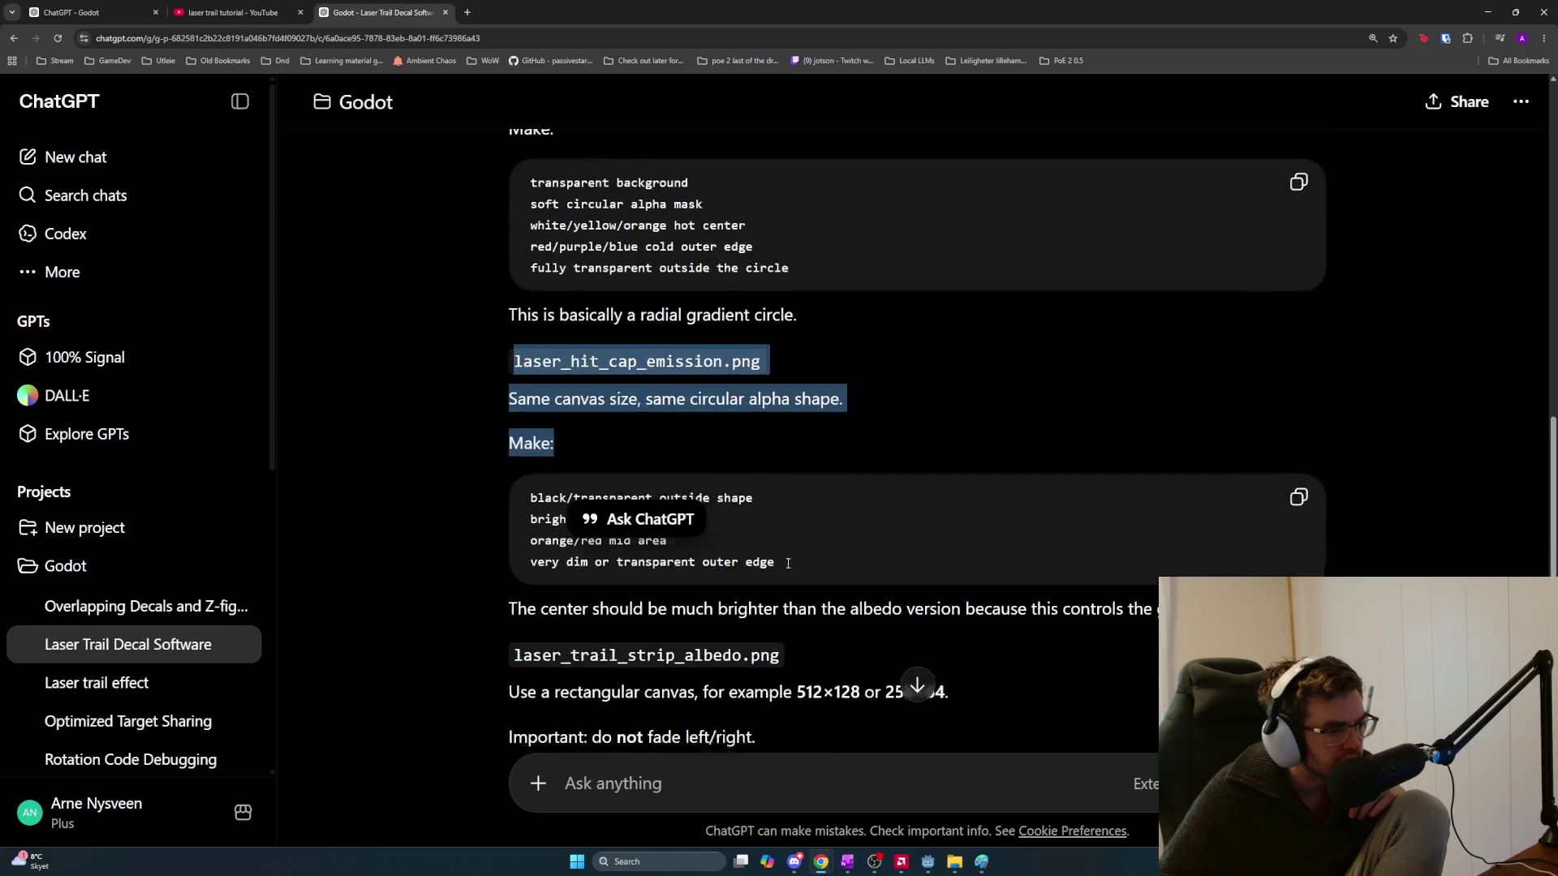
{"action": "mouse_move", "coordinate": [795, 517]}
{"action": "left_mouse_down"}
{"action": "mouse_move", "coordinate": [689, 516]}
{"action": "mouse_move", "coordinate": [500, 448]}
{"action": "left_mouse_up"}
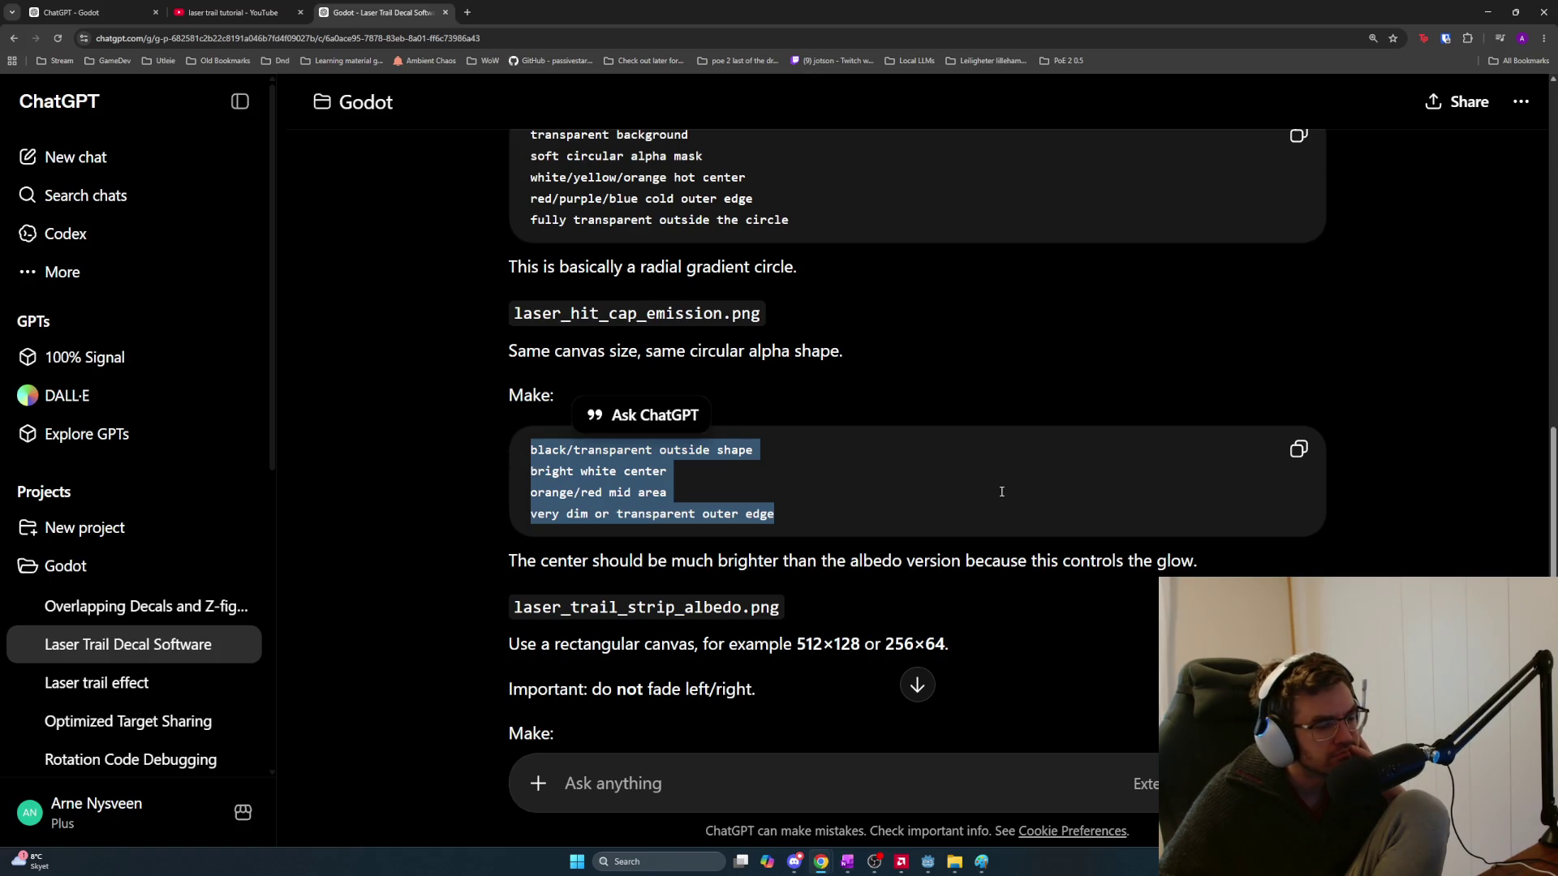
{"action": "scroll", "coordinate": [1005, 492], "scroll_direction": "down", "scroll_amount": 1}
{"action": "mouse_move", "coordinate": [508, 483]}
{"action": "left_mouse_down"}
{"action": "mouse_move", "coordinate": [703, 500]}
{"action": "mouse_move", "coordinate": [1211, 484]}
{"action": "mouse_move", "coordinate": [992, 513]}
{"action": "mouse_move", "coordinate": [968, 543]}
{"action": "mouse_move", "coordinate": [996, 559]}
{"action": "left_mouse_up"}
{"action": "left_click", "coordinate": [907, 562]}
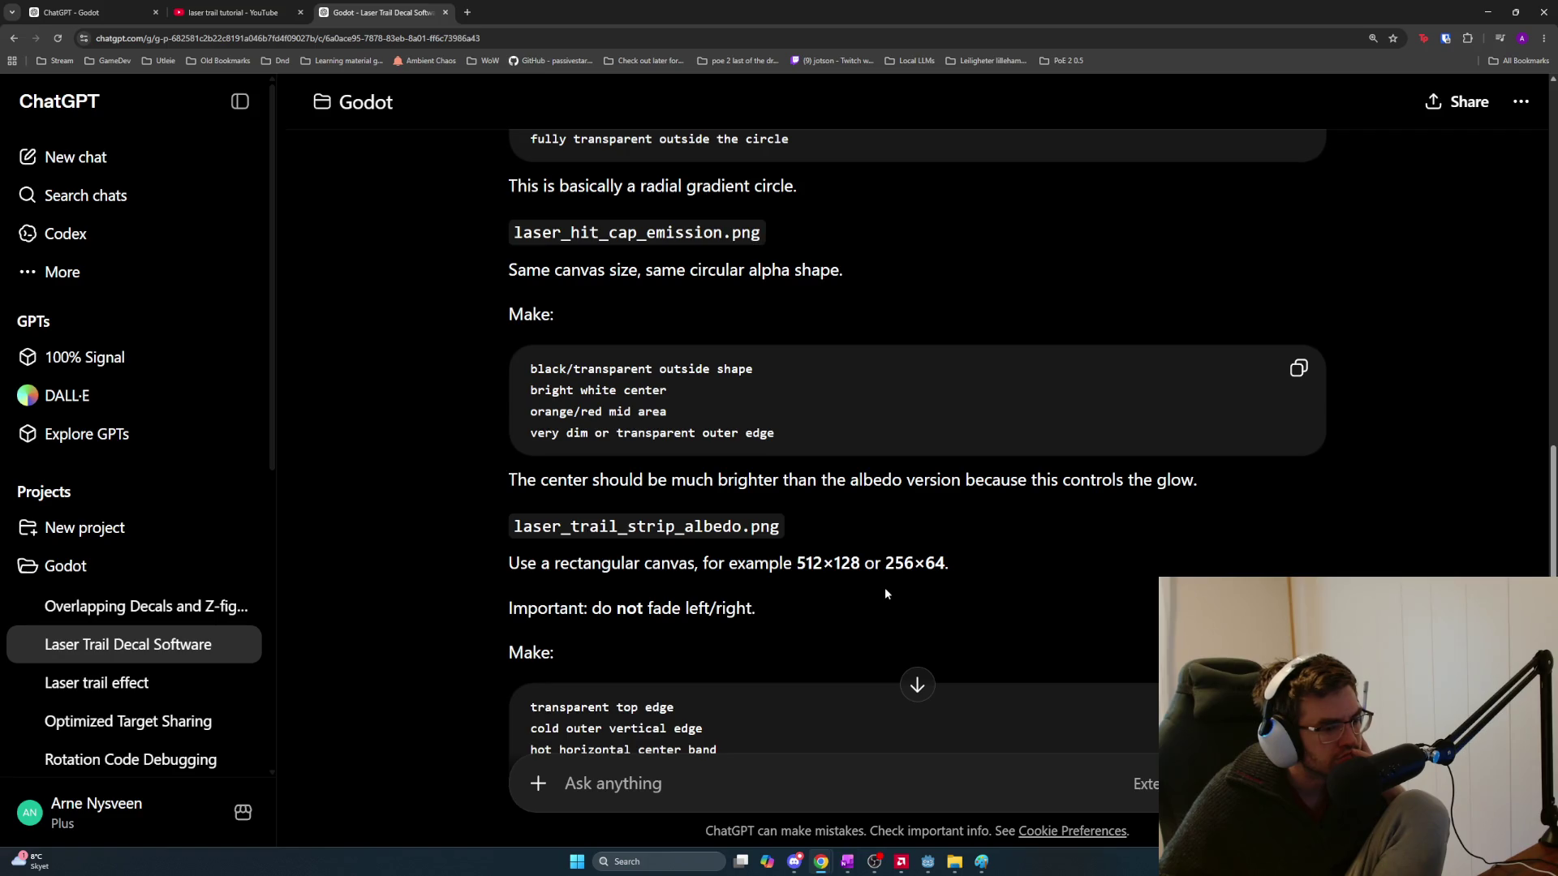
{"action": "scroll", "coordinate": [883, 586], "scroll_direction": "down", "scroll_amount": 1}
{"action": "scroll", "coordinate": [875, 582], "scroll_direction": "down", "scroll_amount": 2}
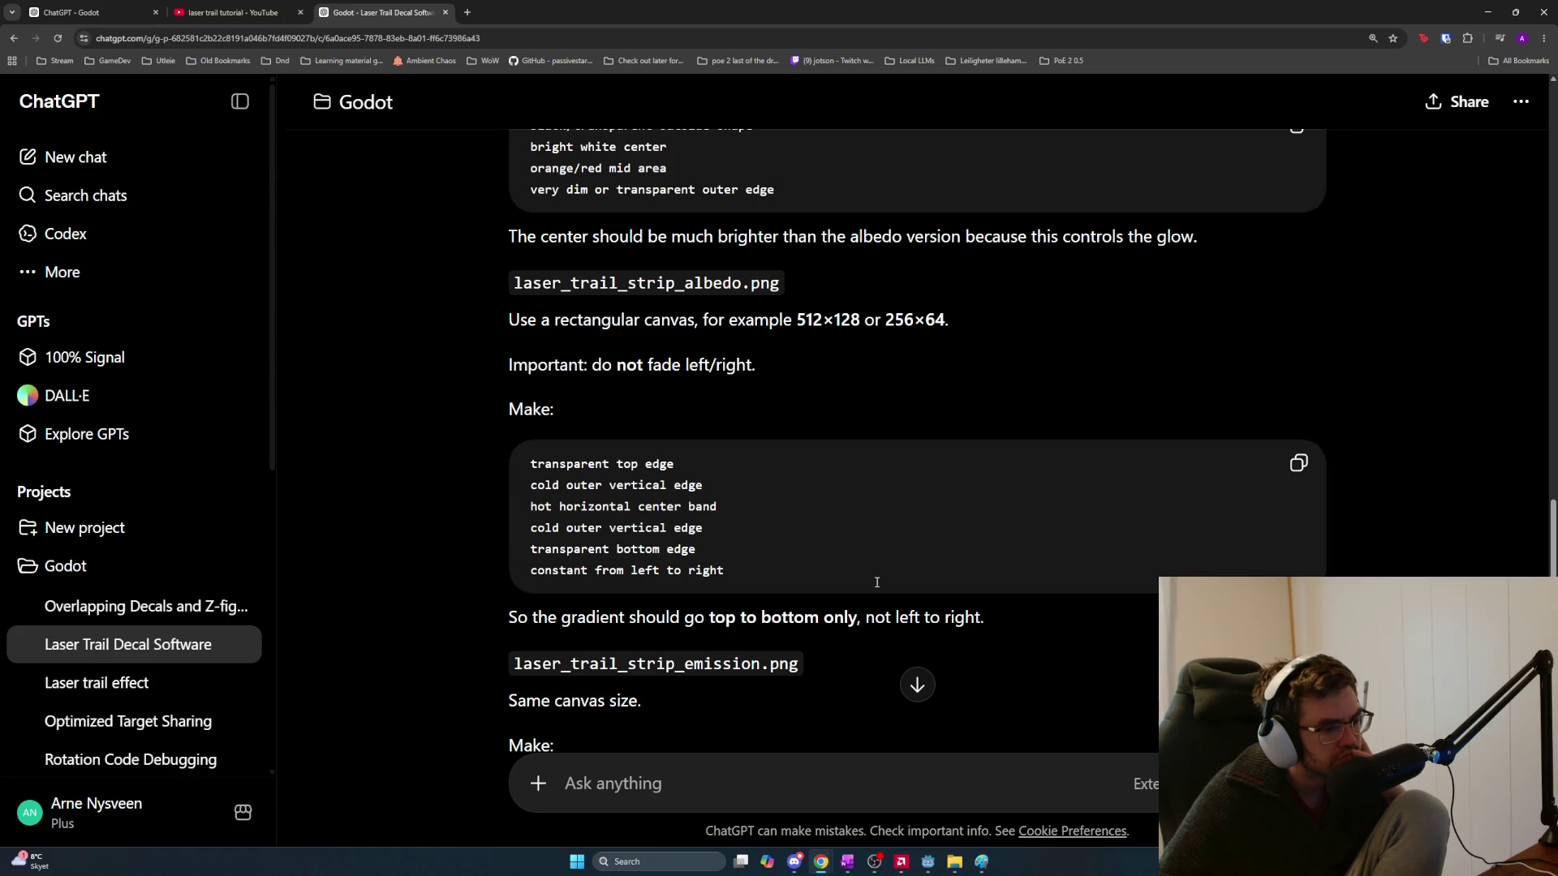
{"action": "scroll", "coordinate": [876, 582], "scroll_direction": "down", "scroll_amount": 3}
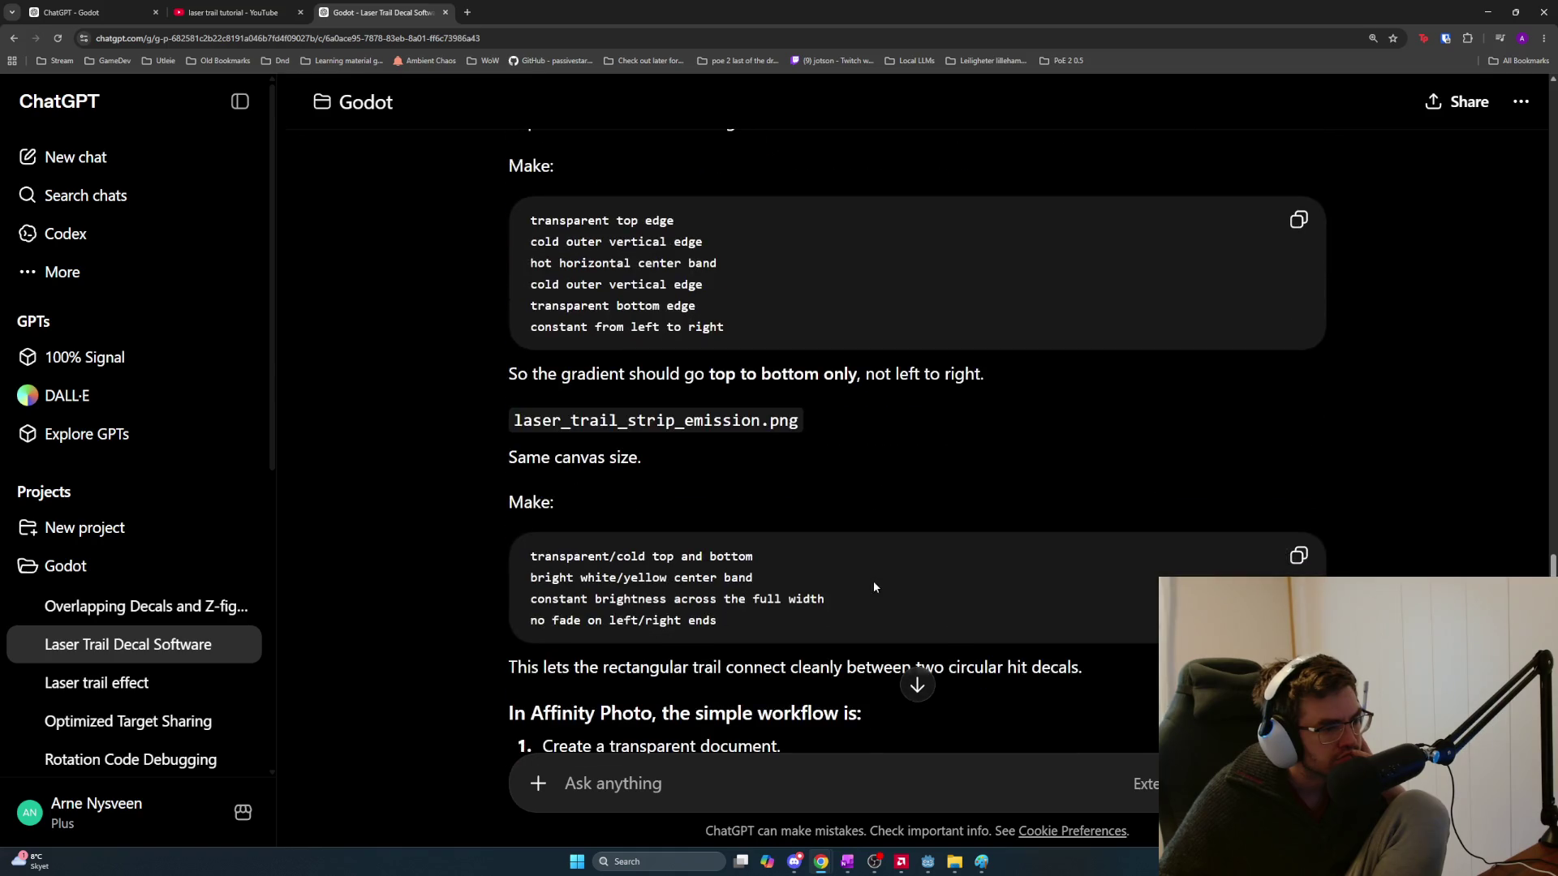
{"action": "scroll", "coordinate": [874, 583], "scroll_direction": "down", "scroll_amount": 1}
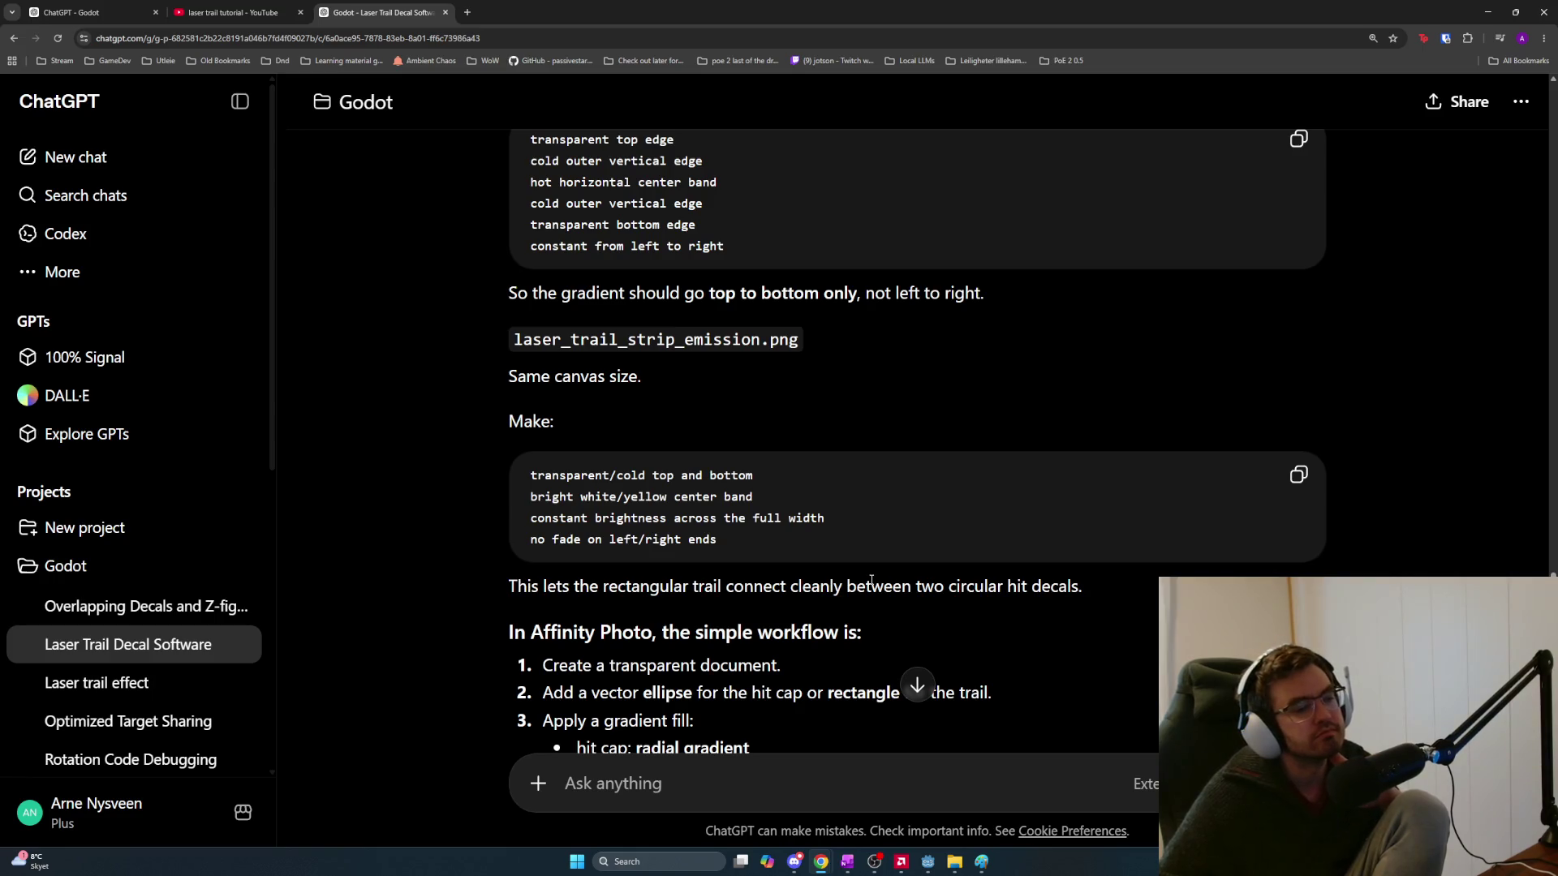
{"action": "scroll", "coordinate": [874, 581], "scroll_direction": "down", "scroll_amount": 3}
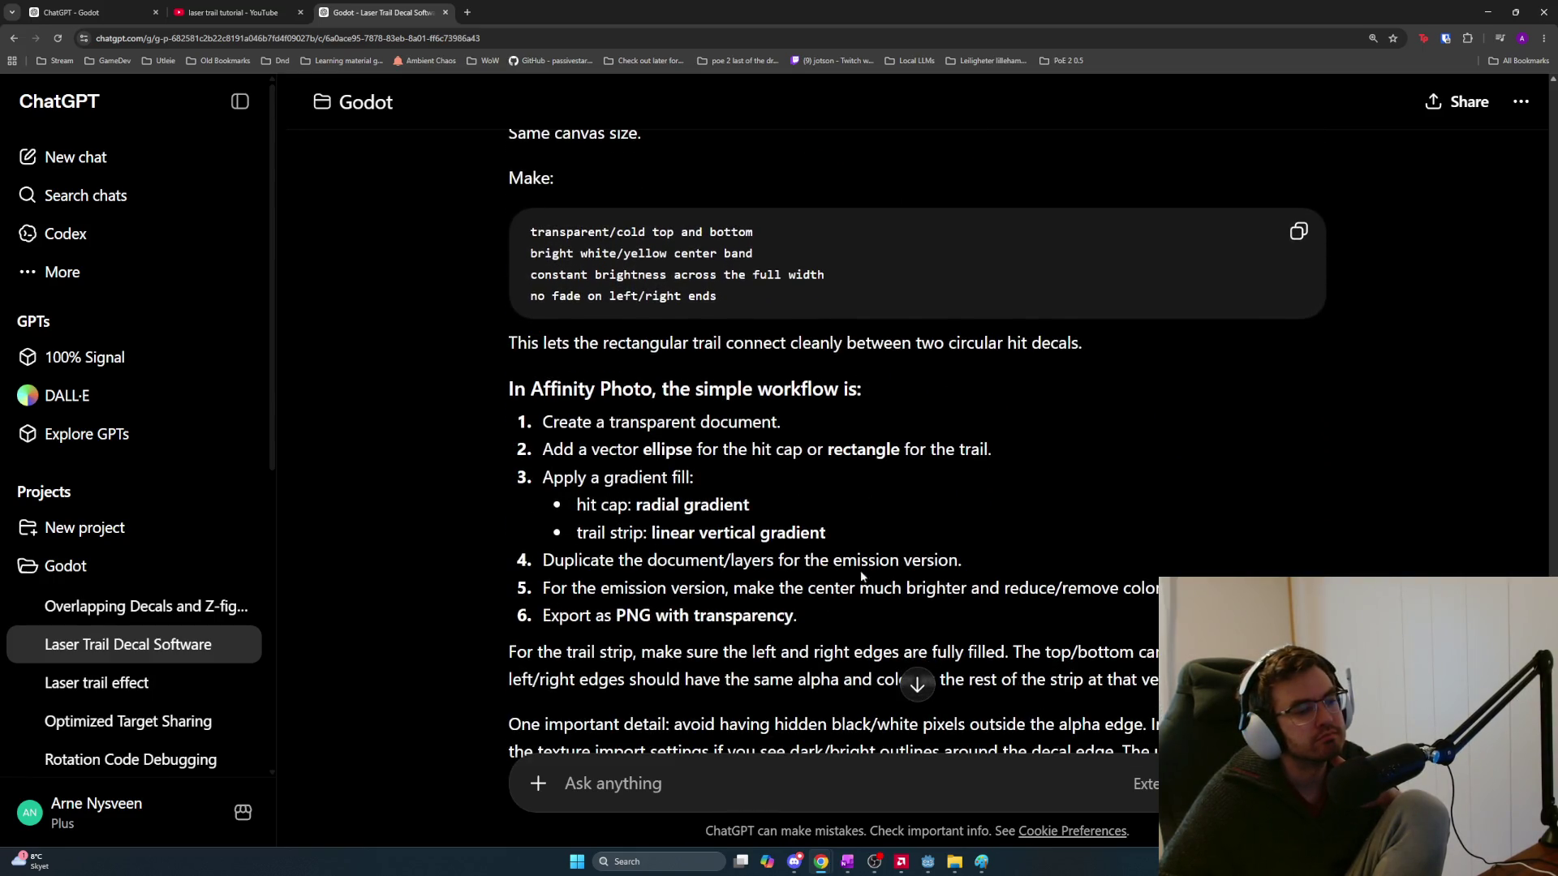
{"action": "scroll", "coordinate": [784, 501], "scroll_direction": "down", "scroll_amount": 1}
{"action": "left_click_drag", "start_coordinate": [542, 369], "coordinate": [1006, 380]}
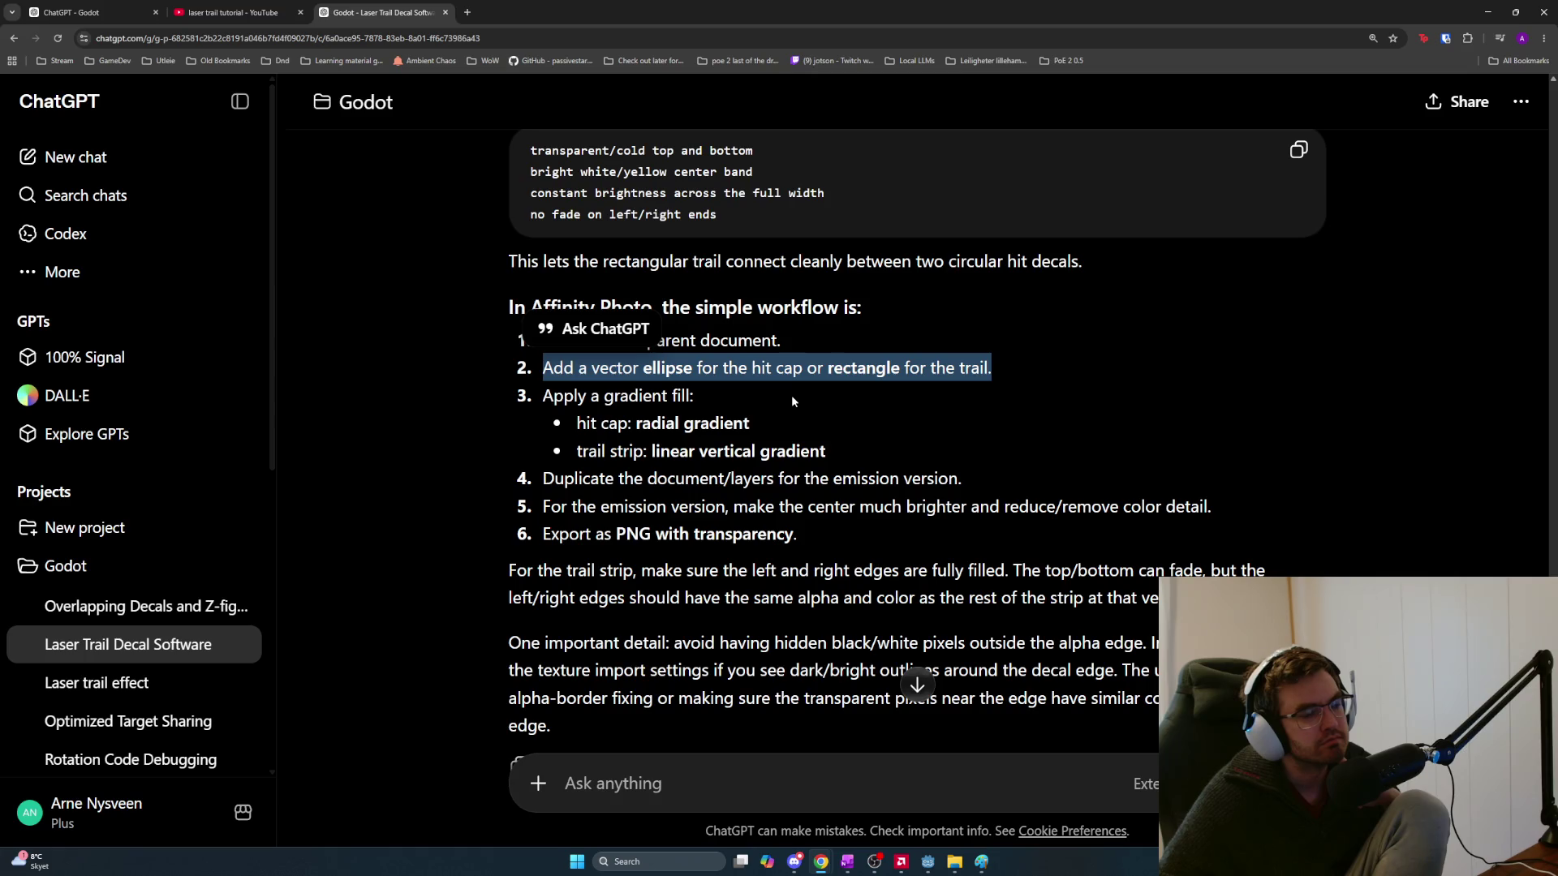
{"action": "left_click_drag", "start_coordinate": [765, 422], "coordinate": [572, 436]}
{"action": "left_click", "coordinate": [810, 434]}
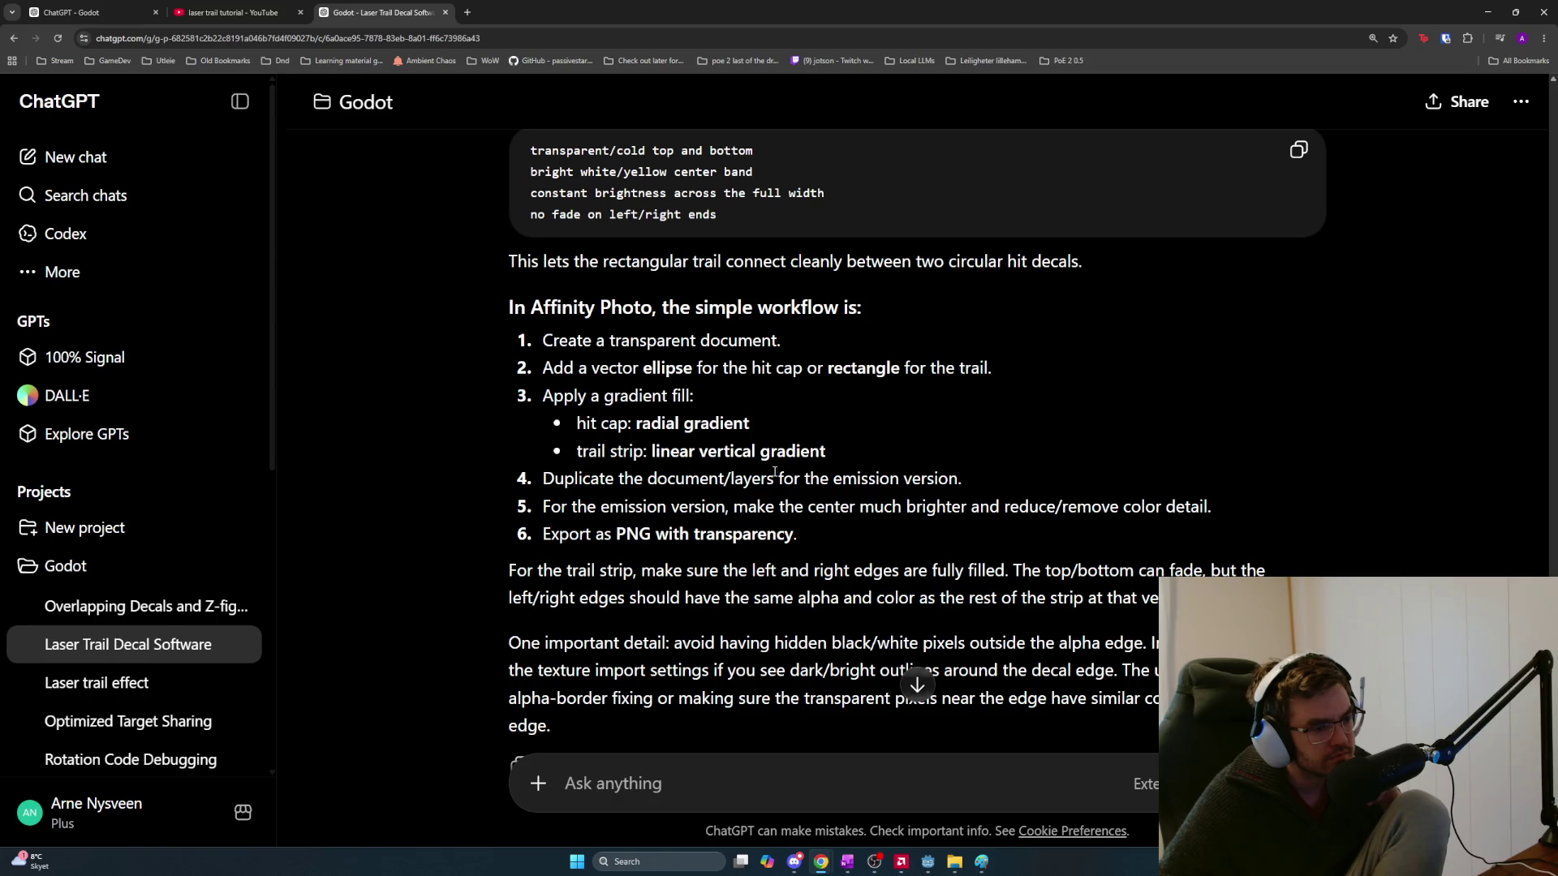
{"action": "mouse_move", "coordinate": [702, 506]}
{"action": "left_mouse_down"}
{"action": "mouse_move", "coordinate": [1079, 517]}
{"action": "mouse_move", "coordinate": [1113, 533]}
{"action": "left_mouse_up"}
{"action": "left_click", "coordinate": [1109, 529]}
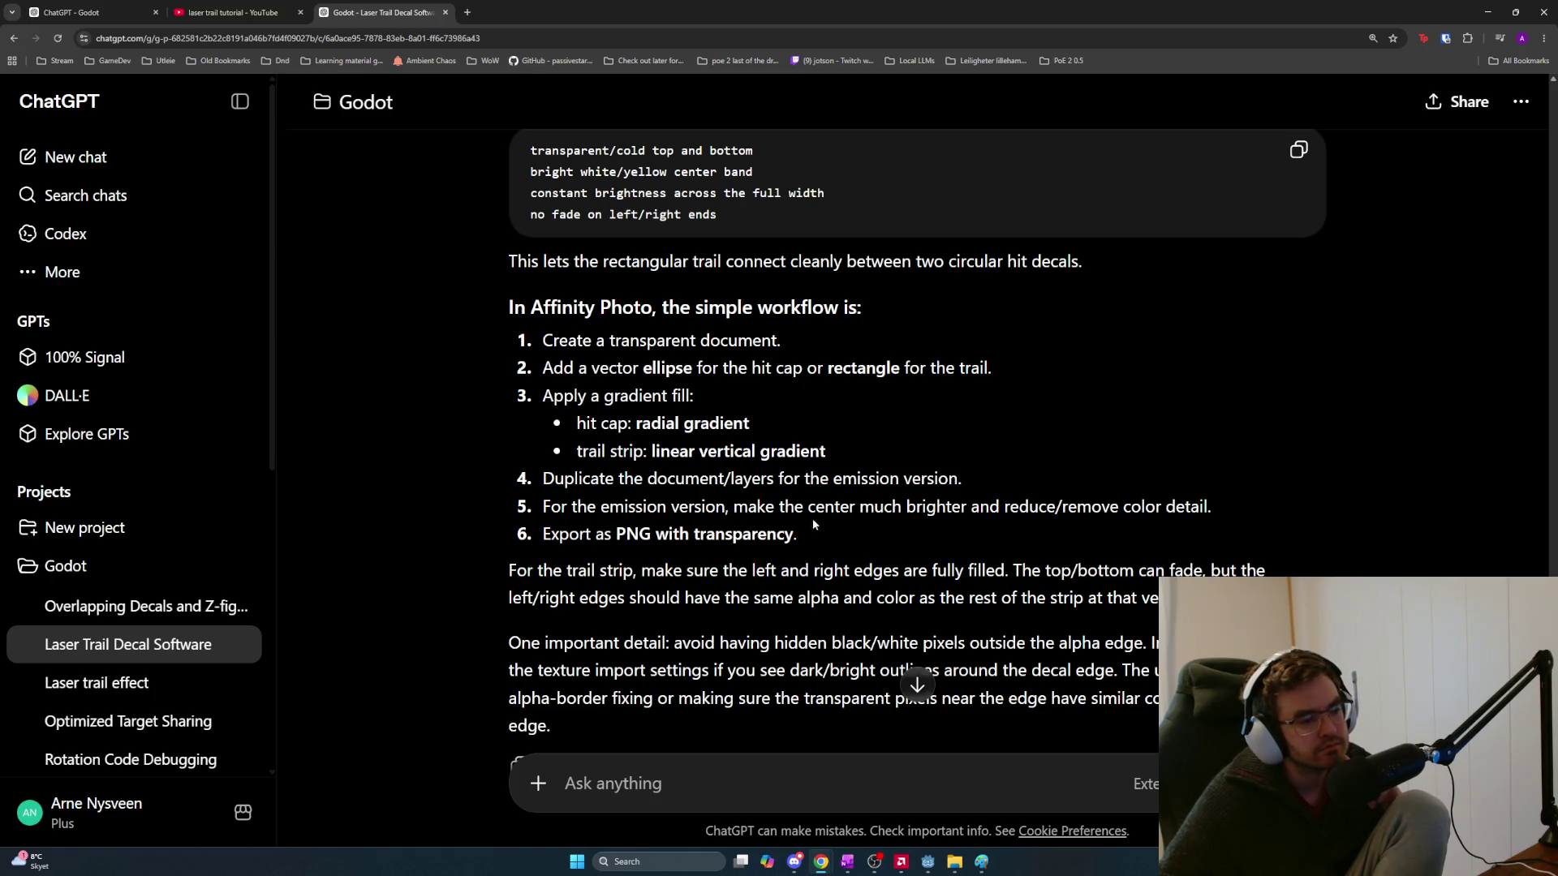
{"action": "mouse_move", "coordinate": [810, 528]}
{"action": "left_mouse_down"}
{"action": "mouse_move", "coordinate": [504, 503]}
{"action": "mouse_move", "coordinate": [739, 505]}
{"action": "left_mouse_up"}
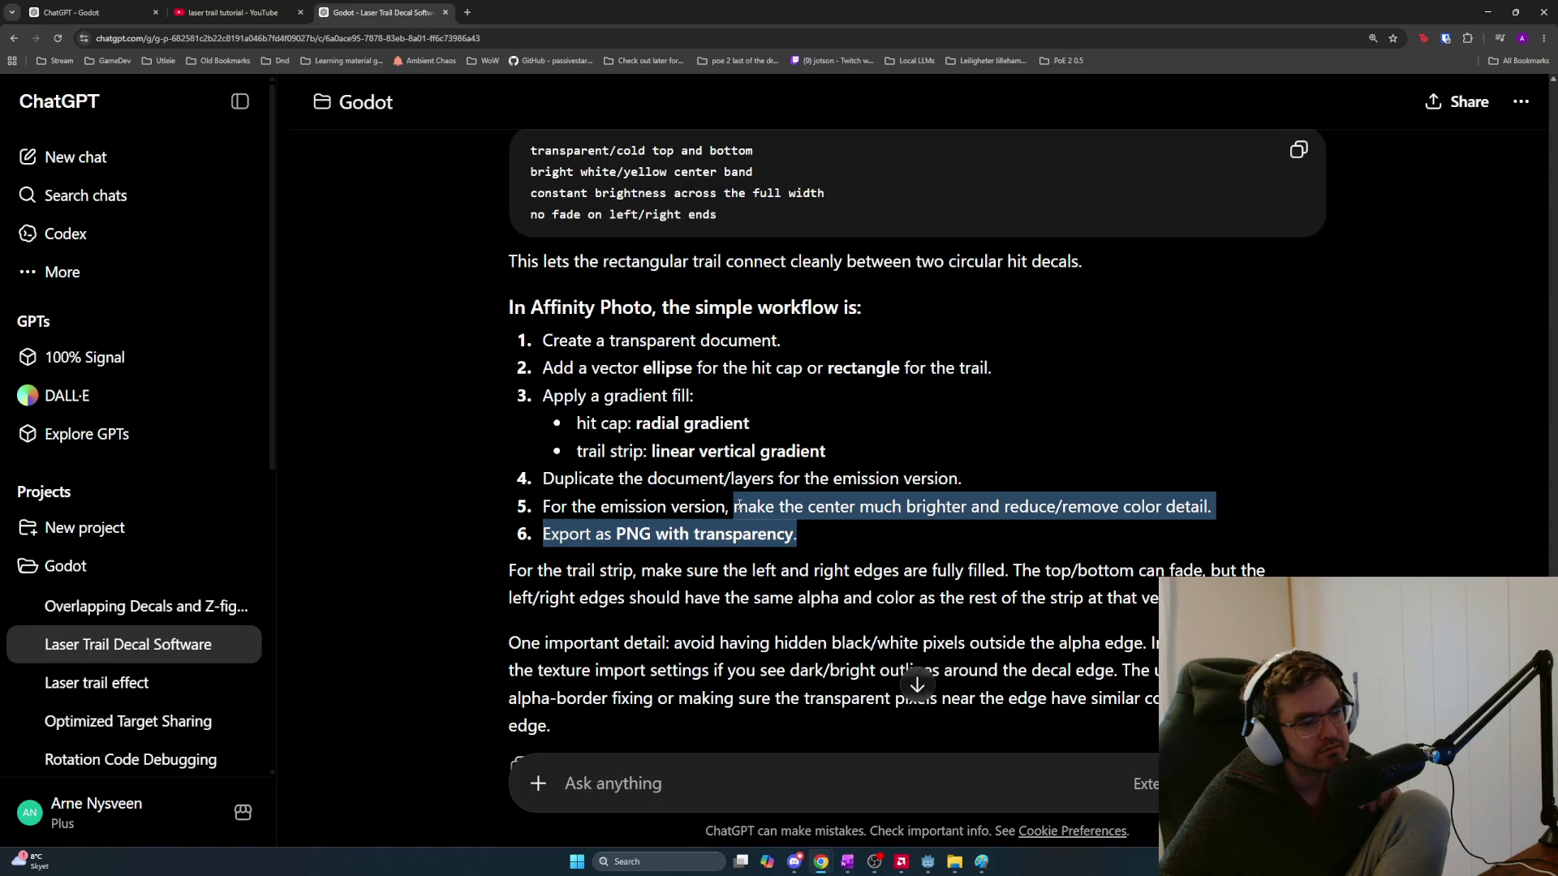
{"action": "mouse_move", "coordinate": [738, 506]}
{"action": "left_mouse_down"}
{"action": "mouse_move", "coordinate": [942, 572]}
{"action": "mouse_move", "coordinate": [1298, 601]}
{"action": "mouse_move", "coordinate": [553, 542]}
{"action": "mouse_move", "coordinate": [498, 568]}
{"action": "left_mouse_up"}
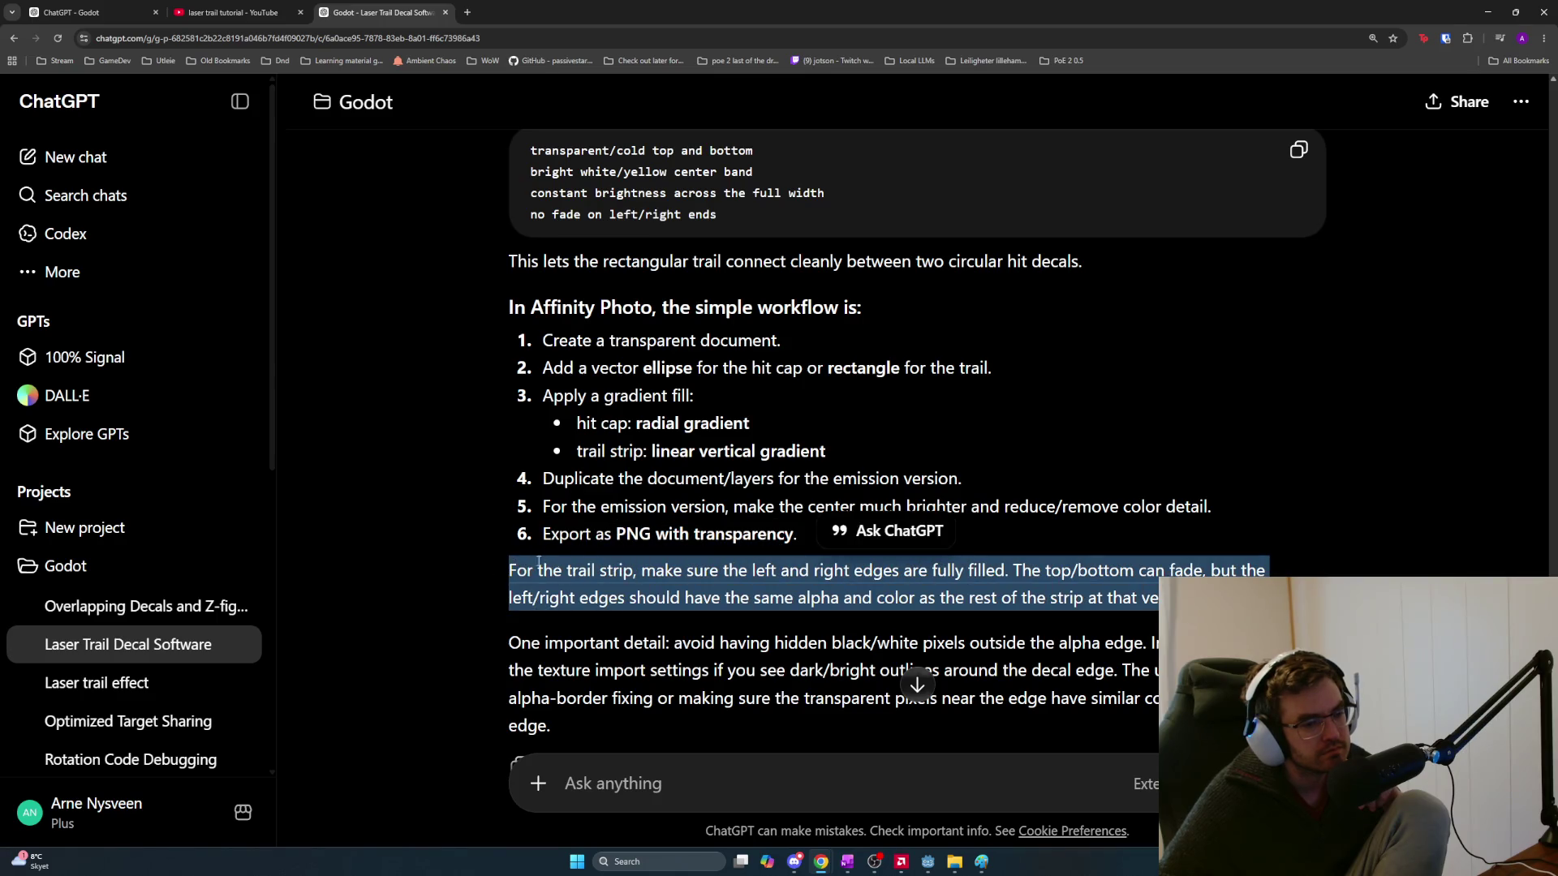
{"action": "scroll", "coordinate": [633, 698], "scroll_direction": "down", "scroll_amount": 1}
{"action": "left_click", "coordinate": [694, 757]}
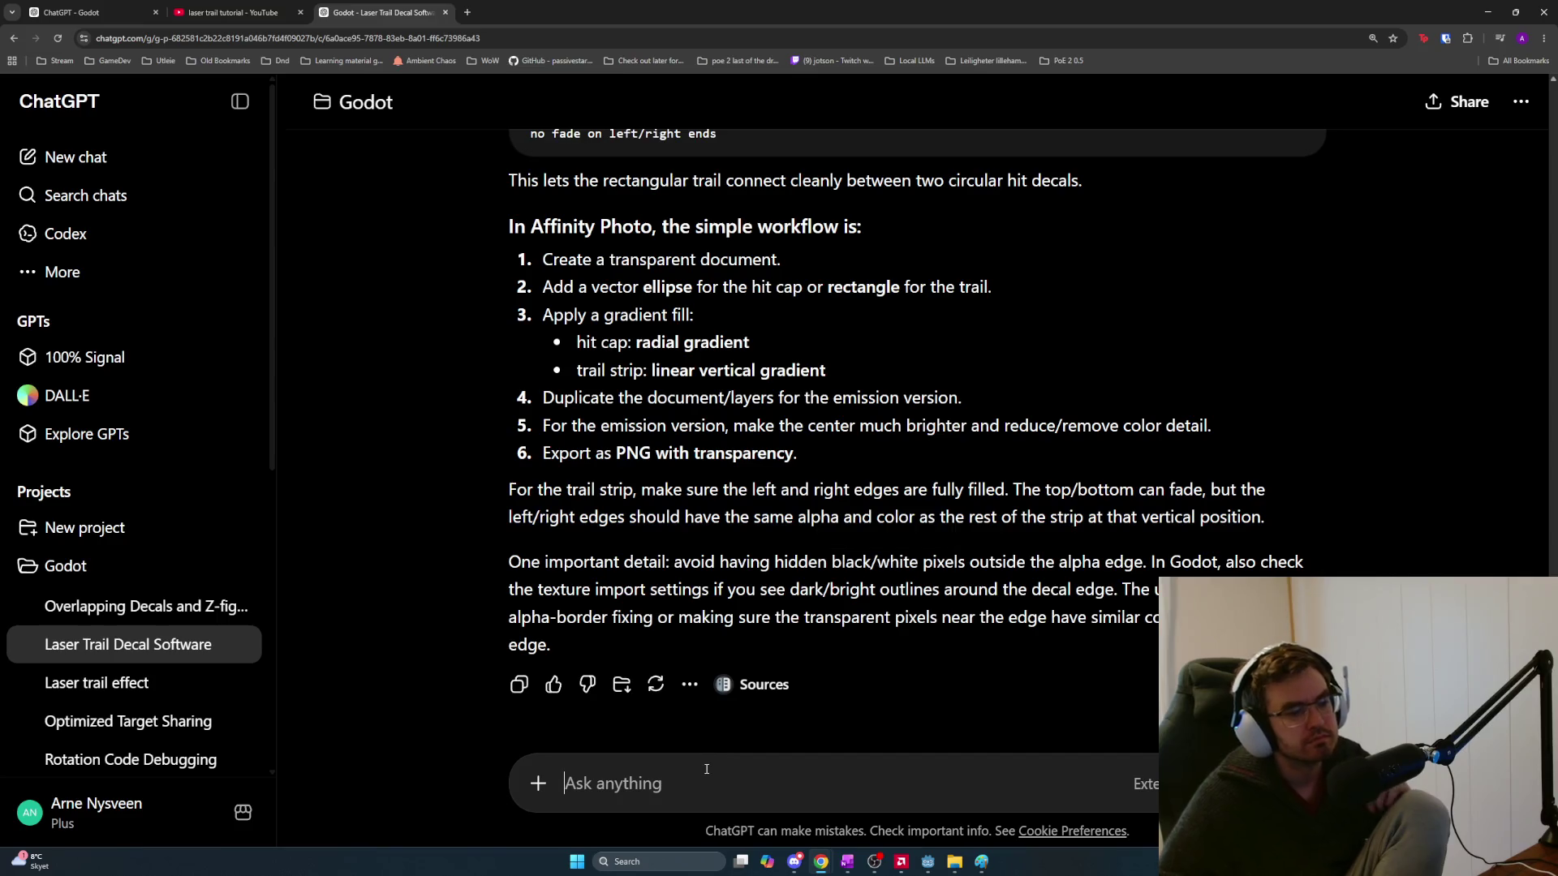
Send the follow-up asking if a white-to-black-only PNG is still needed and whether equal fading requires alpha
{"action": "type", "text": "D"}
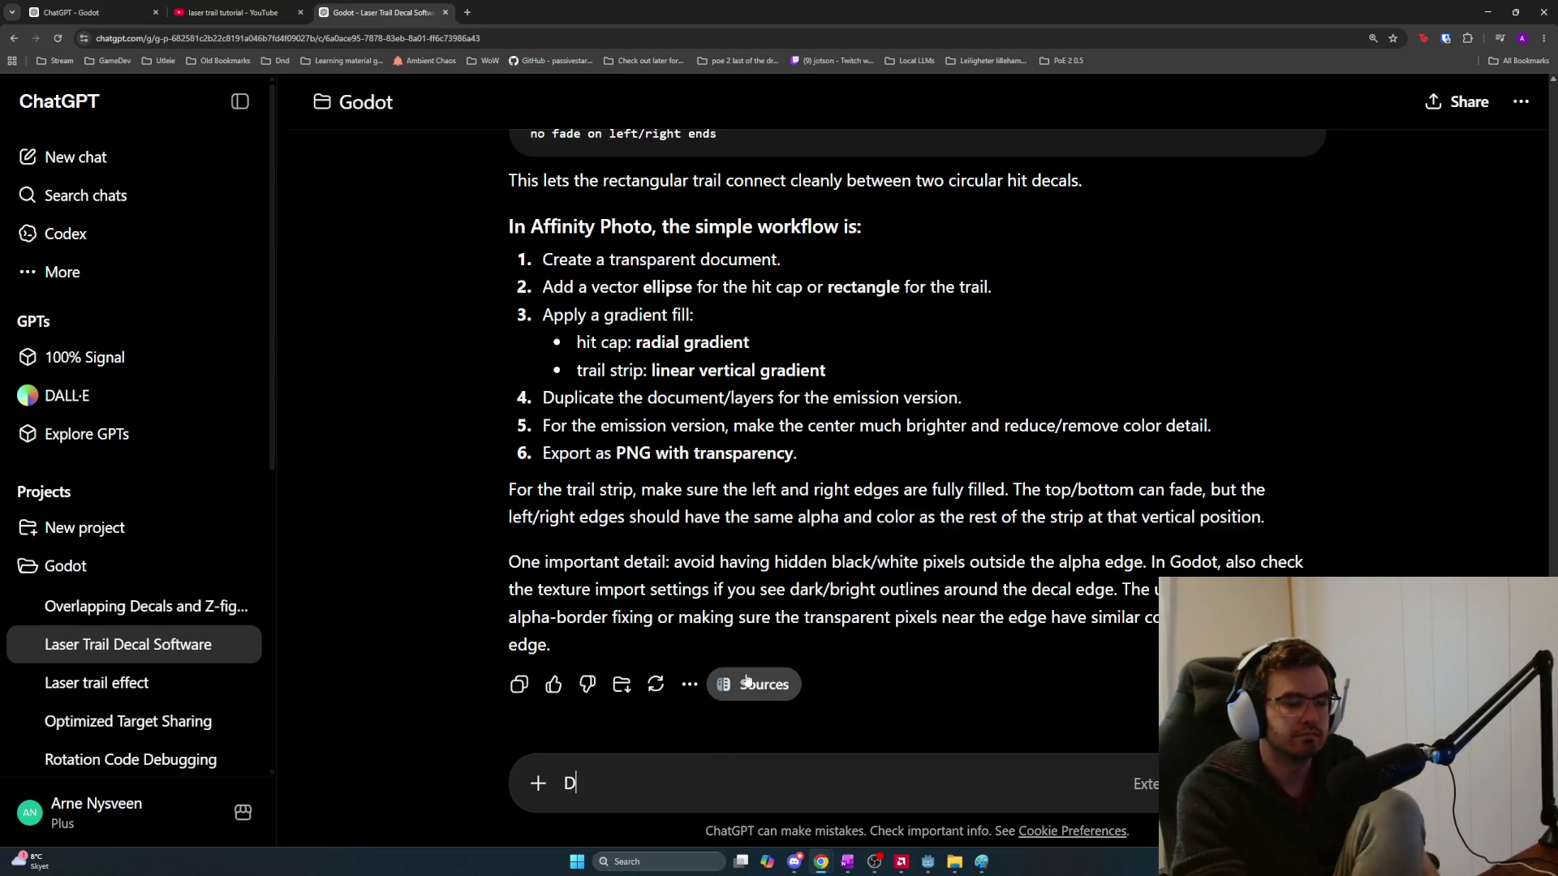
{"action": "key", "text": "BackSpace"}
{"action": "type", "text": "If "}
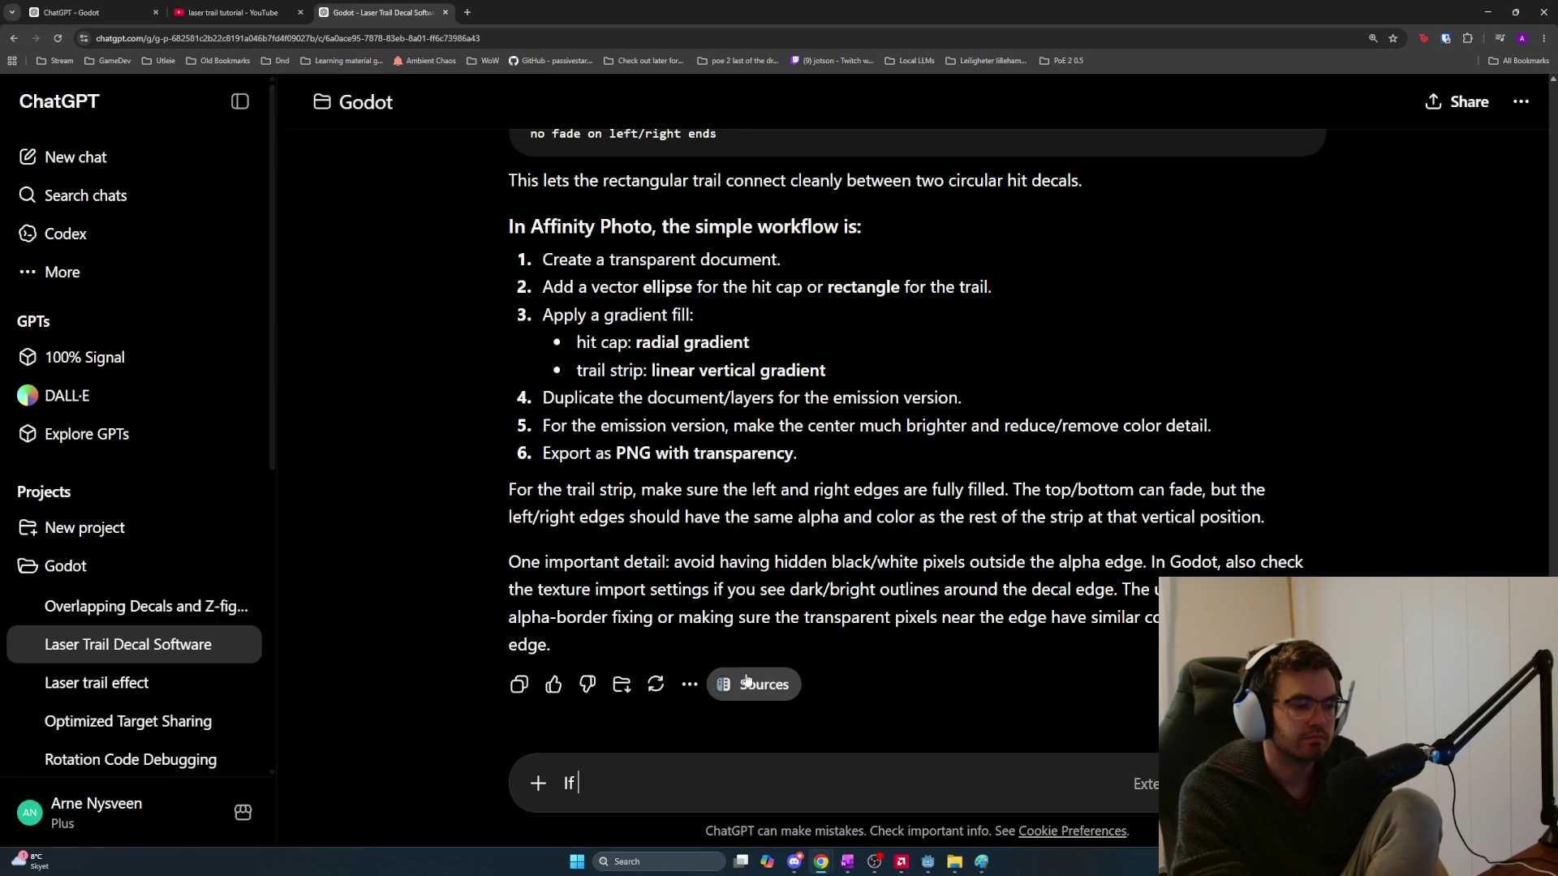
{"action": "type", "text": "I make a bright "}
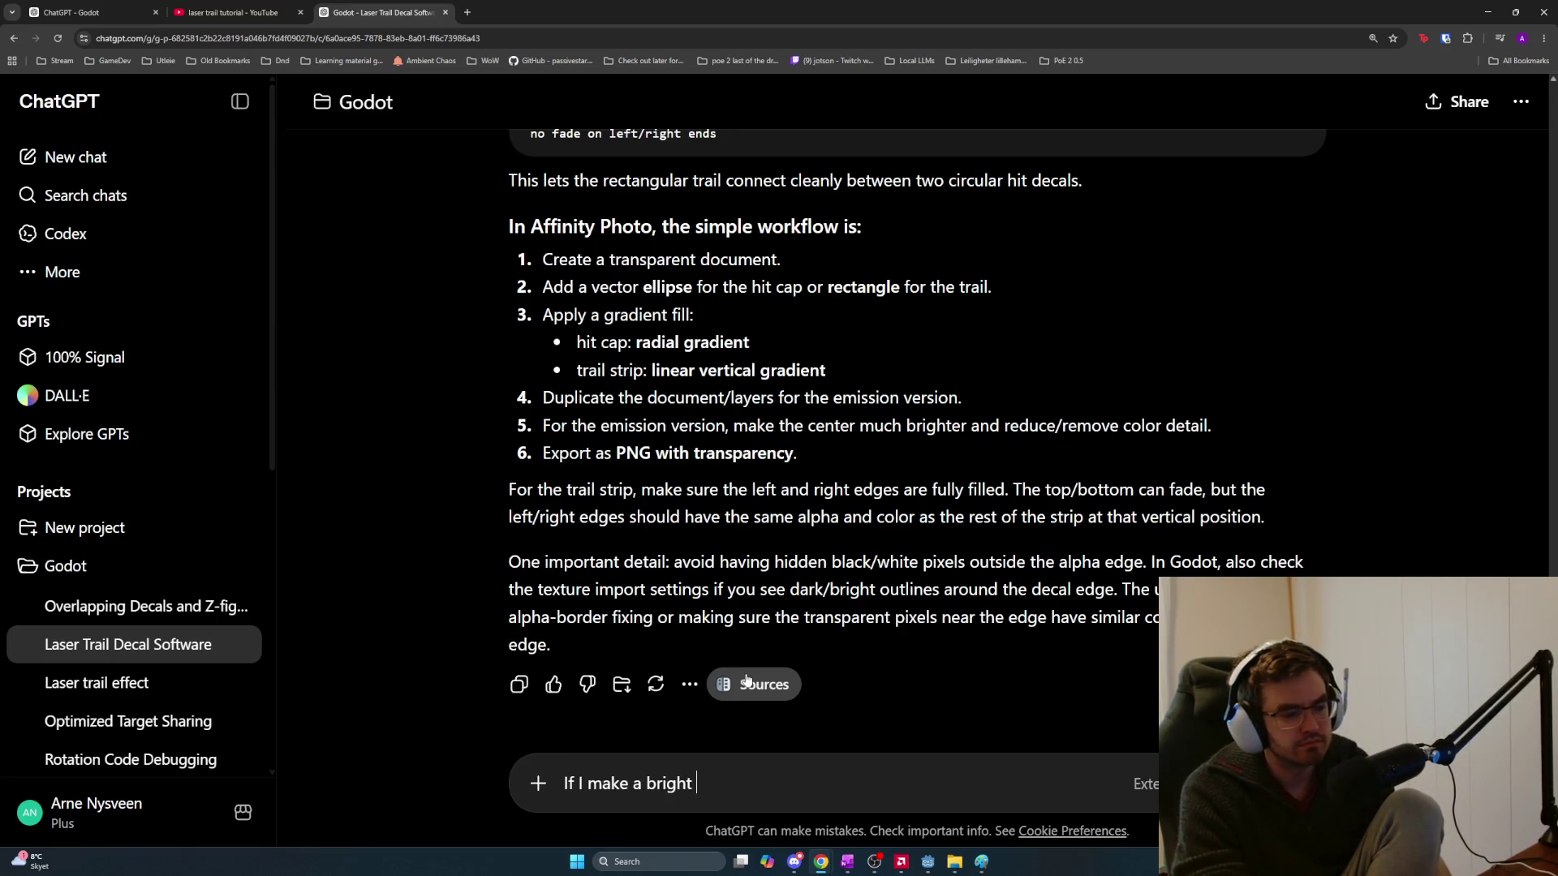
{"action": "type", "text": "center and darker"}
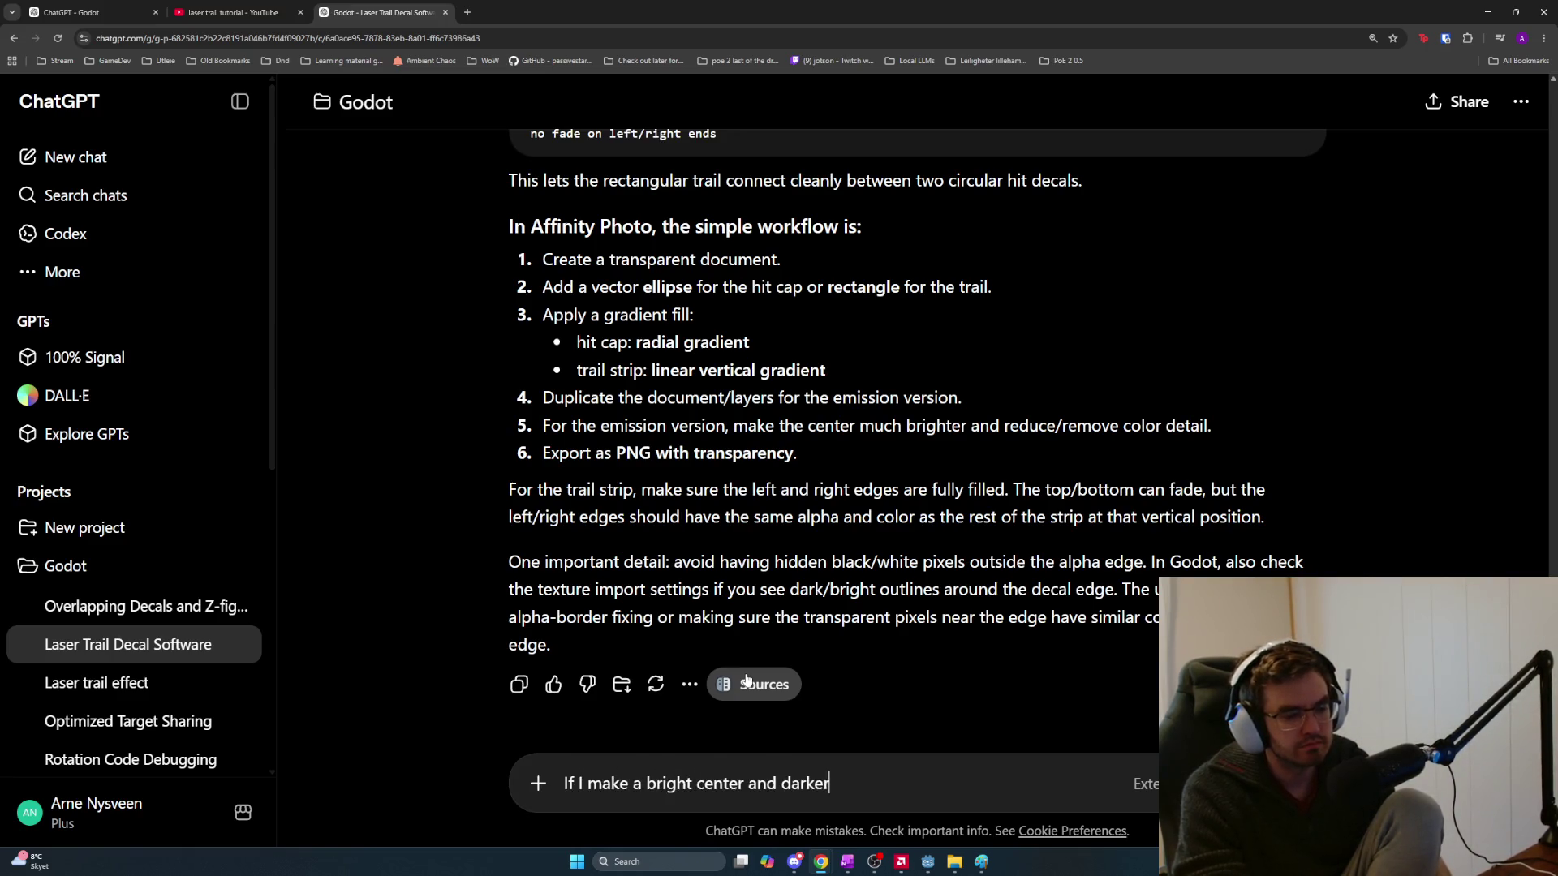
{"action": "type", "text": " dedg"}
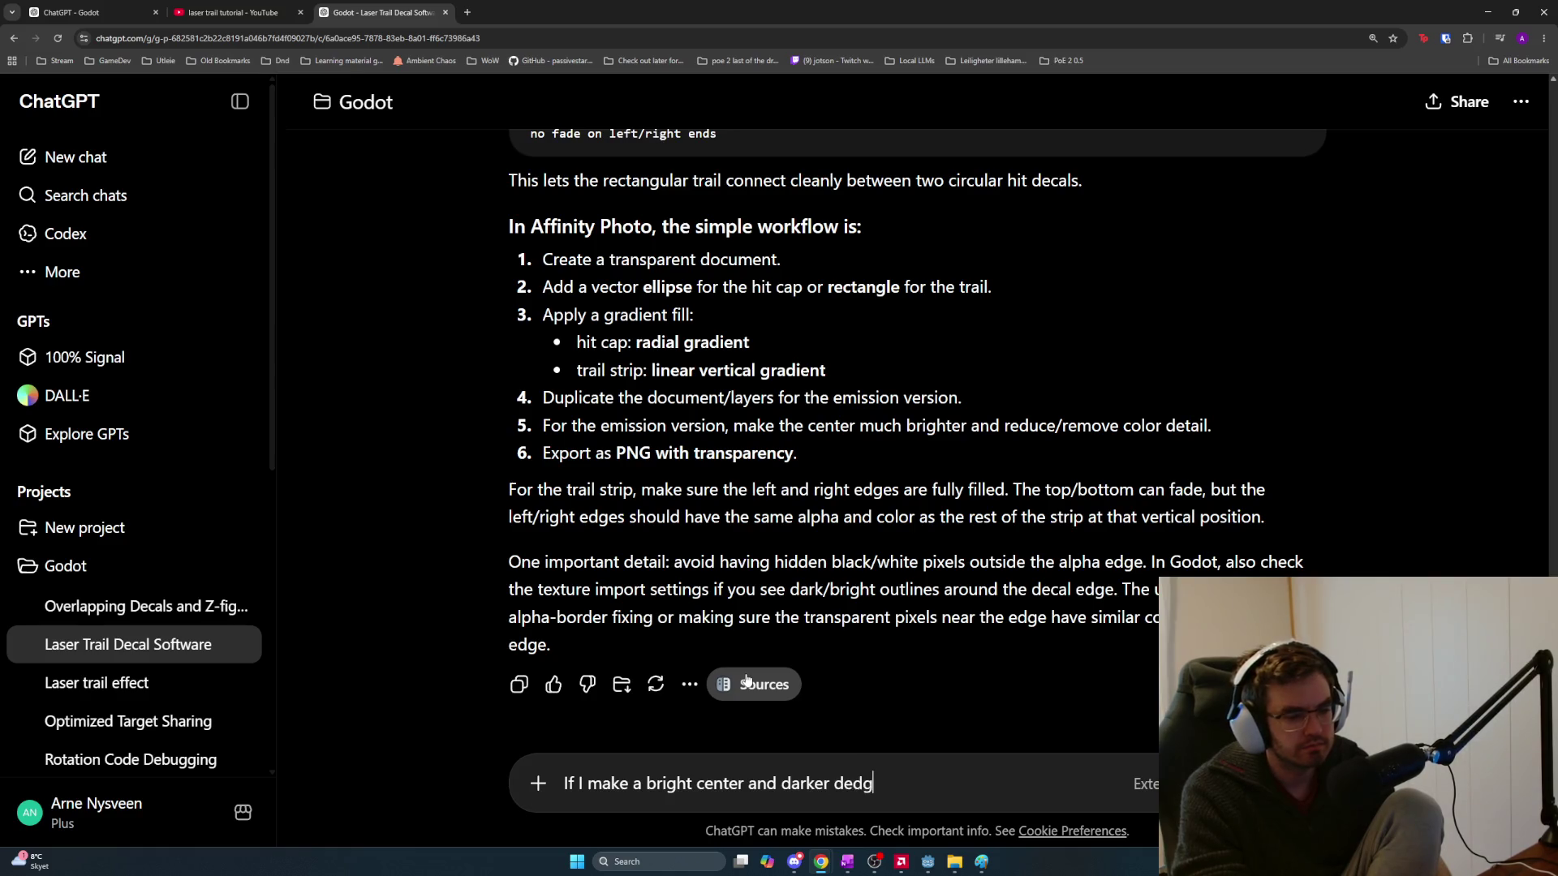
{"action": "key", "text": "BackSpace"}
{"action": "key", "text": "BackSpace"}
{"action": "key", "text": "BackSpace"}
{"action": "key", "text": "BackSpace"}
{"action": "type", "text": "edges, do I stil"}
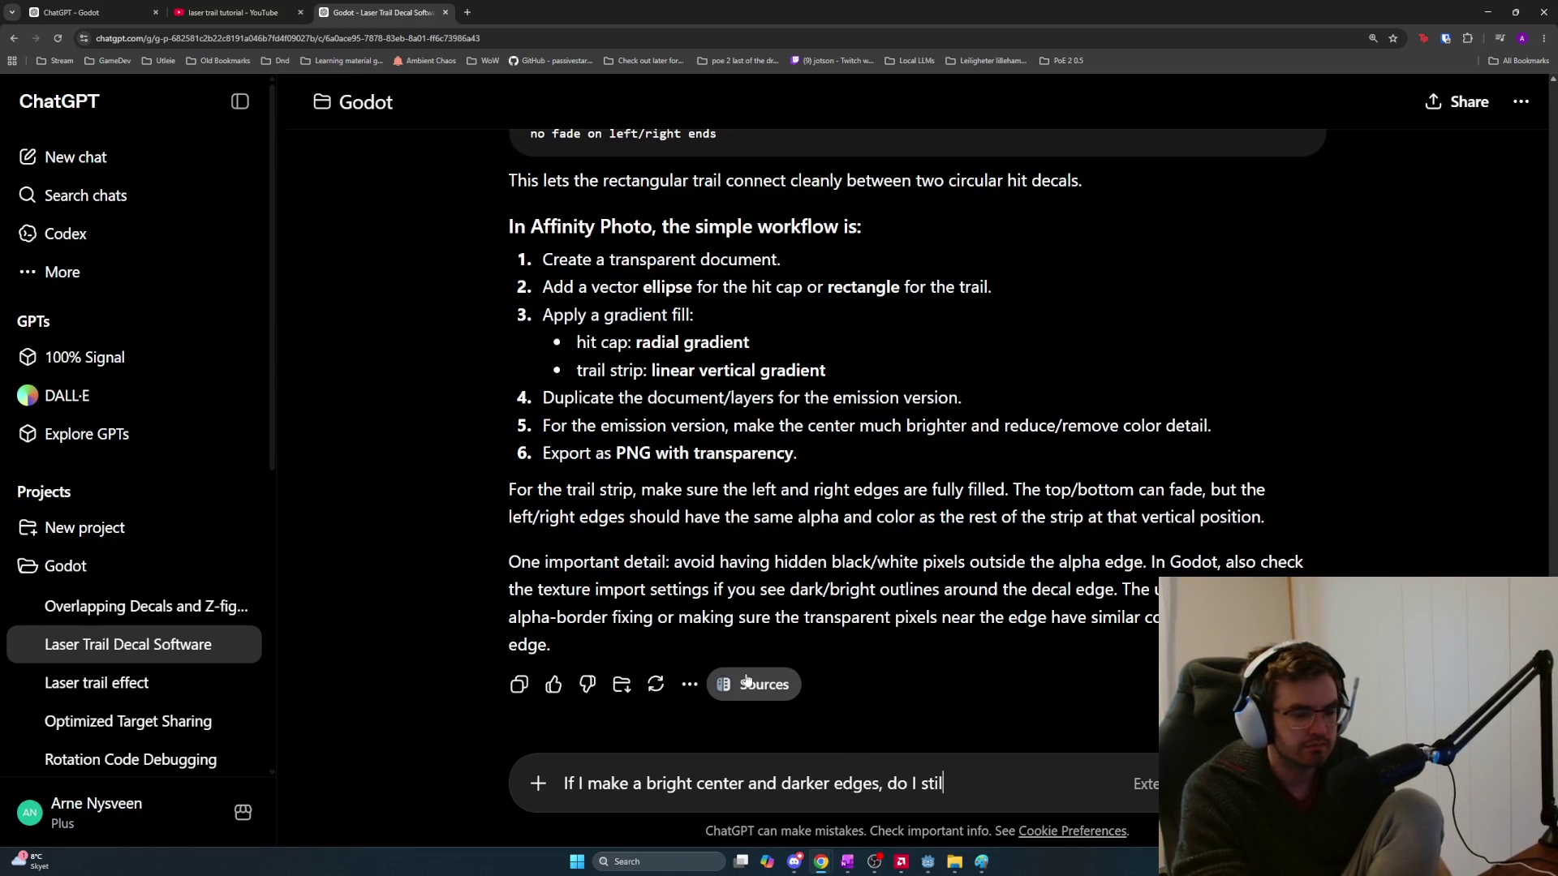
{"action": "type", "text": "l need to make a seapa"}
{"action": "key", "text": "BackSpace"}
{"action": "key", "text": "BackSpace"}
{"action": "key", "text": "BackSpace"}
{"action": "type", "text": "parate png fo"}
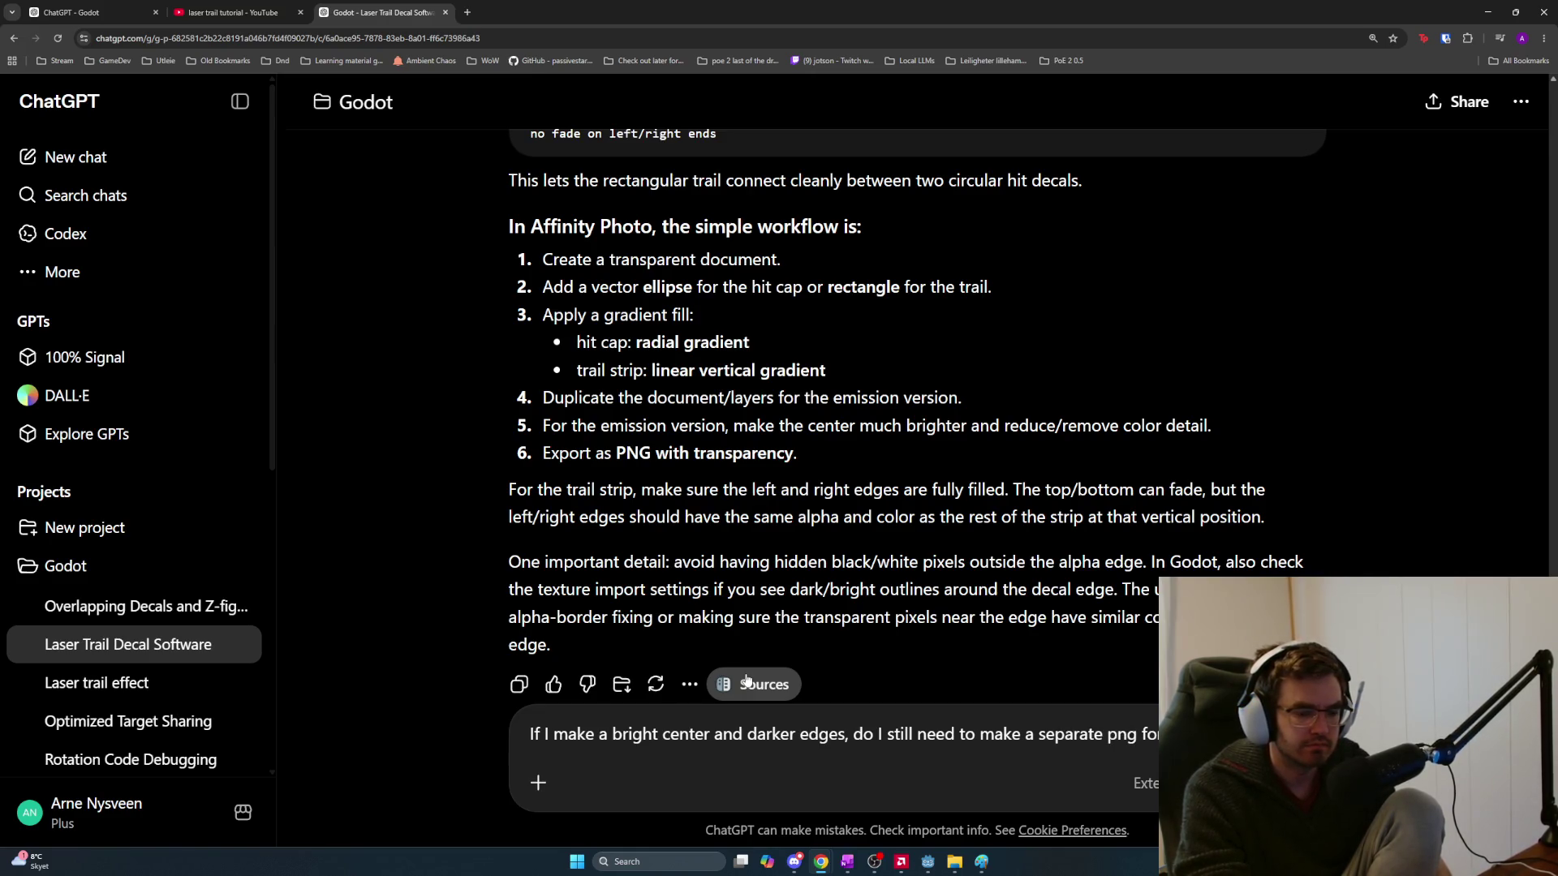
{"action": "type", "text": "r will"}
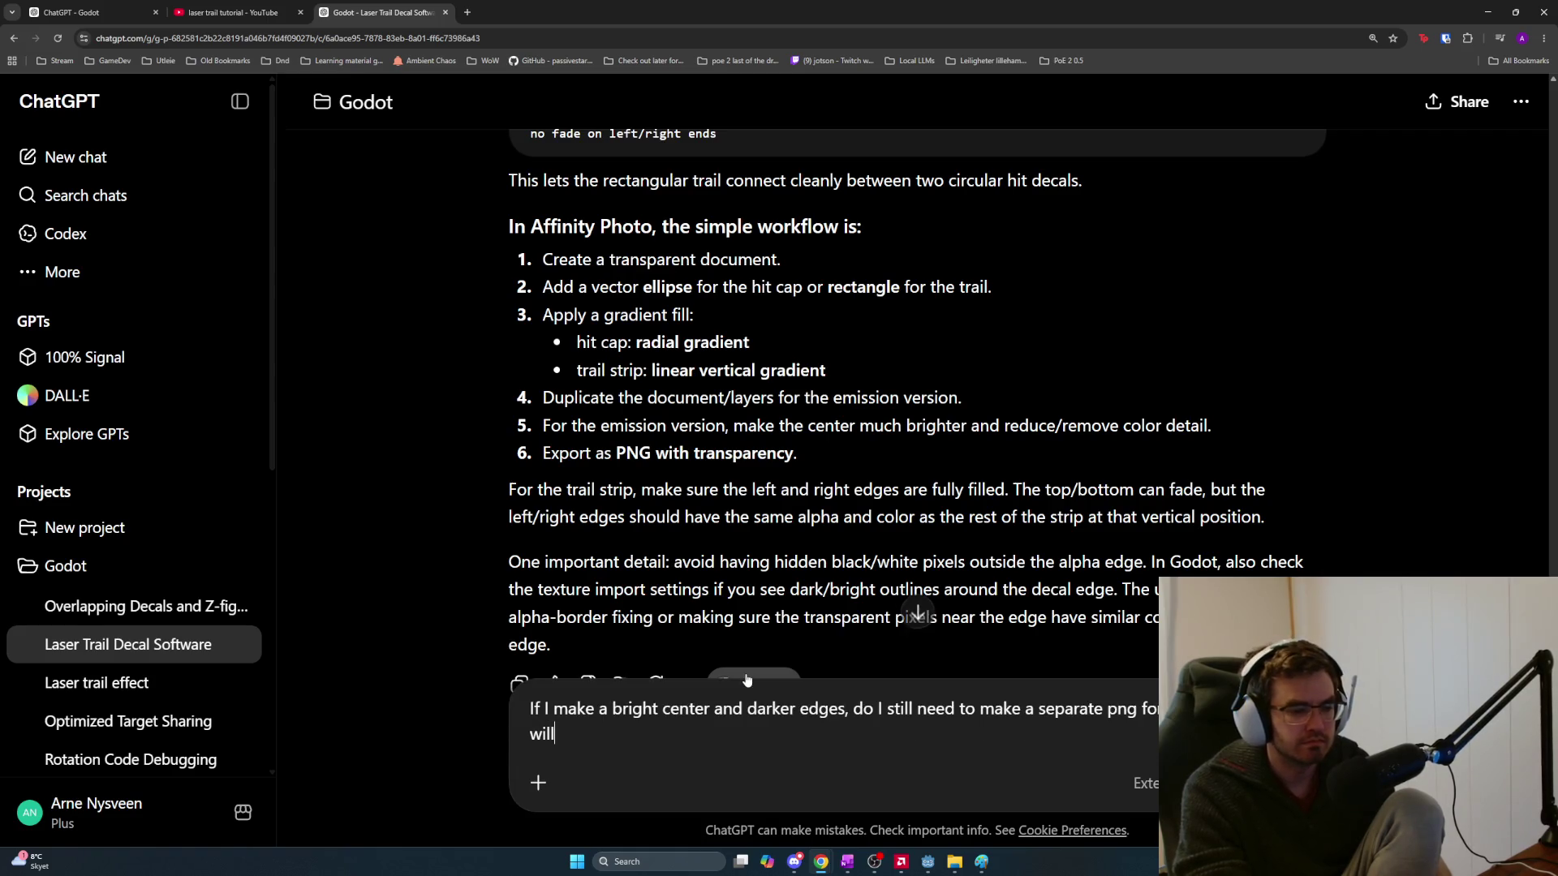
{"action": "type", "text": " that be white to bloc"}
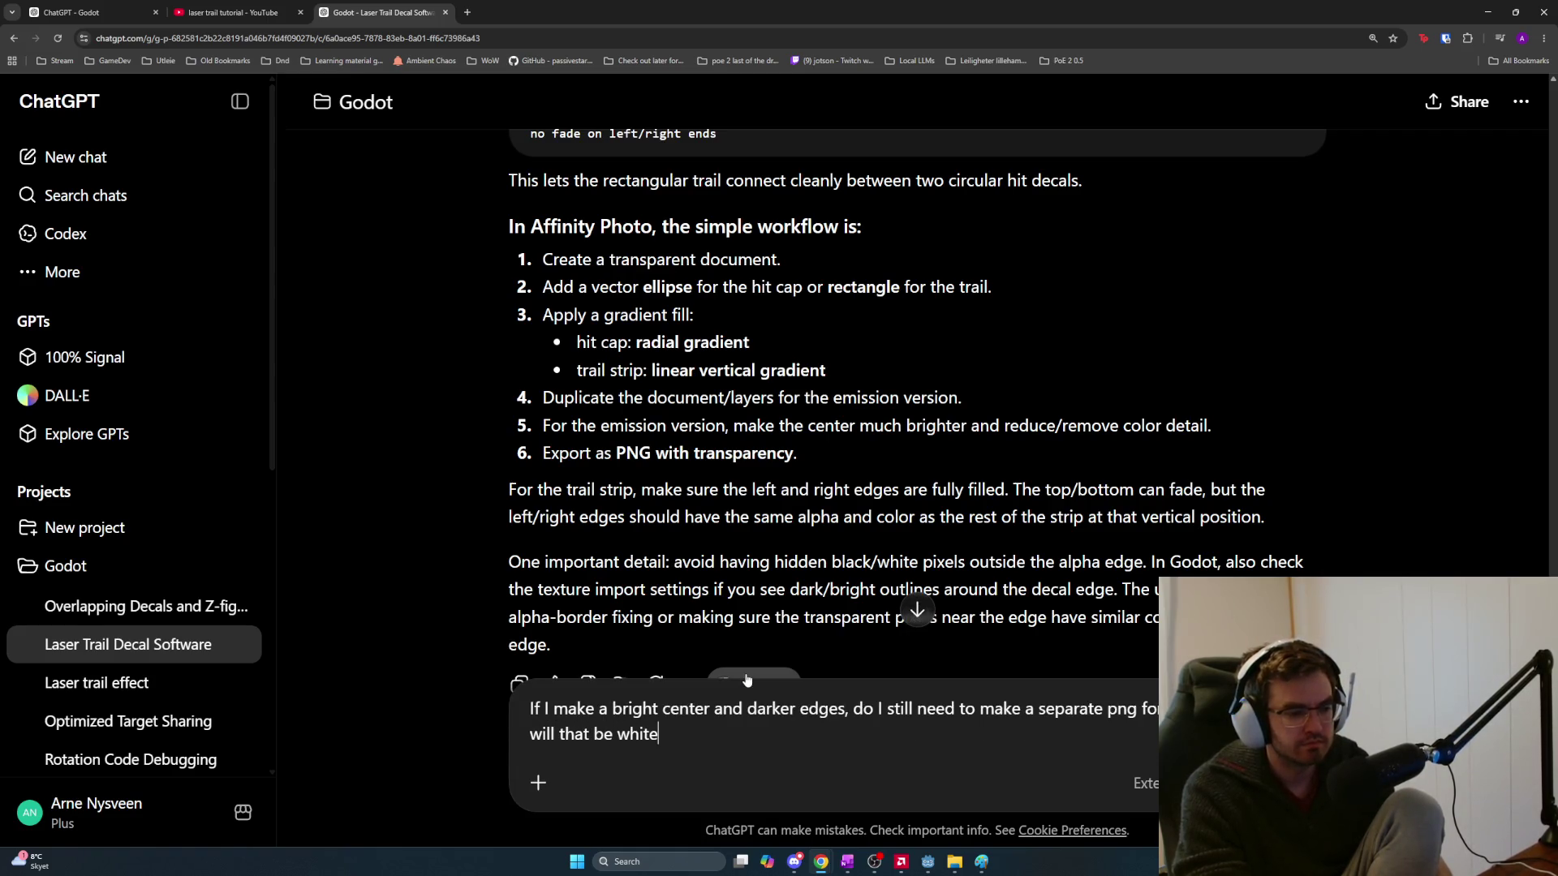
{"action": "key", "text": "BackSpace"}
{"action": "key", "text": "BackSpace"}
{"action": "type", "text": "ack only"}
{"action": "key", "text": "BackSpace"}
{"action": "type", "text": "? and the same"}
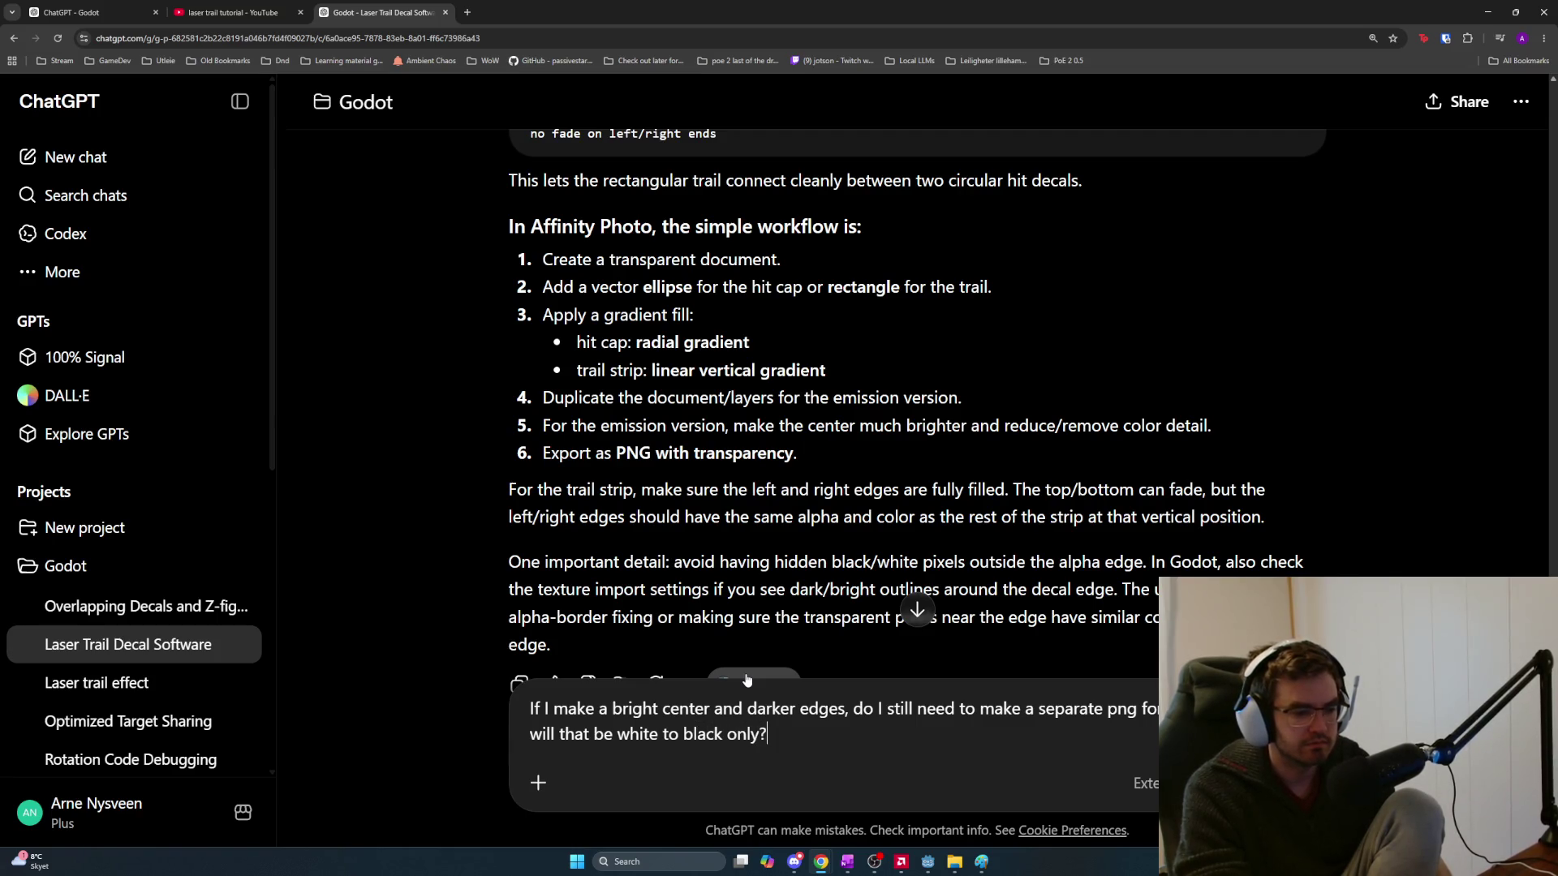
{"action": "key", "text": "BackSpace"}
{"action": "key", "text": "BackSpace"}
{"action": "key", "text": "BackSpace"}
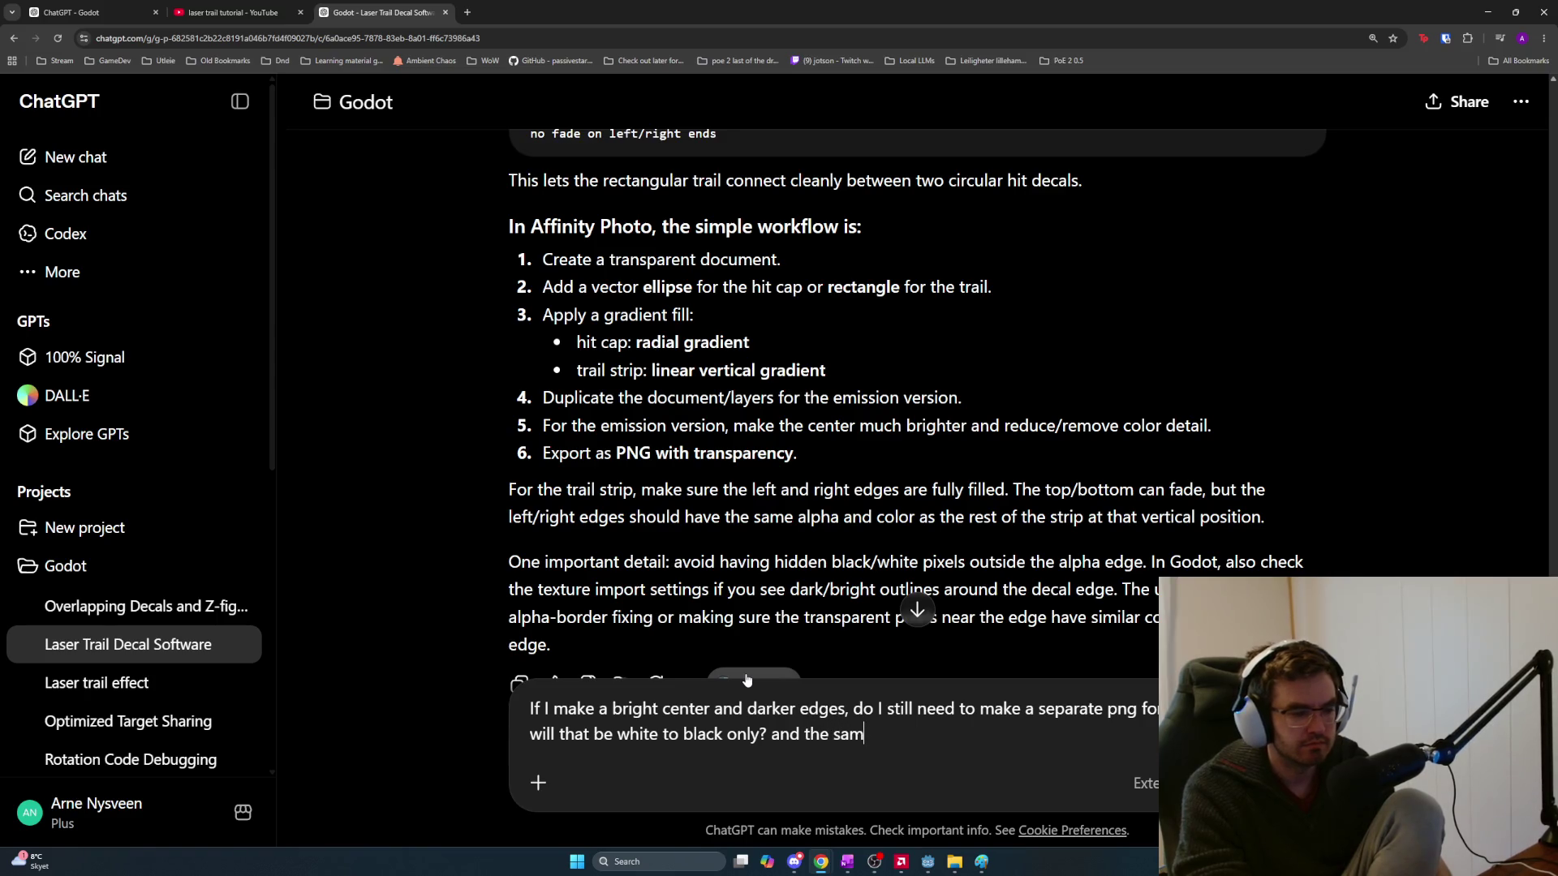
{"action": "type", "text": "if I want it to fade equally do I need an alpha?"}
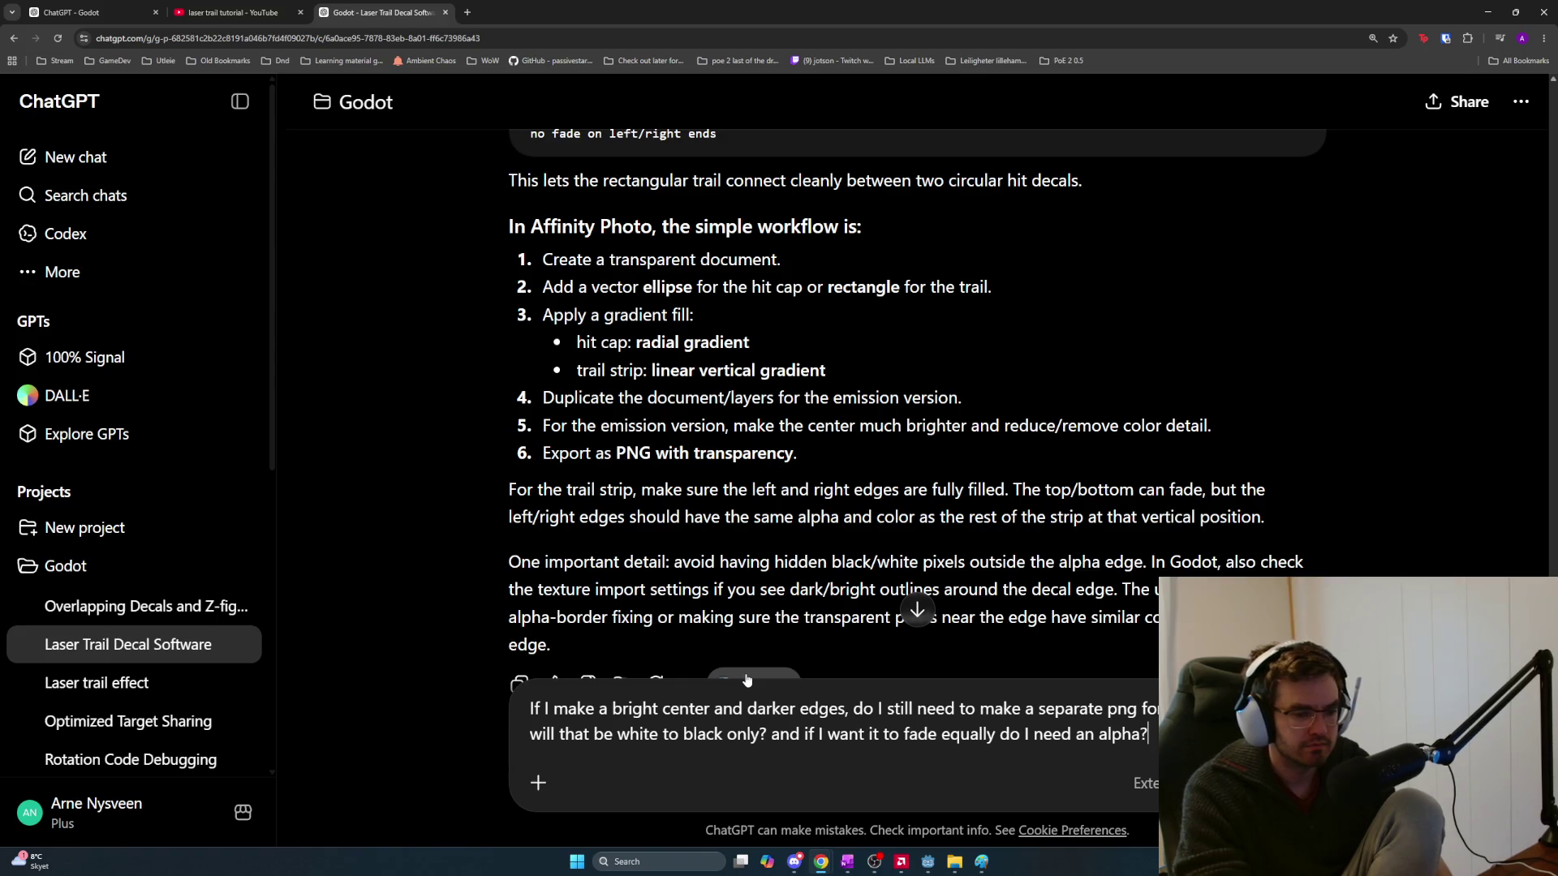
{"action": "key", "text": "Return"}
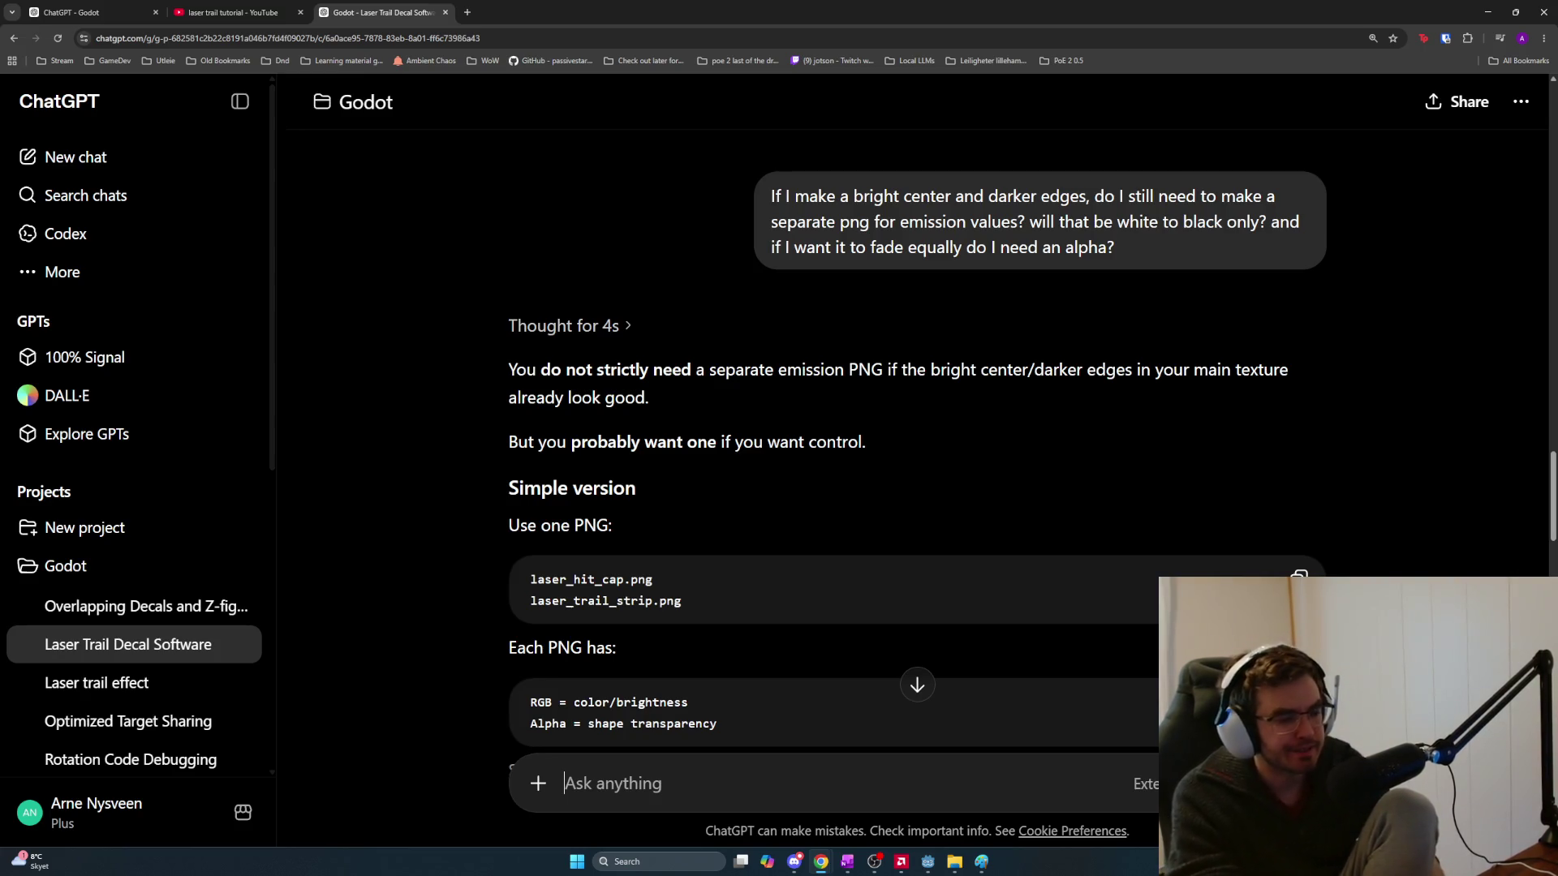
{"action": "scroll", "coordinate": [1039, 362], "scroll_direction": "down", "scroll_amount": 4}
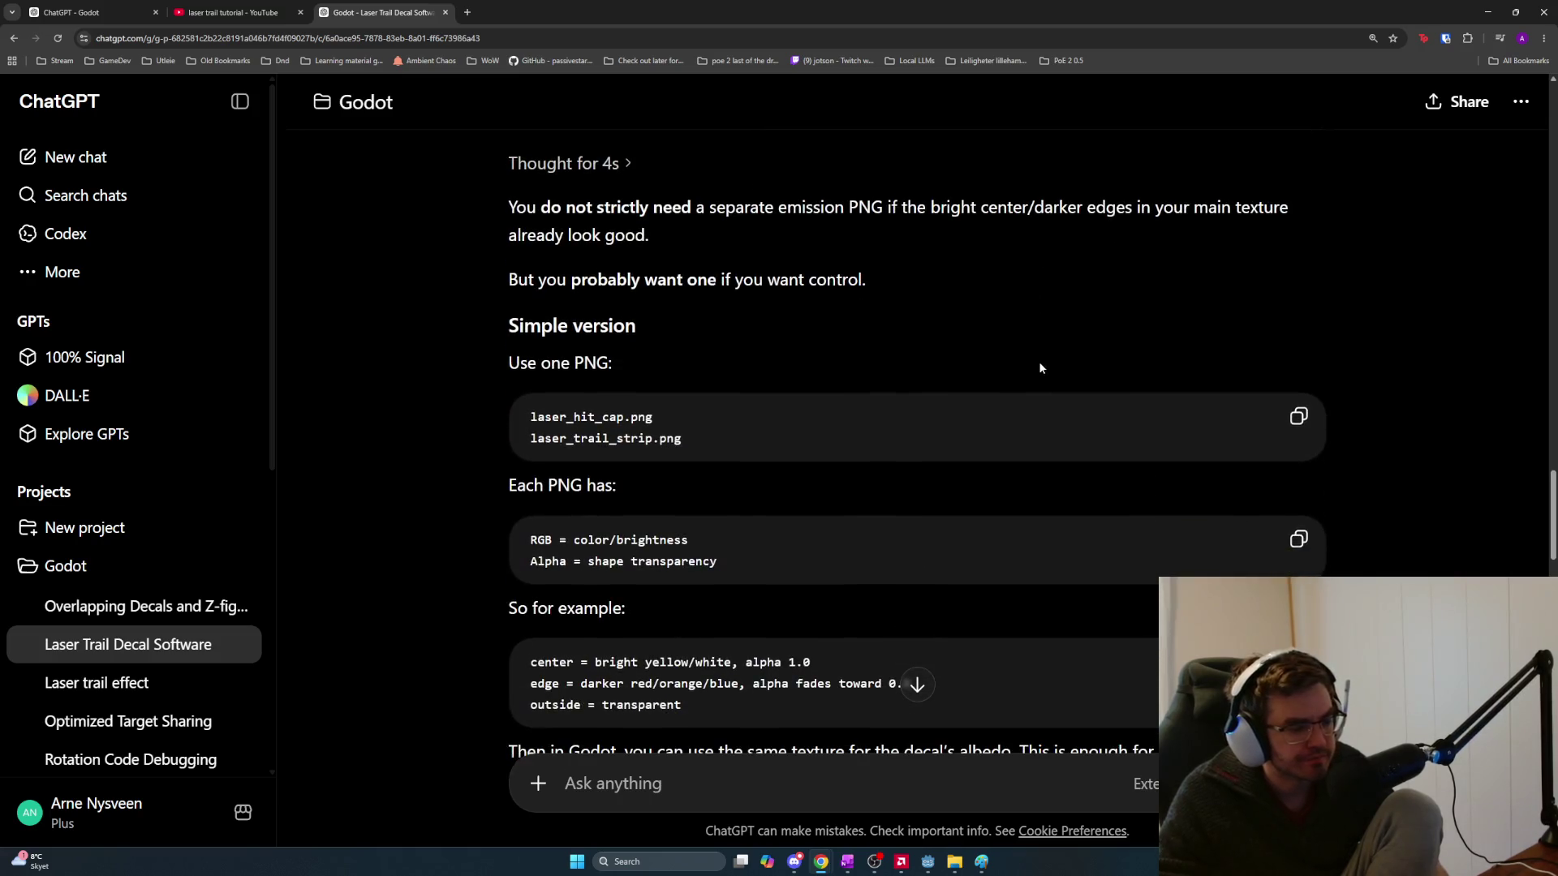
{"action": "scroll", "coordinate": [930, 344], "scroll_direction": "down", "scroll_amount": 3}
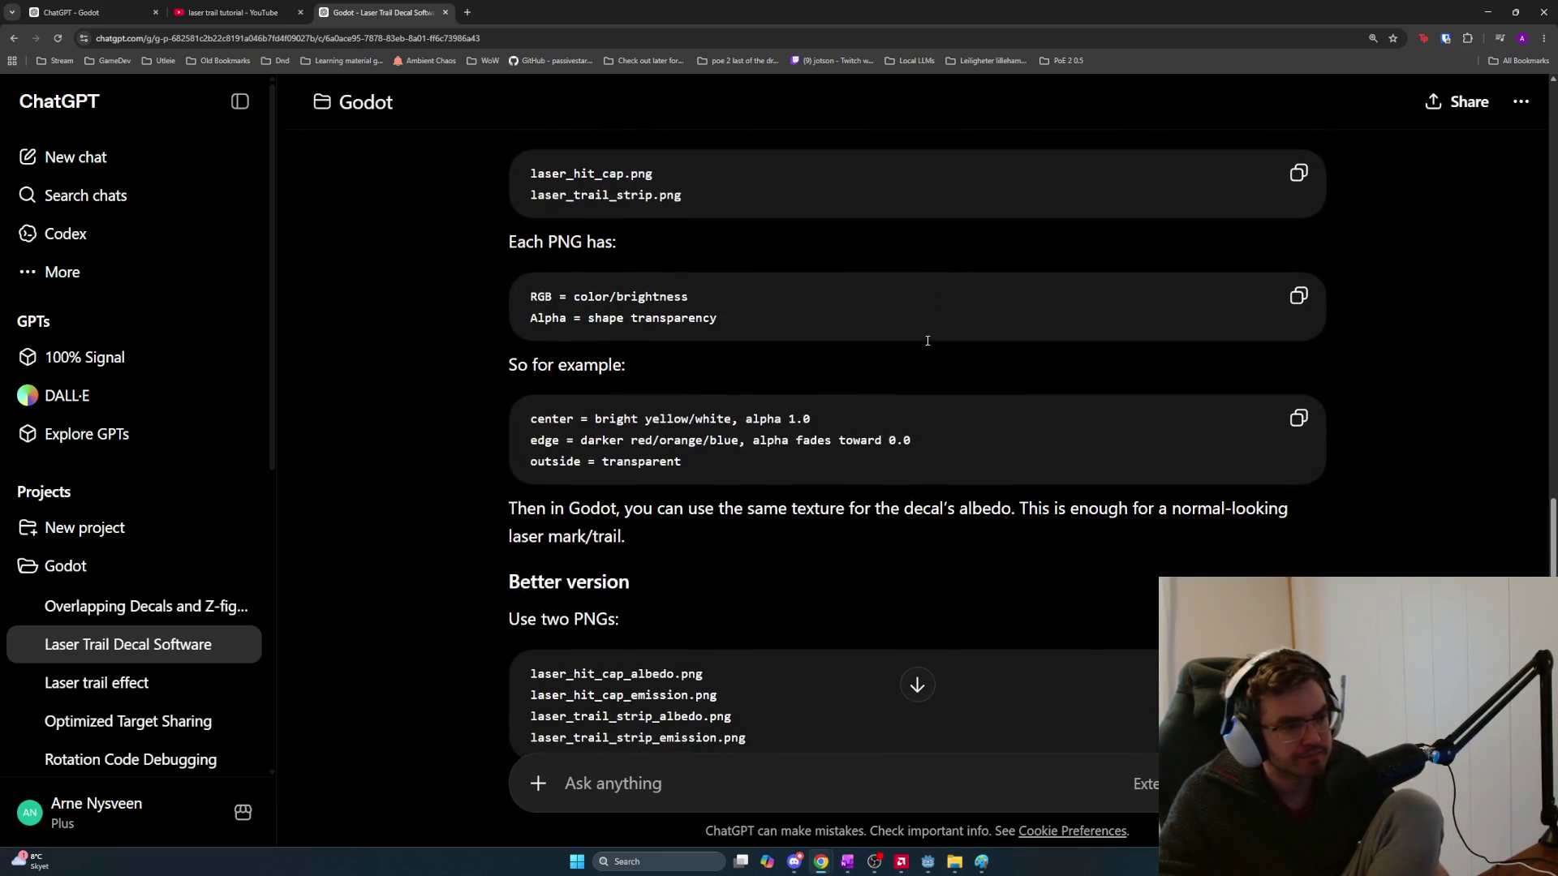
{"action": "scroll", "coordinate": [923, 335], "scroll_direction": "down", "scroll_amount": 2}
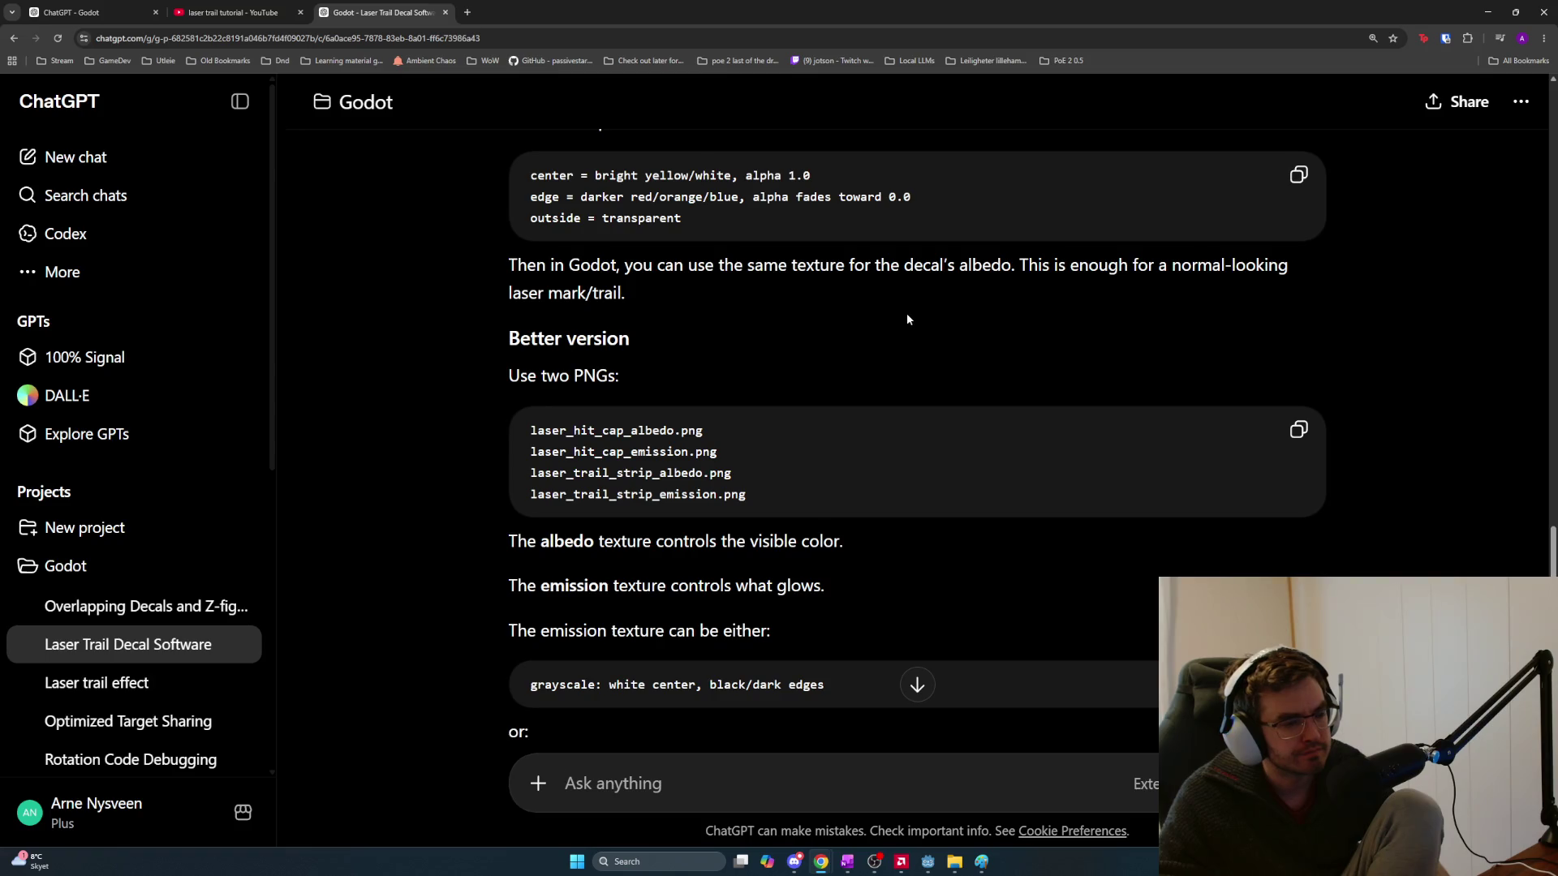
{"action": "scroll", "coordinate": [730, 366], "scroll_direction": "up", "scroll_amount": 1}
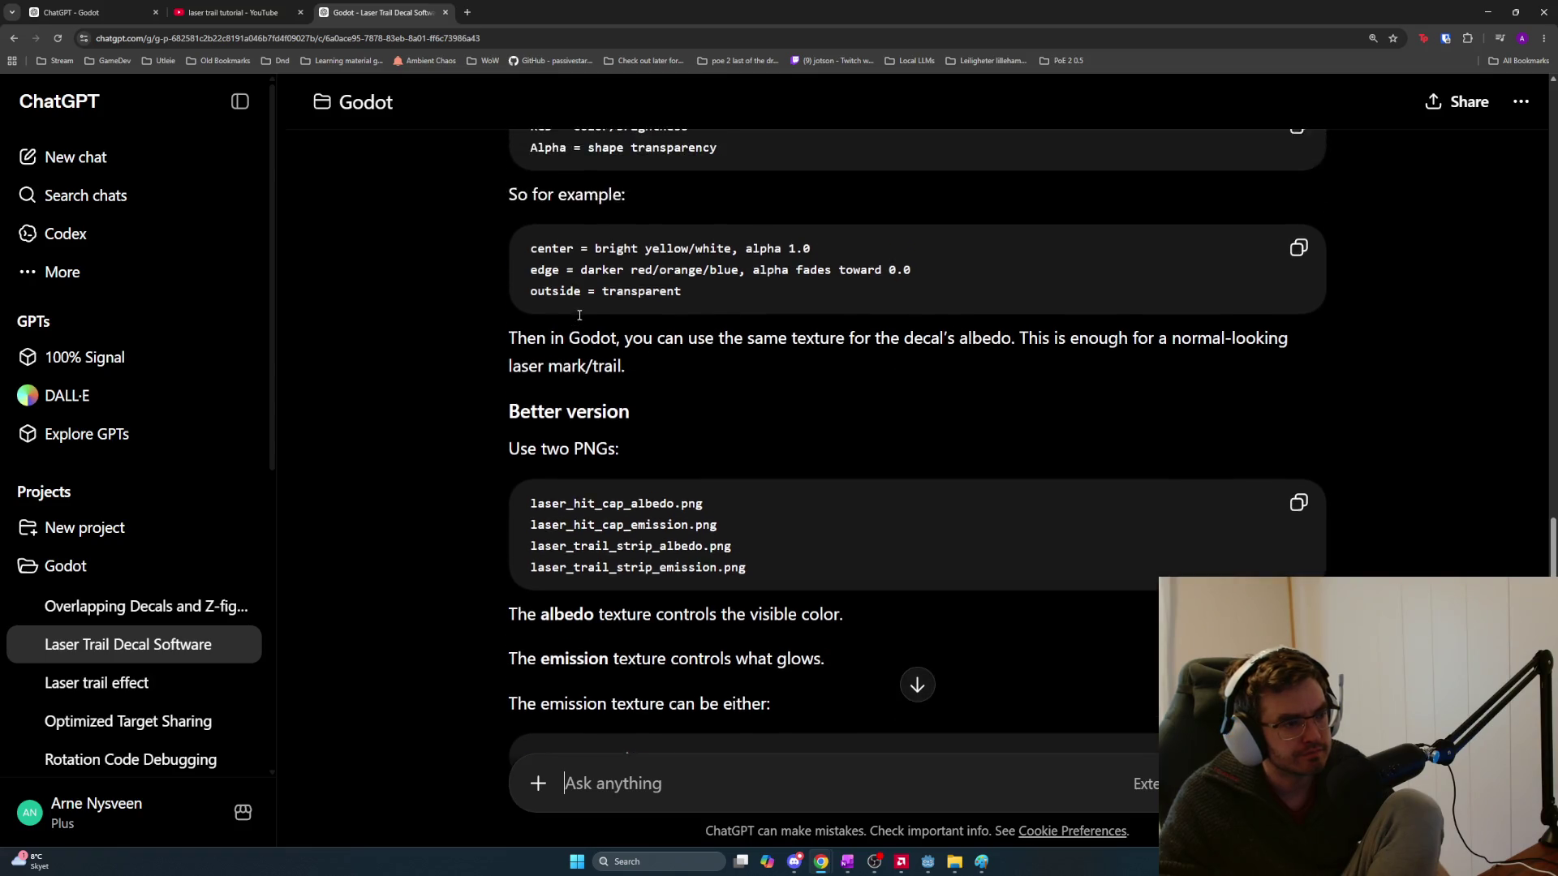
{"action": "left_click_drag", "start_coordinate": [520, 277], "coordinate": [947, 278]}
{"action": "left_click", "coordinate": [947, 279]}
{"action": "scroll", "coordinate": [885, 414], "scroll_direction": "up", "scroll_amount": 2}
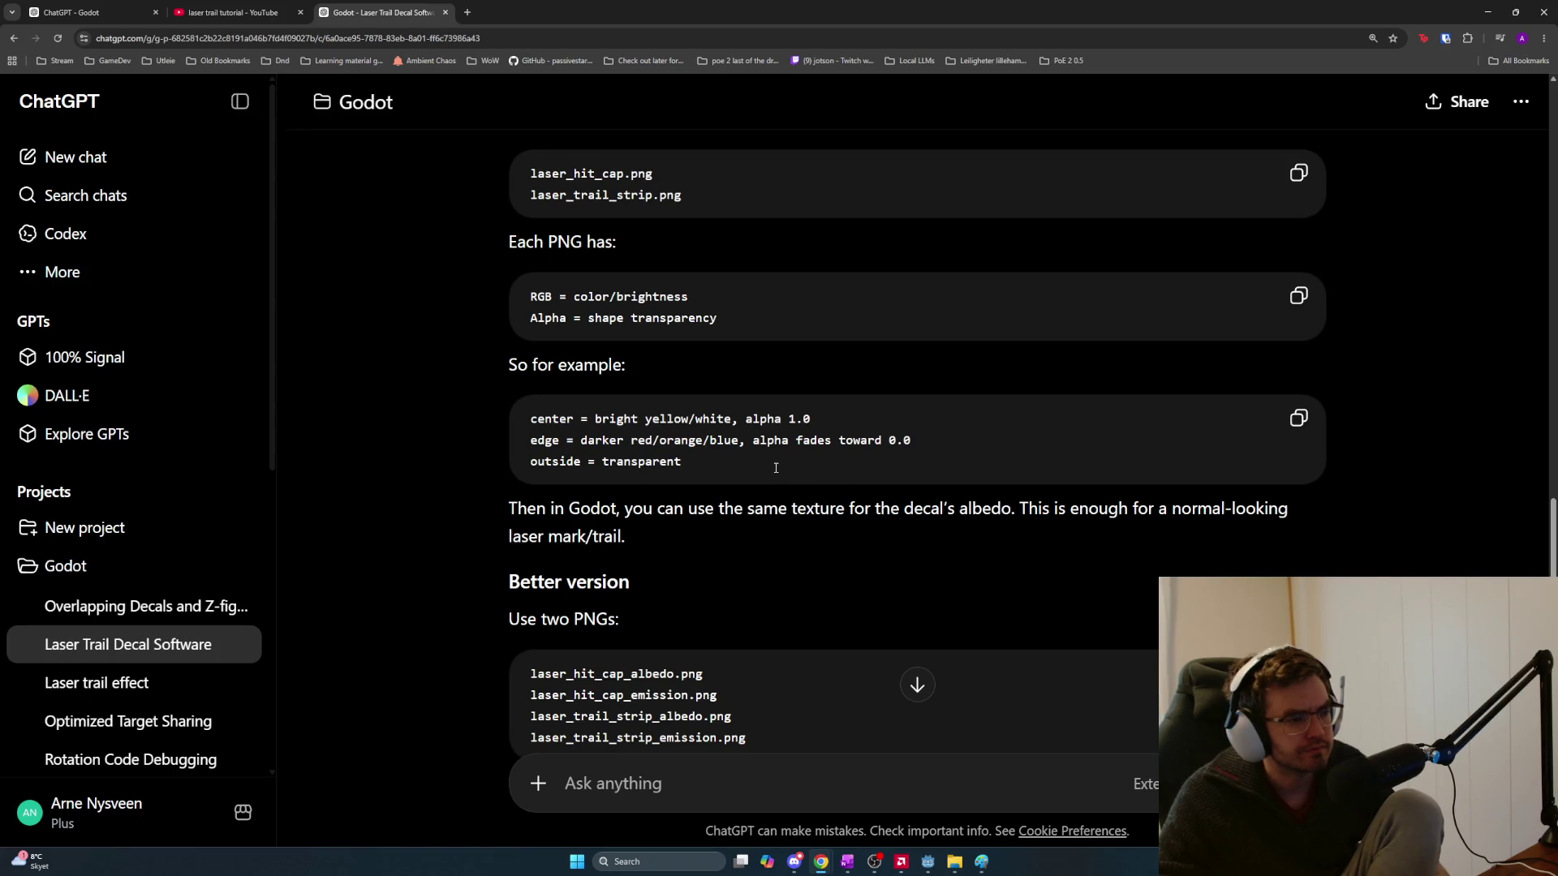
{"action": "scroll", "coordinate": [776, 468], "scroll_direction": "up", "scroll_amount": 1}
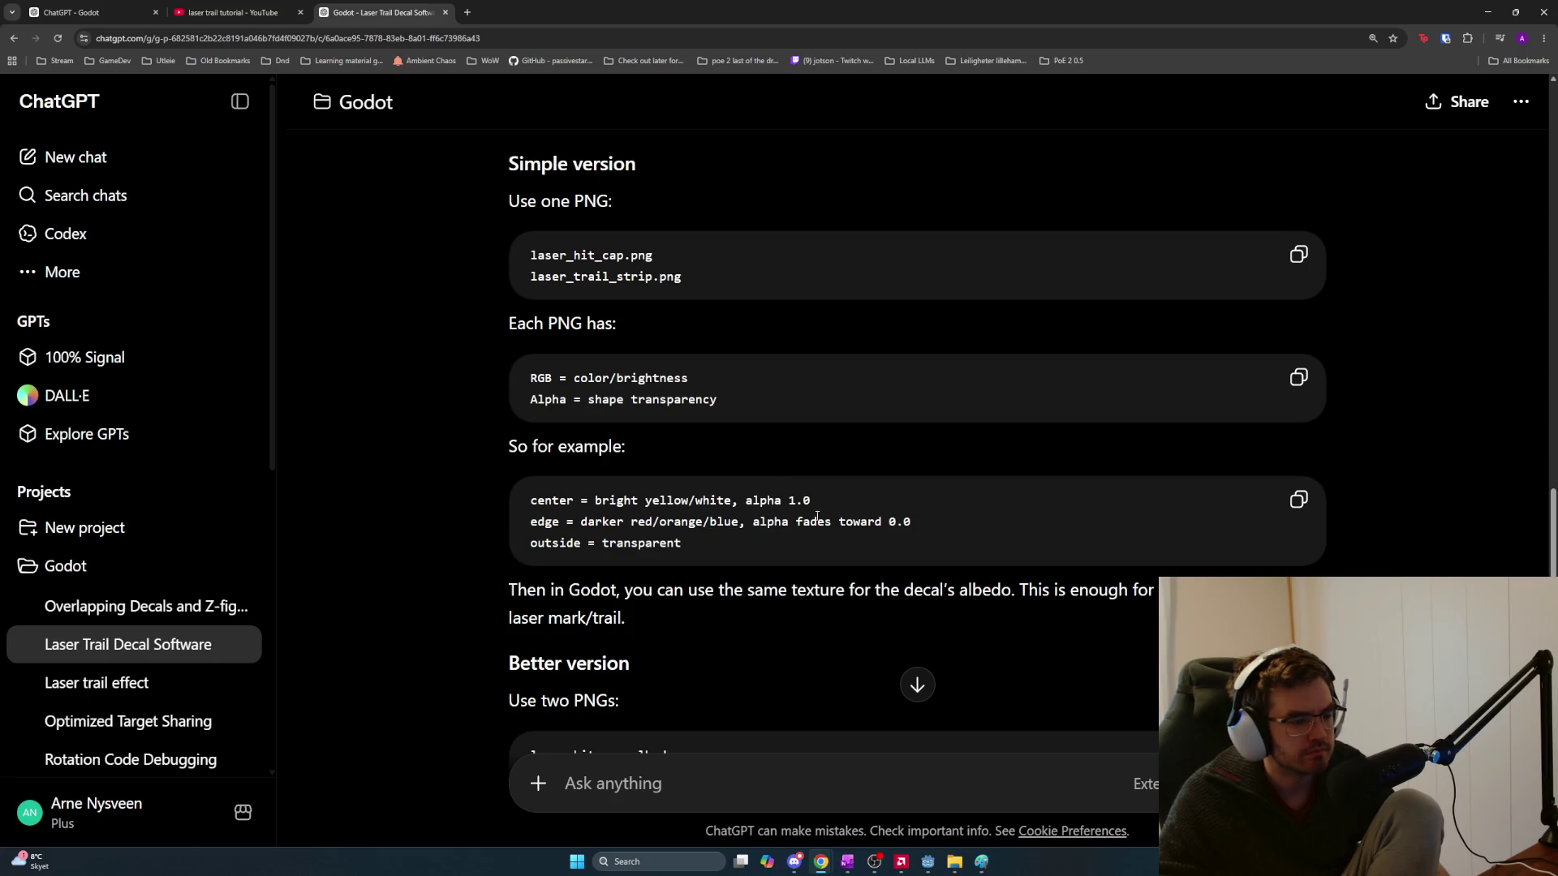
{"action": "left_click_drag", "start_coordinate": [938, 522], "coordinate": [576, 522]}
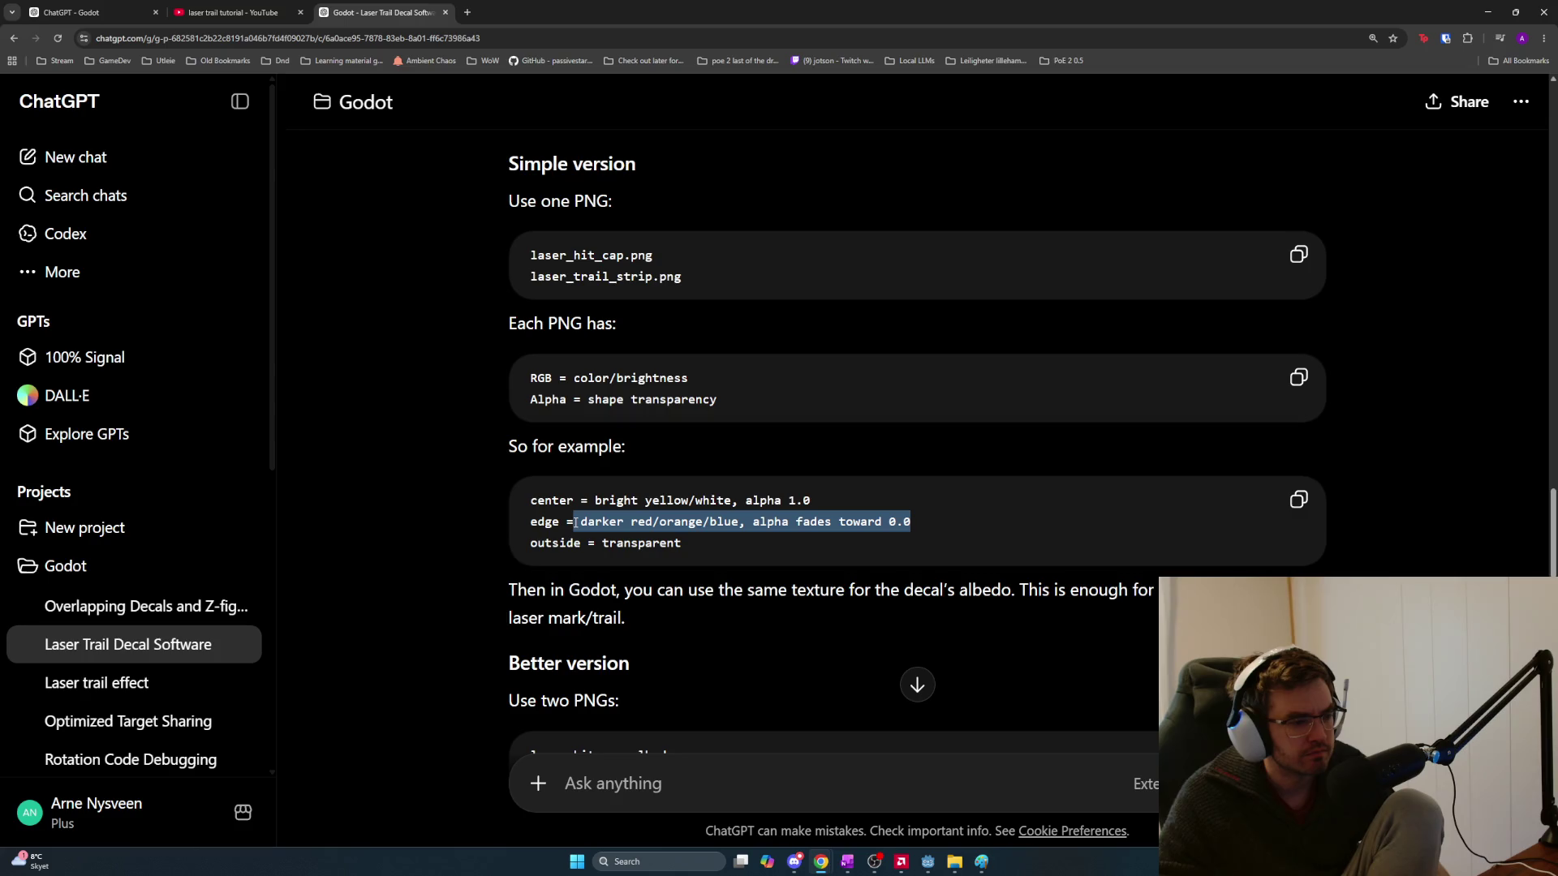
{"action": "left_click", "coordinate": [701, 545]}
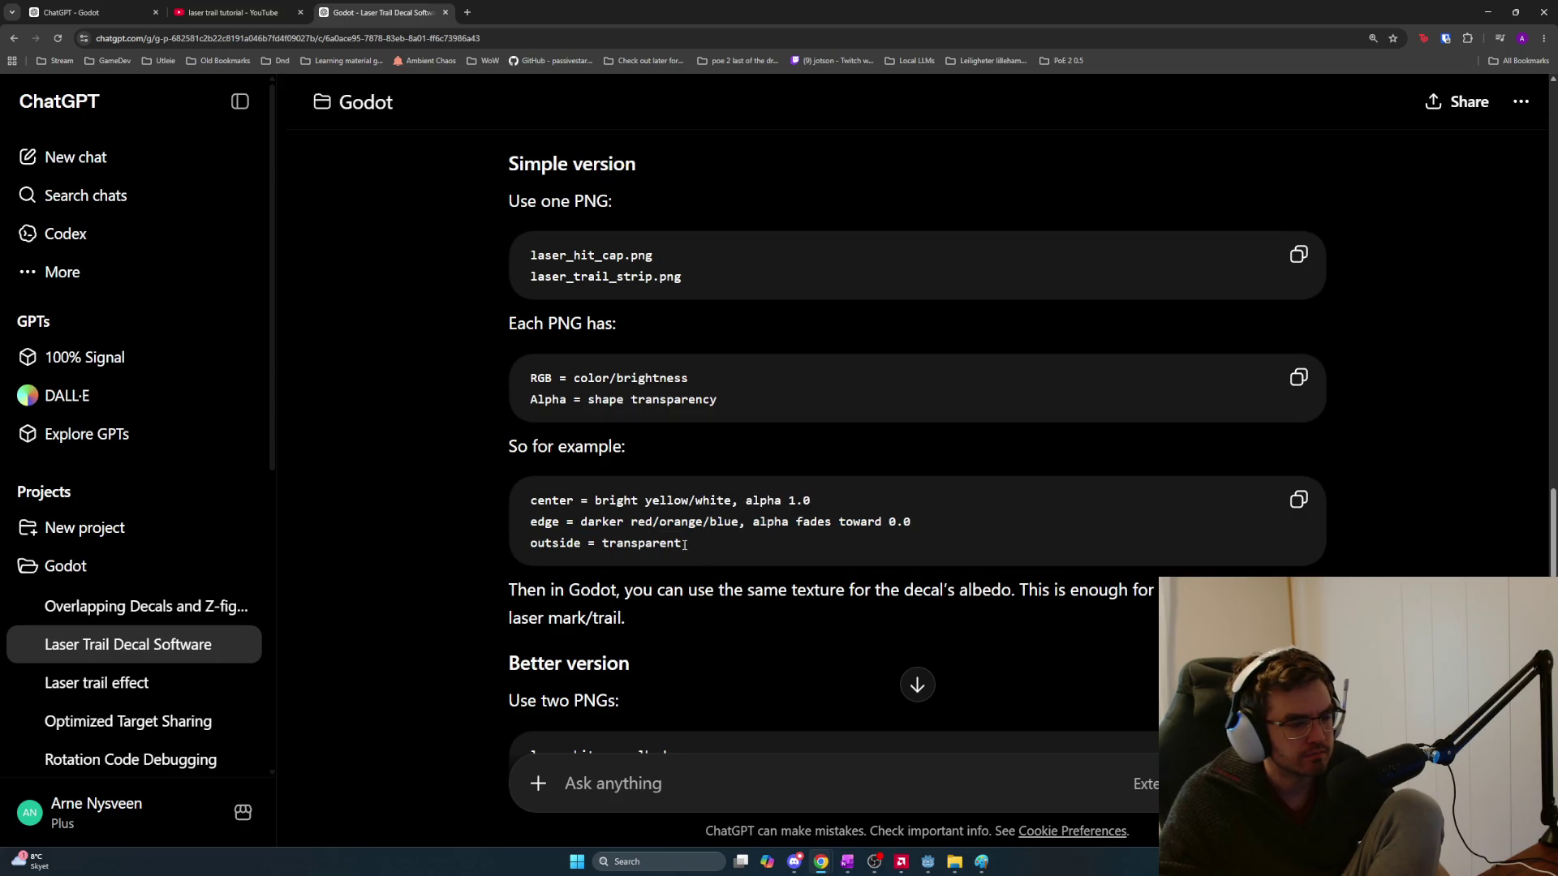
{"action": "left_click_drag", "start_coordinate": [701, 545], "coordinate": [530, 542]}
{"action": "scroll", "coordinate": [798, 537], "scroll_direction": "down", "scroll_amount": 1}
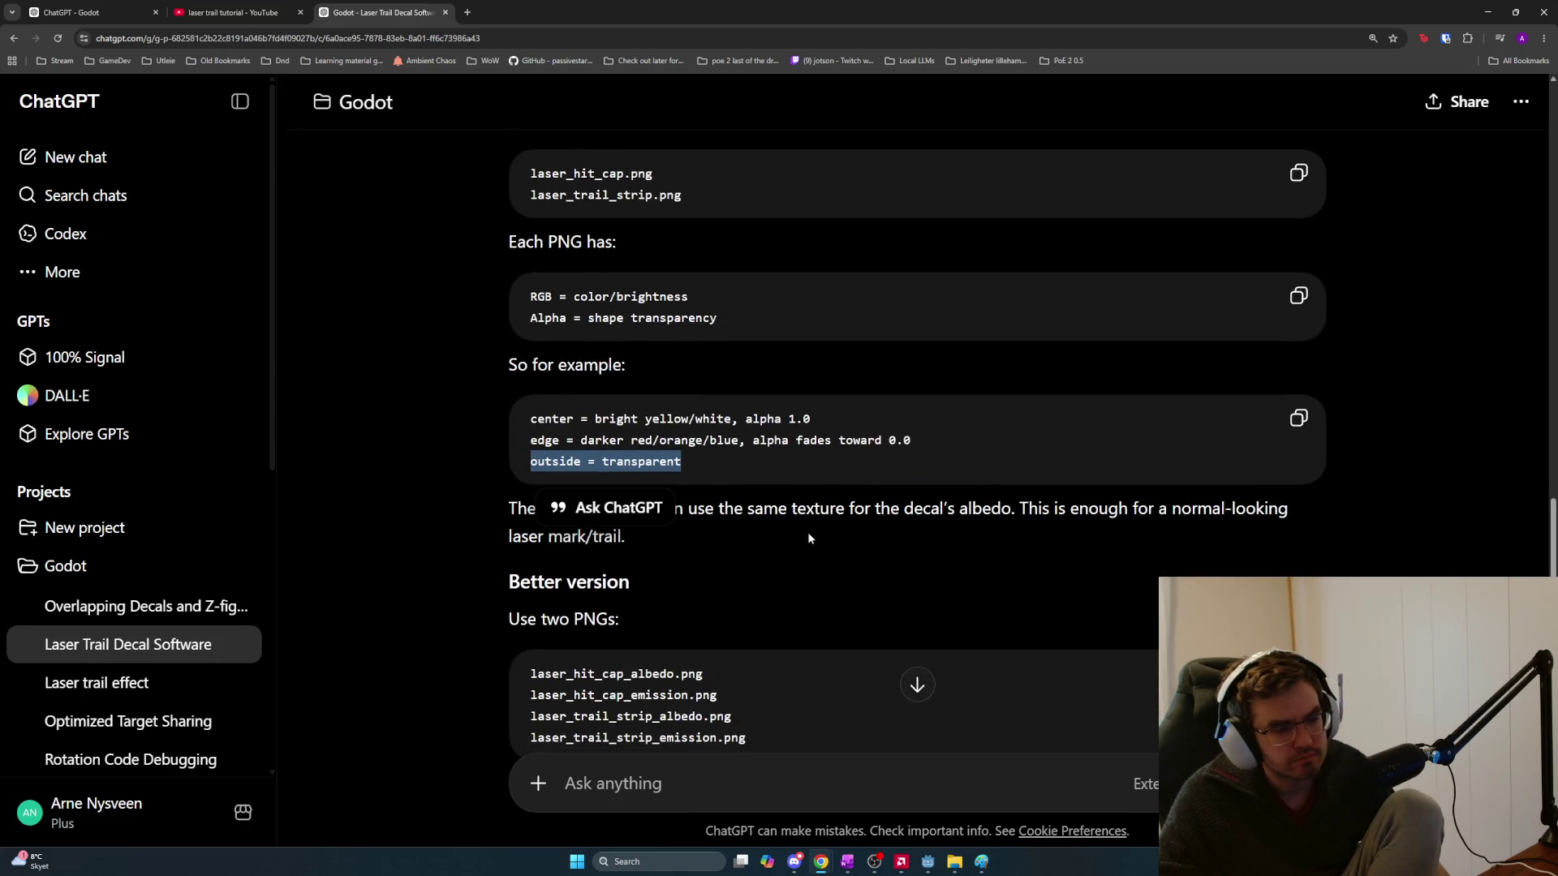
{"action": "left_click", "coordinate": [725, 537]}
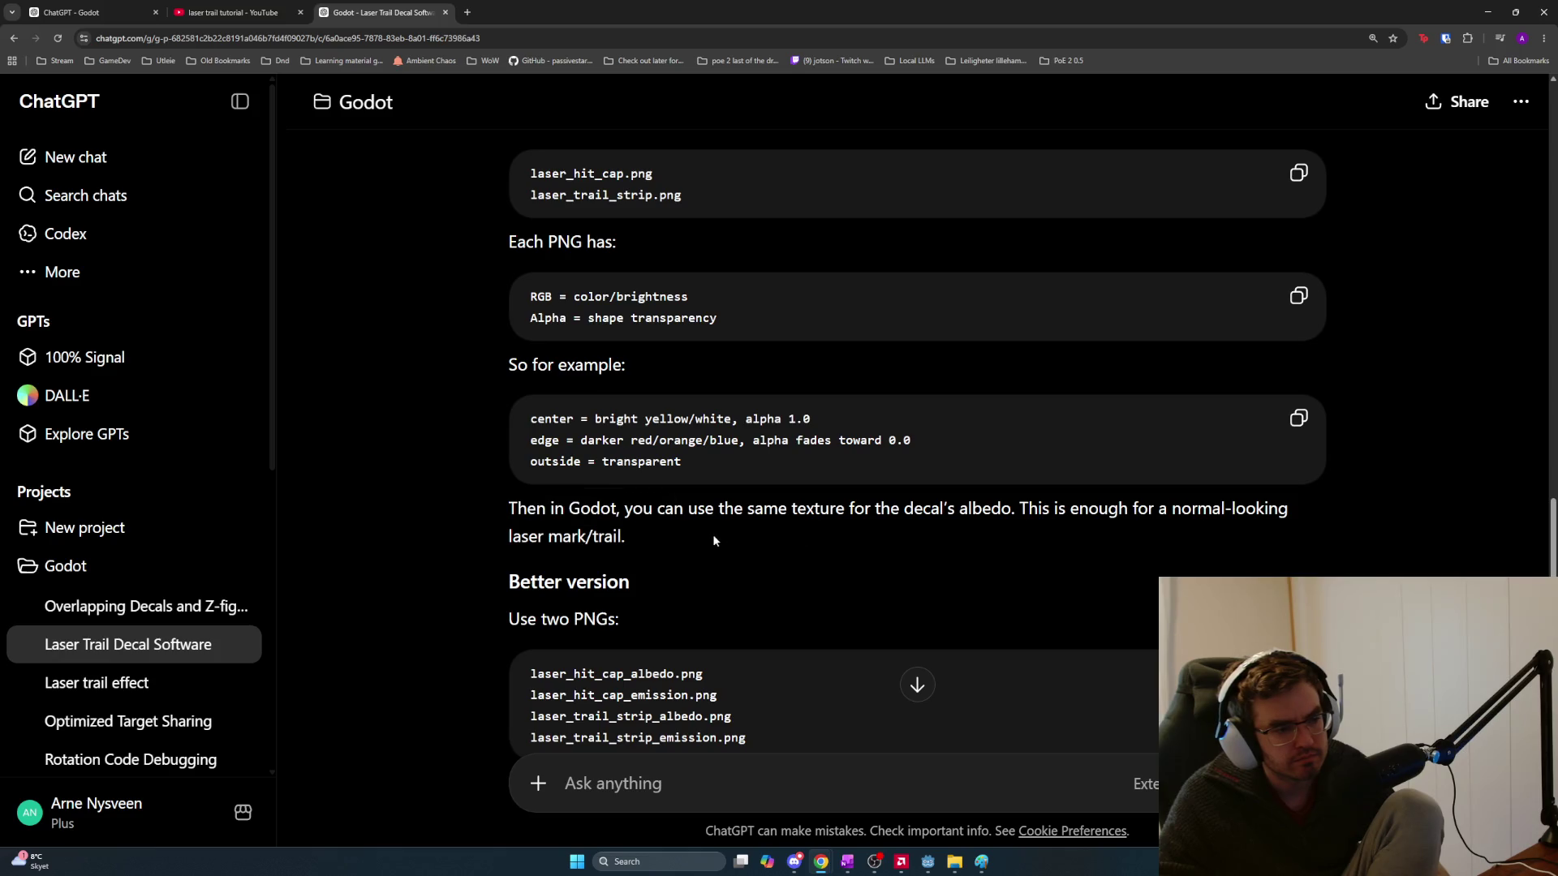
{"action": "scroll", "coordinate": [669, 537], "scroll_direction": "down", "scroll_amount": 4}
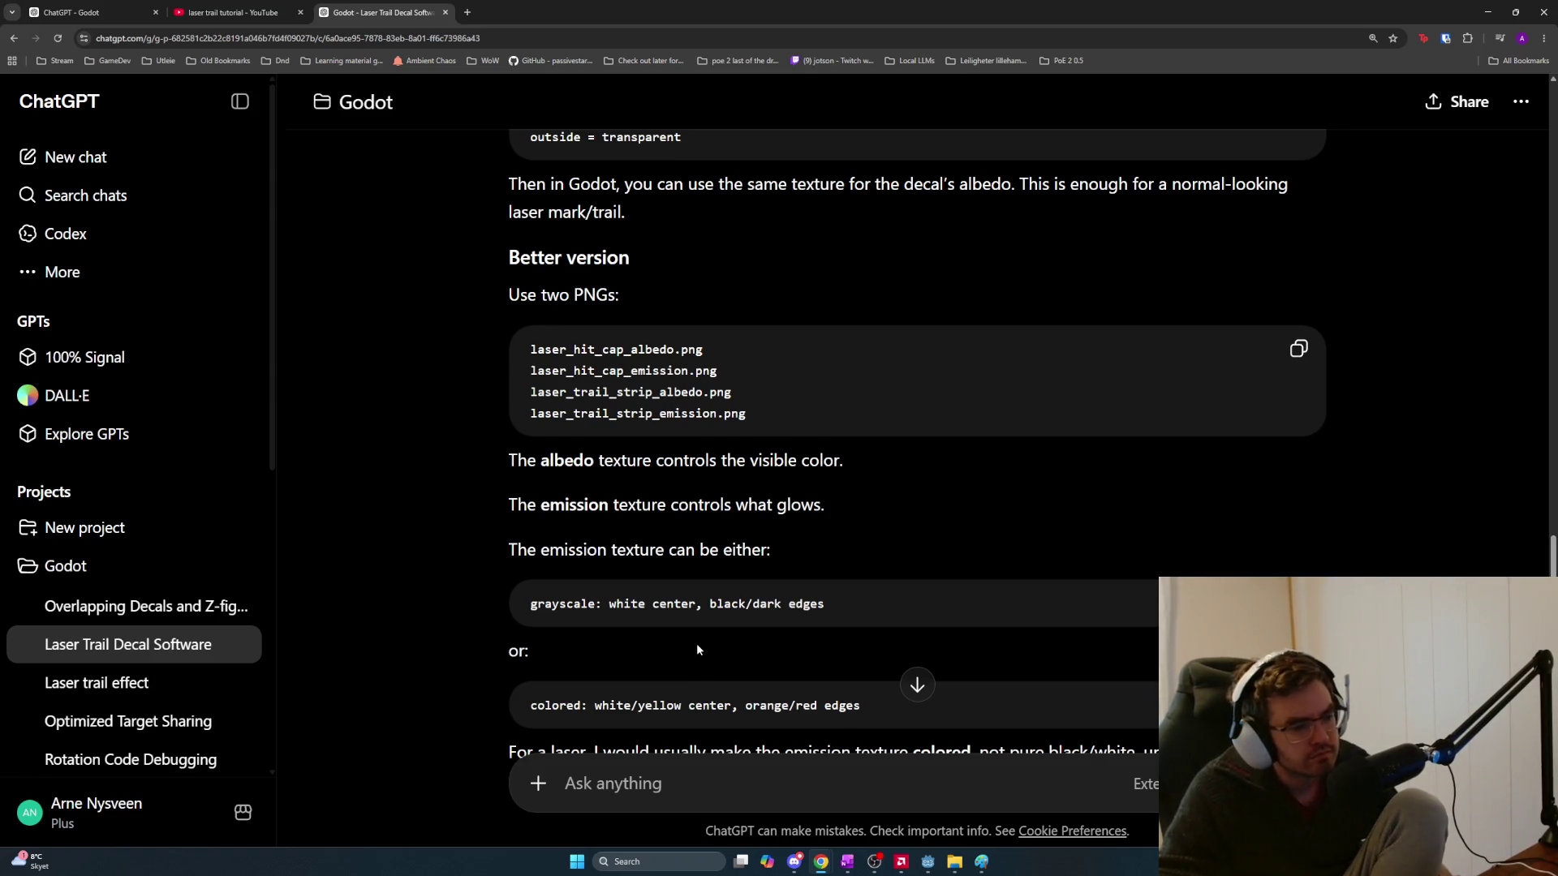
{"action": "scroll", "coordinate": [685, 614], "scroll_direction": "down", "scroll_amount": 1}
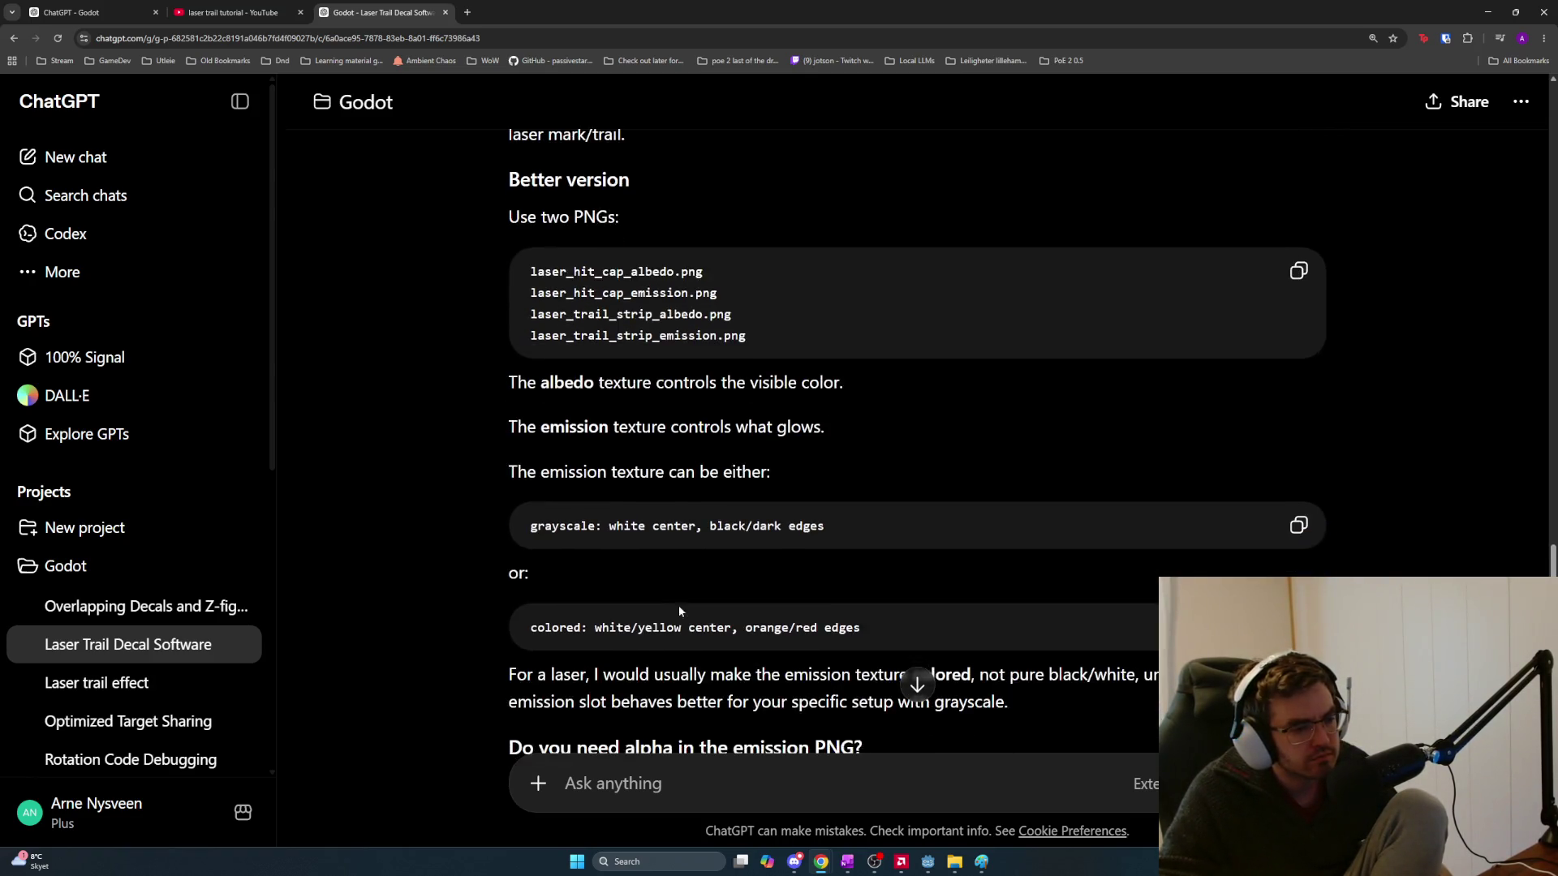
{"action": "left_click_drag", "start_coordinate": [825, 523], "coordinate": [481, 526]}
{"action": "left_click_drag", "start_coordinate": [826, 528], "coordinate": [526, 519]}
{"action": "left_click", "coordinate": [665, 781]}
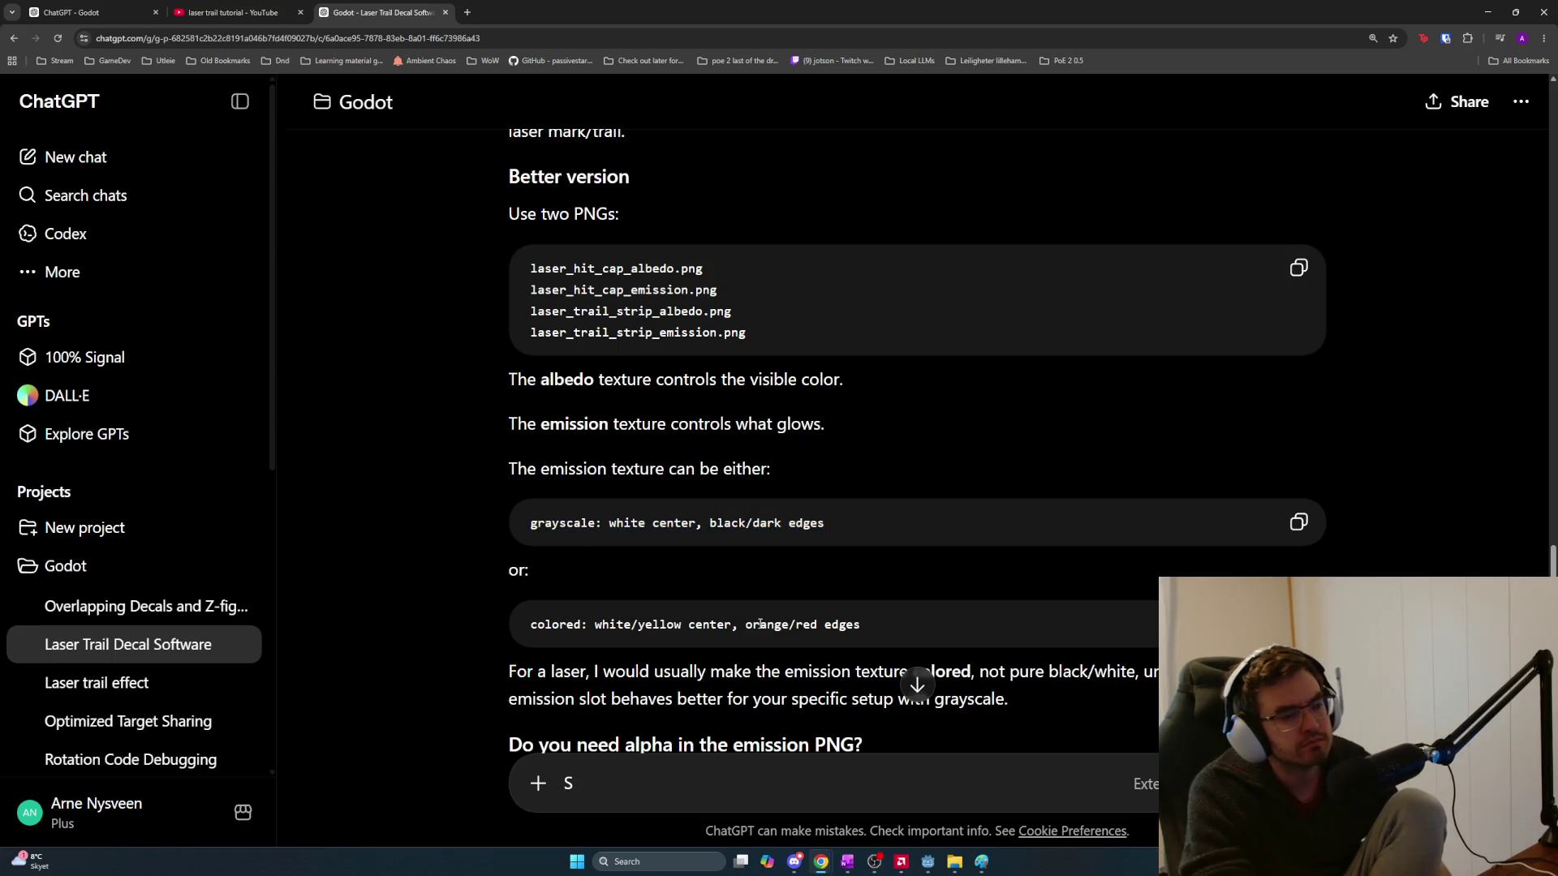
Discard the drafted 'go with a laser glow' question and switch to the Godot editor
{"action": "type", "text": "so"}
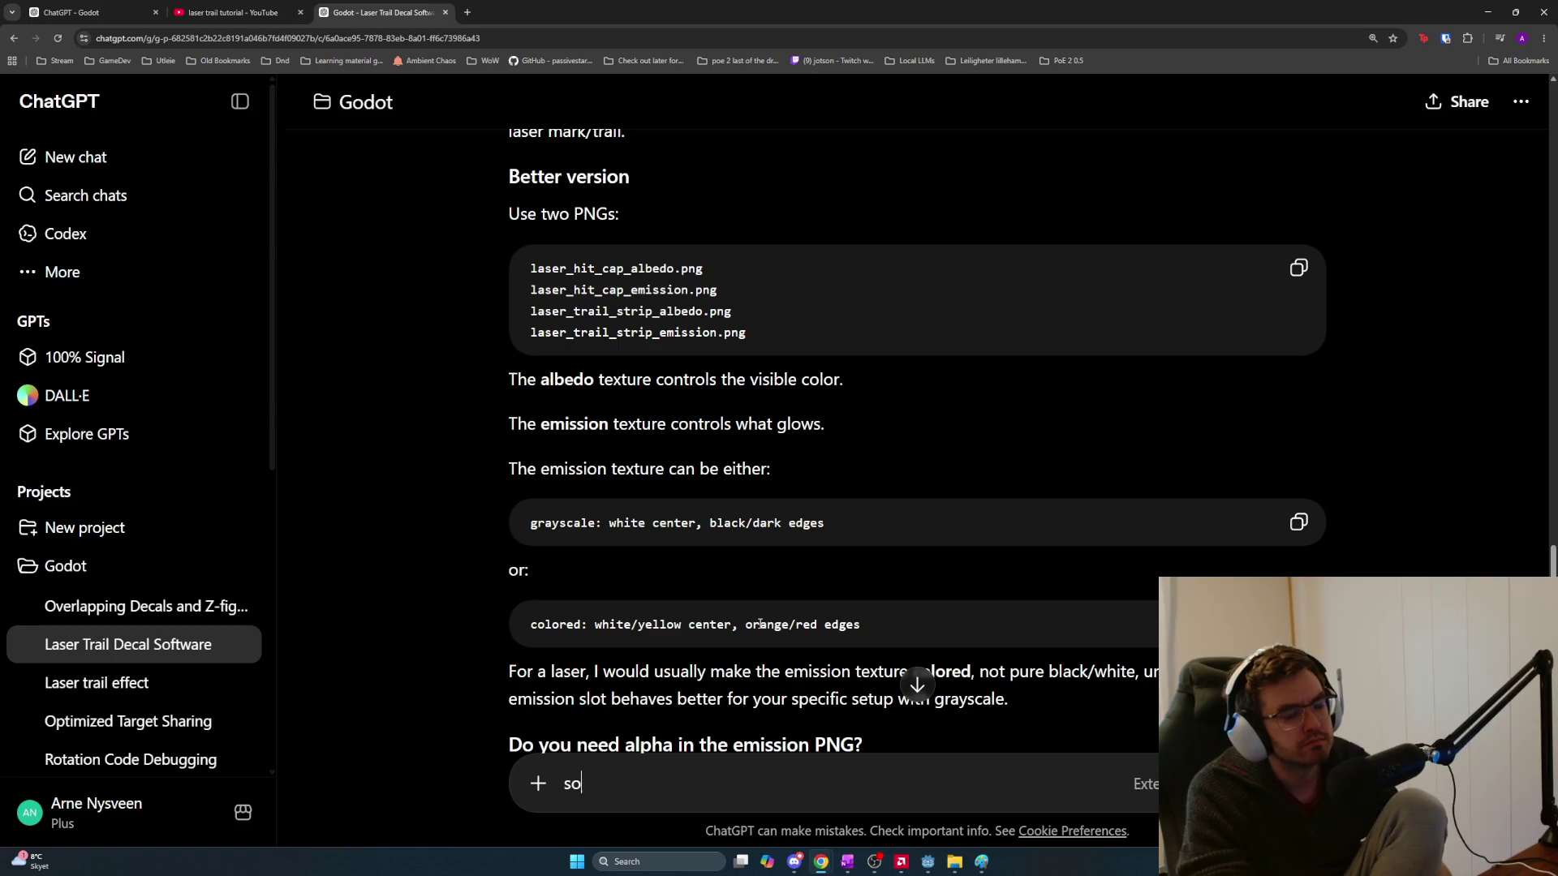
{"action": "type", "text": " if I go "}
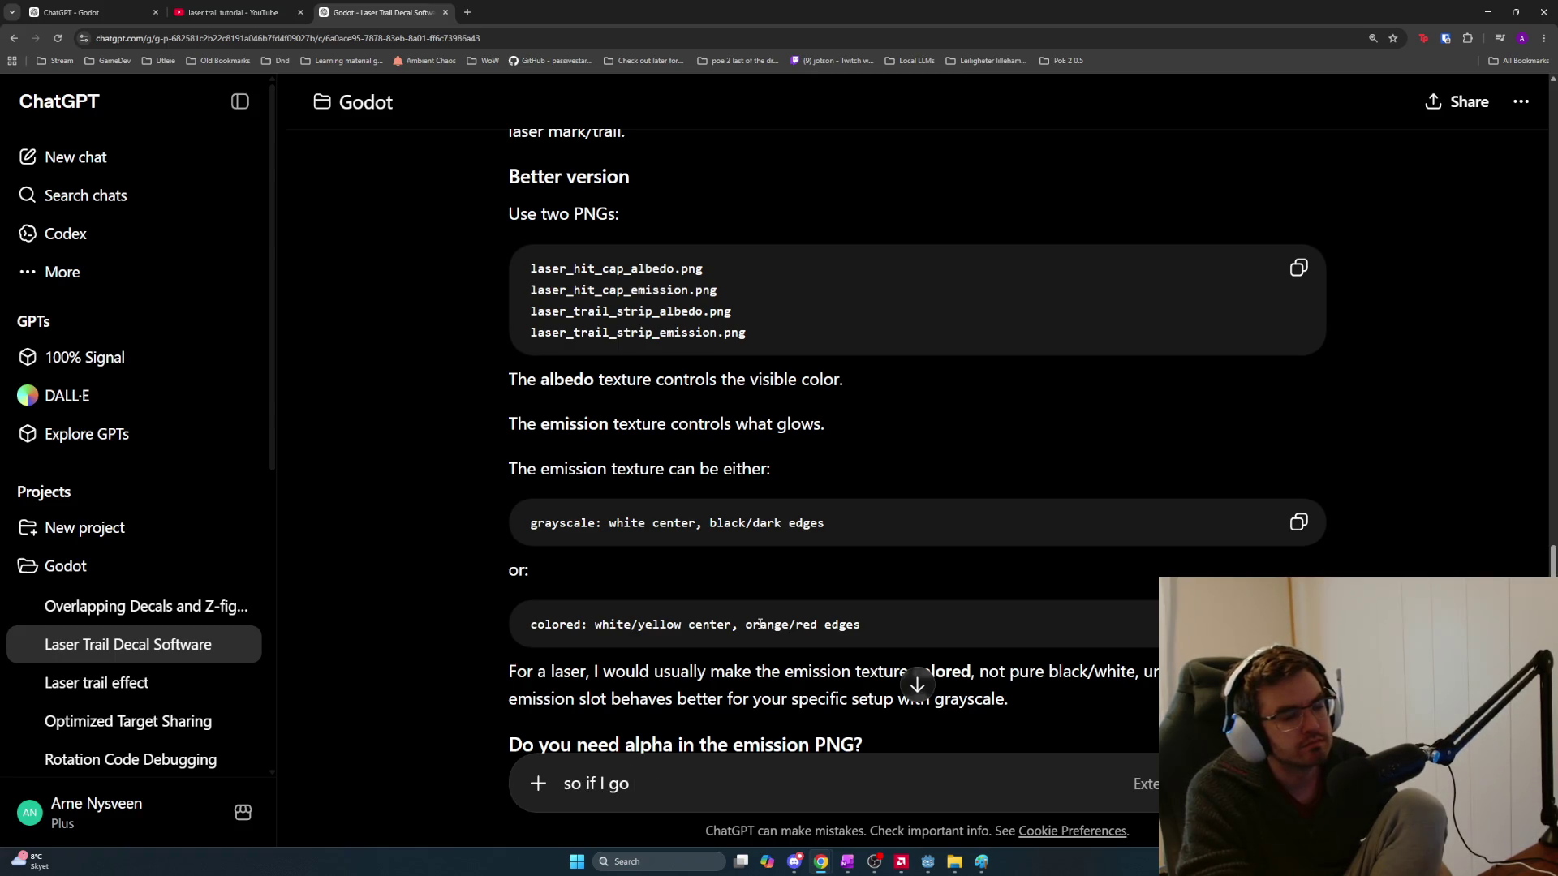
{"action": "type", "text": " go with "}
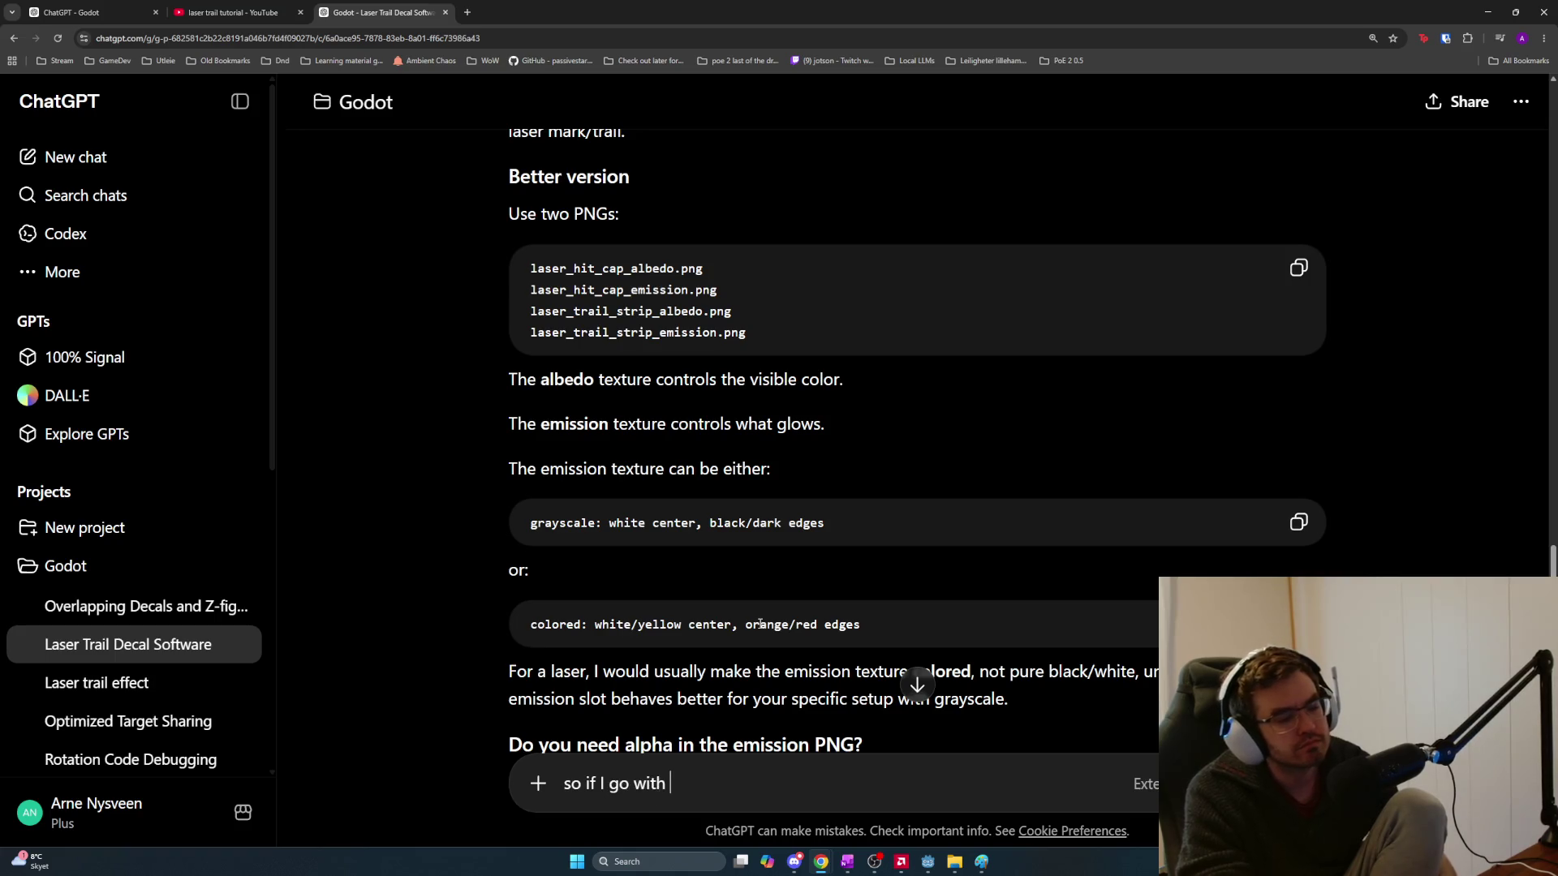
{"action": "type", "text": "a laser glow"}
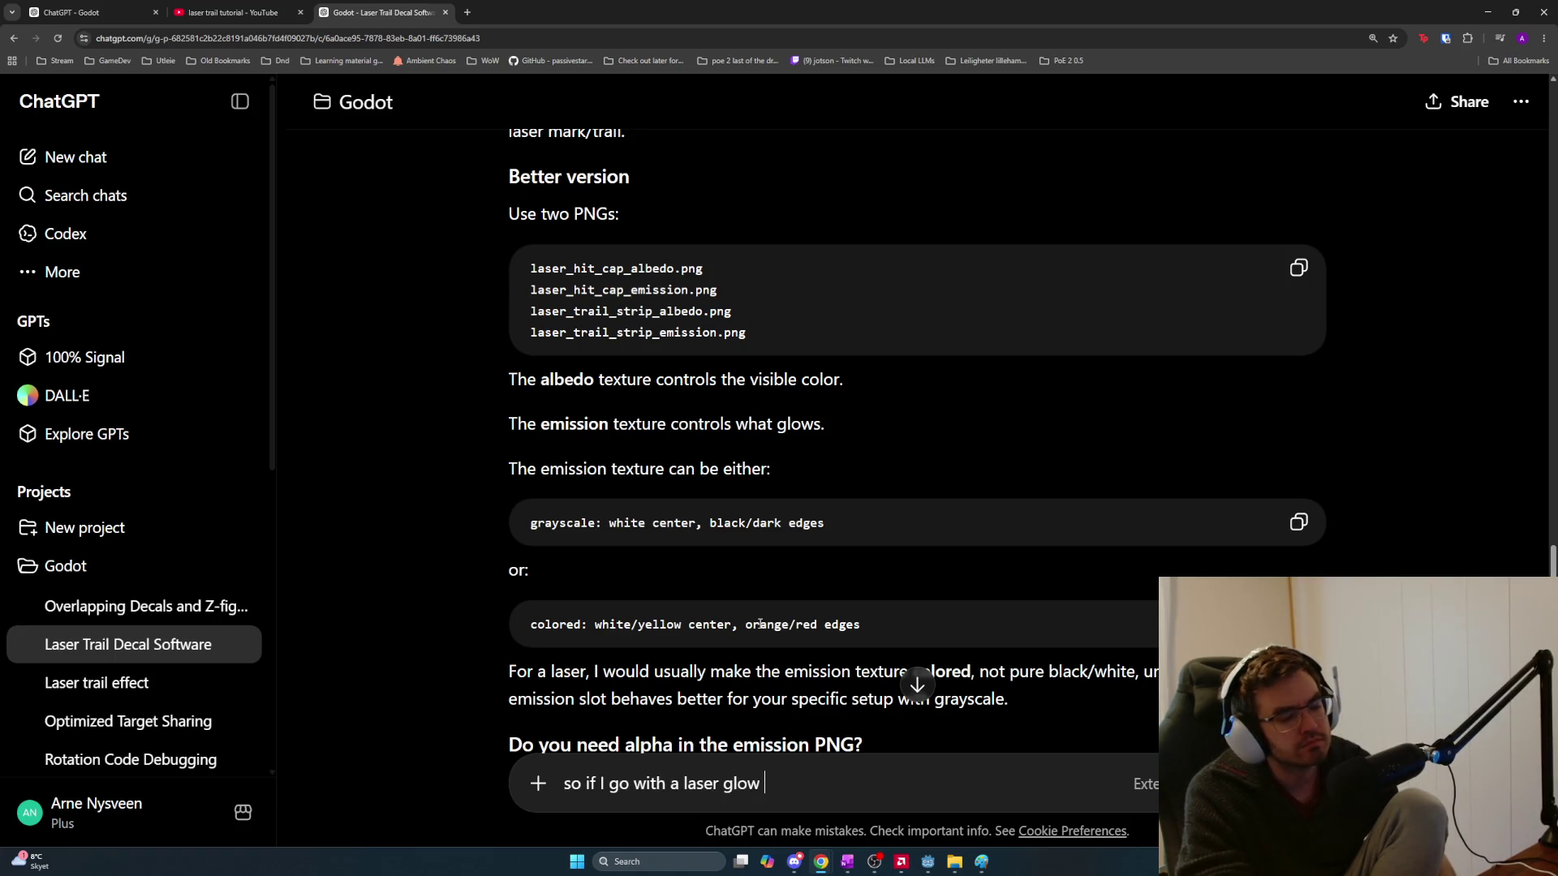
{"action": "key", "text": "ctrl+a"}
{"action": "key", "text": "BackSpace"}
{"action": "key", "text": "alt+Tab"}
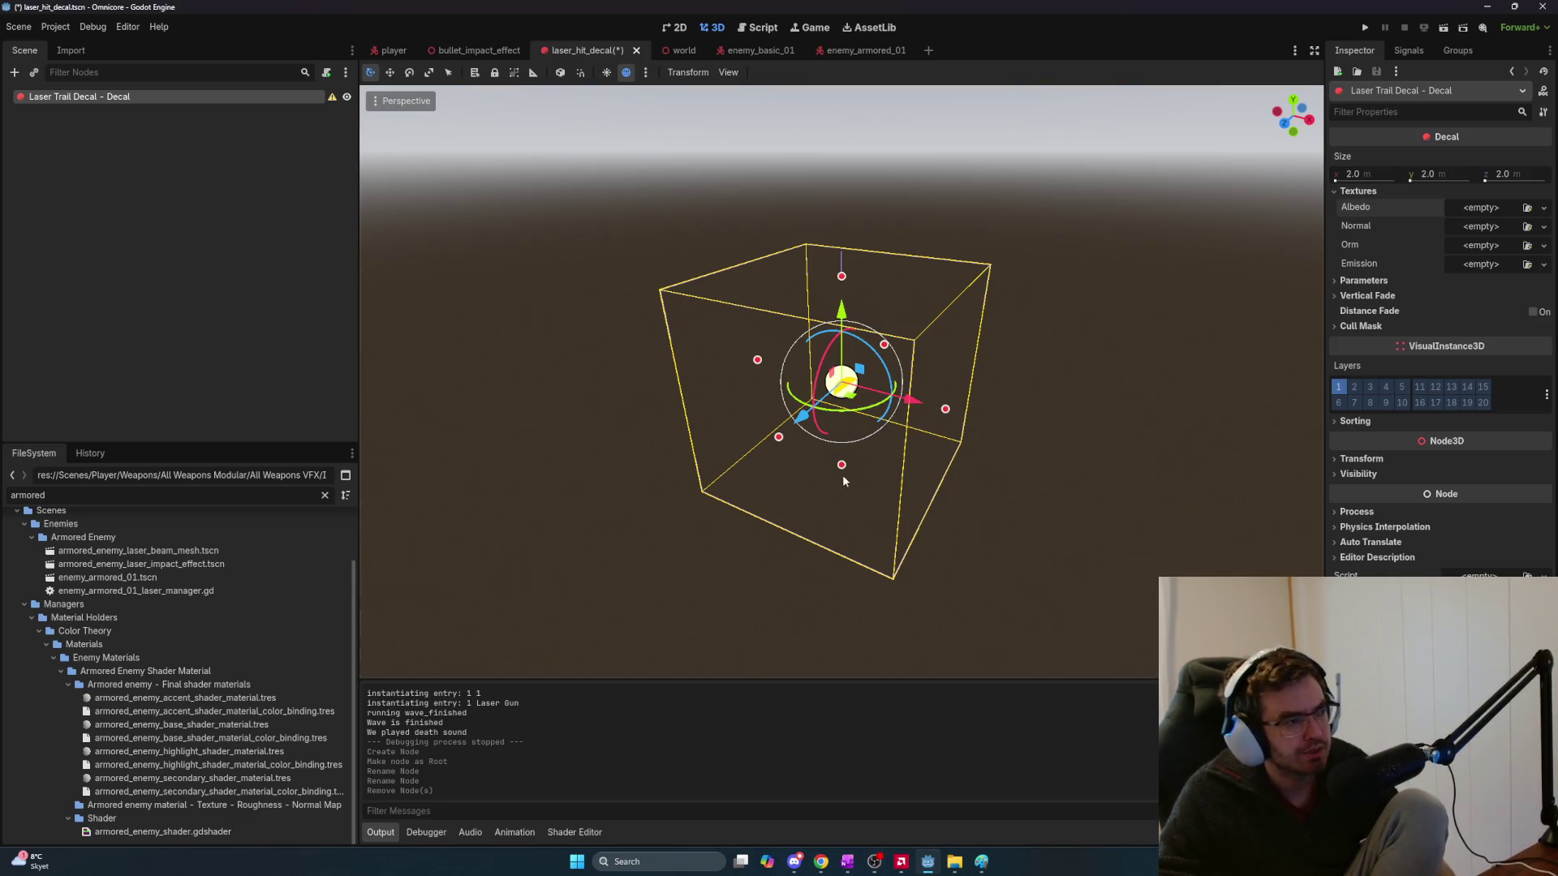
Switch to the world scene and clear the Scene dock's node filter
{"action": "scroll", "coordinate": [851, 408], "scroll_direction": "up", "scroll_amount": 5}
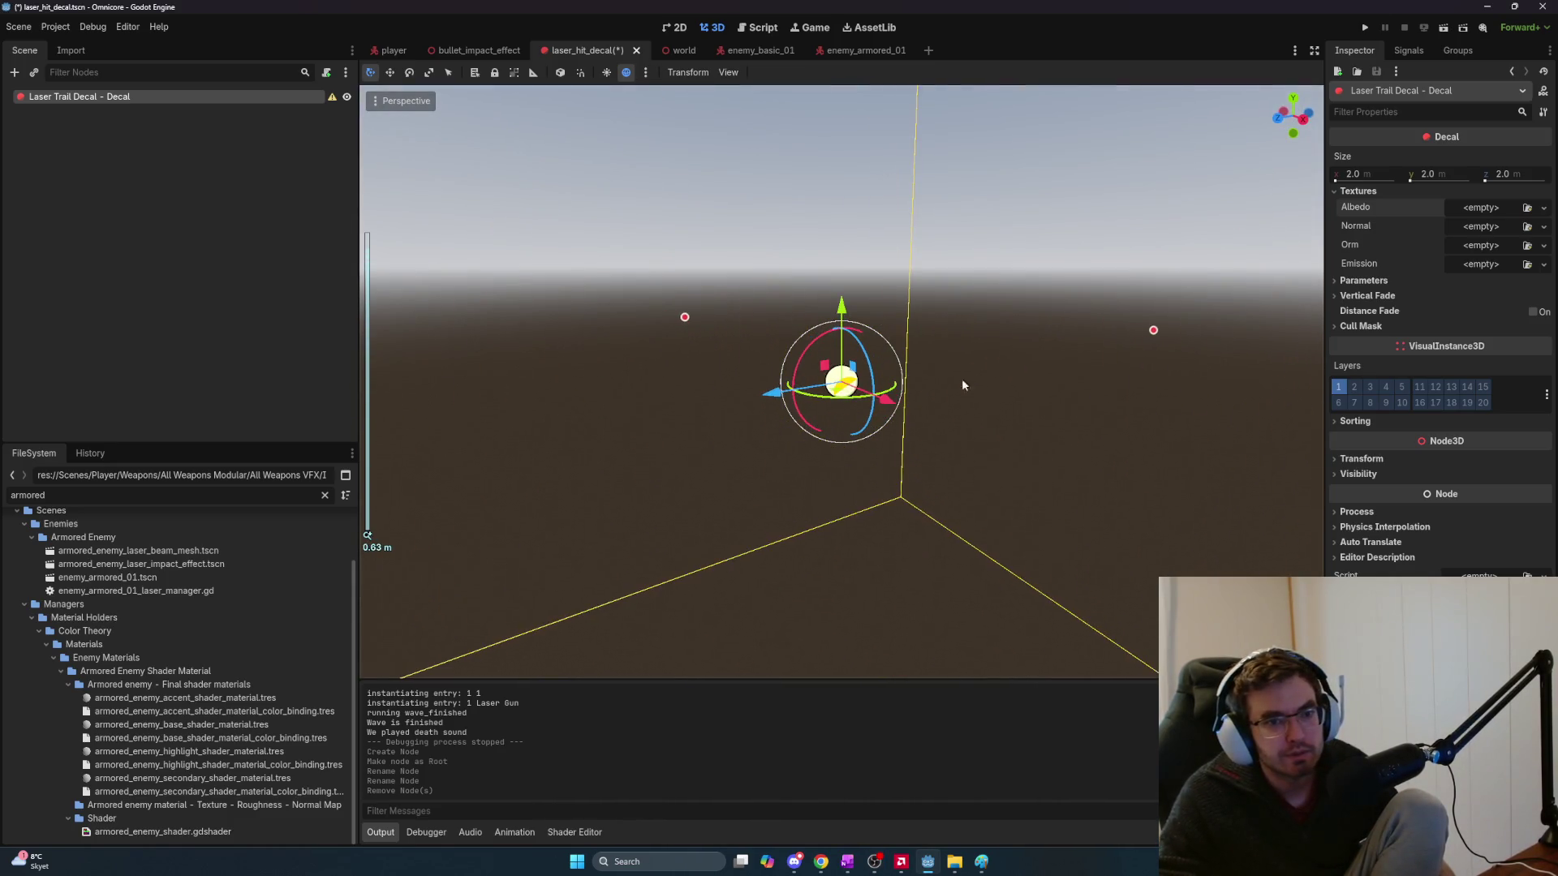
{"action": "scroll", "coordinate": [645, 308], "scroll_direction": "down", "scroll_amount": 4}
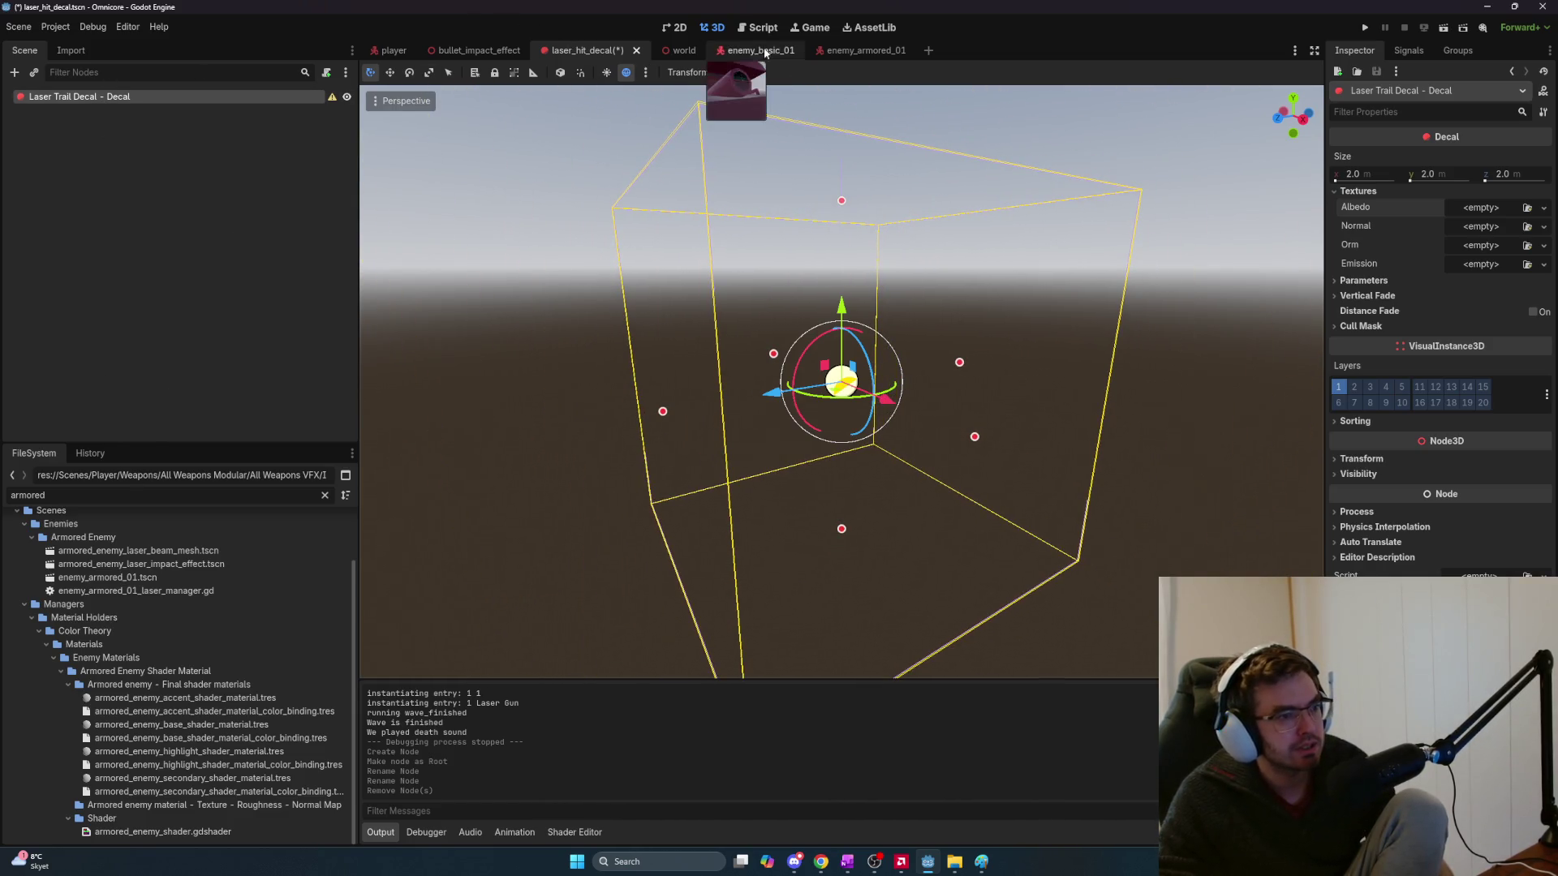
{"action": "left_click", "coordinate": [667, 49]}
{"action": "triple_click", "coordinate": [98, 72]}
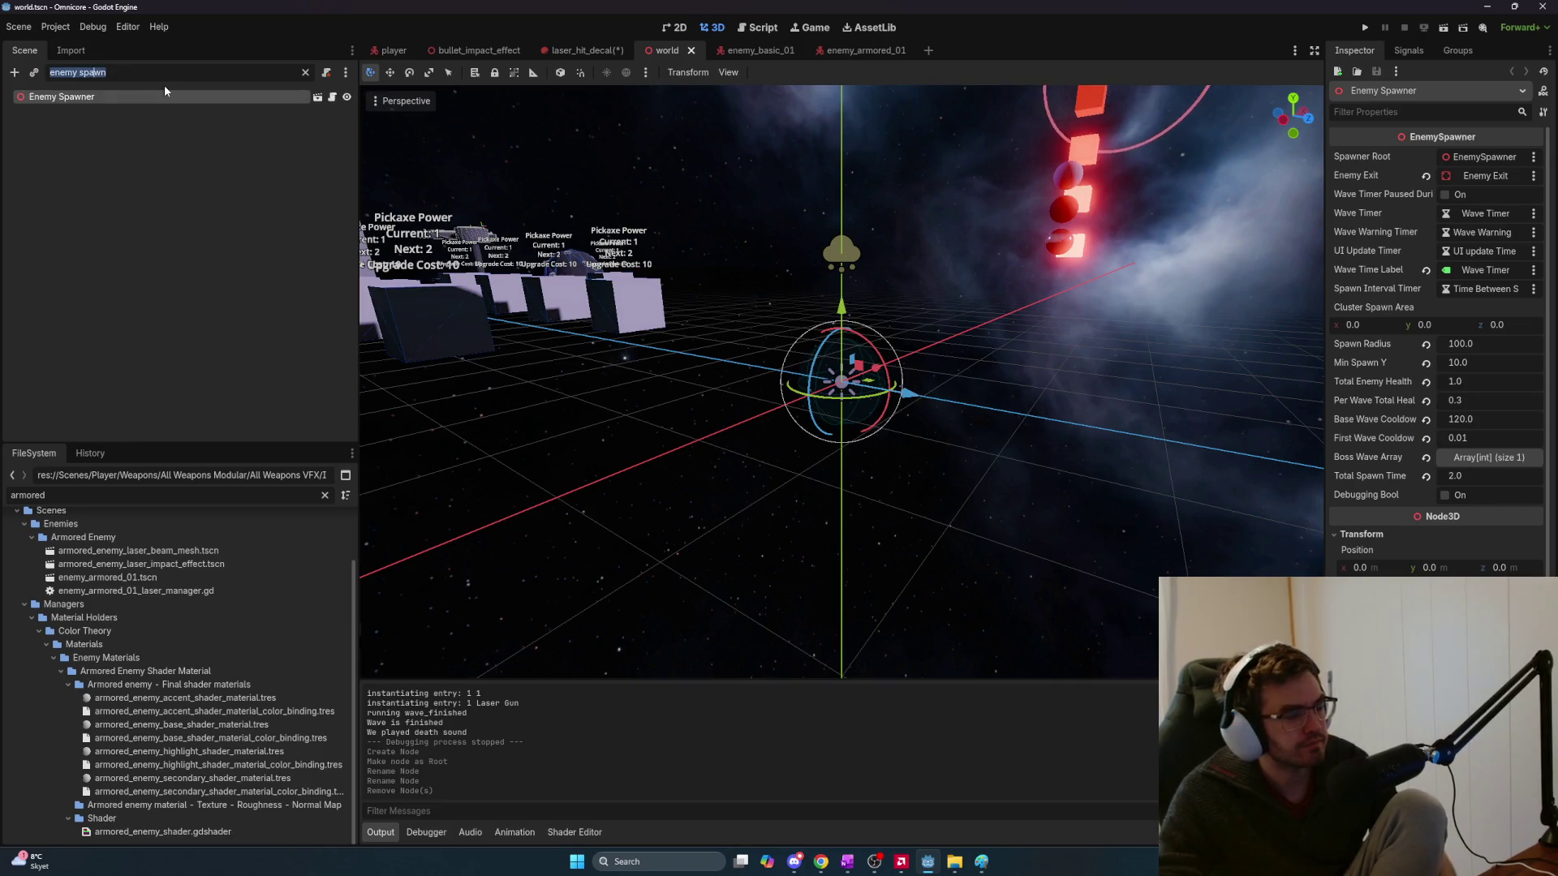
{"action": "type", "text": "s"}
{"action": "key", "text": "BackSpace"}
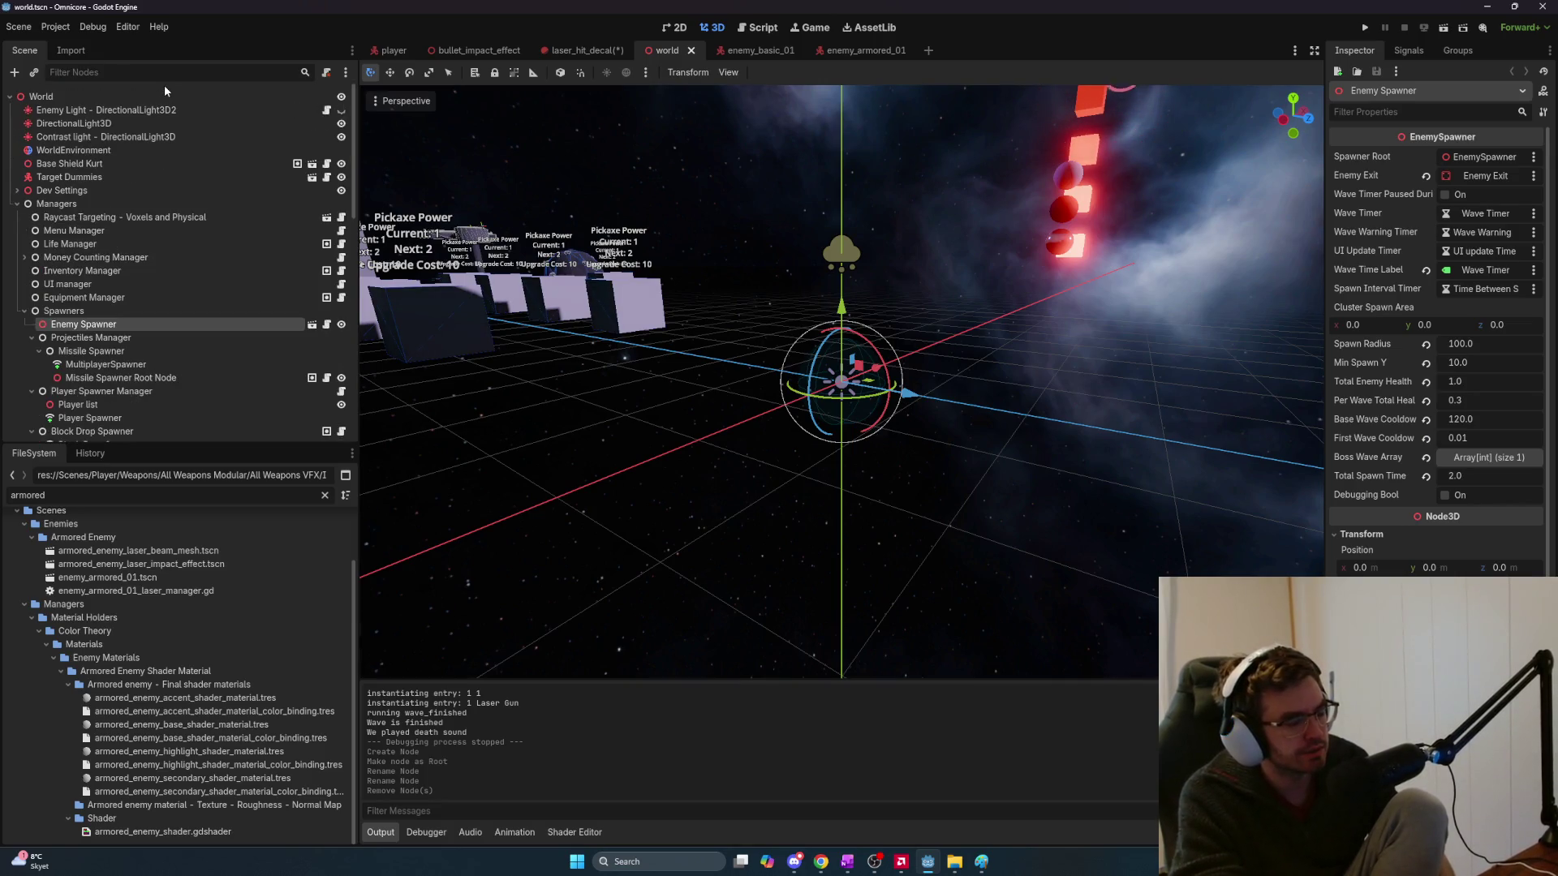
{"action": "type", "text": "mesh"}
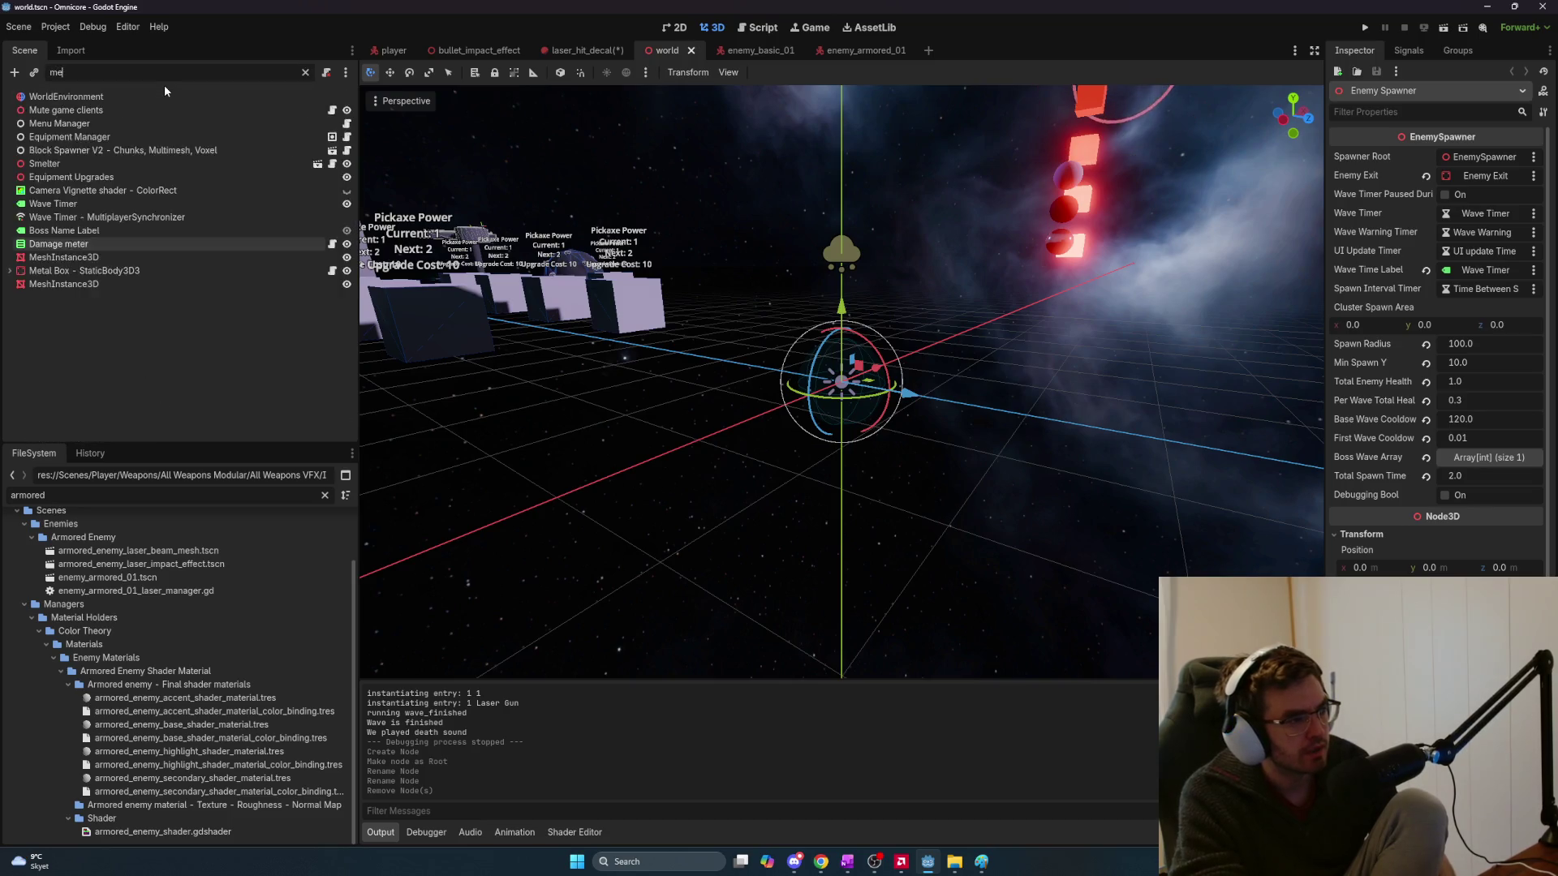
{"action": "key", "text": "ctrl+a"}
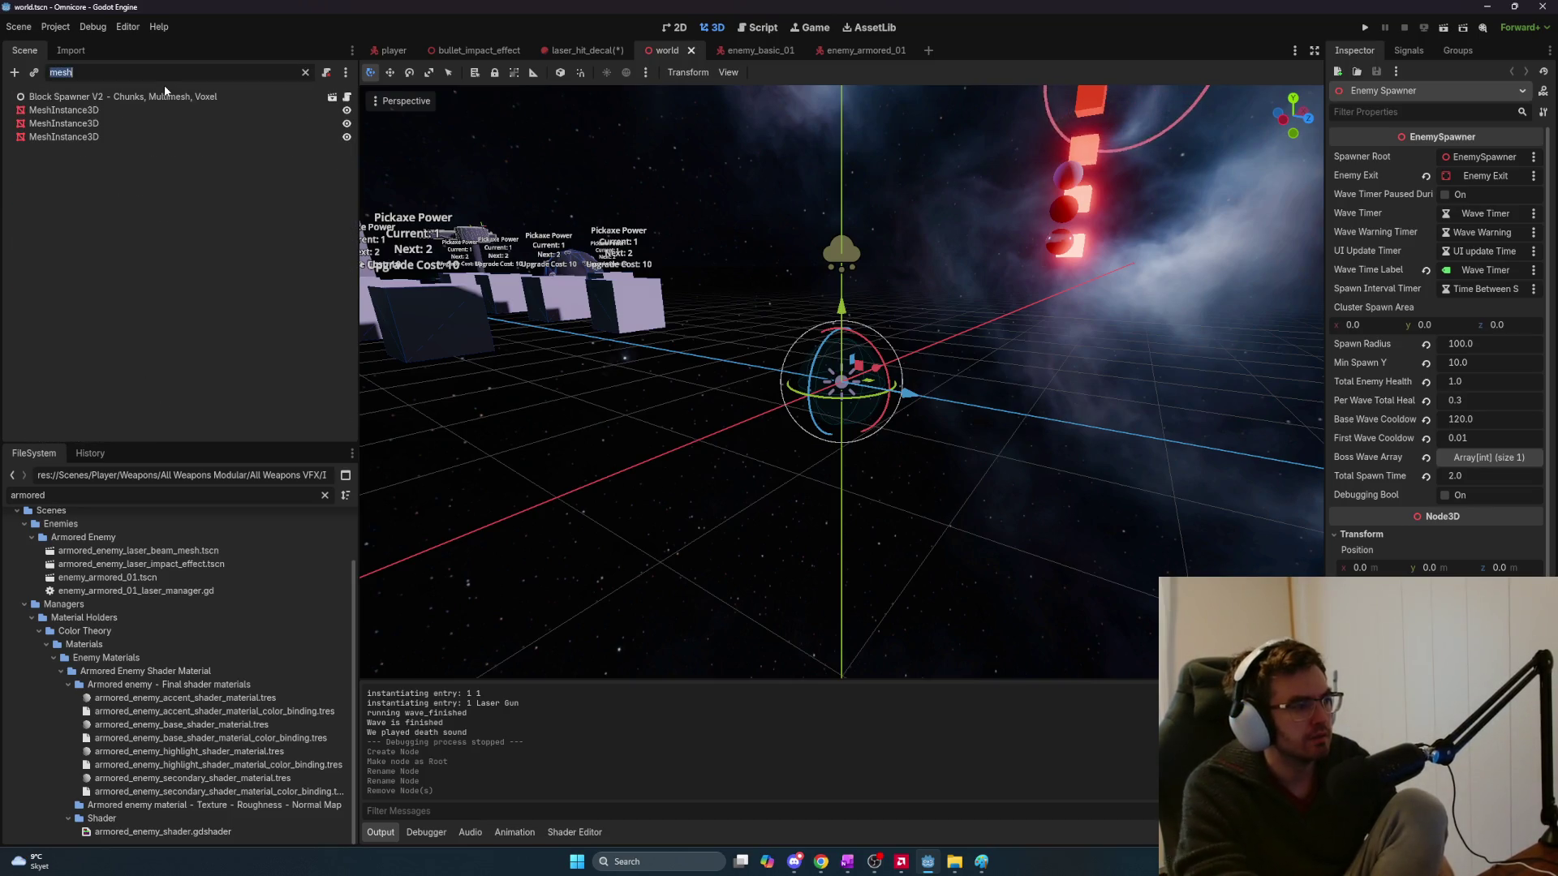
{"action": "key", "text": "BackSpace"}
Focus the view on the Emission 16 cube and inspect its glowing red material
{"action": "scroll", "coordinate": [228, 198], "scroll_direction": "down", "scroll_amount": 15}
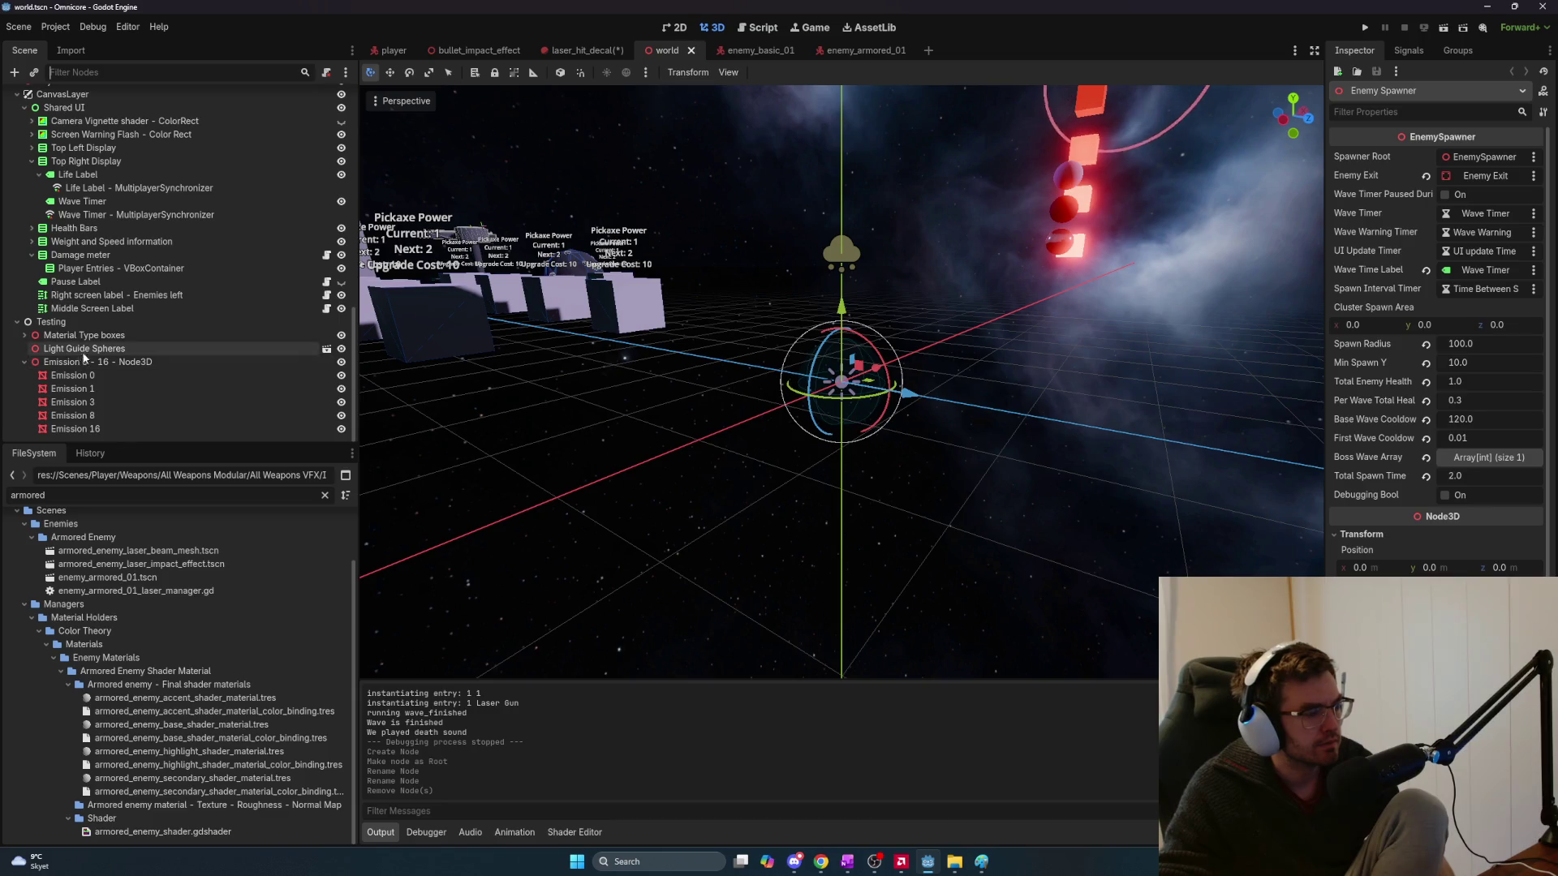
{"action": "left_click", "coordinate": [83, 430]}
{"action": "double_click", "coordinate": [84, 434]}
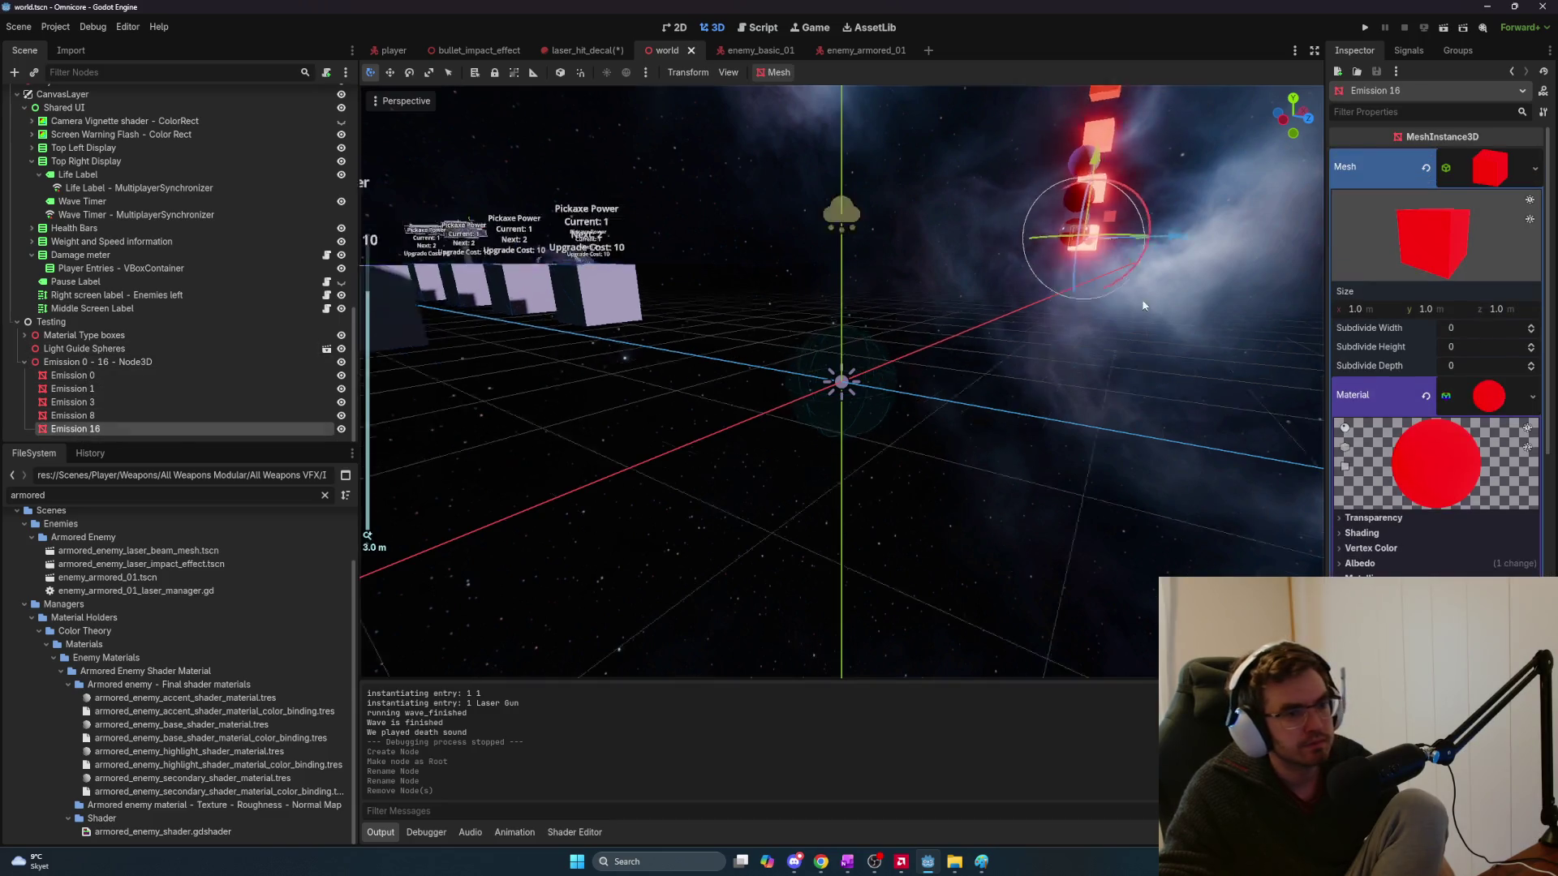
{"action": "key", "text": "w"}
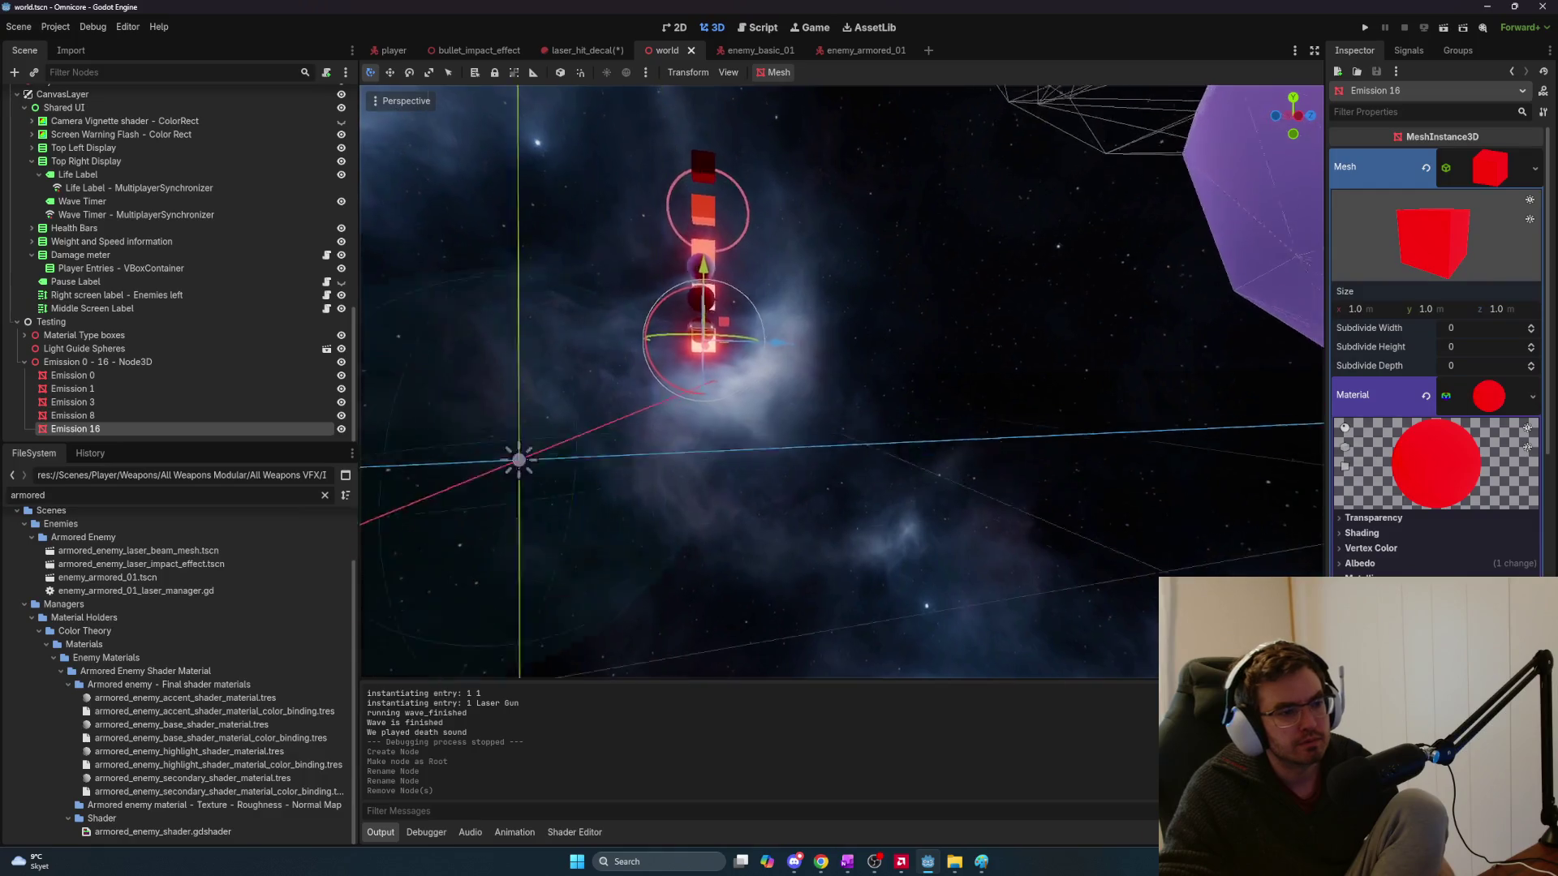
{"action": "key", "text": "w"}
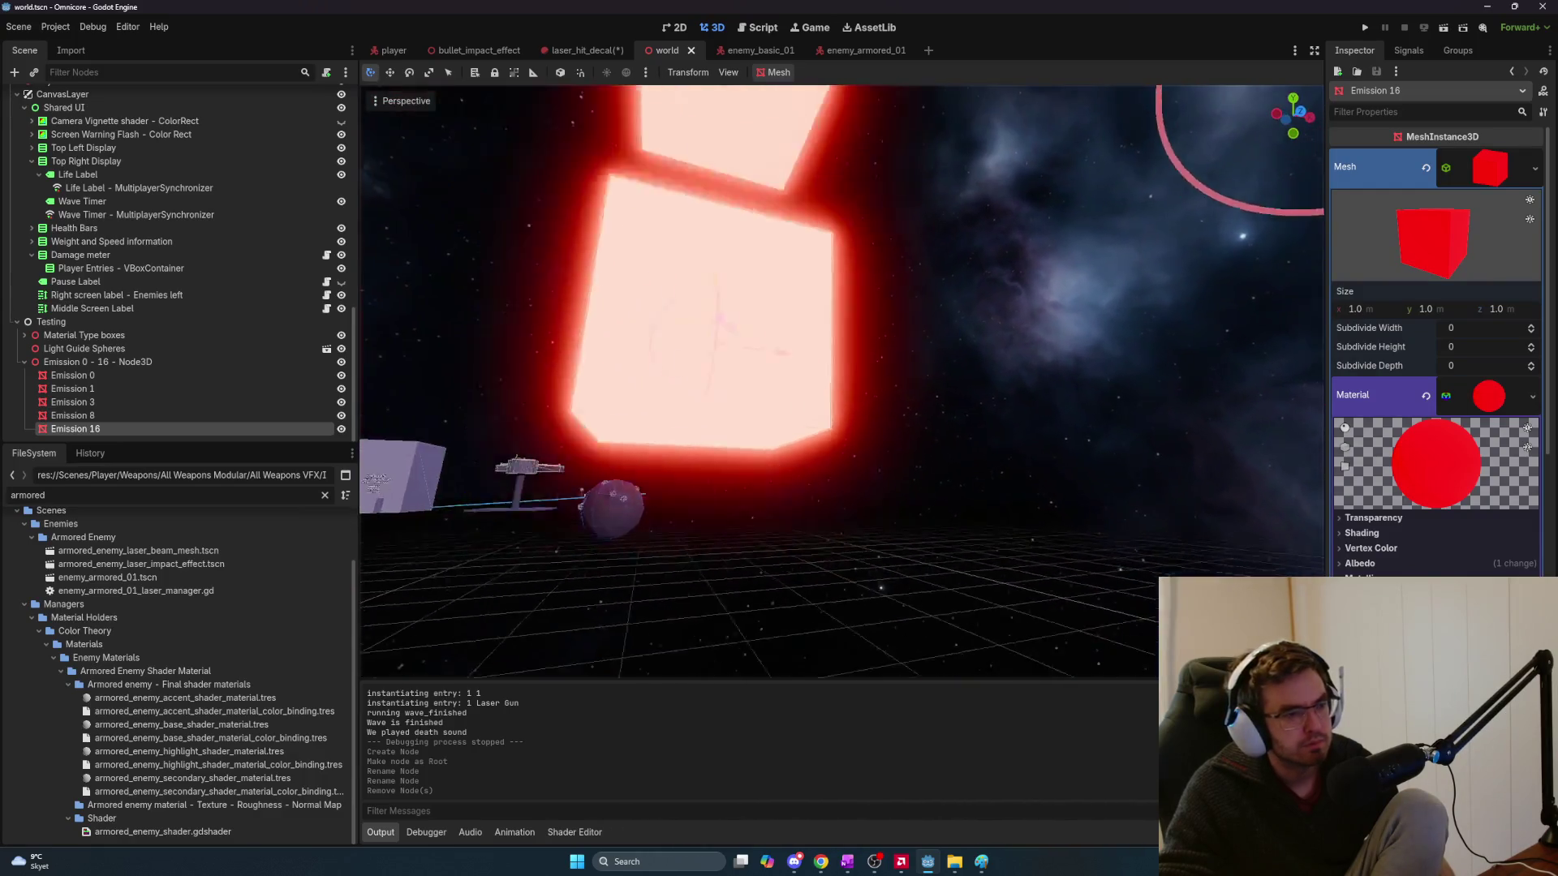
{"action": "key", "text": "s"}
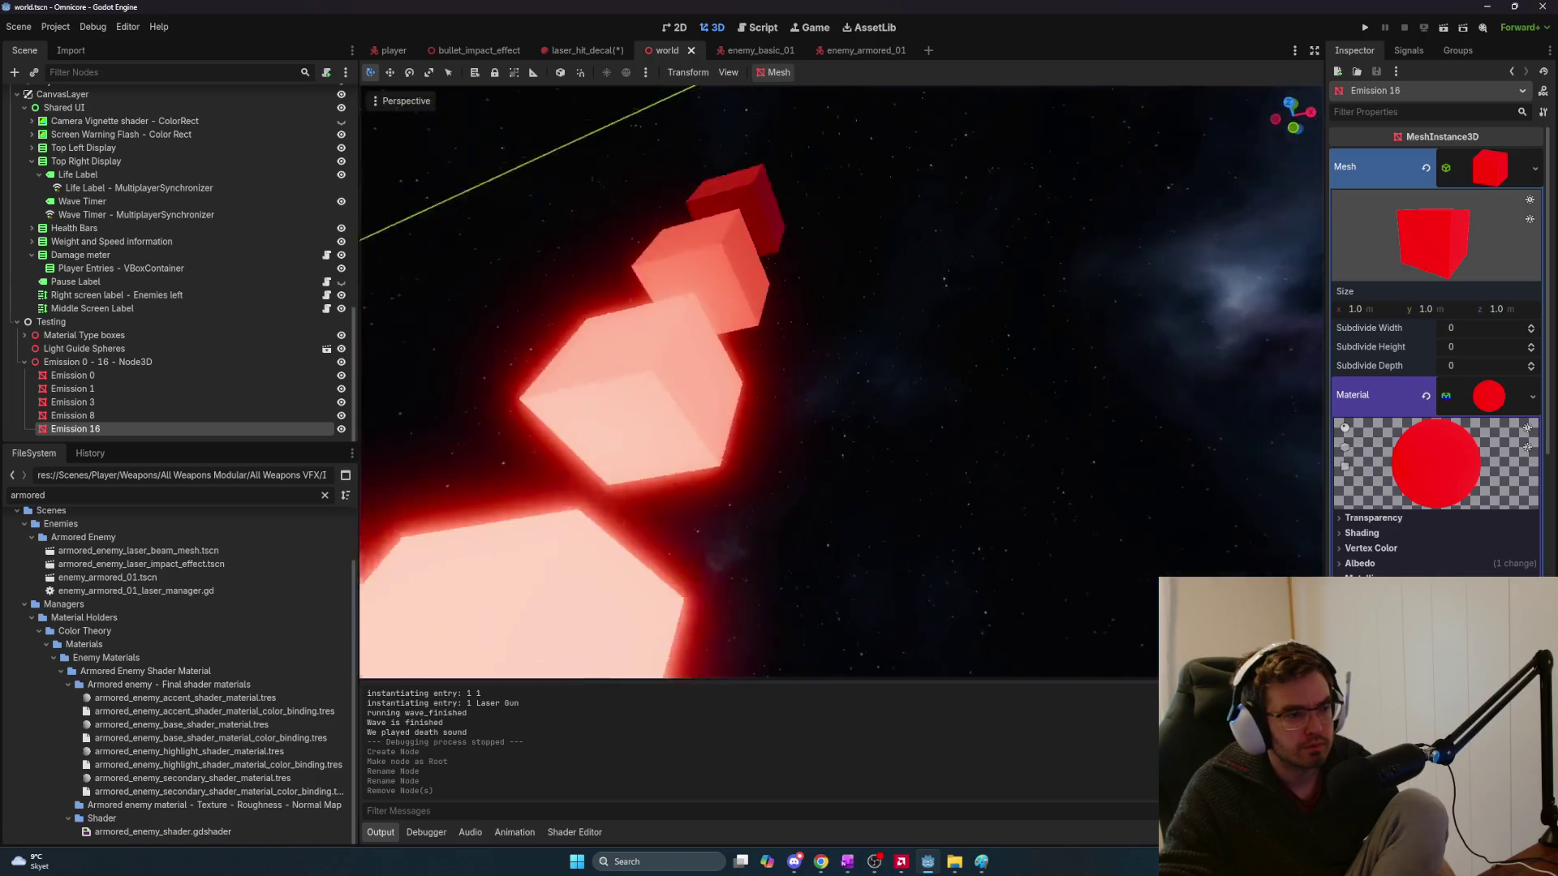
{"action": "key", "text": "s"}
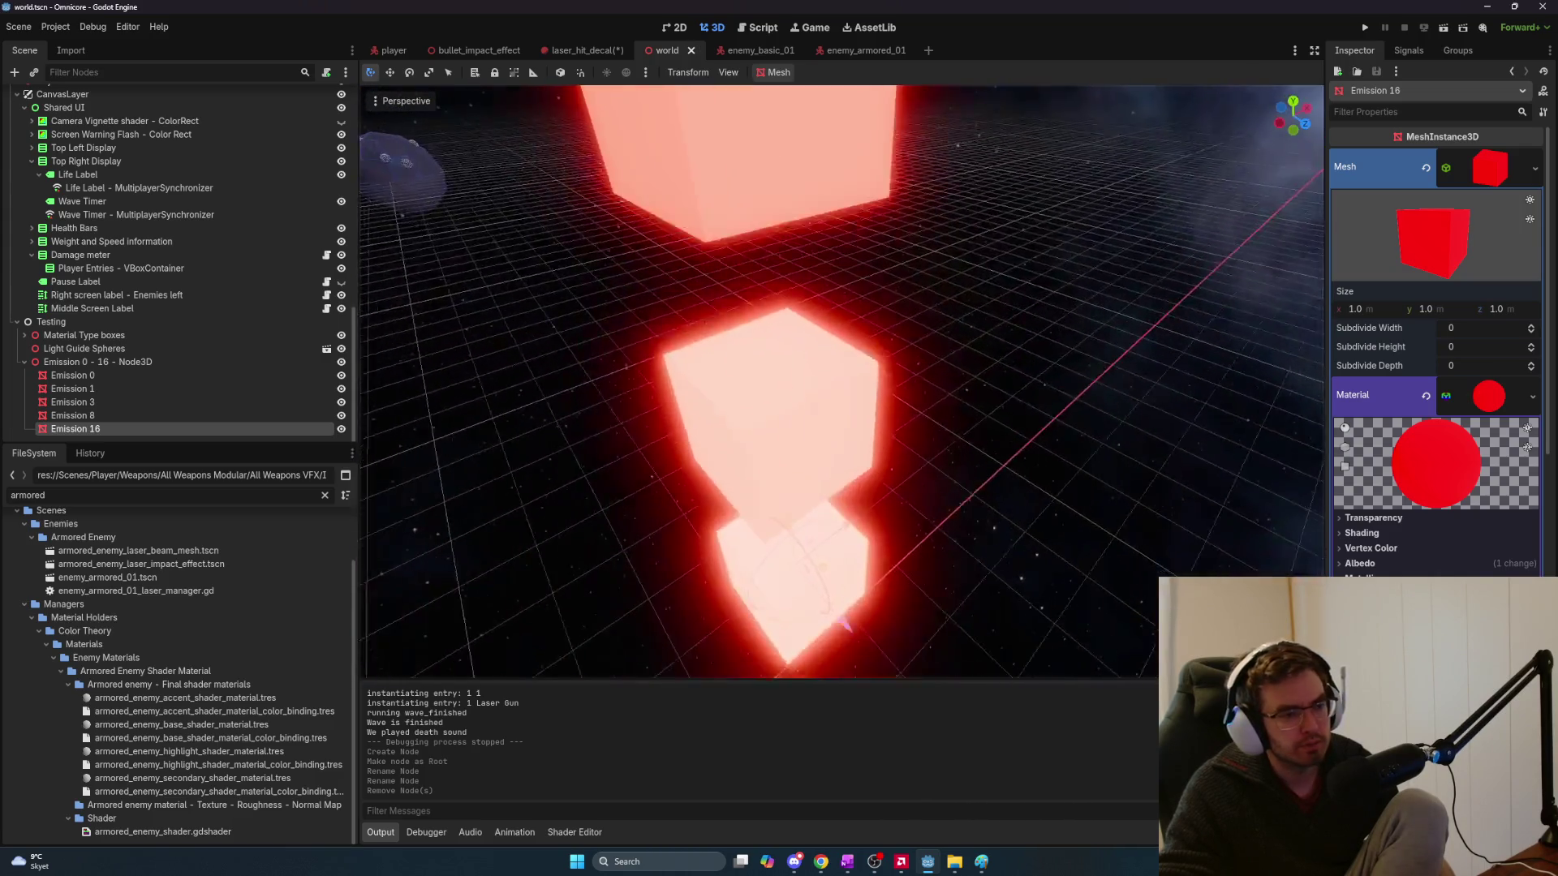
{"action": "key", "text": "w"}
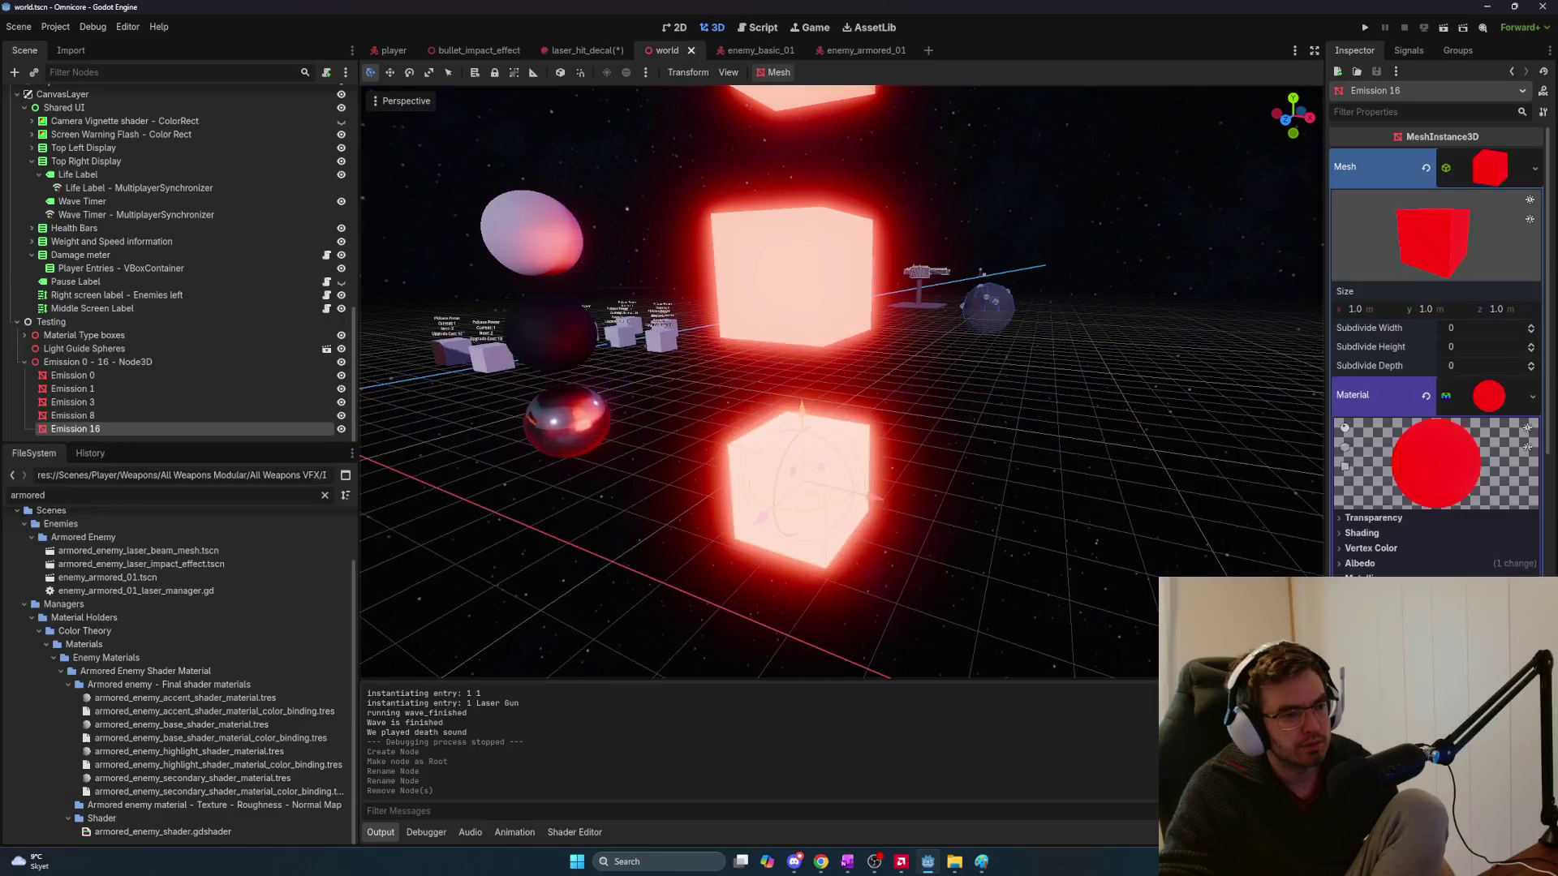
{"action": "left_click", "coordinate": [1343, 563]}
Set the Emission 16 material's albedo colour to white (ffffff)
{"action": "left_click", "coordinate": [1489, 576]}
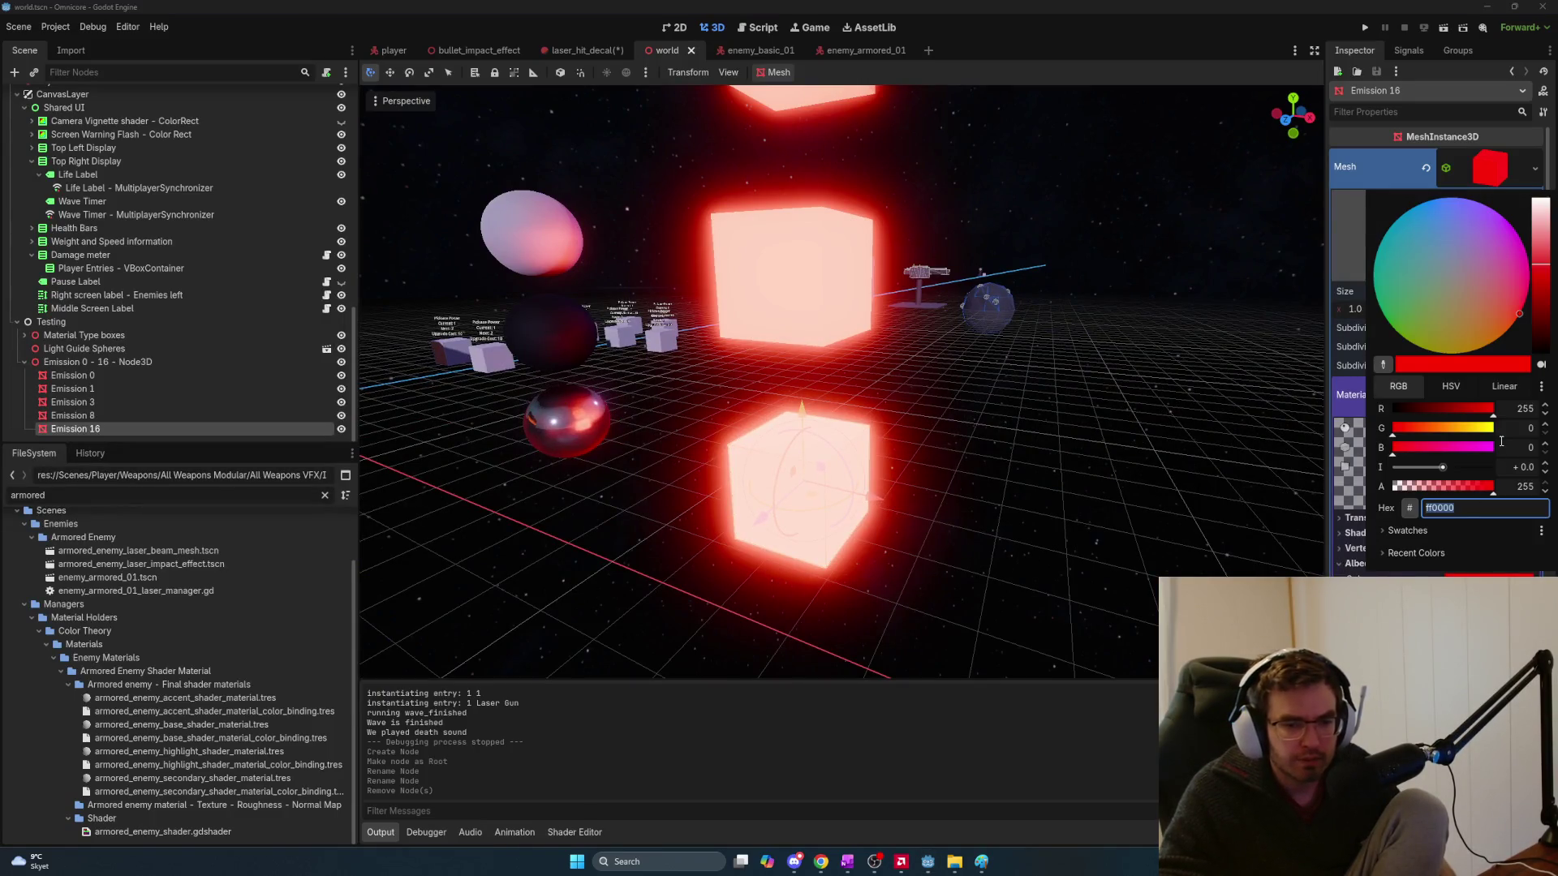
{"action": "type", "text": "ffffff"}
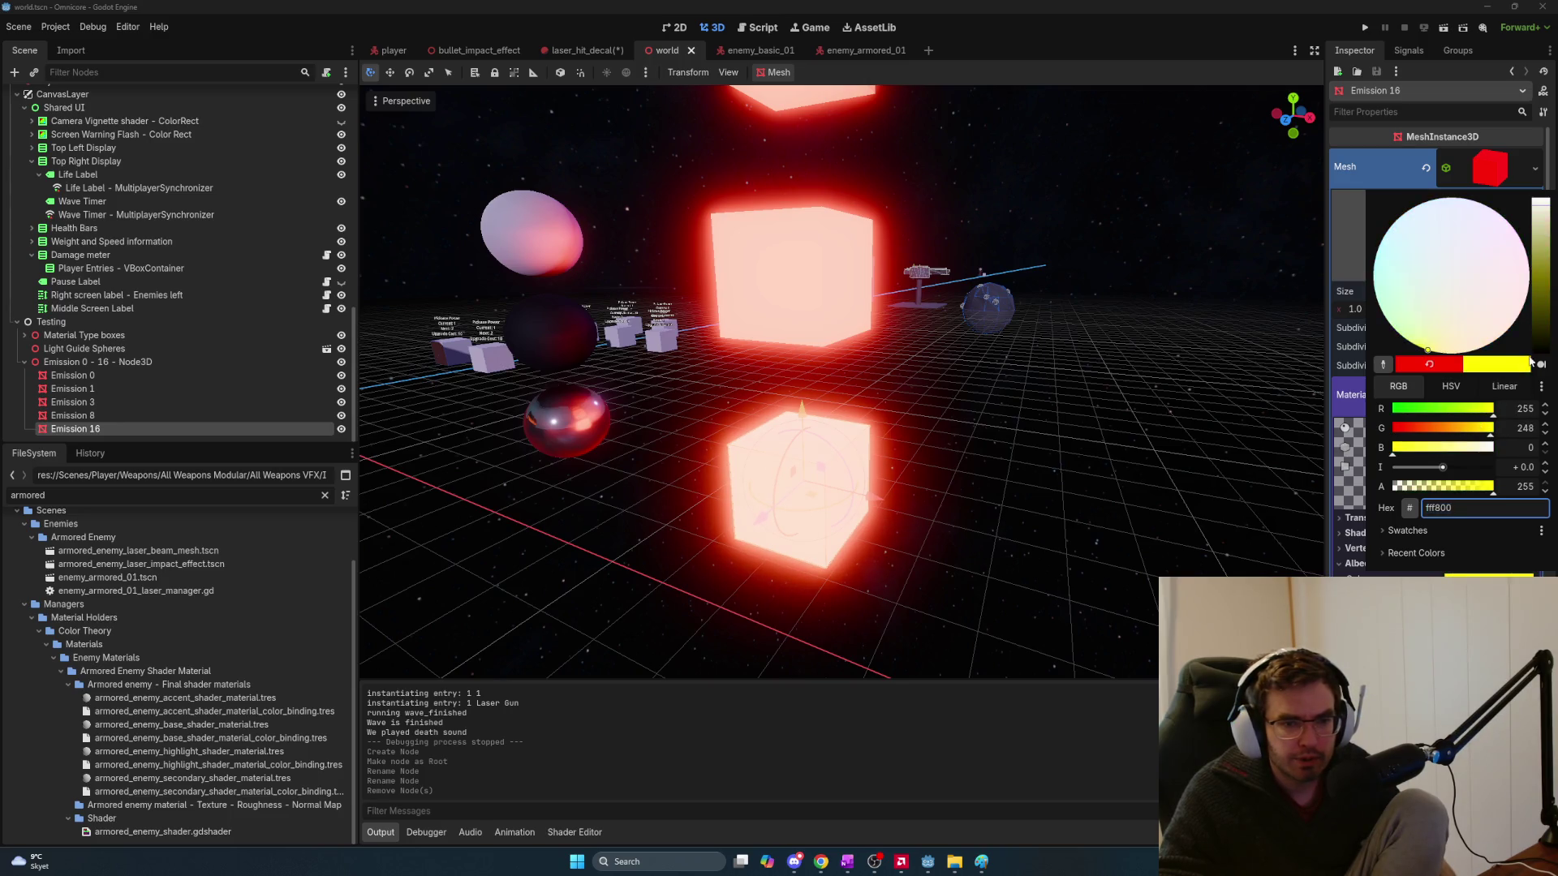
{"action": "key", "text": "Return"}
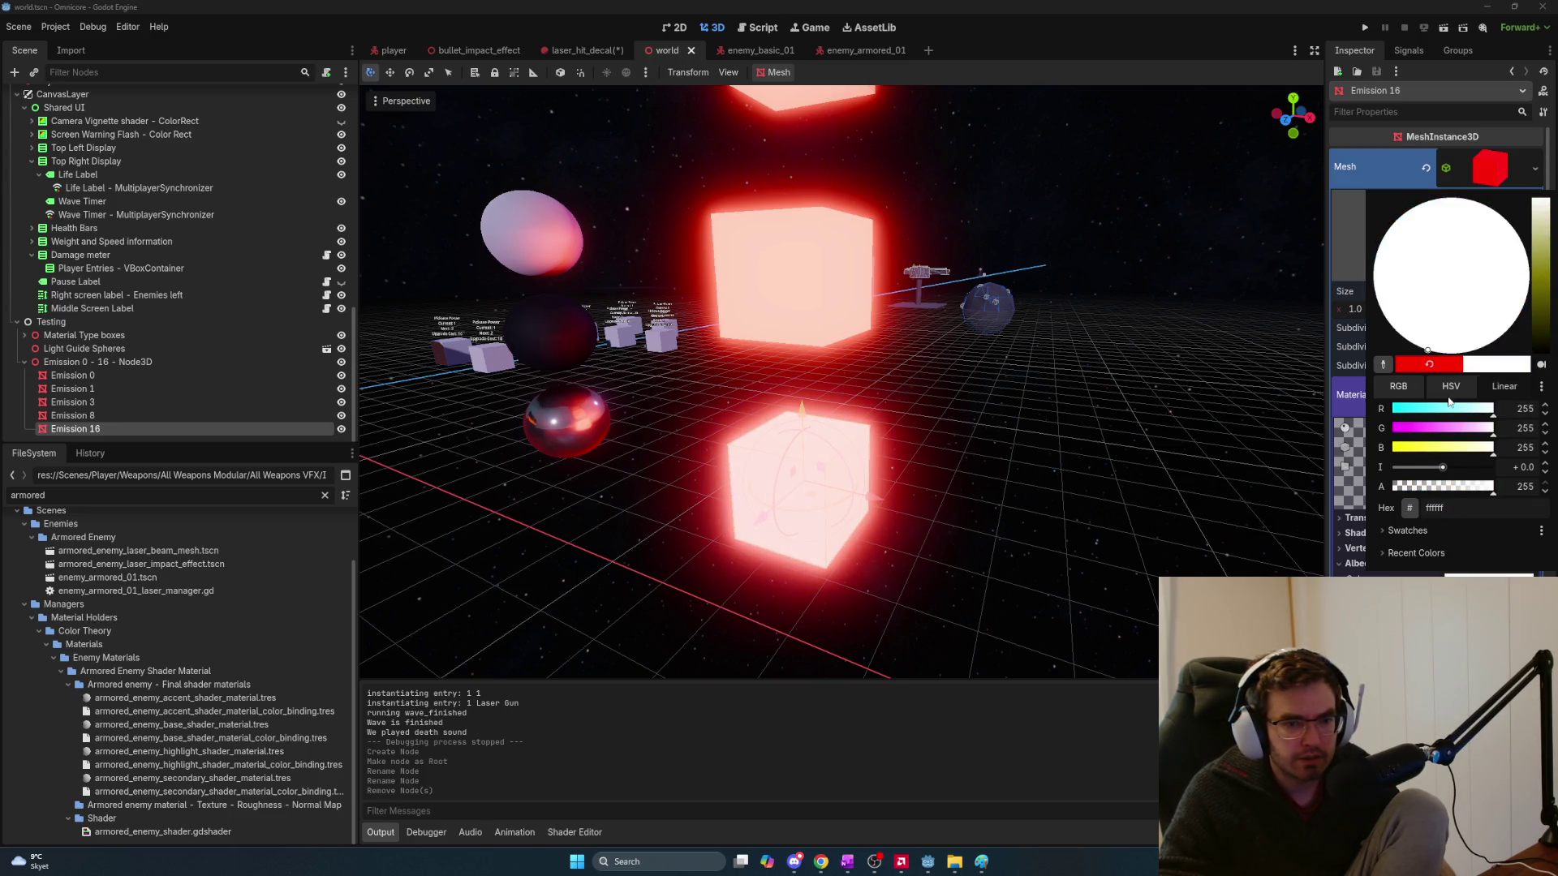
{"action": "key", "text": "Escape"}
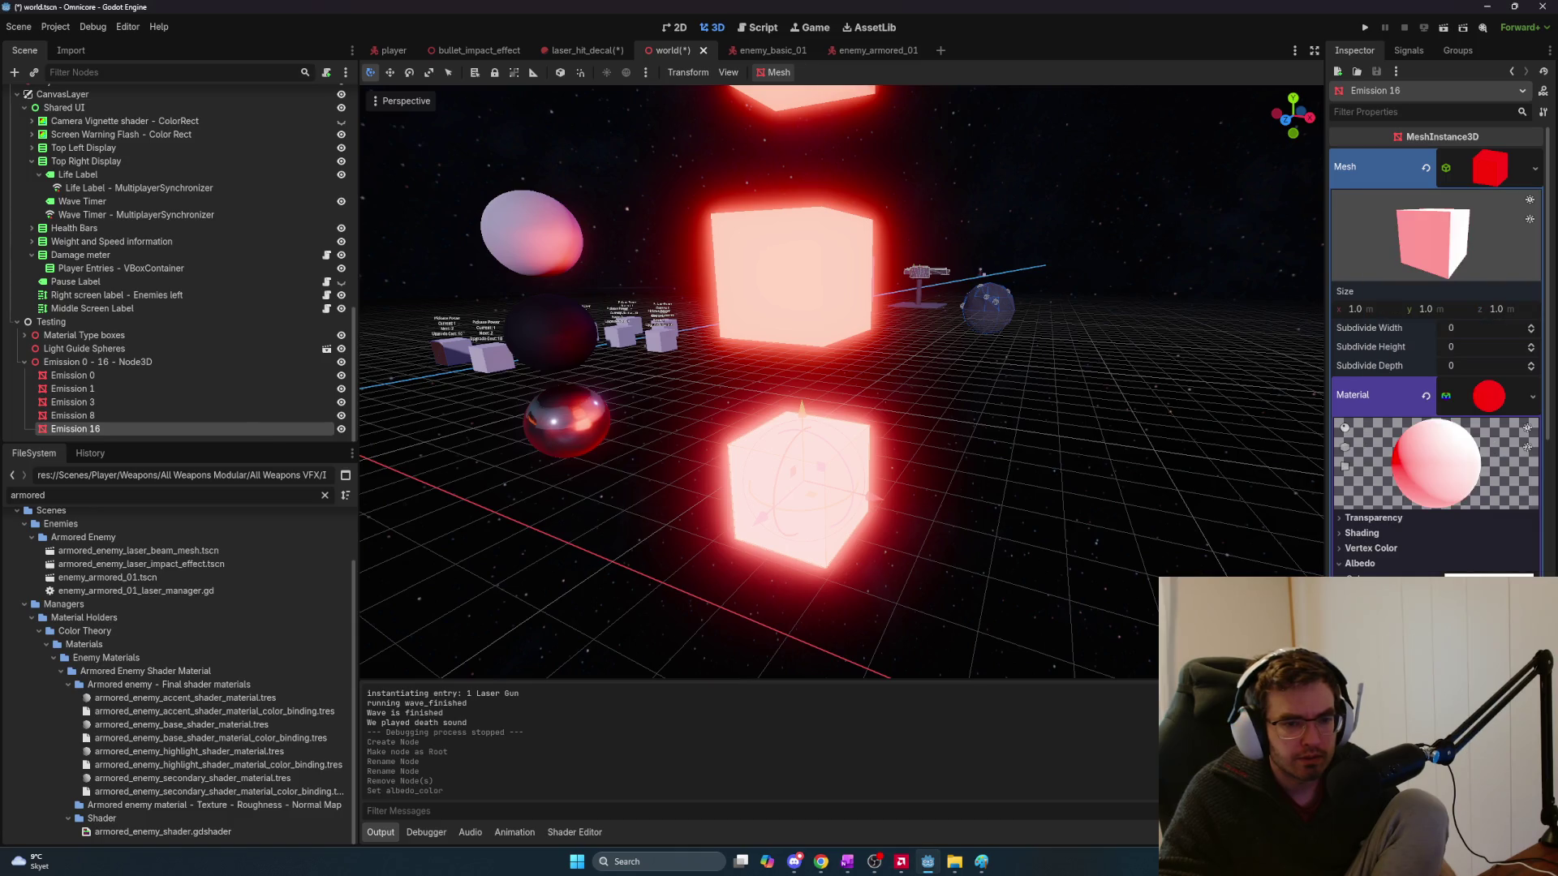
{"action": "left_click", "coordinate": [1487, 402]}
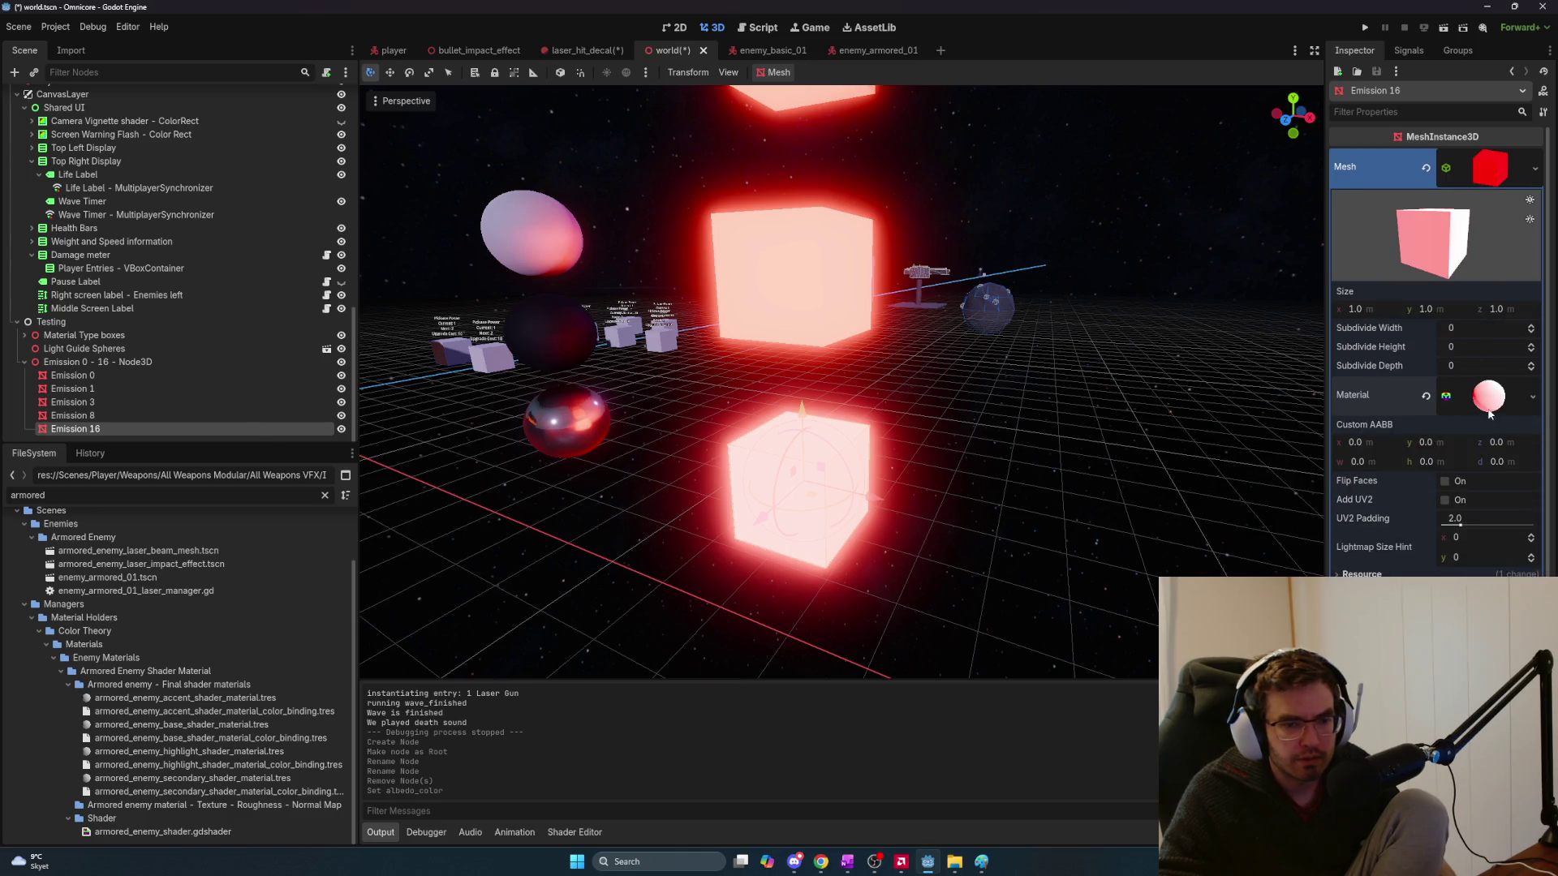
{"action": "left_click", "coordinate": [1487, 403]}
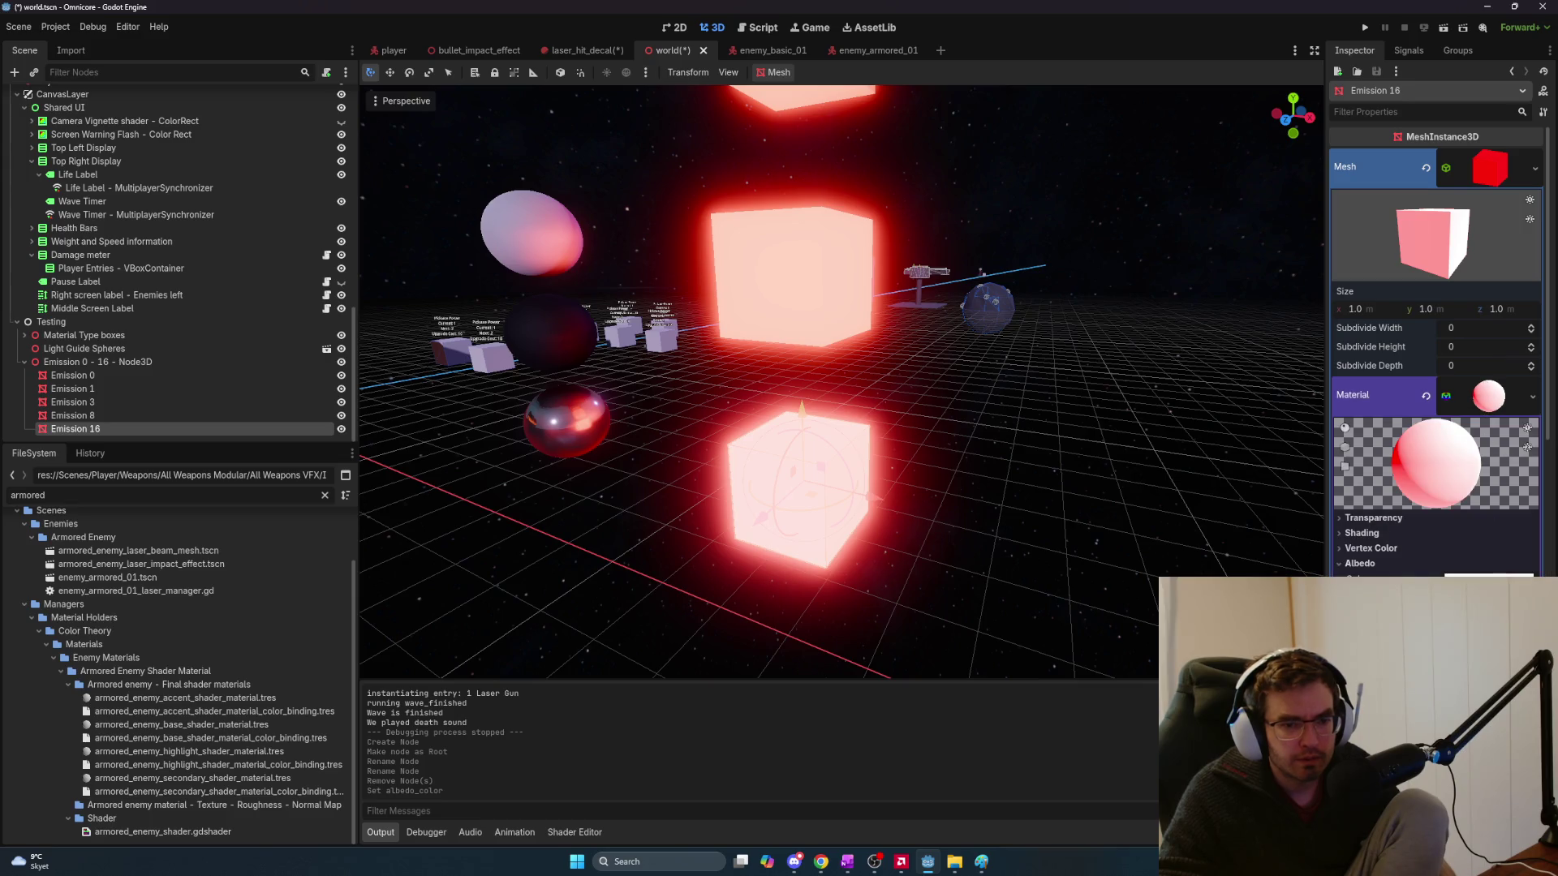
{"action": "scroll", "coordinate": [1477, 534], "scroll_direction": "down", "scroll_amount": 4}
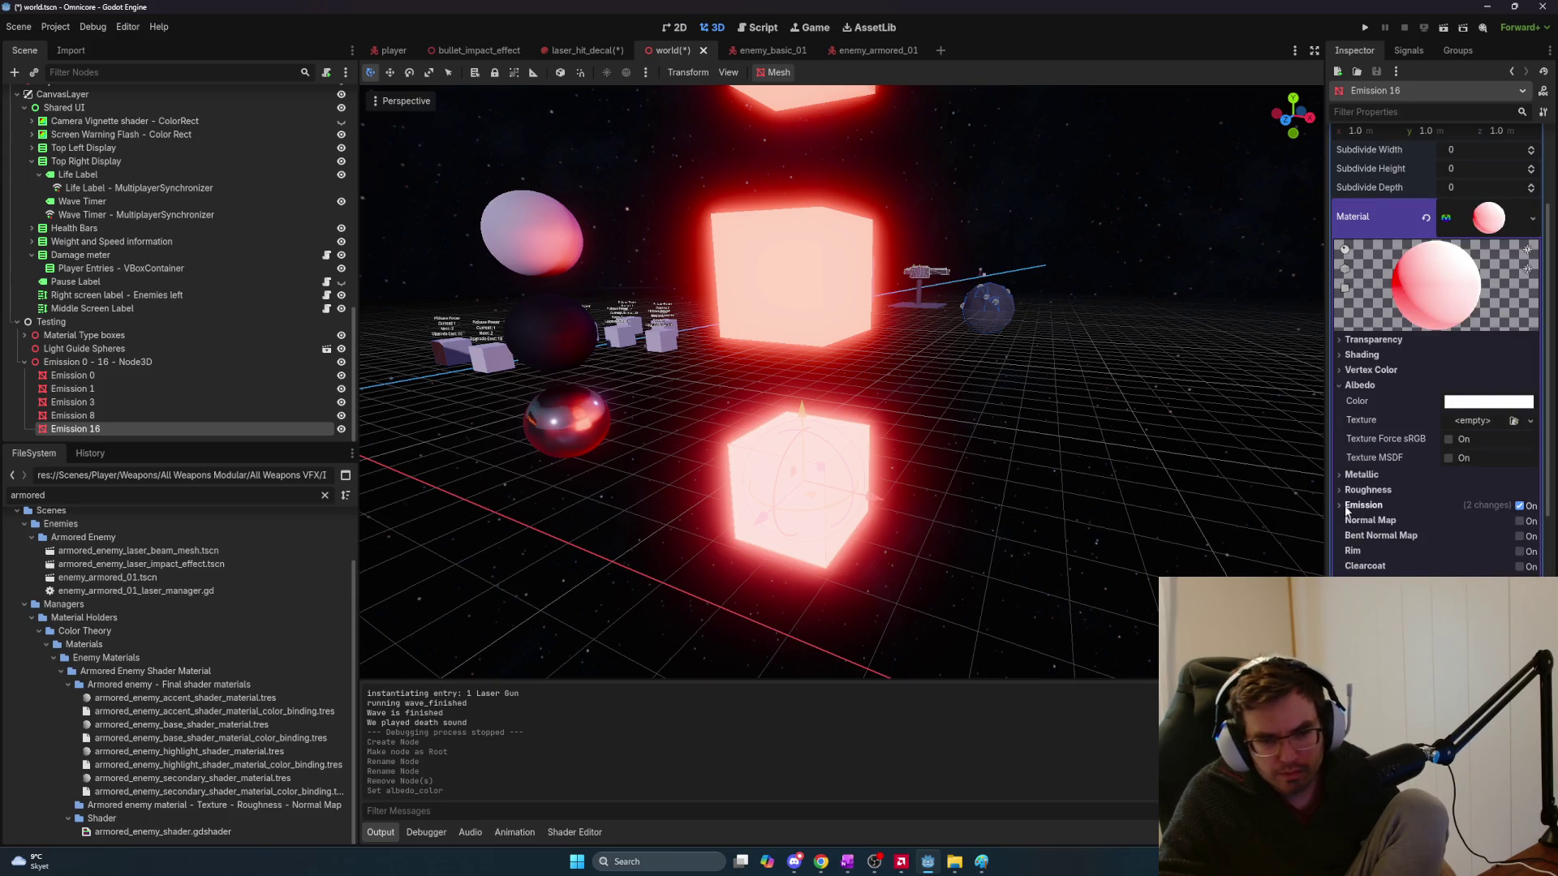
{"action": "left_click", "coordinate": [1489, 522]}
Try white, yellow and darker red emission colours, then undo back to red
{"action": "mouse_move", "coordinate": [1540, 244]}
{"action": "left_mouse_down"}
{"action": "mouse_move", "coordinate": [1554, 140]}
{"action": "mouse_move", "coordinate": [1540, 160]}
{"action": "left_mouse_up"}
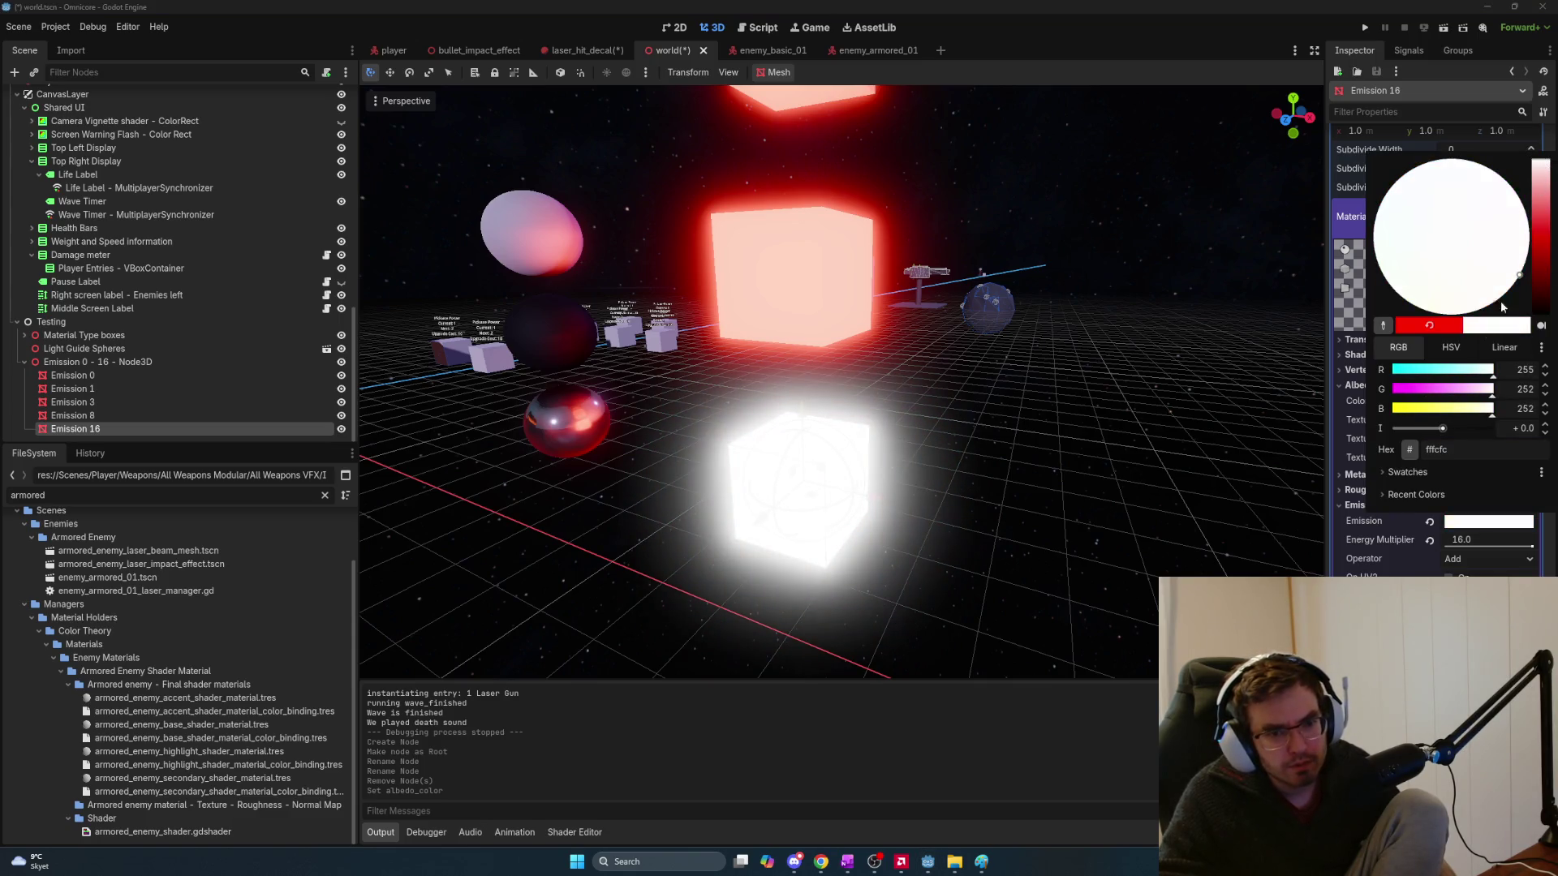
{"action": "left_click_drag", "start_coordinate": [1461, 417], "coordinate": [1402, 412]}
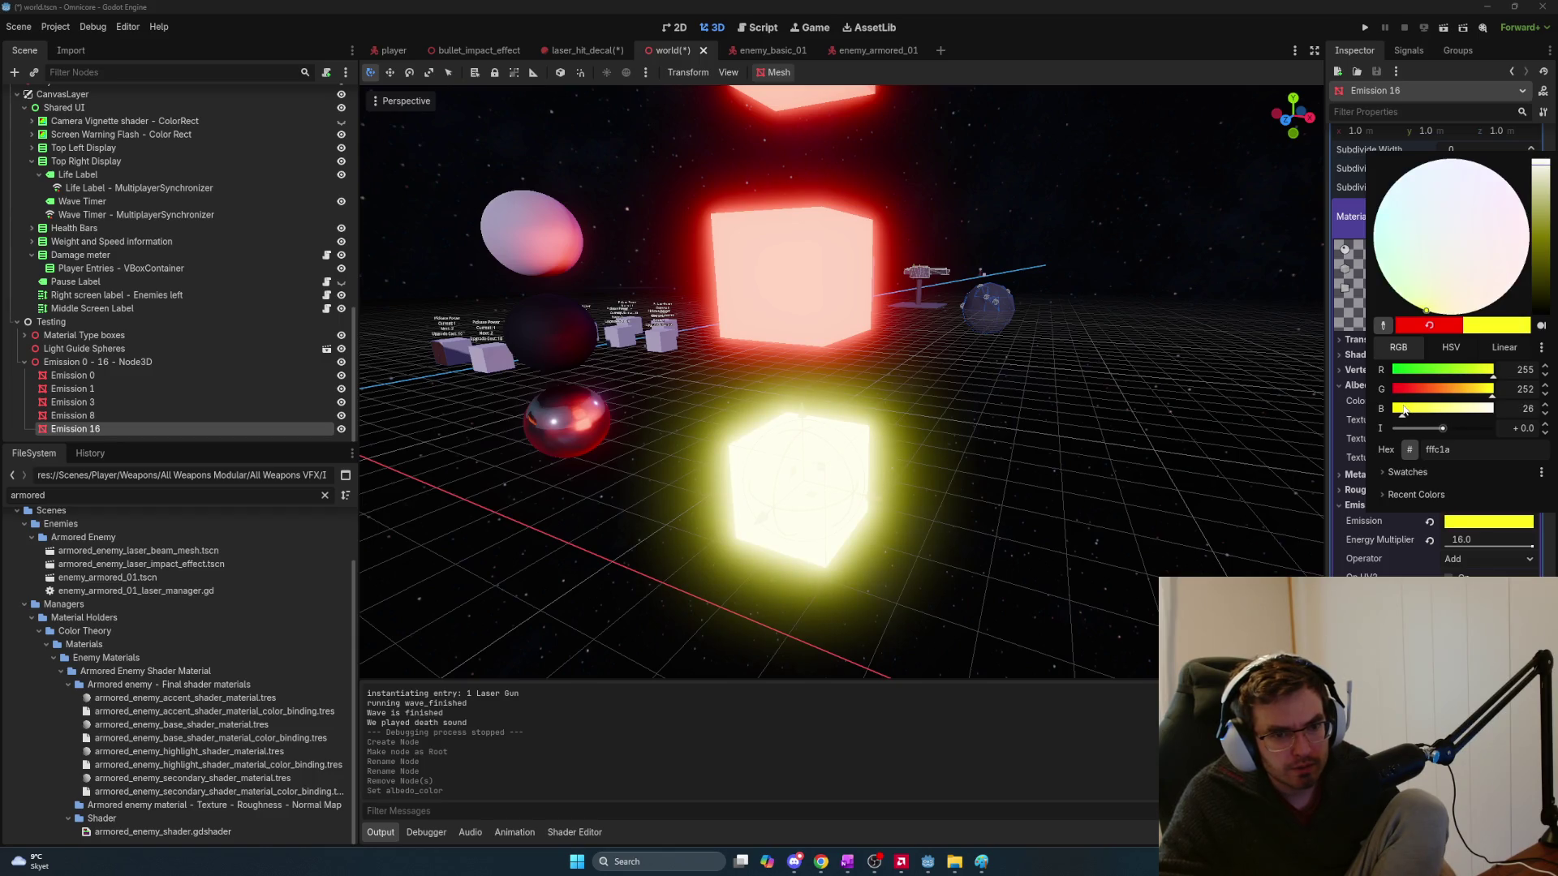
{"action": "mouse_move", "coordinate": [1405, 410]}
{"action": "left_mouse_down"}
{"action": "mouse_move", "coordinate": [1466, 412]}
{"action": "mouse_move", "coordinate": [1441, 411]}
{"action": "mouse_move", "coordinate": [1474, 395]}
{"action": "mouse_move", "coordinate": [1392, 417]}
{"action": "mouse_move", "coordinate": [1462, 400]}
{"action": "mouse_move", "coordinate": [1348, 395]}
{"action": "mouse_move", "coordinate": [1479, 398]}
{"action": "mouse_move", "coordinate": [1388, 395]}
{"action": "left_mouse_up"}
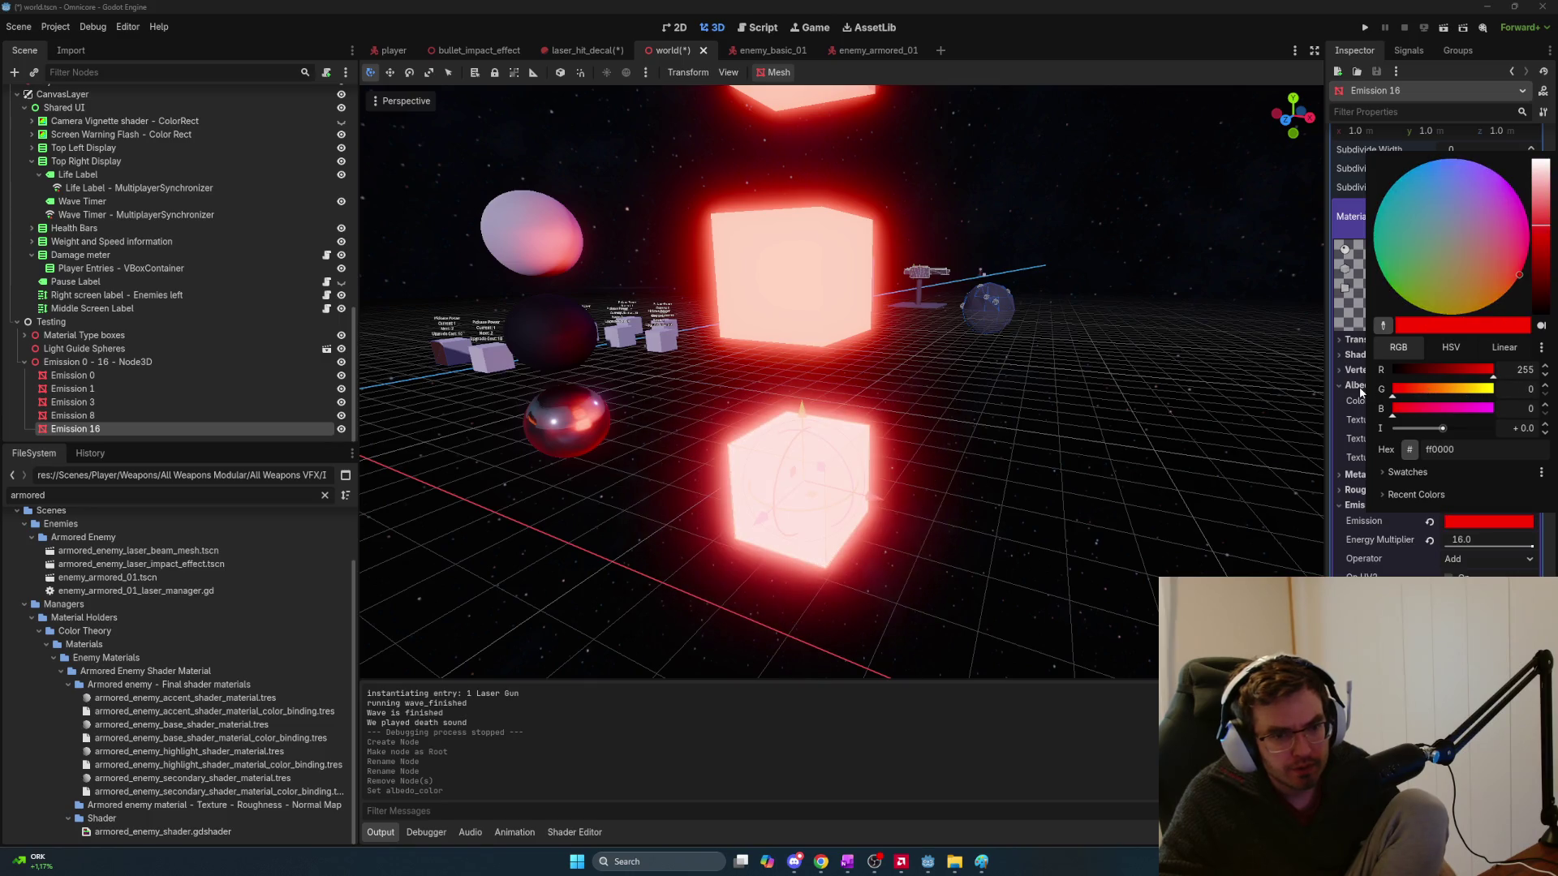
{"action": "mouse_move", "coordinate": [1539, 231]}
{"action": "left_mouse_down"}
{"action": "mouse_move", "coordinate": [1539, 161]}
{"action": "mouse_move", "coordinate": [1536, 206]}
{"action": "left_mouse_up"}
{"action": "mouse_move", "coordinate": [1533, 231]}
{"action": "left_mouse_down"}
{"action": "mouse_move", "coordinate": [1530, 174]}
{"action": "mouse_move", "coordinate": [1514, 354]}
{"action": "mouse_move", "coordinate": [1525, 242]}
{"action": "mouse_move", "coordinate": [1528, 254]}
{"action": "left_mouse_up"}
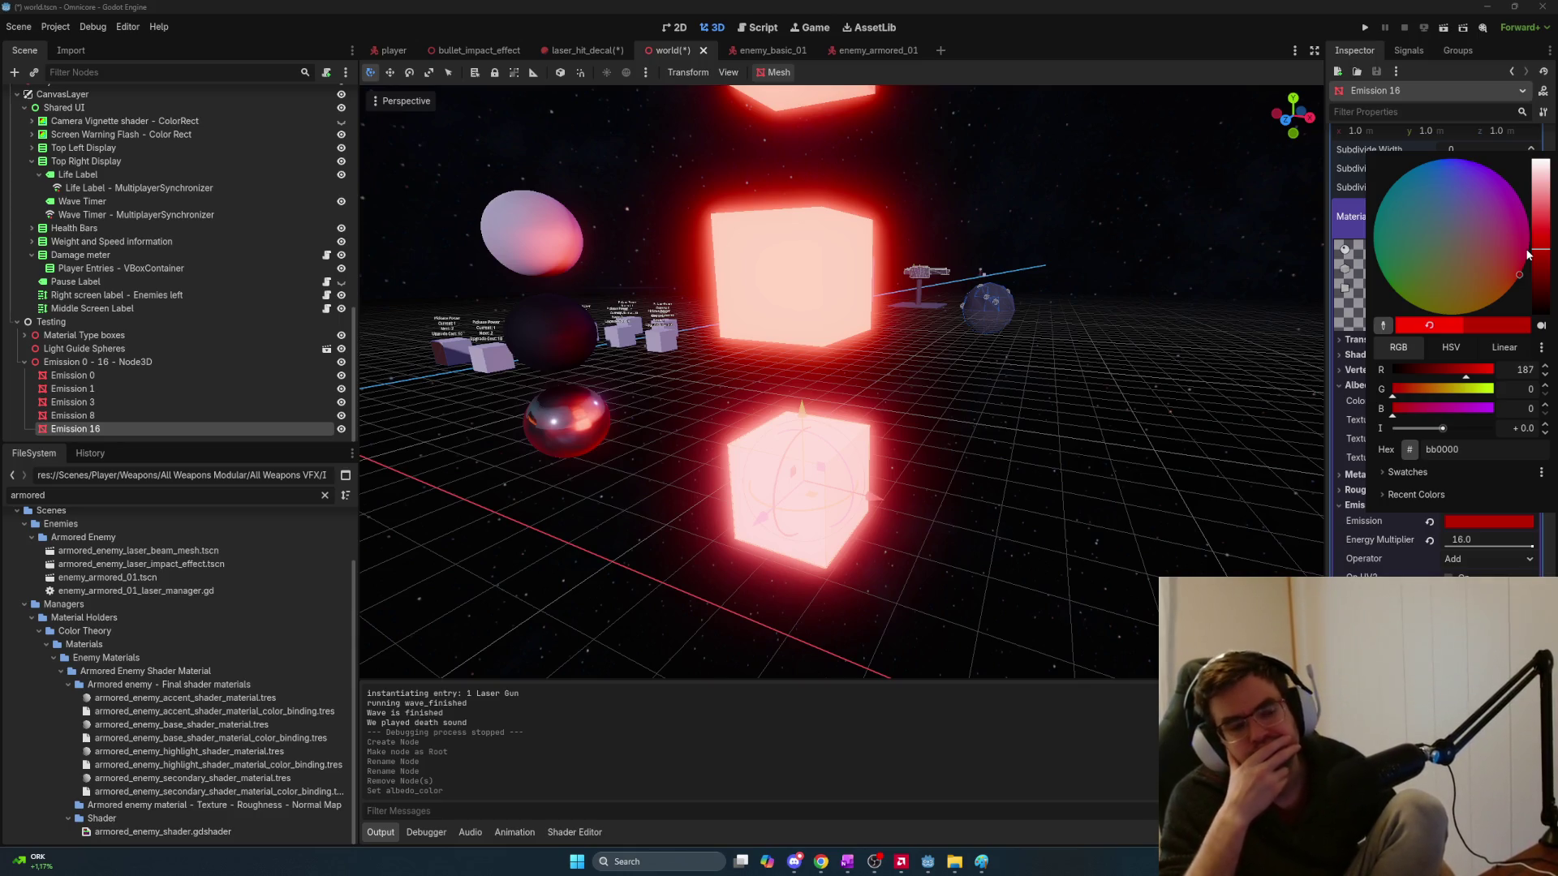
{"action": "left_click_drag", "start_coordinate": [1528, 255], "coordinate": [1549, 334]}
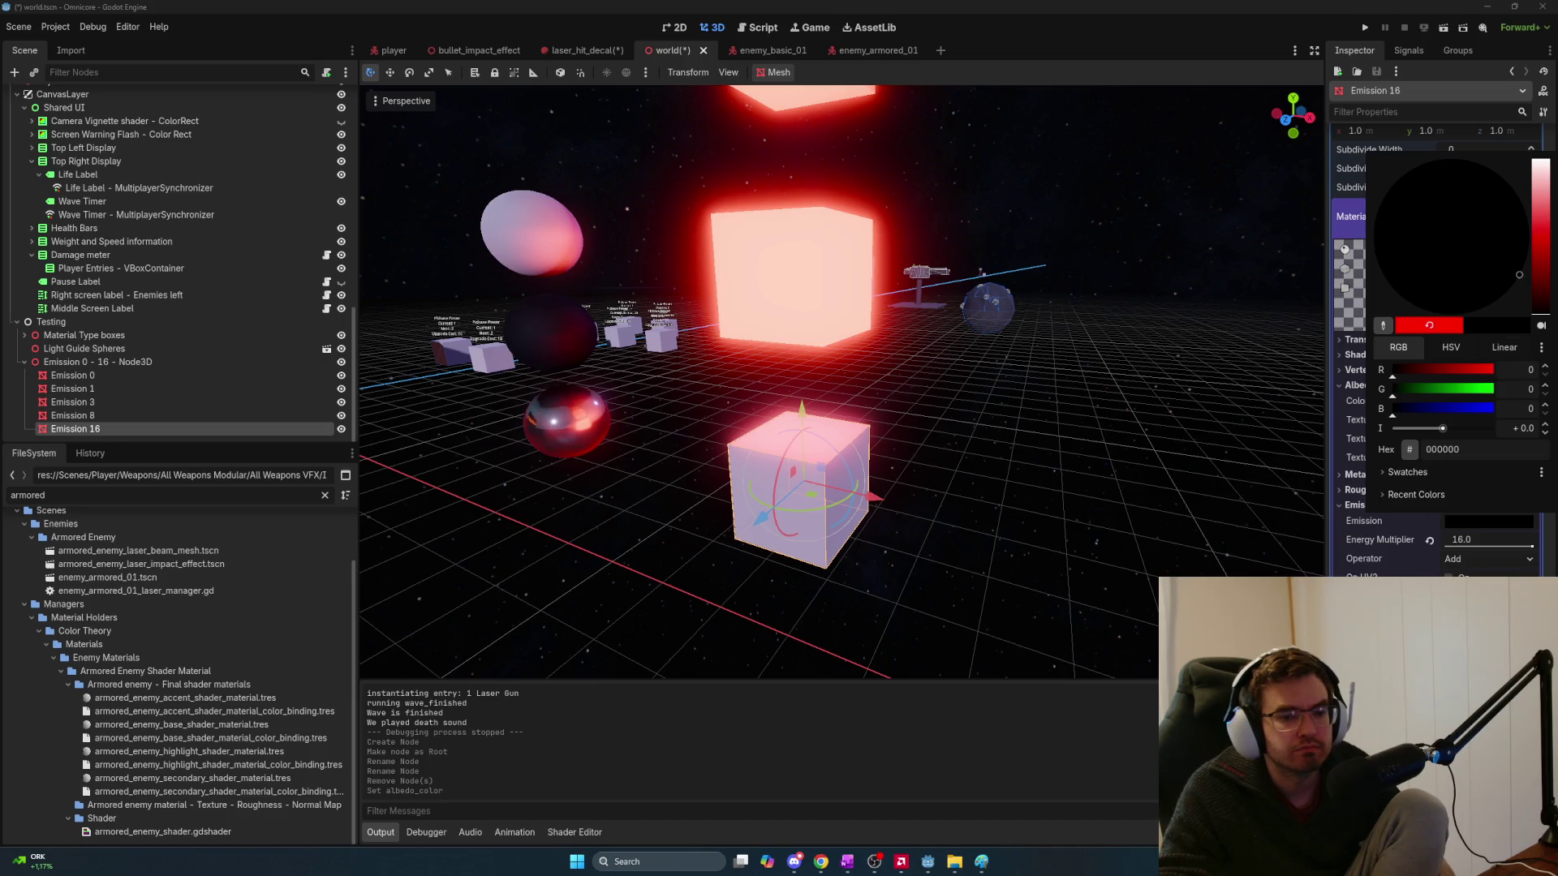
{"action": "key", "text": "ctrl+z"}
{"action": "key", "text": "ctrl+z"}
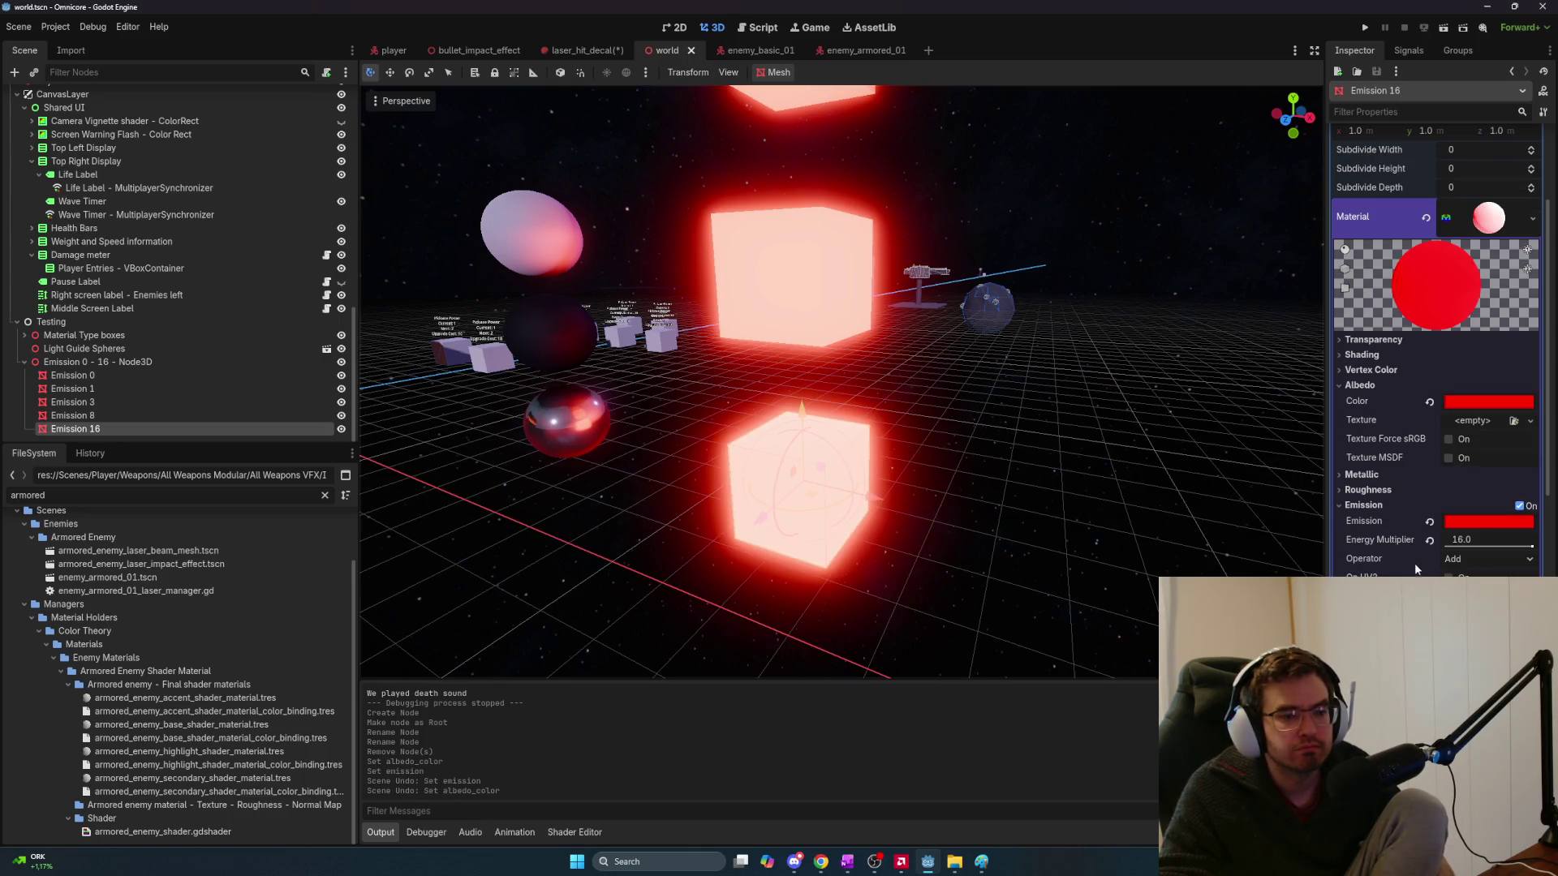
Look through the other open windows and search Windows for 'affinity'
{"action": "key", "text": "alt+Tab"}
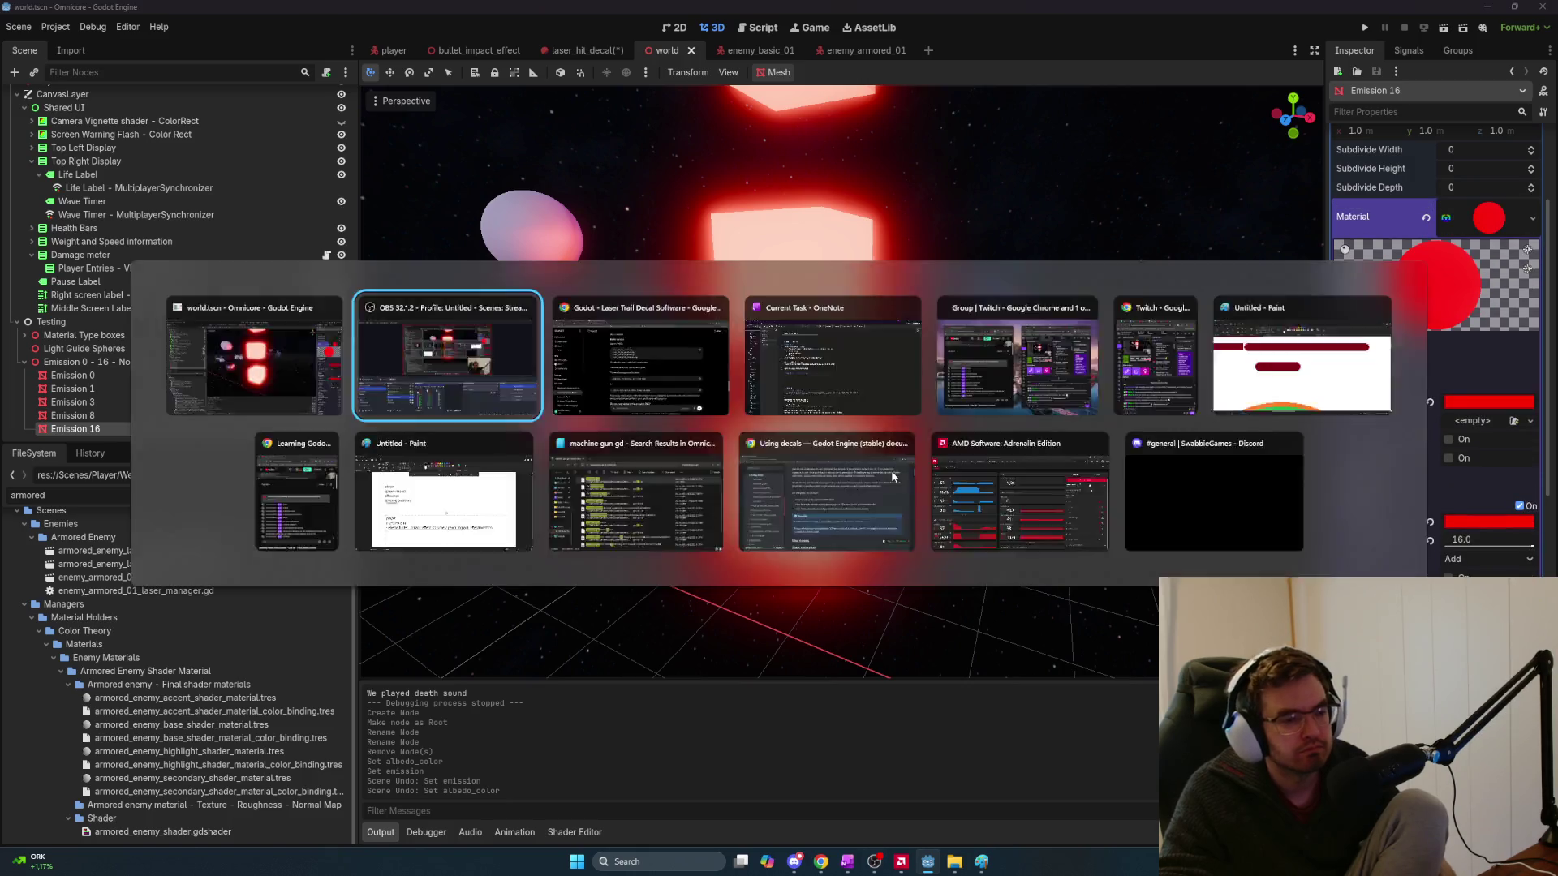
{"action": "key", "text": "alt+Tab"}
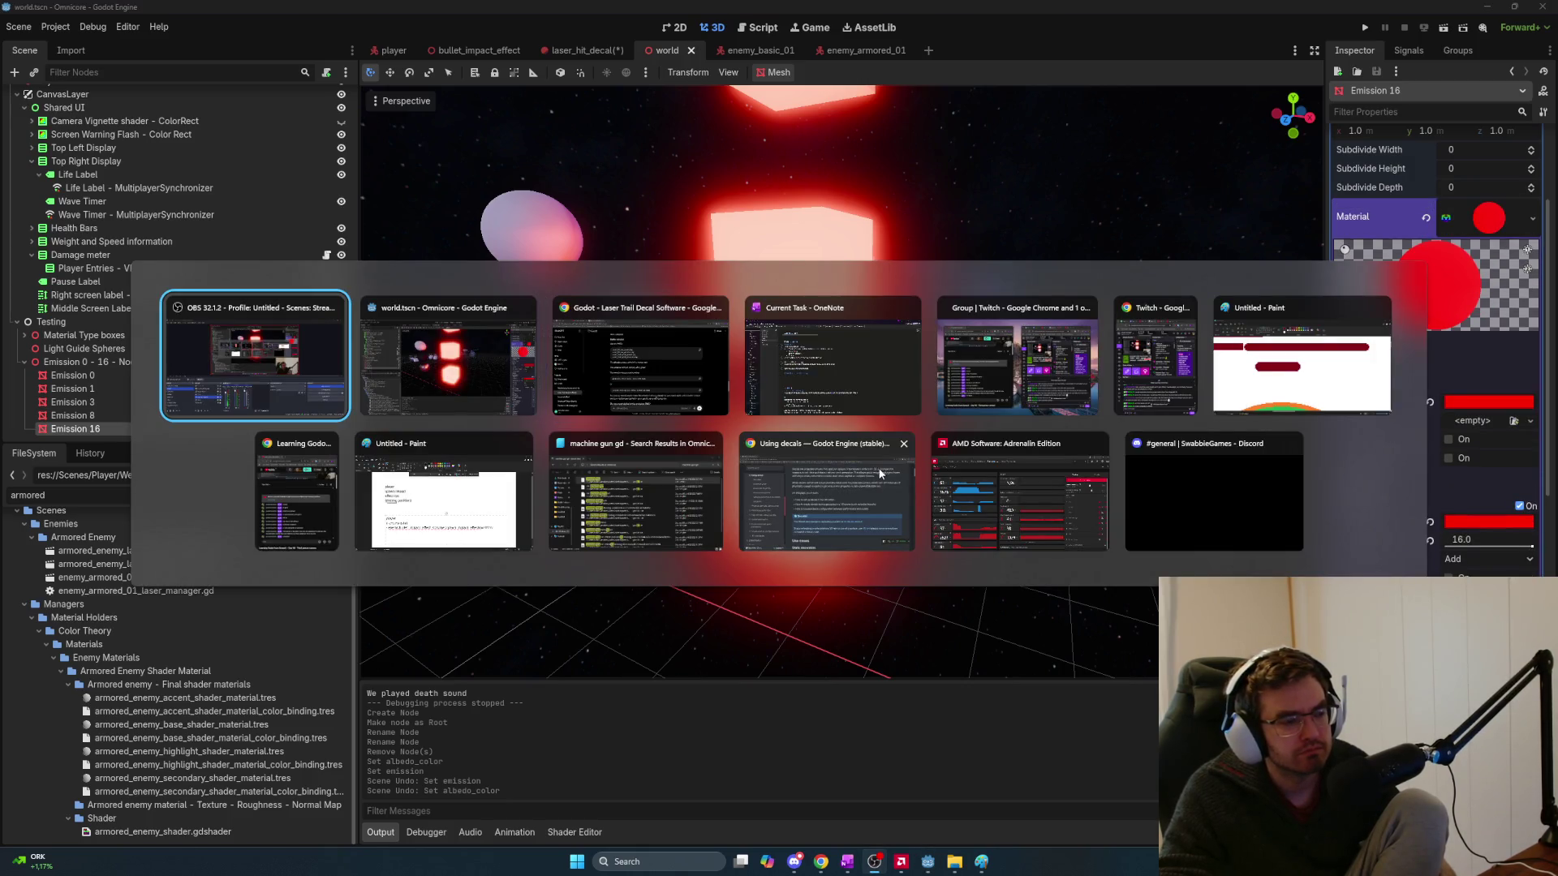
{"action": "key", "text": "Escape"}
{"action": "key", "text": "super"}
{"action": "type", "text": "affinity"}
{"action": "key", "text": "Return"}
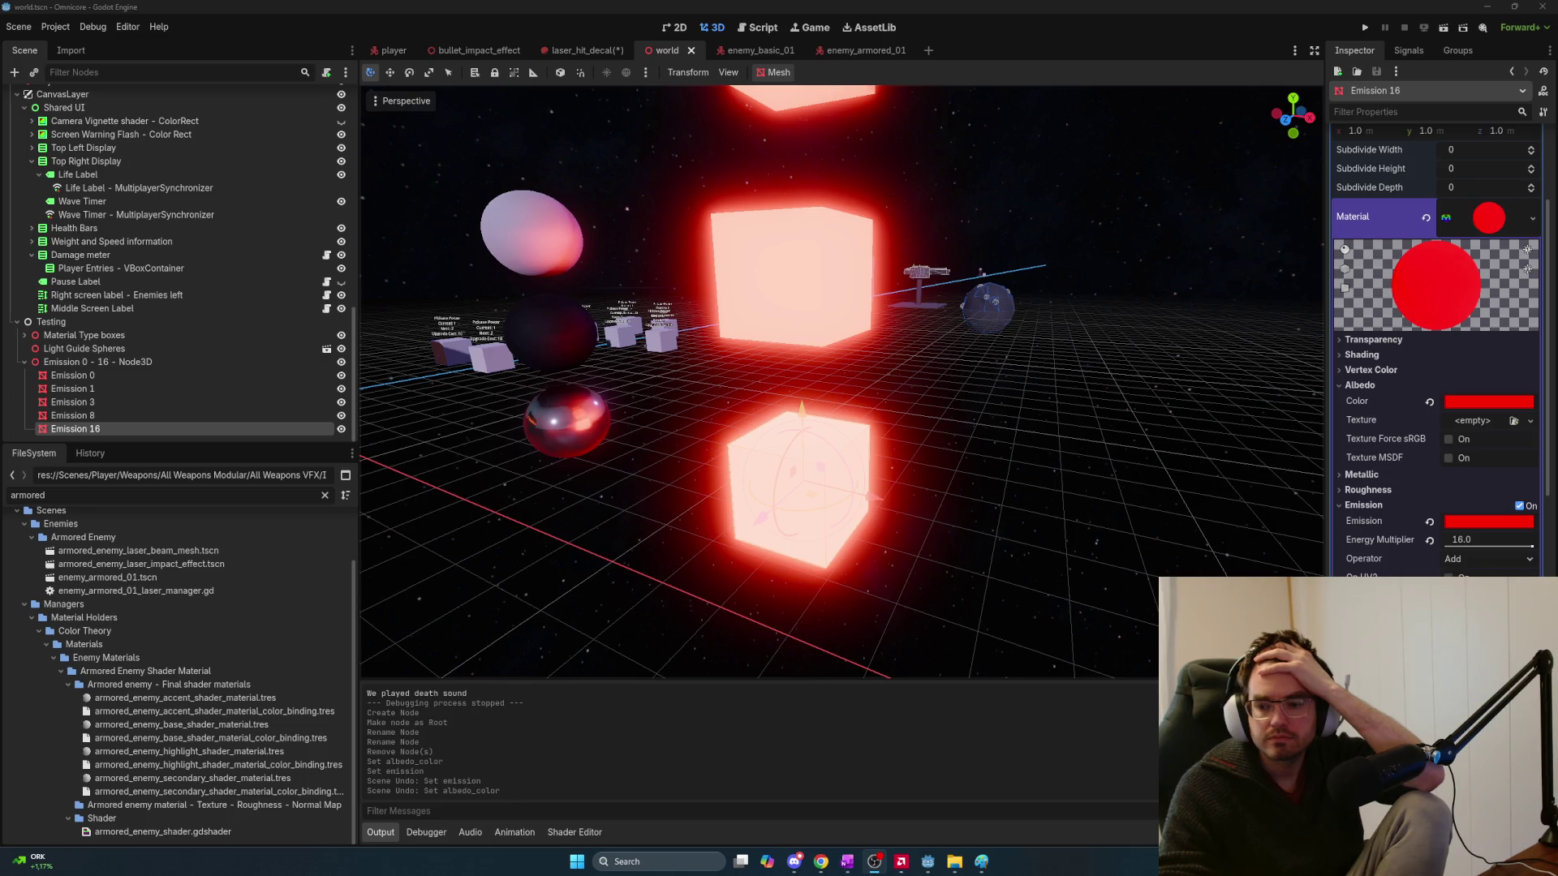
Launch the Affinity app from Windows search using 'aff'
{"action": "key", "text": "alt+Tab"}
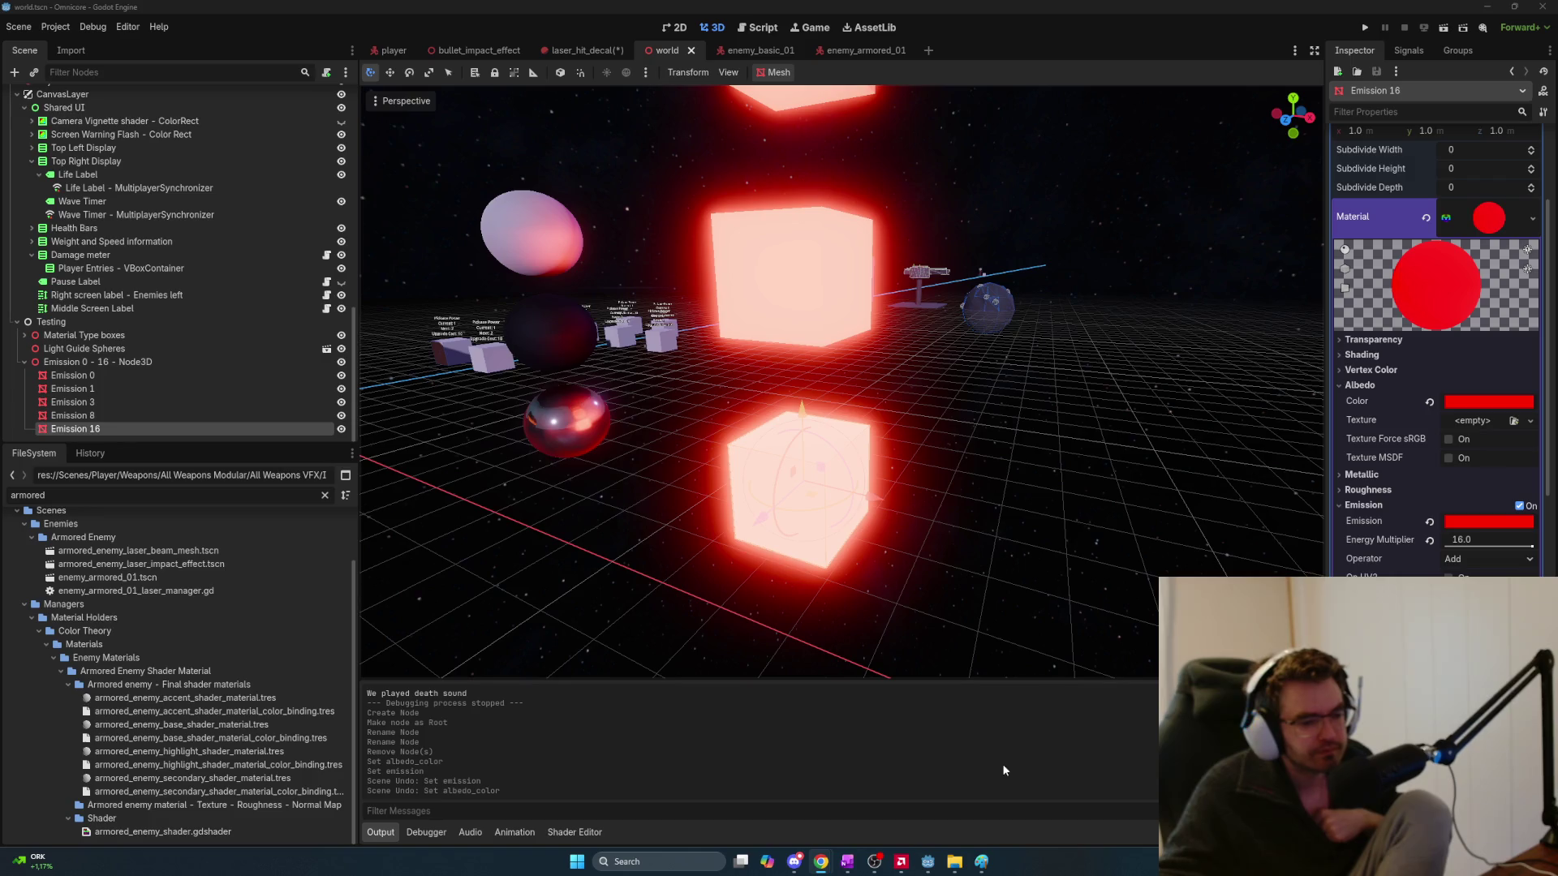
{"action": "mouse_move", "coordinate": [987, 865]}
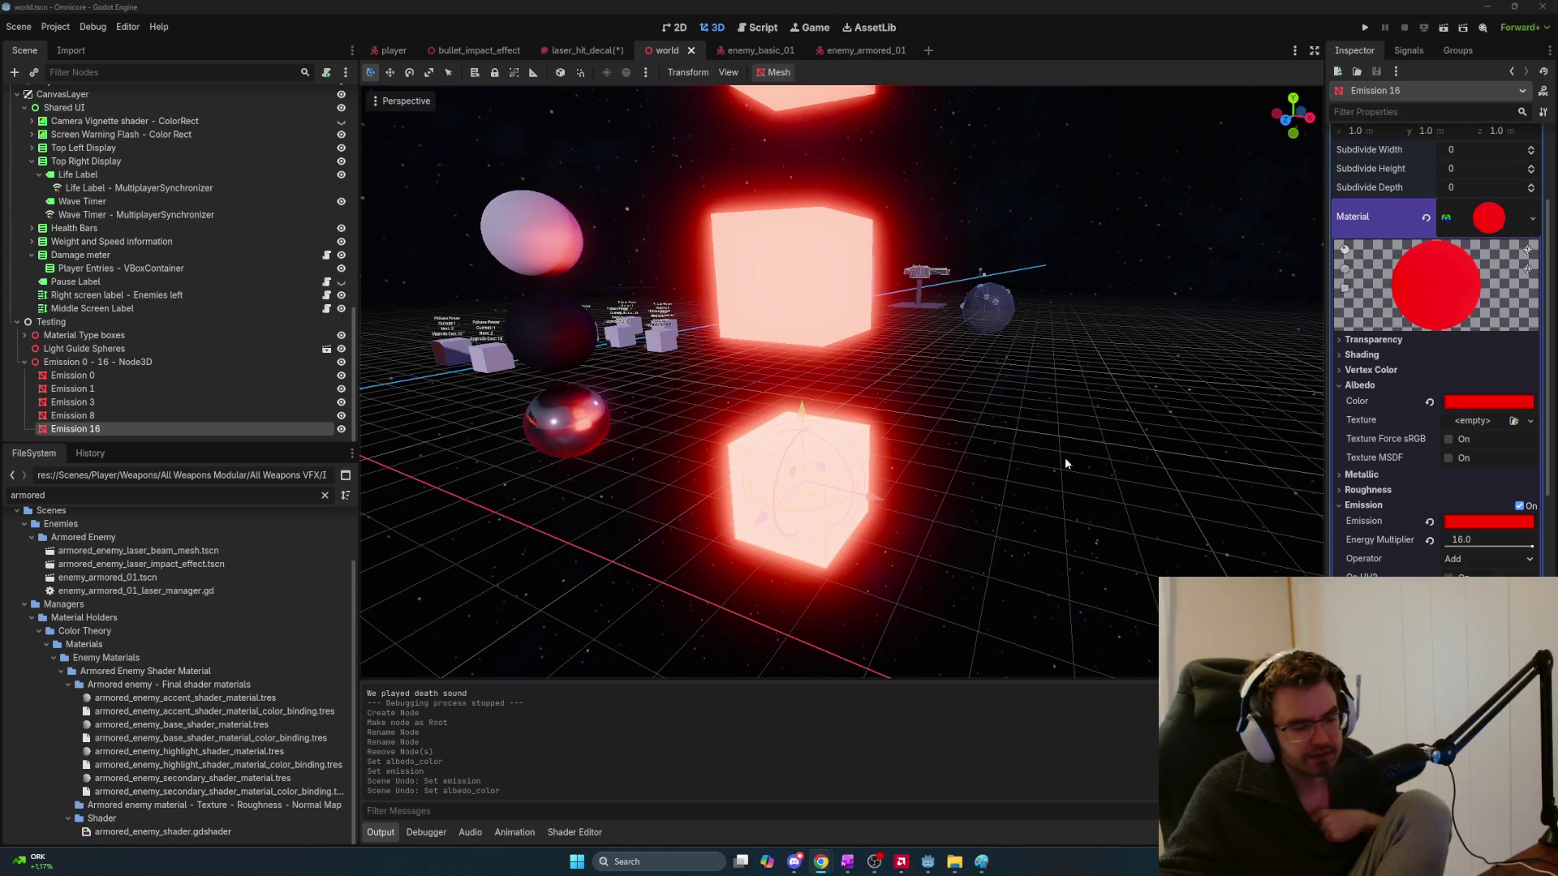
{"action": "mouse_move", "coordinate": [929, 864]}
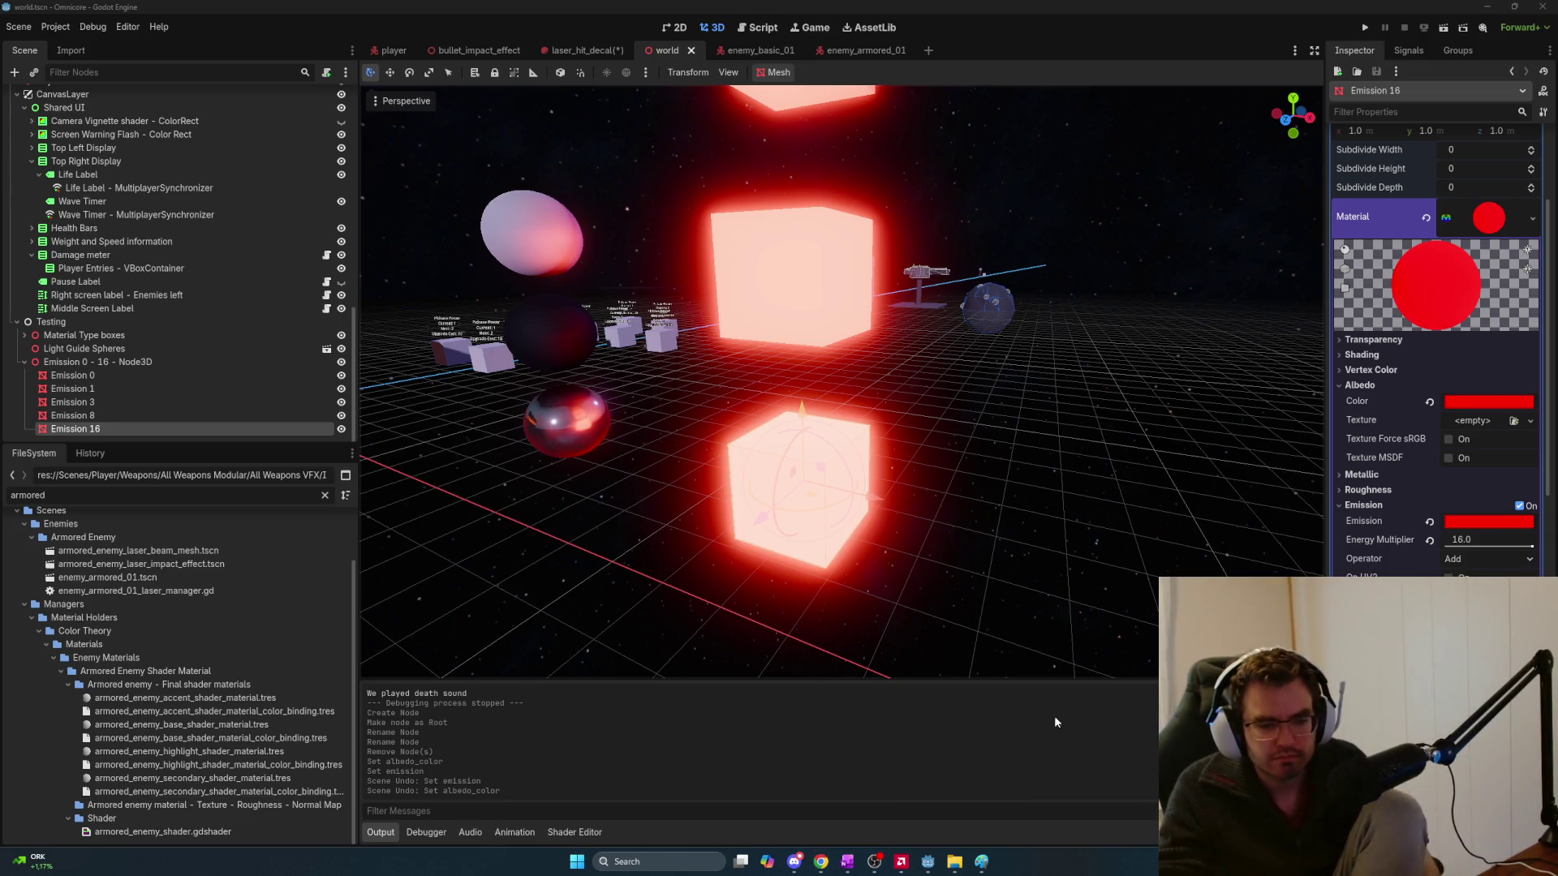
{"action": "key", "text": "super"}
{"action": "type", "text": "aff"}
{"action": "key", "text": "Return"}
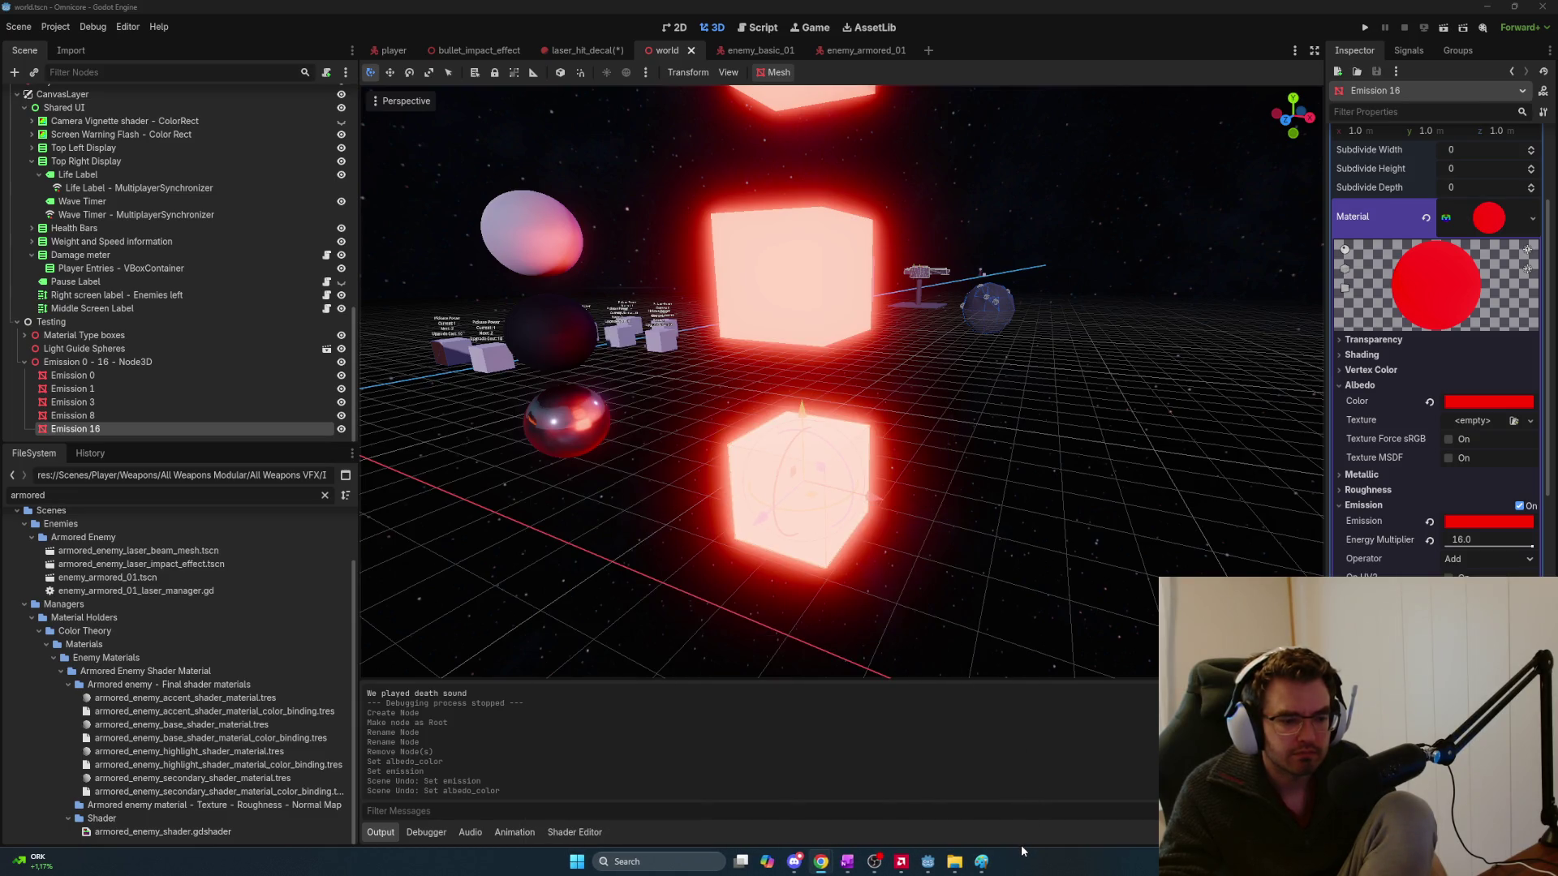
{"action": "right_click", "coordinate": [982, 862]}
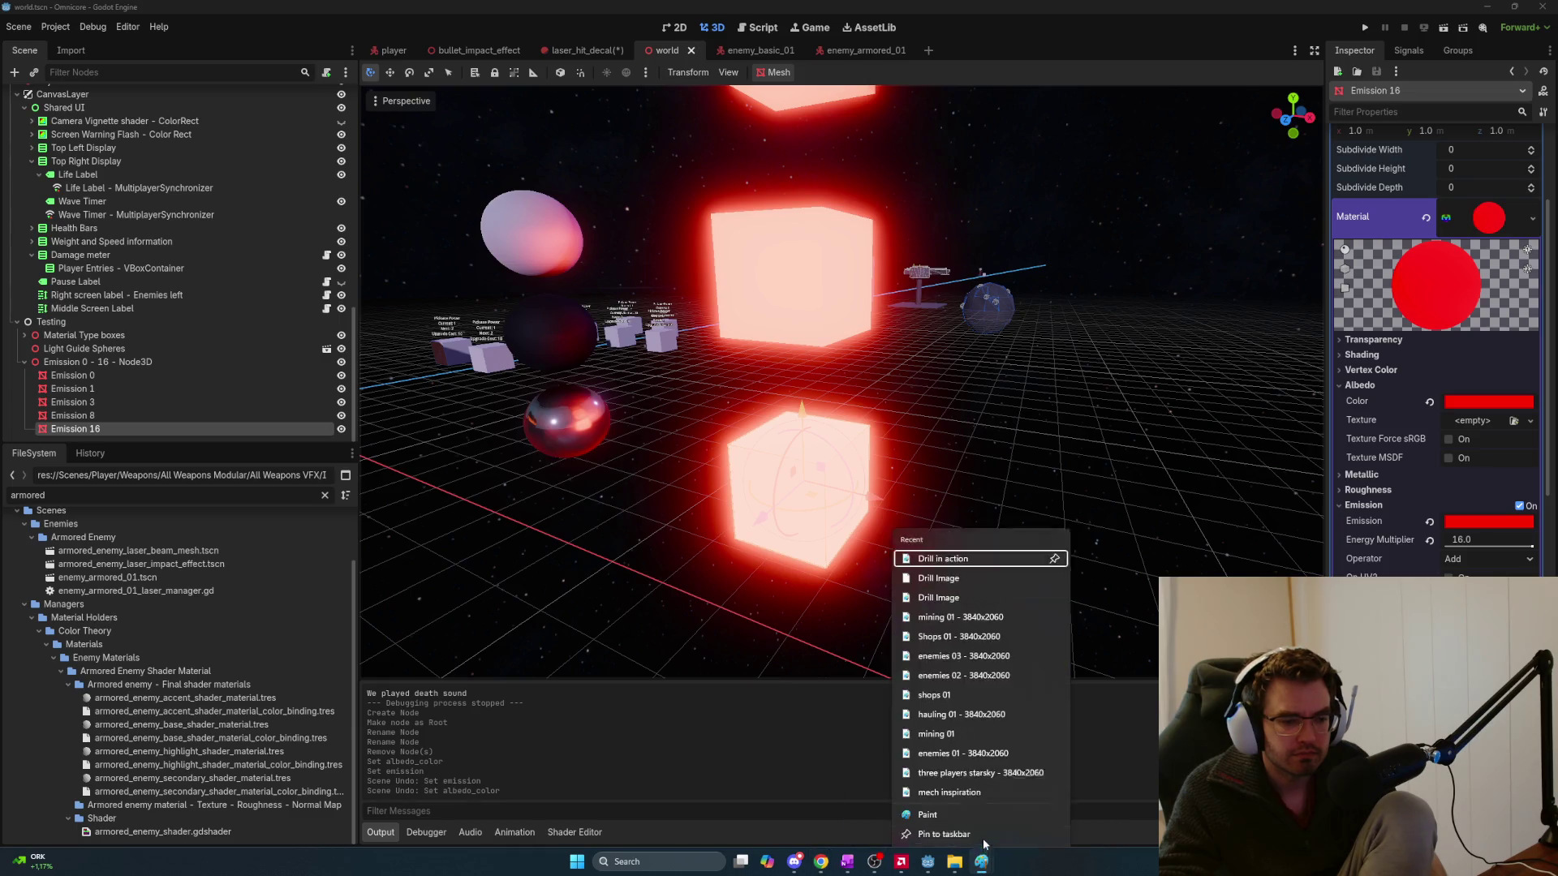
Keep the unsaved Paint drawing open and close the AMD Software window
{"action": "key", "text": "Escape"}
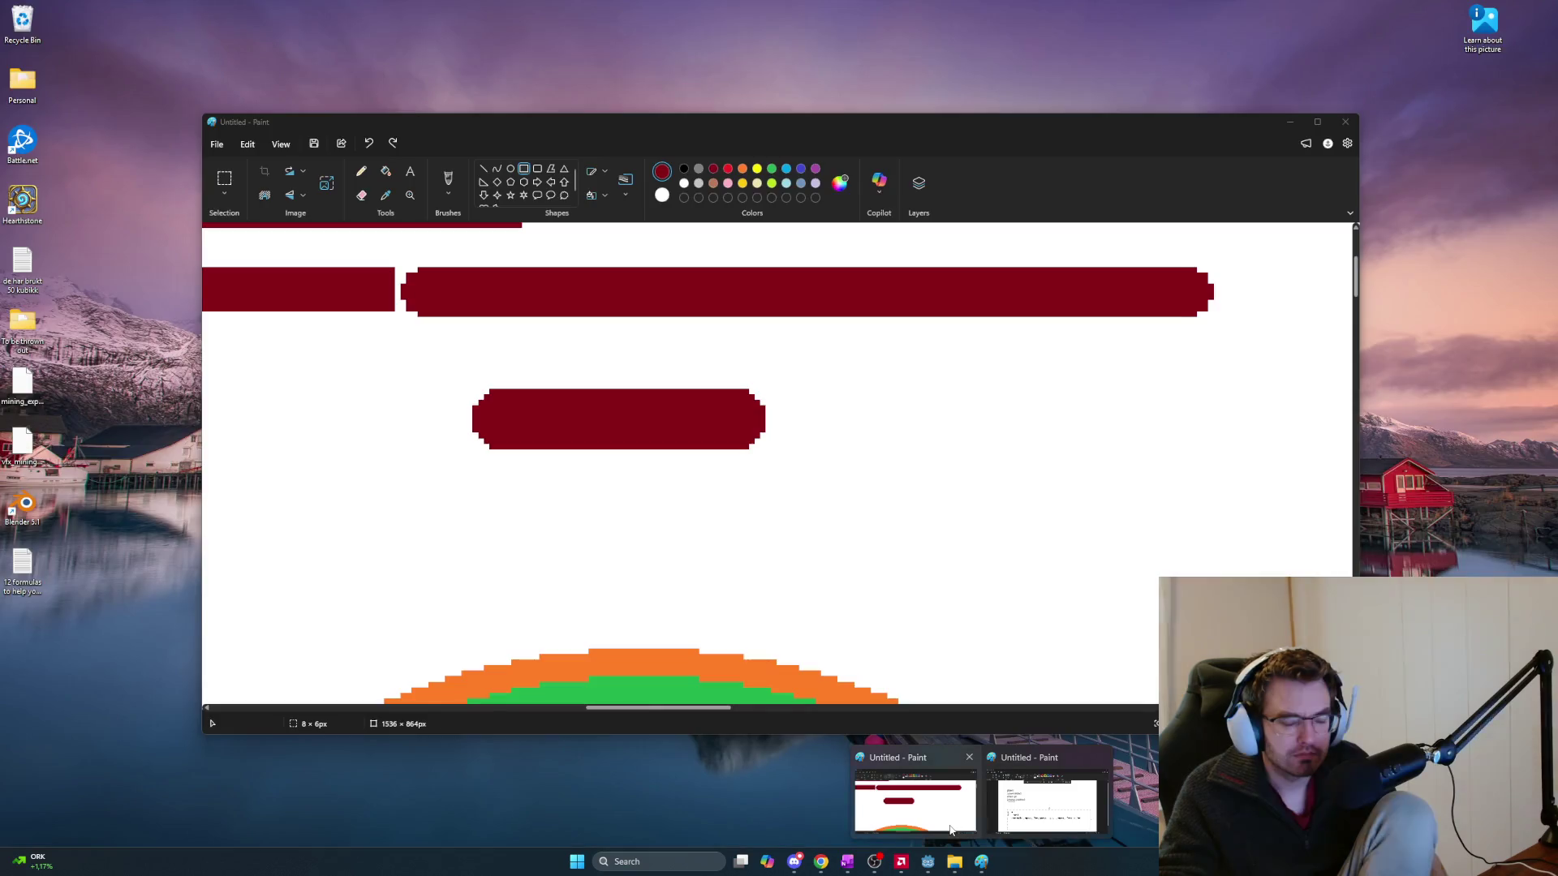
{"action": "left_click", "coordinate": [971, 758]}
{"action": "left_click", "coordinate": [834, 458]}
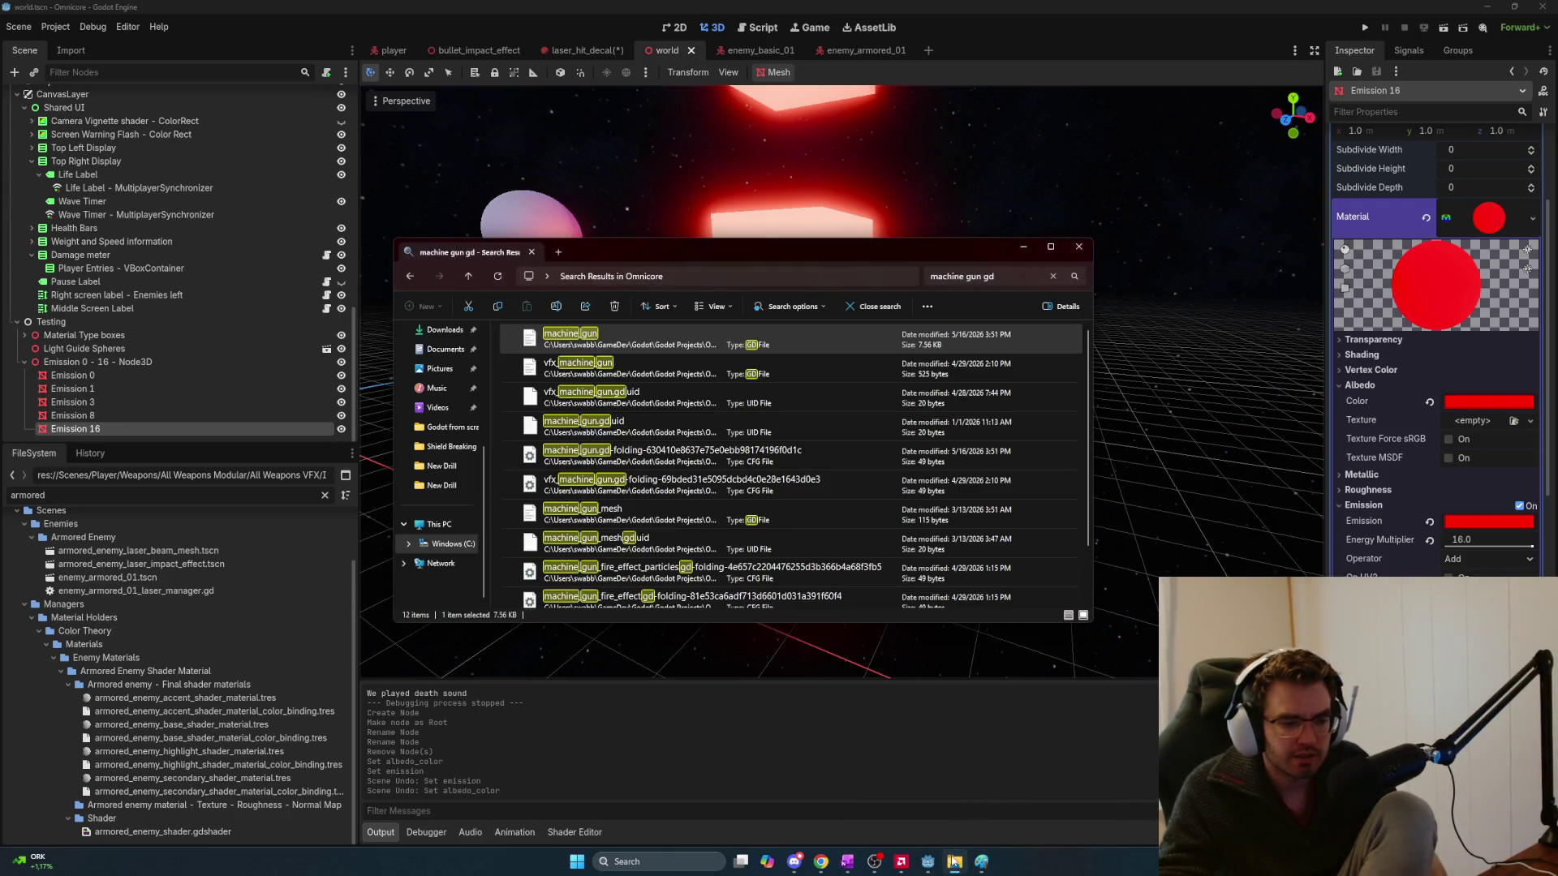
{"action": "right_click", "coordinate": [901, 865]}
{"action": "left_click", "coordinate": [853, 838]}
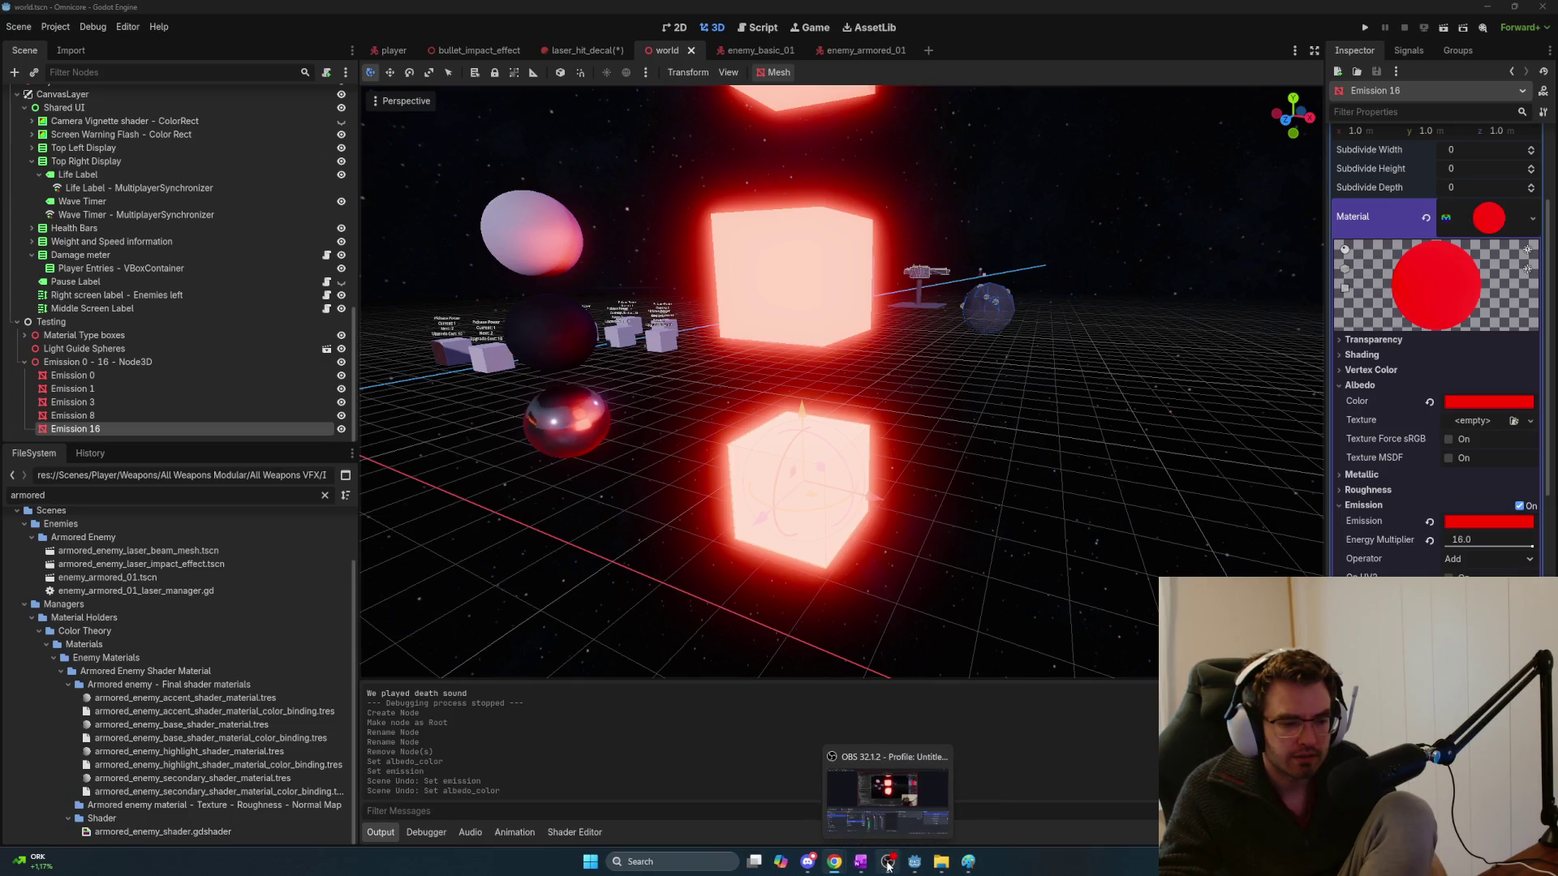
Run Affinity as administrator from Windows search
{"action": "mouse_move", "coordinate": [839, 860]}
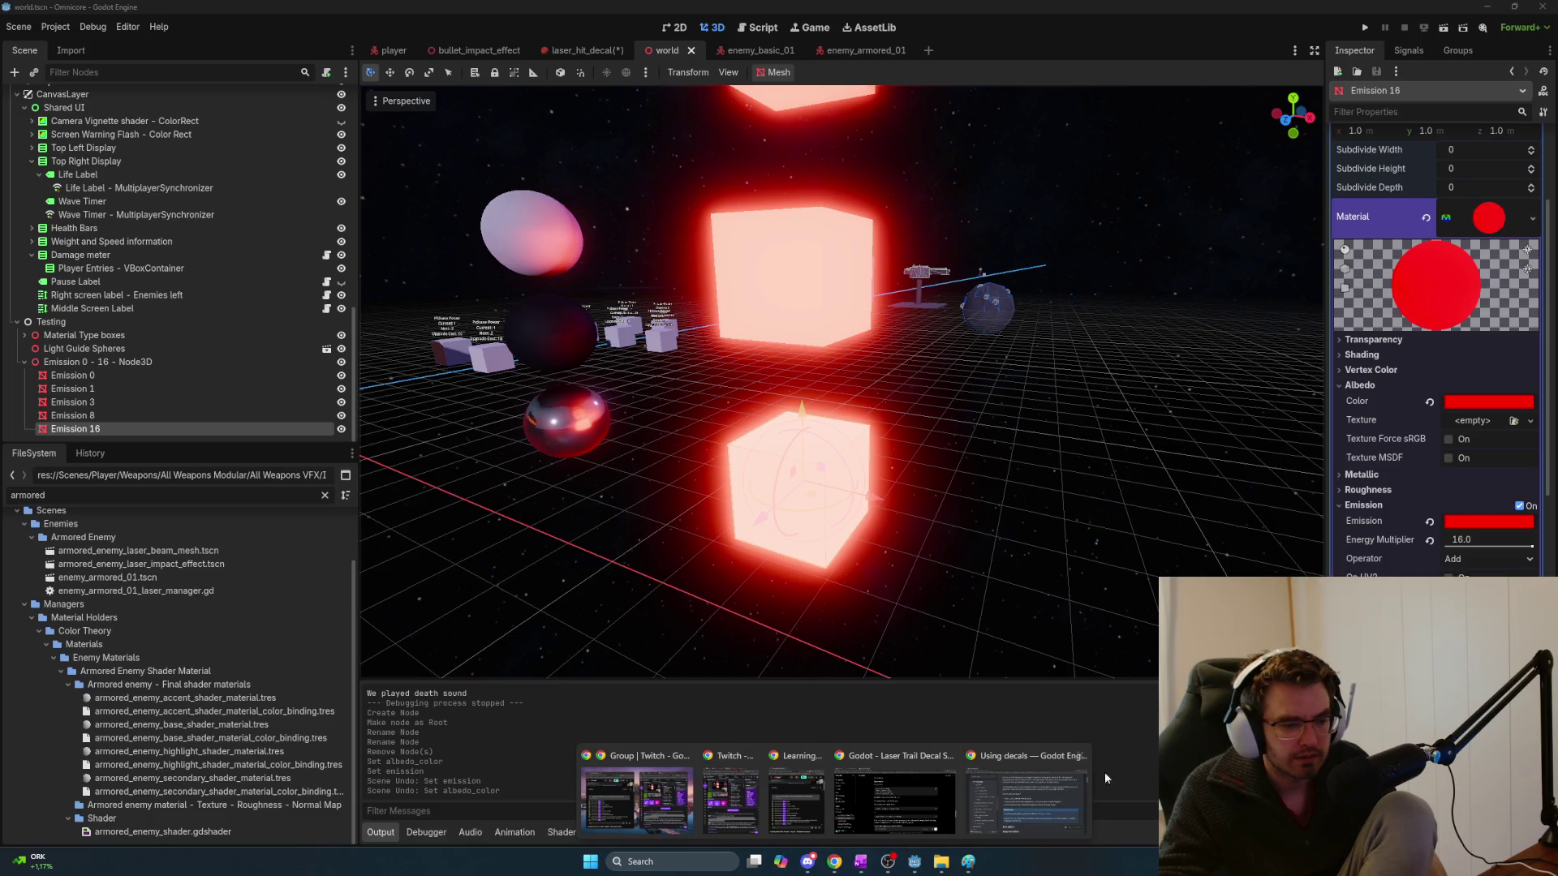
{"action": "key", "text": "super"}
{"action": "type", "text": "aff"}
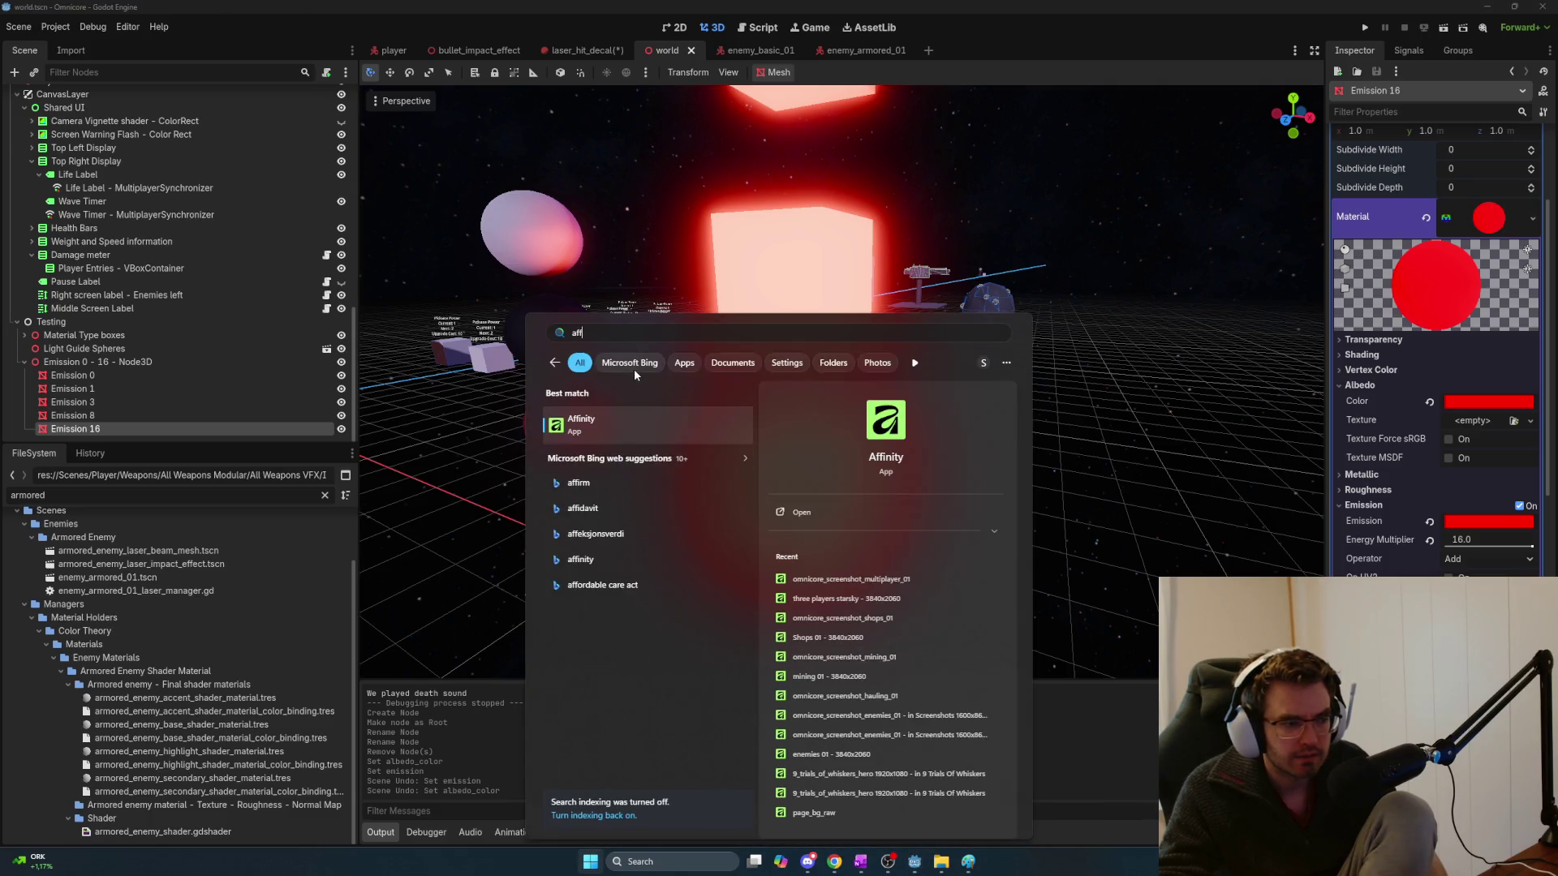
{"action": "right_click", "coordinate": [641, 423]}
{"action": "left_click", "coordinate": [703, 432]}
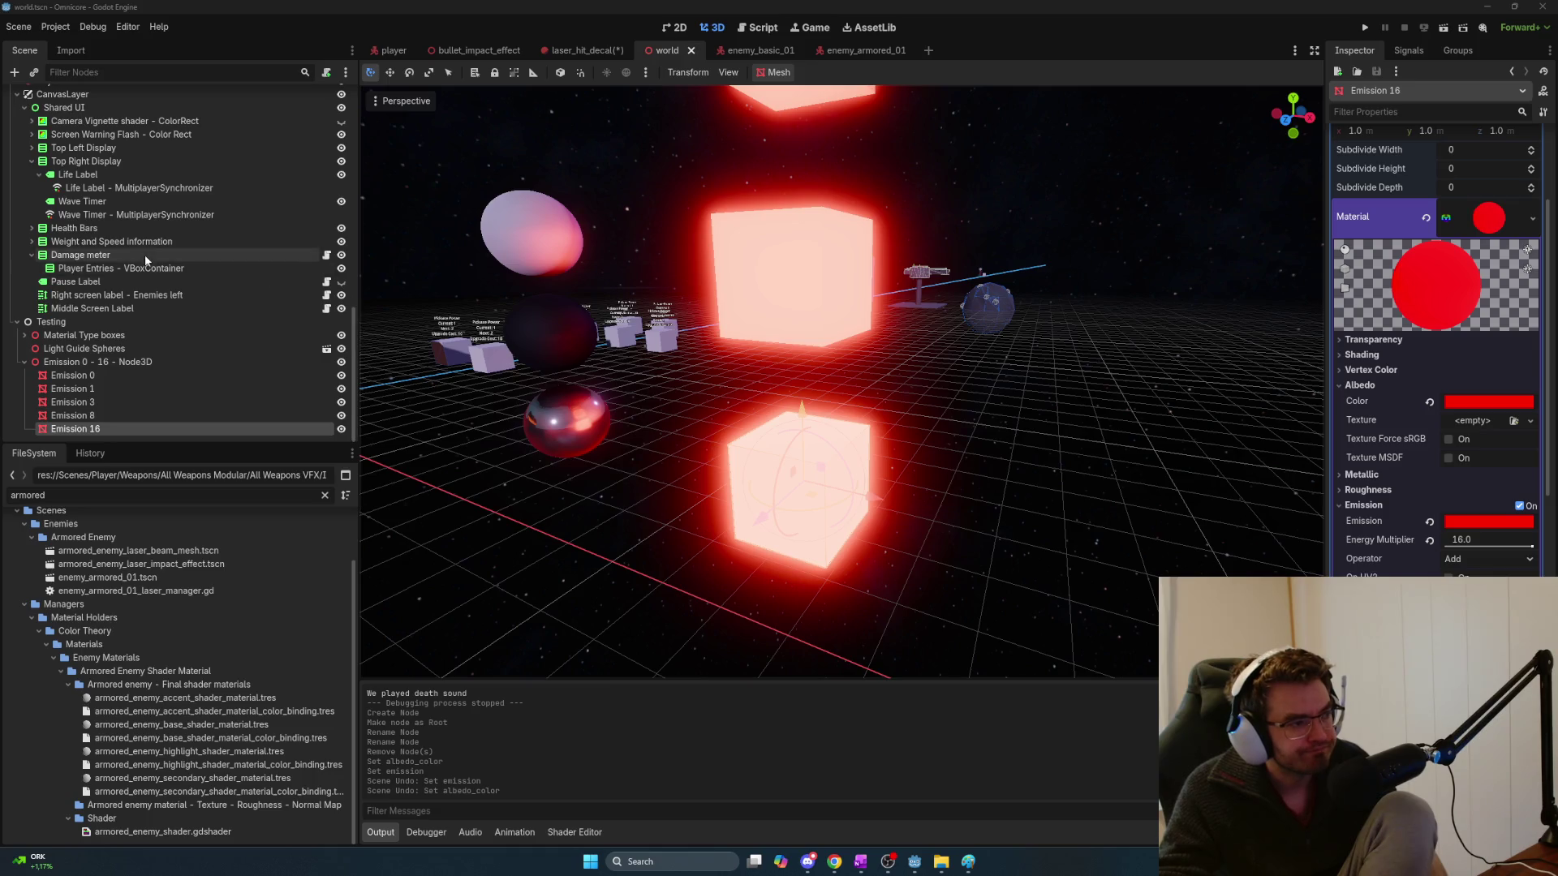
Save the laser_hit_decal scene
{"action": "scroll", "coordinate": [162, 276], "scroll_direction": "up", "scroll_amount": 12}
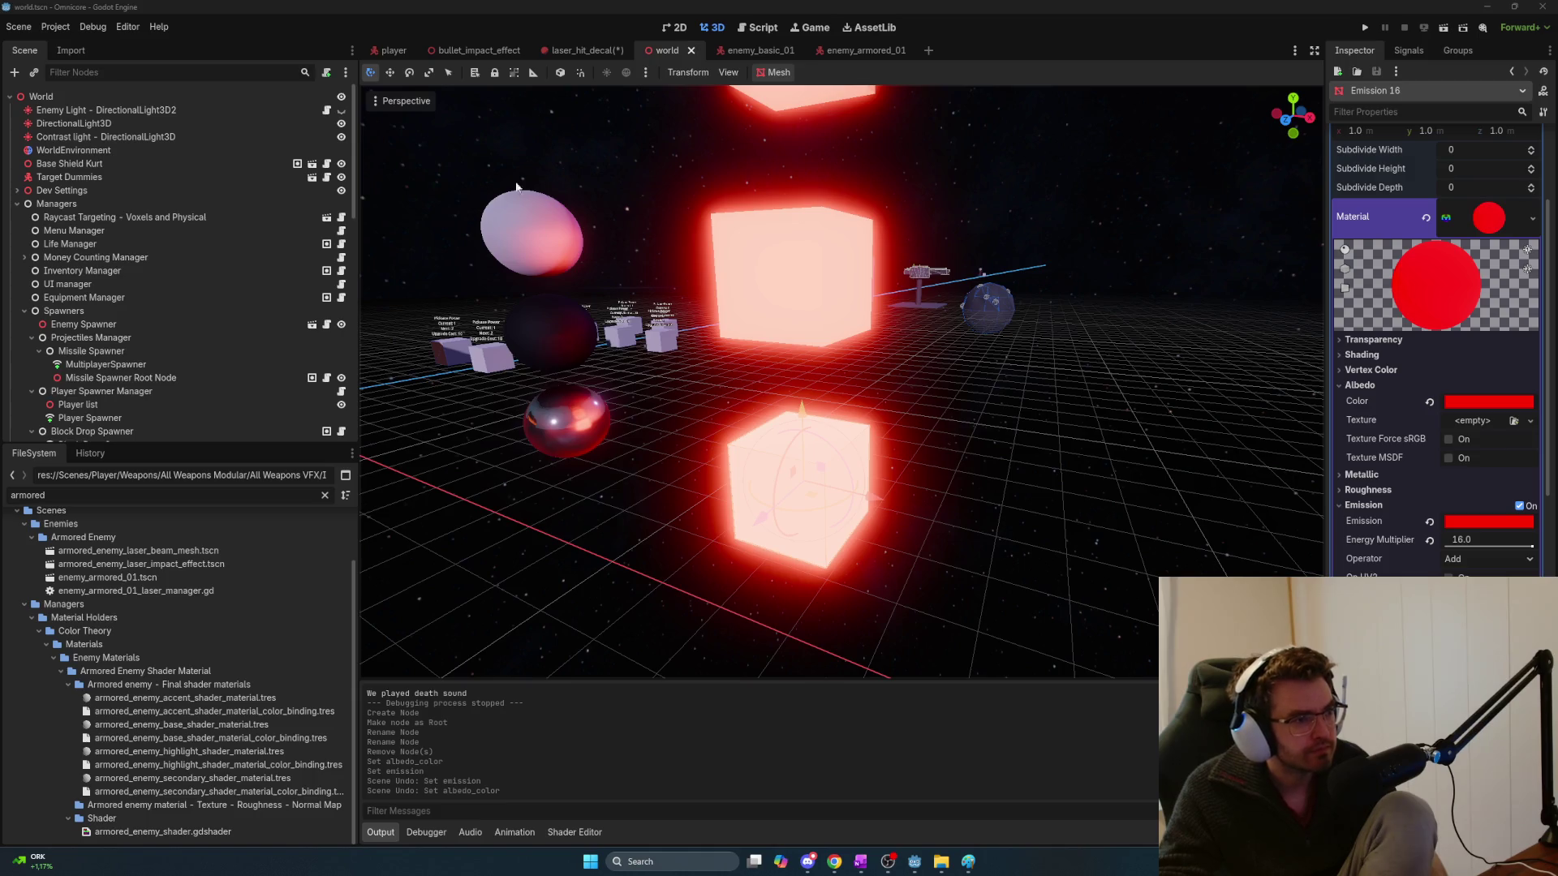
{"action": "key", "text": "ctrl+shift+Tab"}
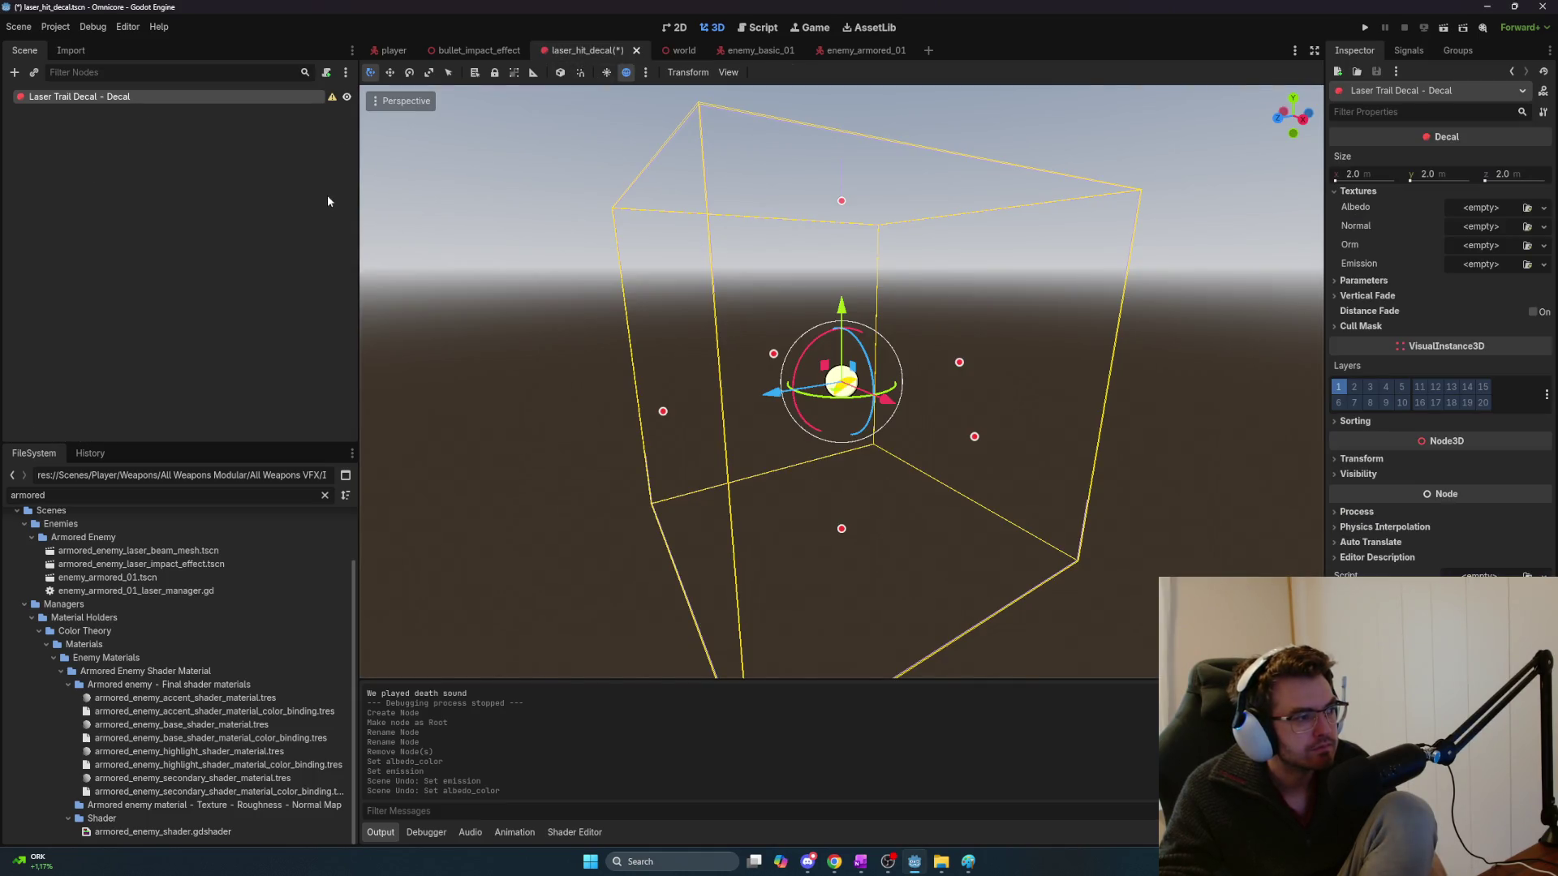
{"action": "key", "text": "ctrl+s"}
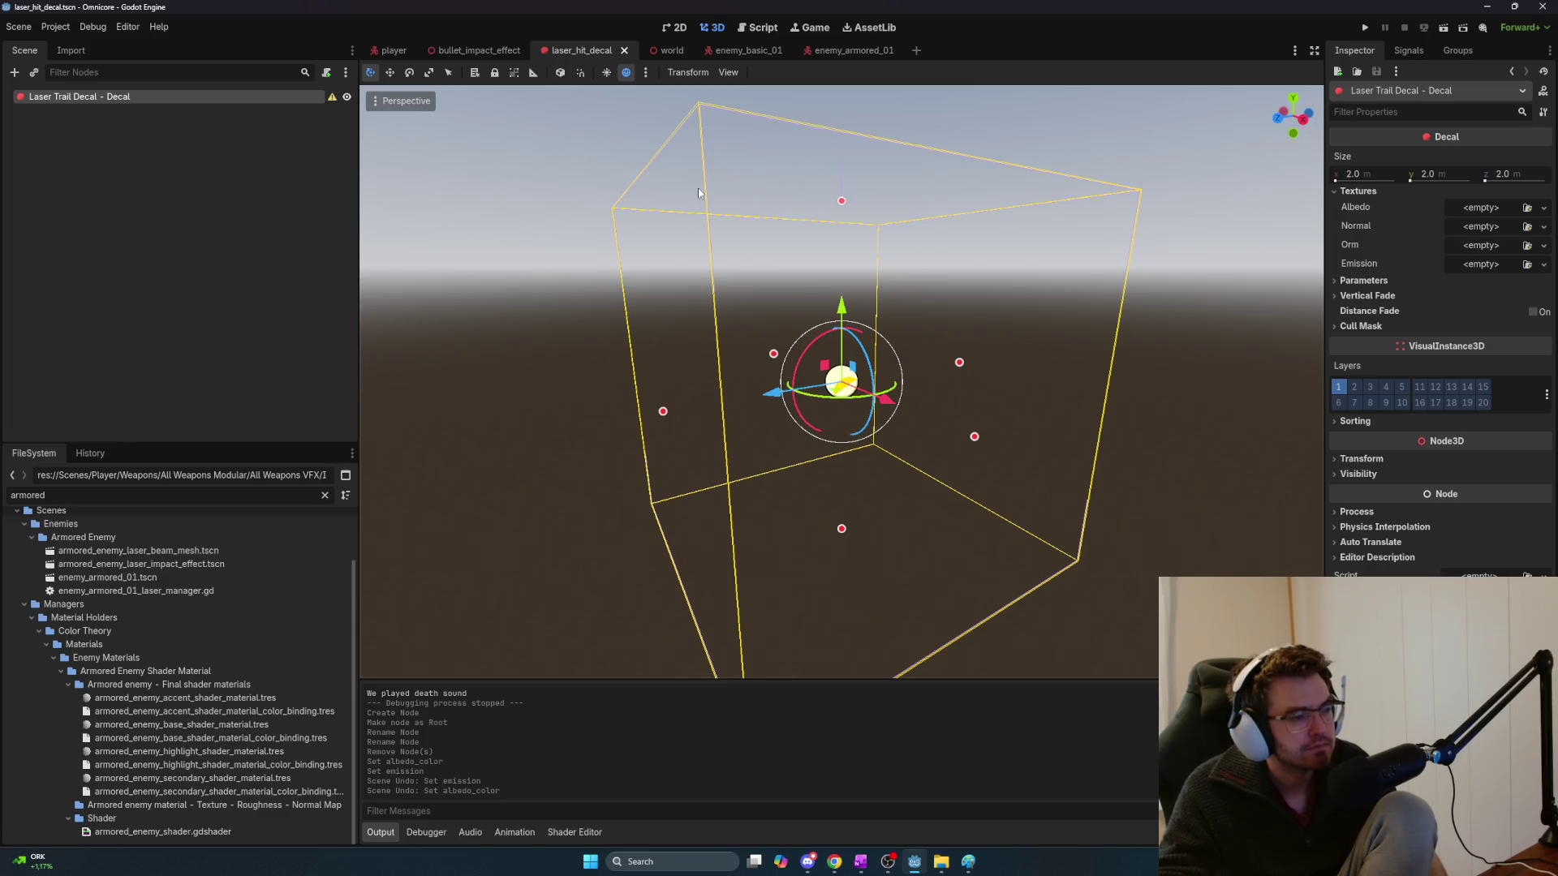
Switch to the player scene and collapse Player Action Raycasts and Player Camera Nodes
{"action": "left_click", "coordinate": [391, 50]}
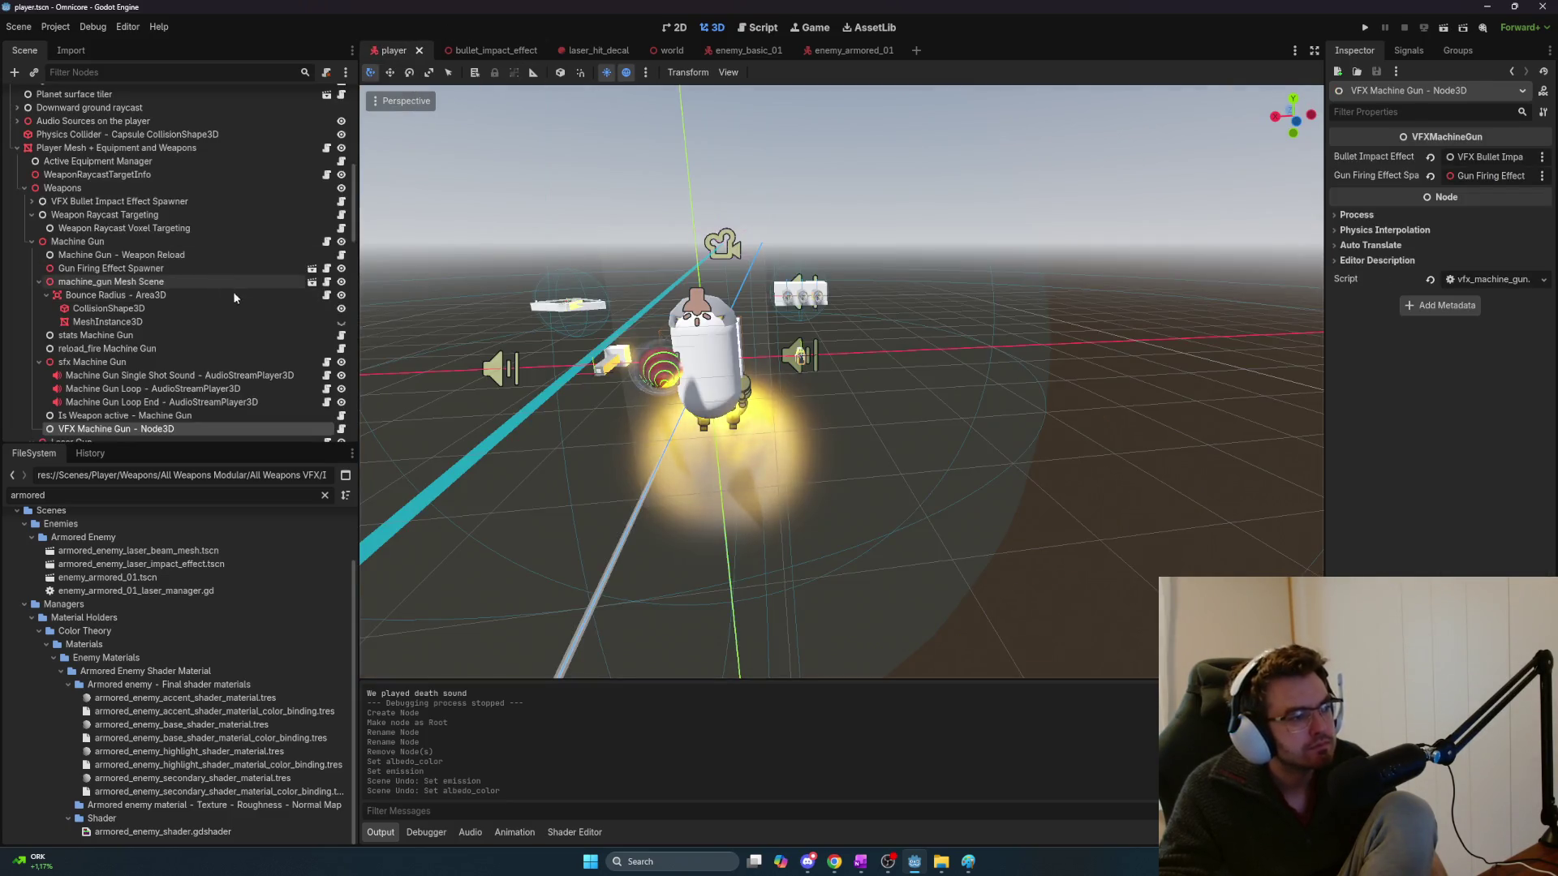
{"action": "scroll", "coordinate": [234, 286], "scroll_direction": "up", "scroll_amount": 6}
{"action": "scroll", "coordinate": [199, 281], "scroll_direction": "up", "scroll_amount": 3}
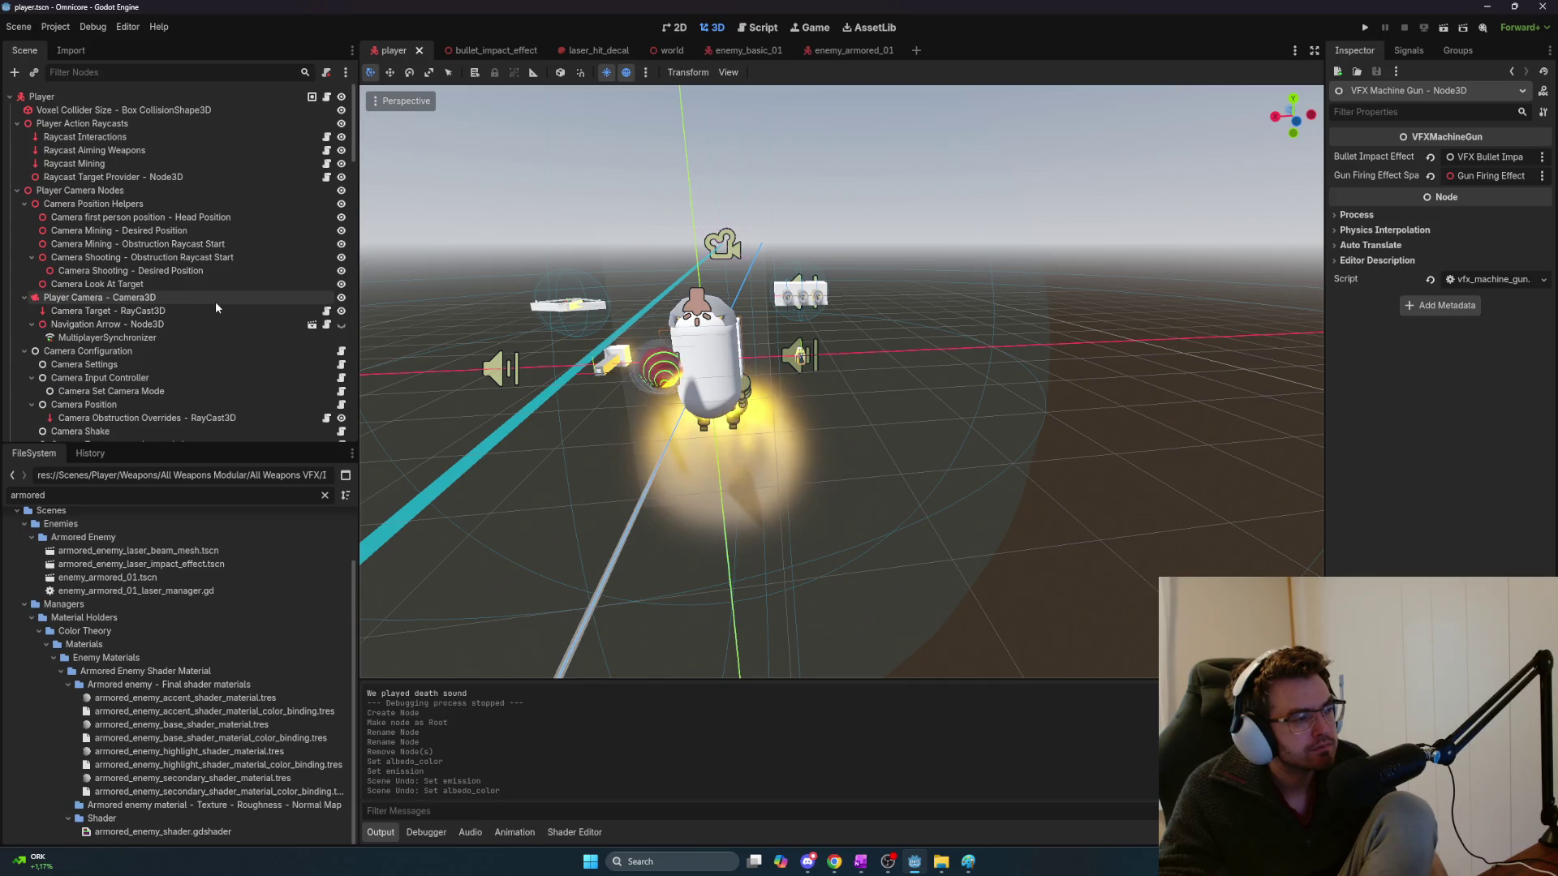
{"action": "left_click", "coordinate": [14, 124]}
{"action": "left_click", "coordinate": [15, 137]}
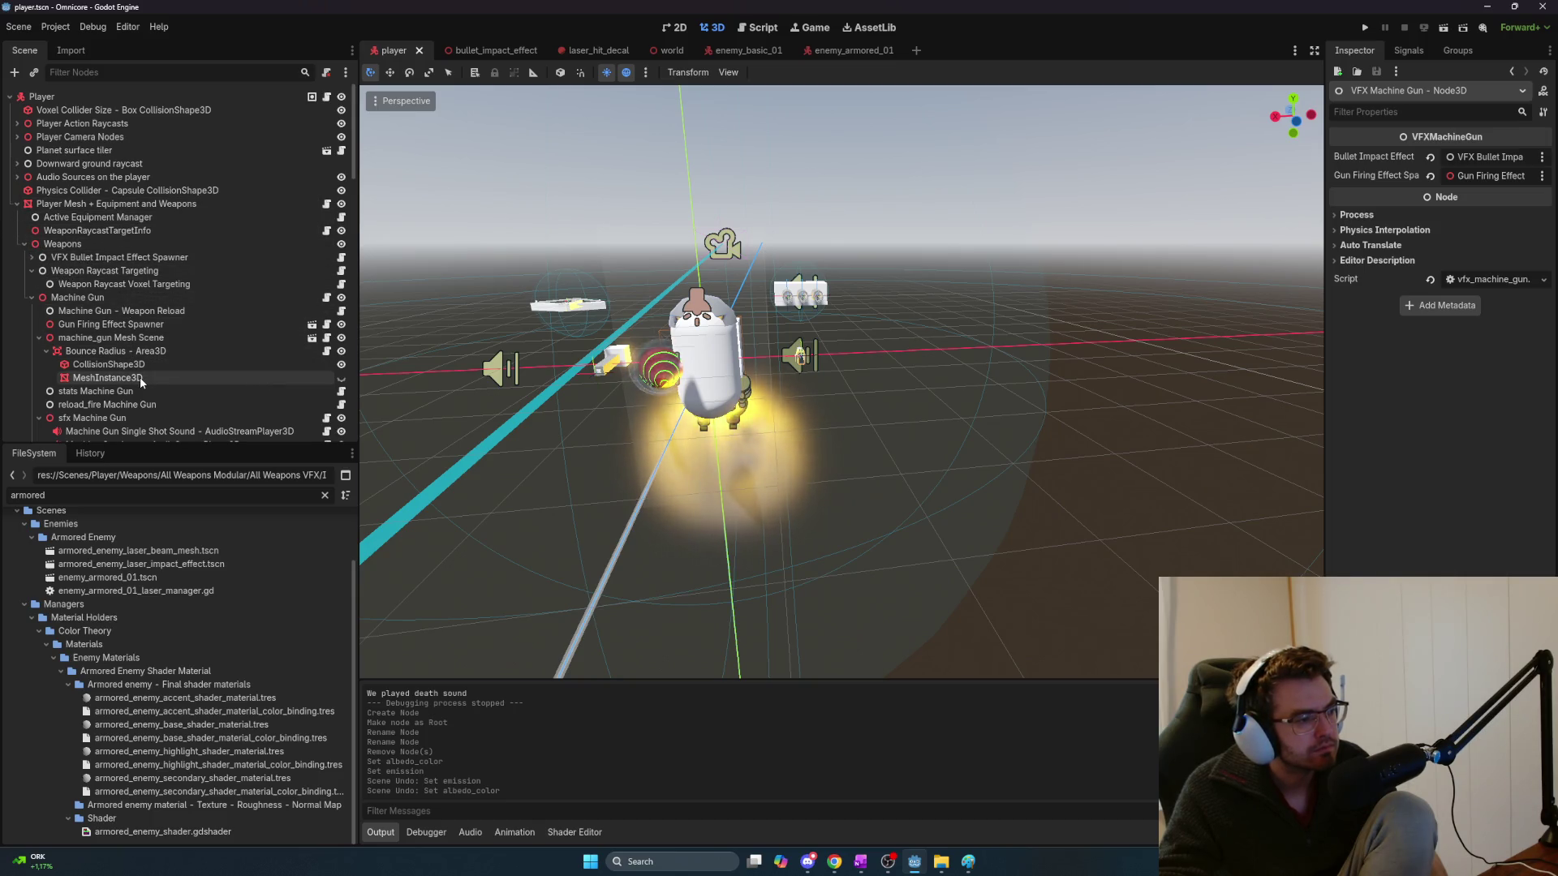
{"action": "scroll", "coordinate": [140, 377], "scroll_direction": "down", "scroll_amount": 3}
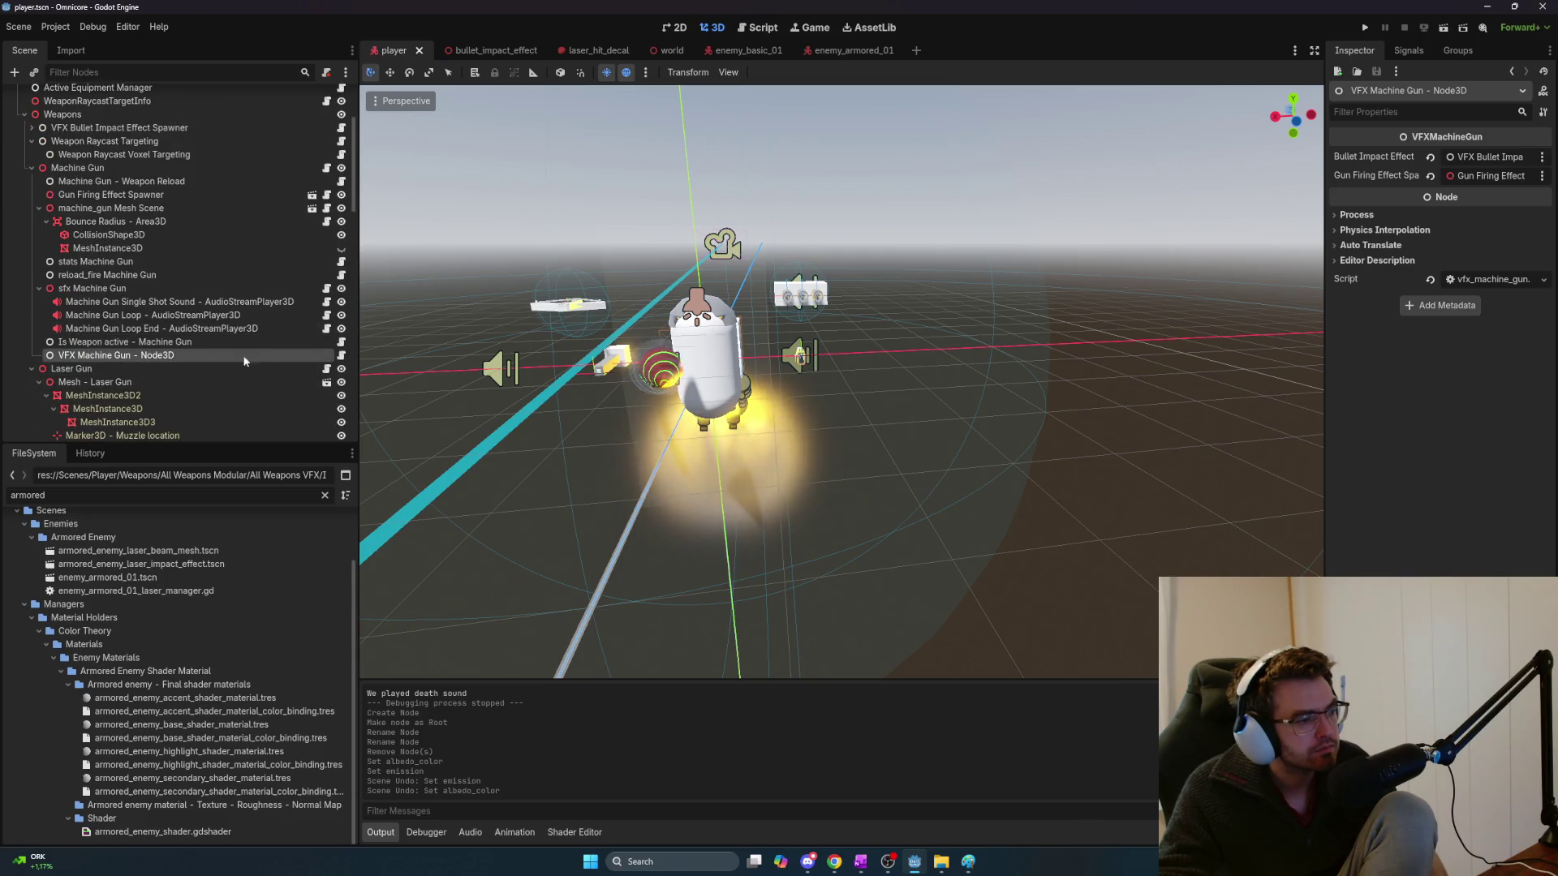
Check the VFX Machine Gun's Bullet Impact Effect reference, then open the bullet impact spawner script
{"action": "left_click", "coordinate": [342, 357]}
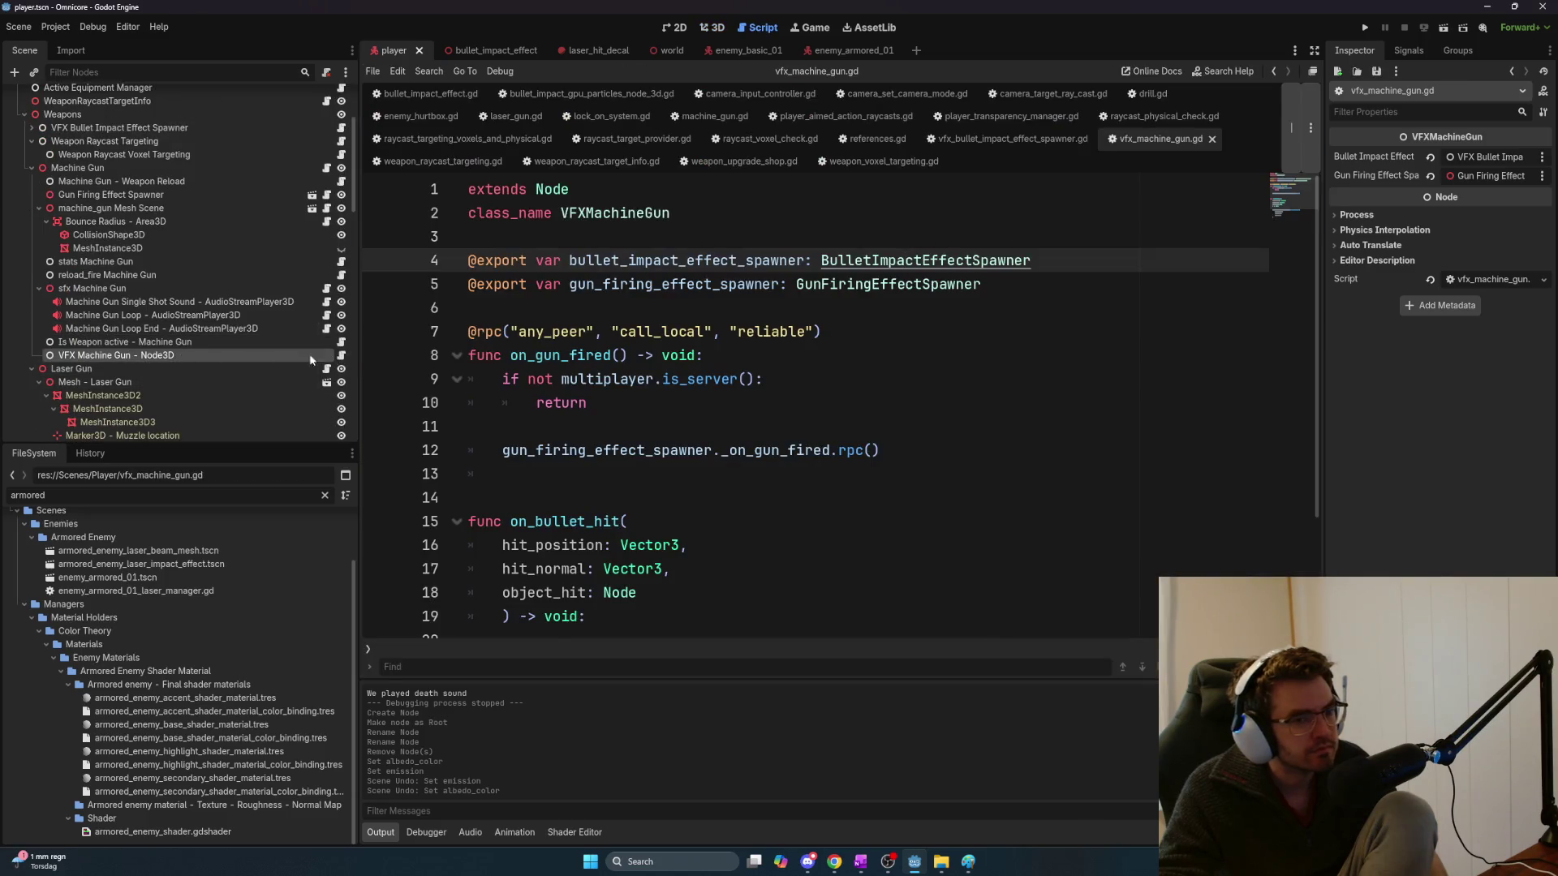
{"action": "left_click", "coordinate": [1487, 159]}
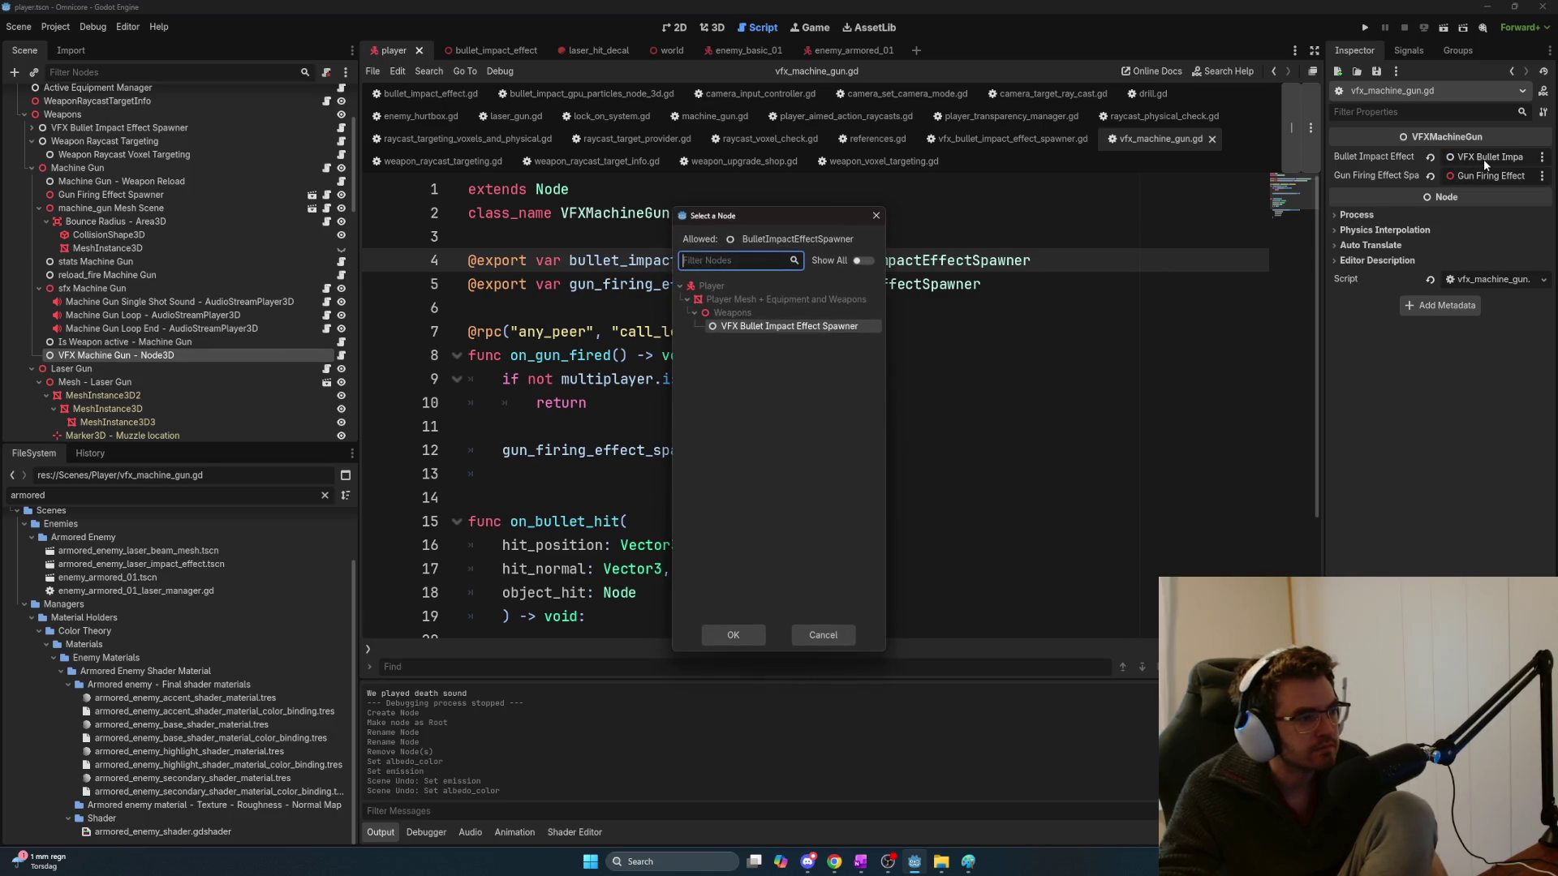
{"action": "left_click", "coordinate": [874, 217]}
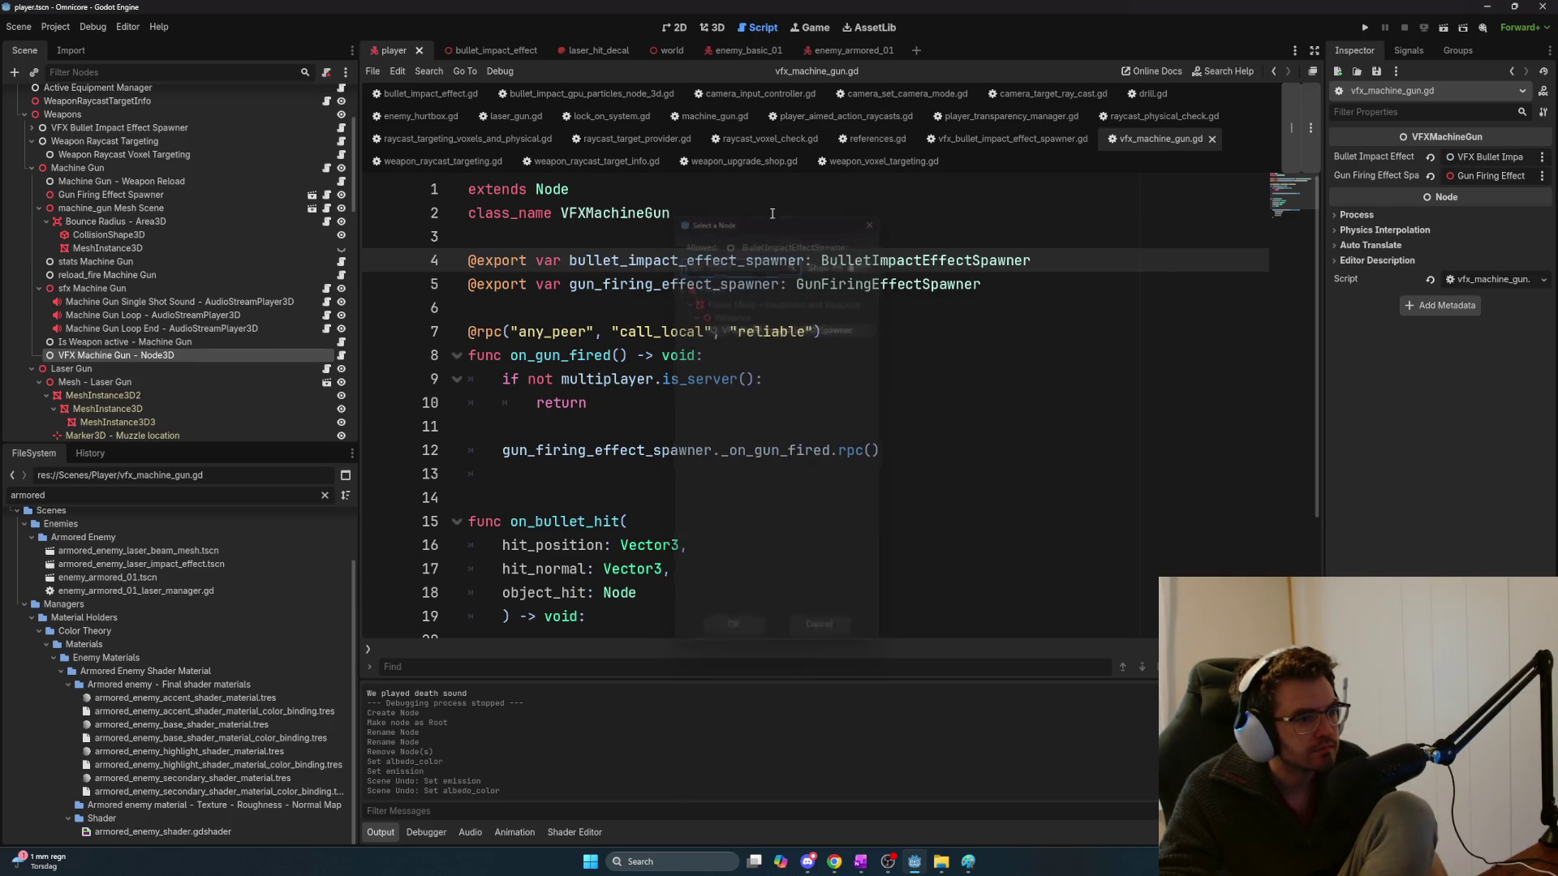
{"action": "scroll", "coordinate": [228, 217], "scroll_direction": "up", "scroll_amount": 3}
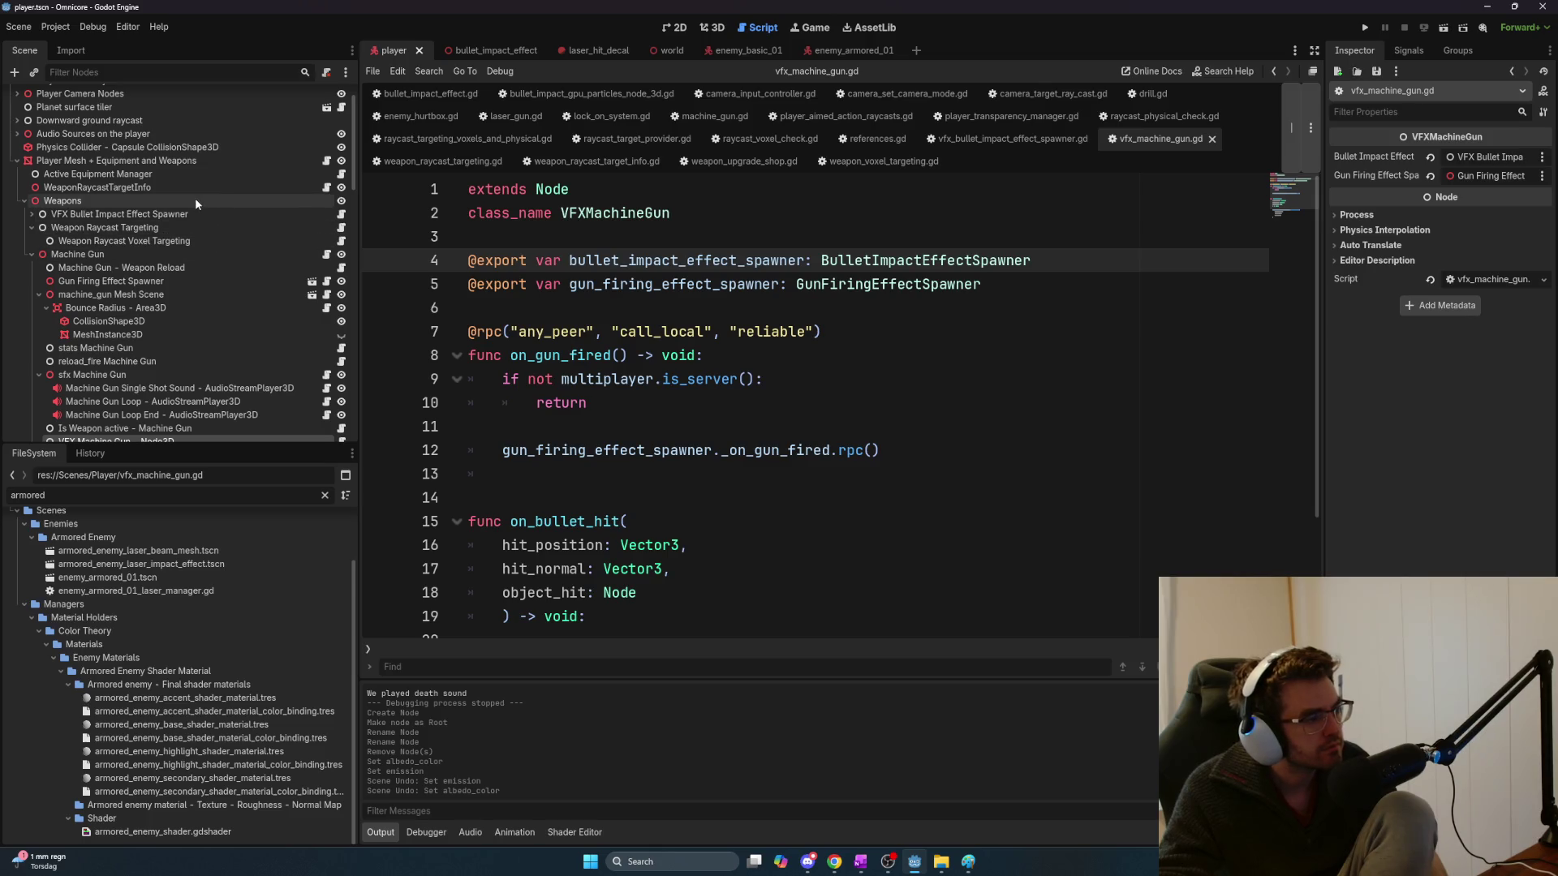
{"action": "left_click", "coordinate": [187, 214]}
{"action": "left_click", "coordinate": [31, 216]}
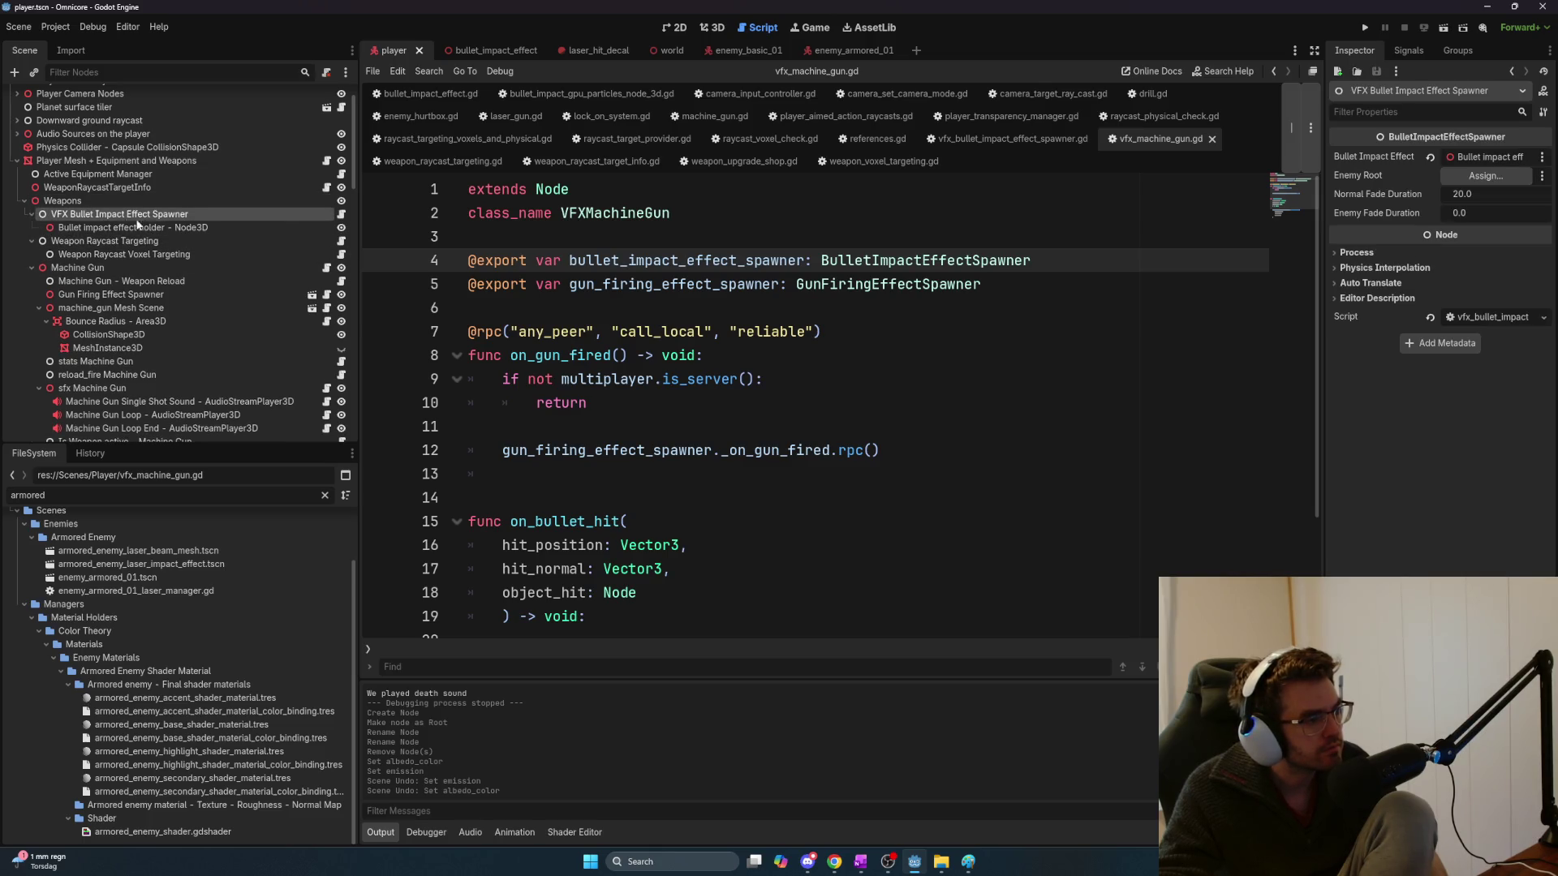
{"action": "left_click", "coordinate": [341, 214]}
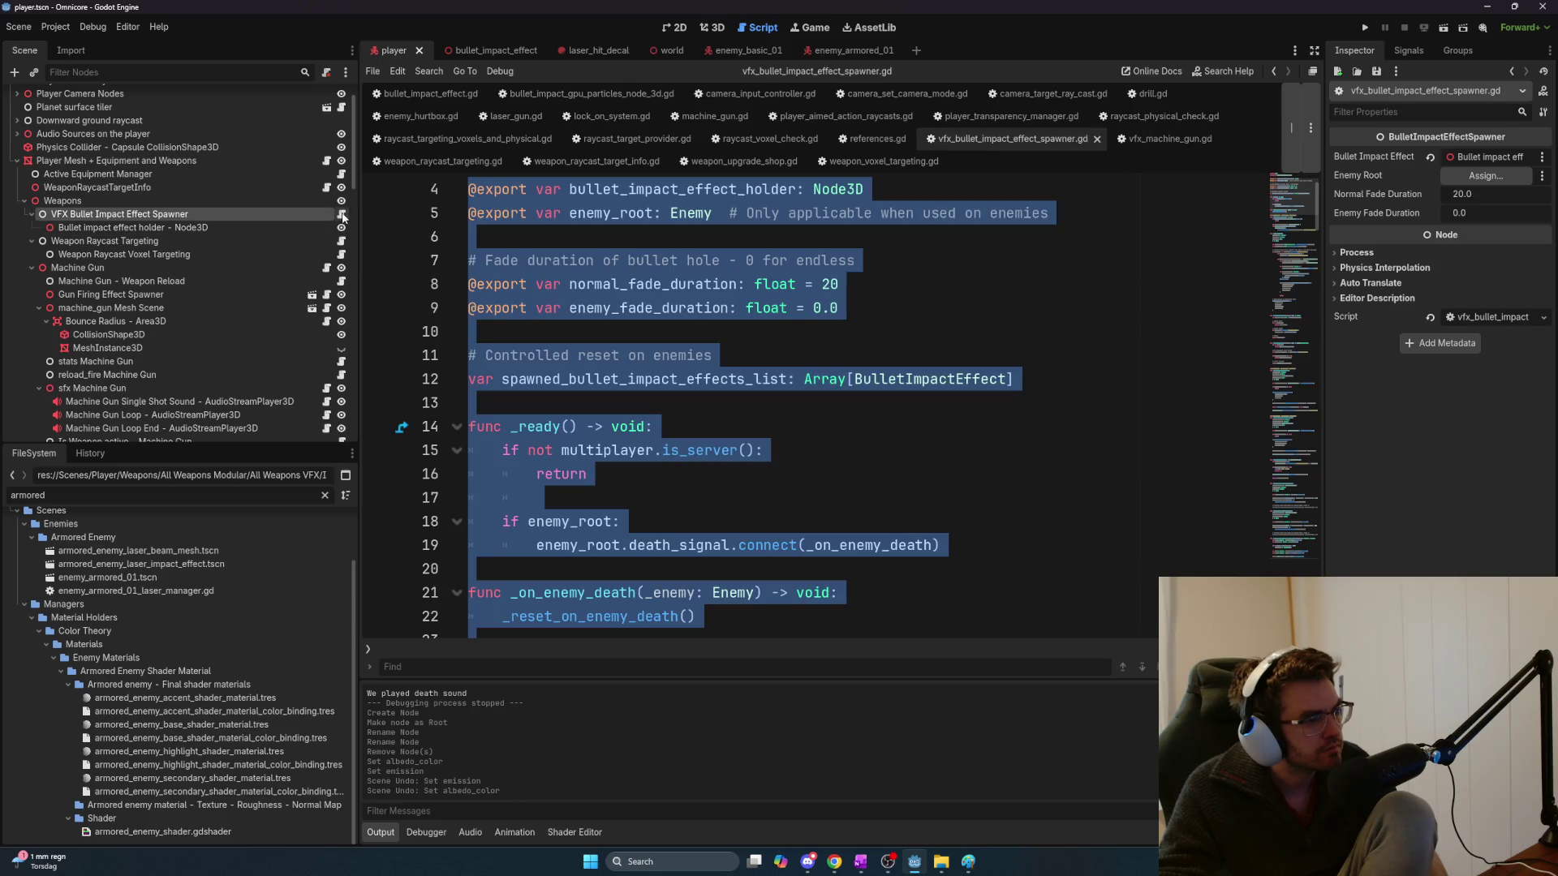
Read through vfx_bullet_impact_effect_spawner.gd from top to bottom
{"action": "left_click", "coordinate": [913, 315]}
{"action": "scroll", "coordinate": [922, 351], "scroll_direction": "up", "scroll_amount": 2}
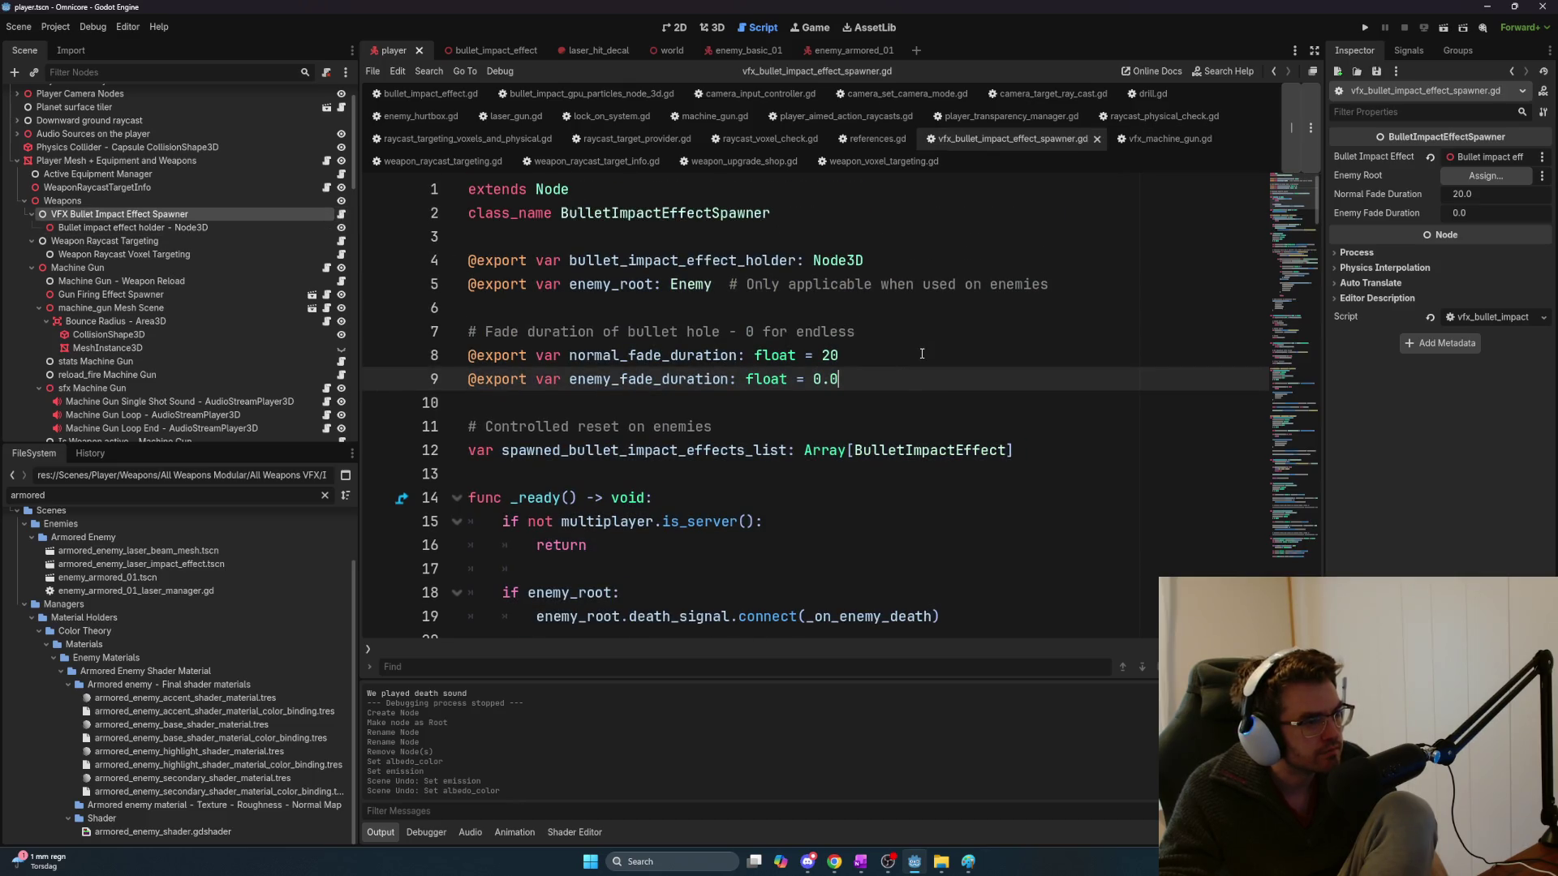
{"action": "scroll", "coordinate": [923, 345], "scroll_direction": "down", "scroll_amount": 8}
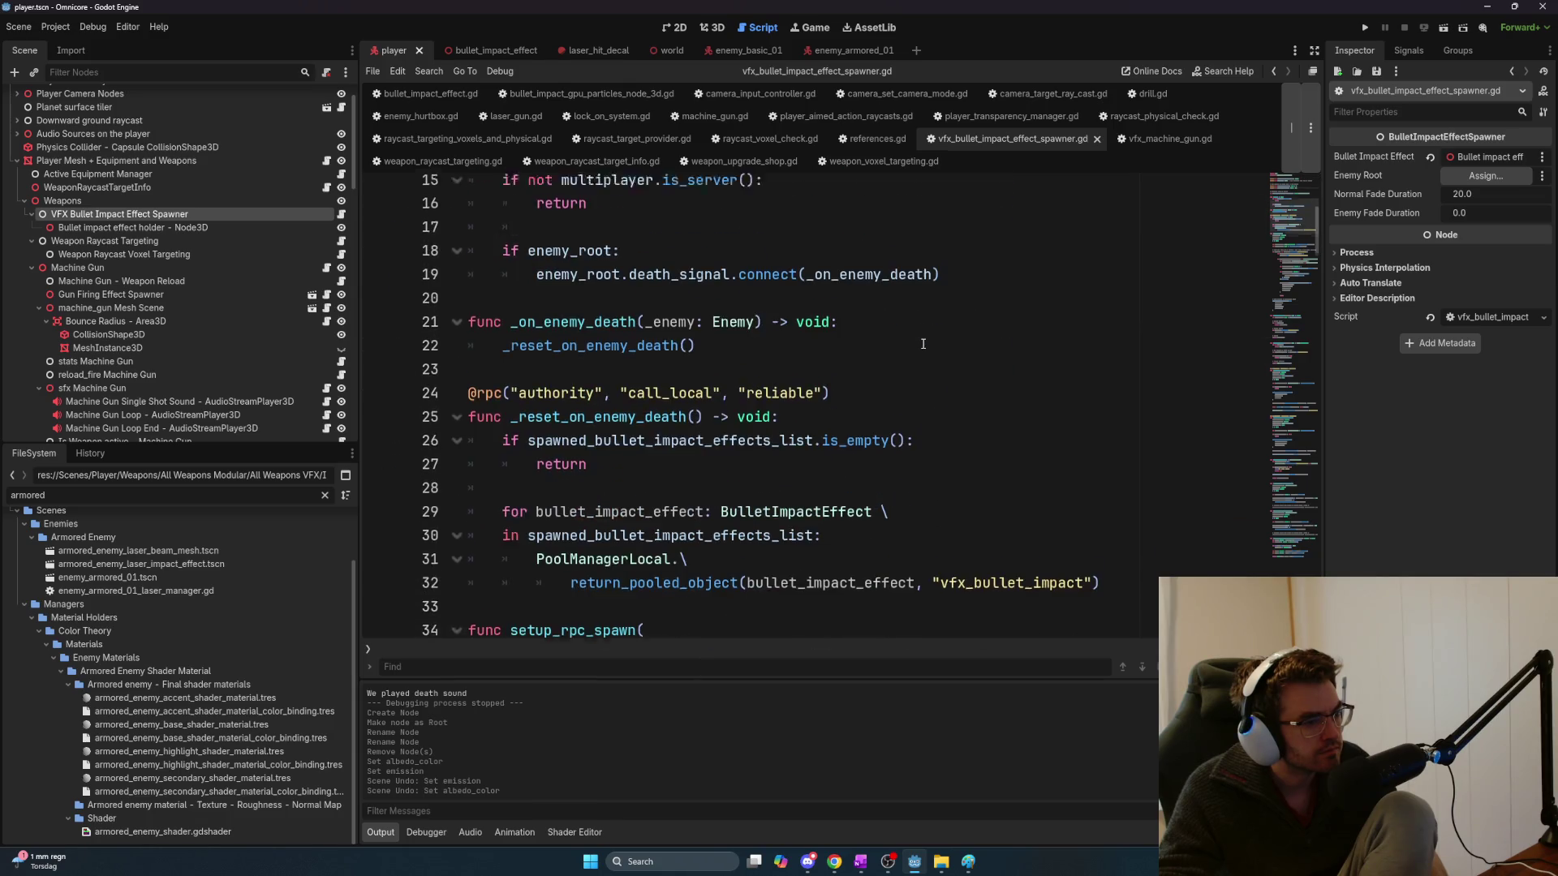
{"action": "scroll", "coordinate": [923, 344], "scroll_direction": "down", "scroll_amount": 3}
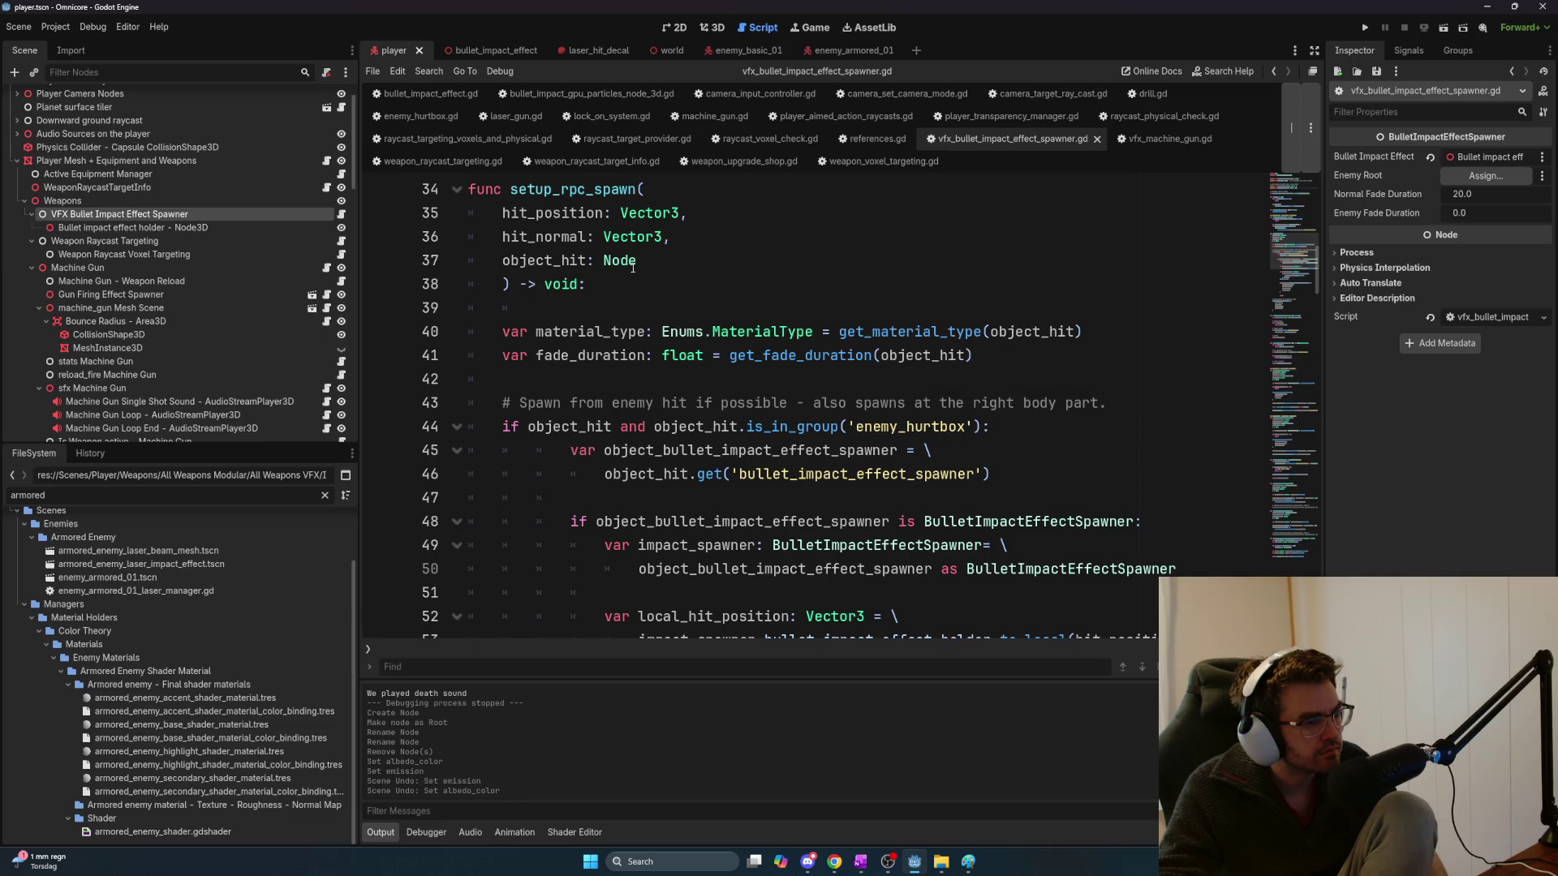
{"action": "scroll", "coordinate": [714, 264], "scroll_direction": "down", "scroll_amount": 3}
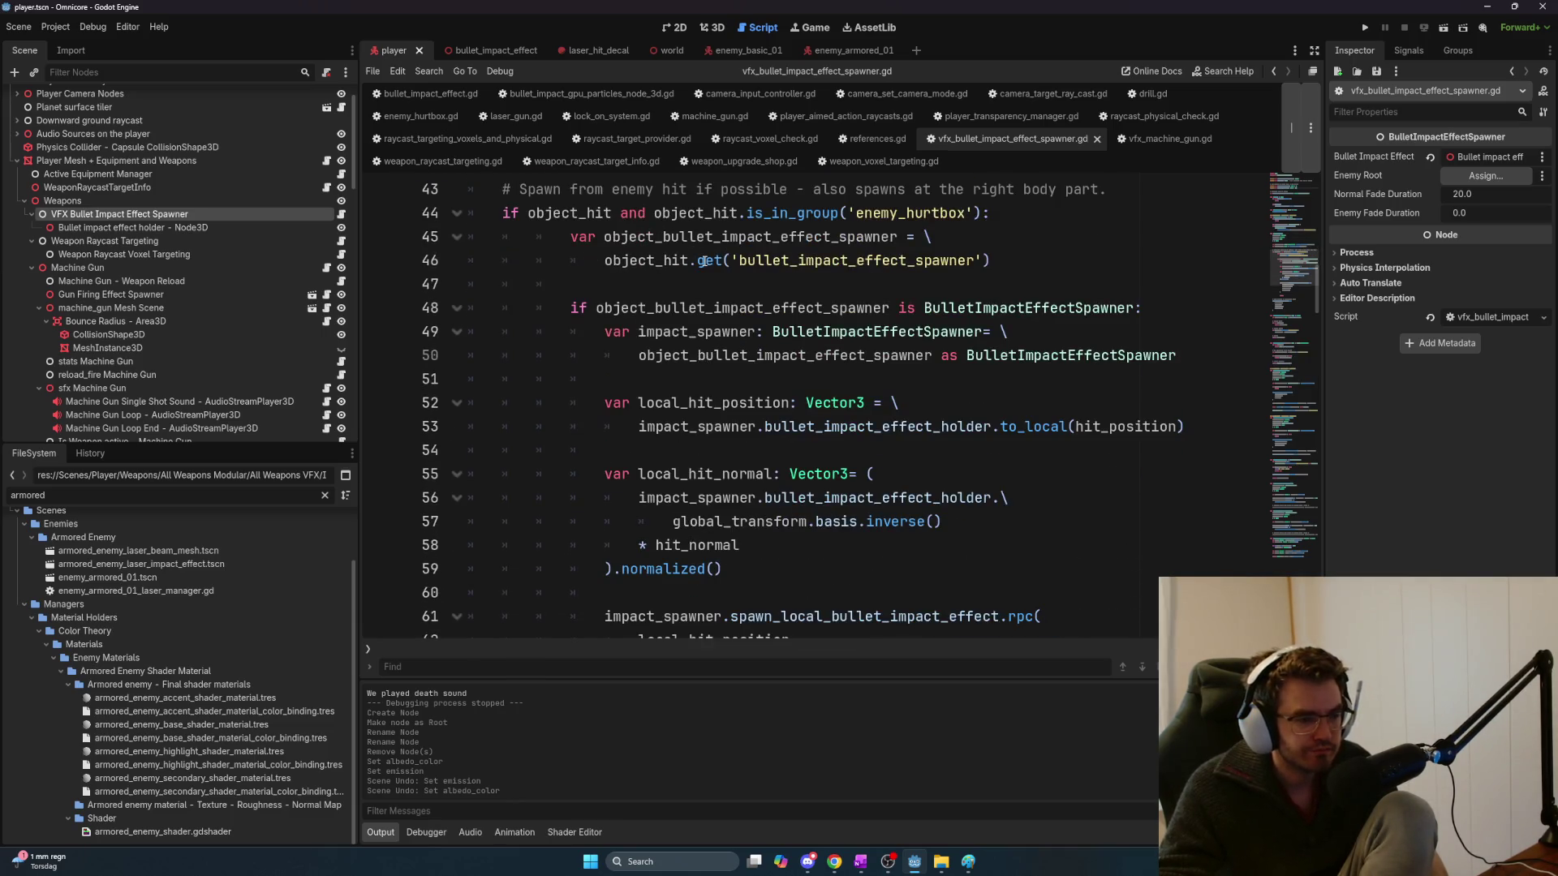
{"action": "scroll", "coordinate": [715, 268], "scroll_direction": "down", "scroll_amount": 3}
{"action": "scroll", "coordinate": [736, 302], "scroll_direction": "down", "scroll_amount": 4}
{"action": "scroll", "coordinate": [736, 302], "scroll_direction": "up", "scroll_amount": 9}
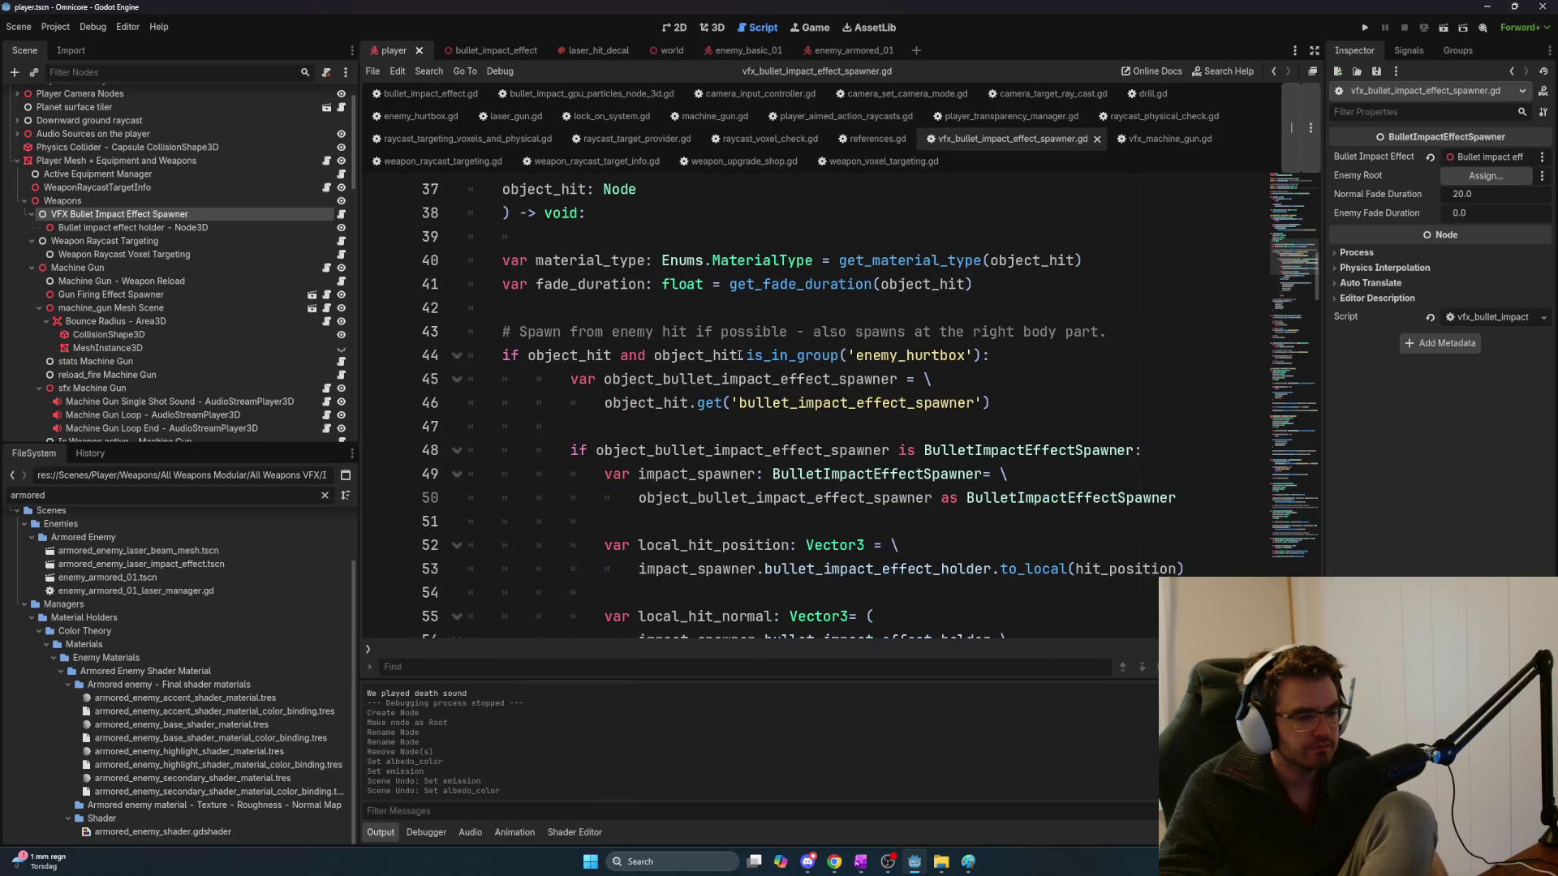
{"action": "scroll", "coordinate": [740, 355], "scroll_direction": "up", "scroll_amount": 12}
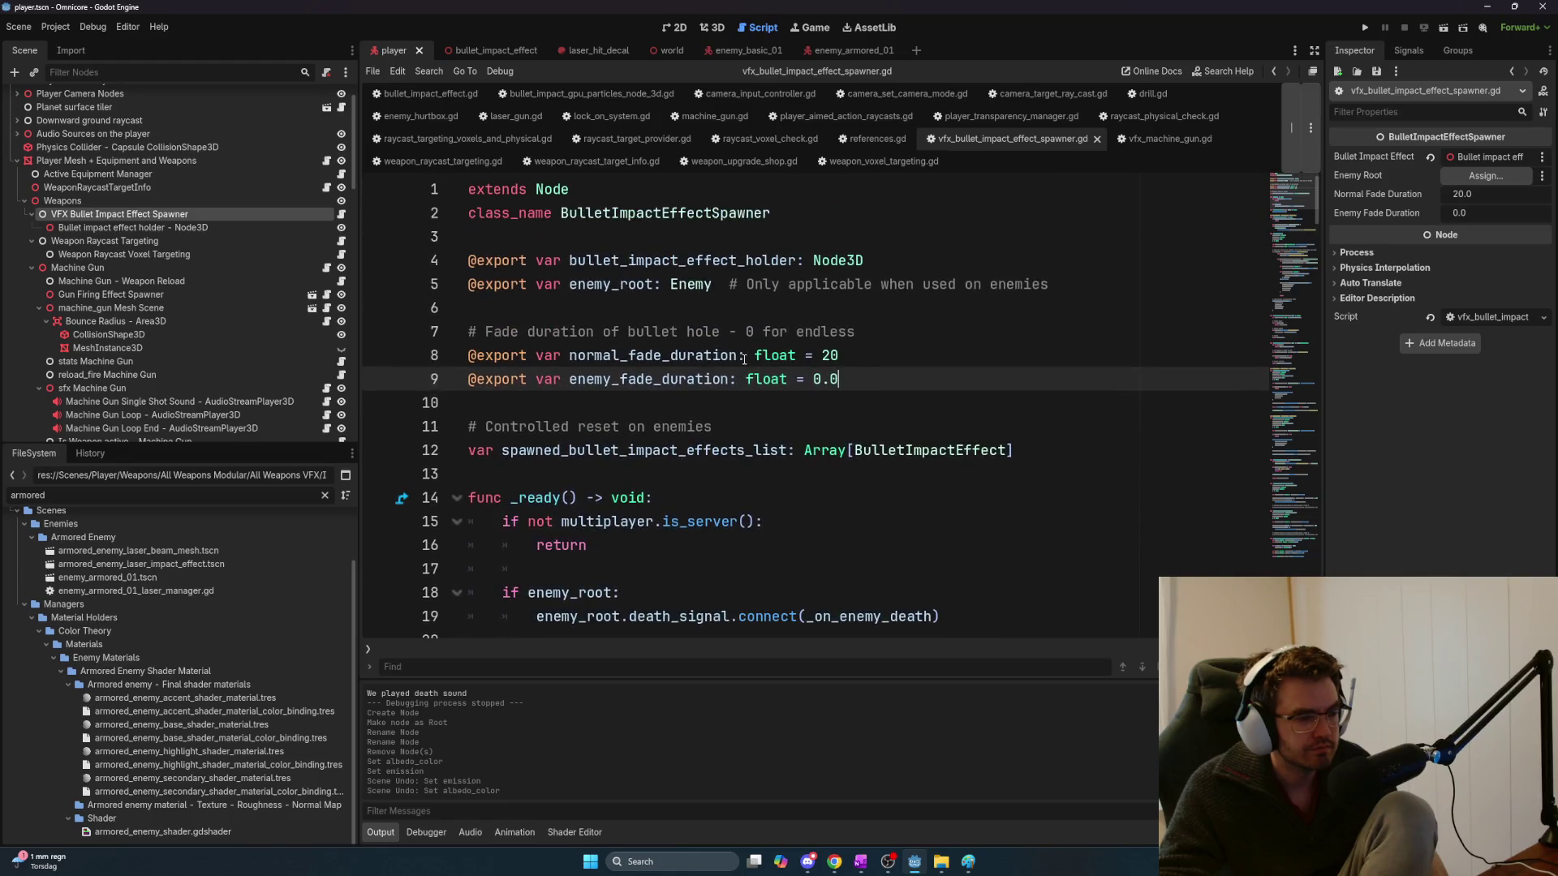
{"action": "scroll", "coordinate": [743, 358], "scroll_direction": "down", "scroll_amount": 2}
{"action": "scroll", "coordinate": [744, 359], "scroll_direction": "up", "scroll_amount": 2}
Select the entire spawner script and move the Bullet impact effect holder onto the spawner
{"action": "mouse_move", "coordinate": [840, 379]}
{"action": "left_mouse_down"}
{"action": "mouse_move", "coordinate": [479, 333]}
{"action": "mouse_move", "coordinate": [462, 183]}
{"action": "mouse_move", "coordinate": [714, 212]}
{"action": "mouse_move", "coordinate": [891, 413]}
{"action": "left_mouse_up"}
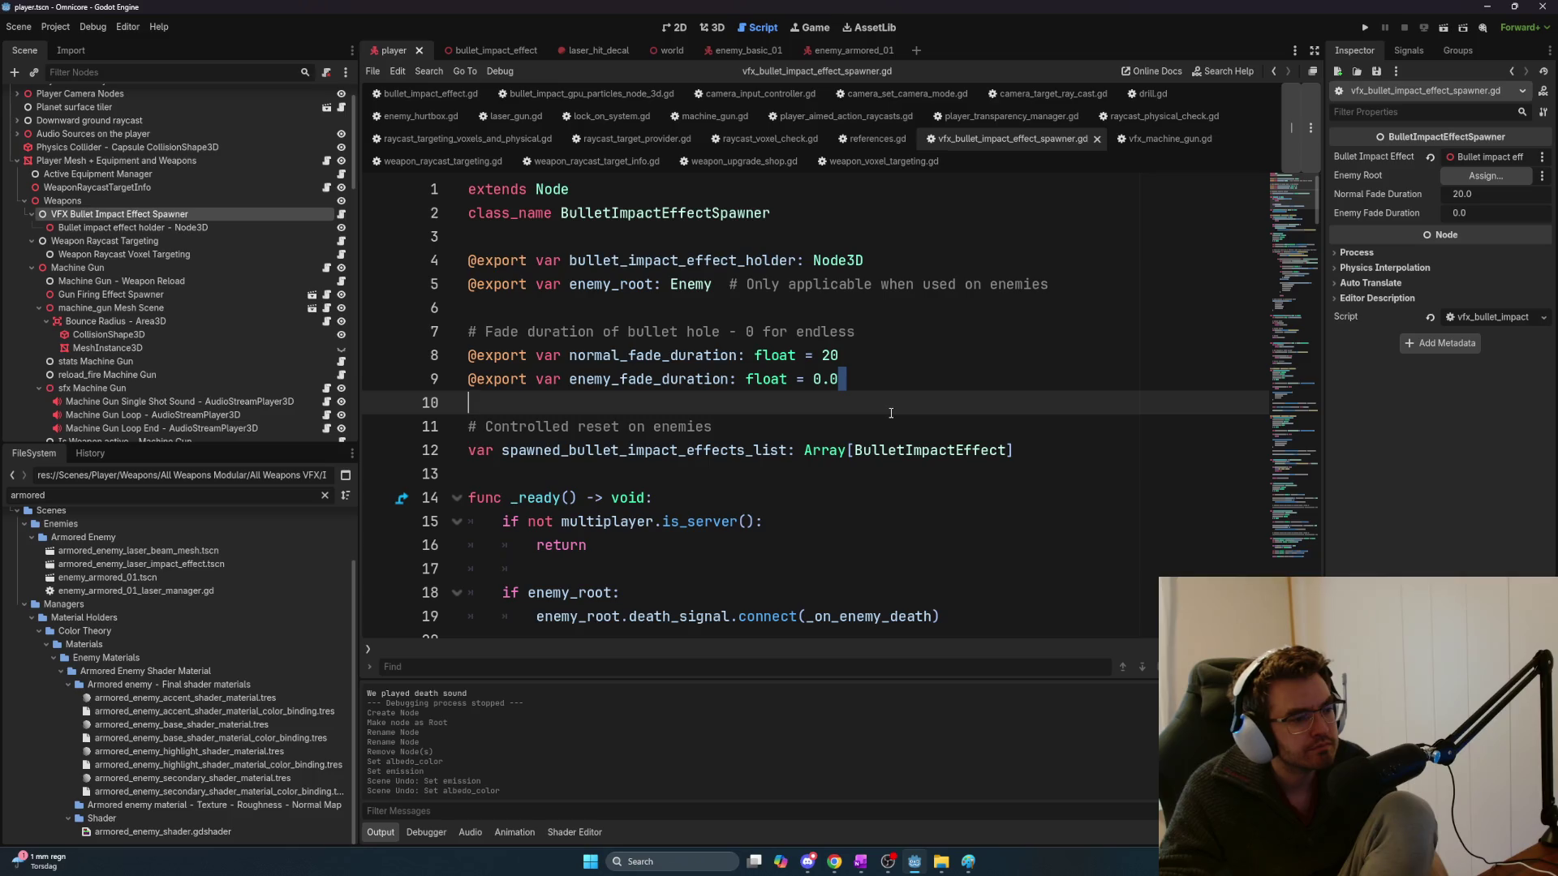
{"action": "scroll", "coordinate": [890, 412], "scroll_direction": "down", "scroll_amount": 2}
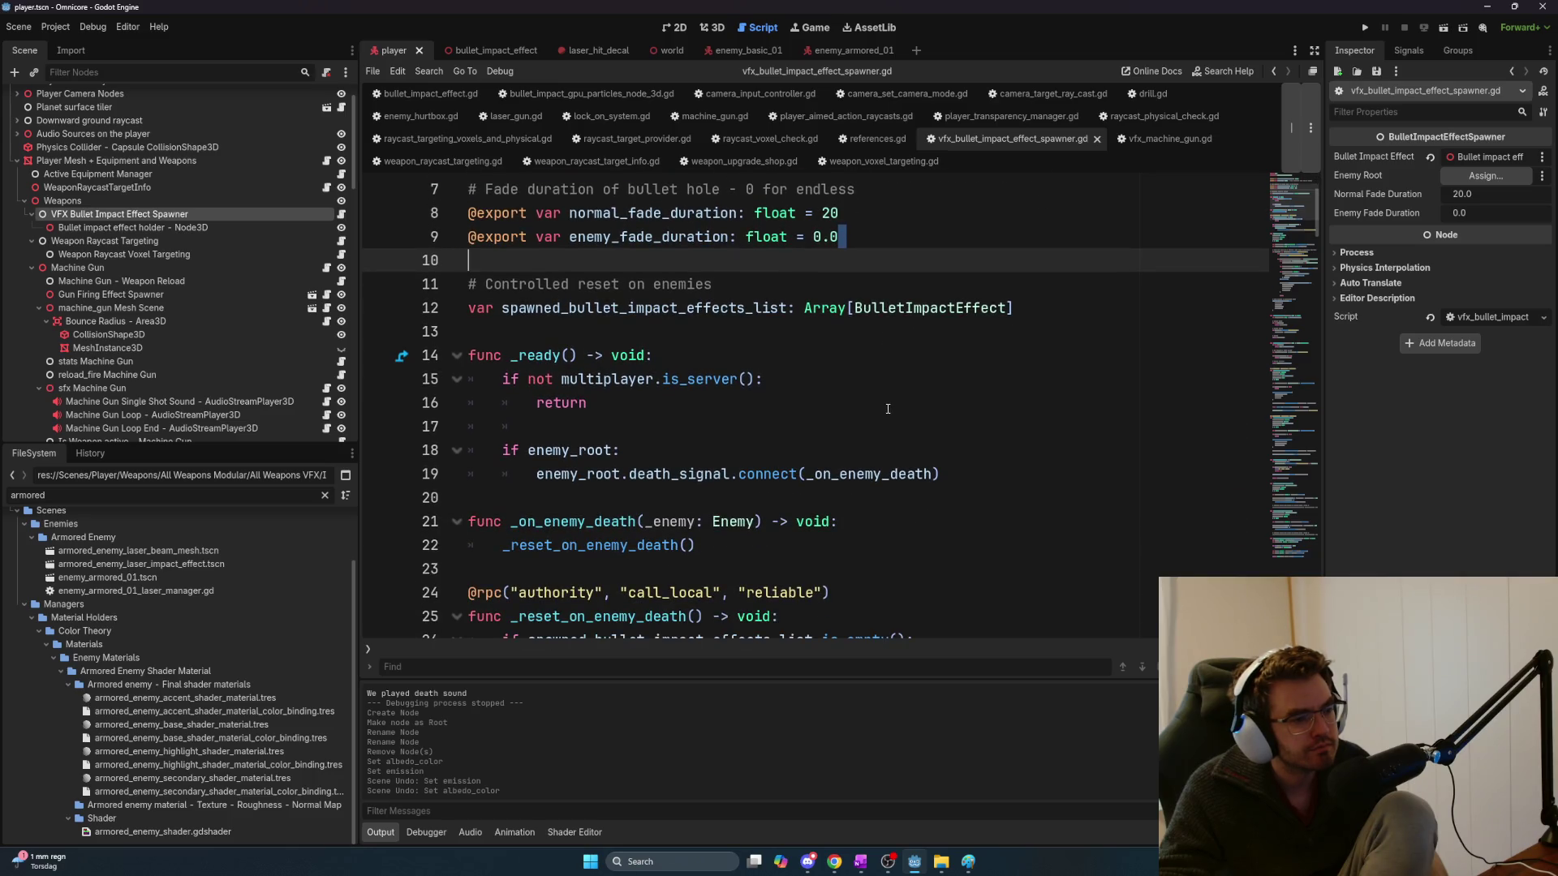
{"action": "scroll", "coordinate": [888, 409], "scroll_direction": "down", "scroll_amount": 2}
{"action": "scroll", "coordinate": [888, 407], "scroll_direction": "down", "scroll_amount": 3}
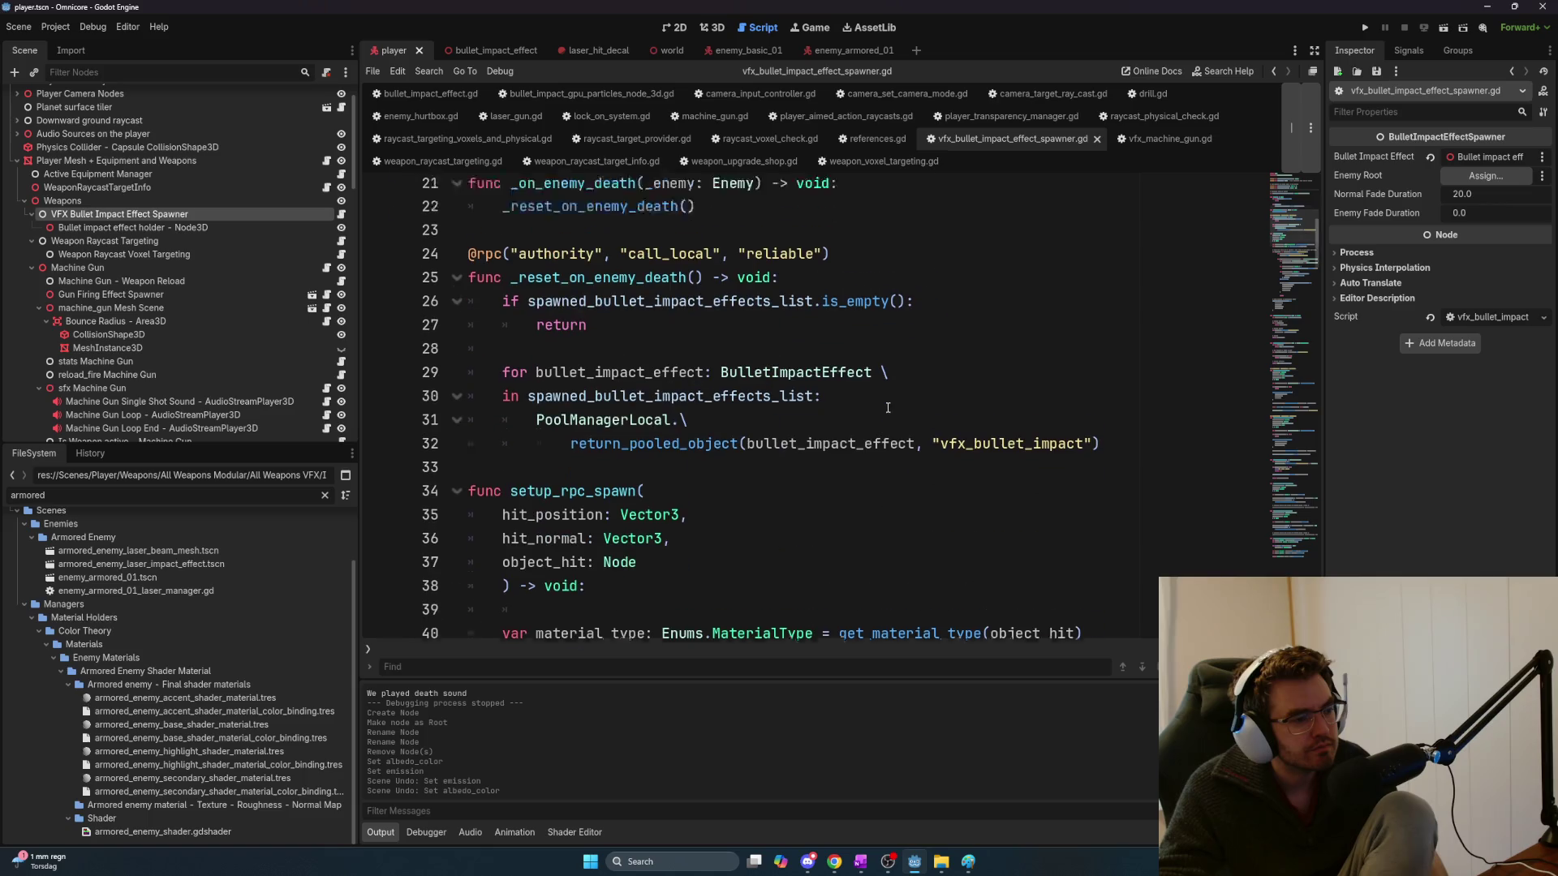
{"action": "left_click", "coordinate": [841, 355]}
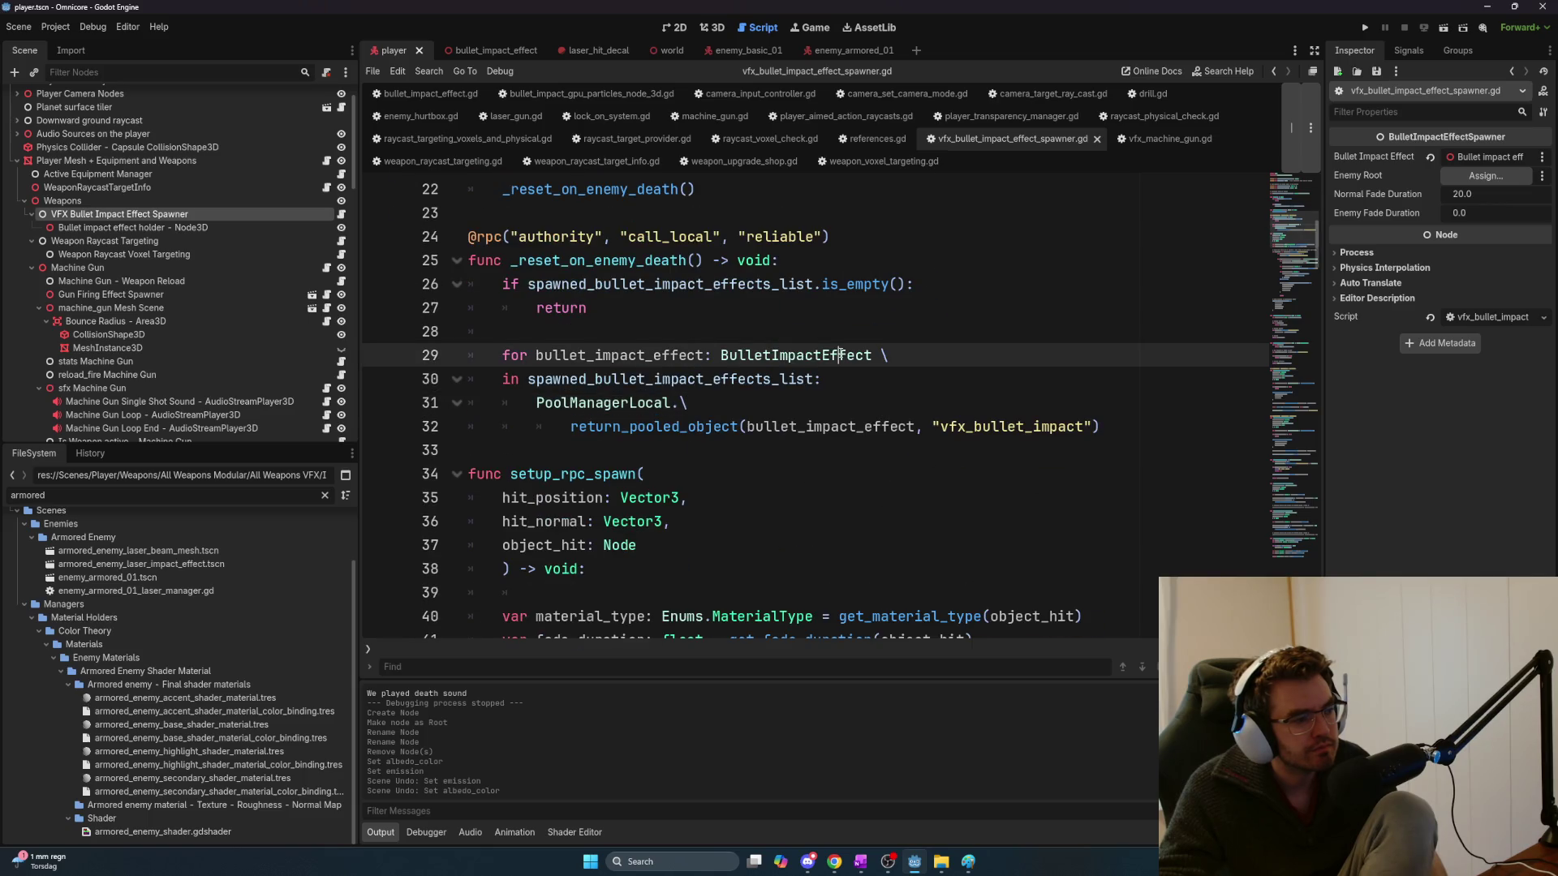
{"action": "left_click", "coordinate": [684, 313]}
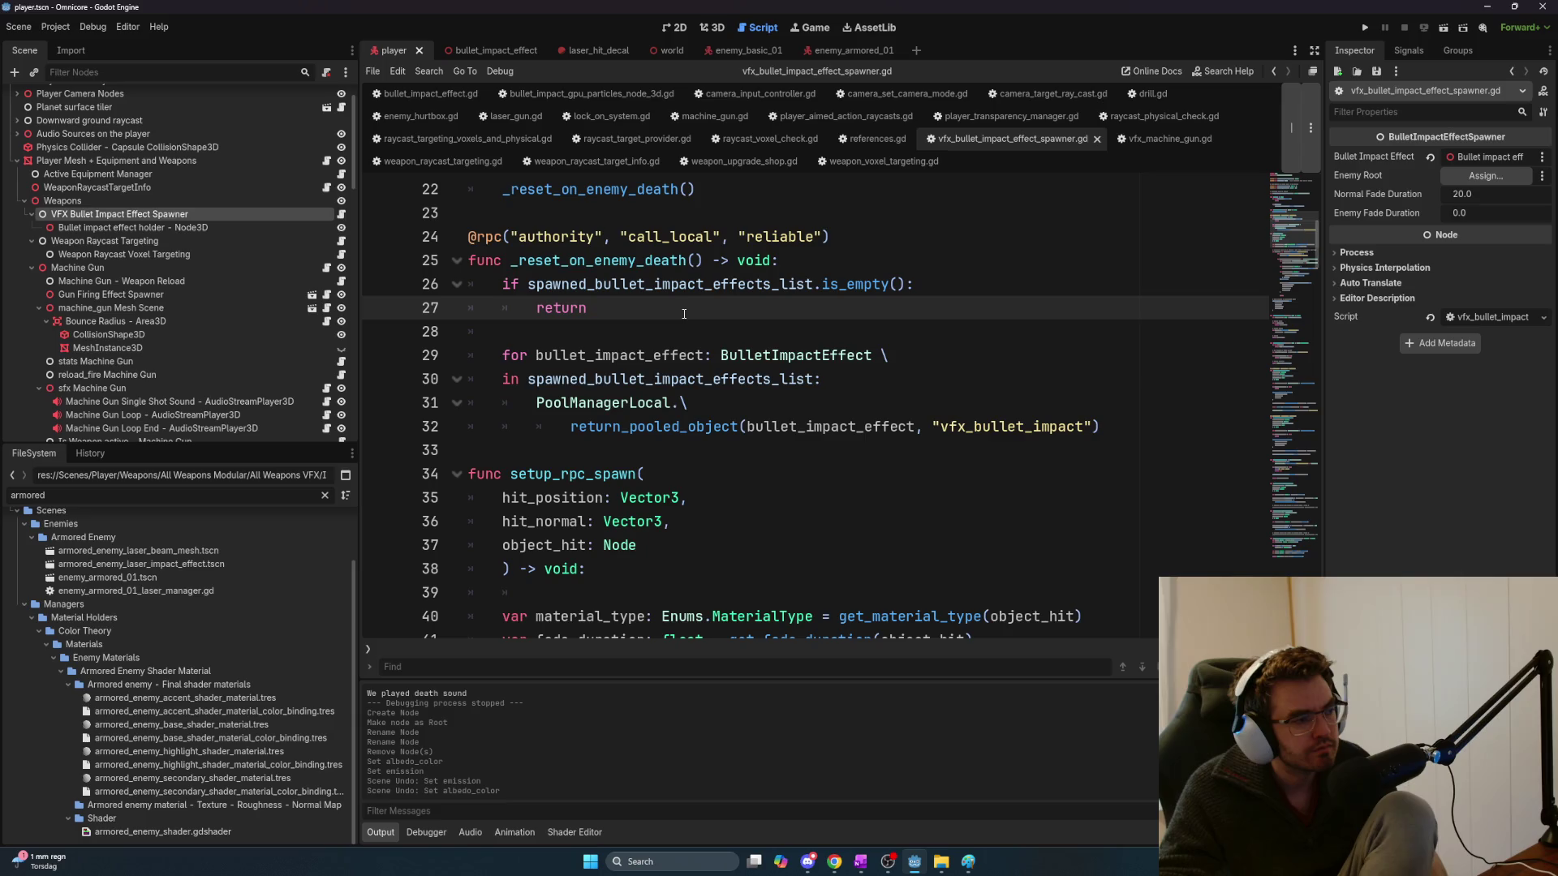
{"action": "key", "text": "ctrl+a"}
{"action": "left_click_drag", "start_coordinate": [122, 228], "coordinate": [96, 219]}
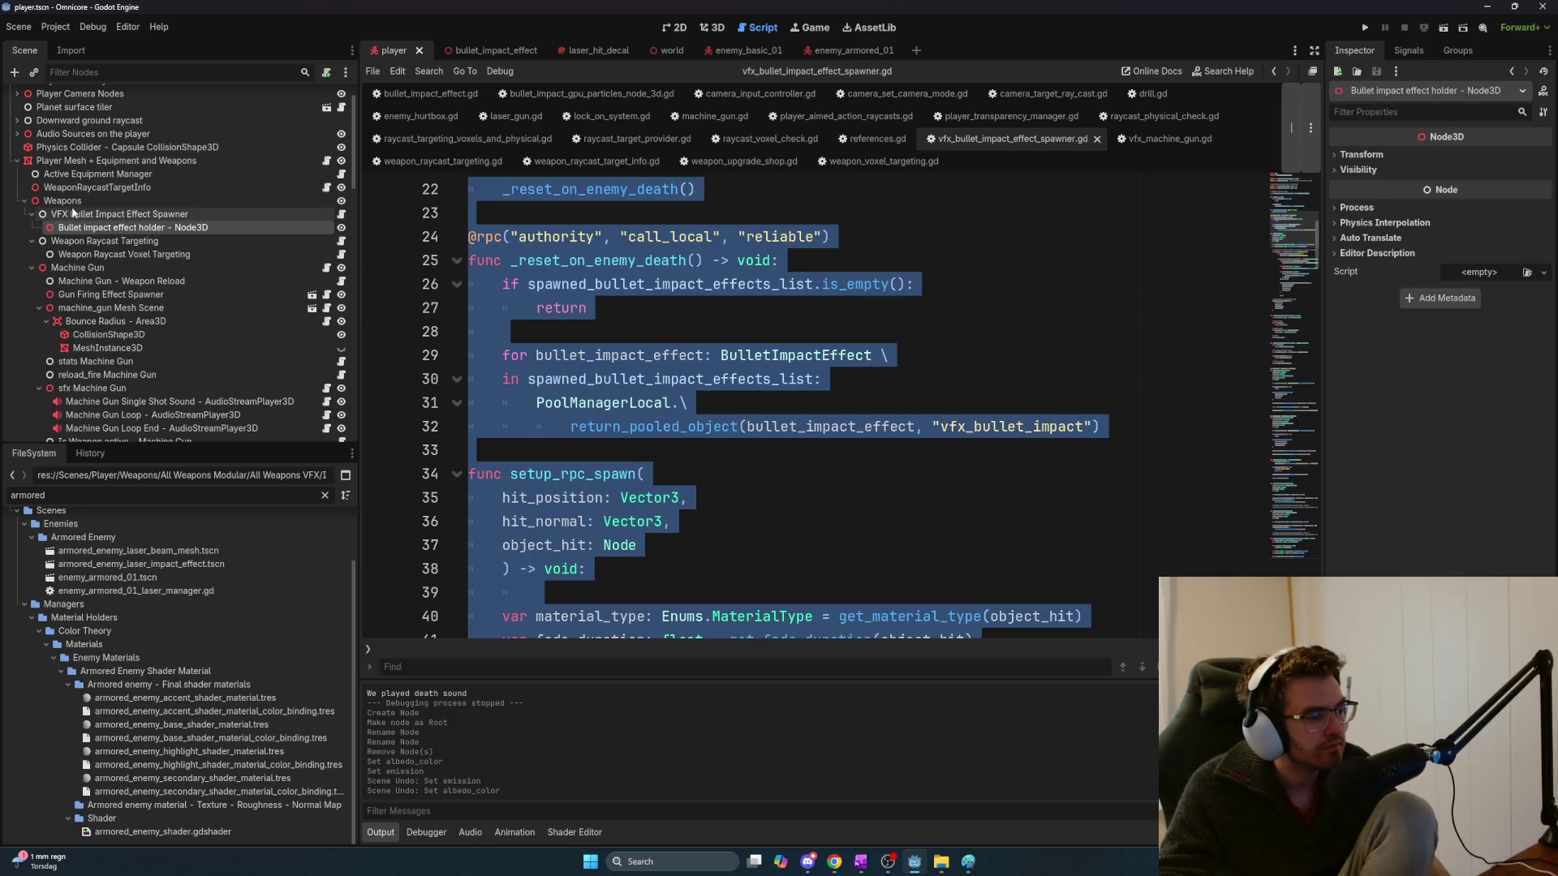
{"action": "left_click", "coordinate": [81, 201]}
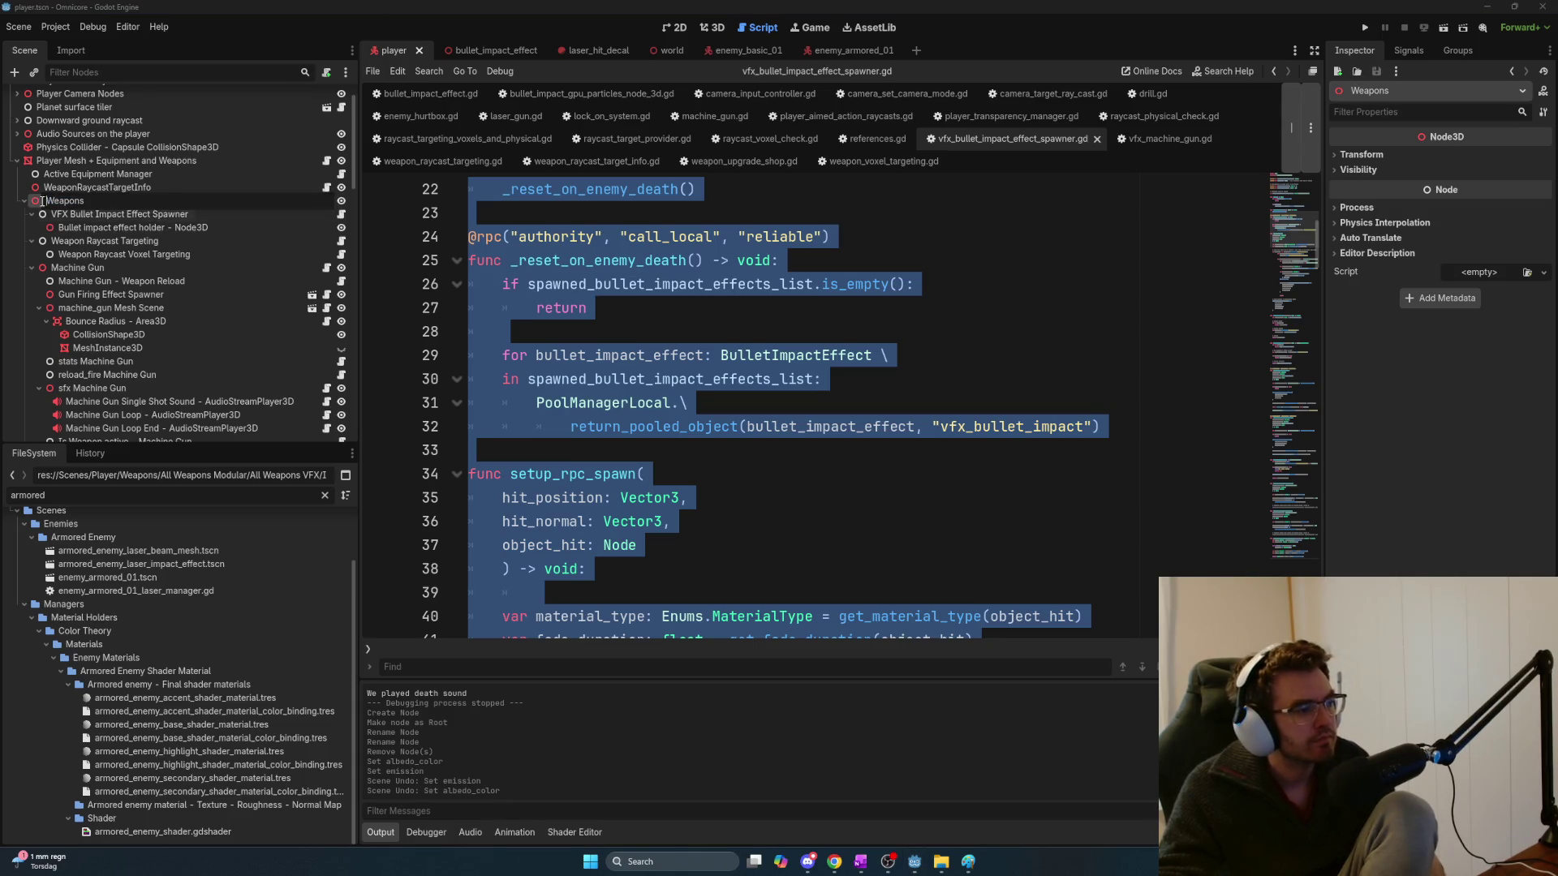
Add a Node named Impact Effects Spawners under Weapons and drag the bullet impact spawner into it
{"action": "key", "text": "ctrl+a"}
{"action": "type", "text": "n"}
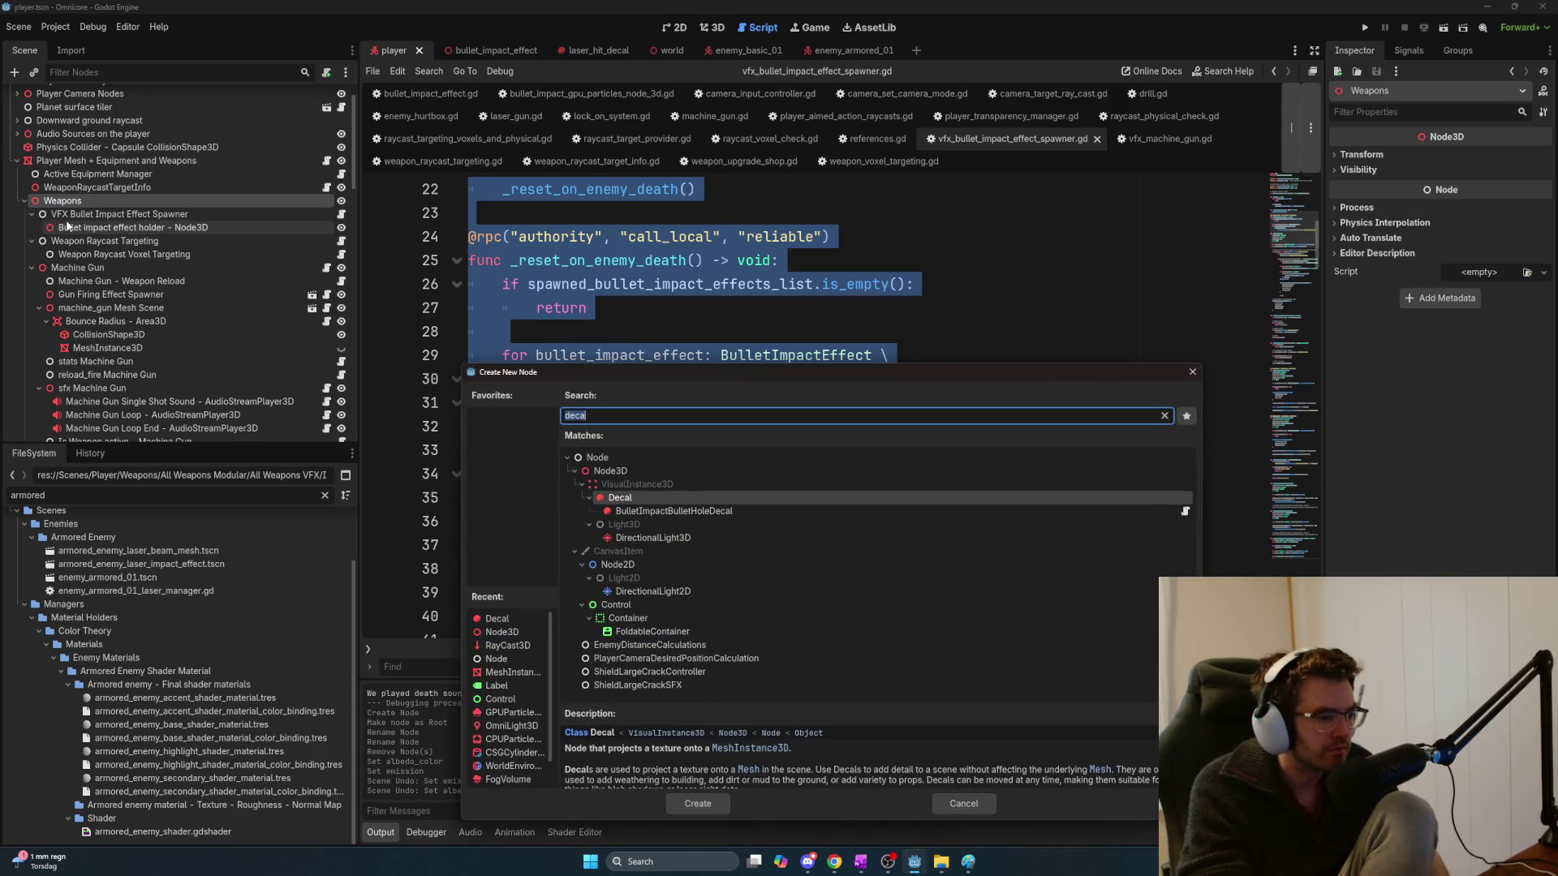
{"action": "key", "text": "Return"}
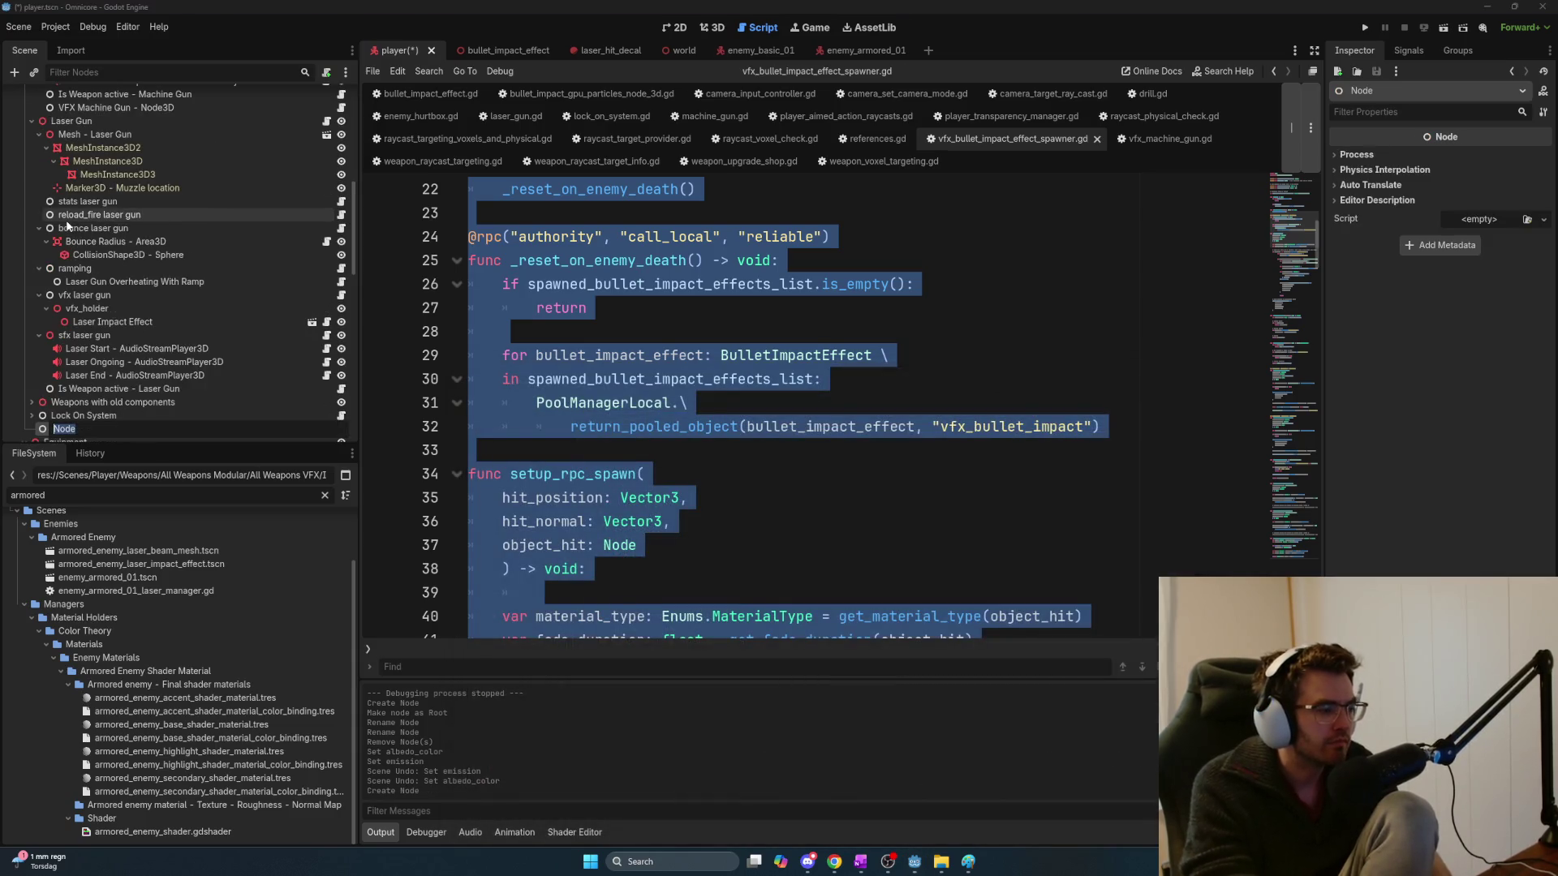
{"action": "type", "text": "Impact"}
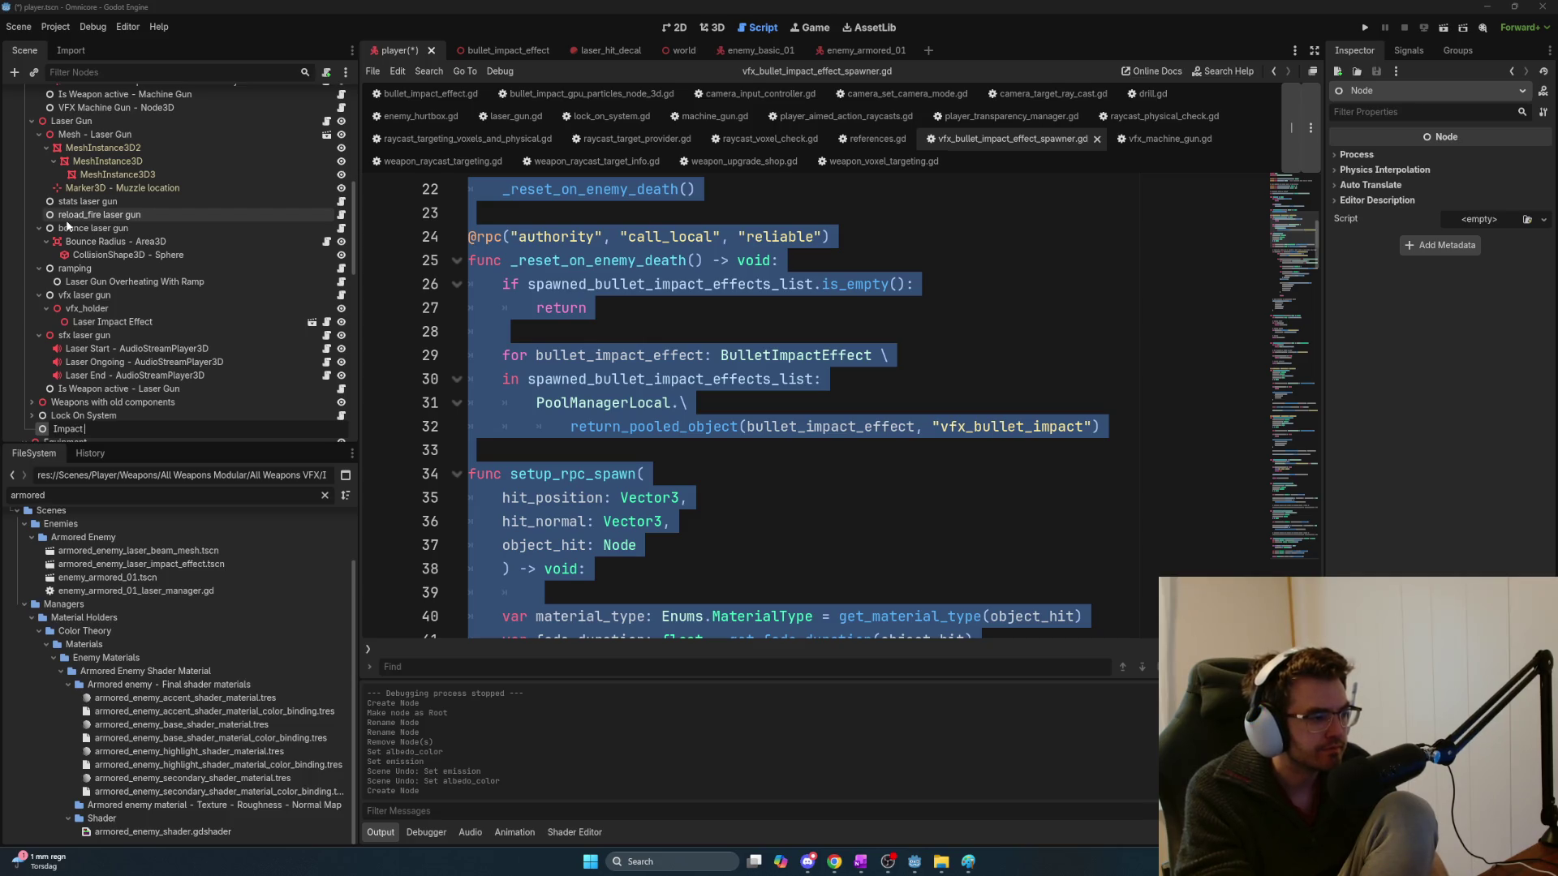
{"action": "key", "text": "BackSpace"}
{"action": "key", "text": "BackSpace"}
{"action": "key", "text": "BackSpace"}
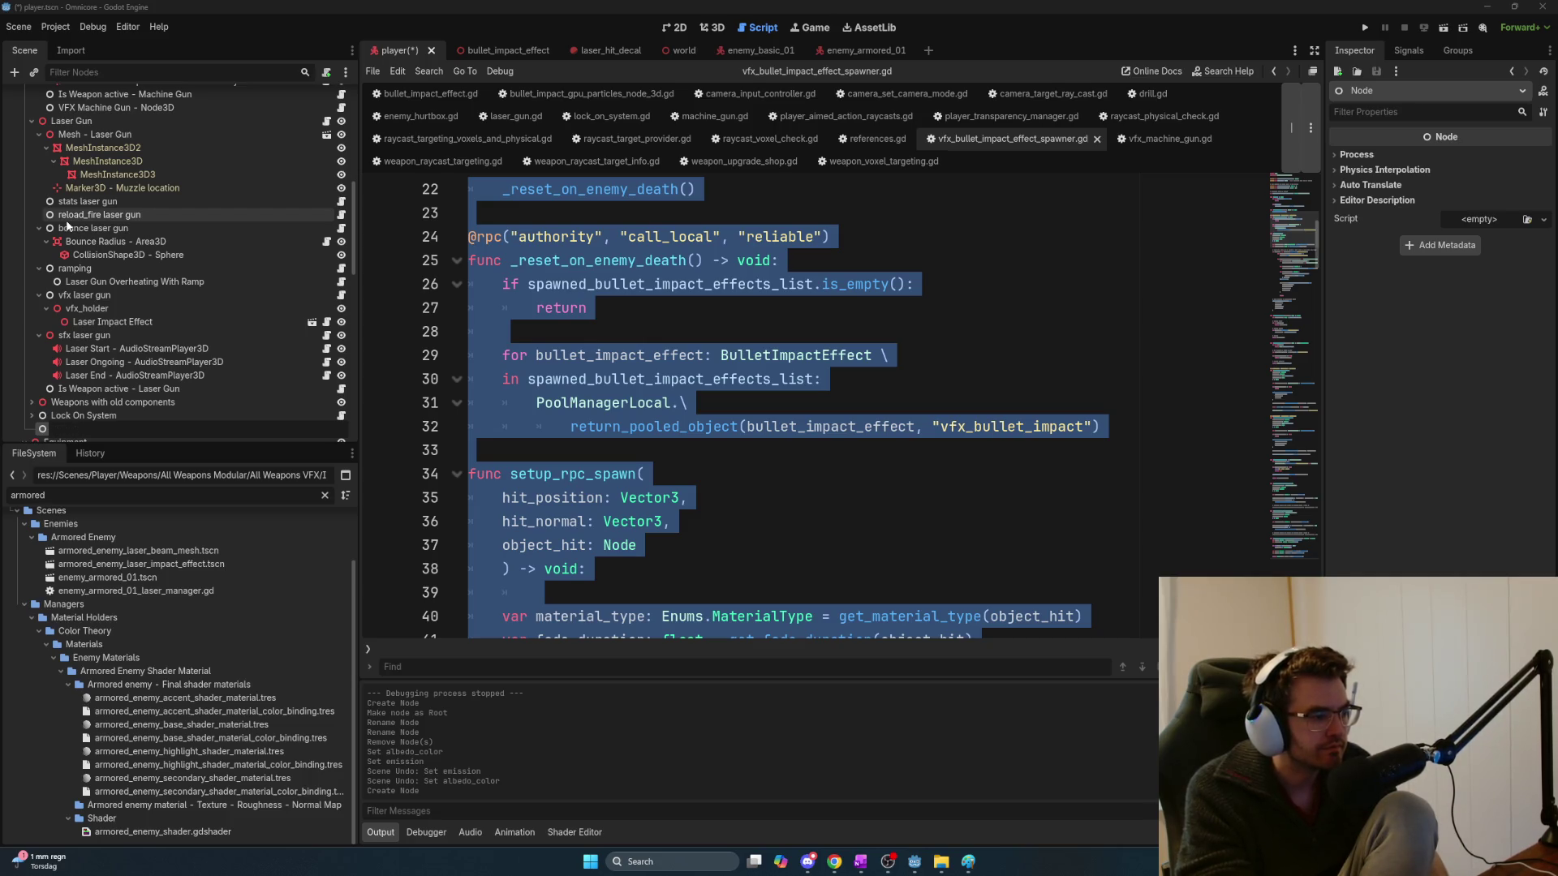
{"action": "type", "text": "Lingering I"}
{"action": "type", "text": "mpac"}
{"action": "key", "text": "ctrl+BackSpace"}
{"action": "key", "text": "ctrl+BackSpace"}
{"action": "type", "text": "Impac"}
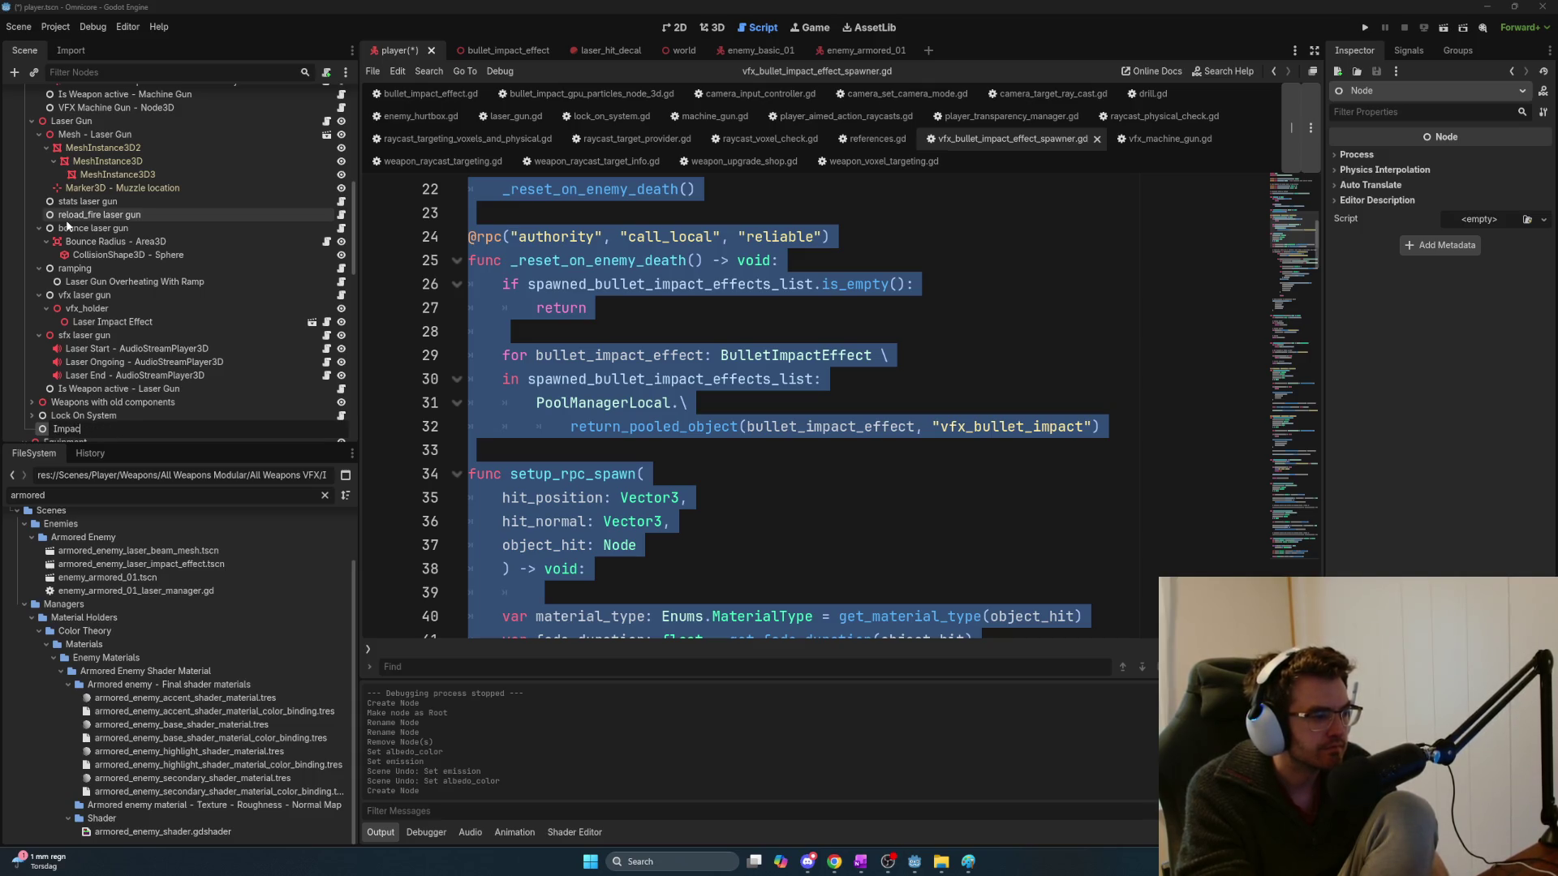
{"action": "key", "text": "BackSpace"}
{"action": "key", "text": "BackSpace"}
{"action": "key", "text": "BackSpace"}
{"action": "type", "text": "G"}
{"action": "key", "text": "BackSpace"}
{"action": "key", "text": "BackSpace"}
{"action": "type", "text": "Impact Effects"}
{"action": "type", "text": " Spawners"}
{"action": "key", "text": "Return"}
{"action": "mouse_move", "coordinate": [81, 429]}
{"action": "left_mouse_down"}
{"action": "mouse_move", "coordinate": [96, 293]}
{"action": "mouse_move", "coordinate": [81, 191]}
{"action": "mouse_move", "coordinate": [101, 220]}
{"action": "mouse_move", "coordinate": [63, 238]}
{"action": "left_mouse_up"}
Rename the Bullet impact effect holder to 'Impact effects holder'
{"action": "double_click", "coordinate": [93, 238]}
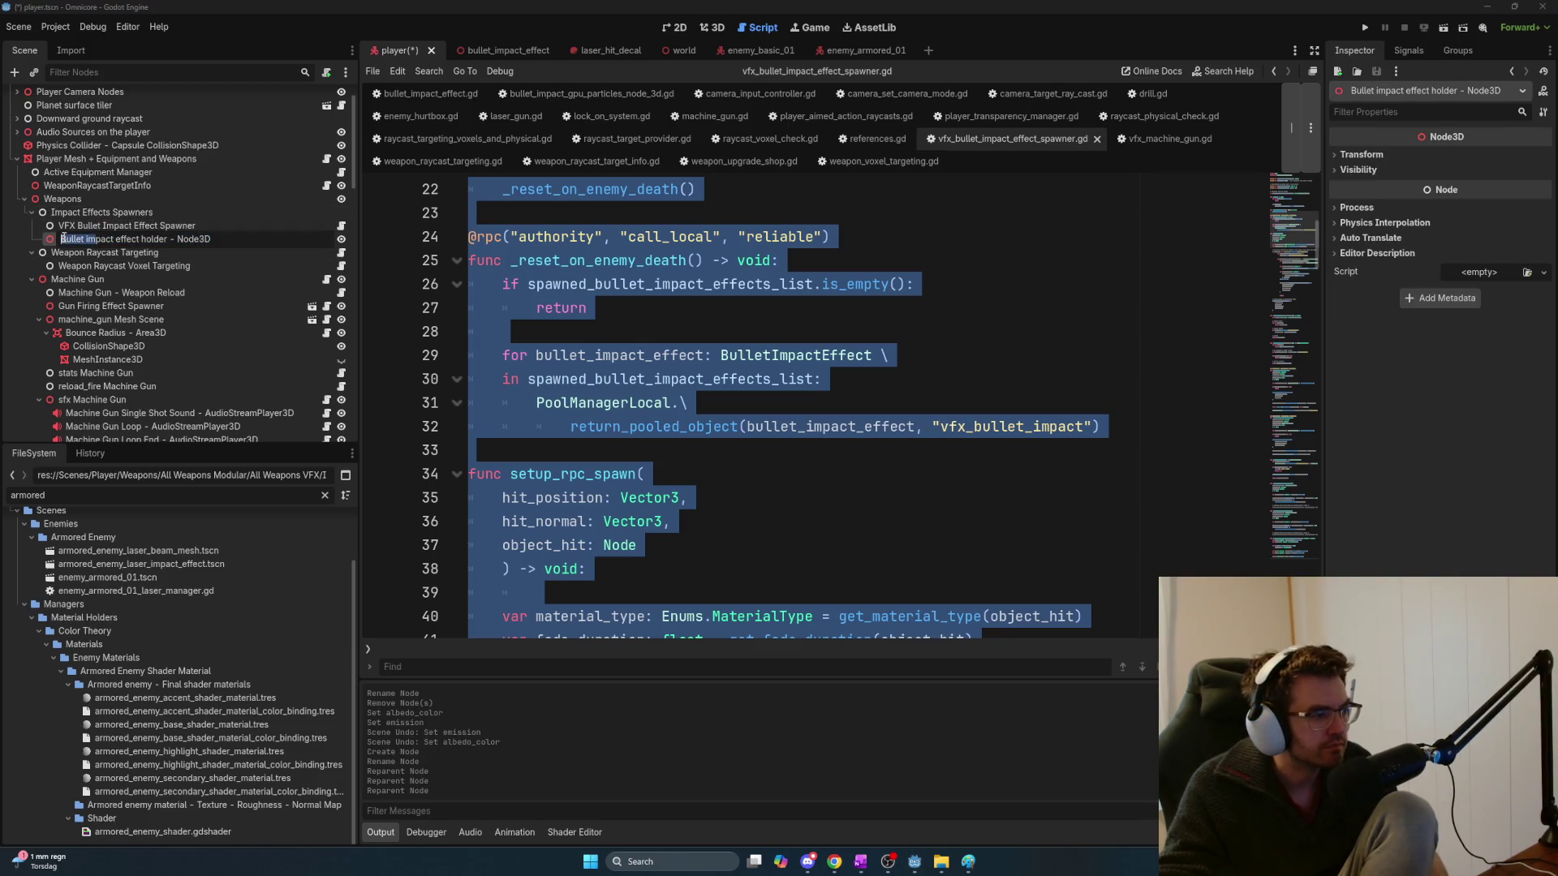
{"action": "type", "text": "Im"}
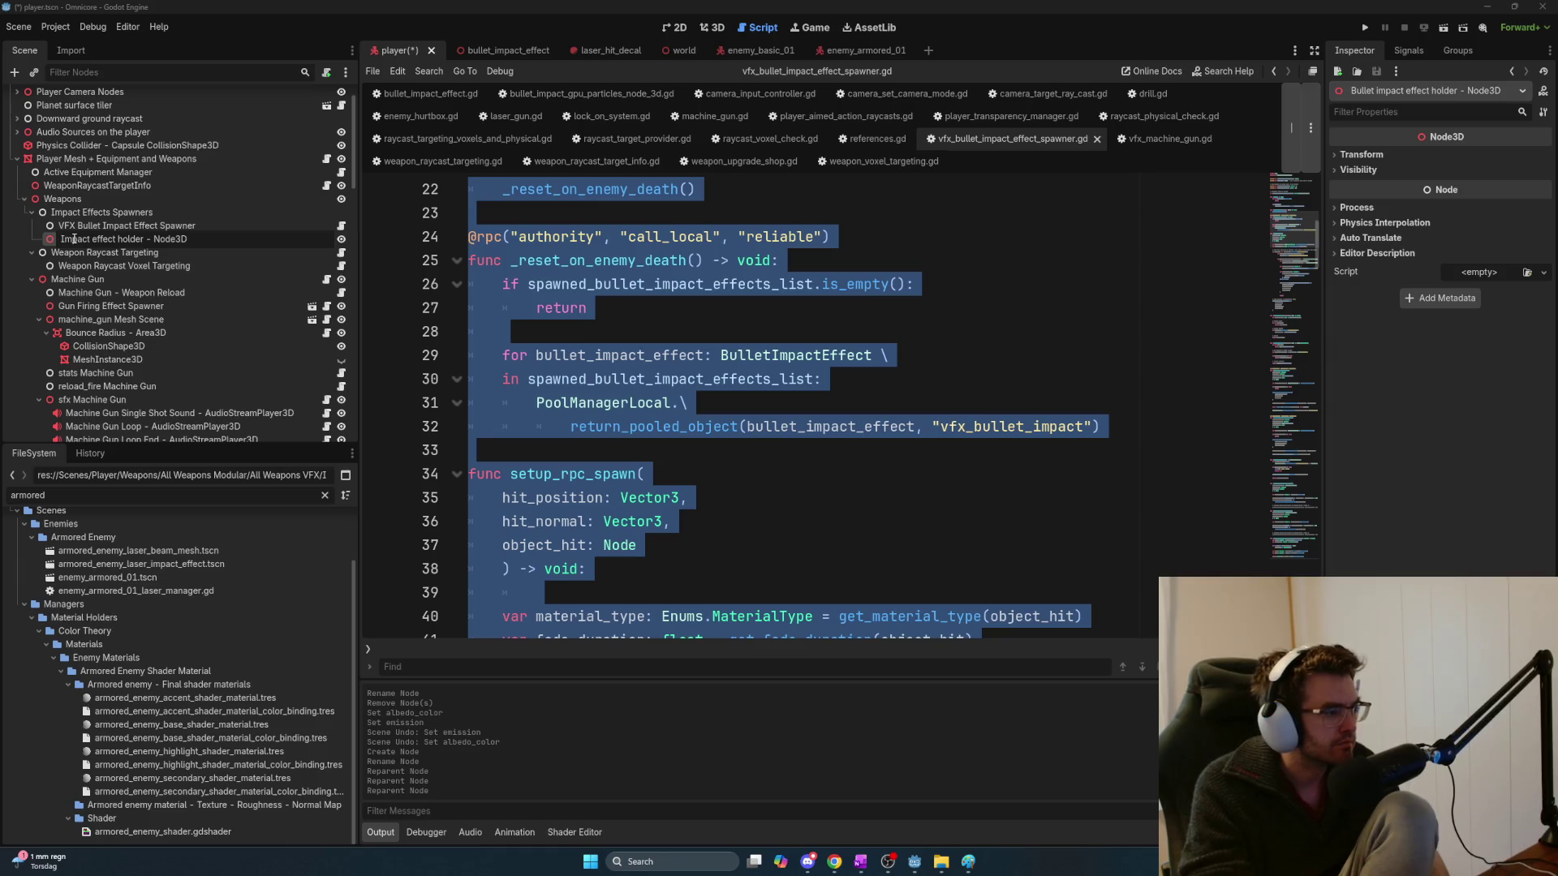
{"action": "key", "text": "Return"}
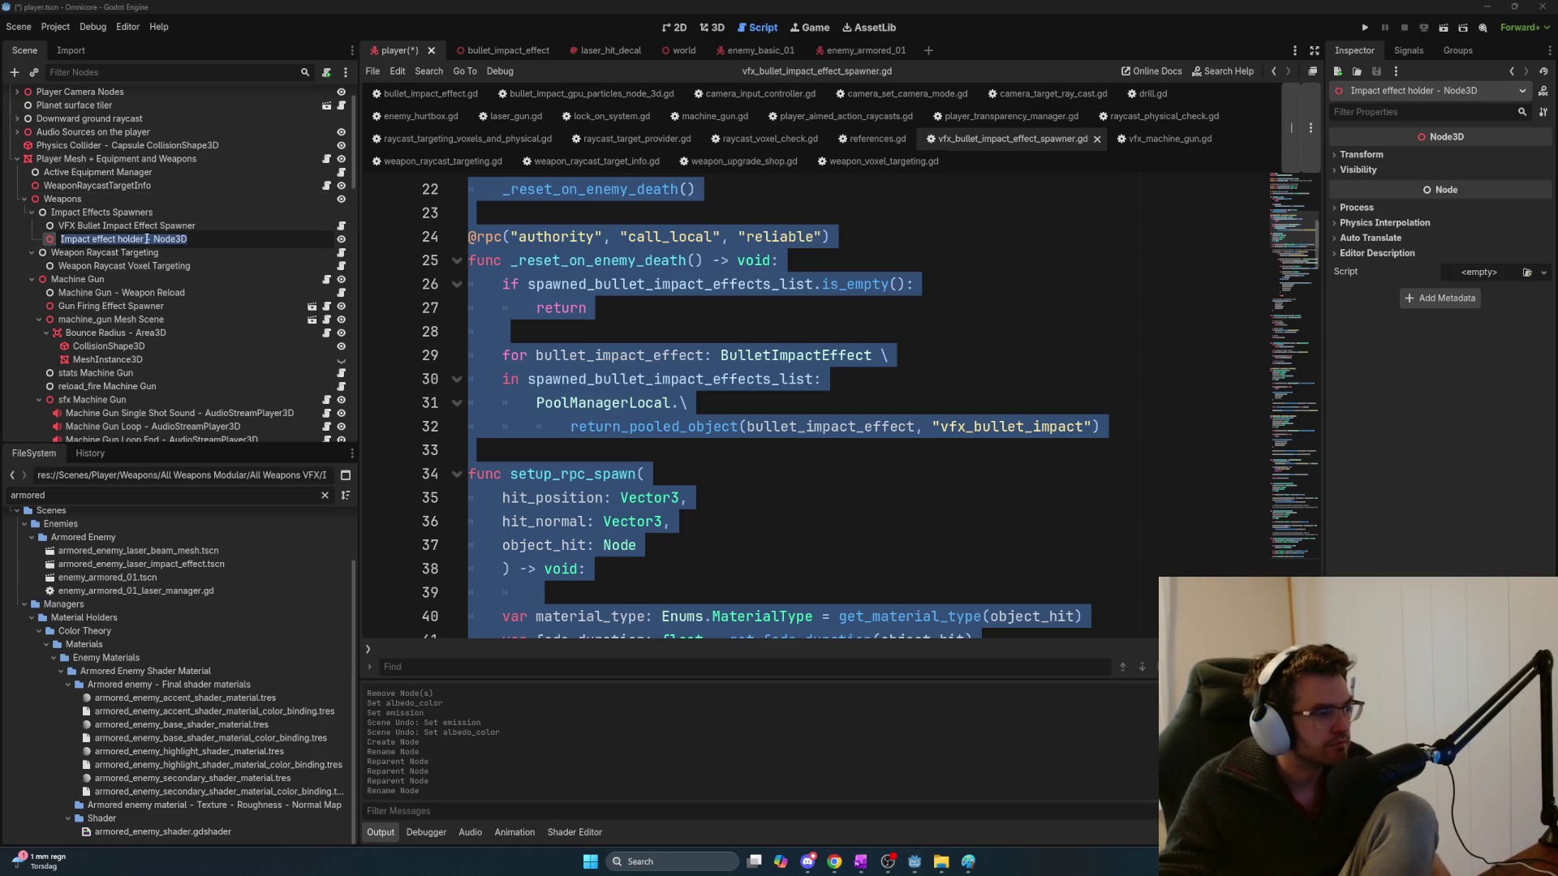
{"action": "key", "text": "BackSpace"}
{"action": "key", "text": "ctrl+z"}
{"action": "left_click", "coordinate": [120, 239]}
{"action": "type", "text": "s"}
{"action": "key", "text": "Return"}
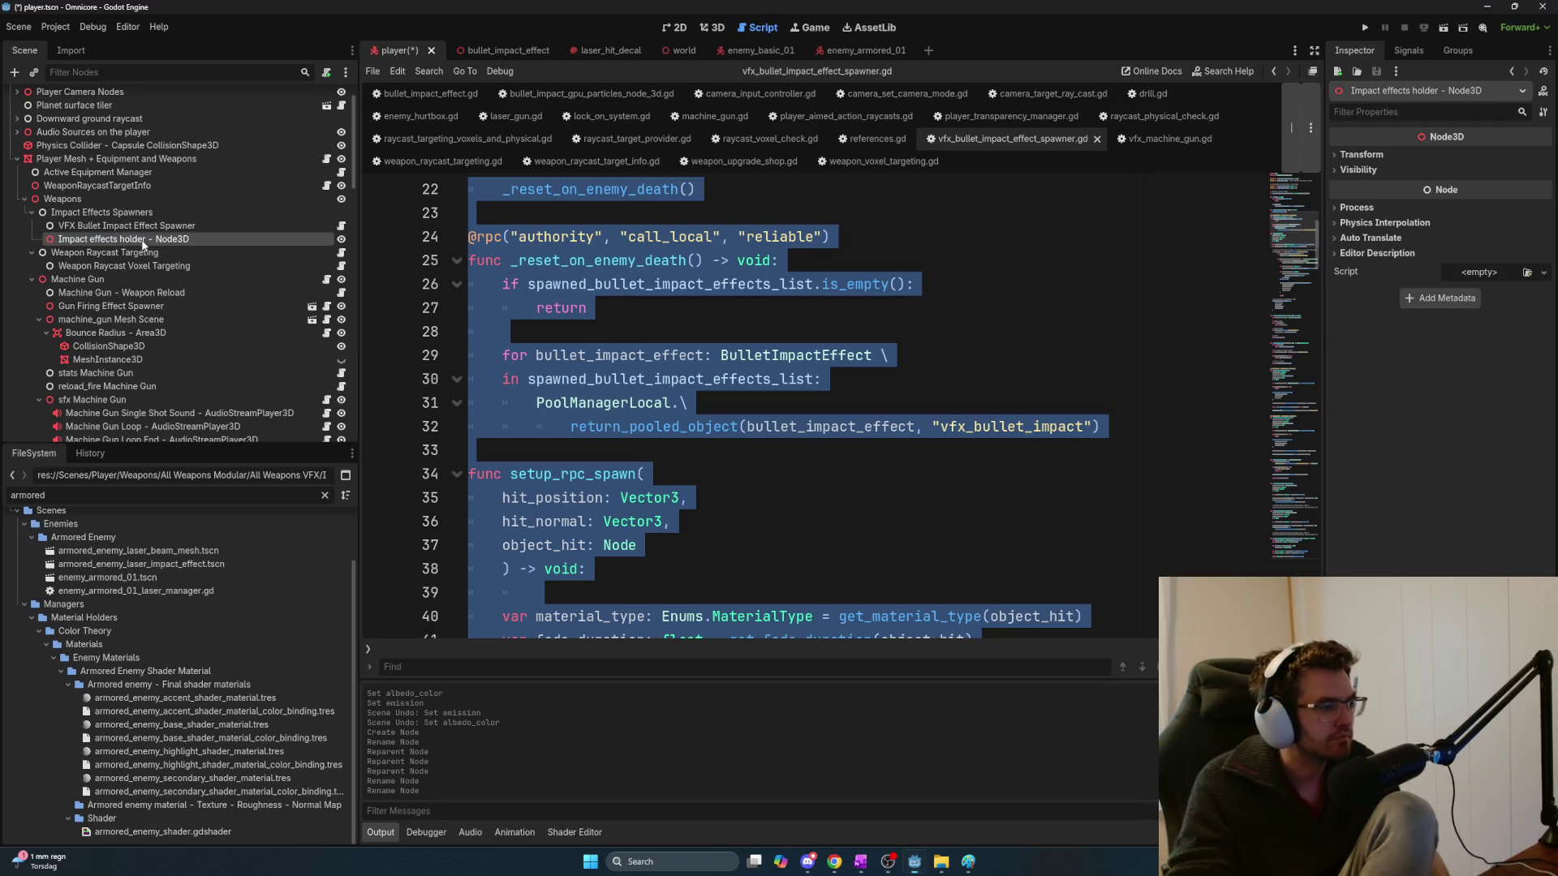
Add a Node named VFX Laser Trail Effect Spawner and start attaching a script to it
{"action": "key", "text": "F2"}
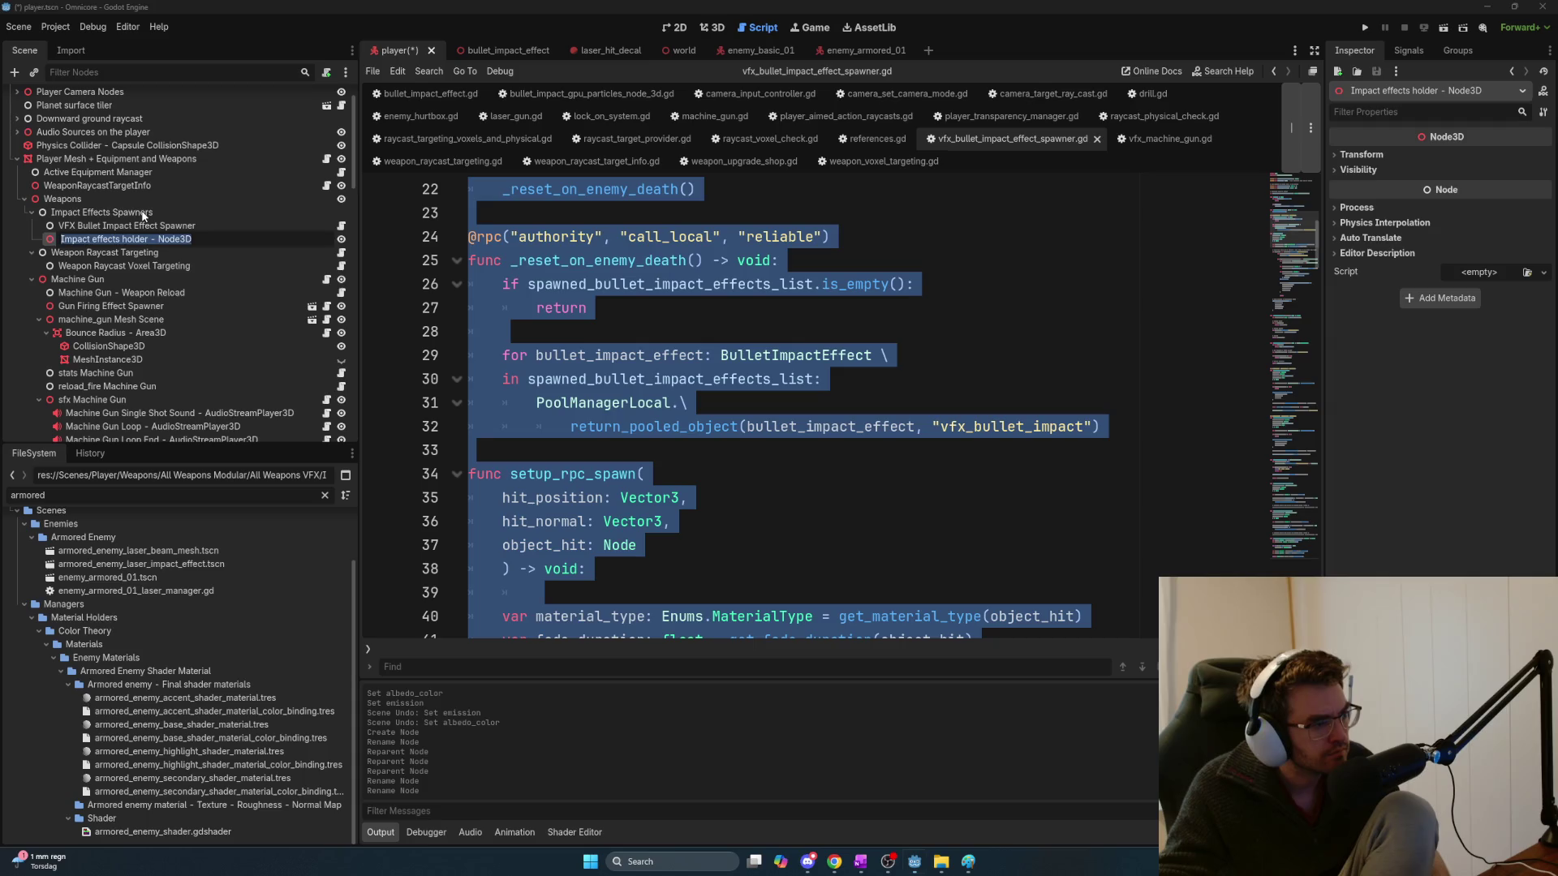
{"action": "key", "text": "ctrl+a"}
{"action": "key", "text": "Return"}
{"action": "key", "text": "ctrl+a"}
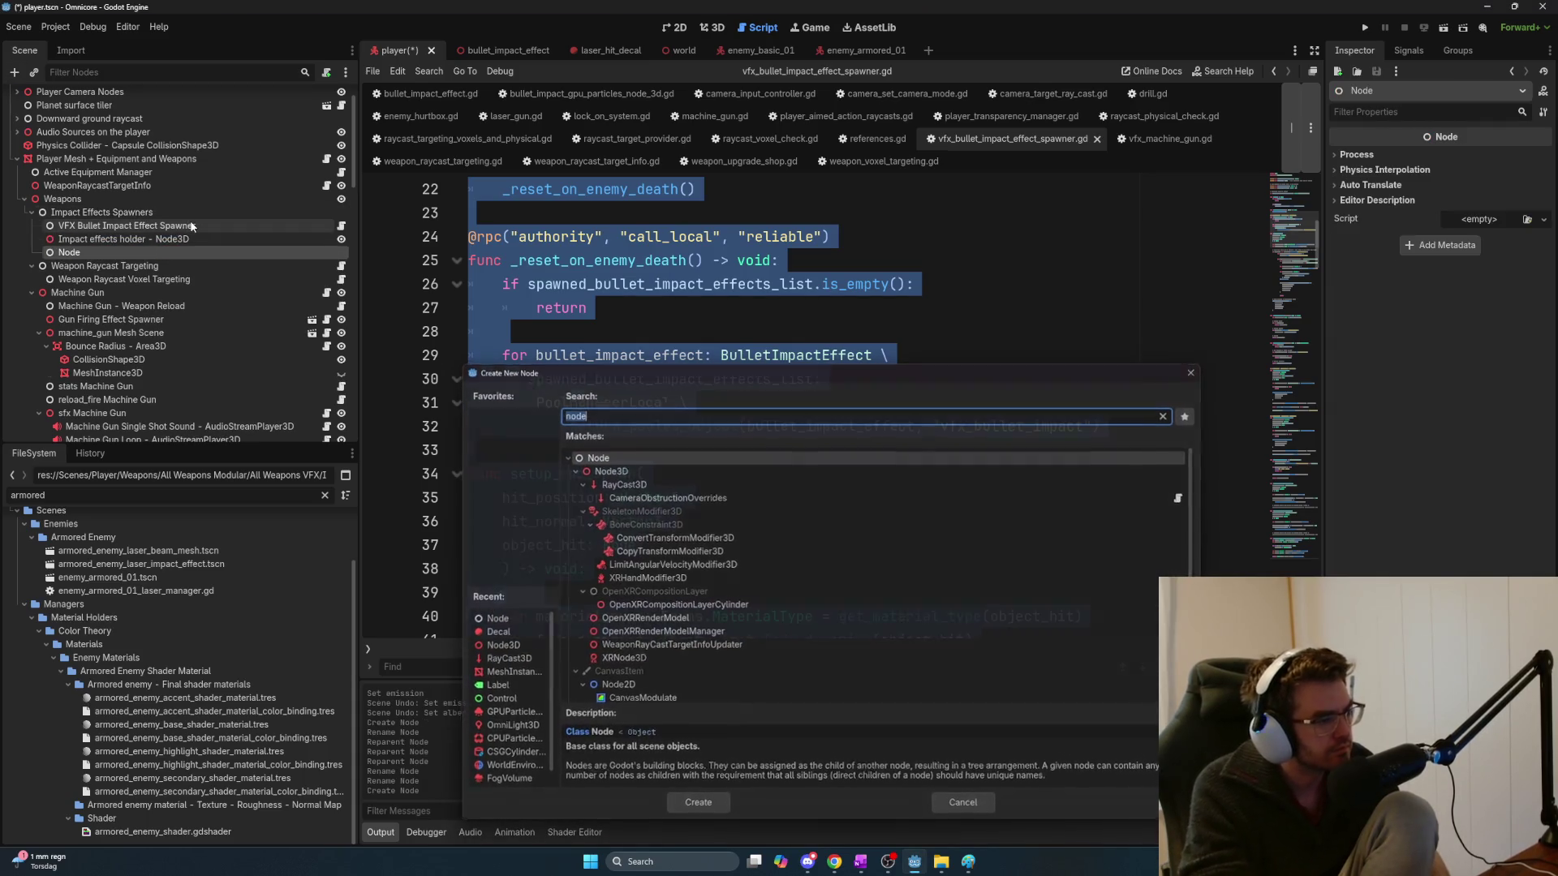
{"action": "key", "text": "Escape"}
{"action": "key", "text": "F2"}
{"action": "type", "text": "VFX"}
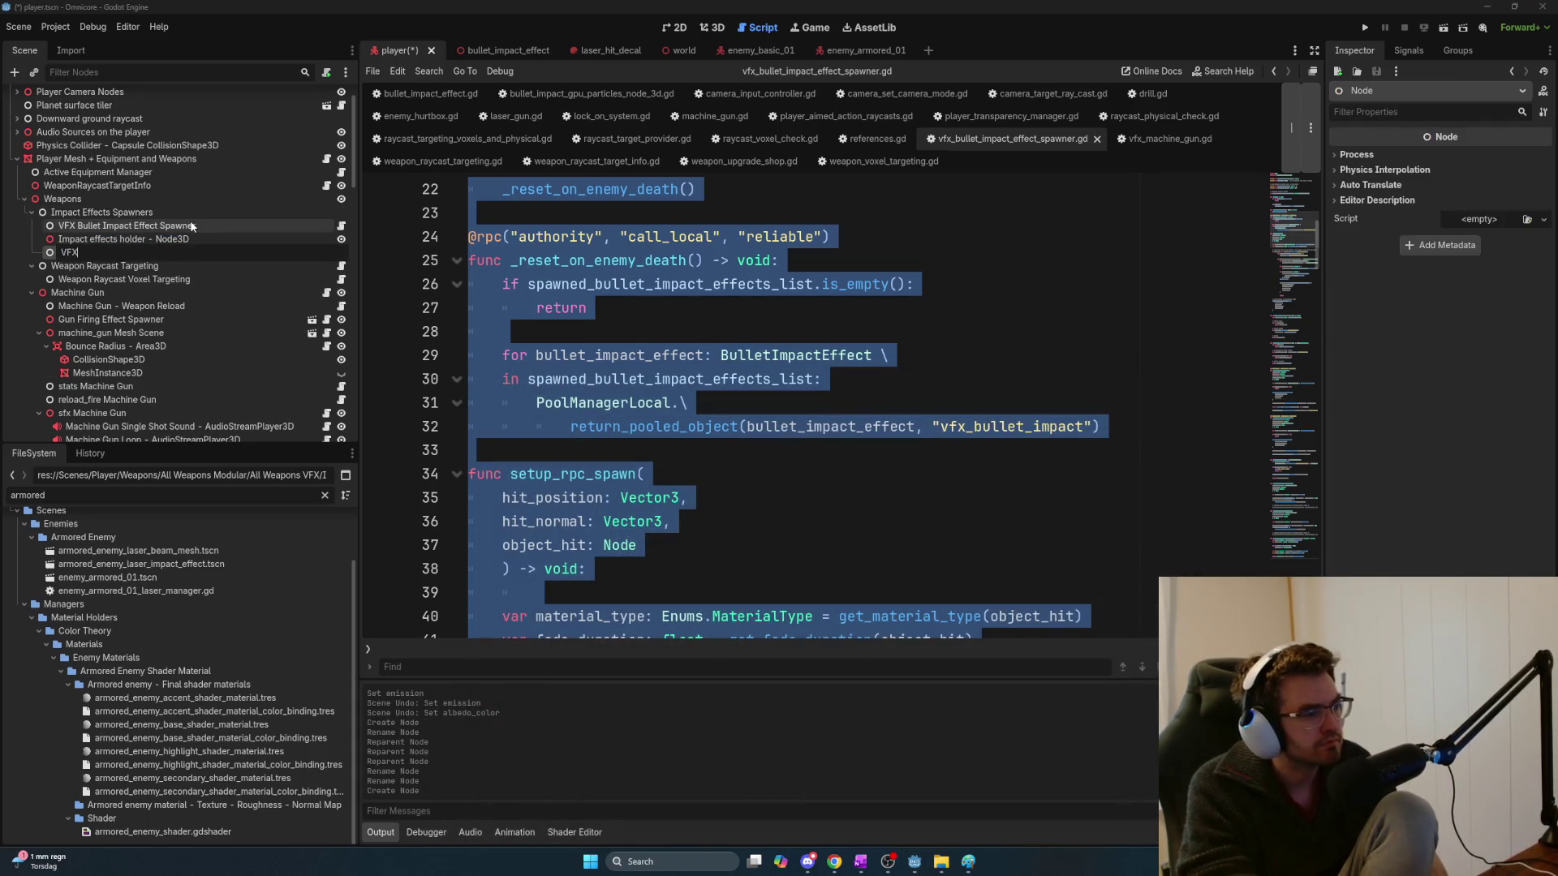
{"action": "type", "text": " Laser T"}
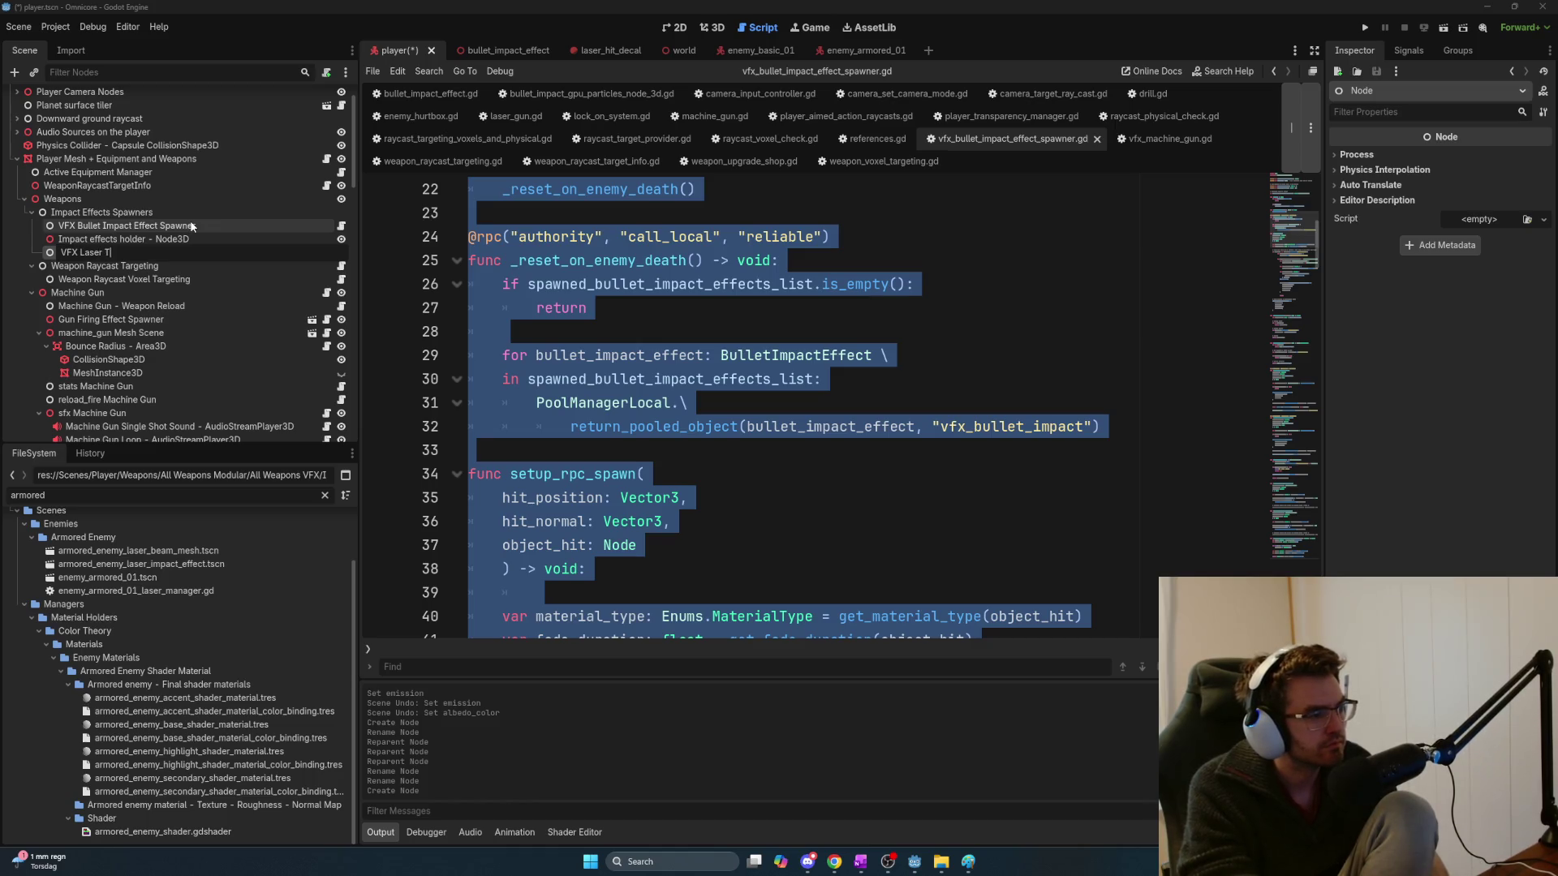
{"action": "type", "text": "rail Effect SA"}
{"action": "type", "text": "pawner"}
{"action": "key", "text": "Return"}
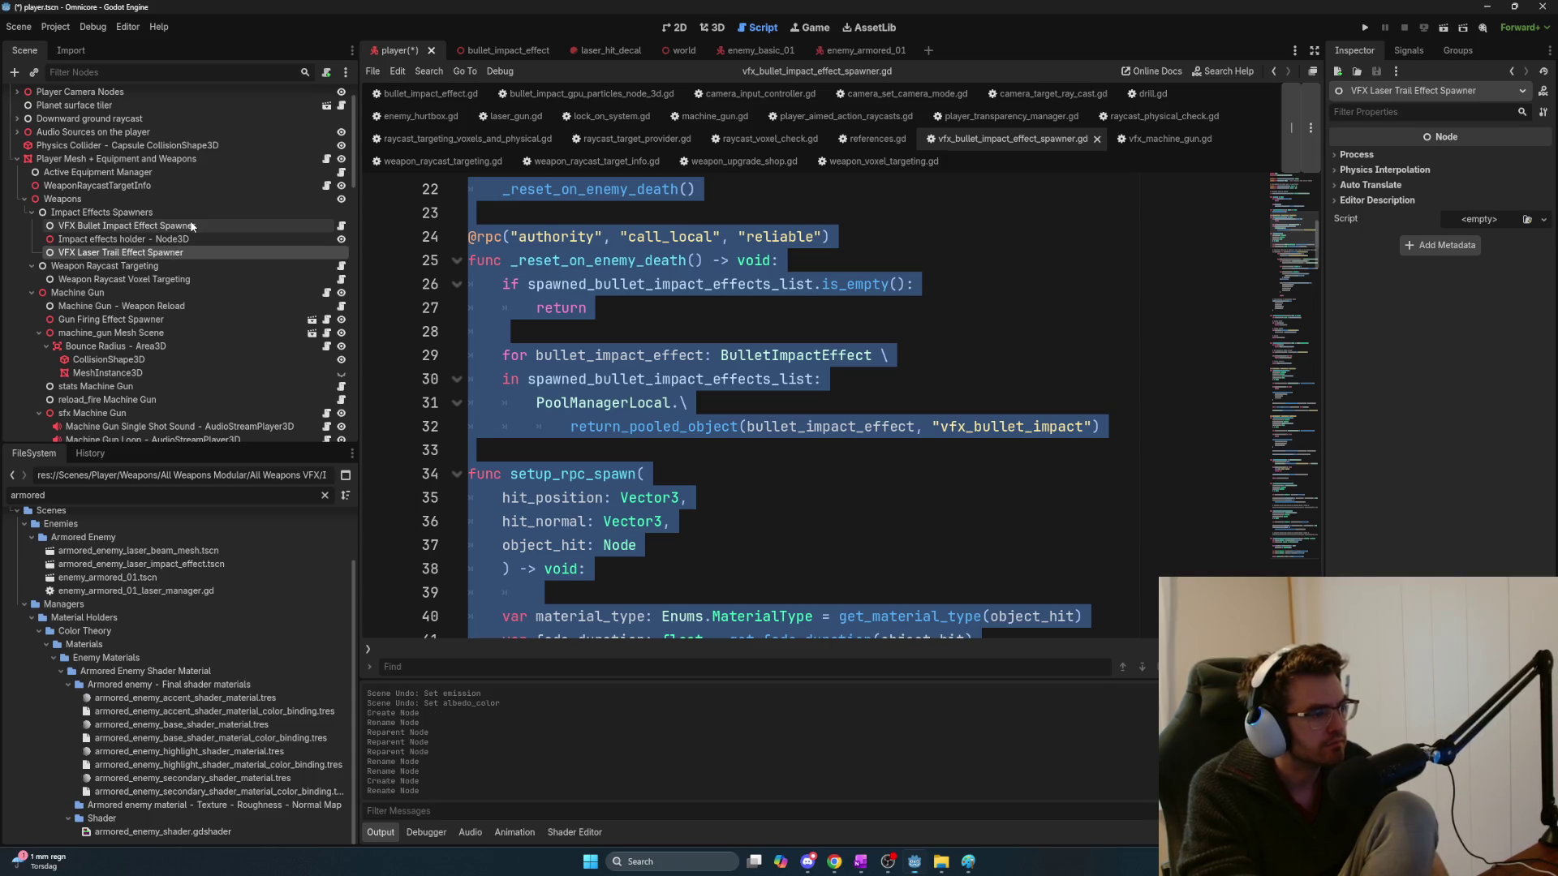
{"action": "scroll", "coordinate": [629, 347], "scroll_direction": "up", "scroll_amount": 7}
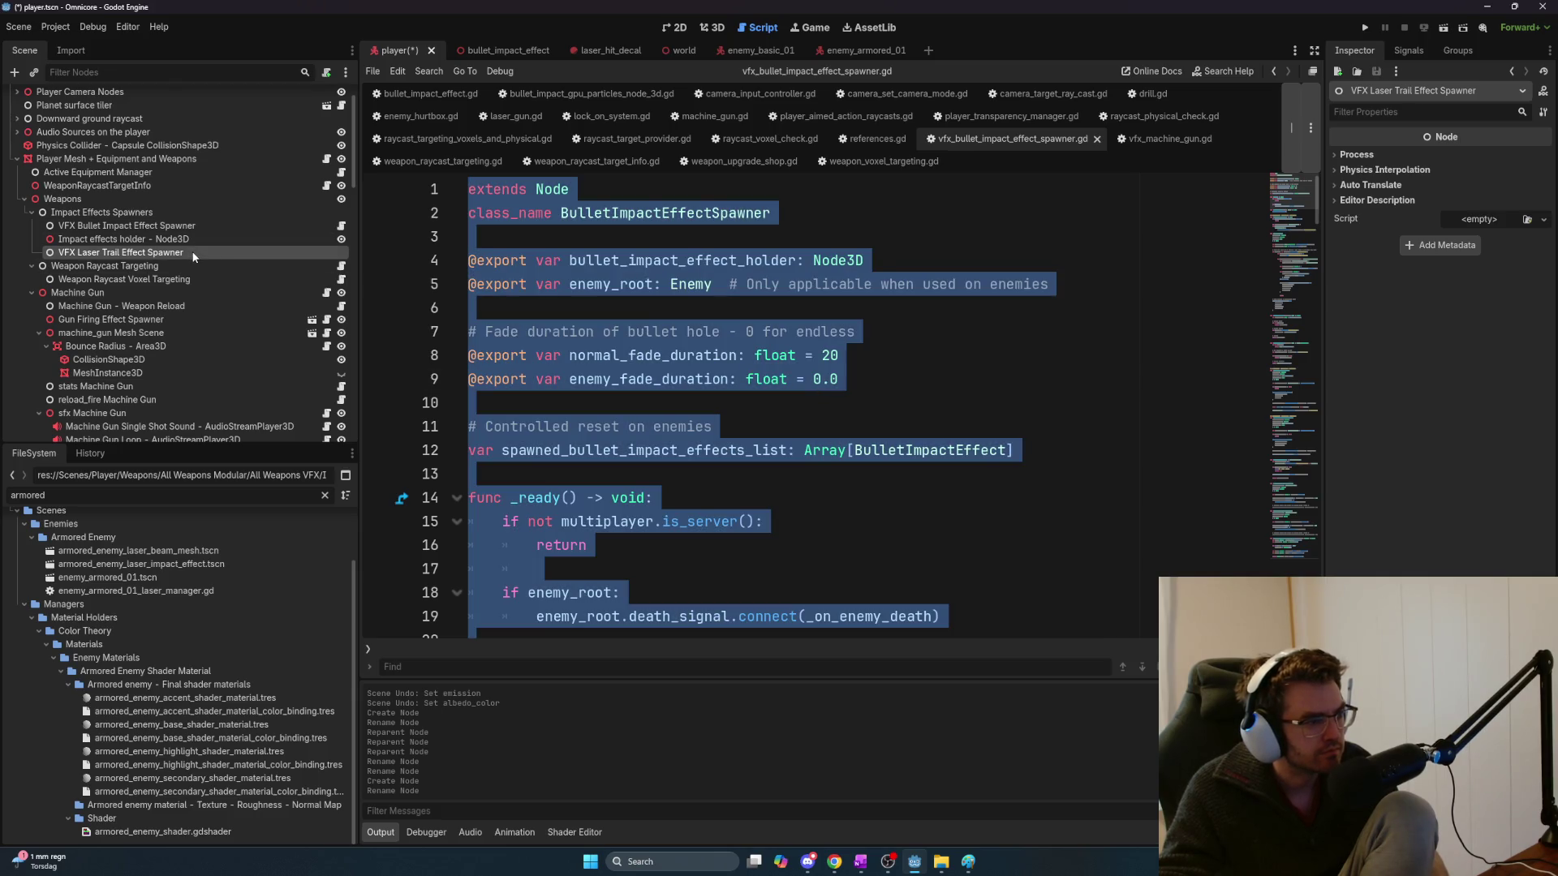
{"action": "left_click", "coordinate": [326, 72]}
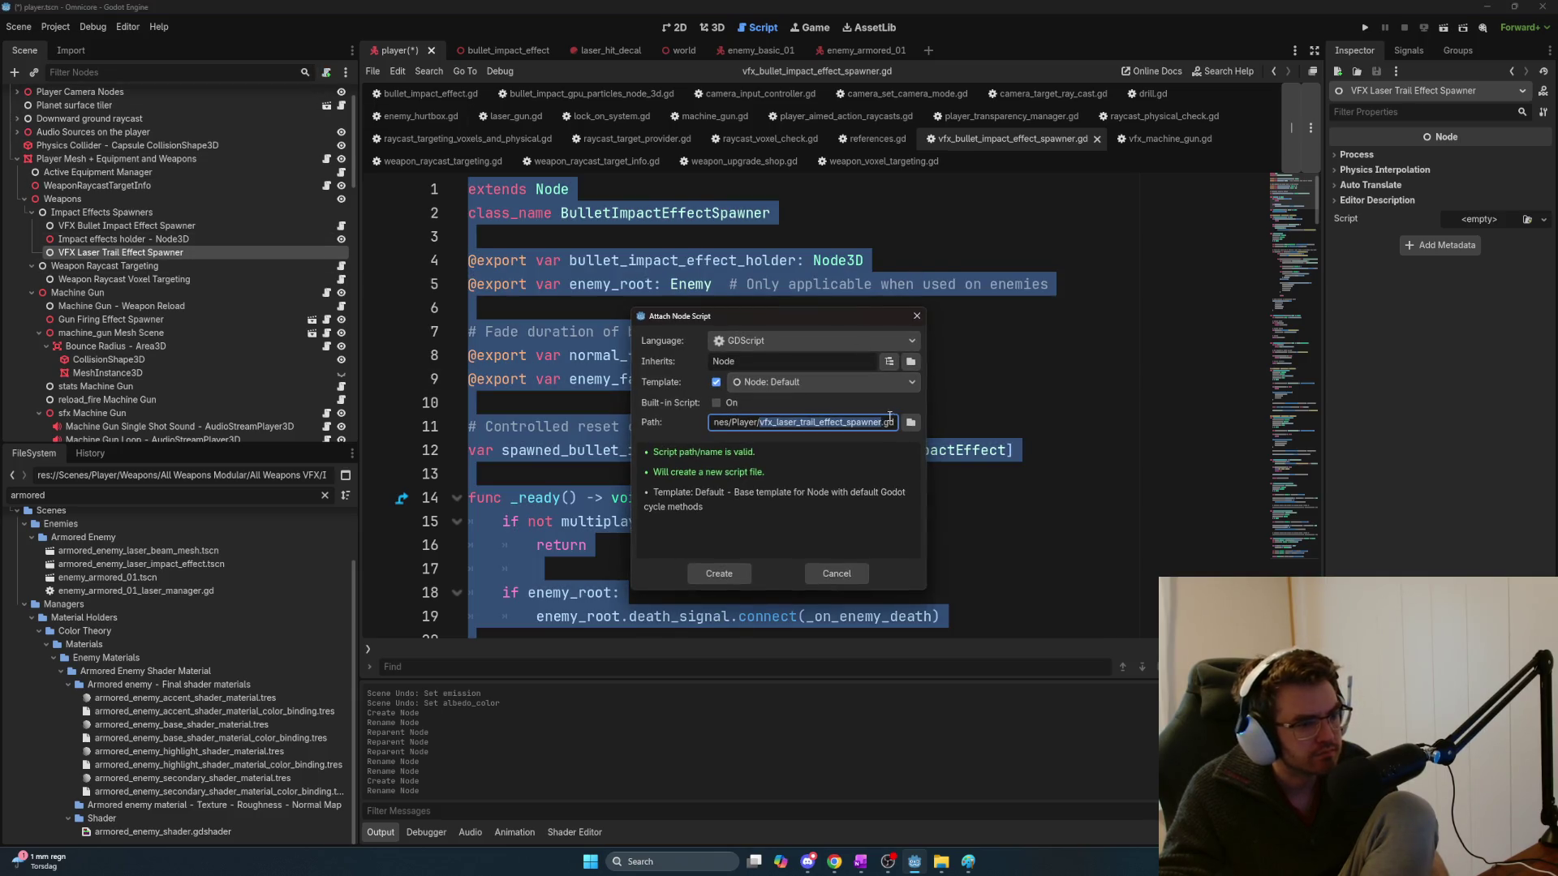
Browse the script save location to Weapons/All Weapons Modular/All Weapons VFX/Impact
{"action": "left_click", "coordinate": [911, 422]}
{"action": "double_click", "coordinate": [899, 345]}
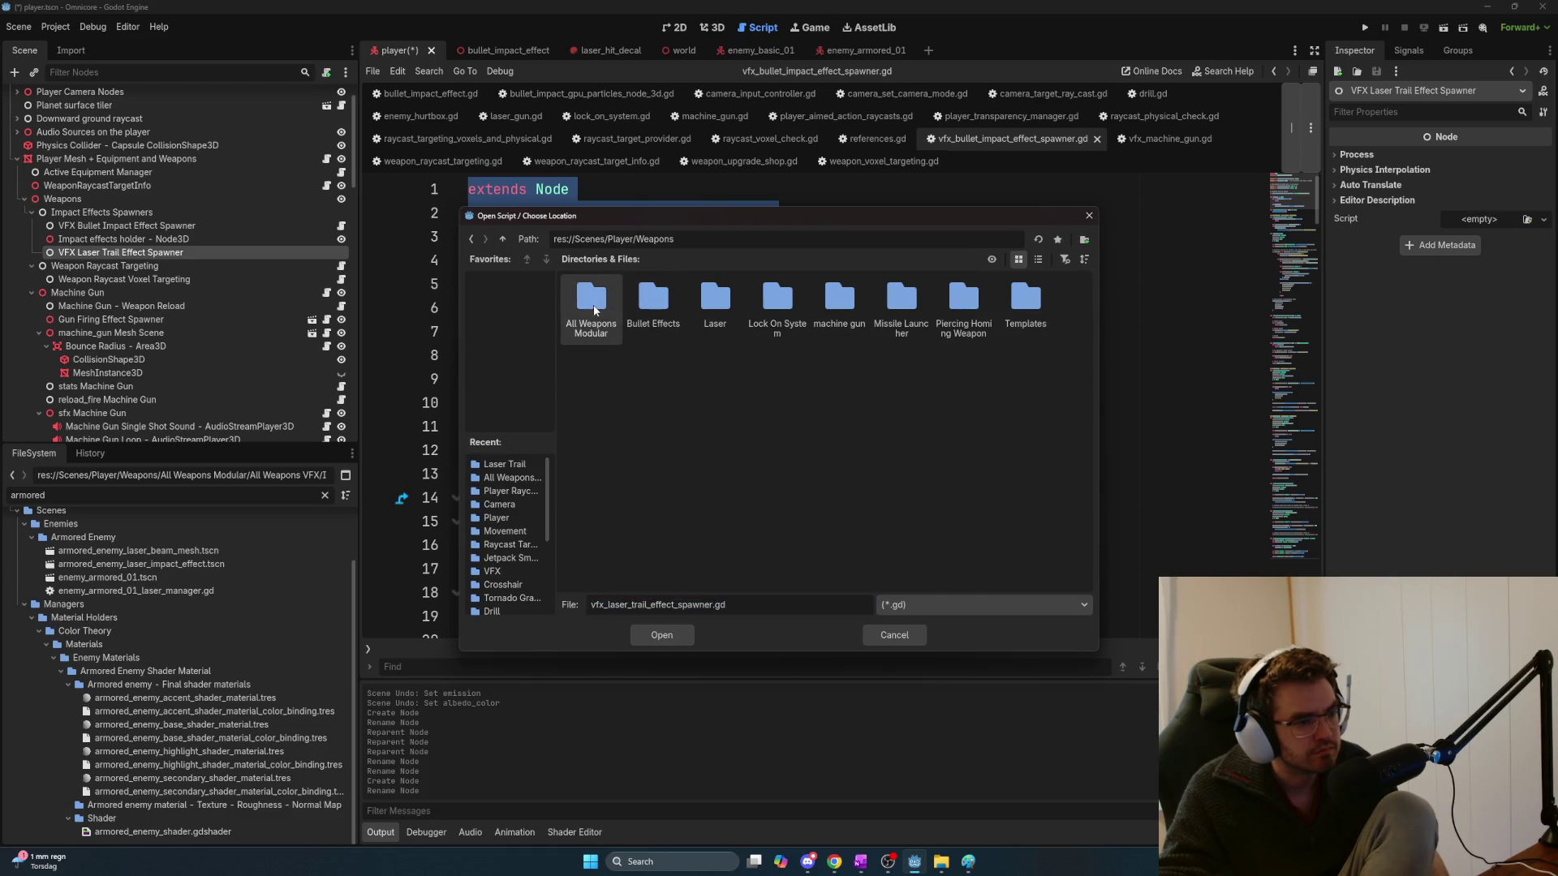
{"action": "double_click", "coordinate": [599, 312]}
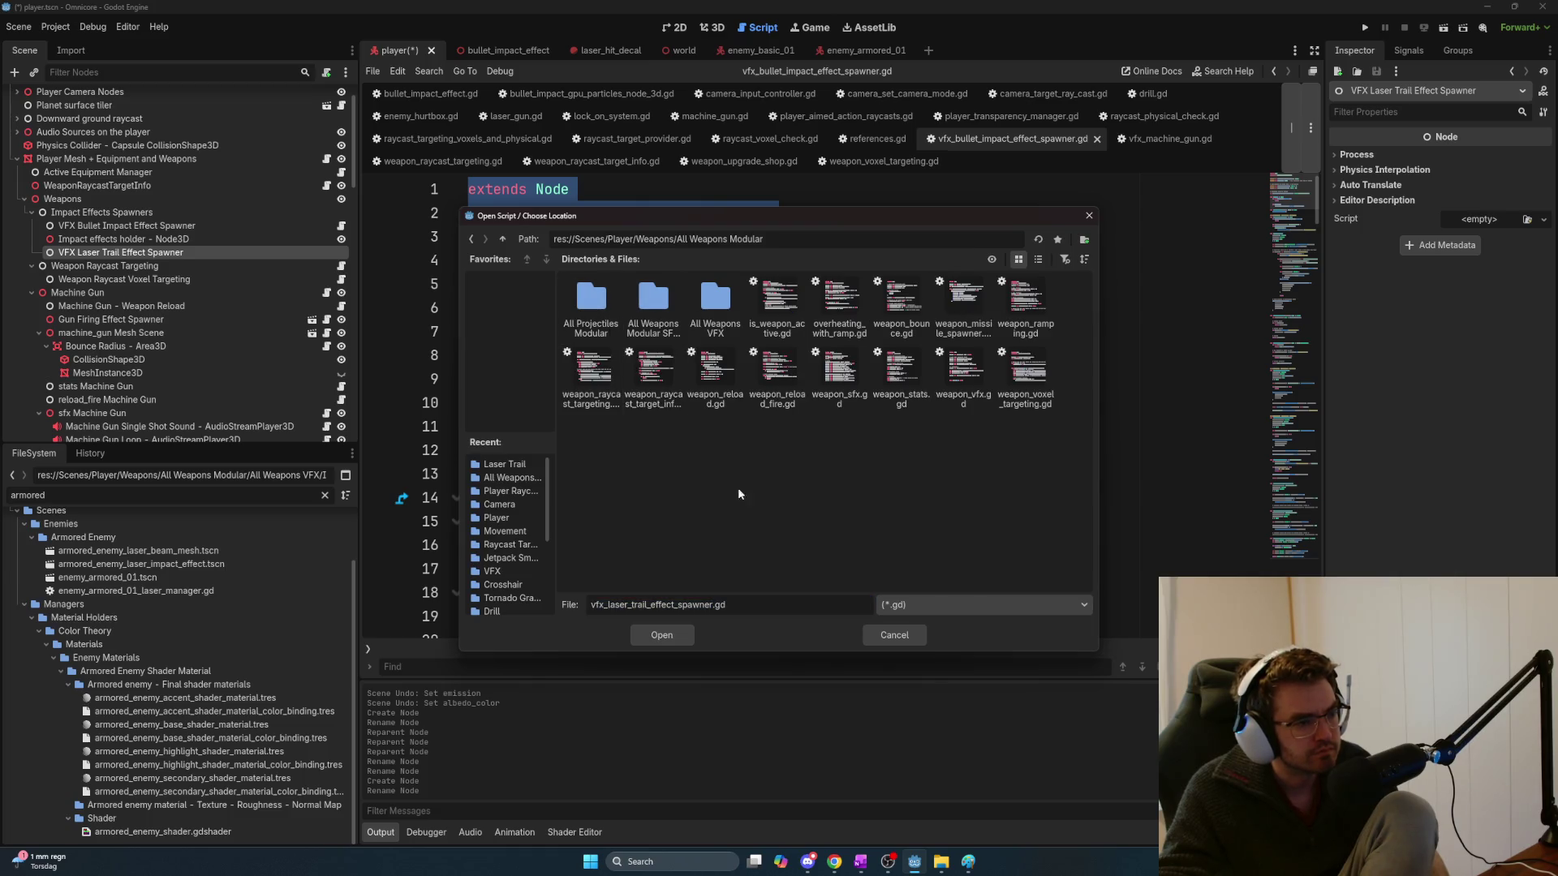
{"action": "double_click", "coordinate": [734, 321]}
{"action": "double_click", "coordinate": [653, 300]}
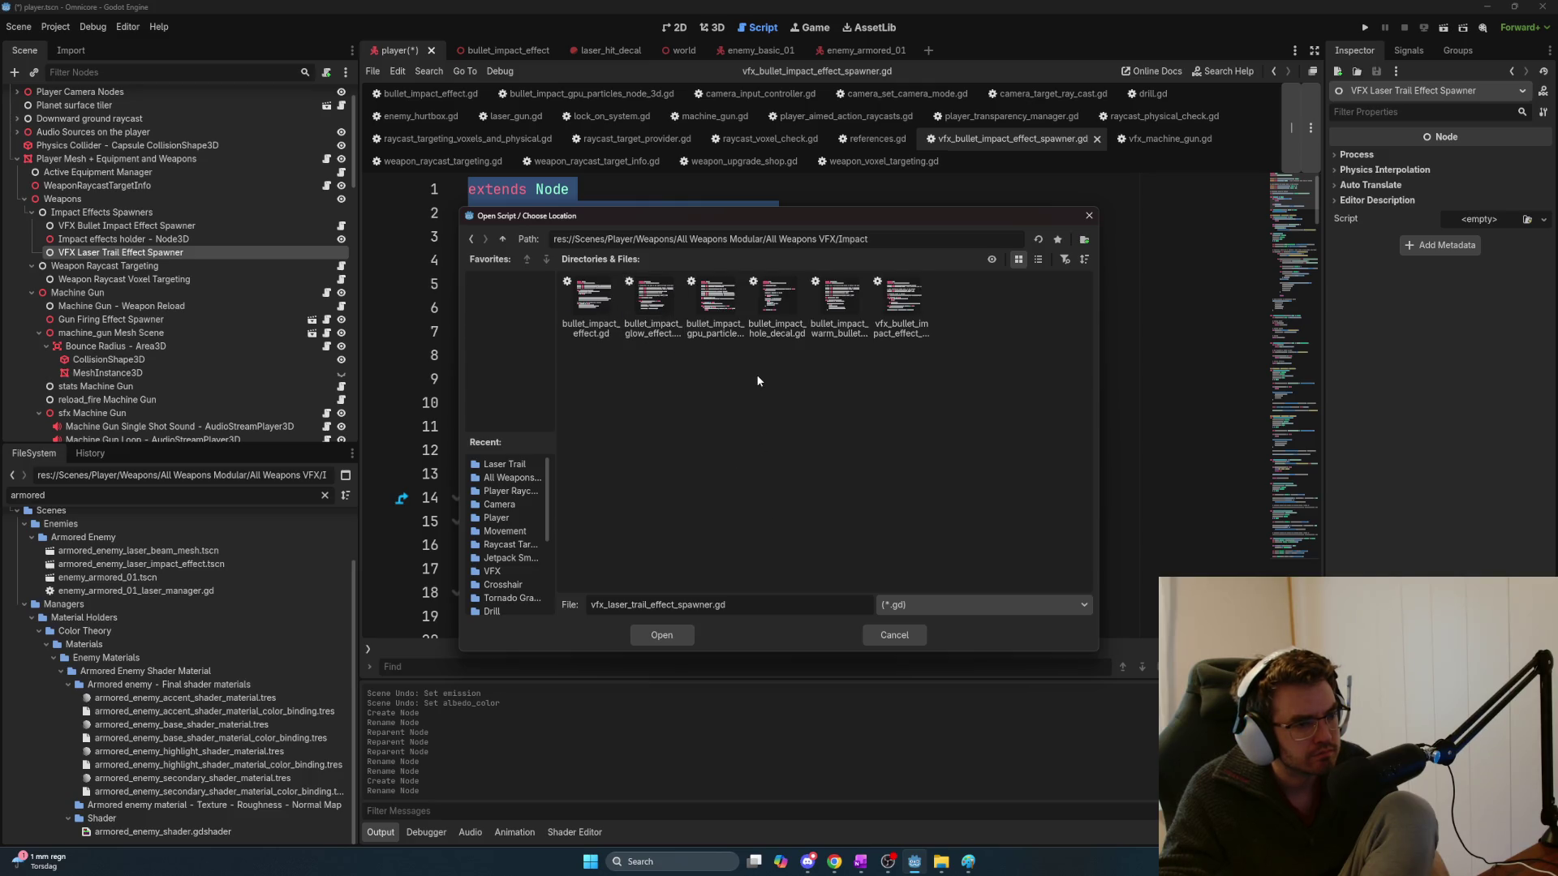
Create a Bullet Impact Effect folder inside Impact
{"action": "right_click", "coordinate": [735, 380]}
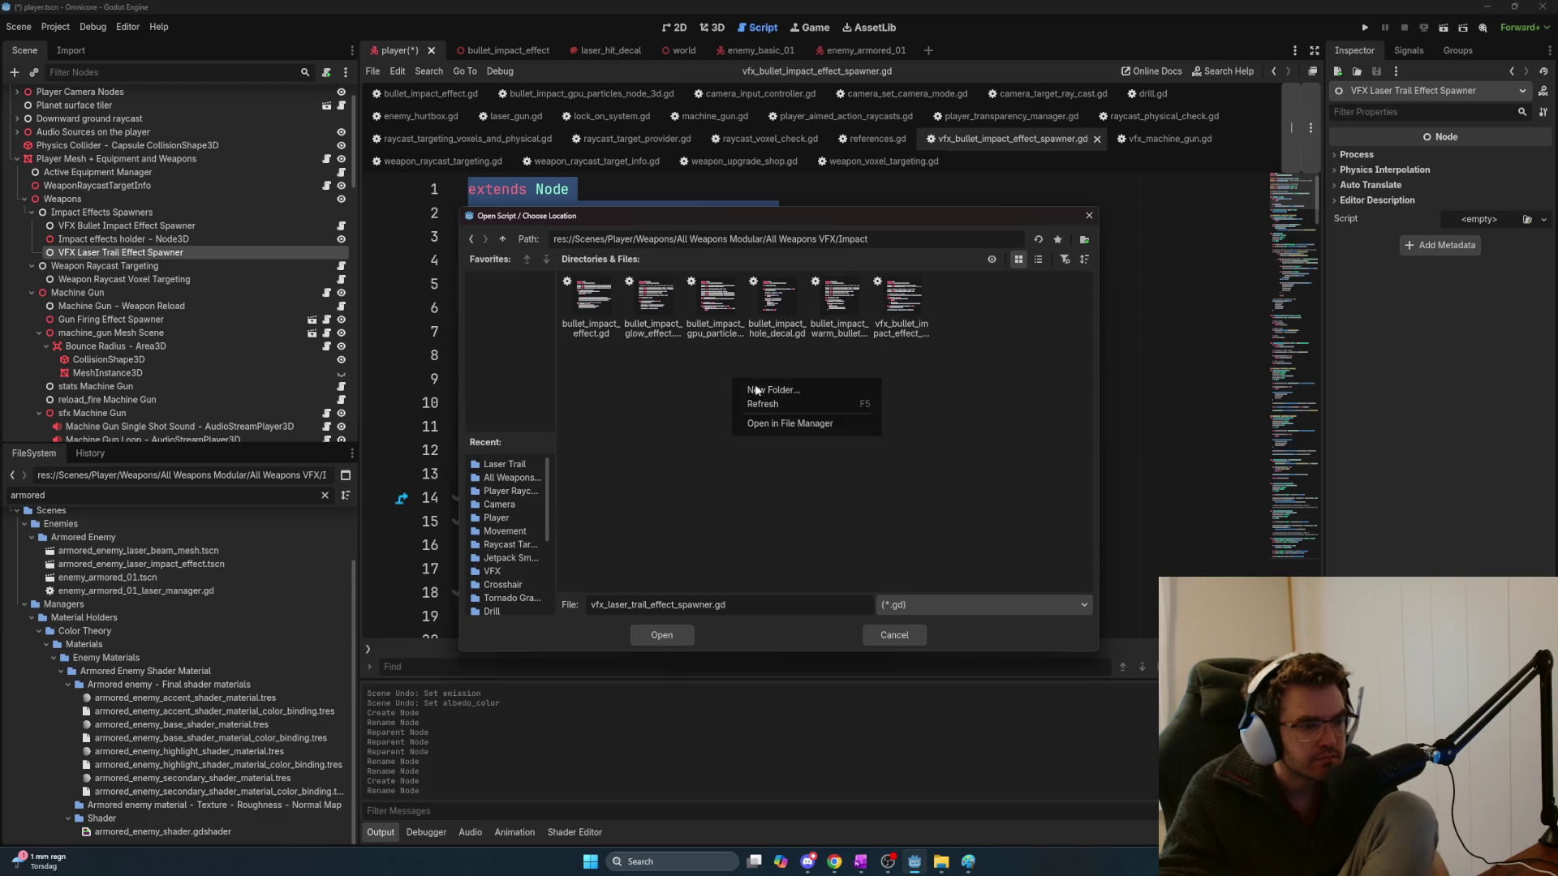
{"action": "left_click", "coordinate": [829, 392]}
{"action": "type", "text": "Bullet IM"}
{"action": "key", "text": "BackSpace"}
{"action": "type", "text": "mpact e"}
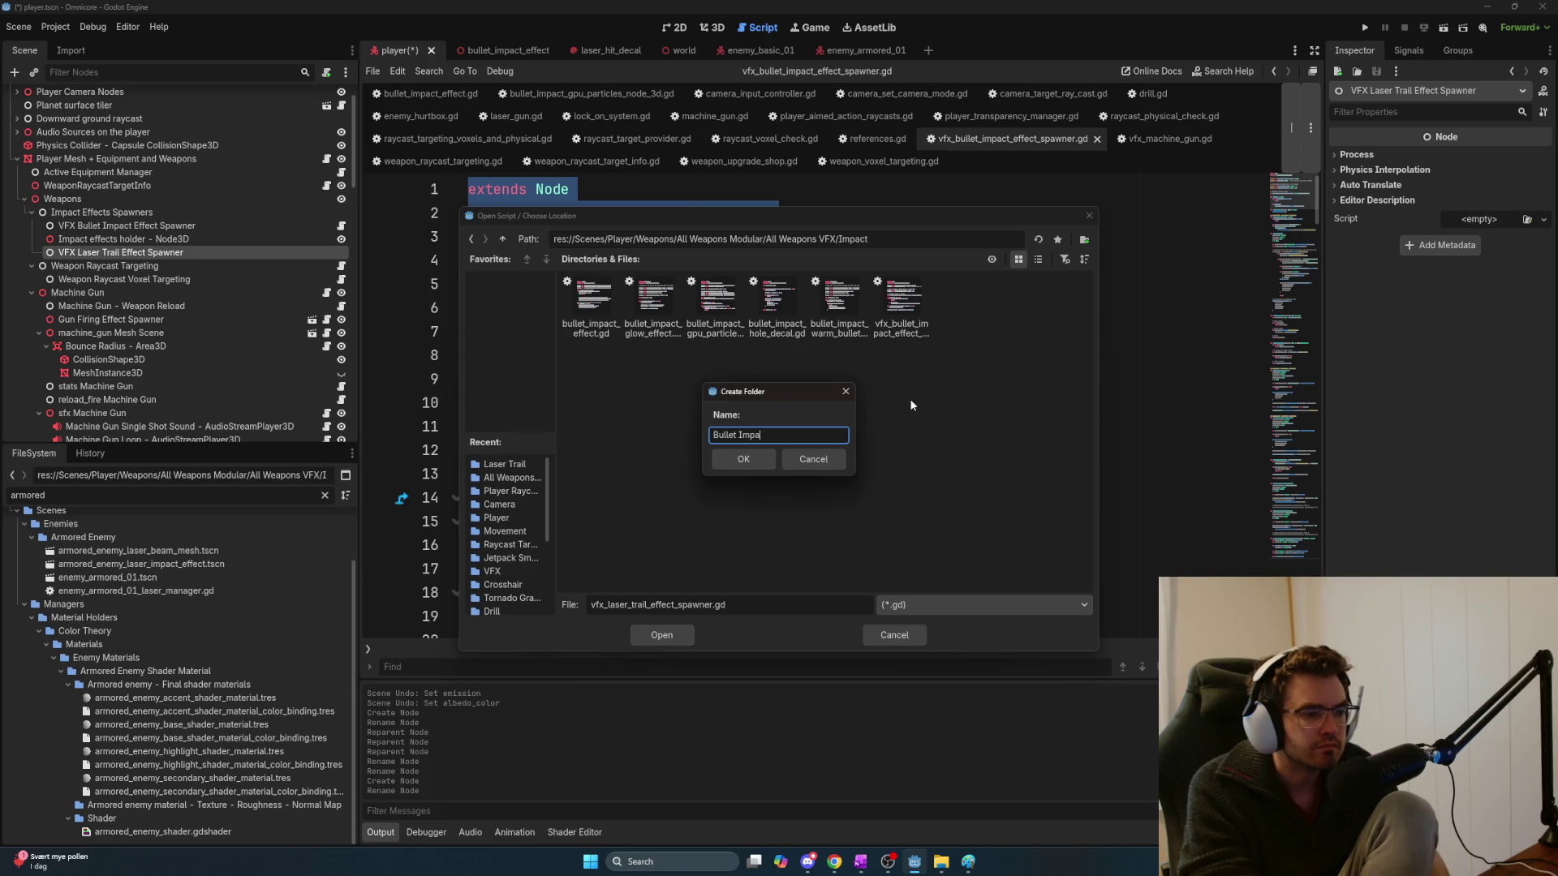
{"action": "key", "text": "BackSpace"}
{"action": "type", "text": "Effects"}
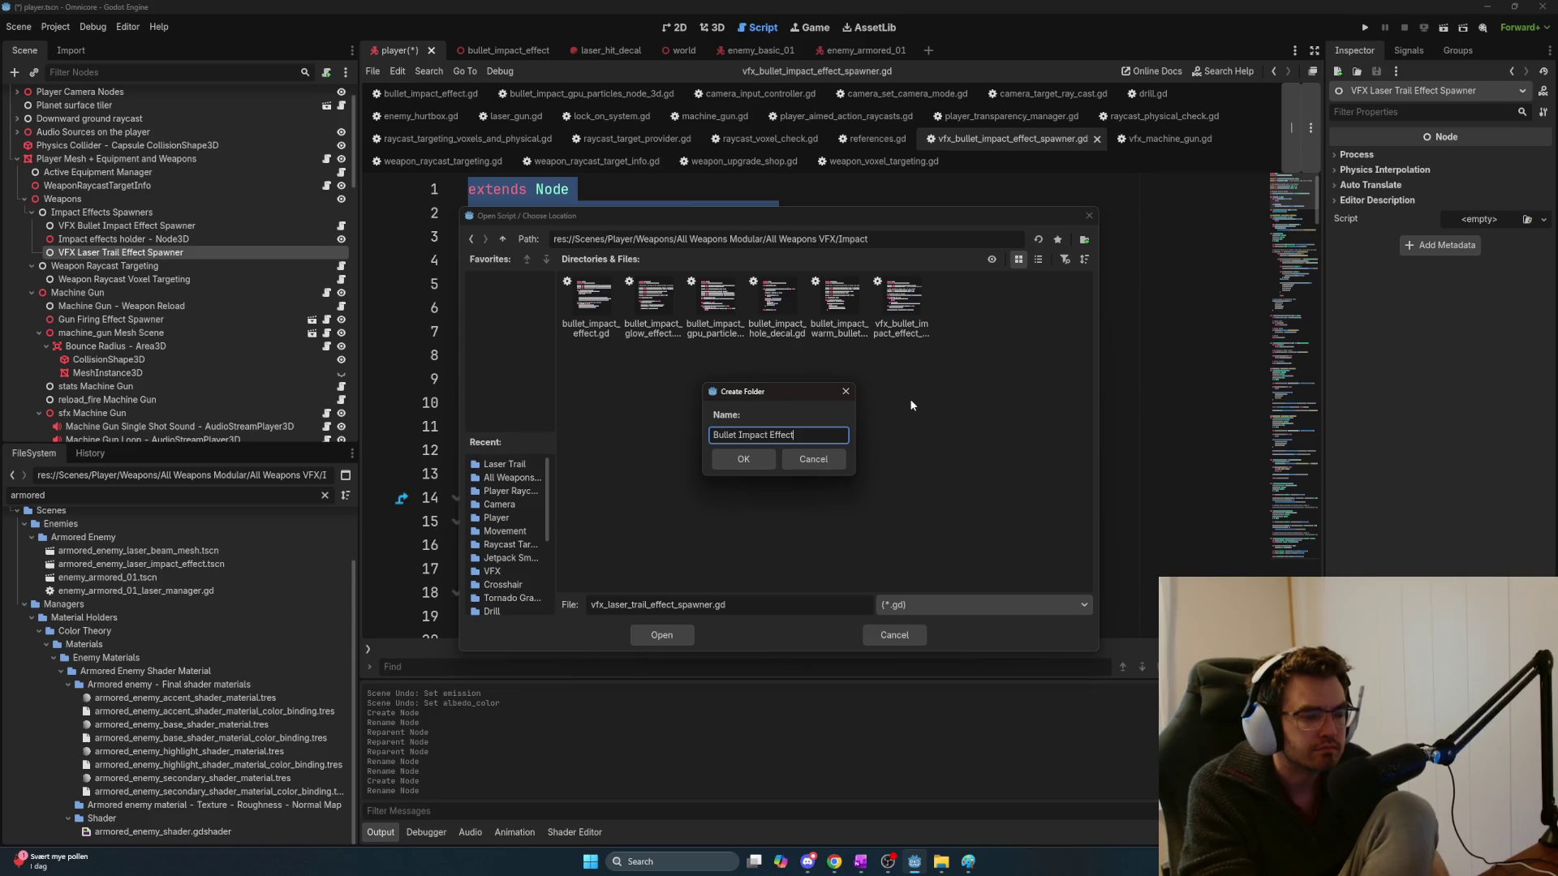
{"action": "key", "text": "Return"}
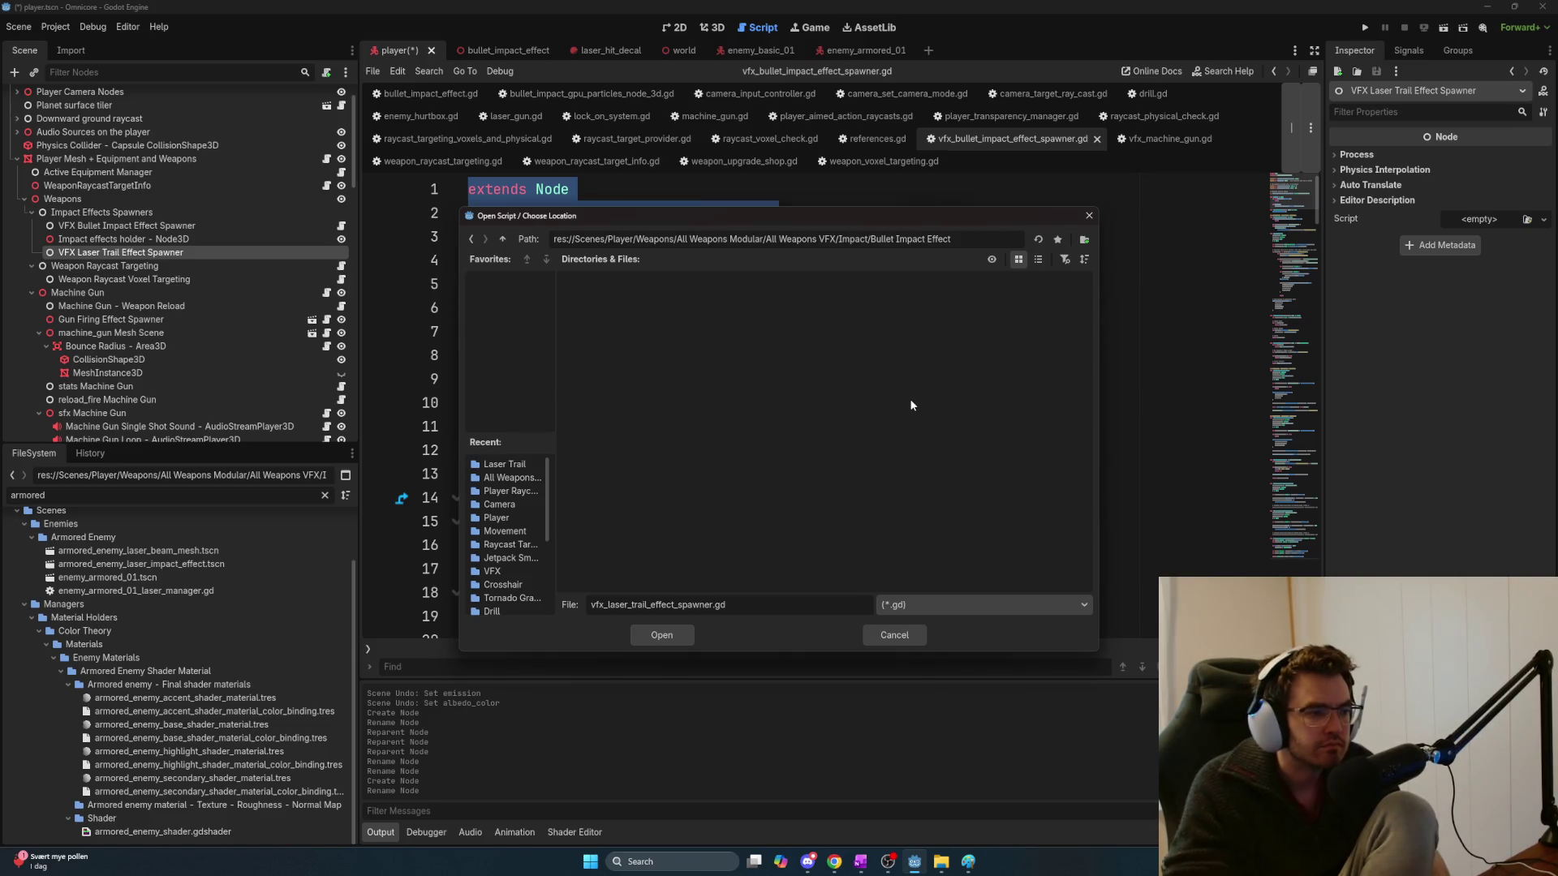
Return to Impact and create a Laser Trail Effect folder there
{"action": "left_click", "coordinate": [502, 239]}
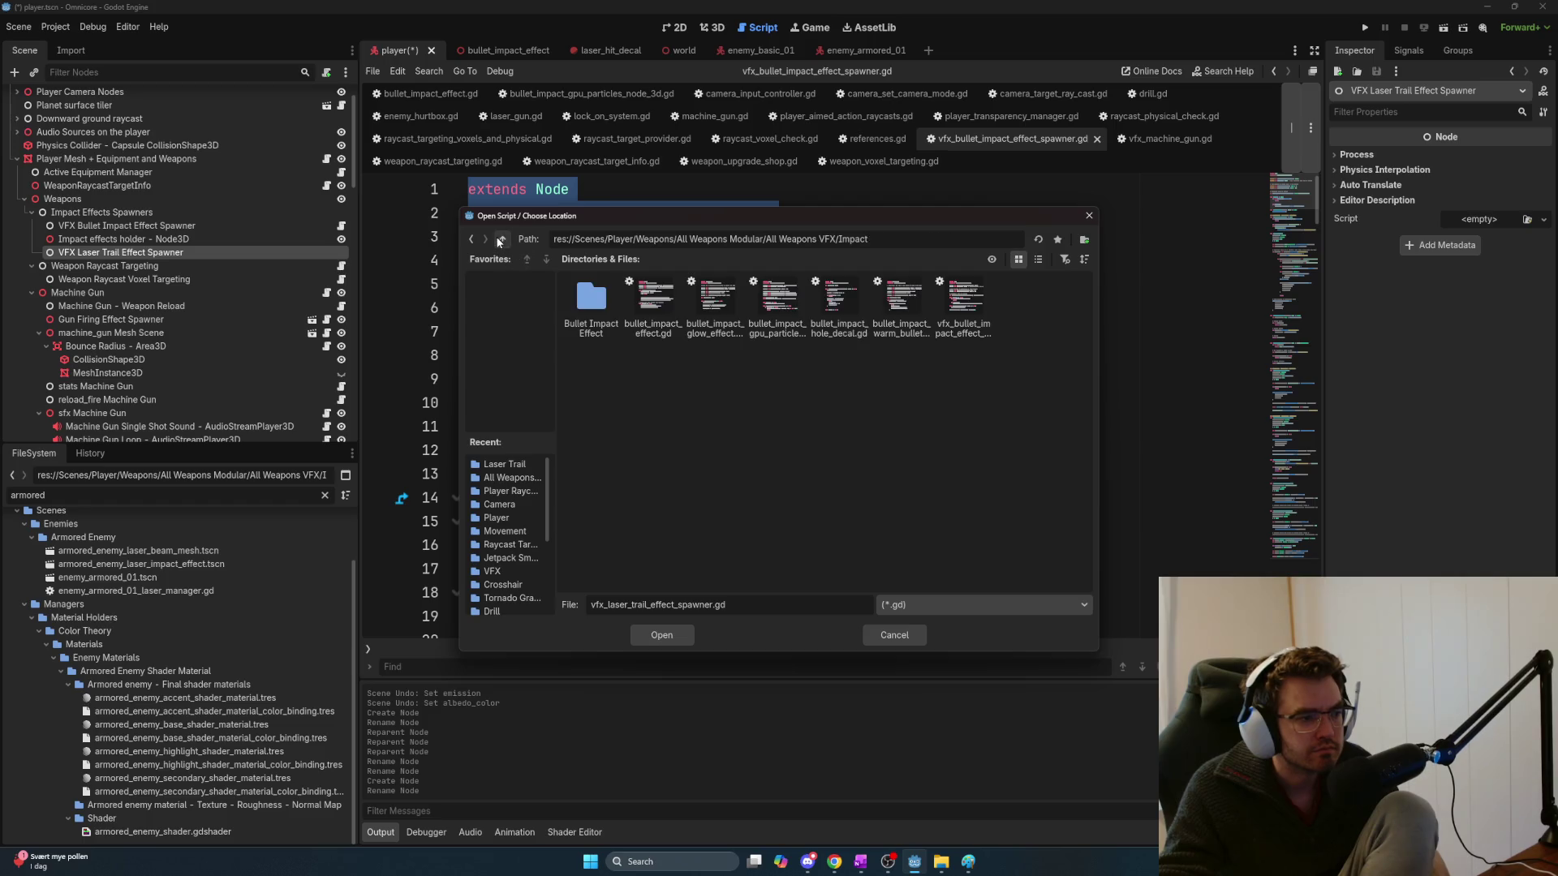
{"action": "left_click", "coordinate": [654, 304]}
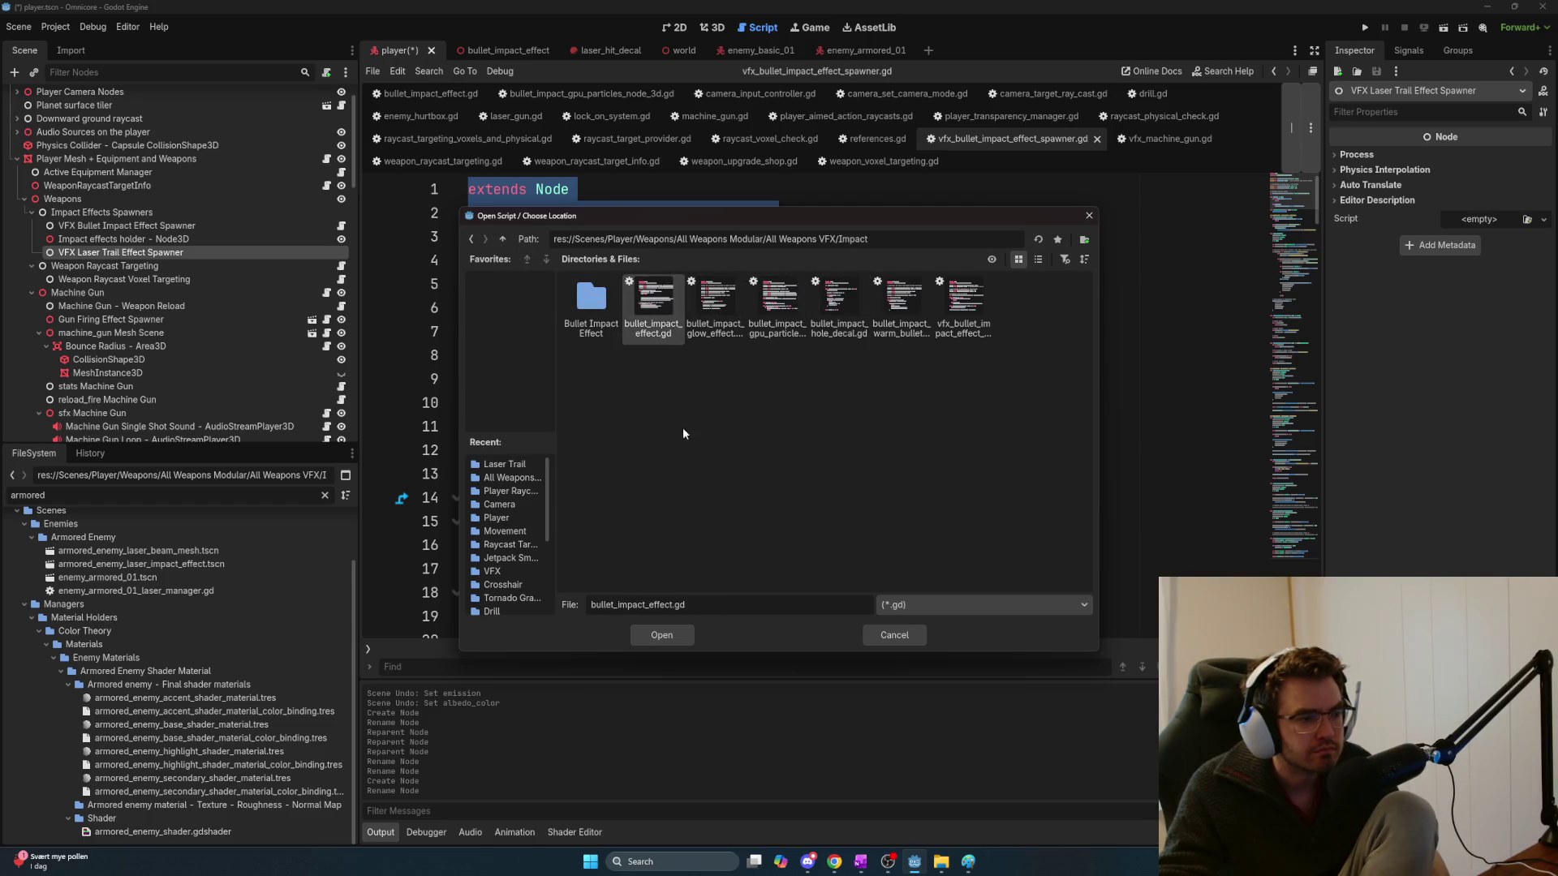
{"action": "right_click", "coordinate": [680, 511]}
{"action": "left_click", "coordinate": [740, 527]}
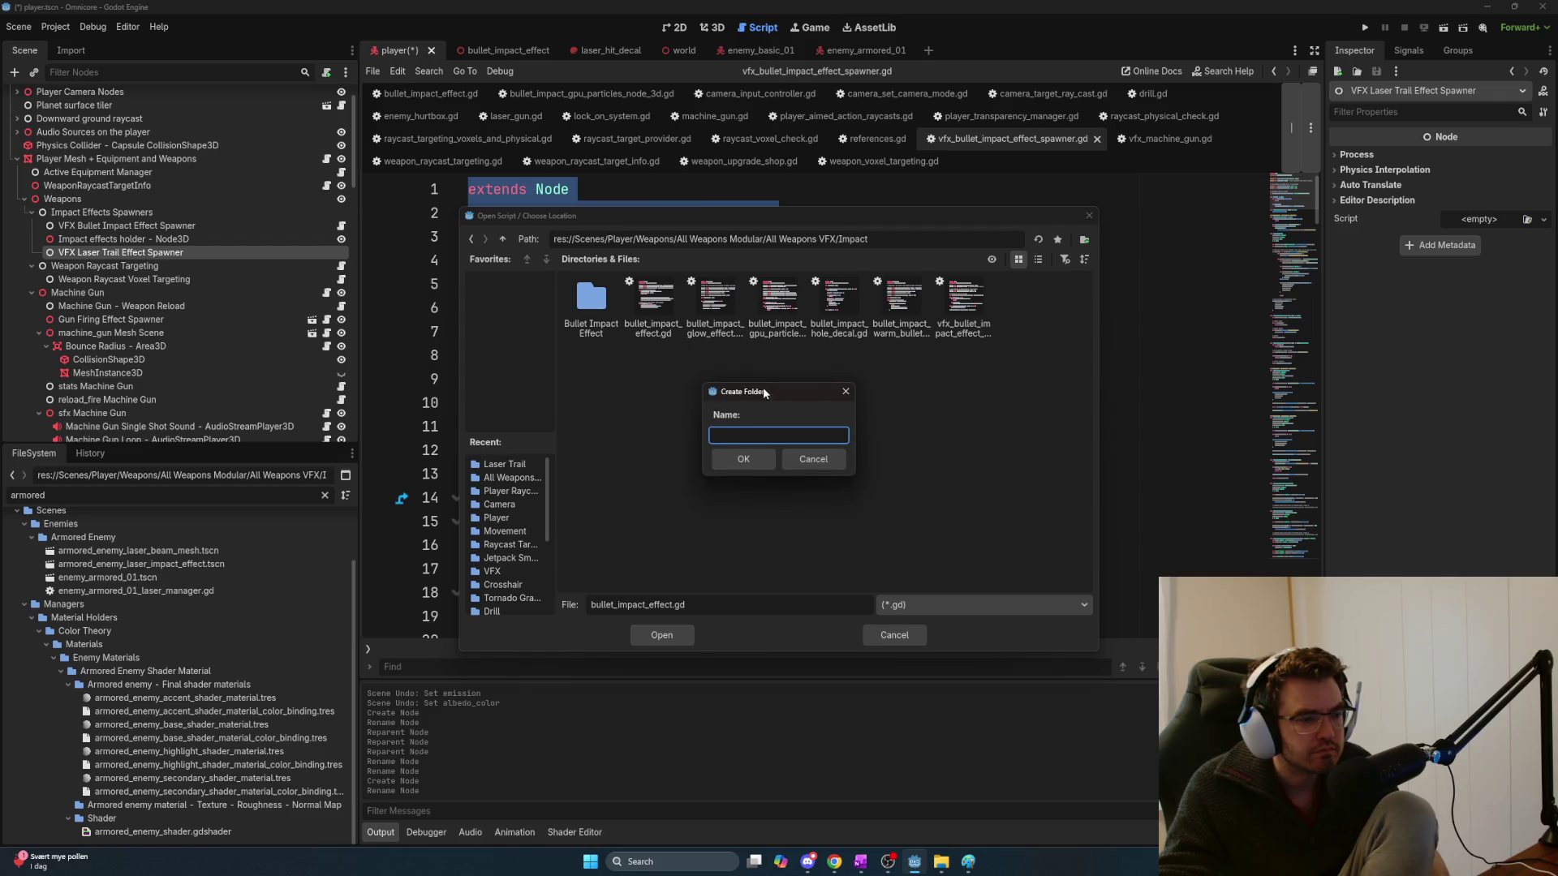
{"action": "type", "text": "Laser Trail"}
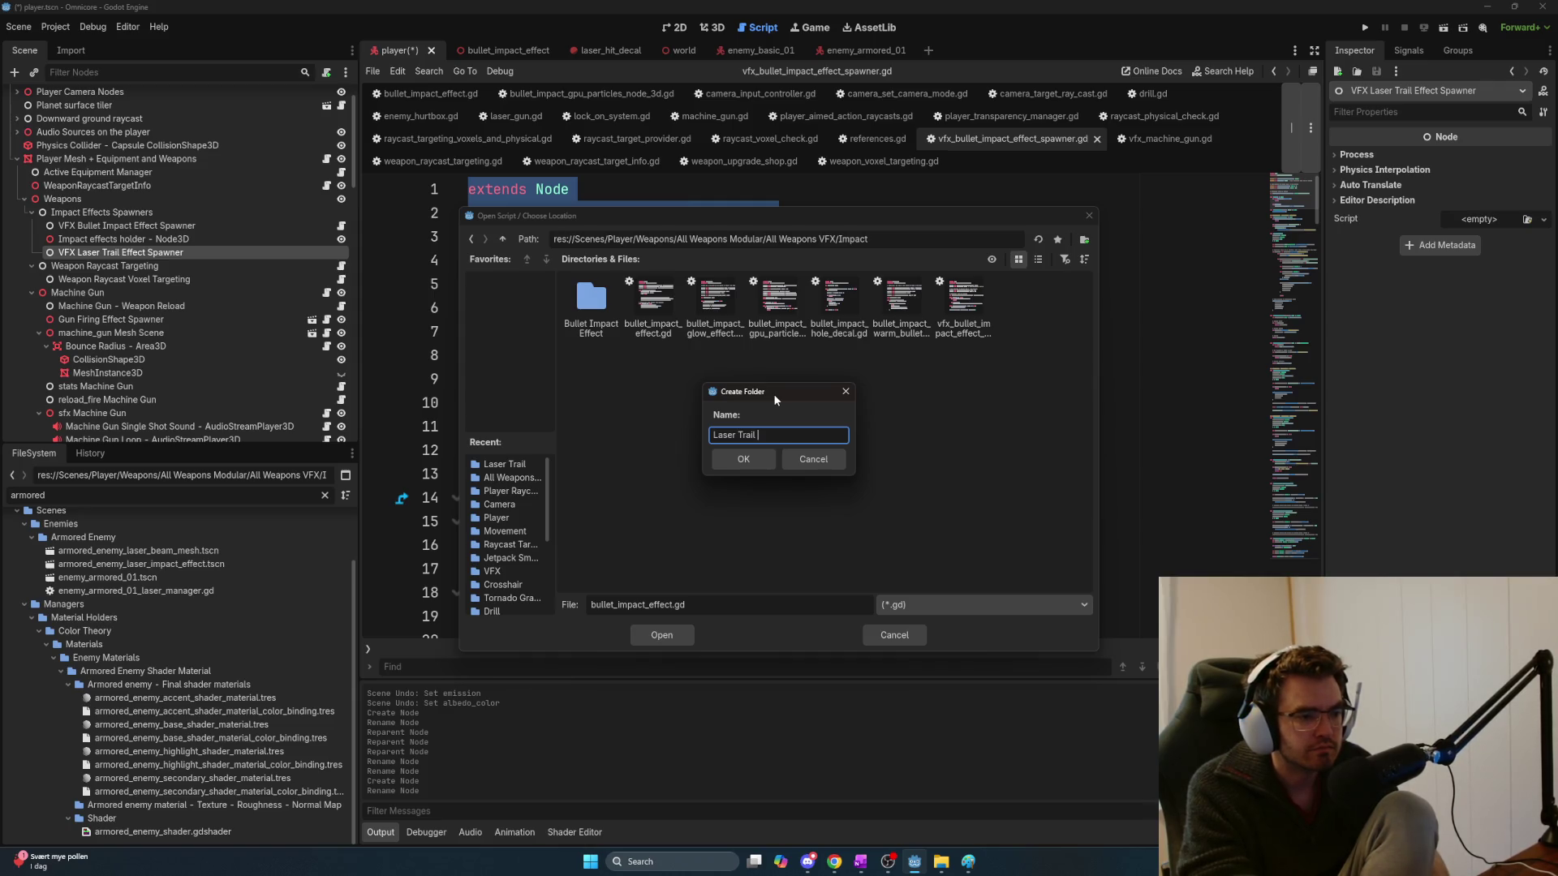
{"action": "type", "text": "t"}
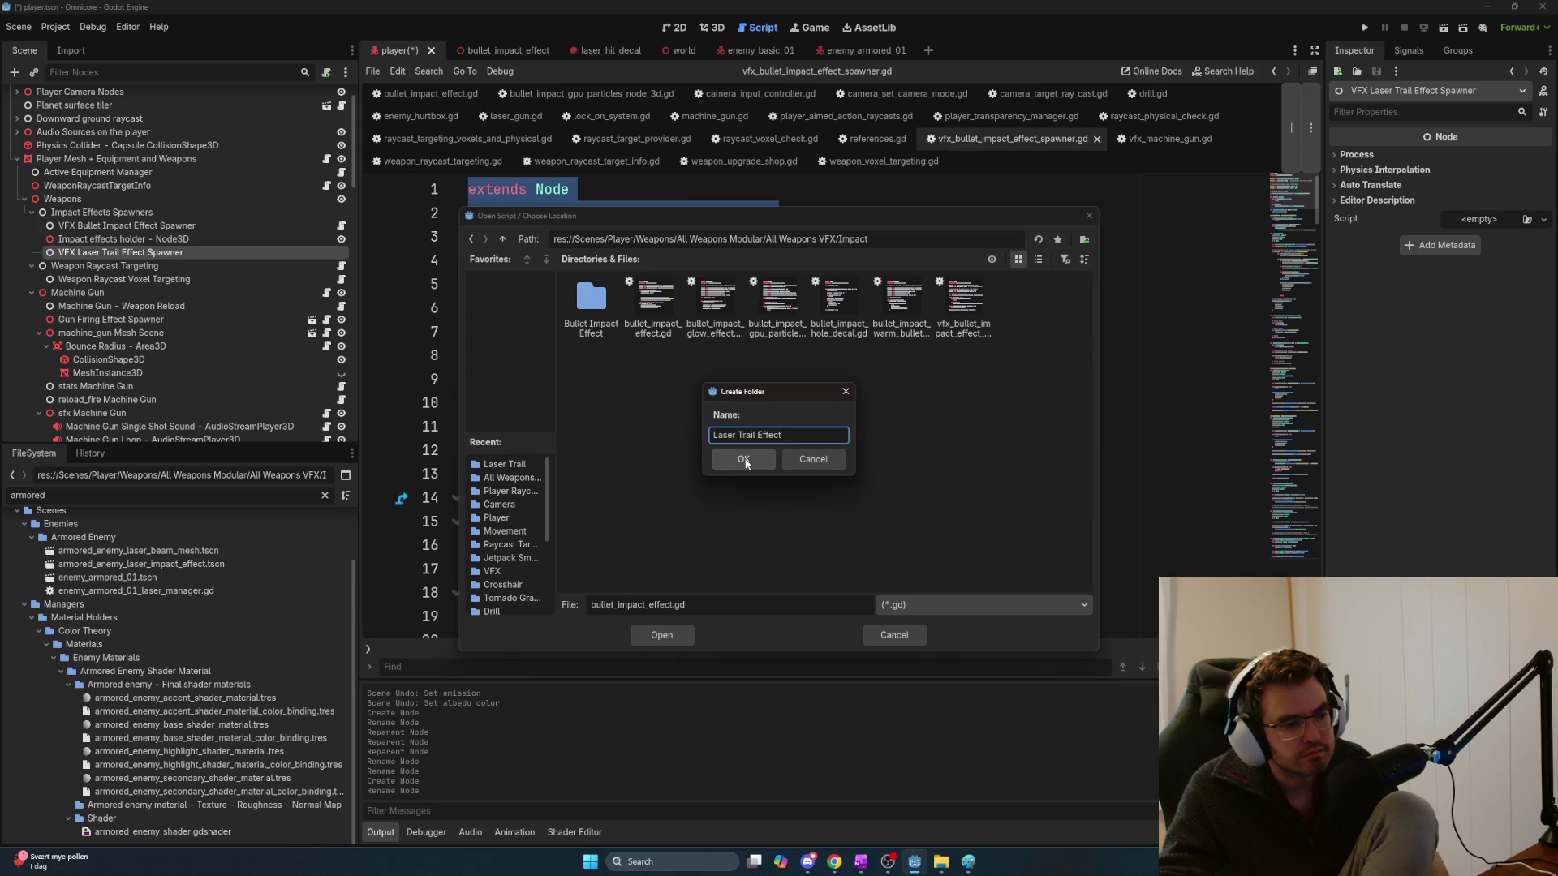
{"action": "left_click", "coordinate": [745, 460]}
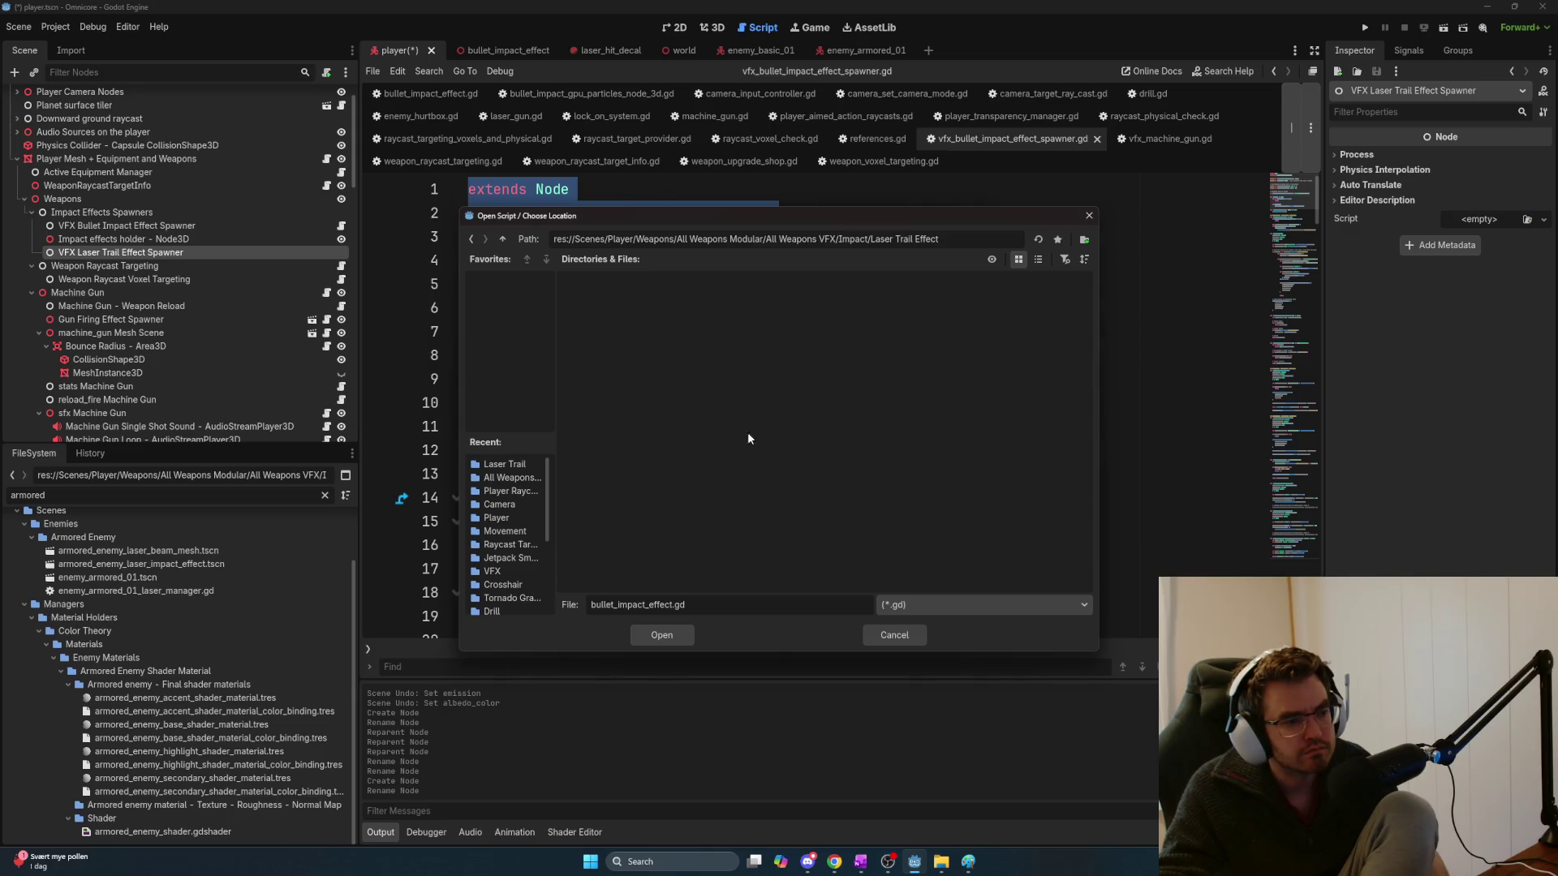
Name the script file laser_trail_effect_spawner.gd and accept the location
{"action": "double_click", "coordinate": [668, 605]}
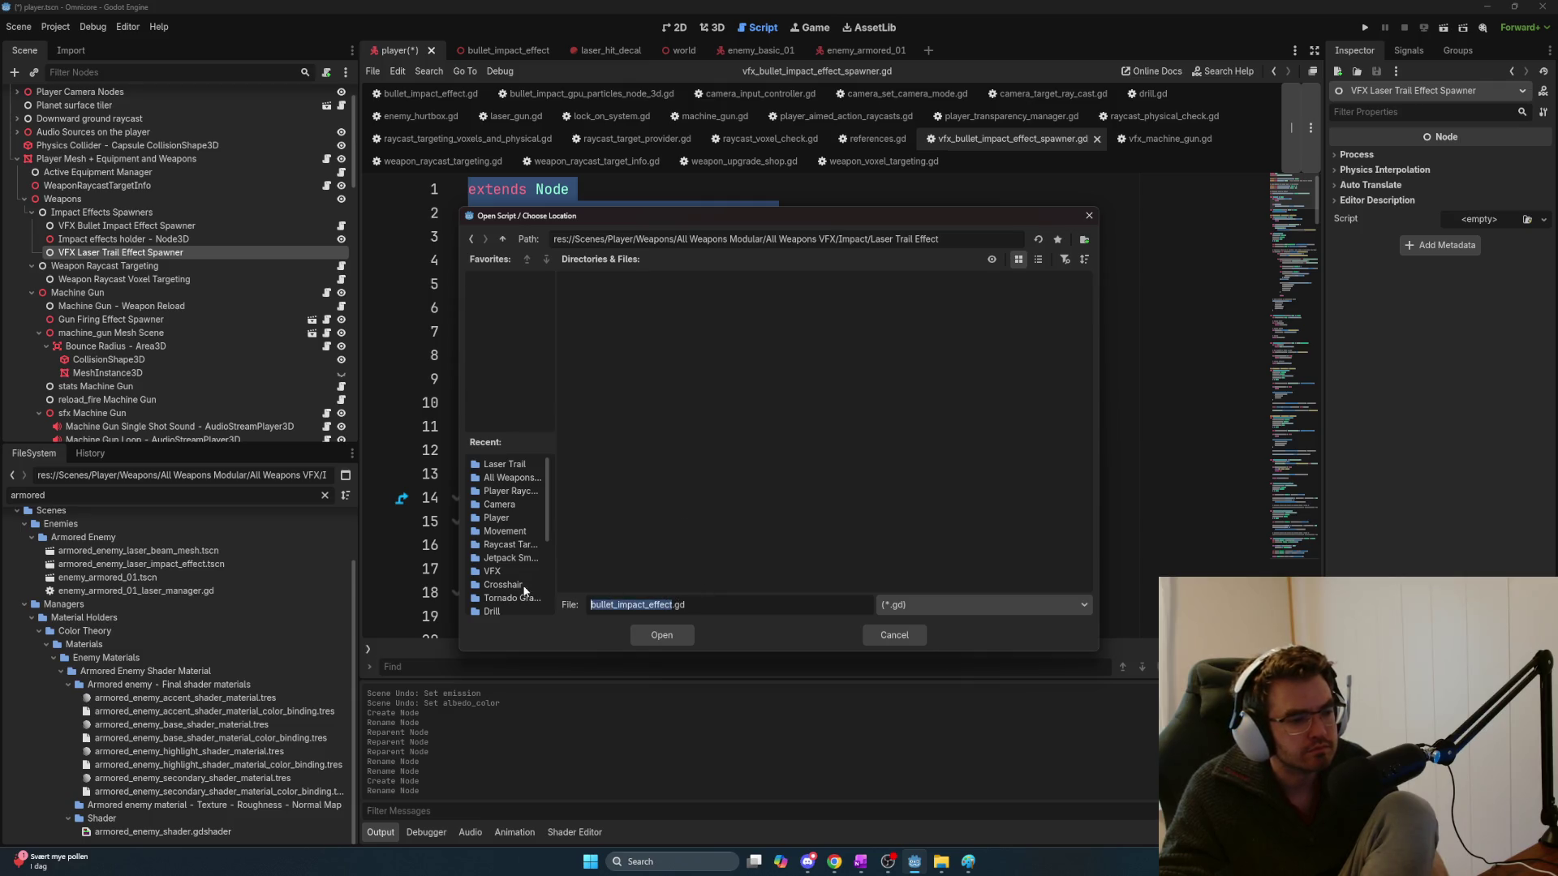
{"action": "type", "text": "laser_trail"}
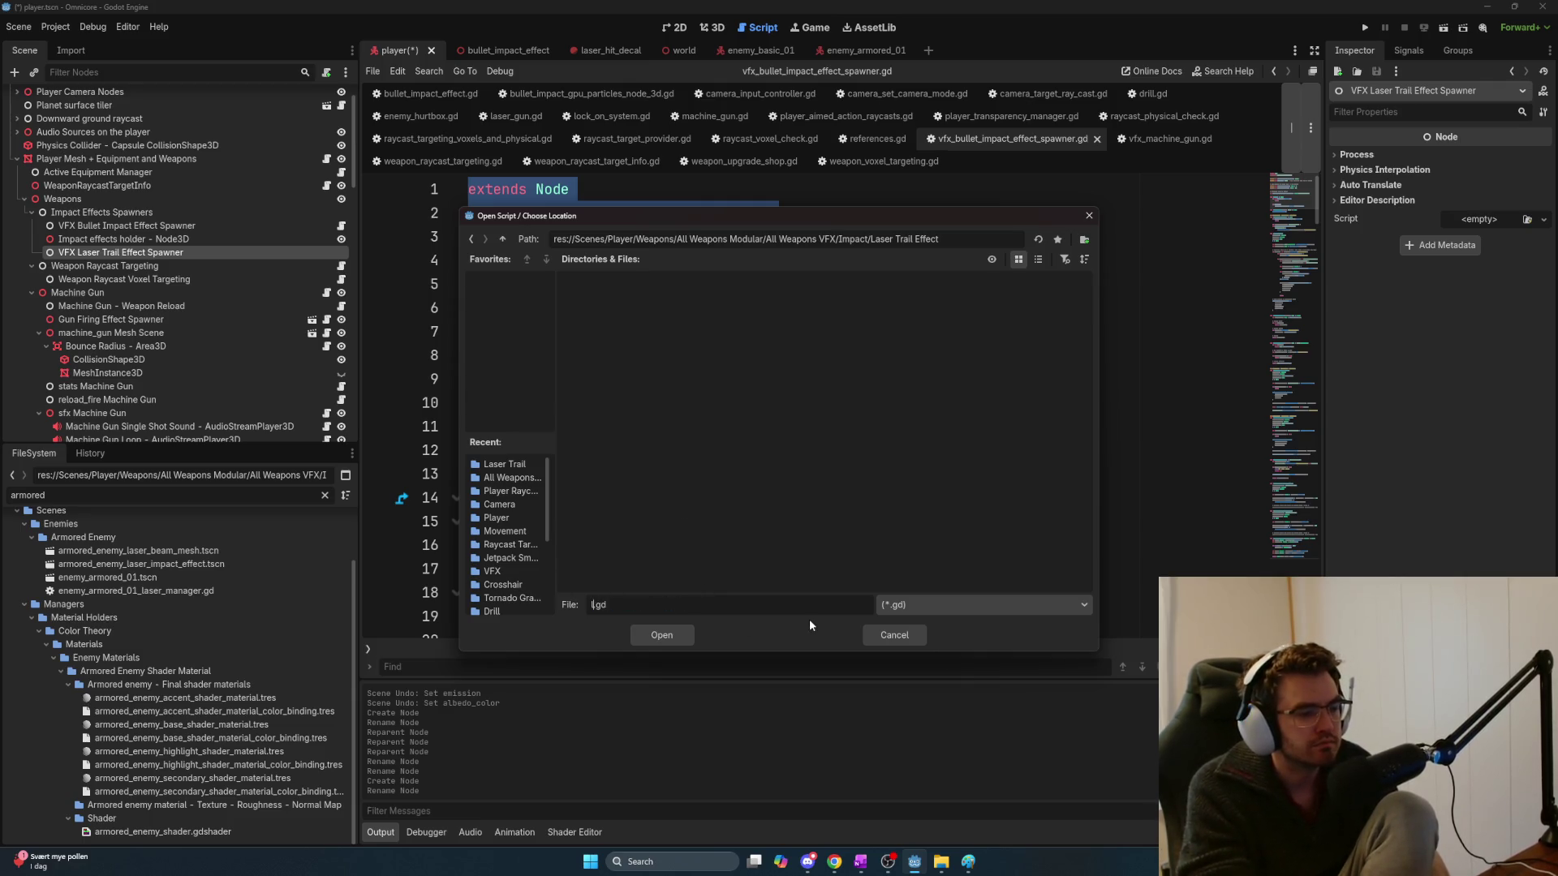
{"action": "type", "text": "_effect"}
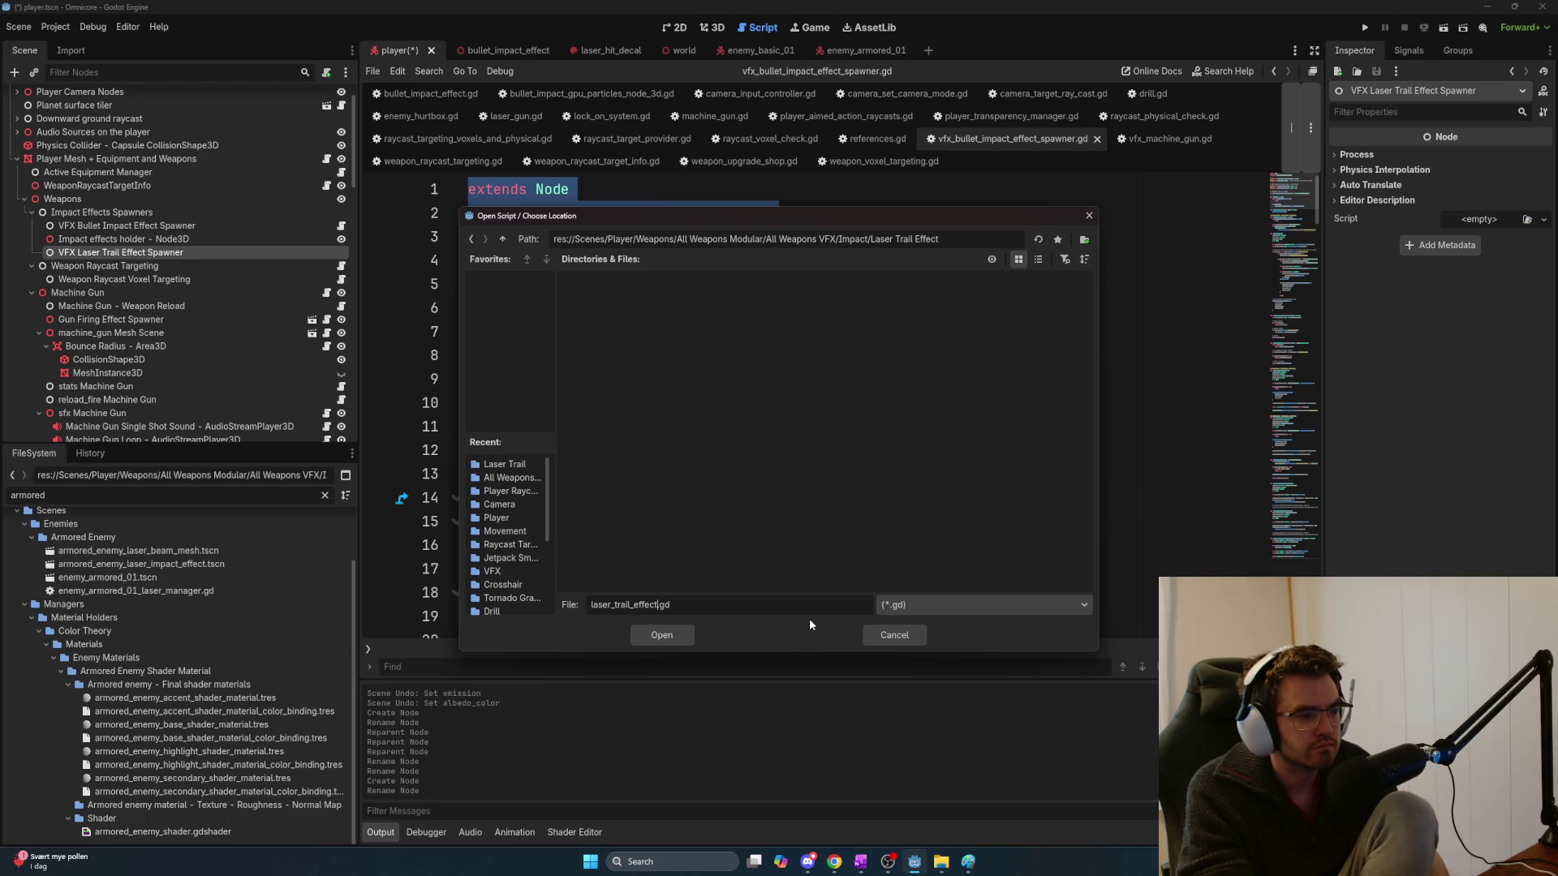
{"action": "type", "text": "_spawner"}
{"action": "left_click", "coordinate": [663, 638]}
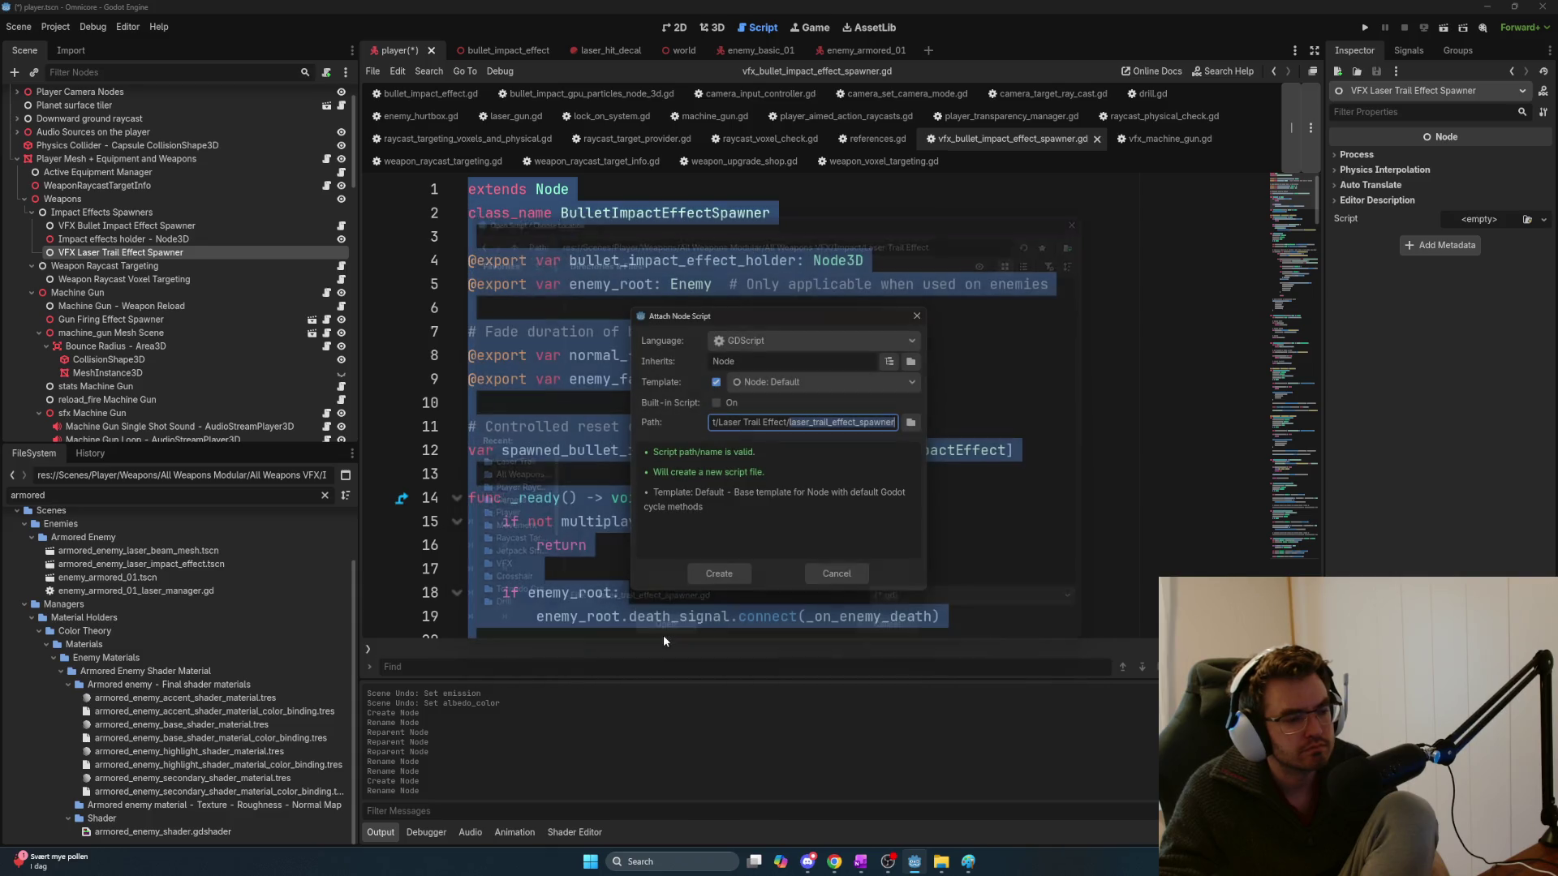
Create the script and replace its template with the copied spawner code
{"action": "left_click", "coordinate": [714, 580]}
{"action": "key", "text": "ctrl+a"}
{"action": "key", "text": "ctrl+v"}
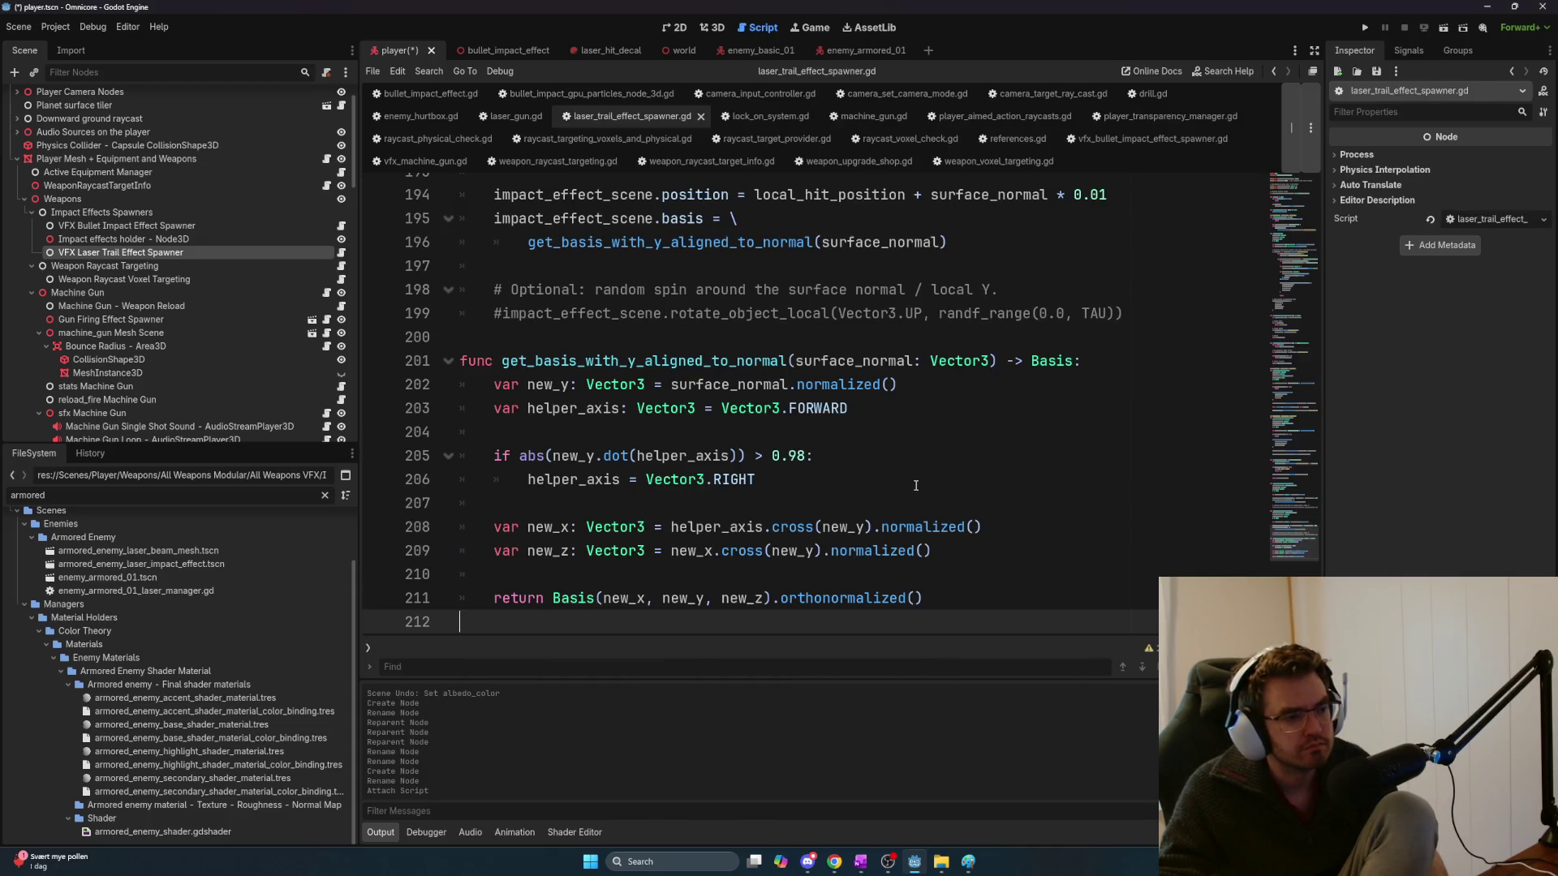
{"action": "key", "text": "ctrl+Home"}
Rename the class_name from BulletImpactEffectSpawner to LaserTrailEffectSpawner
{"action": "mouse_move", "coordinate": [560, 213]}
{"action": "left_mouse_down"}
{"action": "mouse_move", "coordinate": [655, 214]}
{"action": "mouse_move", "coordinate": [612, 215]}
{"action": "left_mouse_up"}
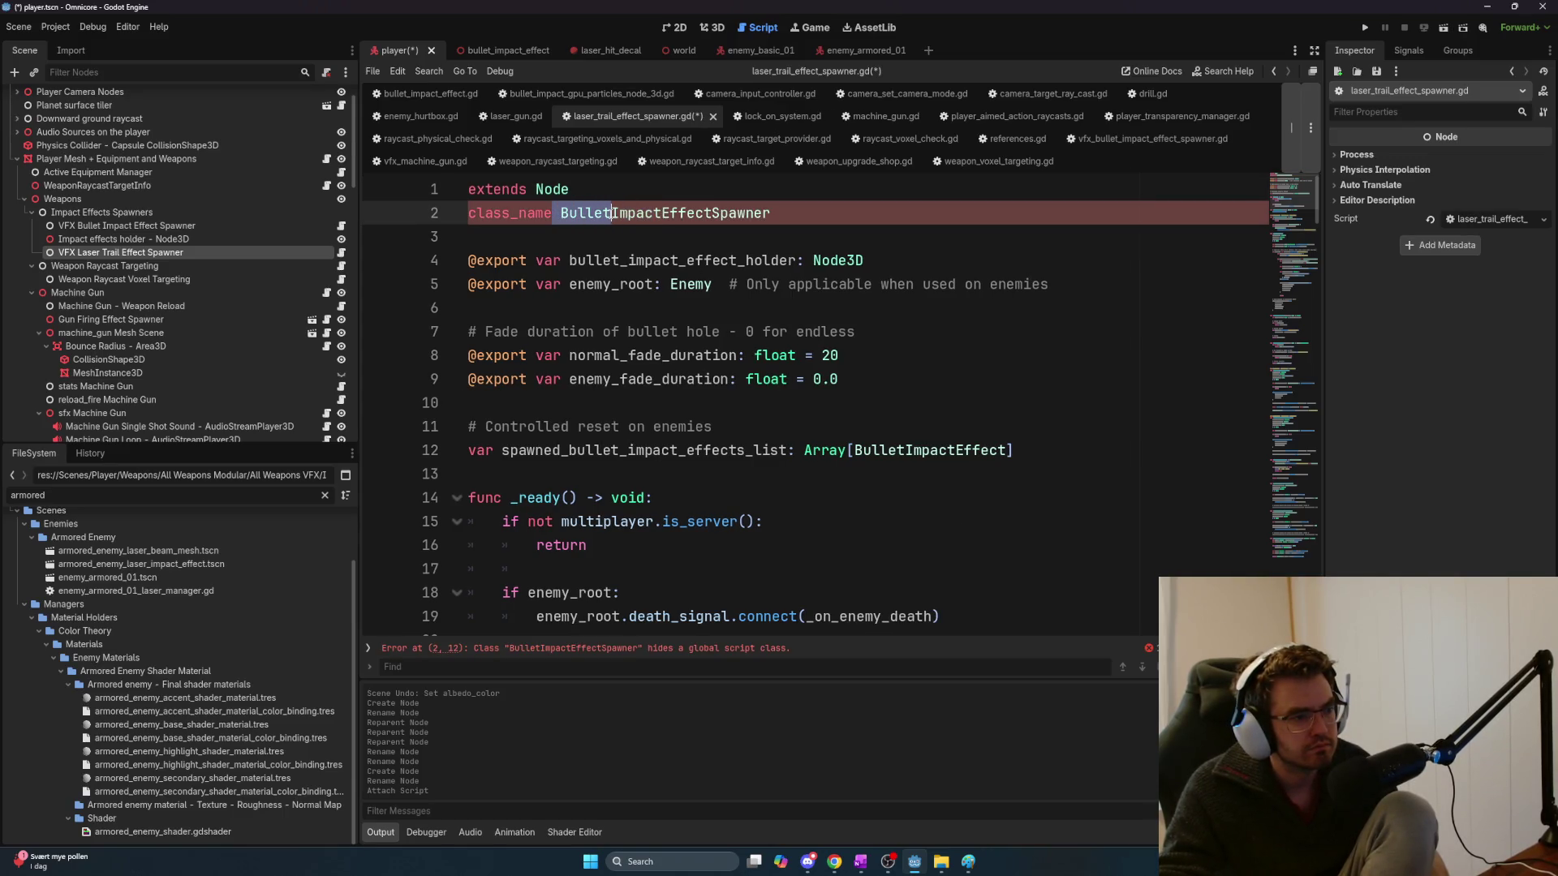
{"action": "key", "text": "BackSpace"}
{"action": "type", "text": "Lase"}
{"action": "key", "text": "shift+Right"}
{"action": "key", "text": "shift+Right"}
{"action": "key", "text": "shift+Right"}
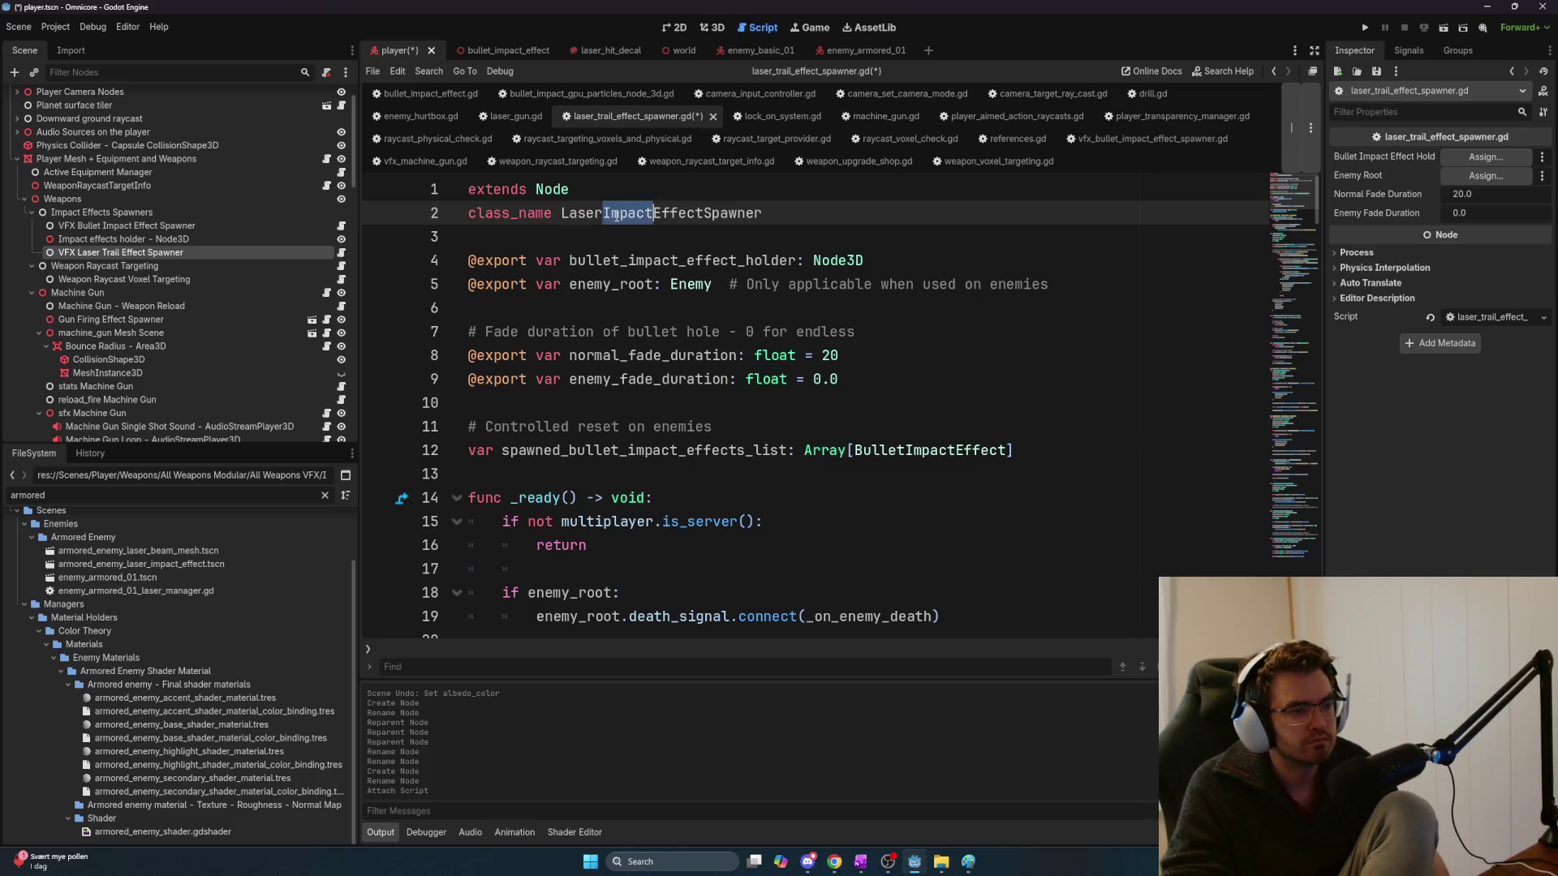
{"action": "type", "text": "rTrail"}
{"action": "left_click", "coordinate": [671, 304]}
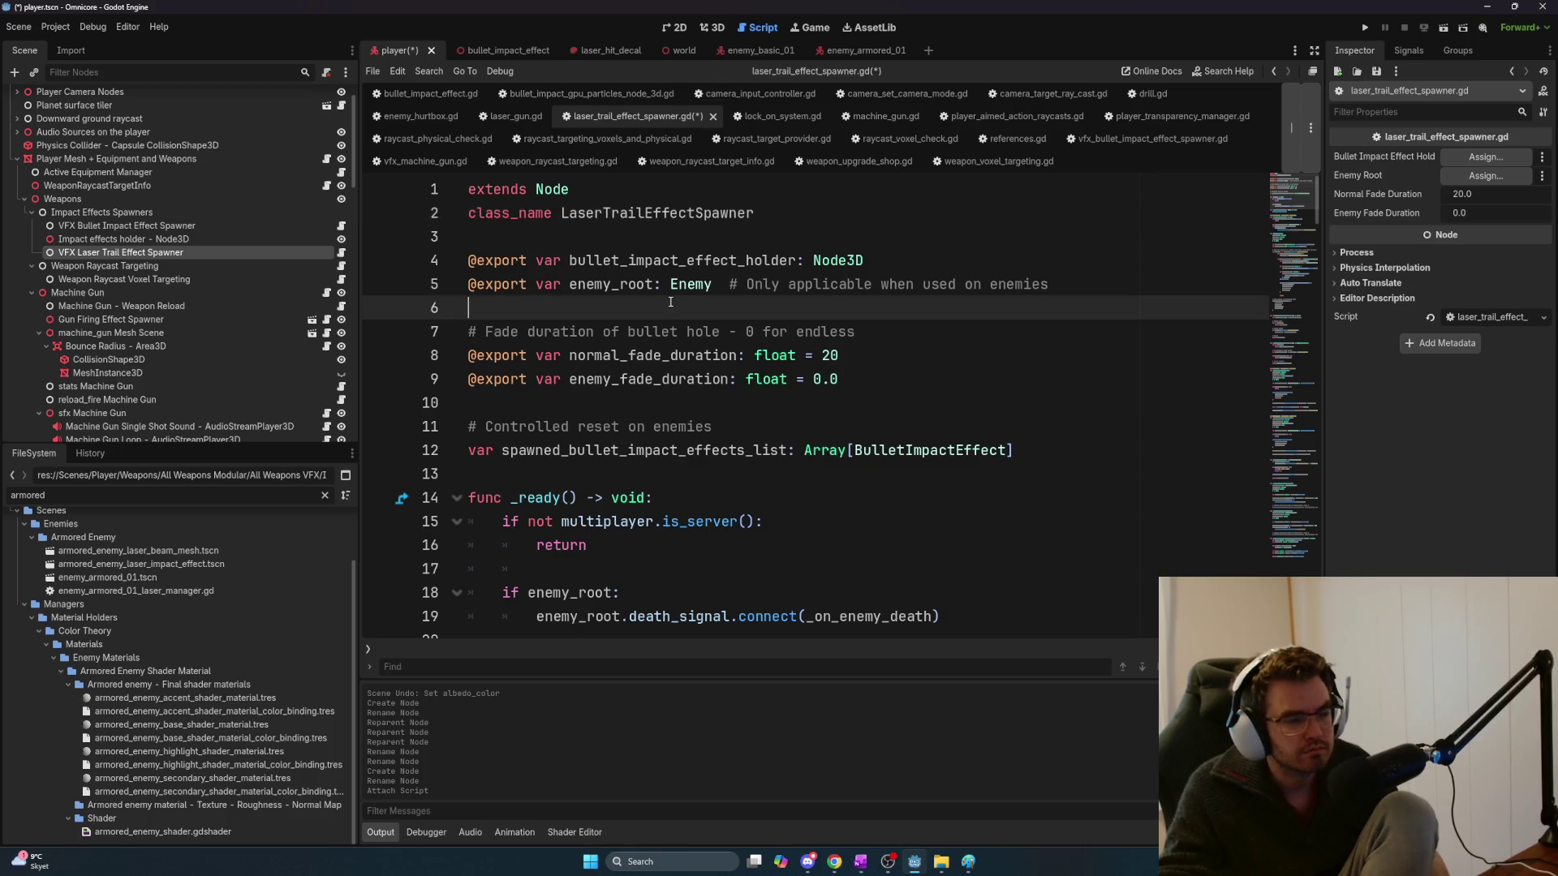
Rename the holder variable on line 4 to impact_effects_holder
{"action": "left_click", "coordinate": [601, 259]}
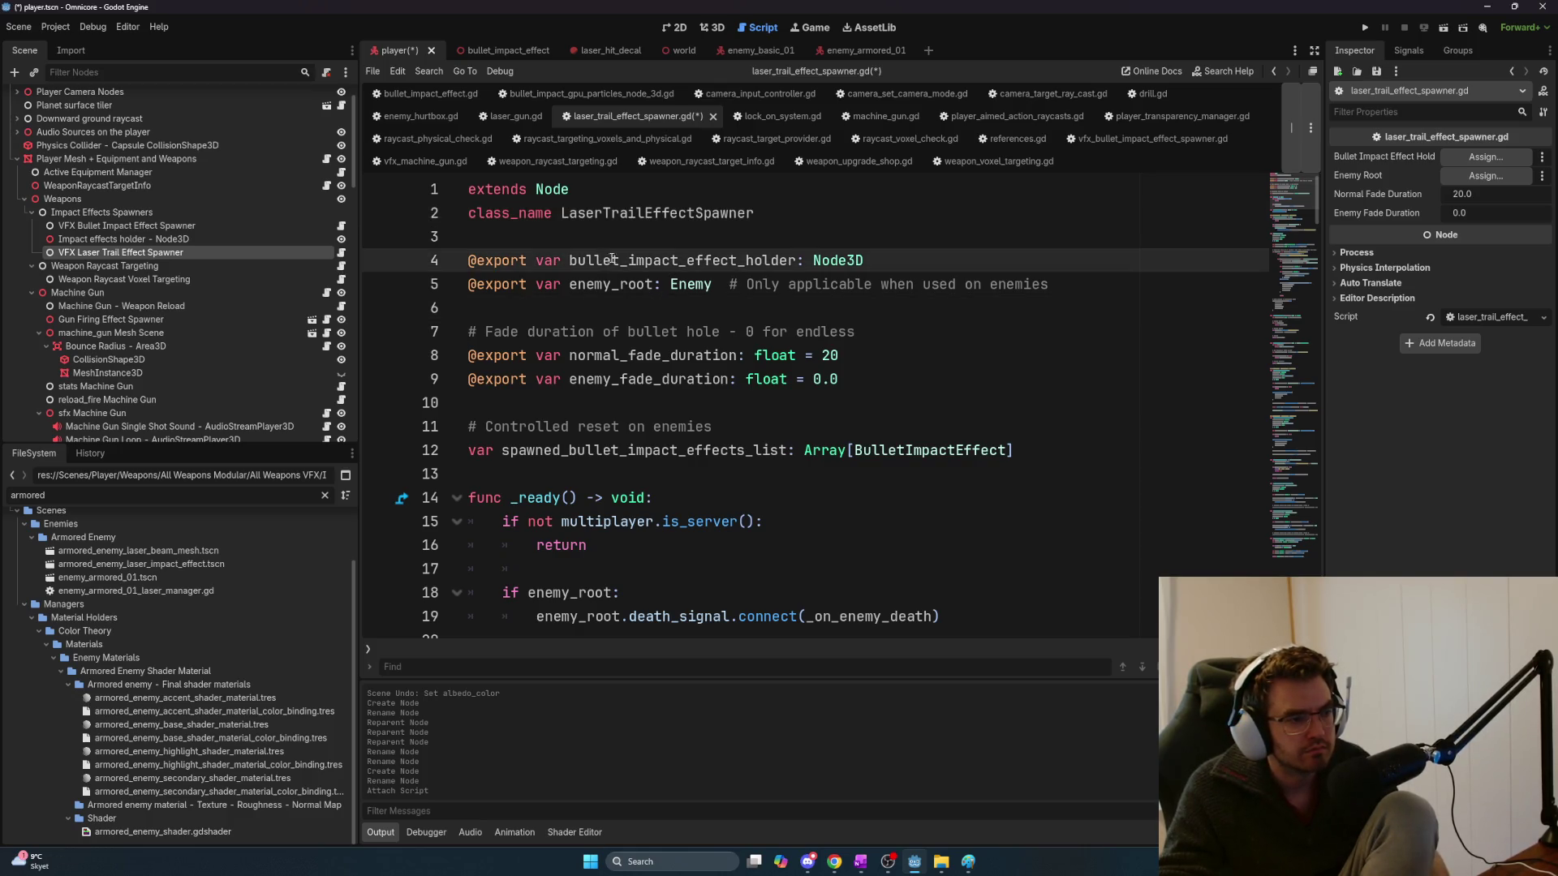
{"action": "left_click_drag", "start_coordinate": [629, 260], "coordinate": [562, 260]}
{"action": "left_click", "coordinate": [682, 260]}
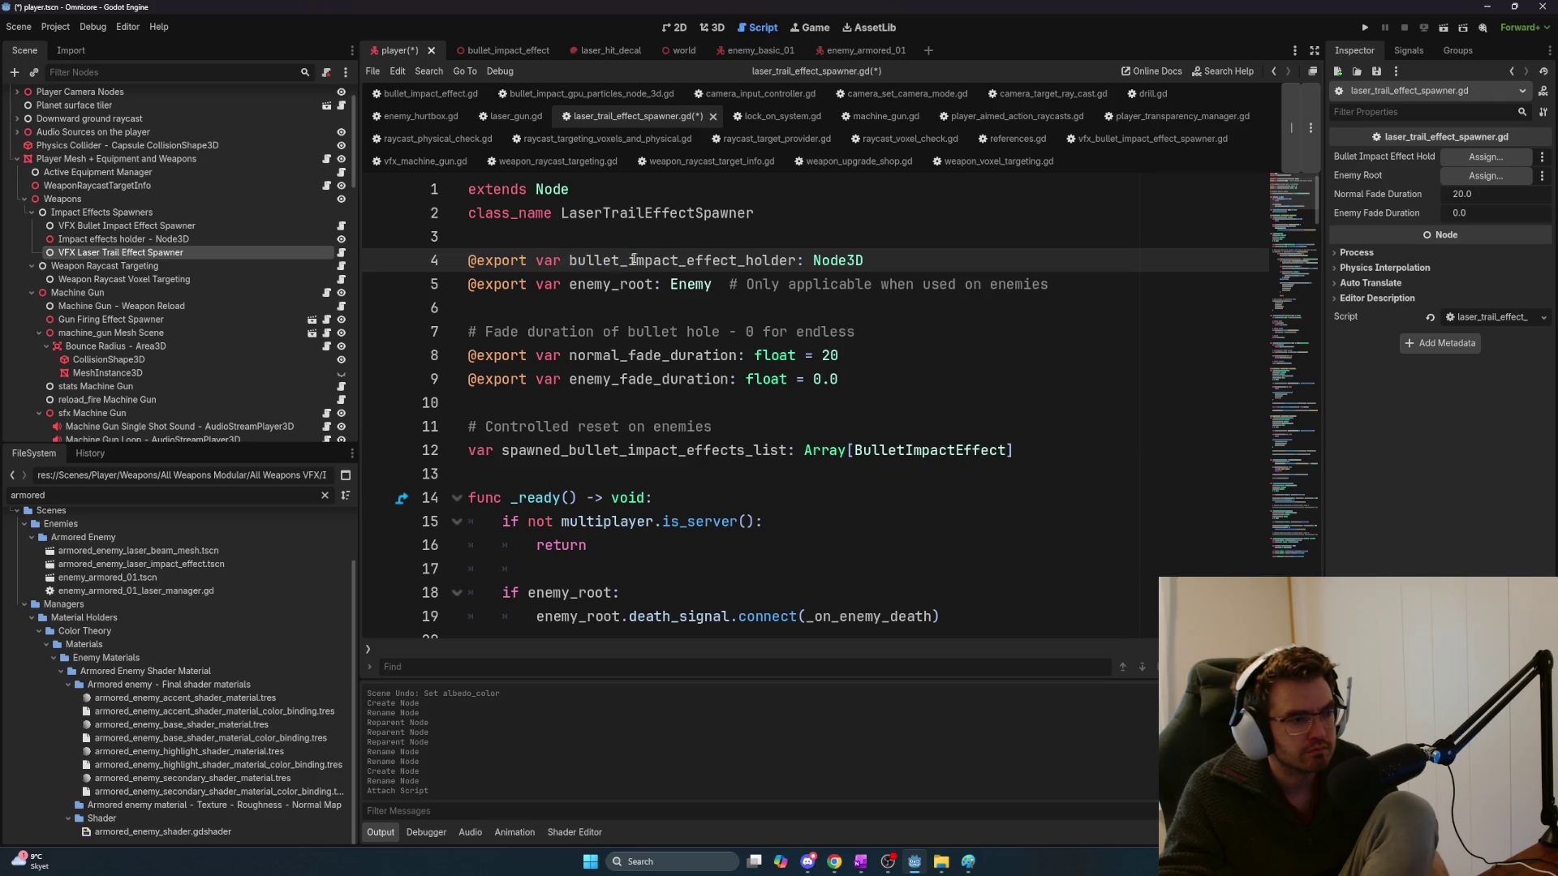
{"action": "left_click", "coordinate": [569, 260], "text": "shift"}
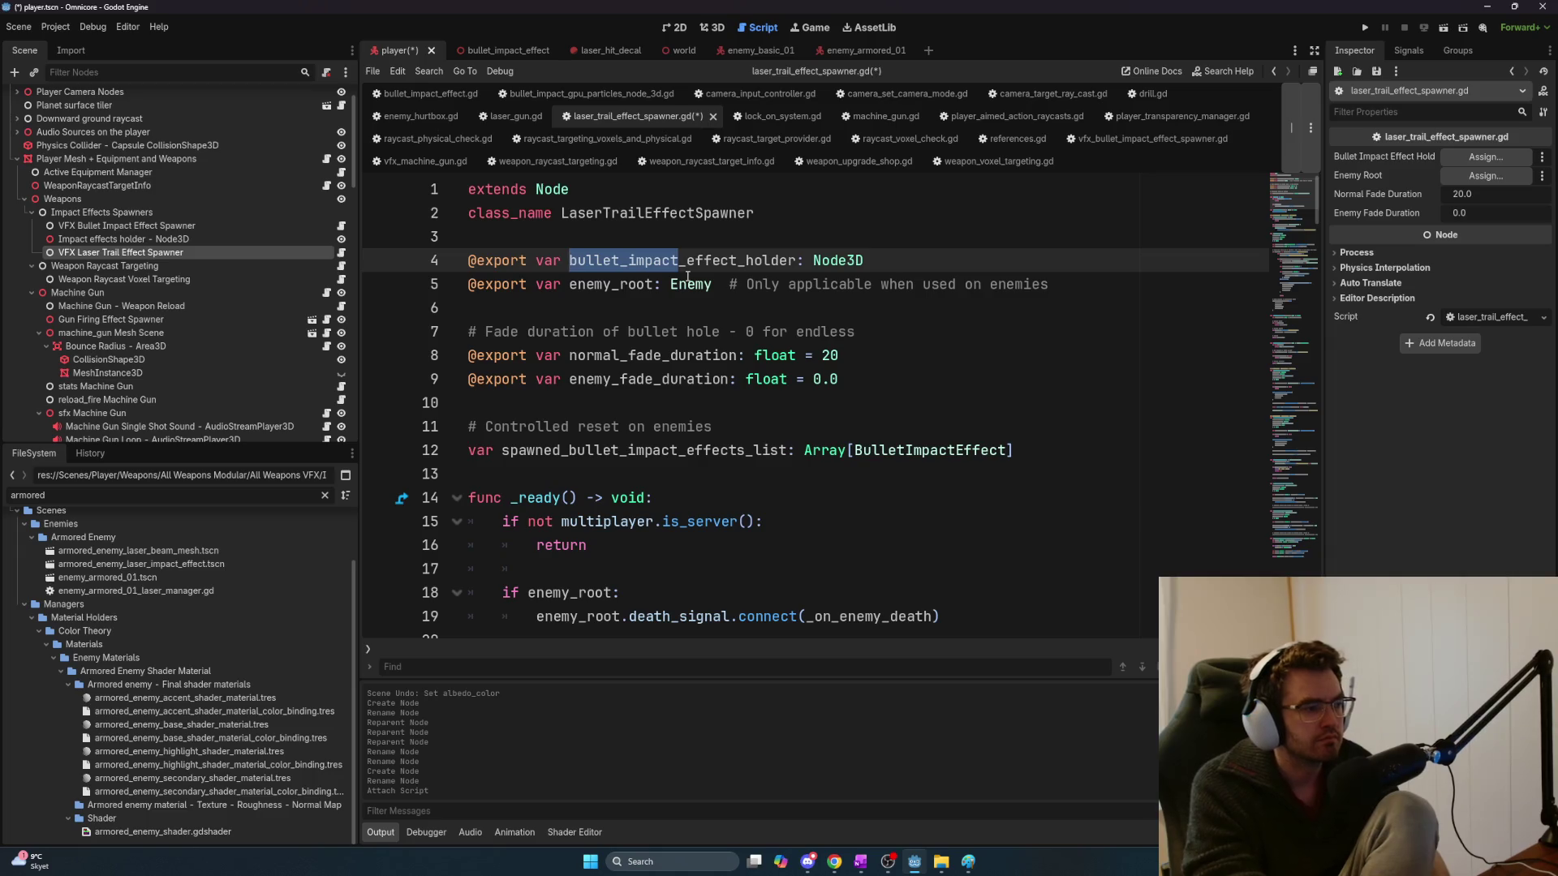
{"action": "type", "text": "impact"}
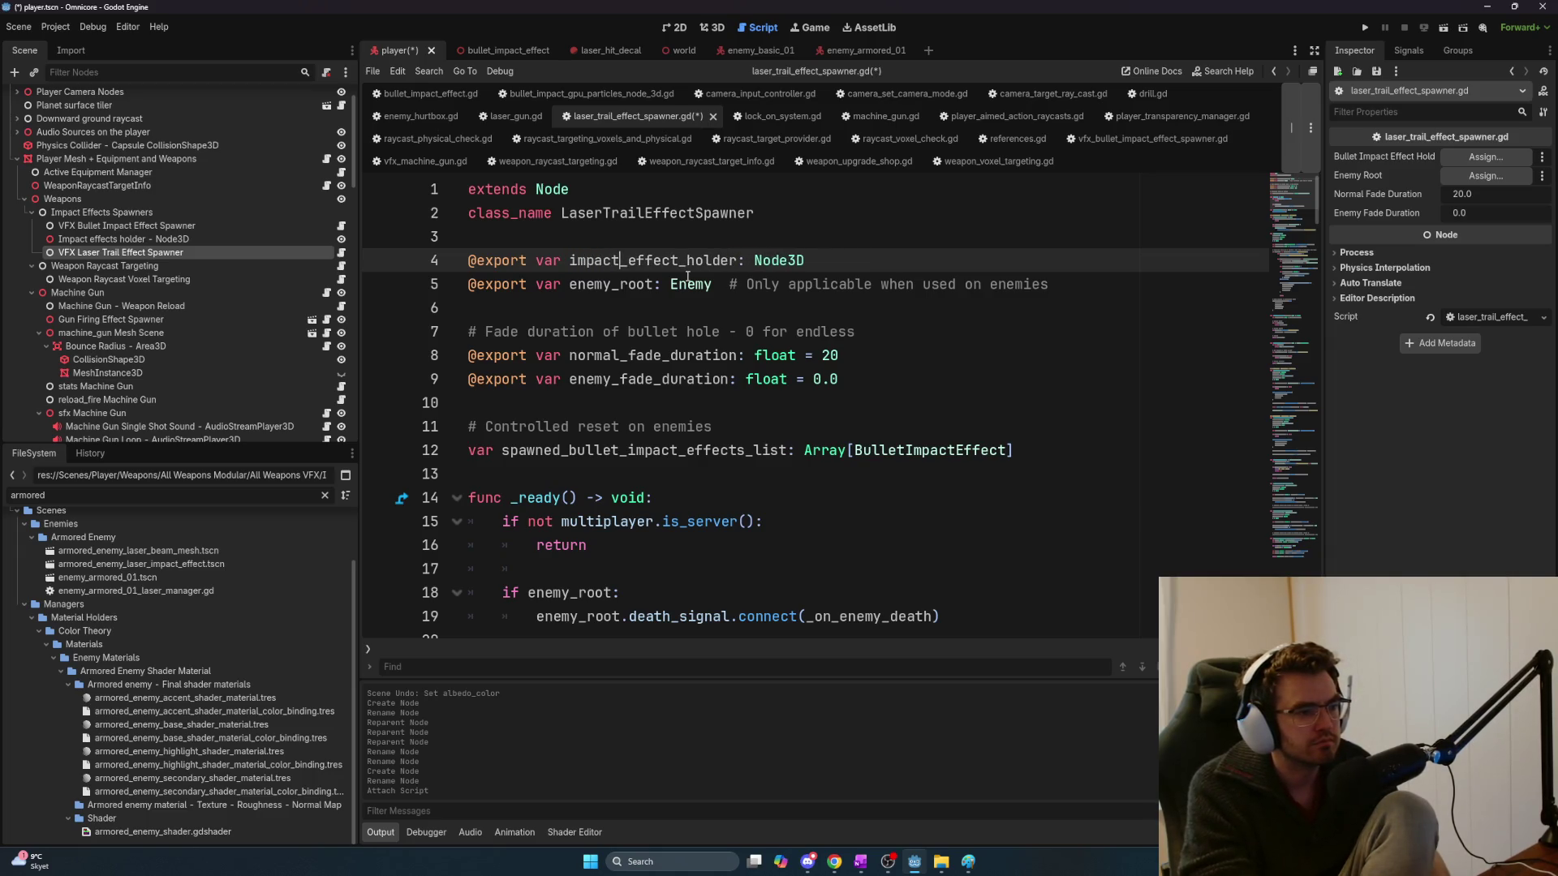
{"action": "left_click", "coordinate": [680, 259]}
{"action": "type", "text": "s"}
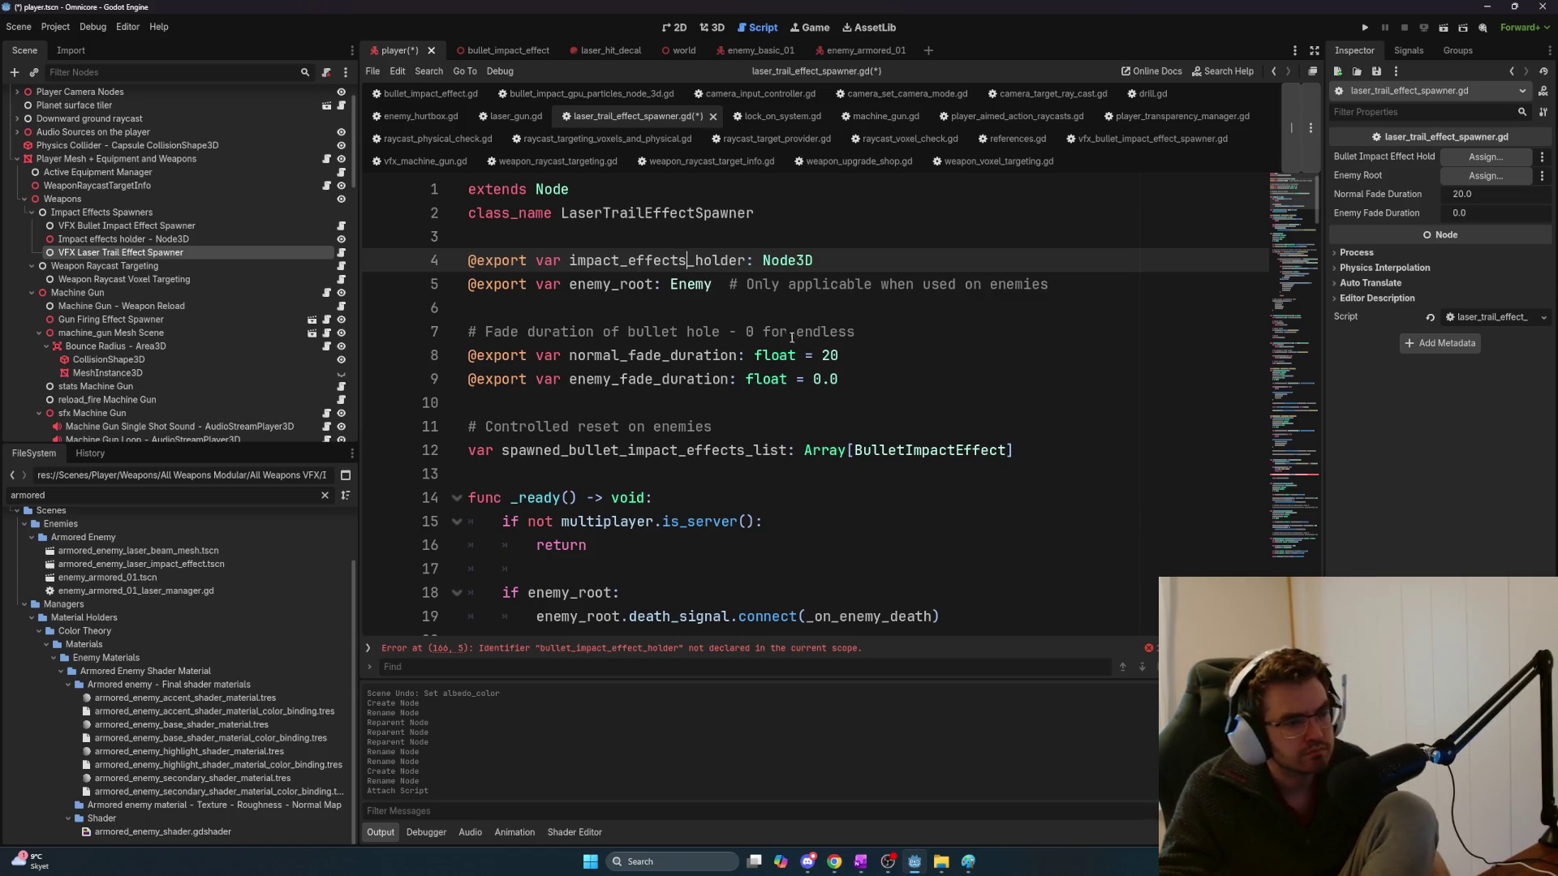
{"action": "left_click", "coordinate": [535, 286]}
{"action": "key", "text": "shift+Home"}
{"action": "key", "text": "BackSpace"}
{"action": "left_click_drag", "start_coordinate": [658, 286], "coordinate": [982, 286]}
{"action": "key", "text": "BackSpace"}
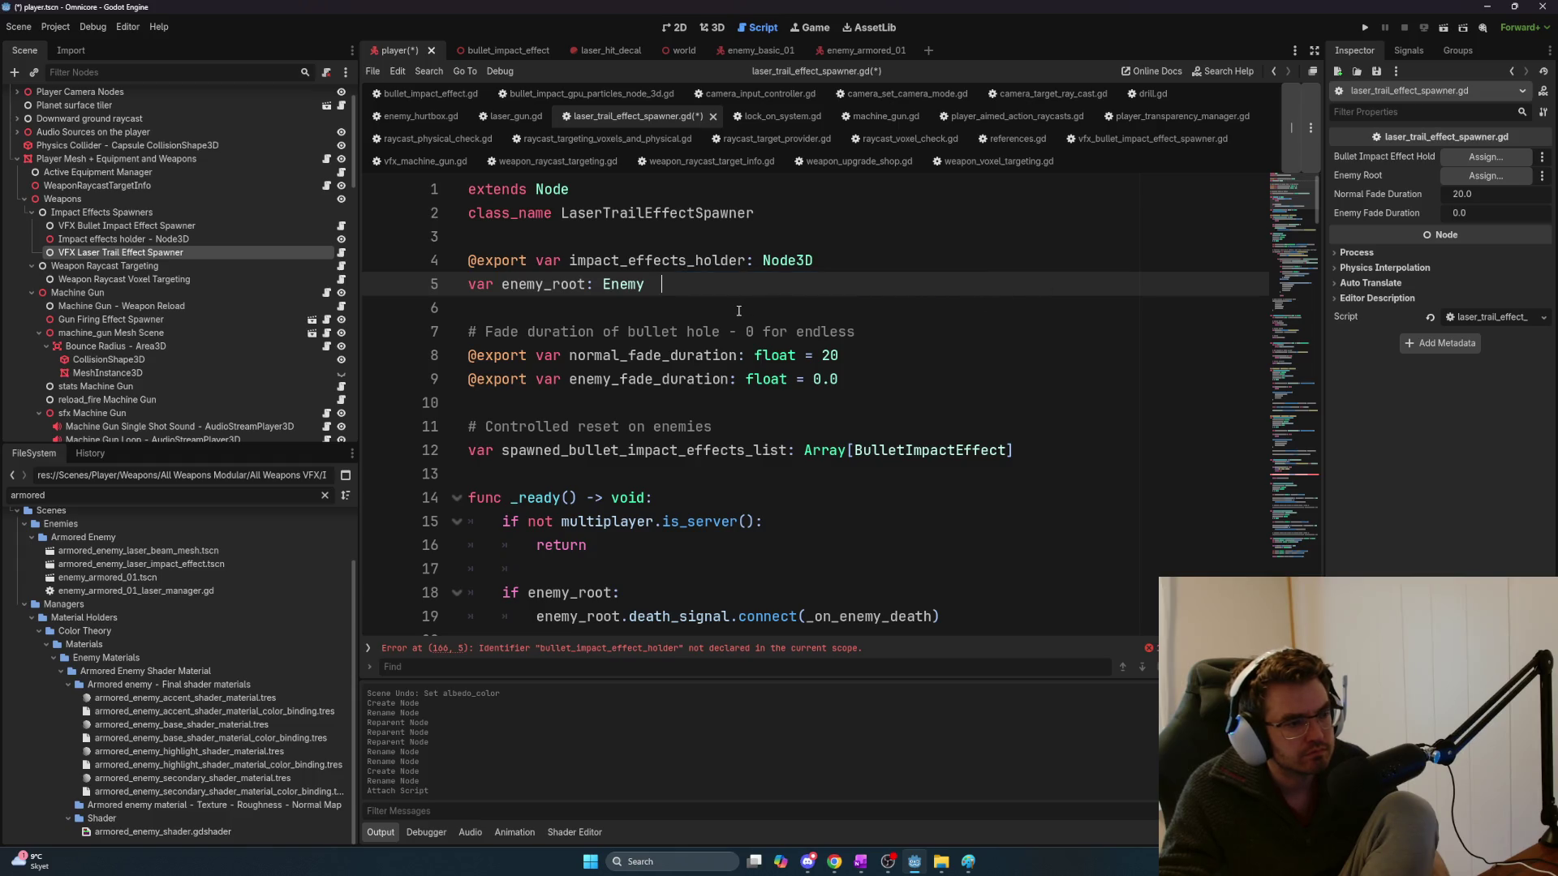
{"action": "key", "text": "ctrl+z"}
{"action": "left_click", "coordinate": [778, 308]}
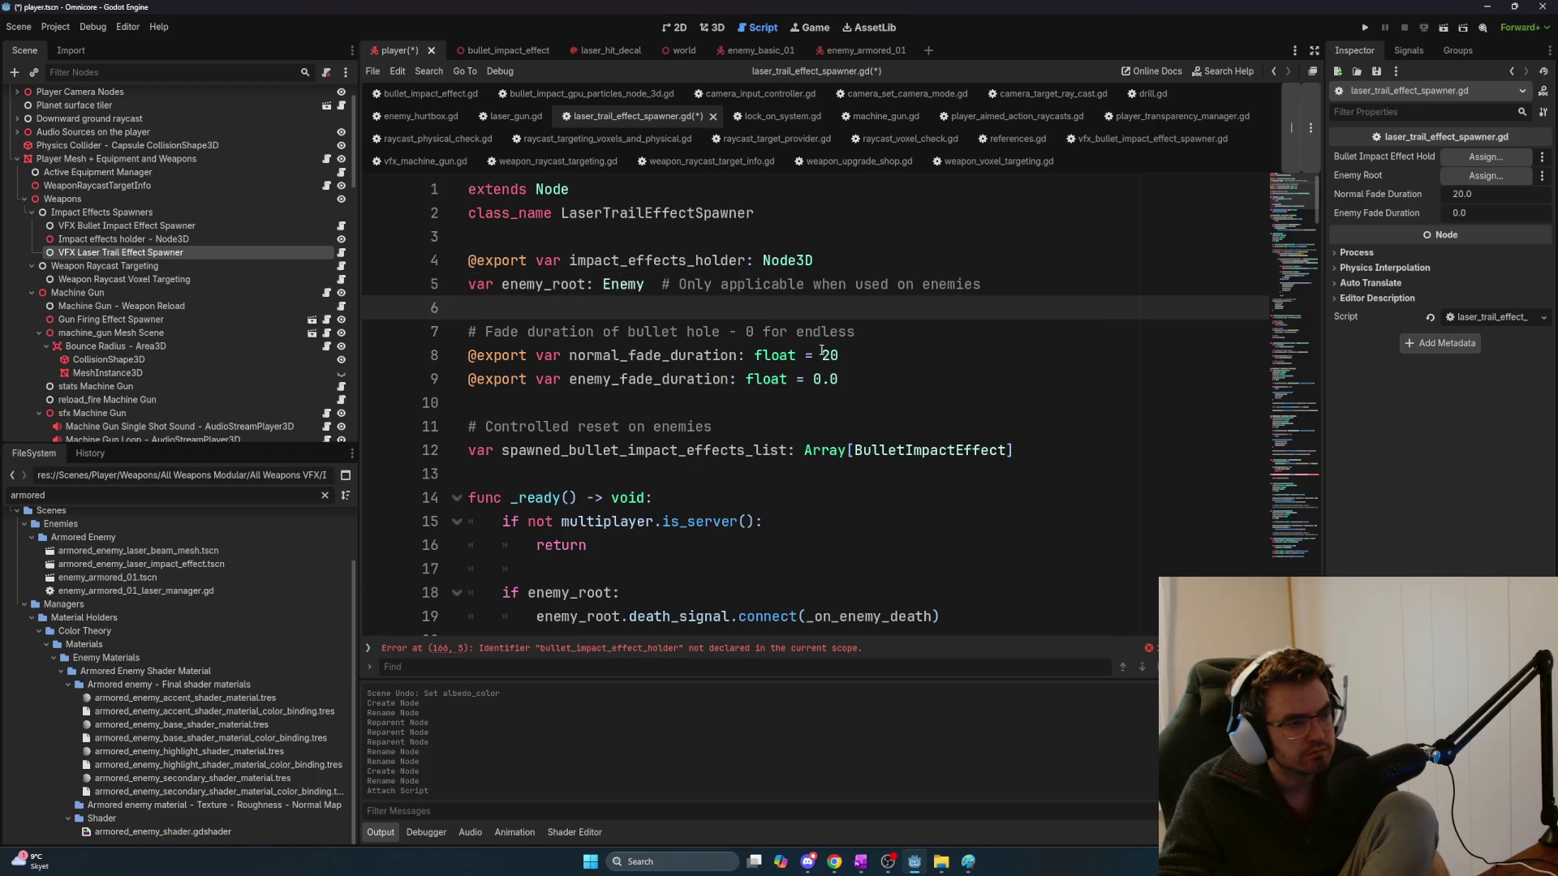
{"action": "left_click_drag", "start_coordinate": [982, 285], "coordinate": [662, 284]}
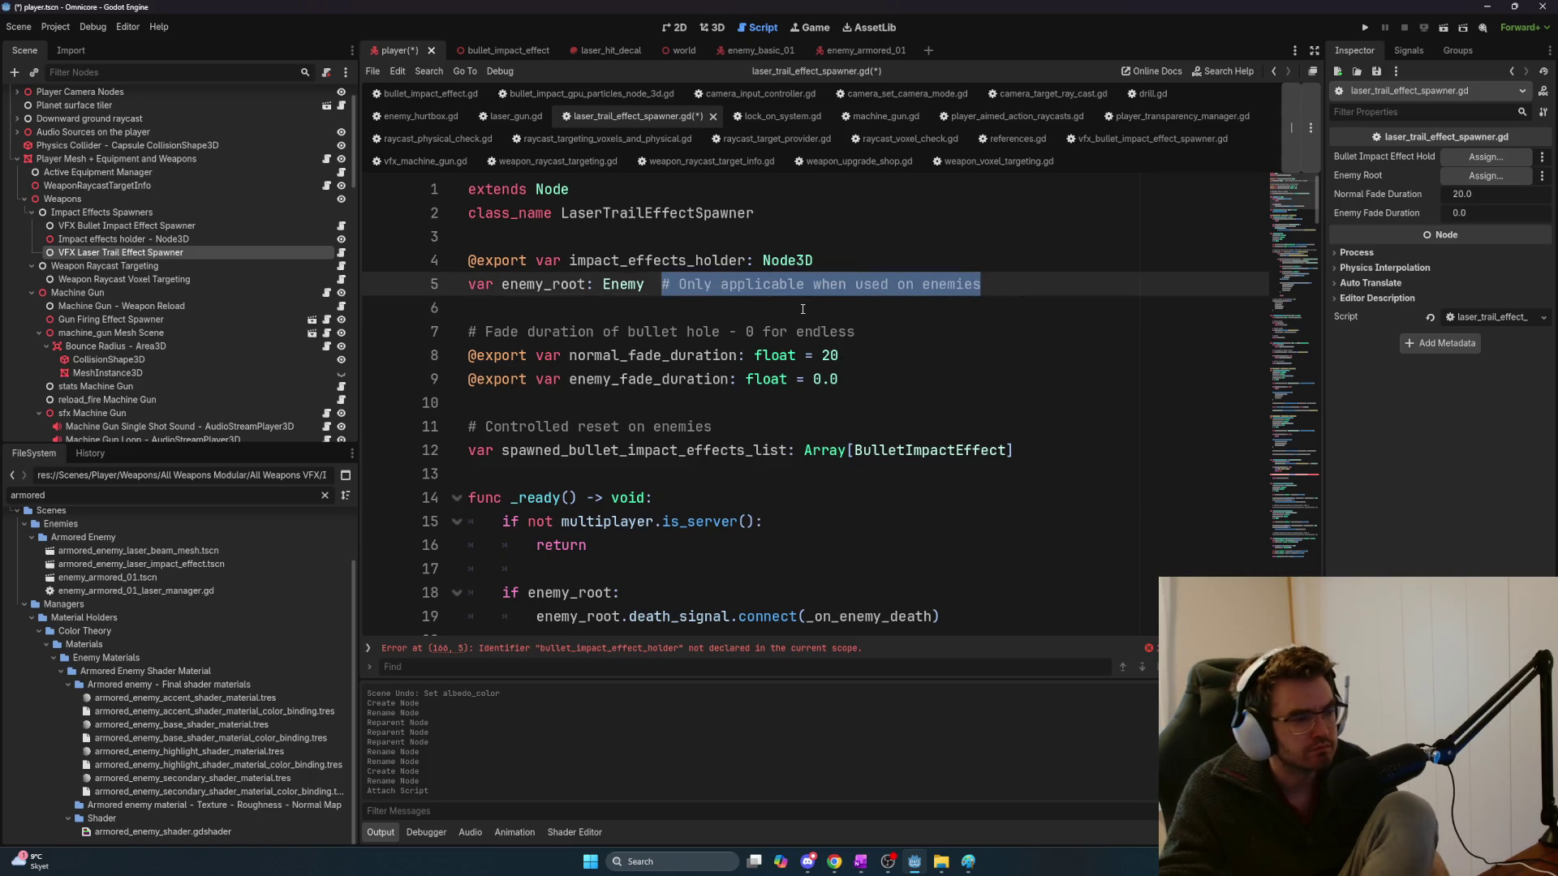
{"action": "key", "text": "BackSpace"}
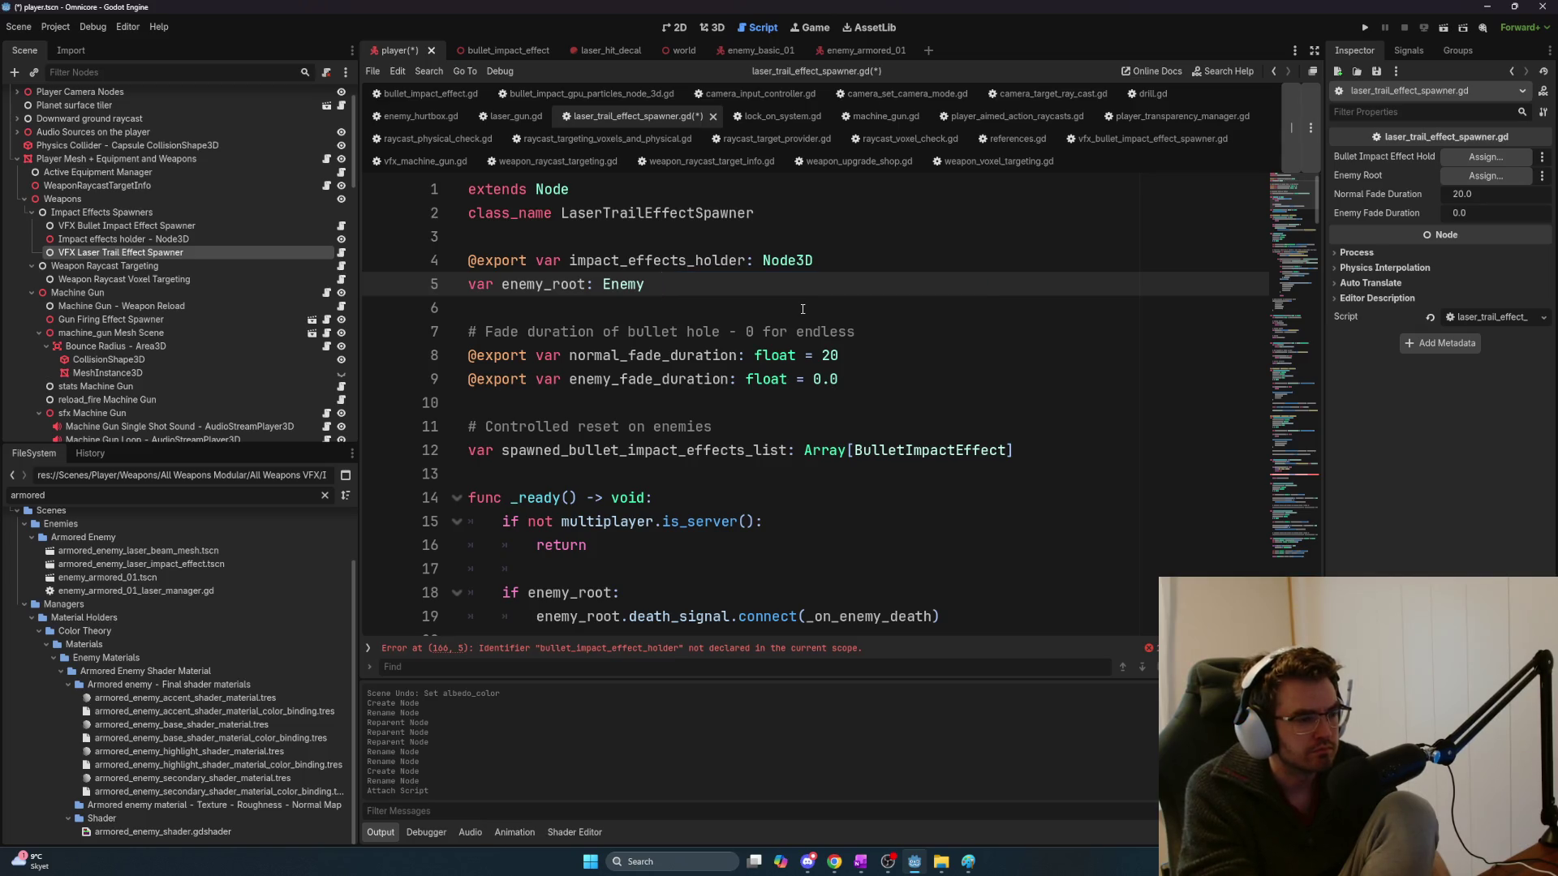
{"action": "scroll", "coordinate": [745, 333], "scroll_direction": "down", "scroll_amount": 1}
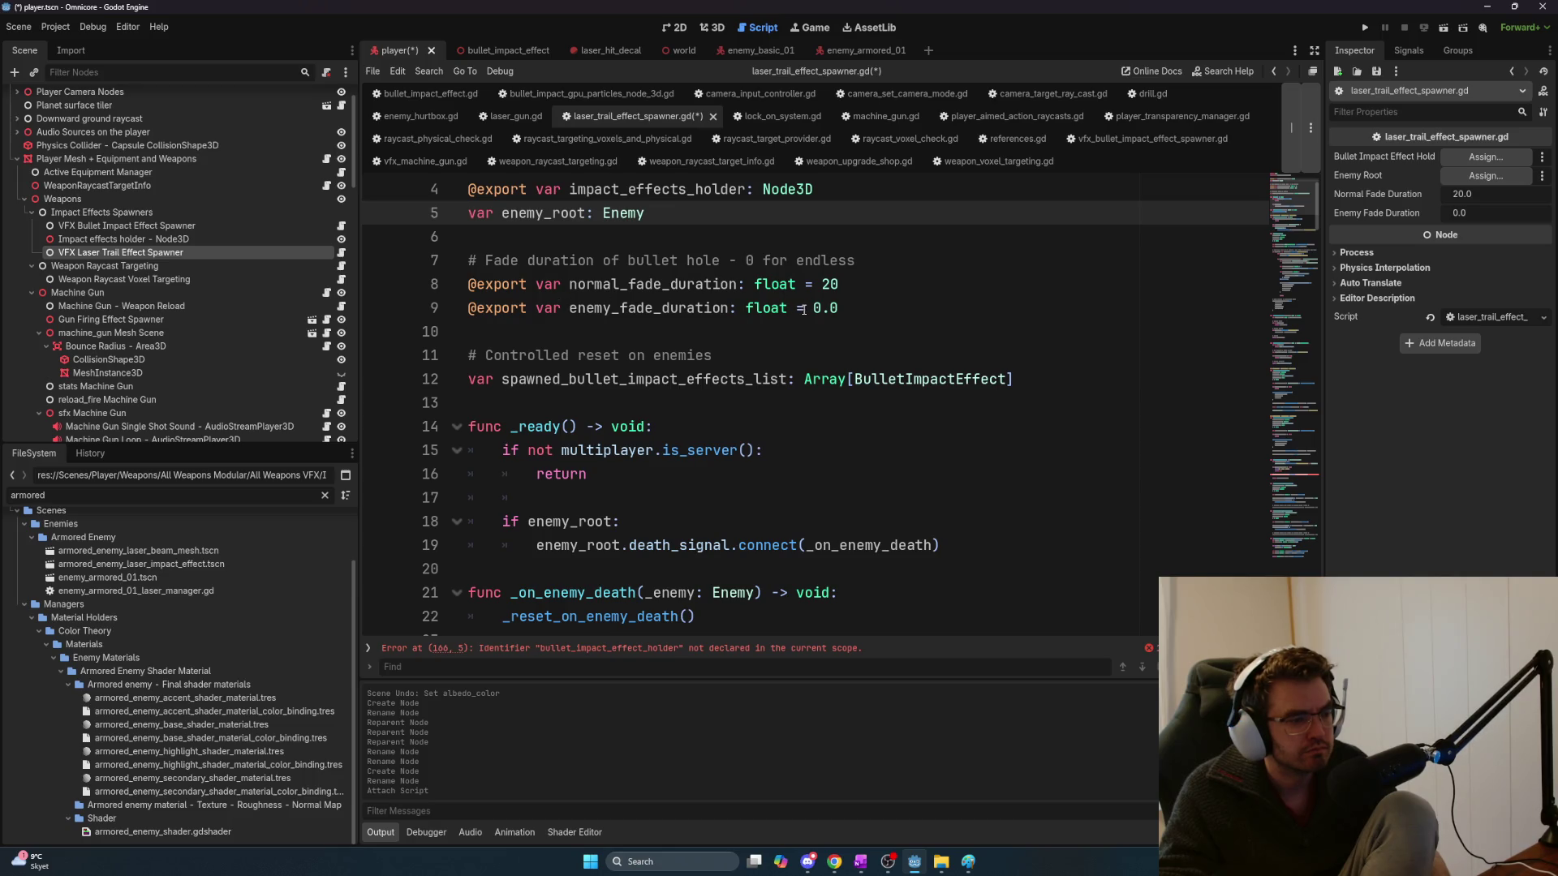
{"action": "scroll", "coordinate": [797, 309], "scroll_direction": "down", "scroll_amount": 1}
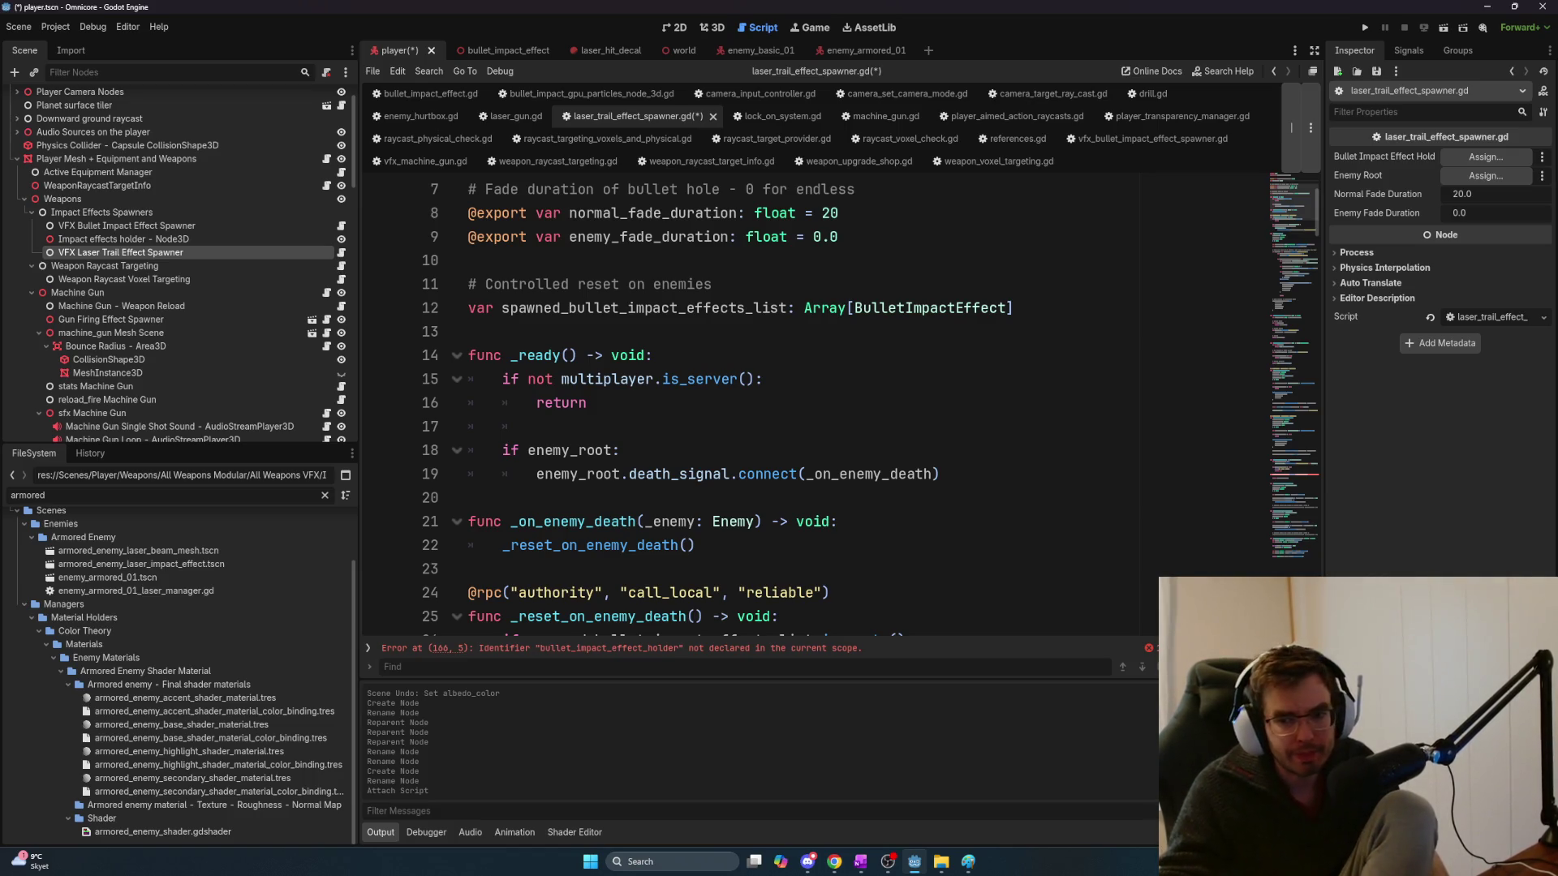
{"action": "scroll", "coordinate": [953, 468], "scroll_direction": "down", "scroll_amount": 1}
{"action": "scroll", "coordinate": [954, 469], "scroll_direction": "up", "scroll_amount": 3}
{"action": "scroll", "coordinate": [953, 464], "scroll_direction": "down", "scroll_amount": 2}
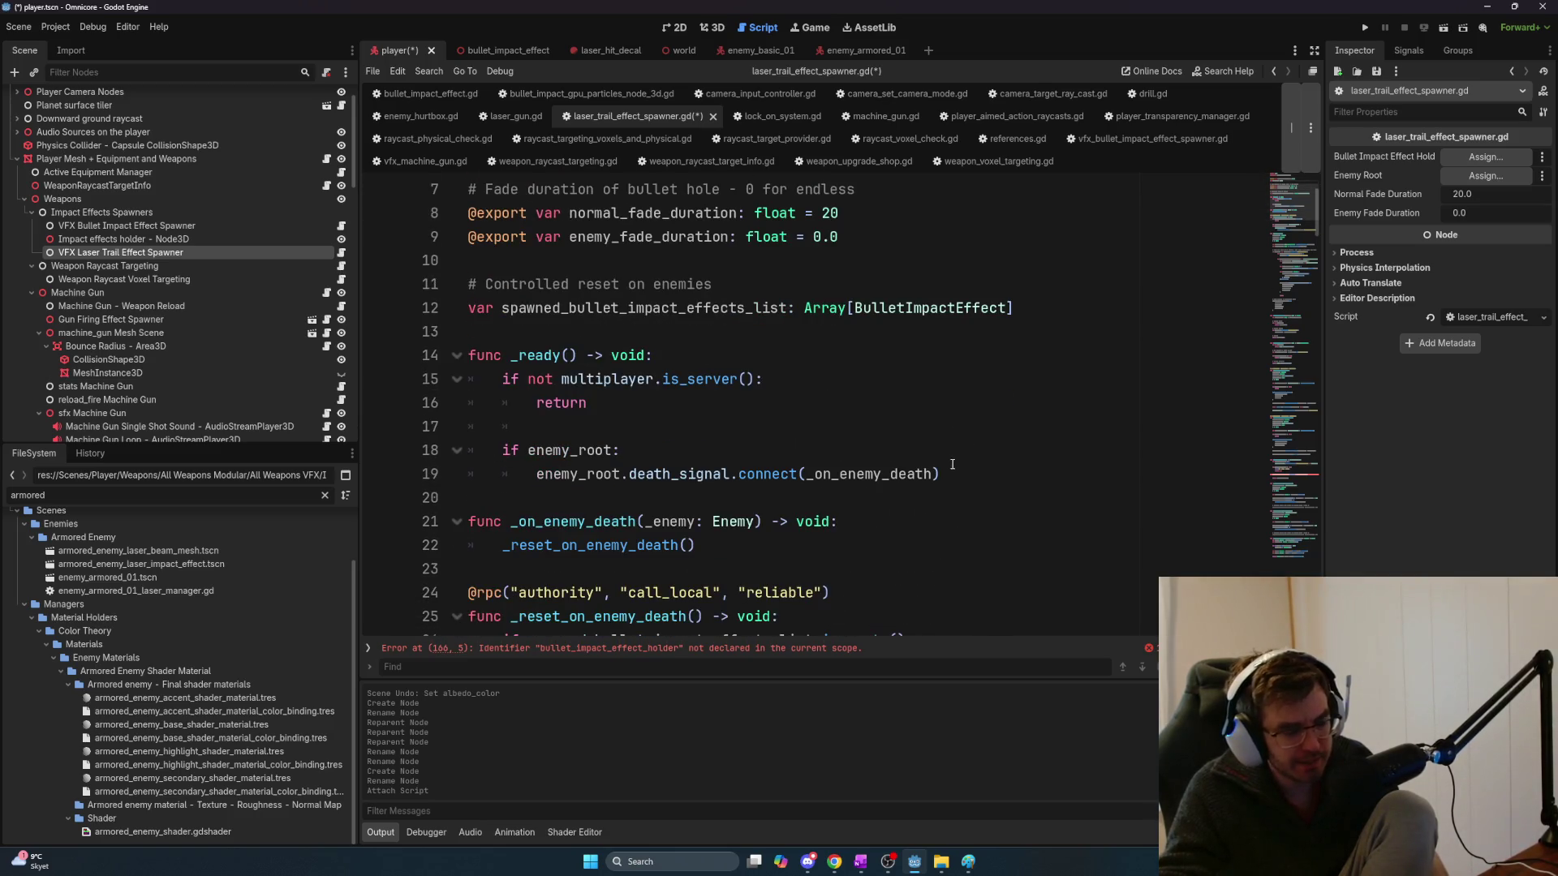
{"action": "left_click_drag", "start_coordinate": [502, 284], "coordinate": [1083, 324]}
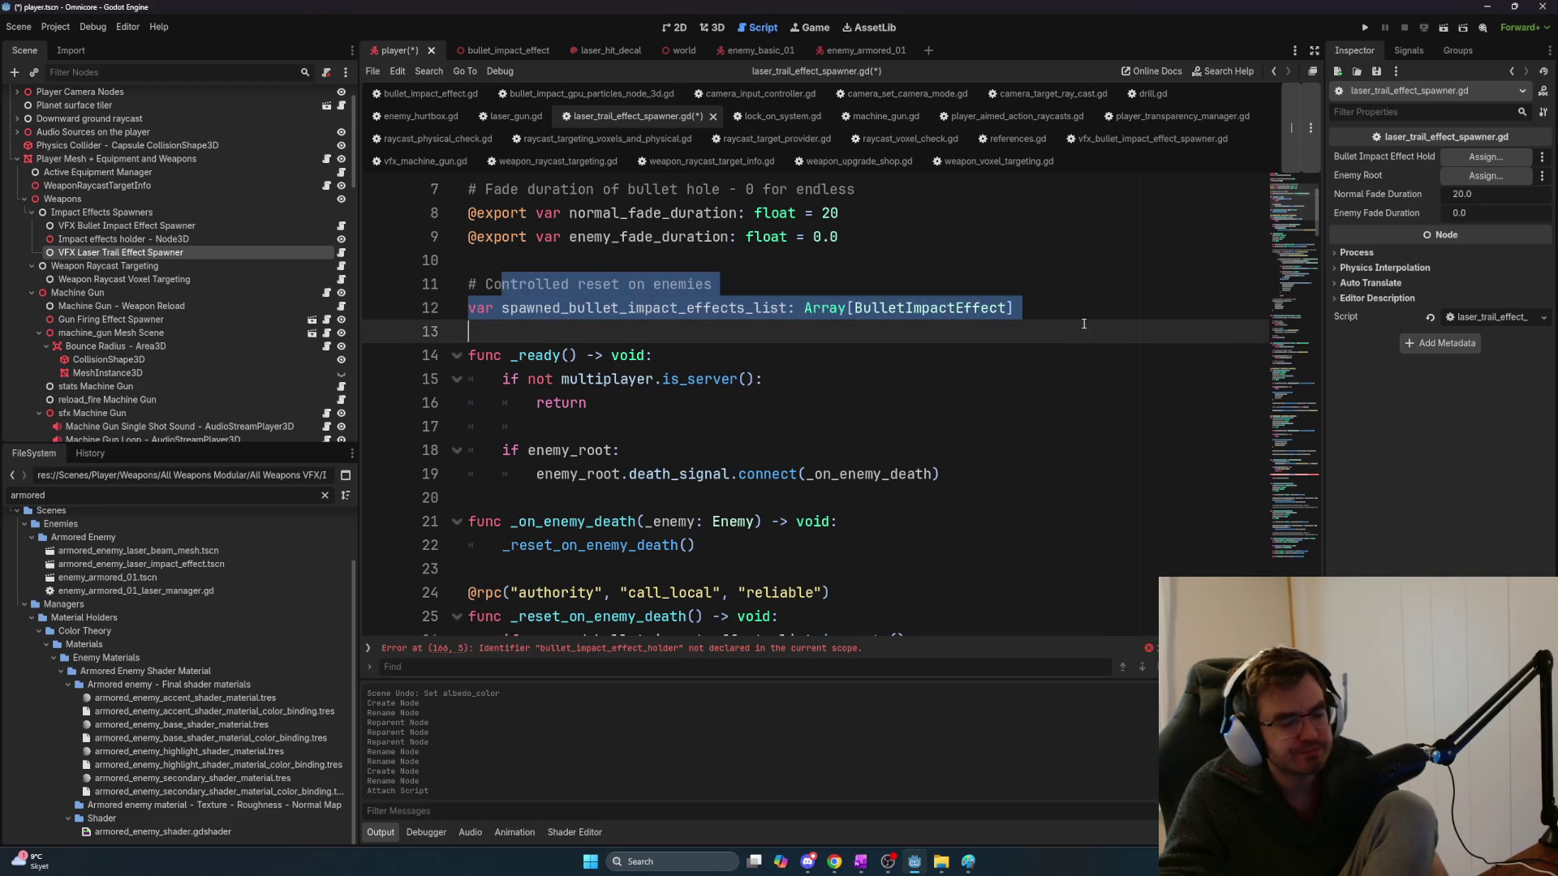
{"action": "left_click", "coordinate": [1030, 307]}
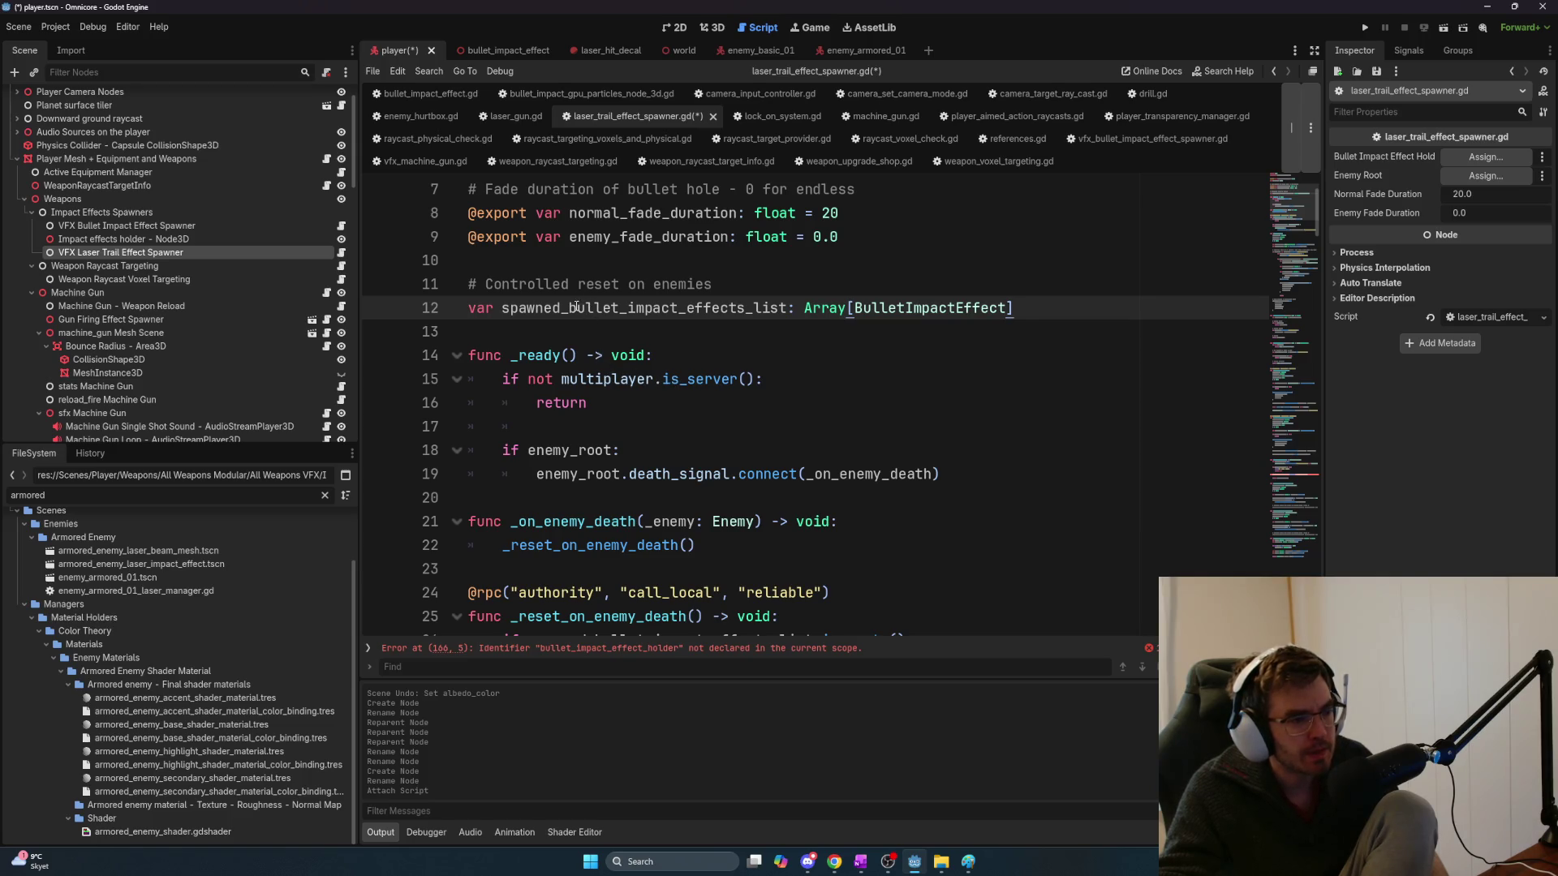
{"action": "left_click_drag", "start_coordinate": [941, 474], "coordinate": [501, 448]}
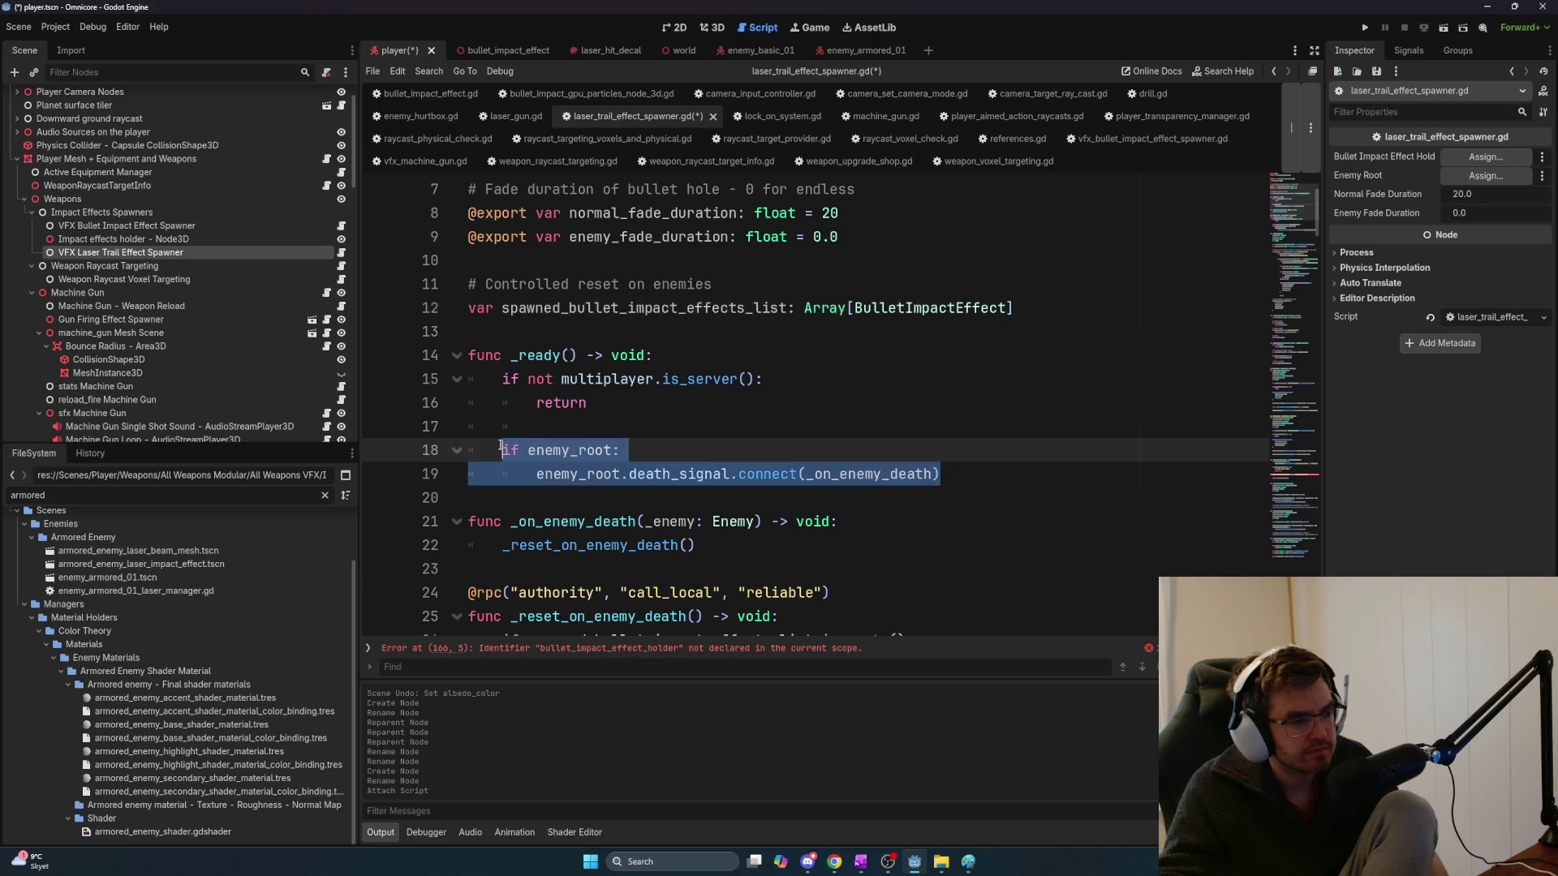
{"action": "left_click", "coordinate": [726, 395]}
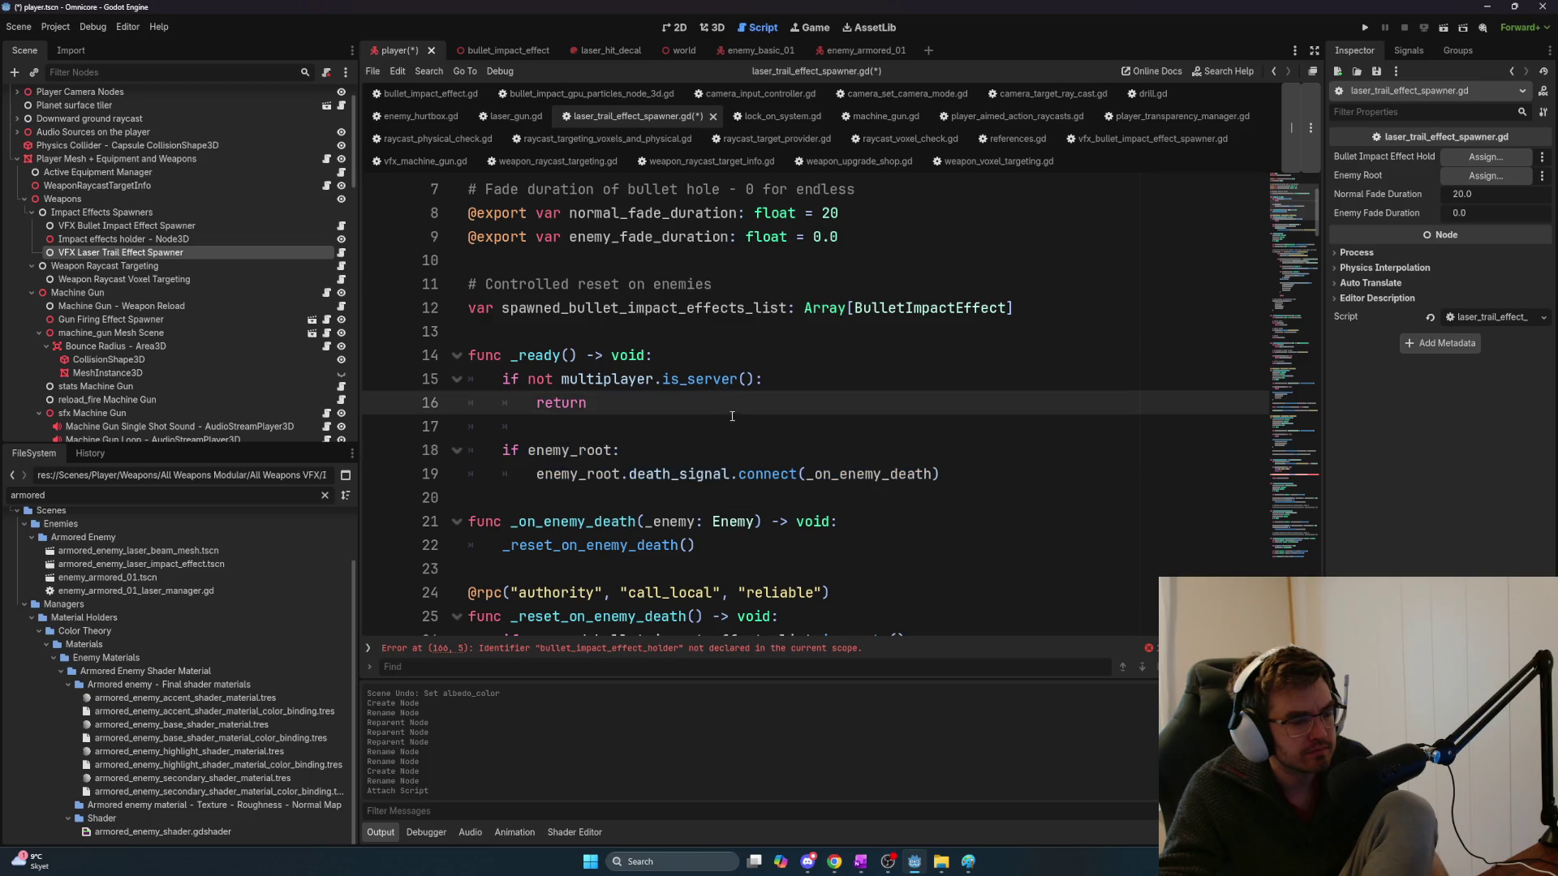
{"action": "scroll", "coordinate": [730, 414], "scroll_direction": "down", "scroll_amount": 3}
{"action": "double_click", "coordinate": [538, 450]}
{"action": "left_click", "coordinate": [677, 474]}
{"action": "left_click_drag", "start_coordinate": [700, 478], "coordinate": [501, 476]}
{"action": "scroll", "coordinate": [666, 415], "scroll_direction": "down", "scroll_amount": 3}
{"action": "mouse_move", "coordinate": [595, 390]}
{"action": "left_mouse_down"}
{"action": "mouse_move", "coordinate": [479, 381]}
{"action": "mouse_move", "coordinate": [504, 354]}
{"action": "left_mouse_up"}
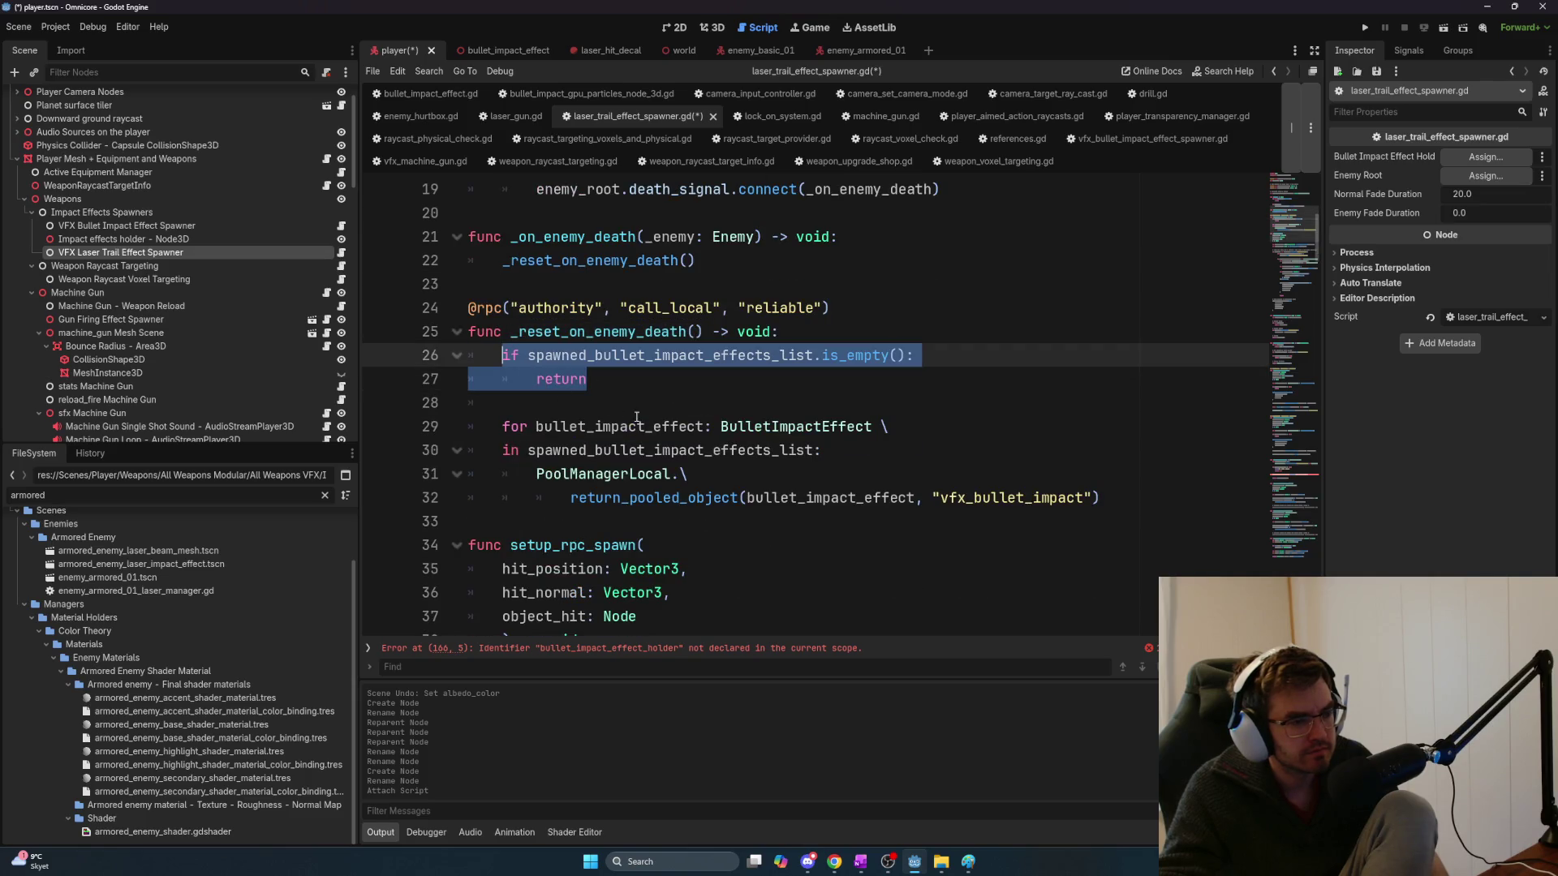
{"action": "double_click", "coordinate": [670, 357]}
{"action": "key", "text": "ctrl+d"}
{"action": "scroll", "coordinate": [974, 466], "scroll_direction": "down", "scroll_amount": 2}
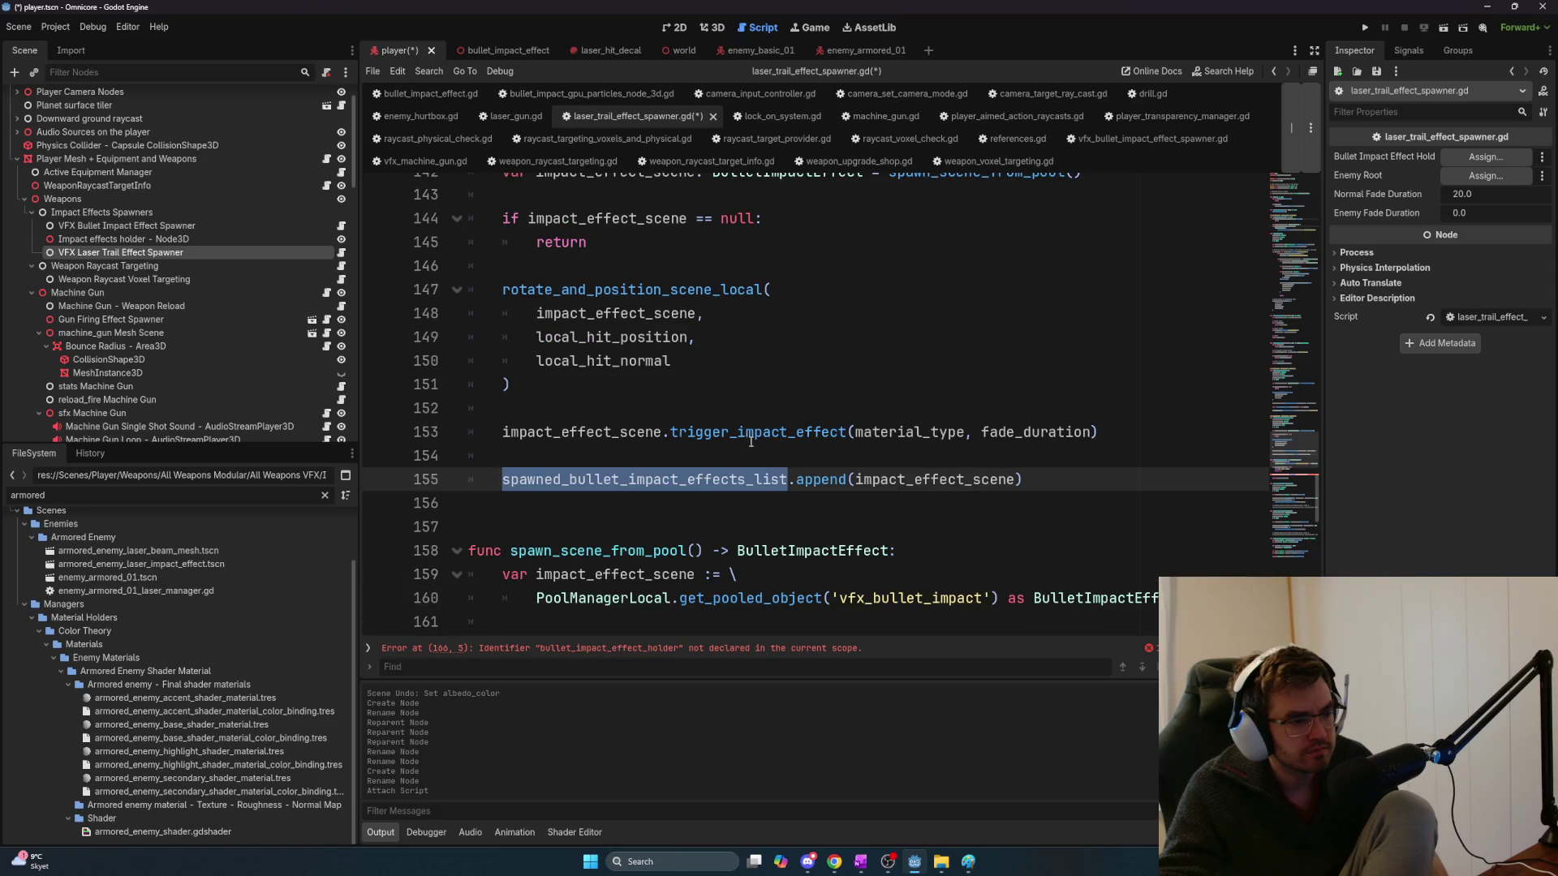
{"action": "left_click_drag", "start_coordinate": [1055, 481], "coordinate": [466, 473]}
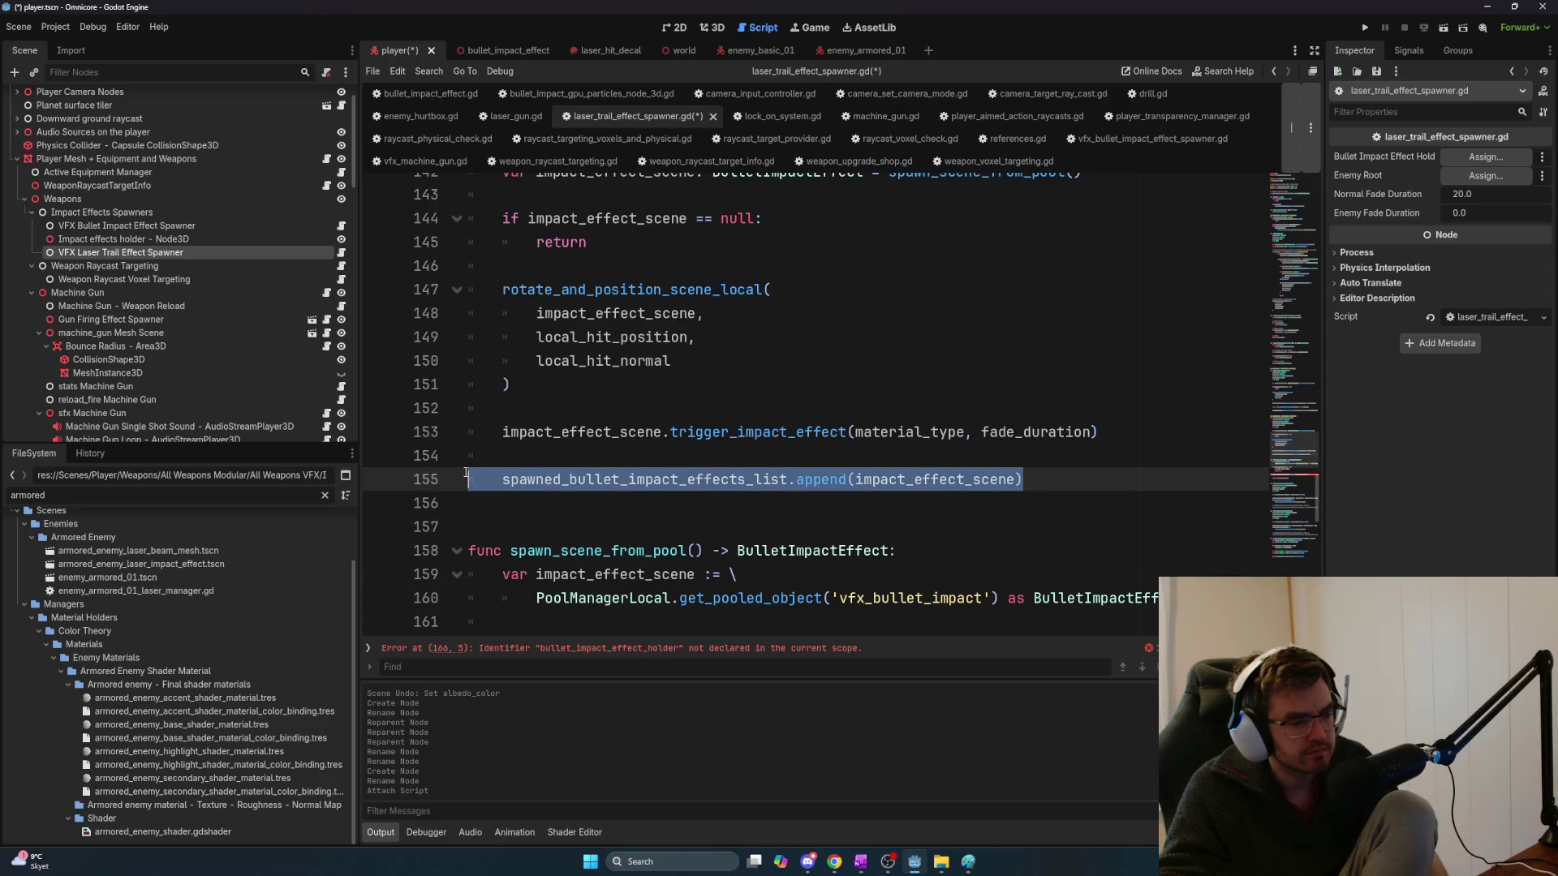
{"action": "left_click", "coordinate": [622, 468]}
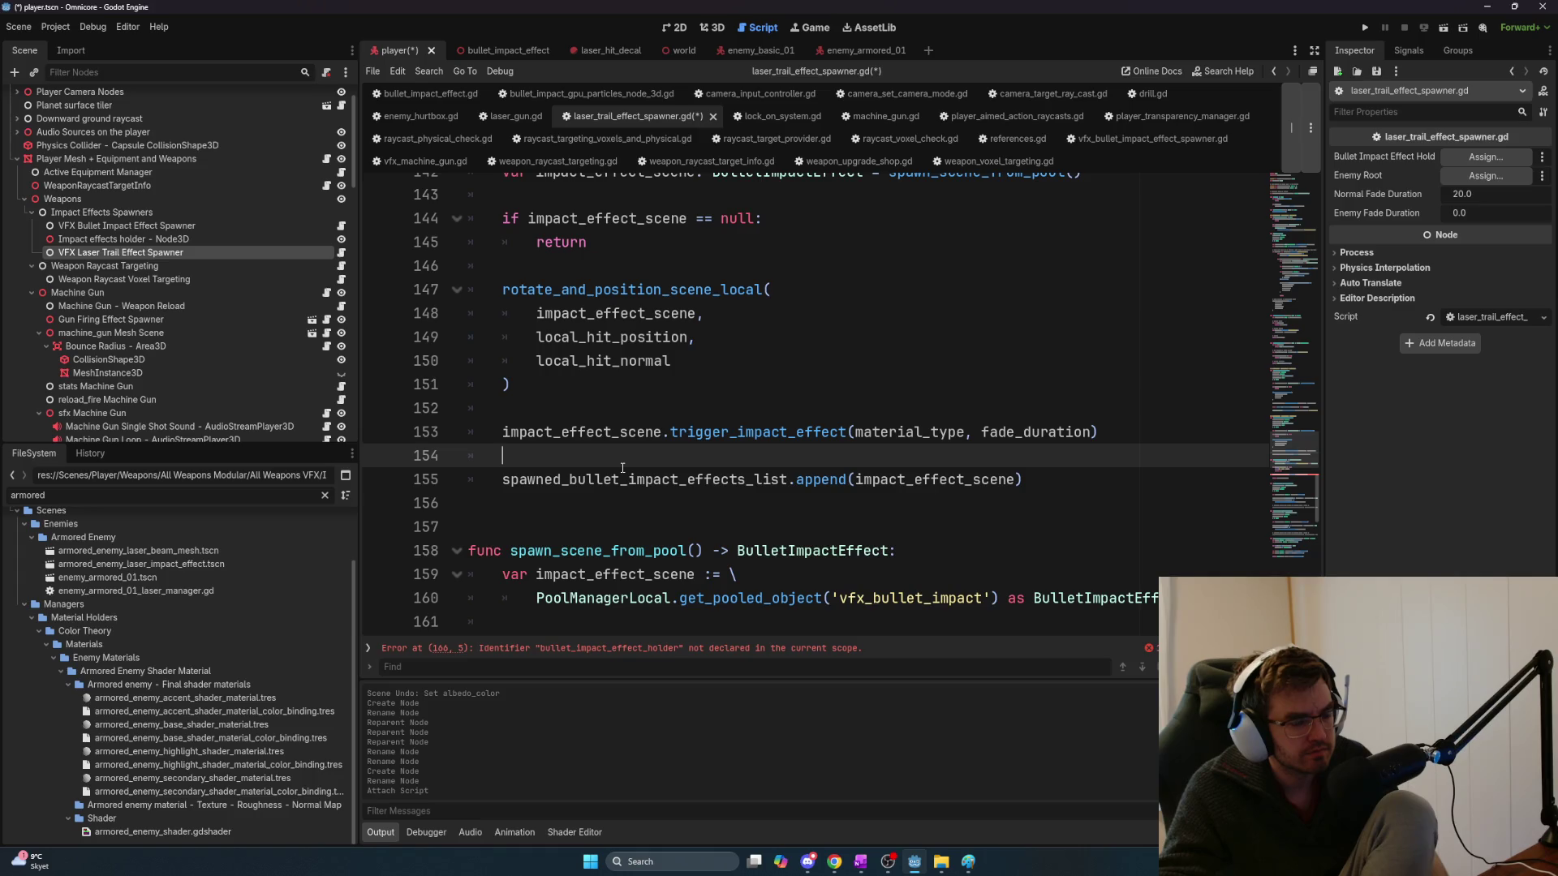
{"action": "scroll", "coordinate": [622, 468], "scroll_direction": "down", "scroll_amount": 1}
{"action": "double_click", "coordinate": [607, 410]}
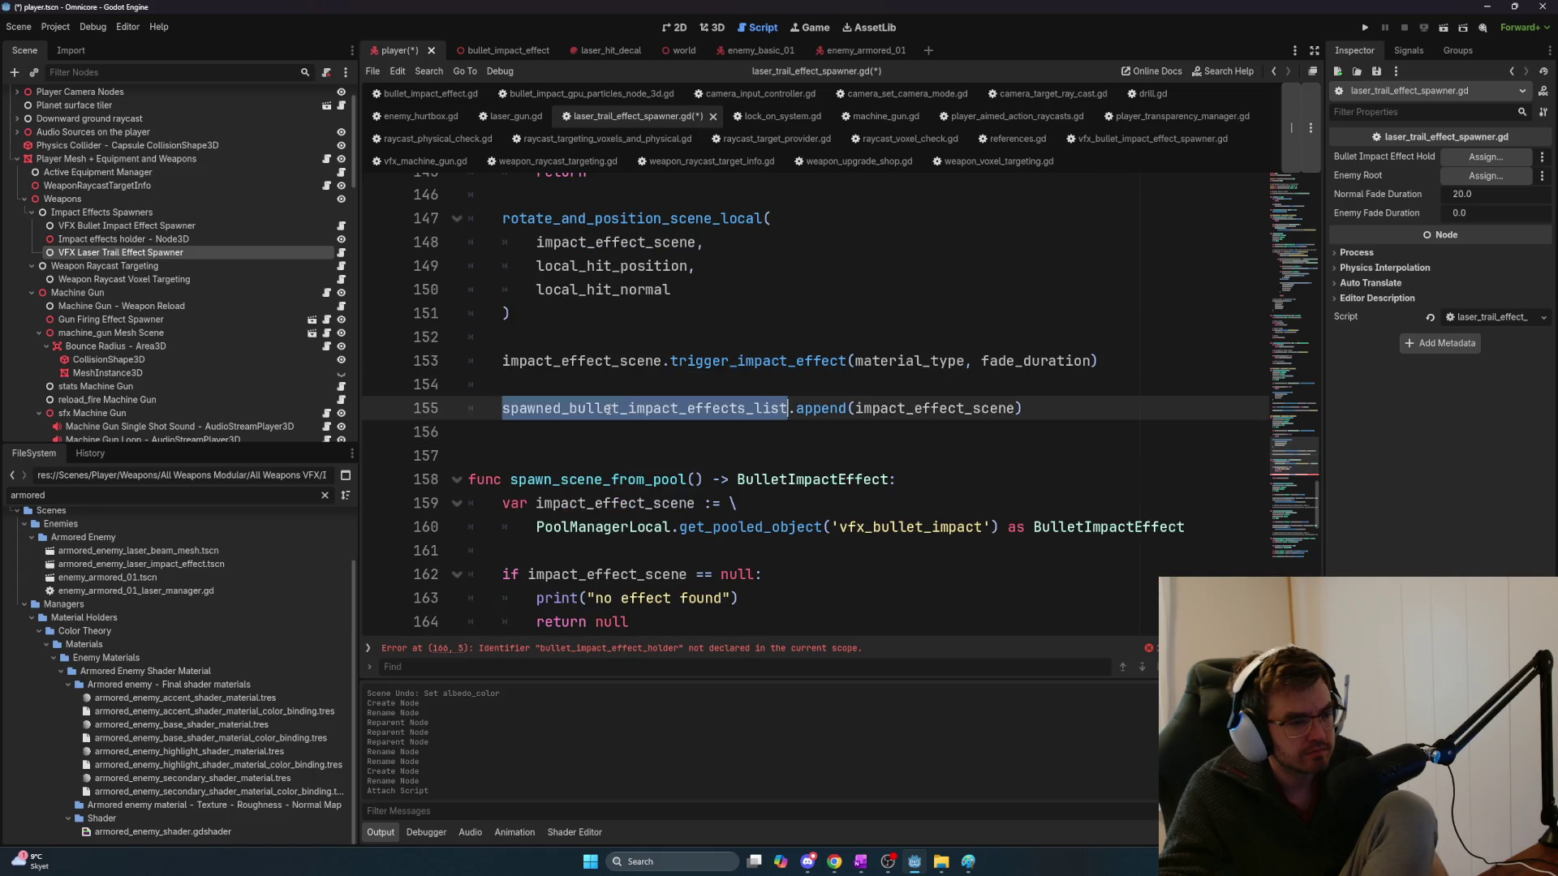
{"action": "scroll", "coordinate": [667, 426], "scroll_direction": "up", "scroll_amount": 4}
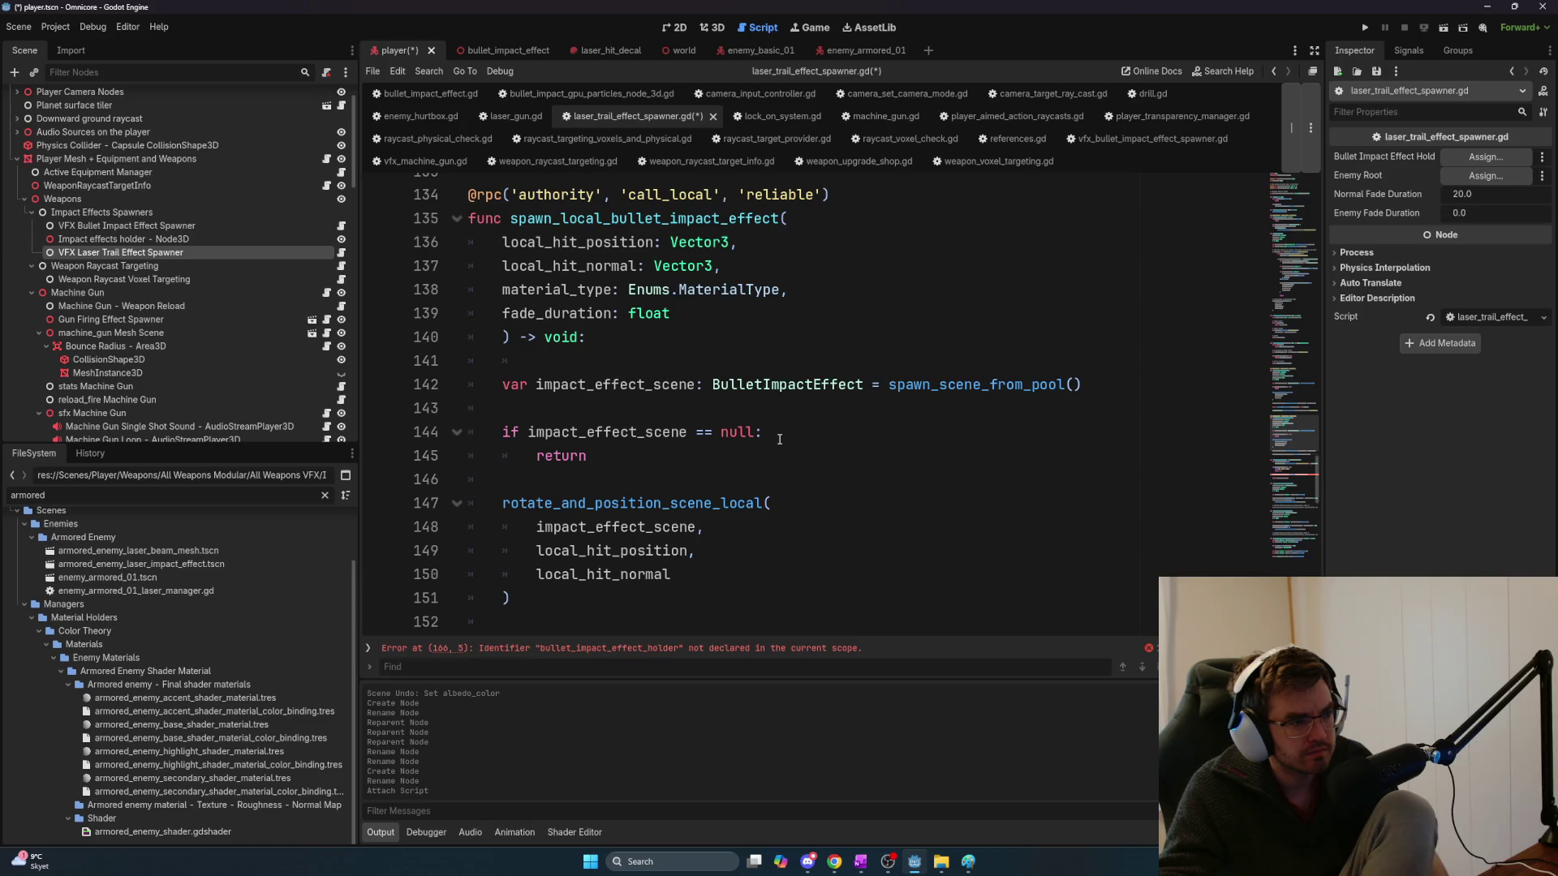
{"action": "scroll", "coordinate": [779, 439], "scroll_direction": "up", "scroll_amount": 1}
{"action": "scroll", "coordinate": [779, 439], "scroll_direction": "up", "scroll_amount": 1}
{"action": "scroll", "coordinate": [779, 439], "scroll_direction": "down", "scroll_amount": 3}
{"action": "scroll", "coordinate": [779, 442], "scroll_direction": "down", "scroll_amount": 2}
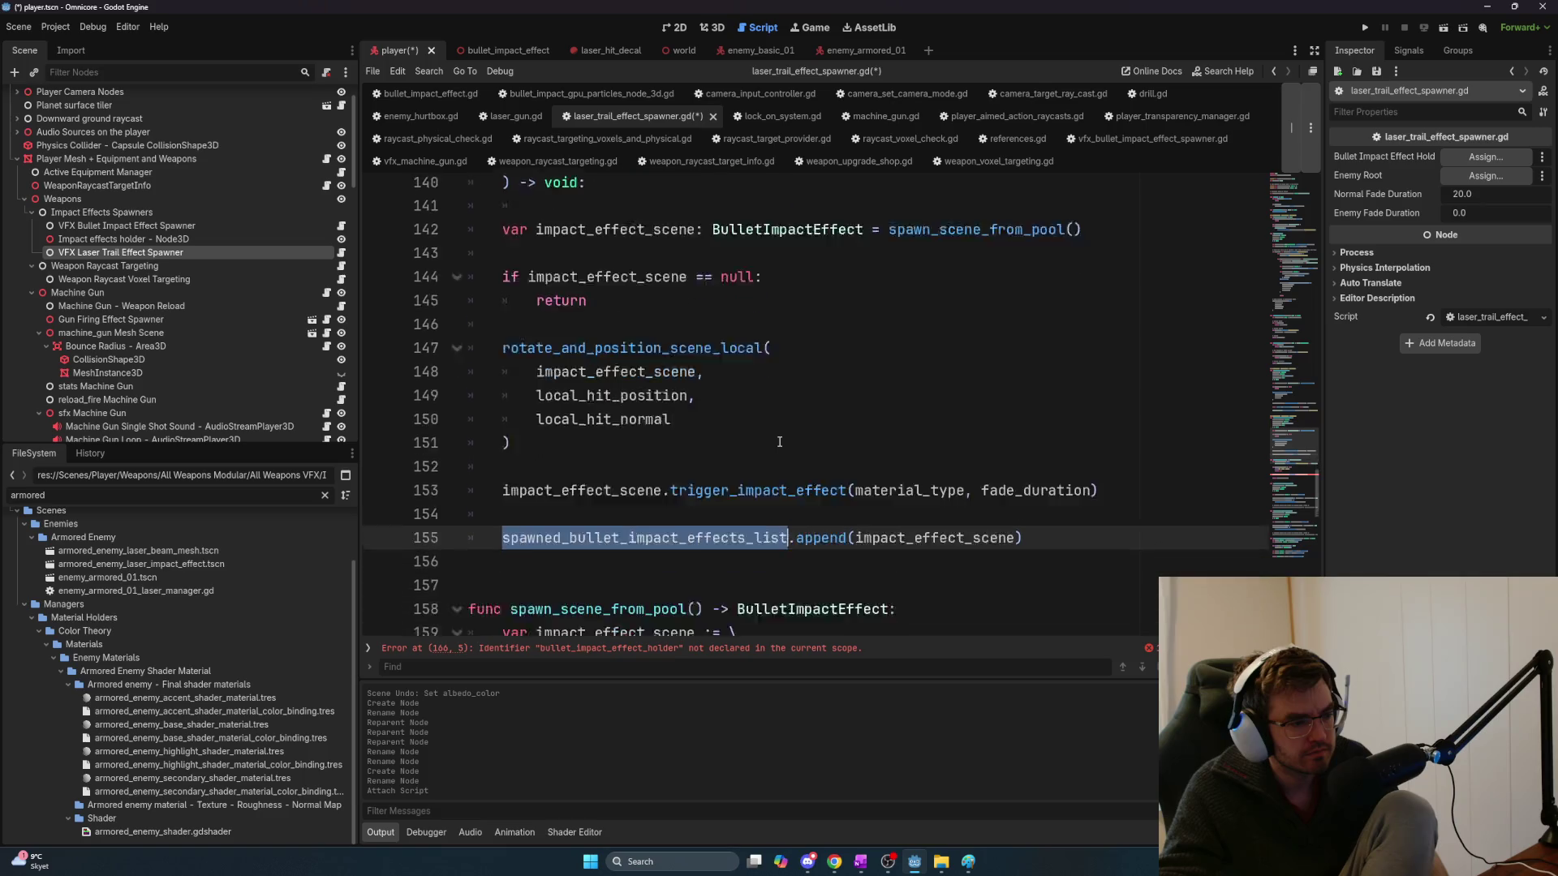
{"action": "scroll", "coordinate": [779, 444], "scroll_direction": "up", "scroll_amount": 1}
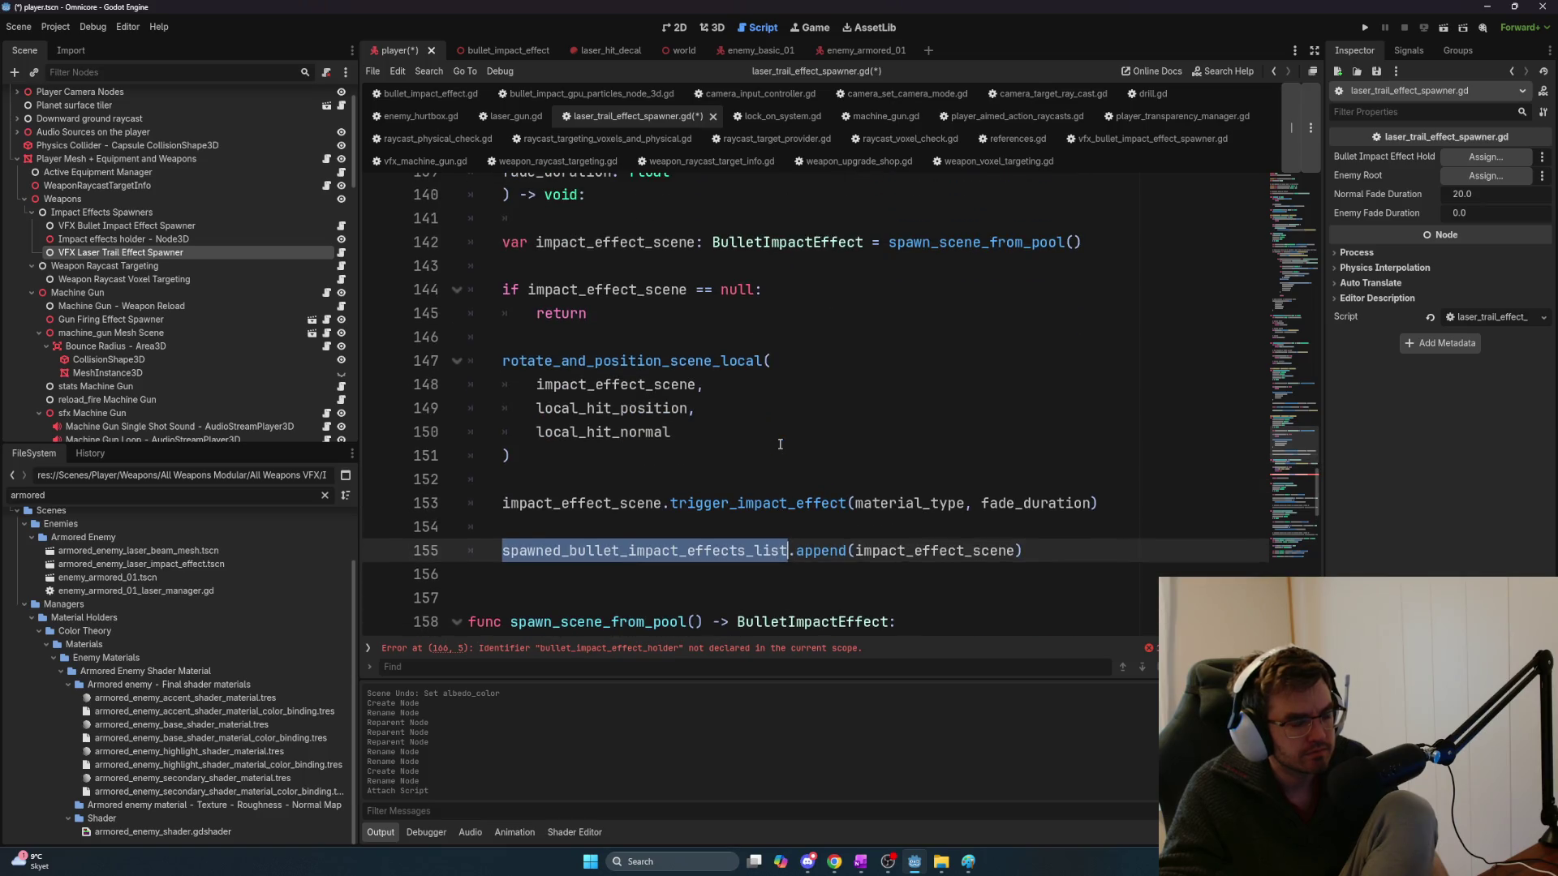
{"action": "scroll", "coordinate": [780, 444], "scroll_direction": "down", "scroll_amount": 4}
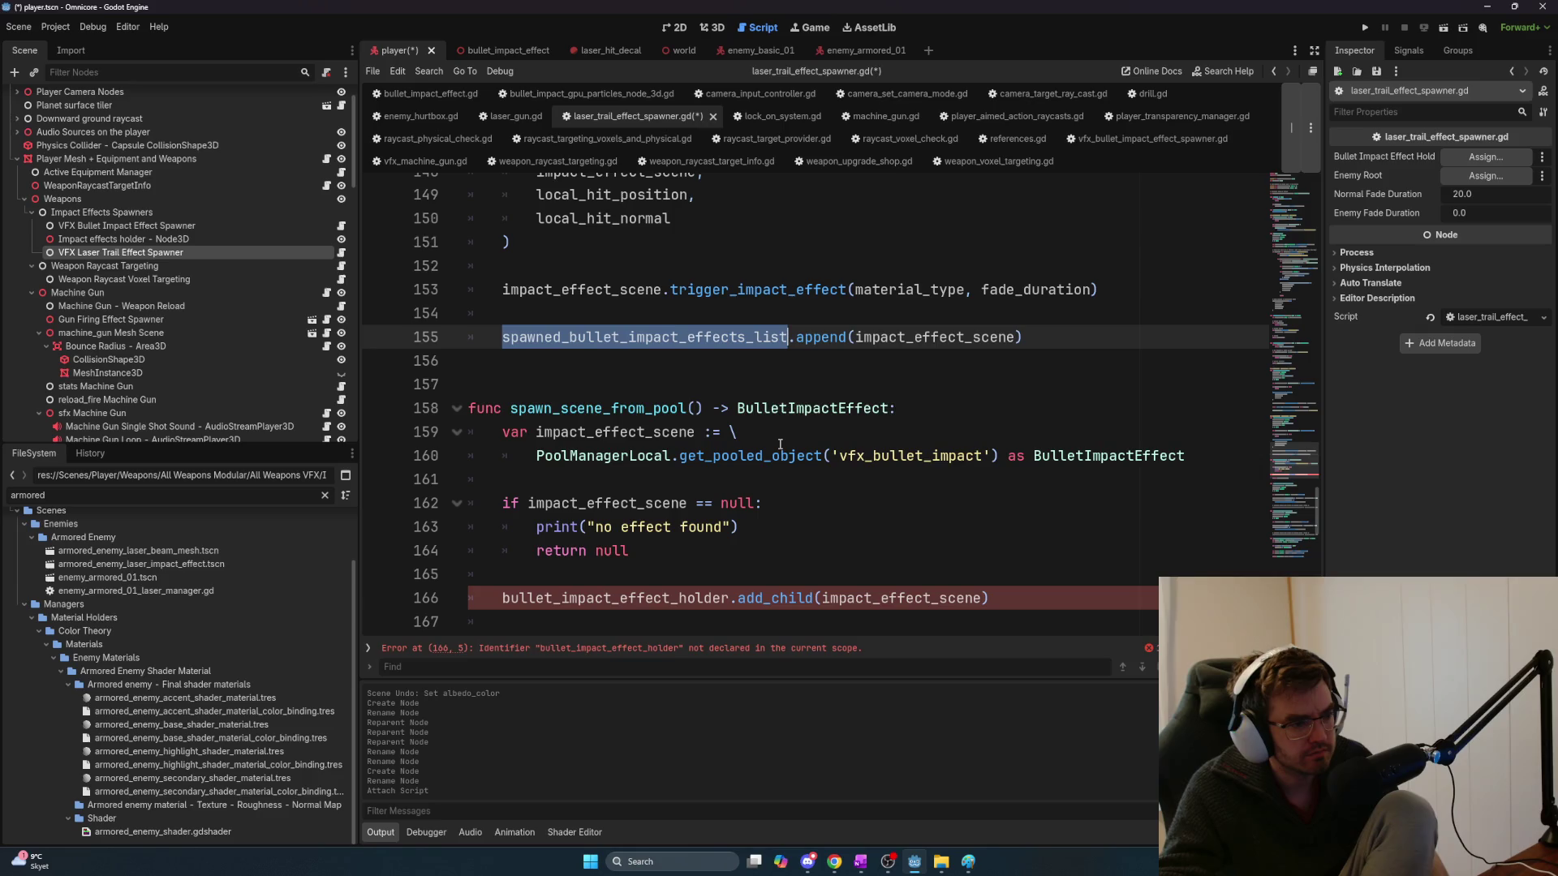
{"action": "scroll", "coordinate": [780, 444], "scroll_direction": "down", "scroll_amount": 3}
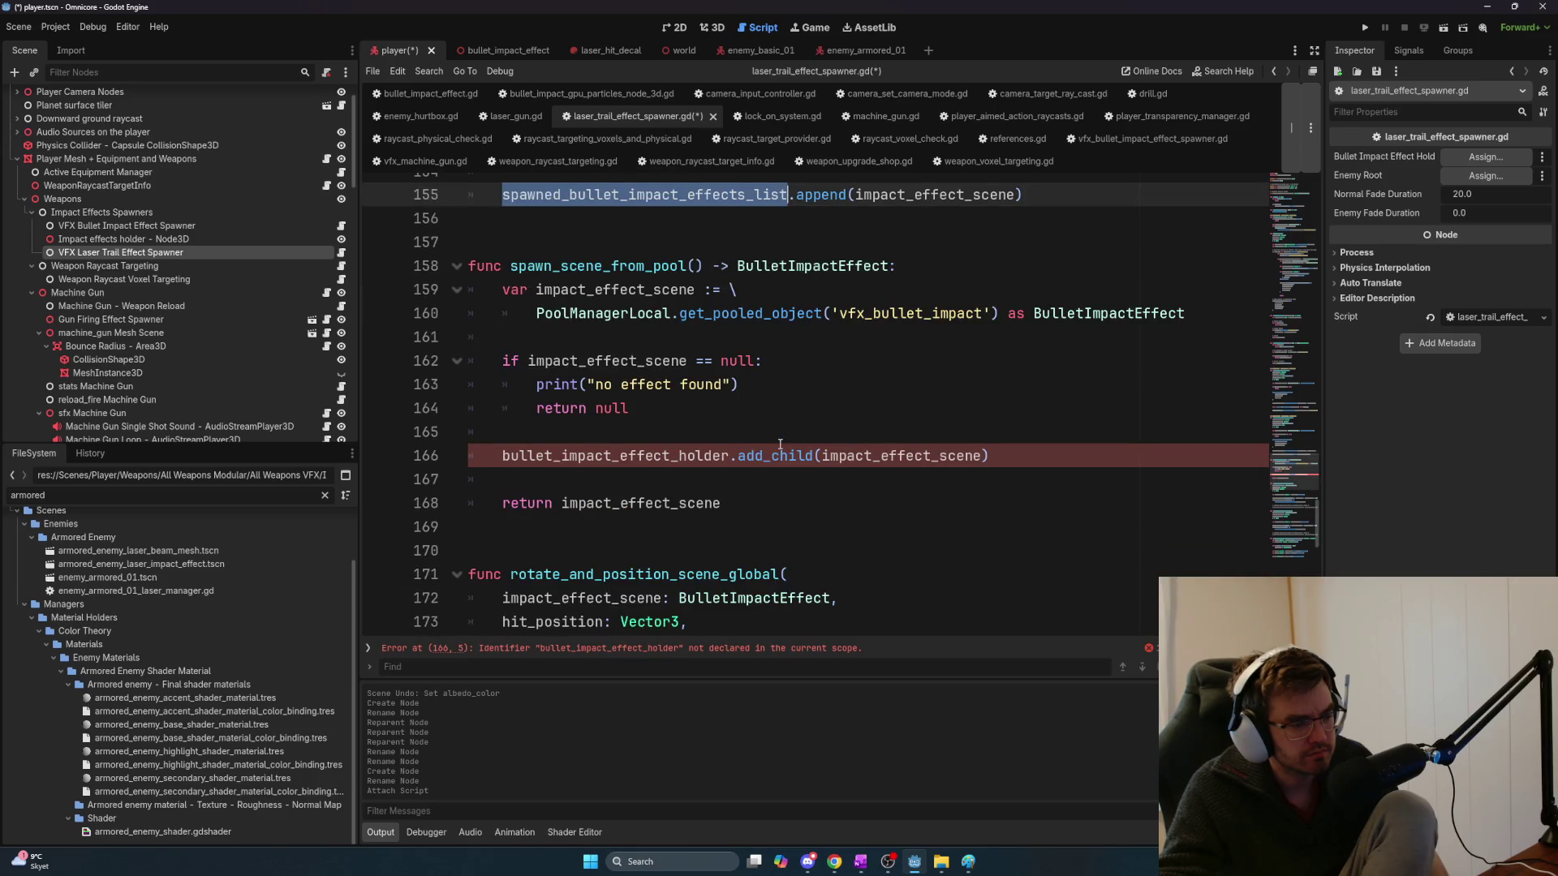
{"action": "scroll", "coordinate": [691, 456], "scroll_direction": "up", "scroll_amount": 15}
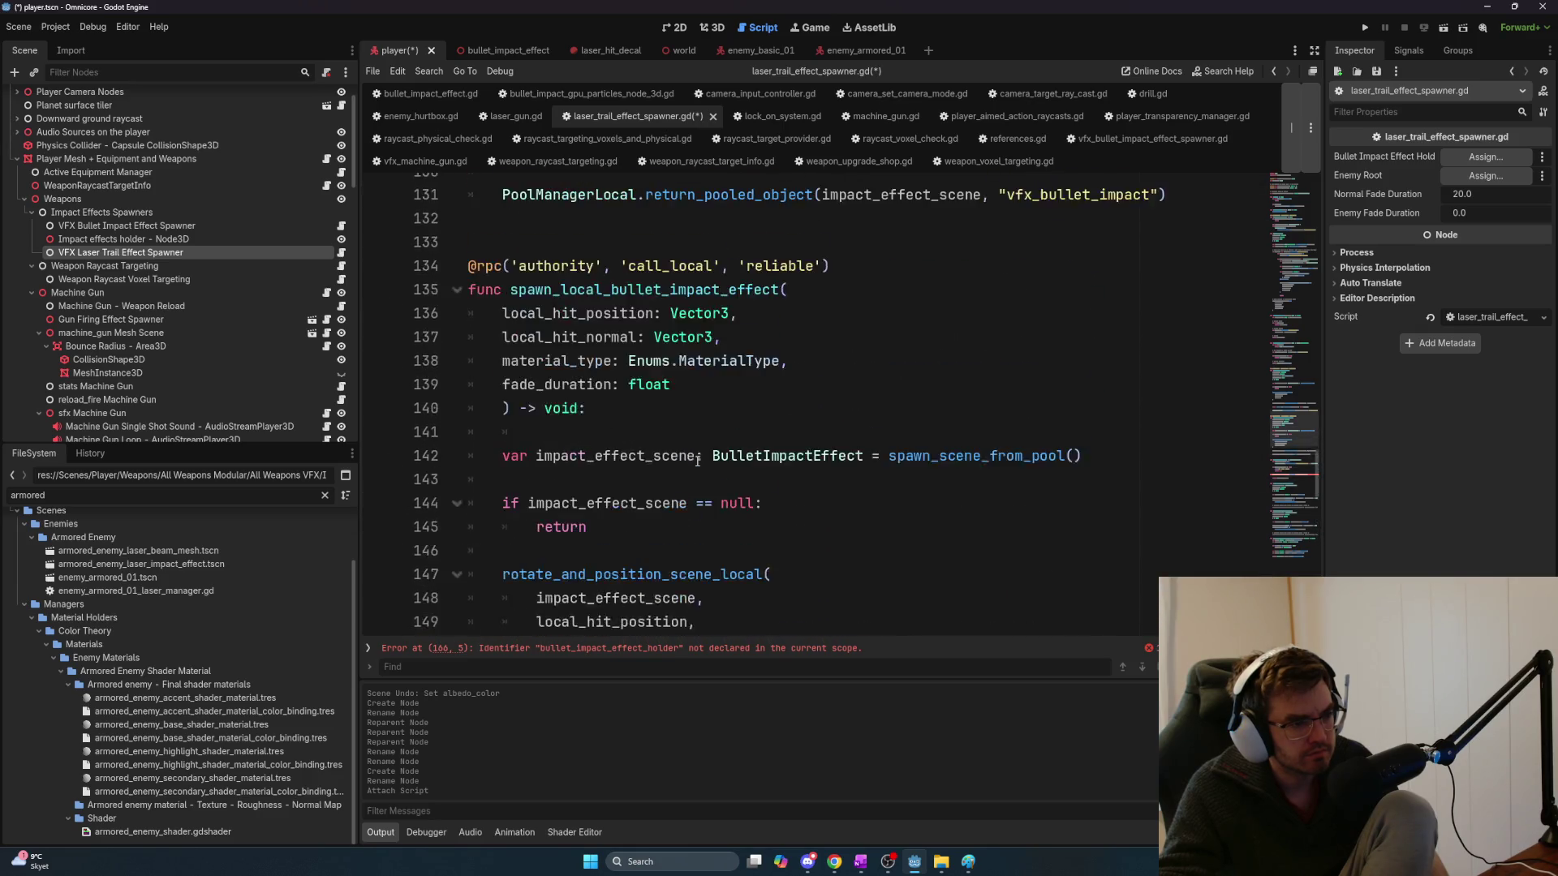
{"action": "scroll", "coordinate": [702, 471], "scroll_direction": "up", "scroll_amount": 15}
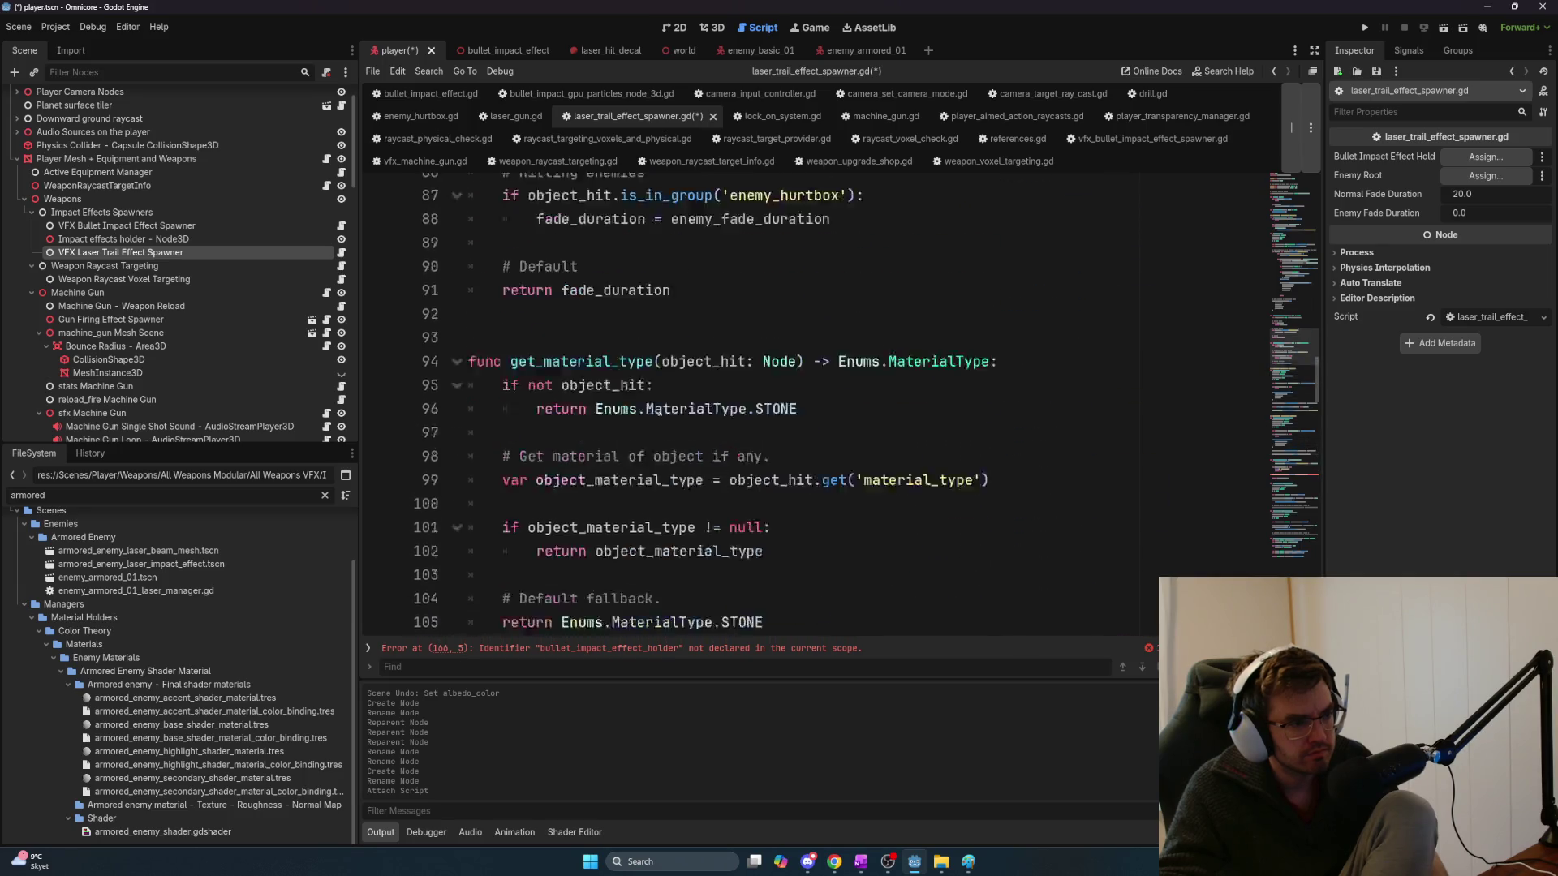
{"action": "scroll", "coordinate": [674, 428], "scroll_direction": "up", "scroll_amount": 8}
{"action": "left_click_drag", "start_coordinate": [1321, 290], "coordinate": [1321, 183]}
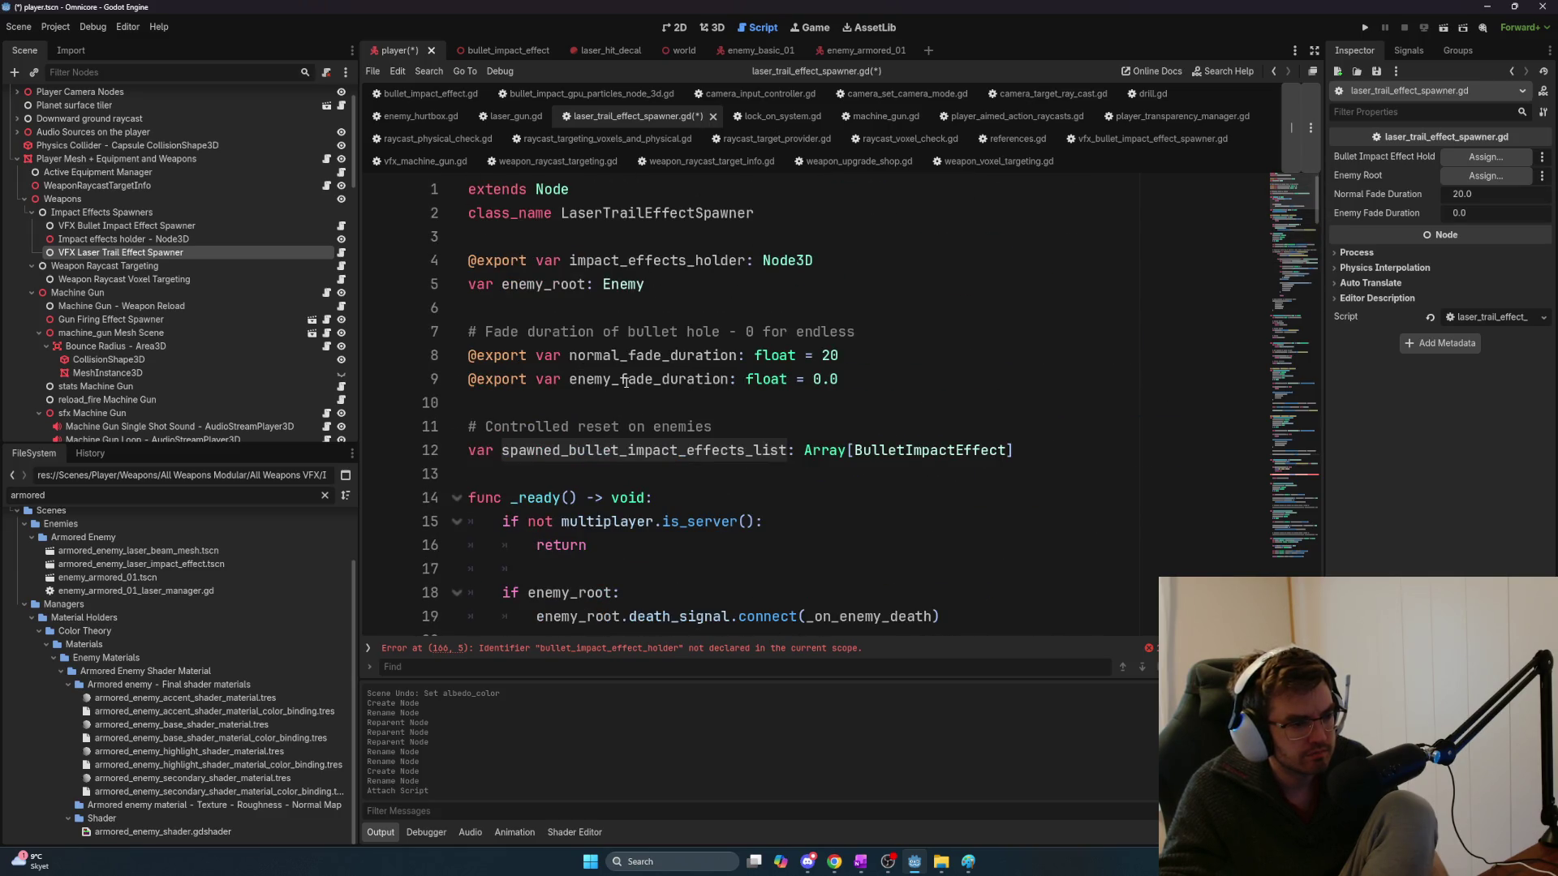
Replace bullet_impact_effect_holder on line 166 with the copied impact_effects_holder
{"action": "double_click", "coordinate": [600, 450]}
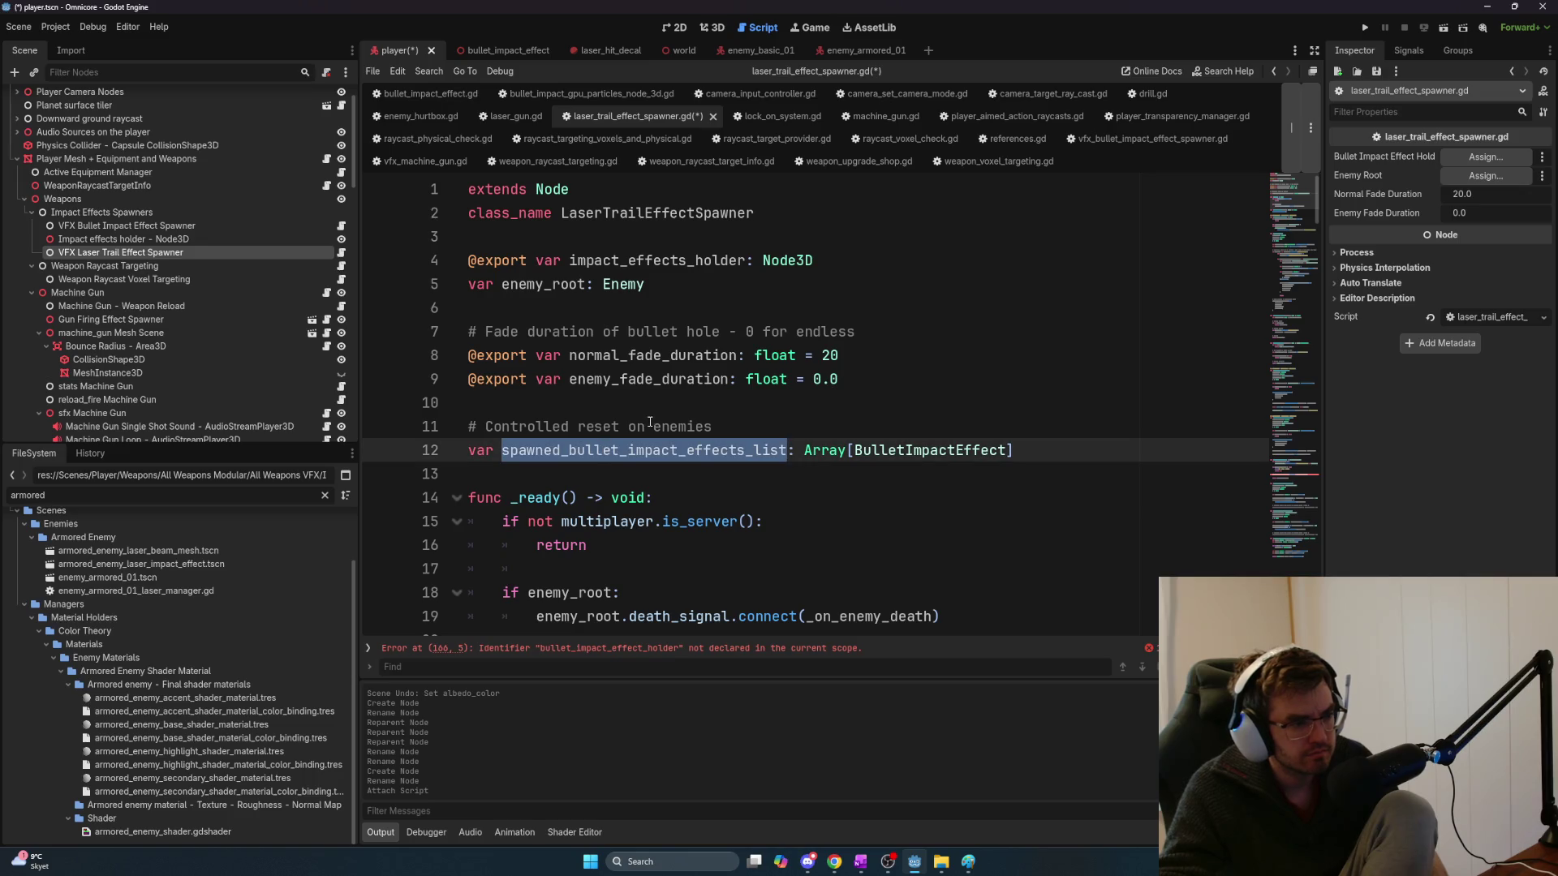
{"action": "double_click", "coordinate": [670, 261]}
{"action": "key", "text": "ctrl+c"}
{"action": "scroll", "coordinate": [831, 526], "scroll_direction": "down", "scroll_amount": 20}
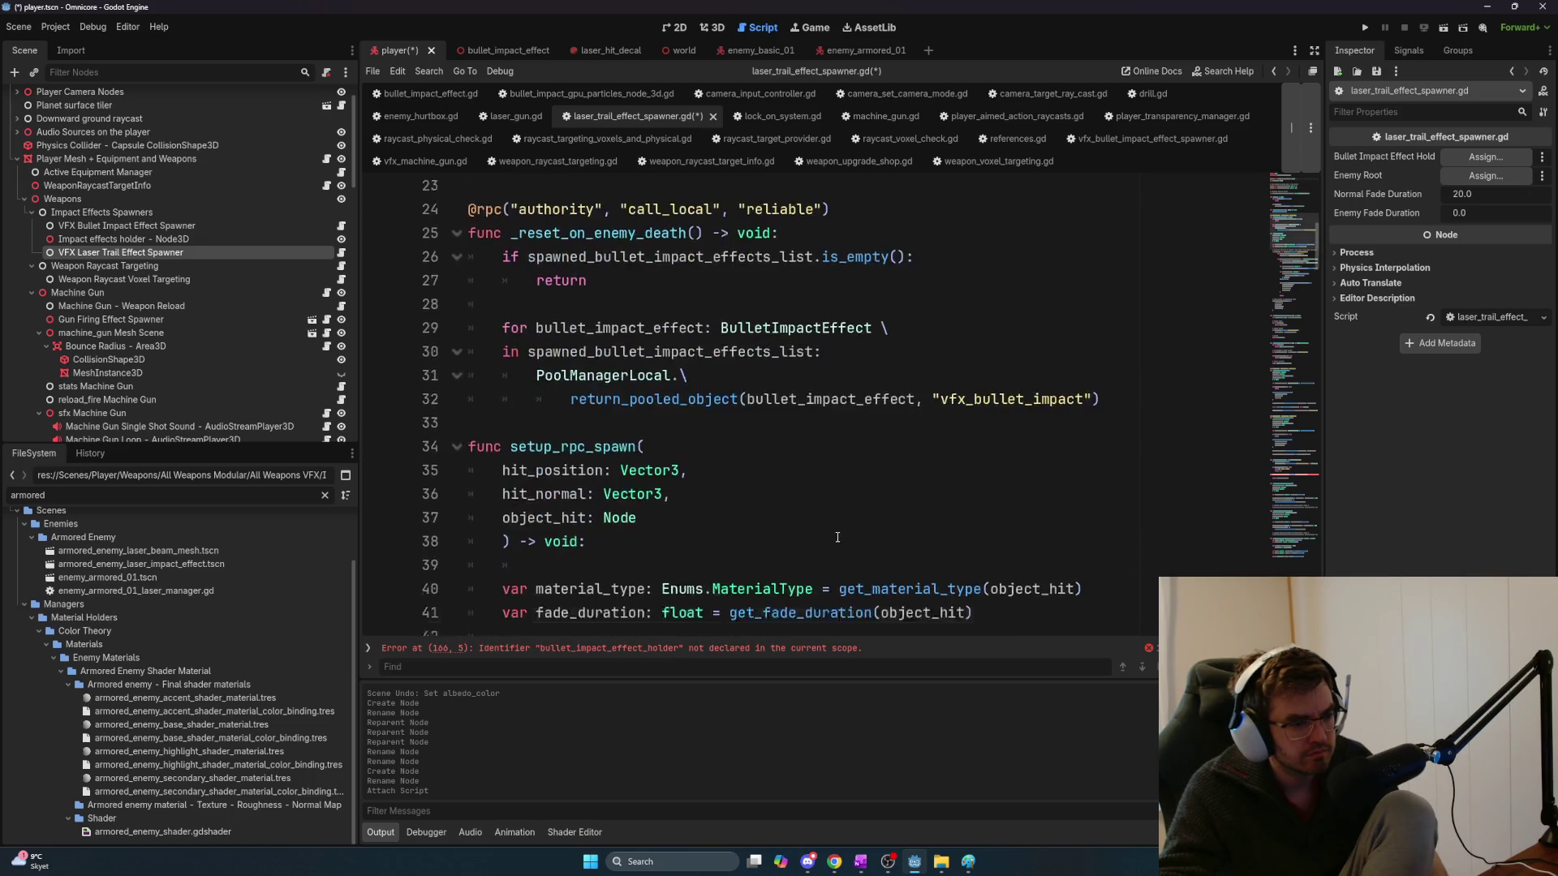
{"action": "scroll", "coordinate": [842, 533], "scroll_direction": "down", "scroll_amount": 20}
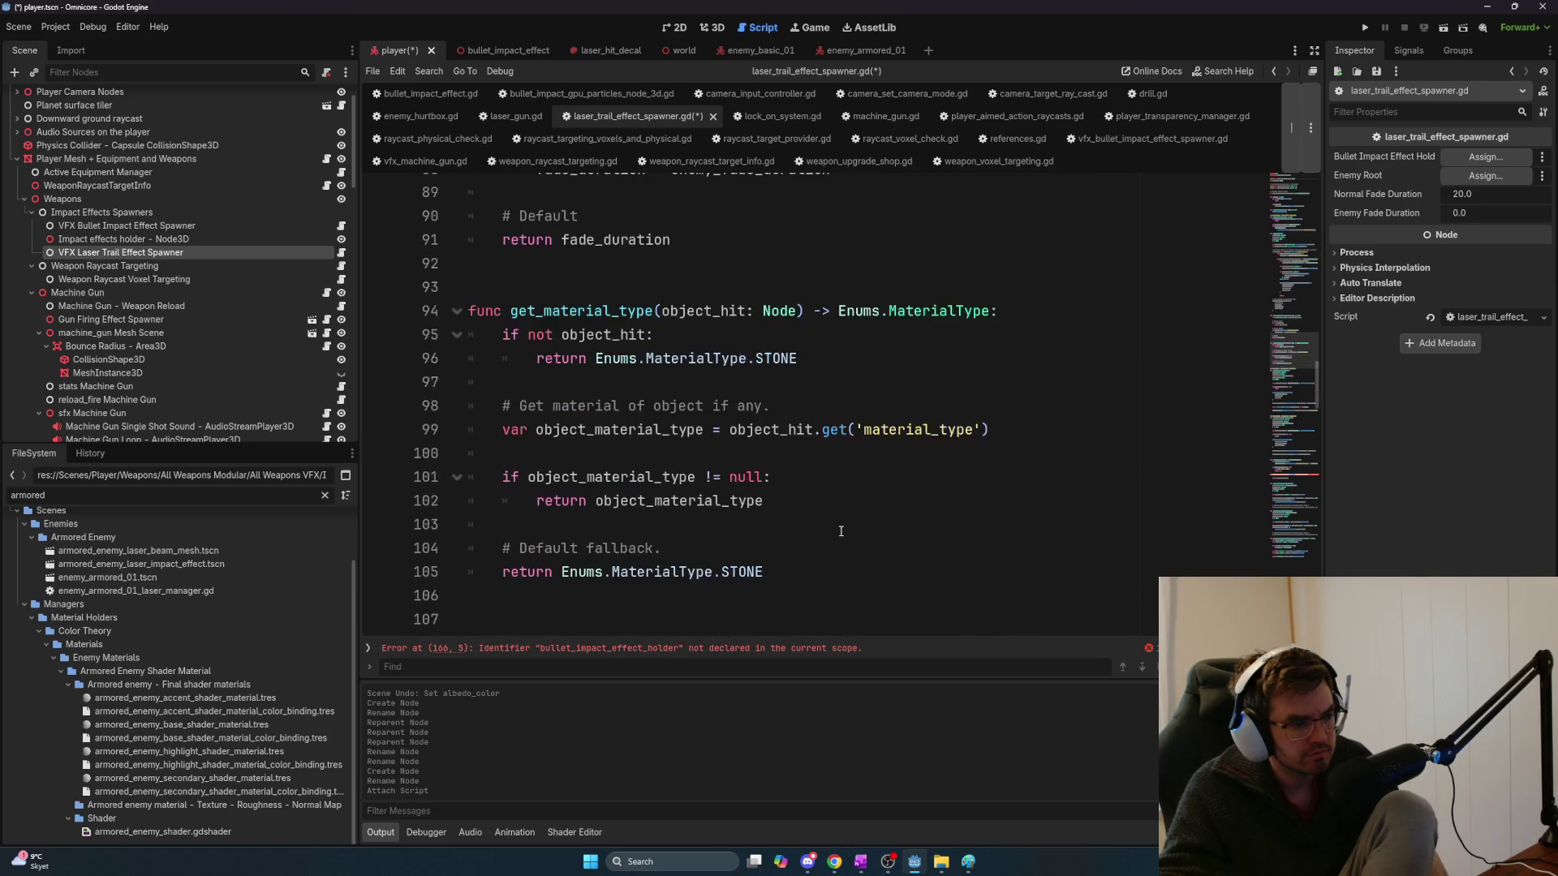
{"action": "scroll", "coordinate": [841, 529], "scroll_direction": "down", "scroll_amount": 6}
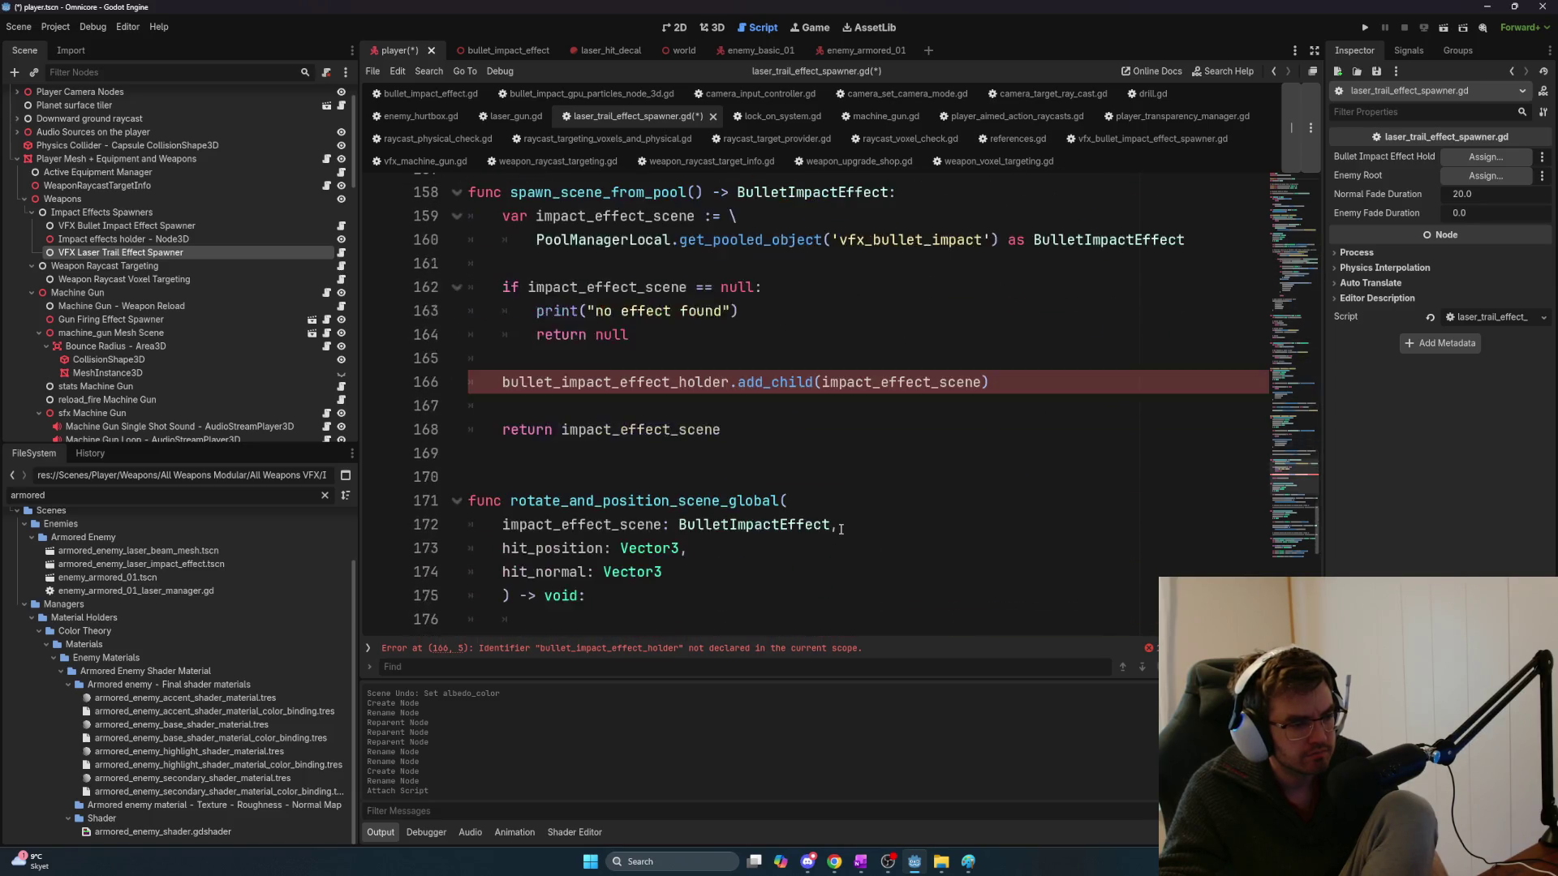
{"action": "double_click", "coordinate": [584, 383]}
{"action": "key", "text": "ctrl+v"}
Scroll back to setup_rpc_spawn and select the get_fade_duration(object_hit) call on line 41
{"action": "scroll", "coordinate": [744, 475], "scroll_direction": "down", "scroll_amount": 12}
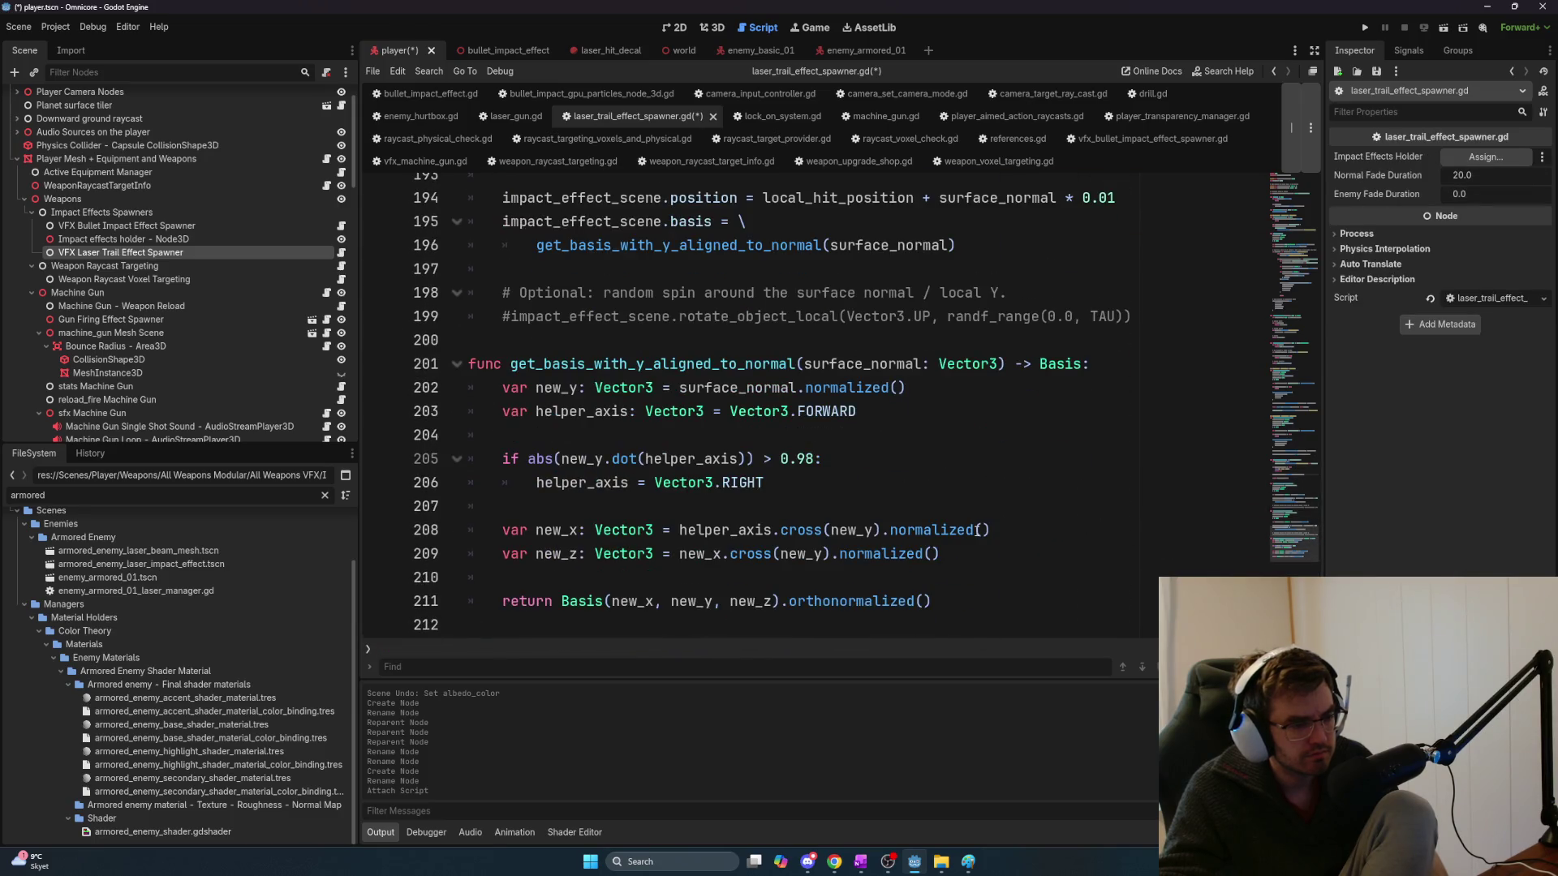
{"action": "scroll", "coordinate": [977, 533], "scroll_direction": "up", "scroll_amount": 4}
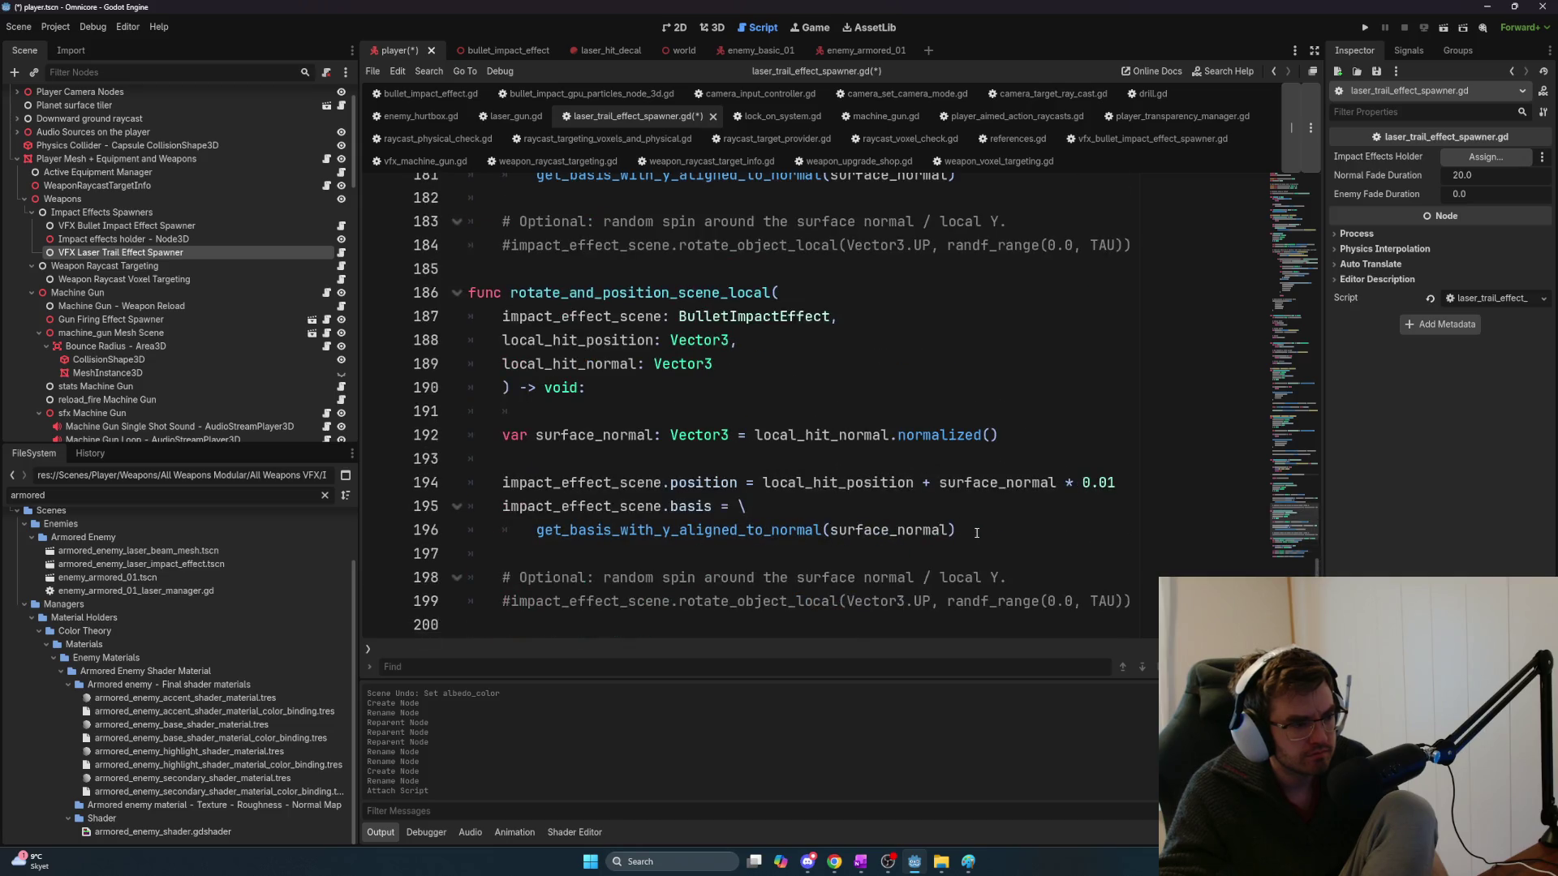
{"action": "scroll", "coordinate": [977, 533], "scroll_direction": "up", "scroll_amount": 4}
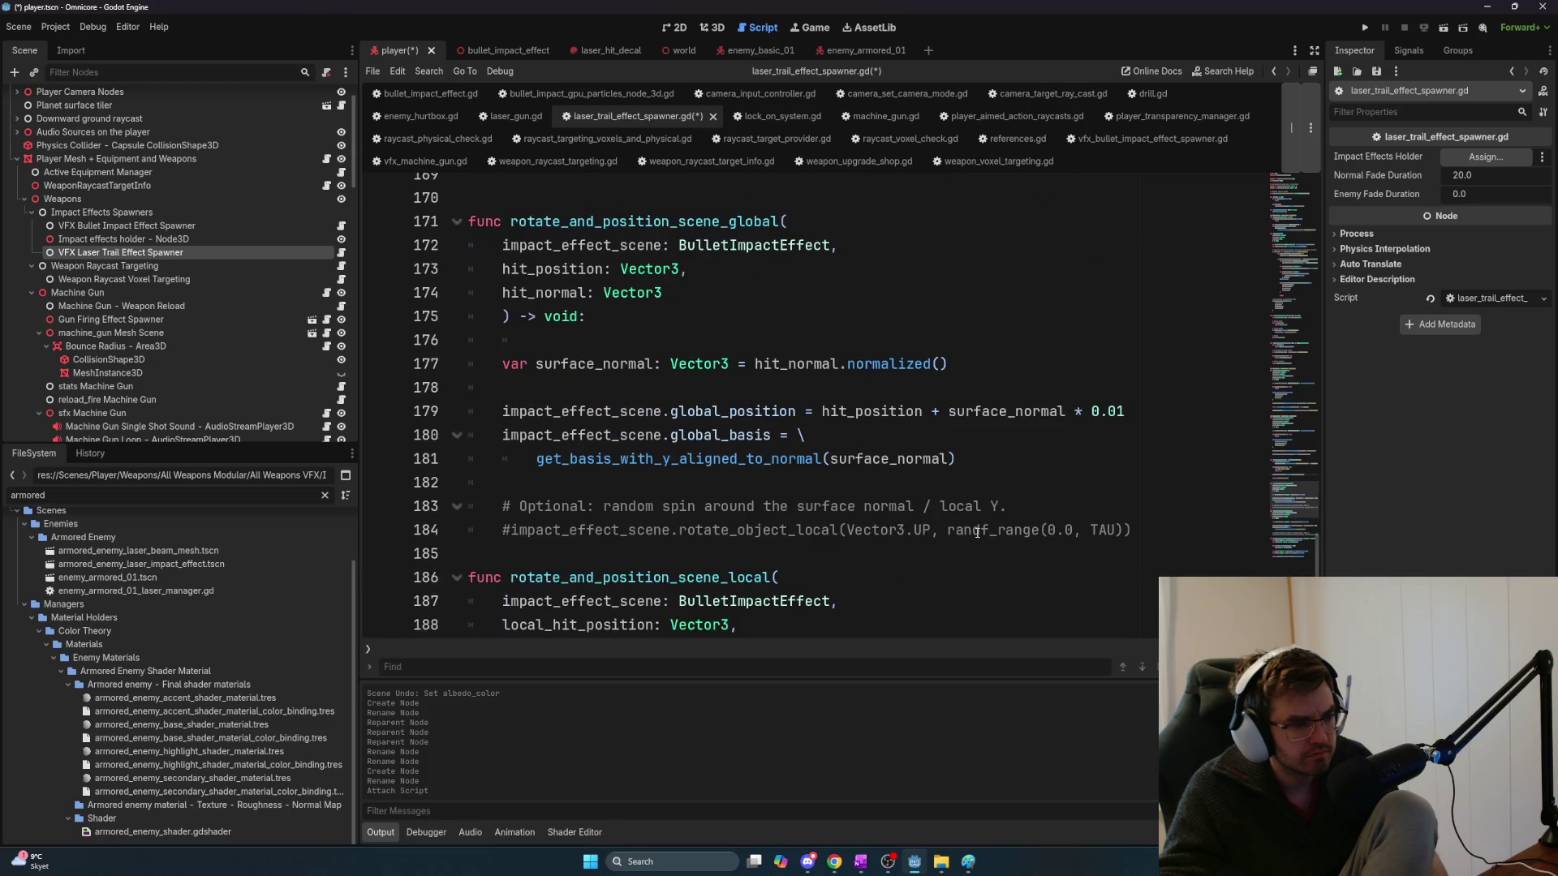
{"action": "scroll", "coordinate": [977, 533], "scroll_direction": "up", "scroll_amount": 2}
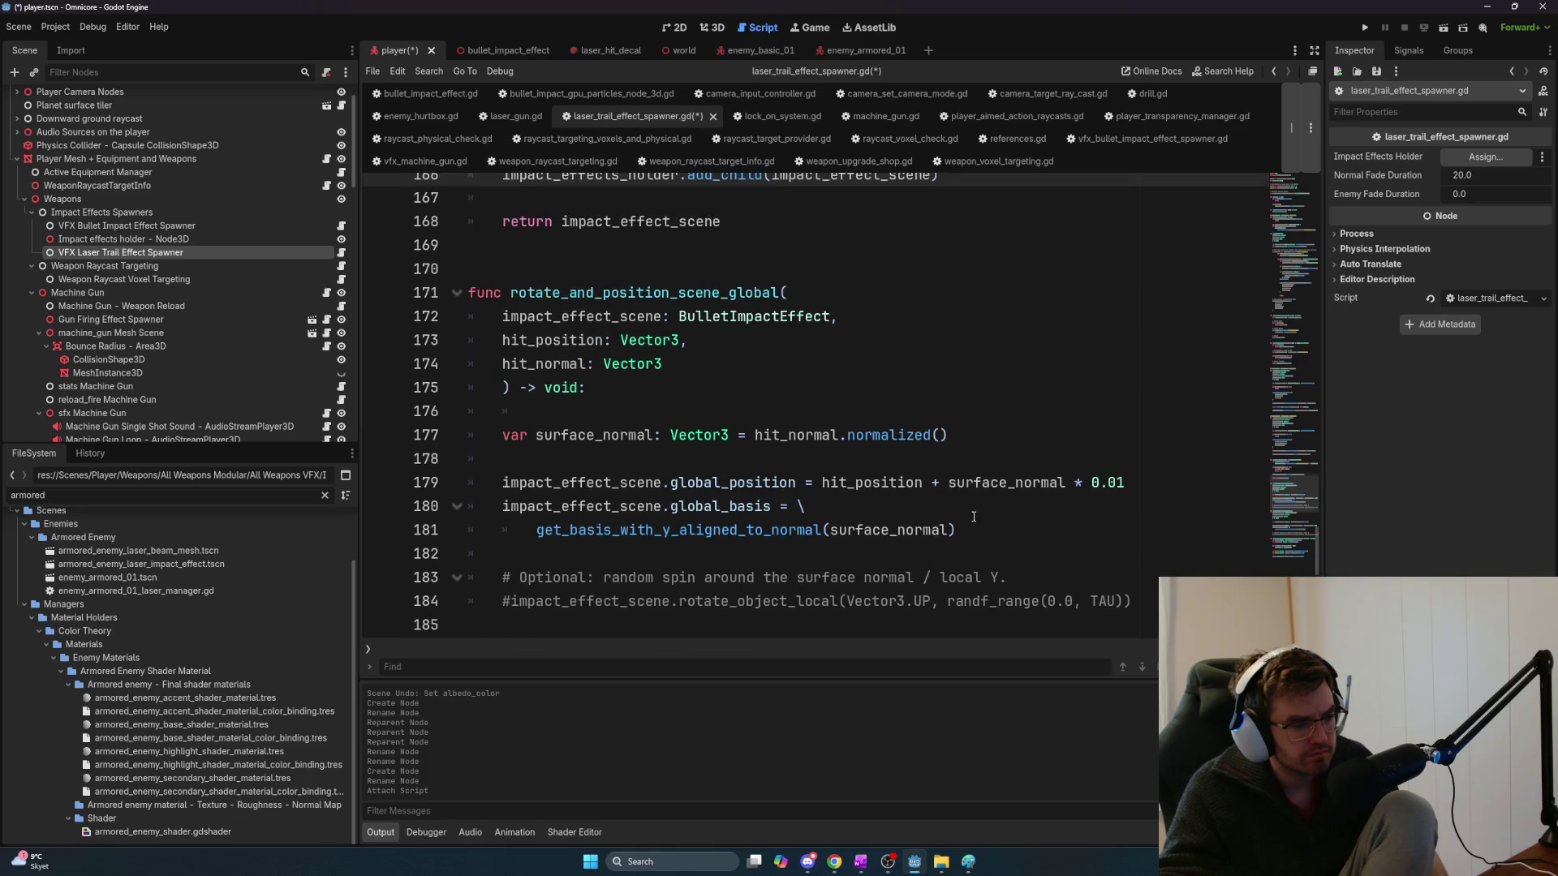
{"action": "scroll", "coordinate": [974, 517], "scroll_direction": "up", "scroll_amount": 1}
{"action": "scroll", "coordinate": [973, 517], "scroll_direction": "up", "scroll_amount": 5}
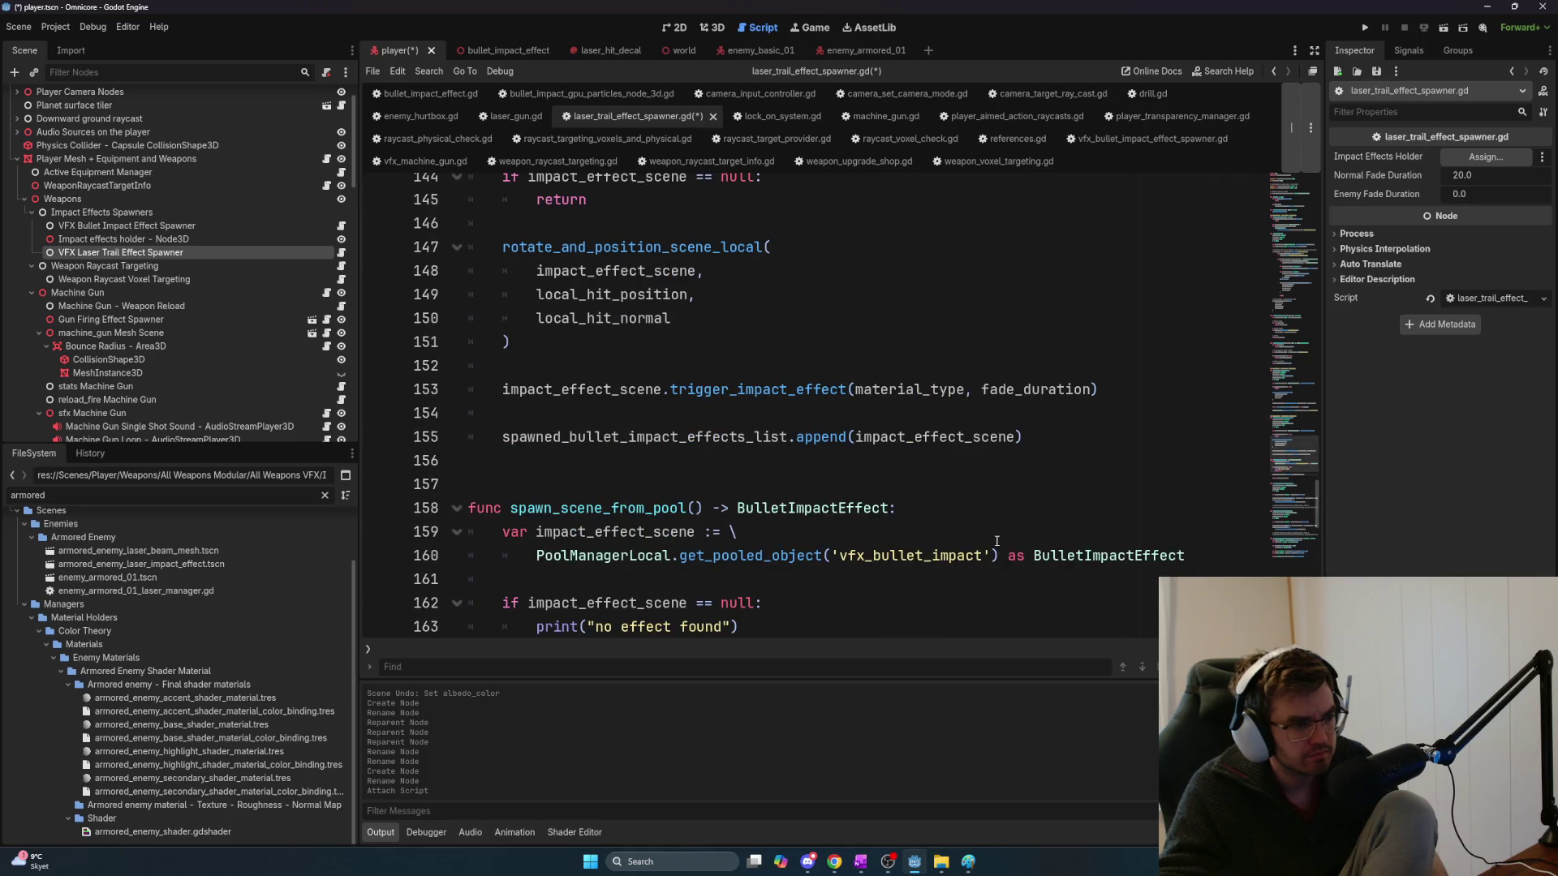
{"action": "scroll", "coordinate": [994, 539], "scroll_direction": "up", "scroll_amount": 4}
{"action": "scroll", "coordinate": [996, 541], "scroll_direction": "up", "scroll_amount": 2}
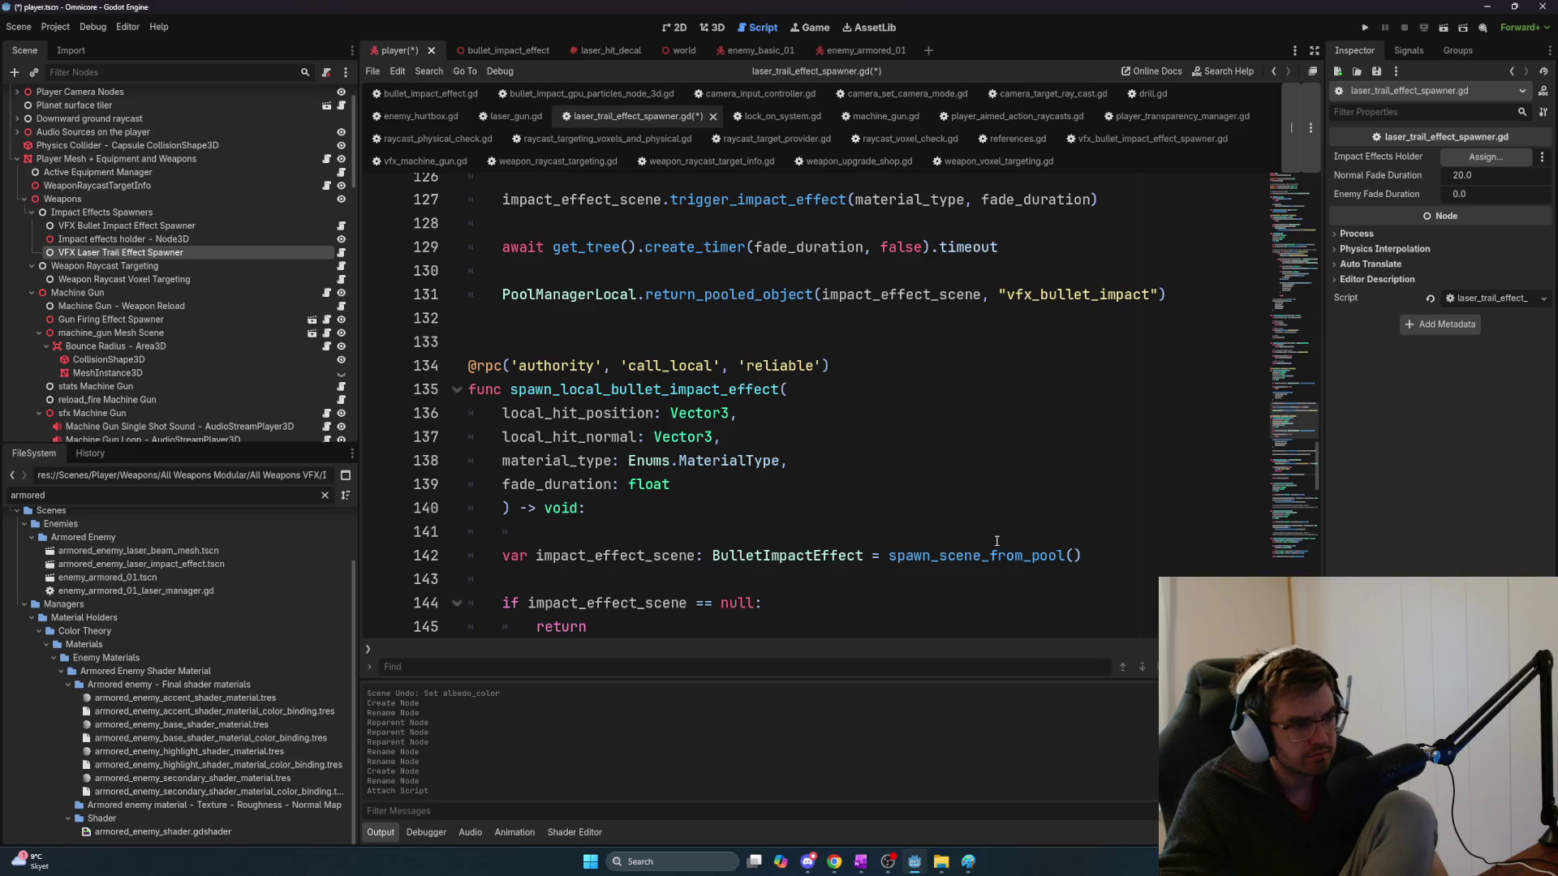
{"action": "scroll", "coordinate": [996, 540], "scroll_direction": "up", "scroll_amount": 8}
{"action": "scroll", "coordinate": [997, 540], "scroll_direction": "up", "scroll_amount": 9}
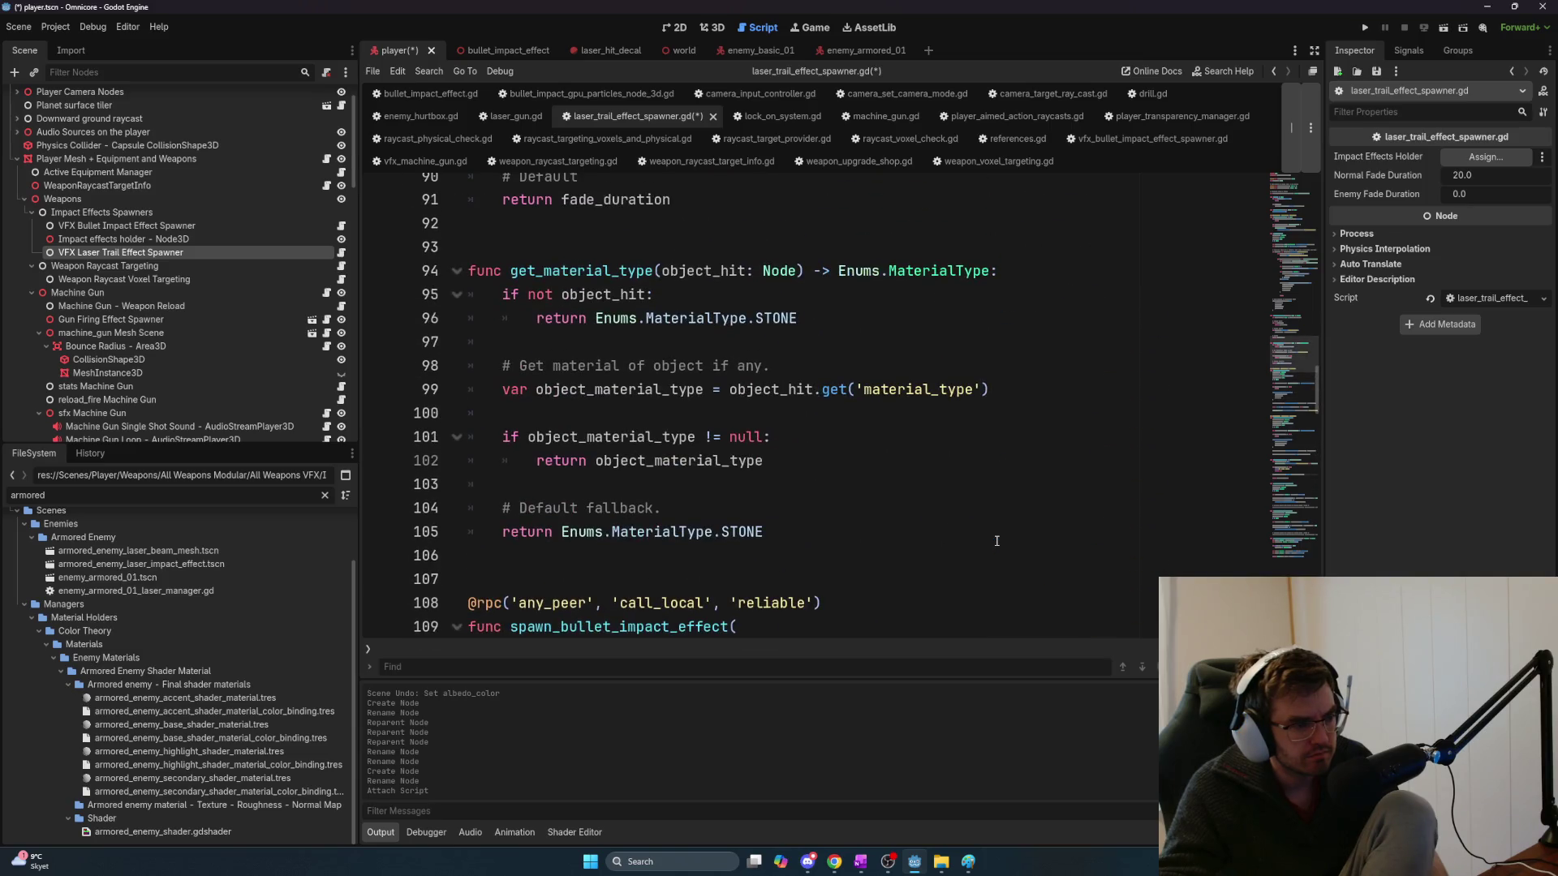
{"action": "scroll", "coordinate": [996, 540], "scroll_direction": "up", "scroll_amount": 15}
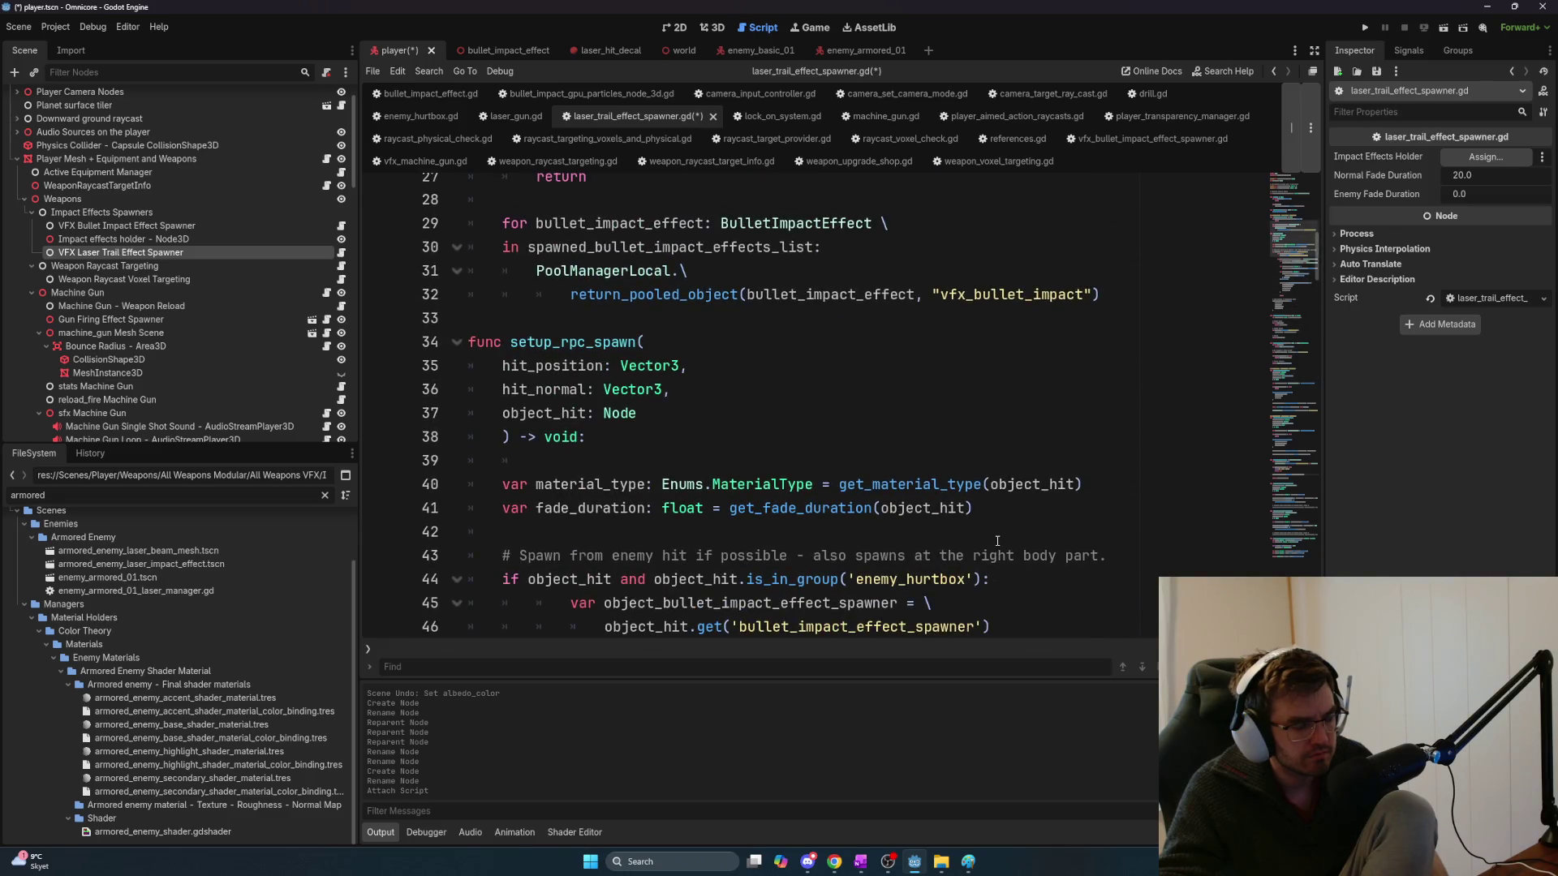
{"action": "scroll", "coordinate": [997, 540], "scroll_direction": "down", "scroll_amount": 4}
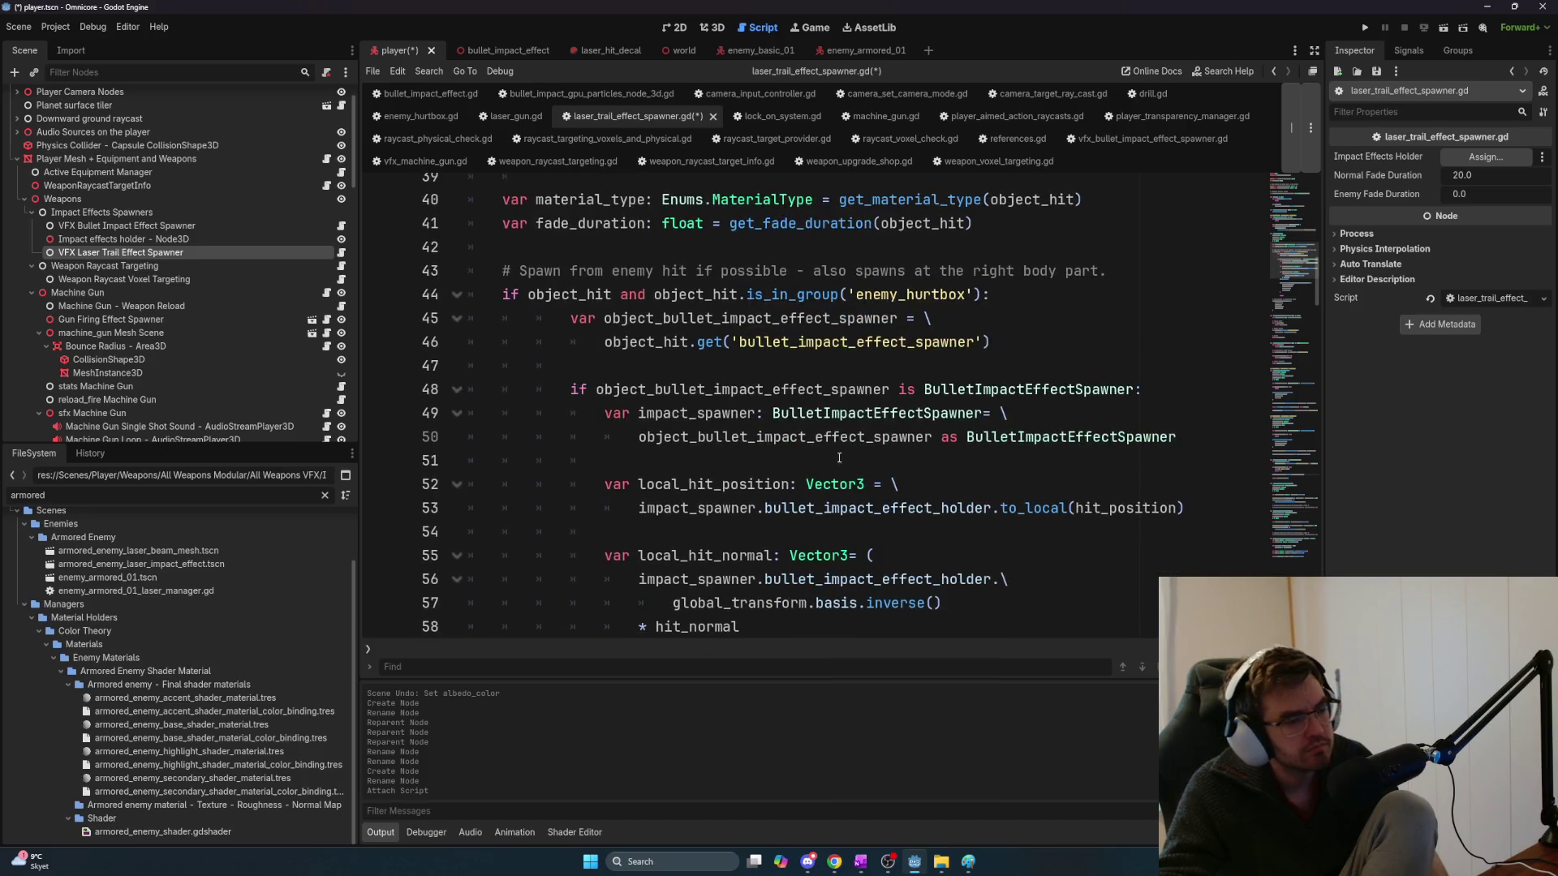
{"action": "left_click_drag", "start_coordinate": [972, 224], "coordinate": [732, 227]}
Select the get_material_type line 40, then switch over to Chrome
{"action": "left_click_drag", "start_coordinate": [1098, 199], "coordinate": [431, 203]}
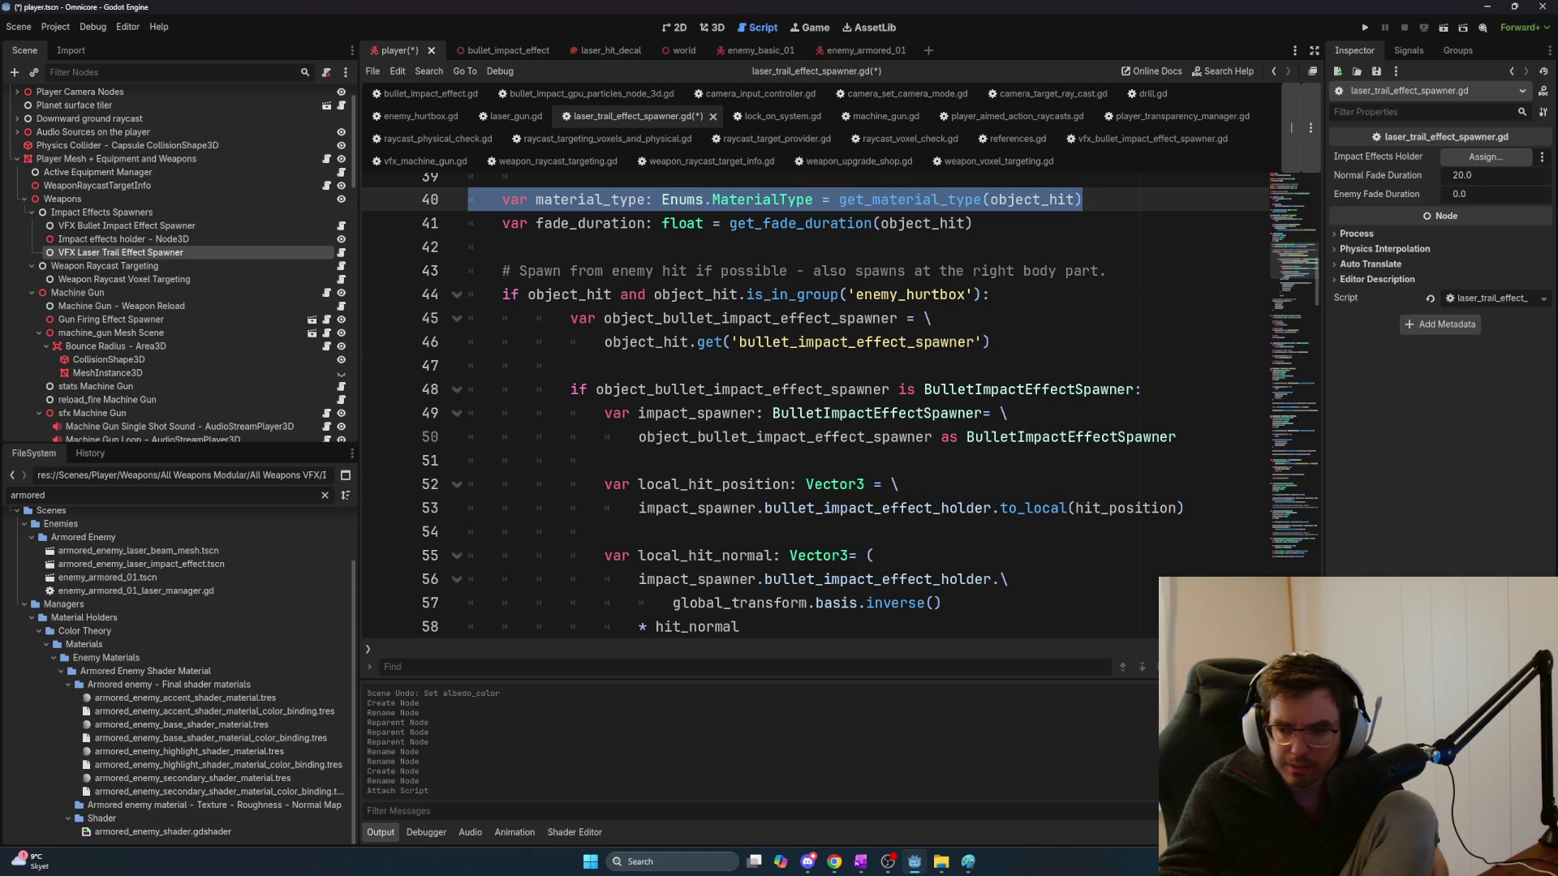
{"action": "key", "text": "alt+Tab"}
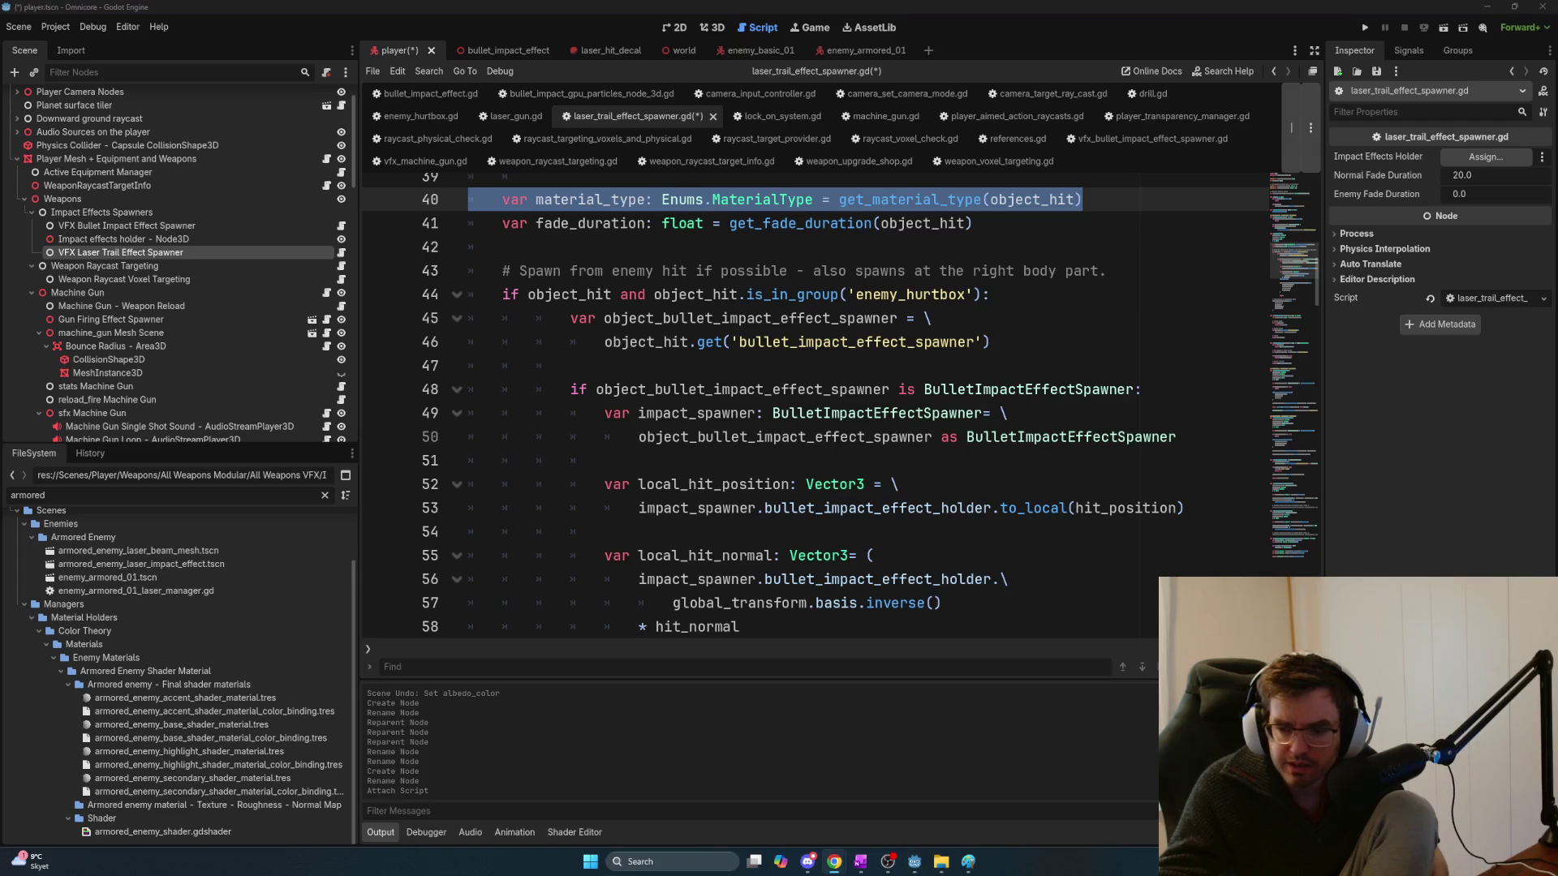